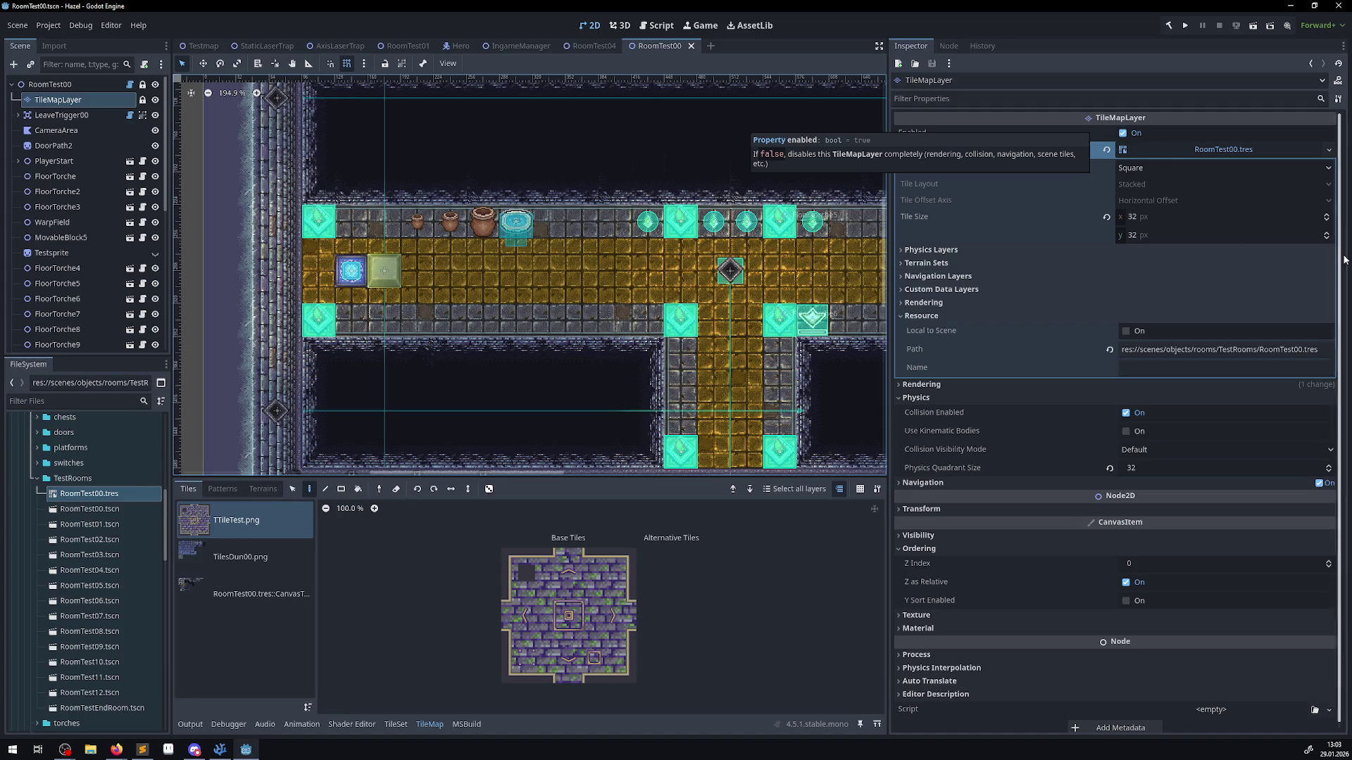
- Collapse the tile set details, then expand RoomTest04's layer Rendering, Navigation and Physics sections
click(1087, 150)
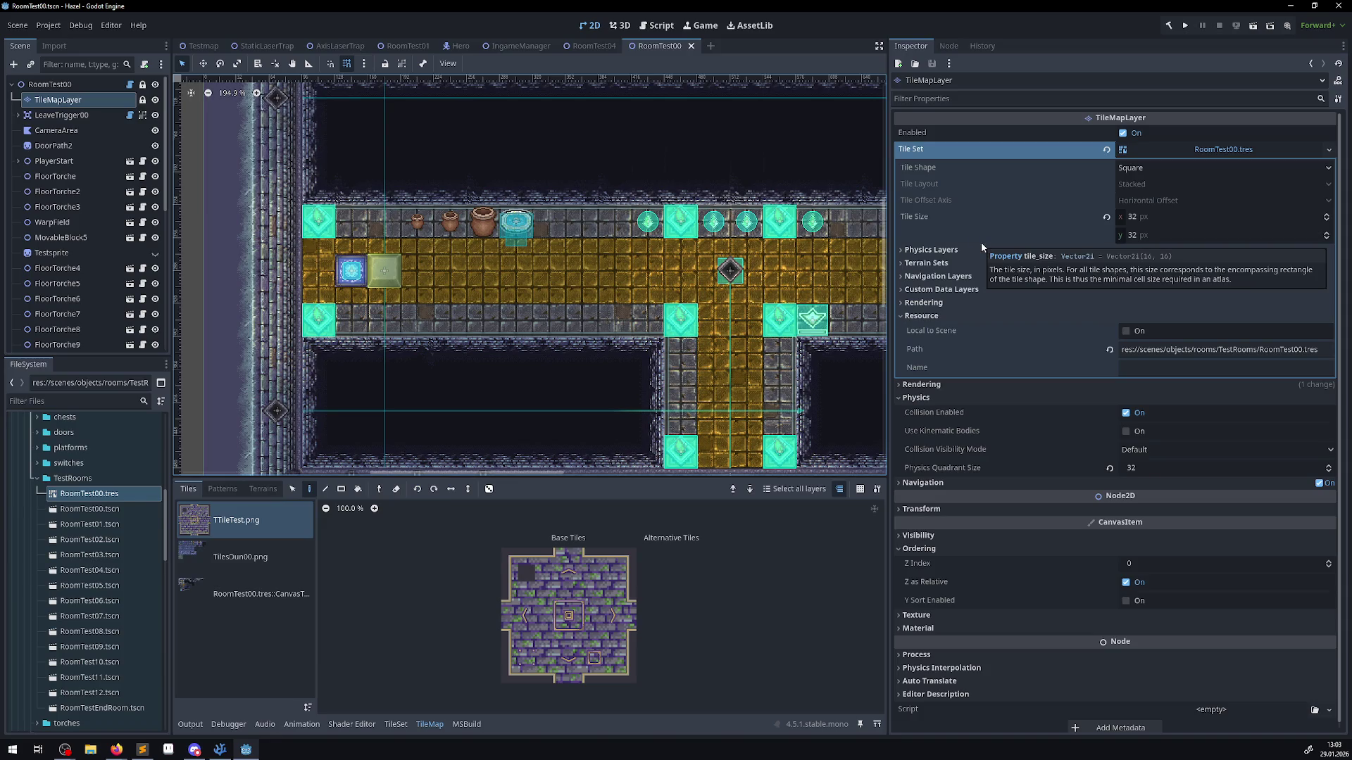
click(944, 316)
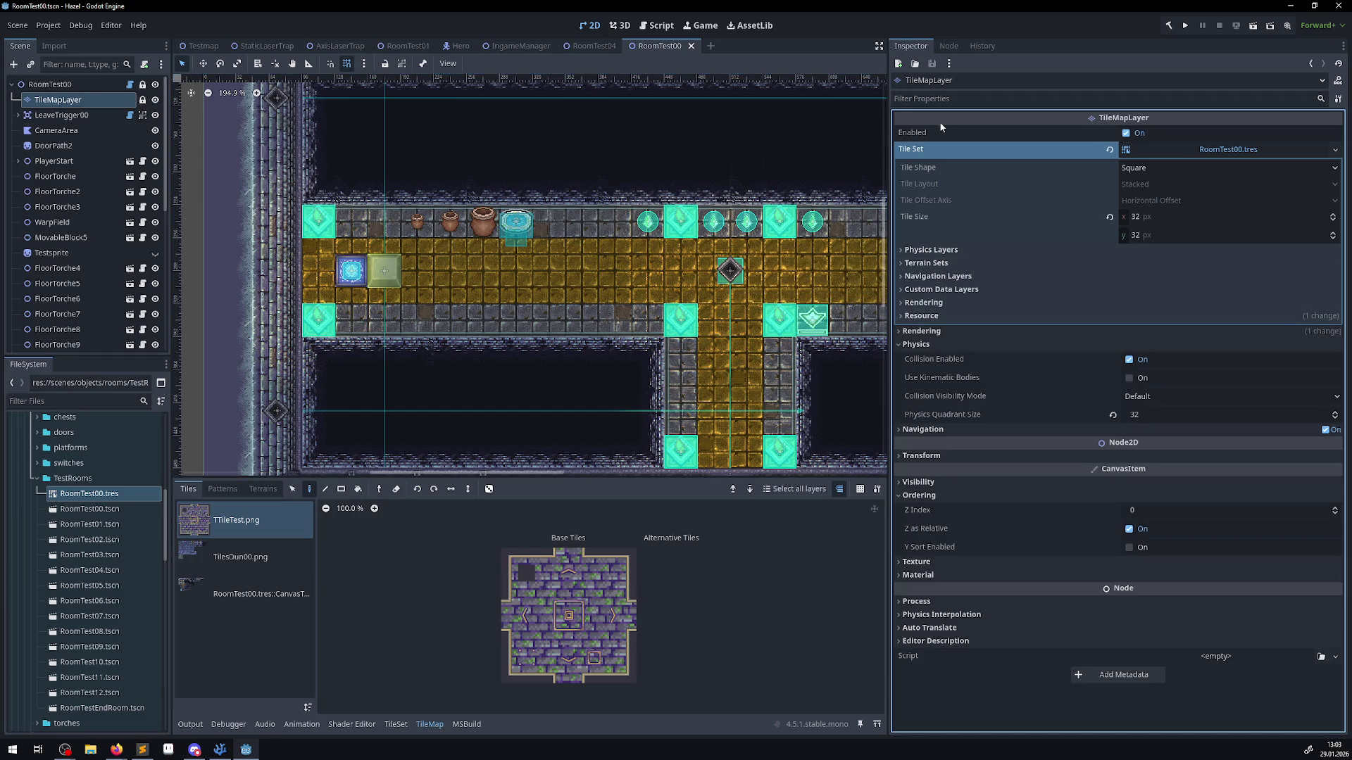
click(589, 47)
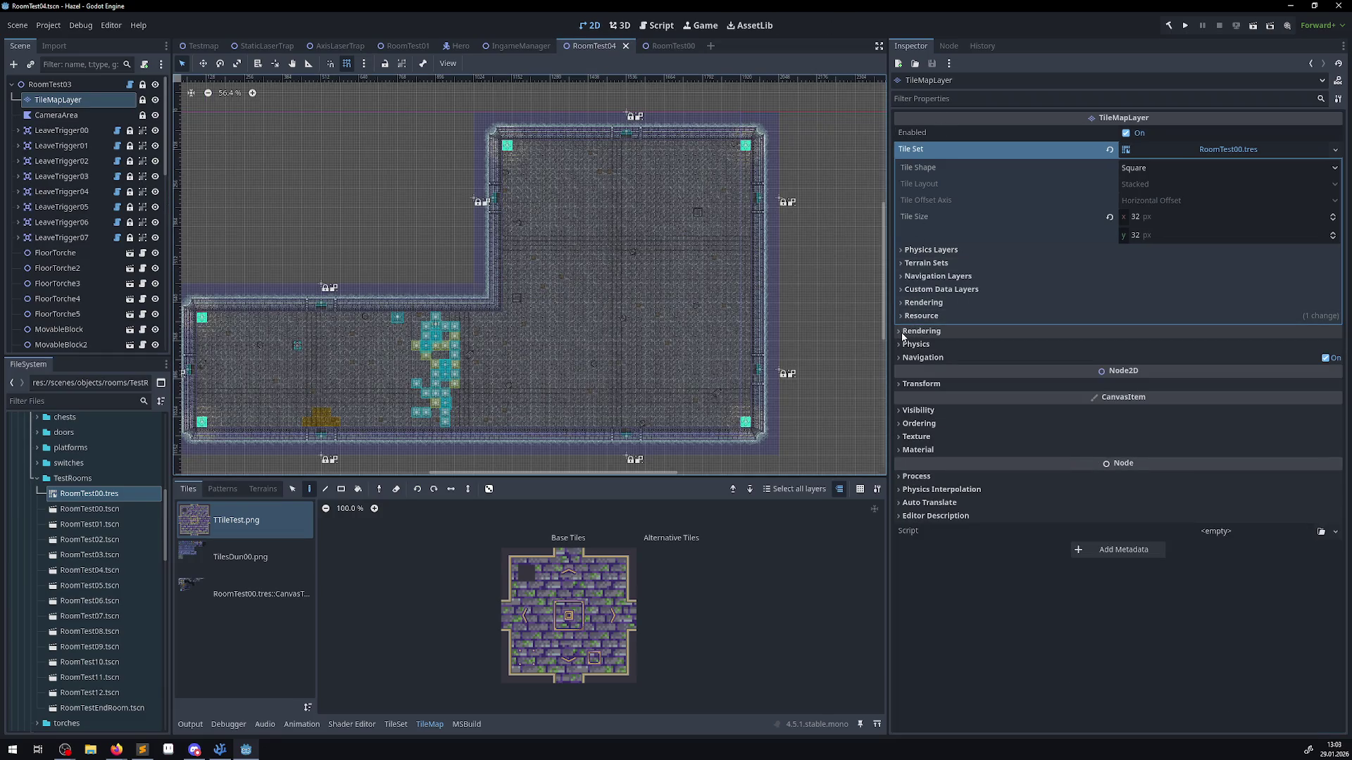
click(902, 333)
click(901, 429)
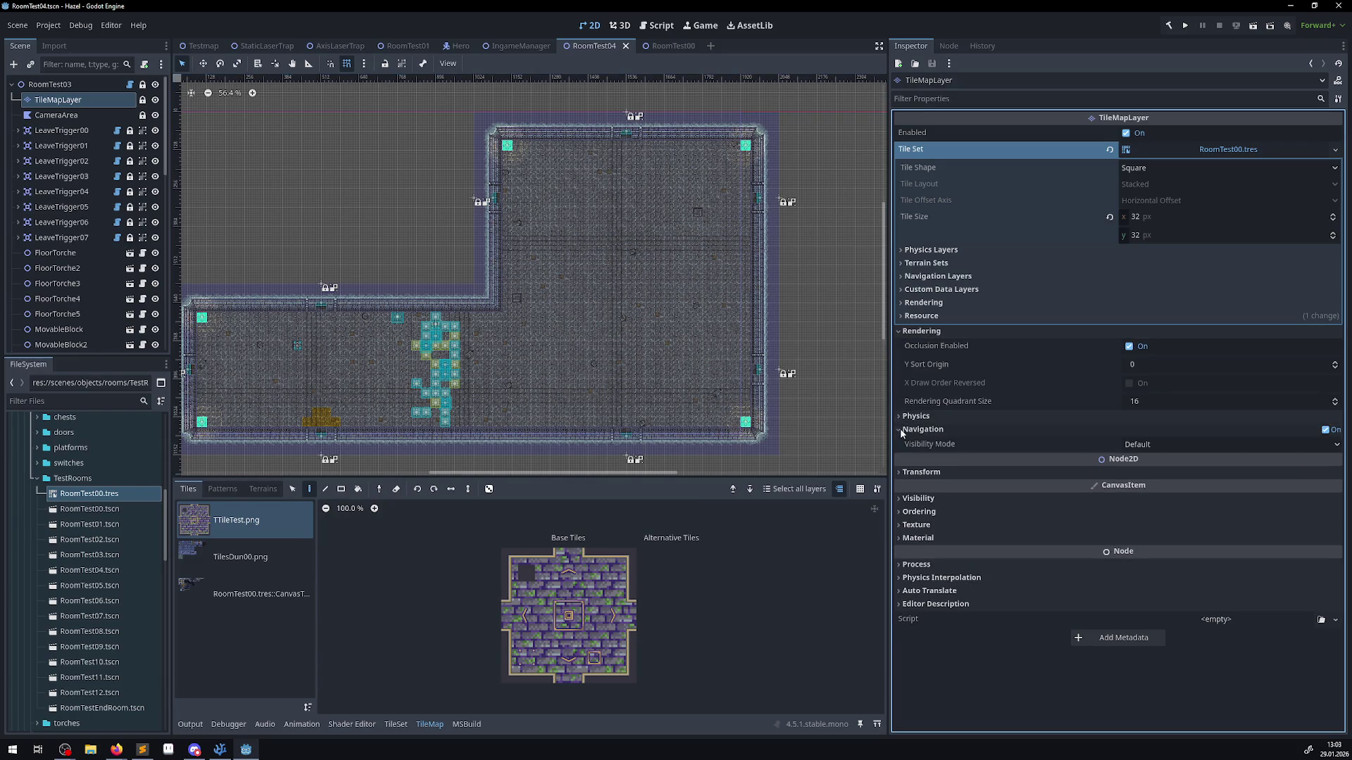
click(900, 416)
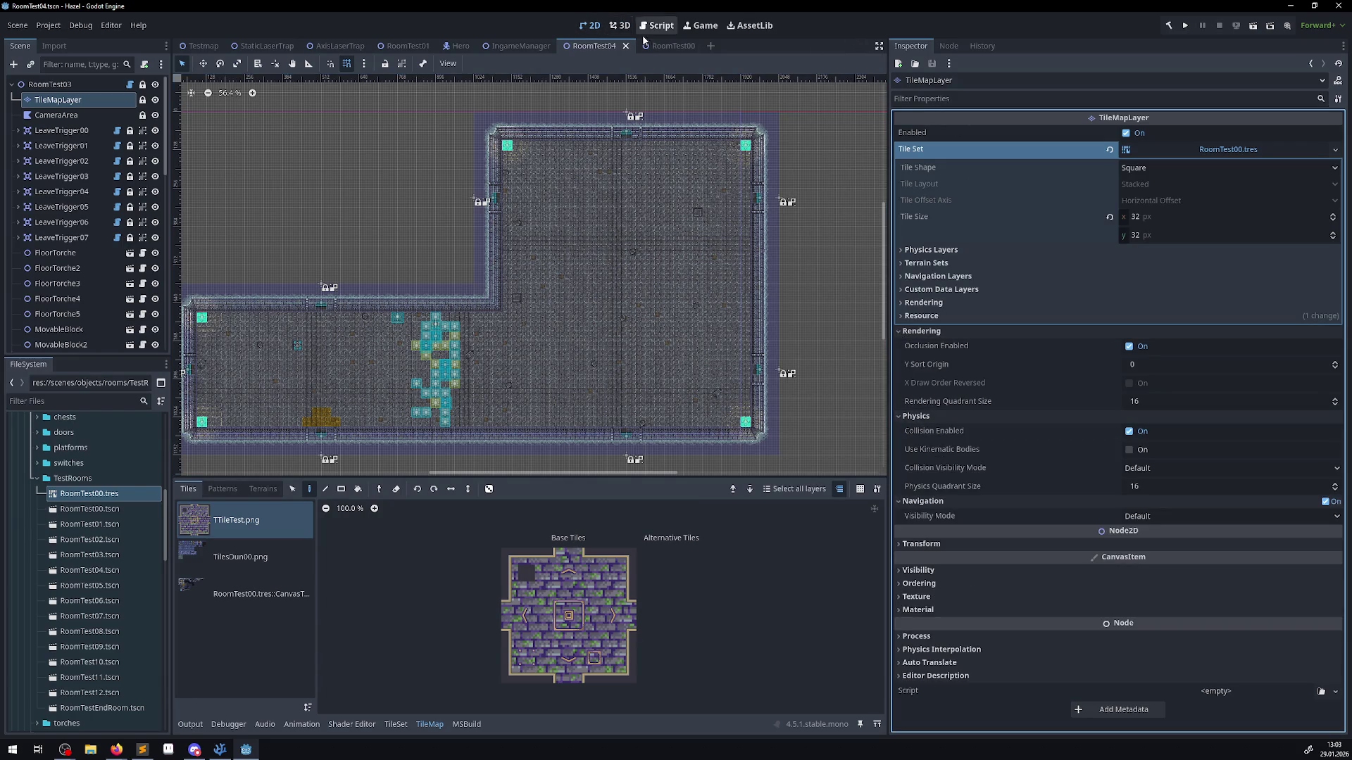
- Expand RoomTest00's layer Rendering and Navigation sections and compare them against RoomTest04's
click(669, 45)
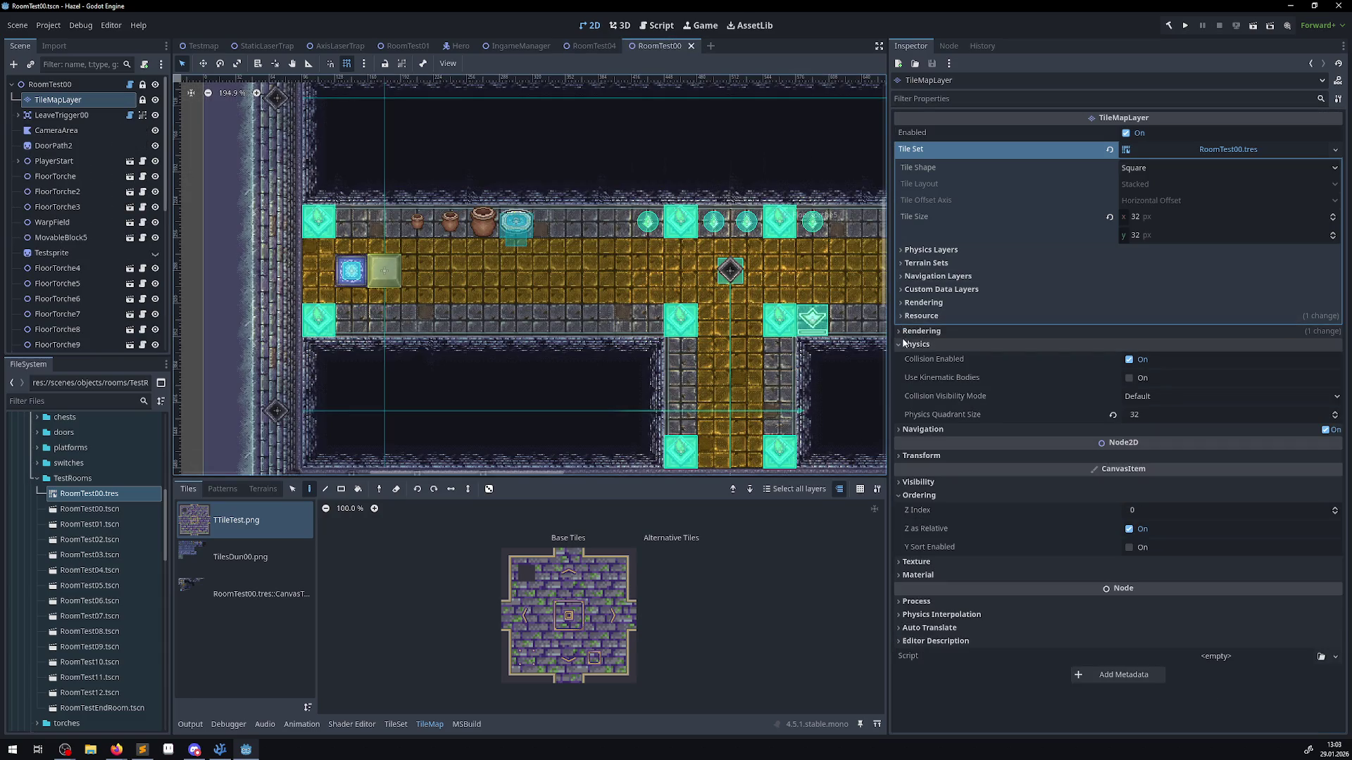
click(900, 331)
click(902, 501)
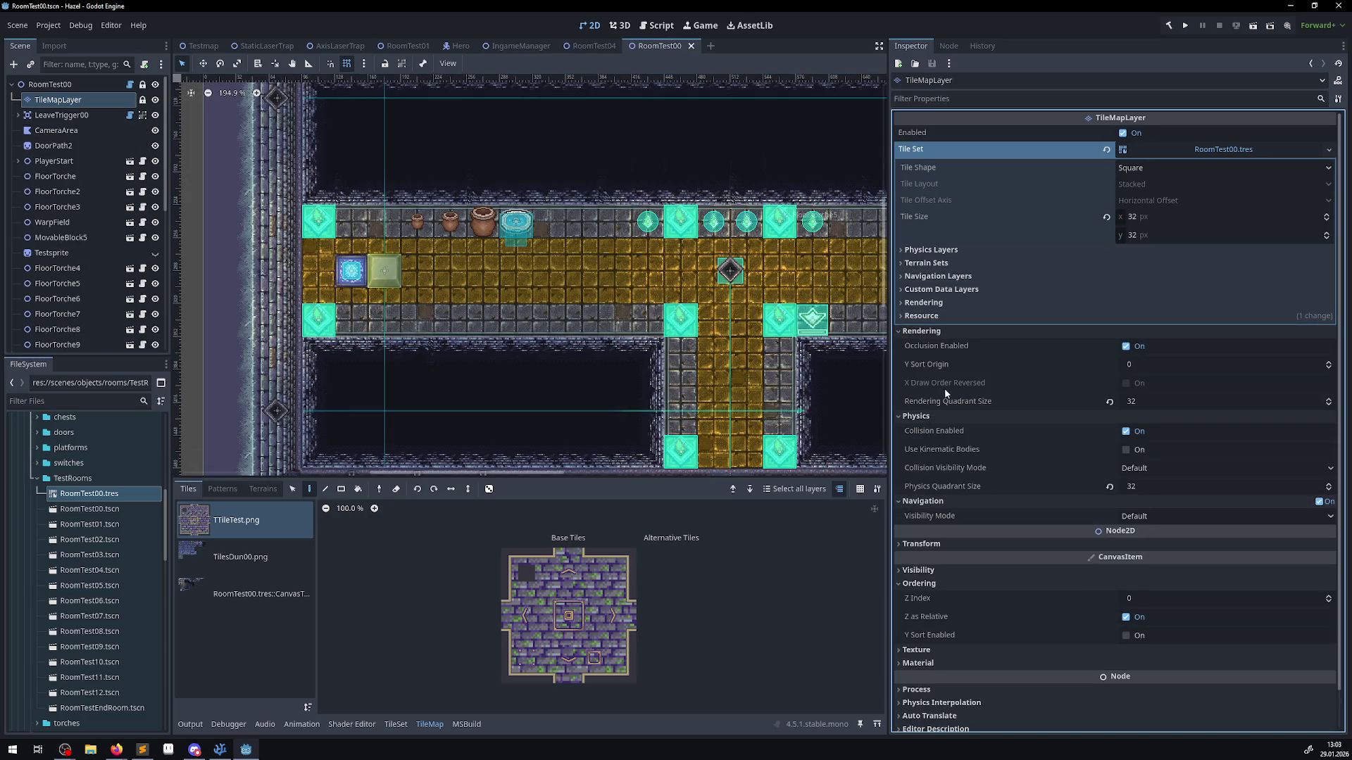
click(577, 45)
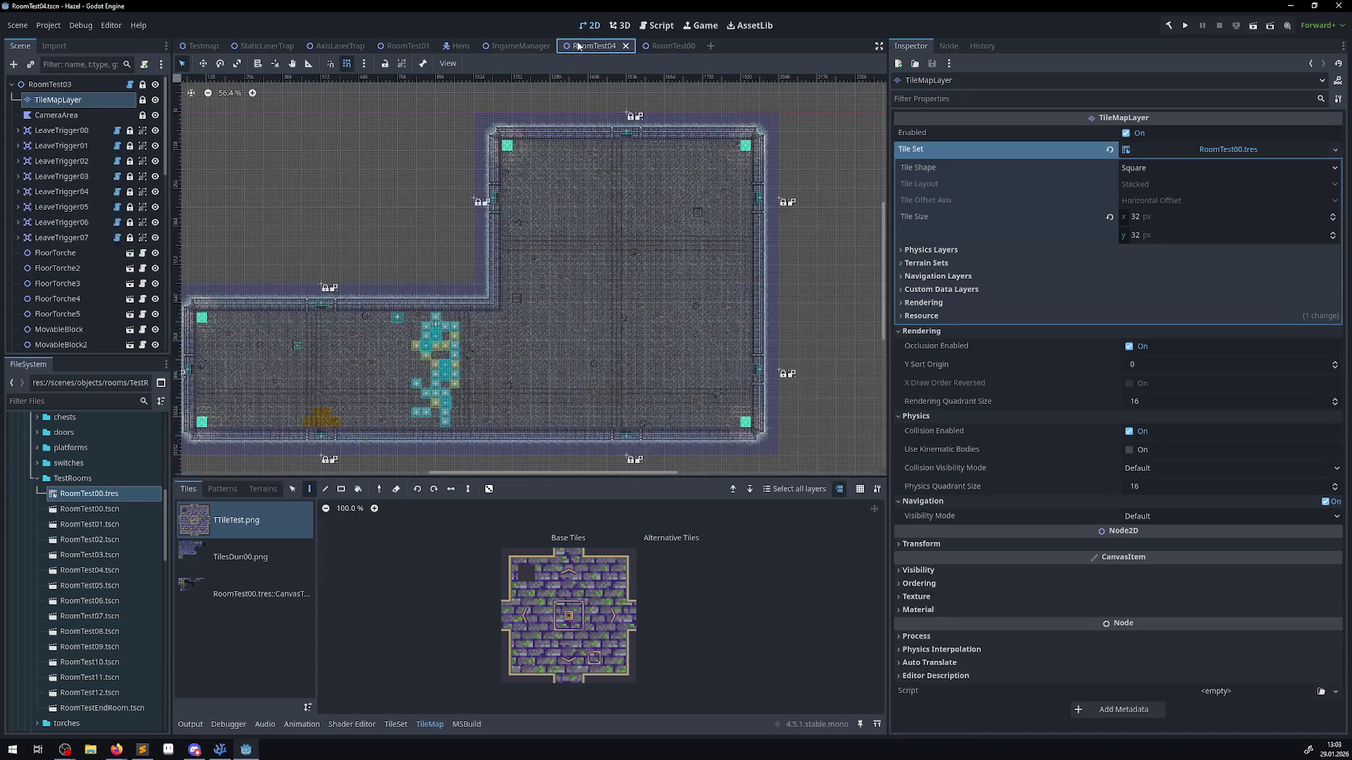
click(658, 47)
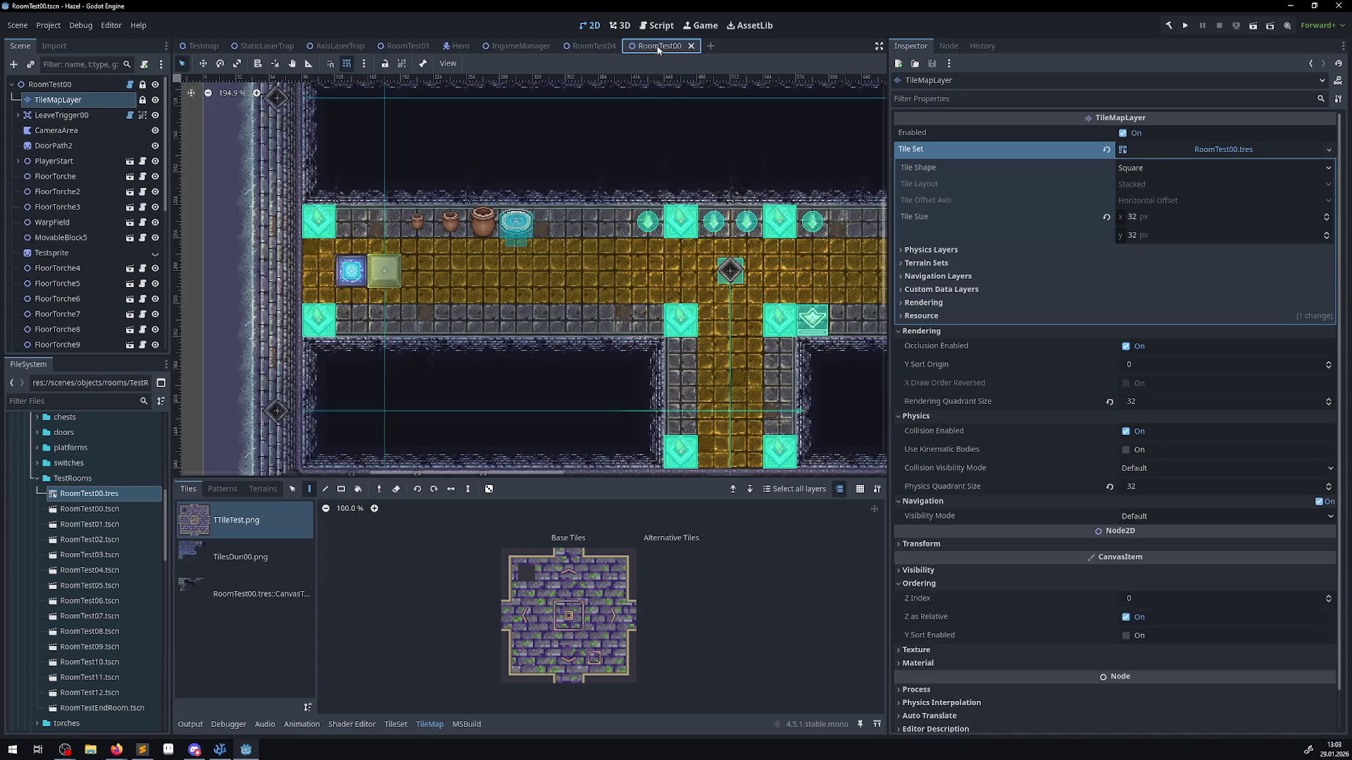
click(588, 46)
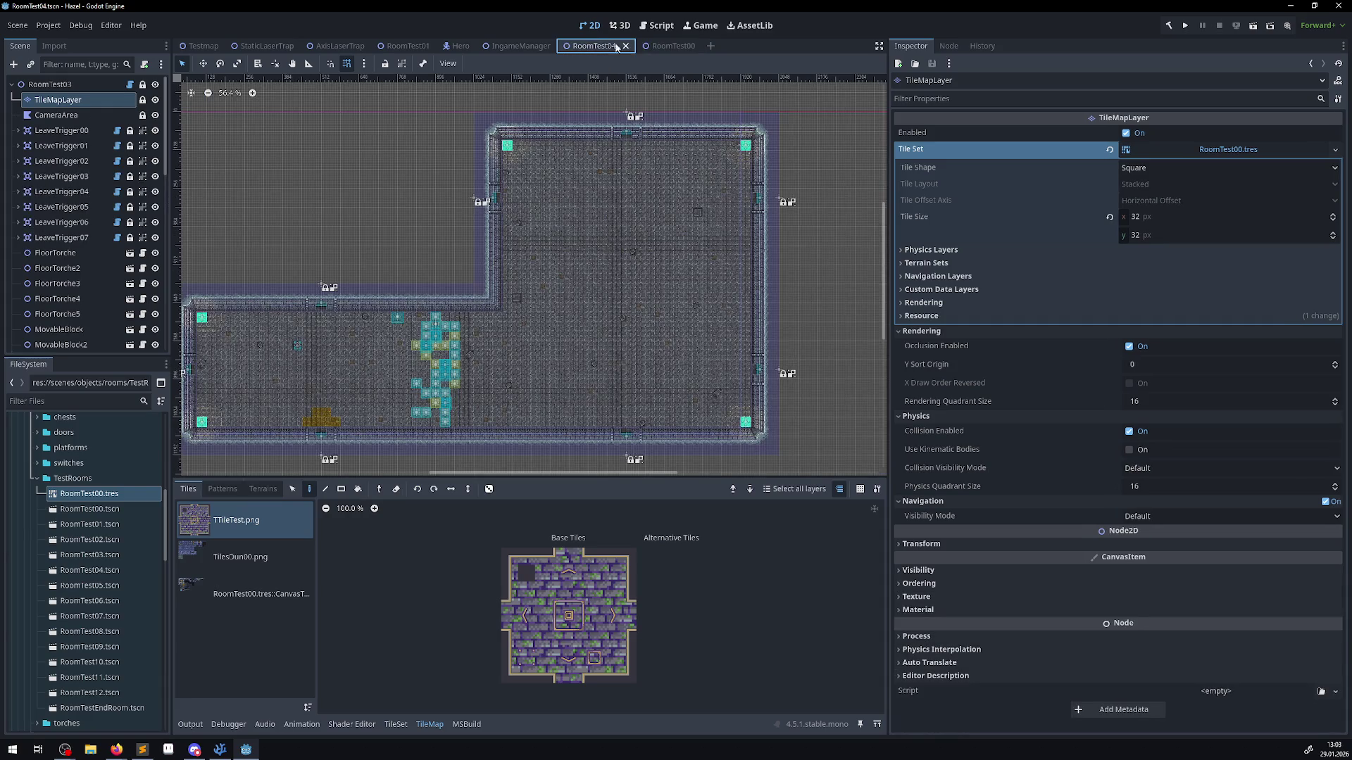
click(661, 47)
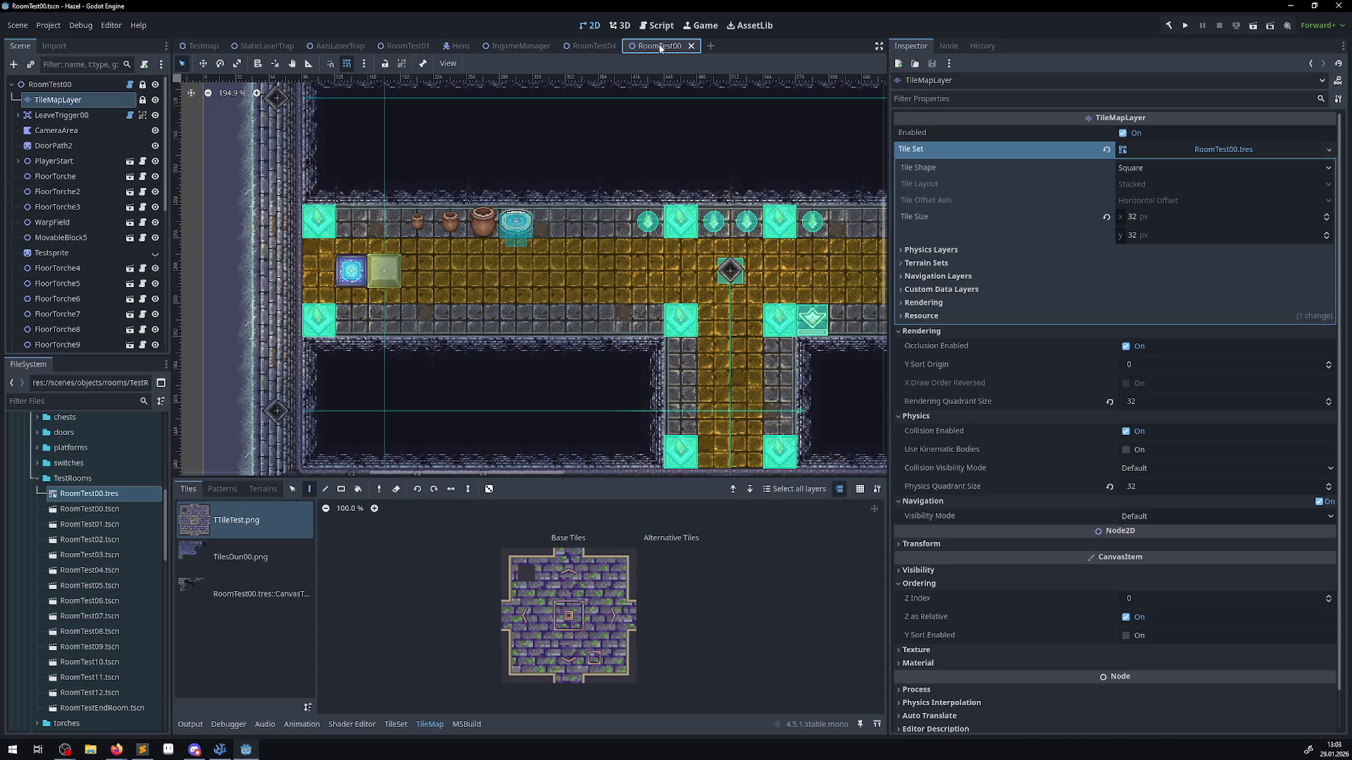
click(578, 47)
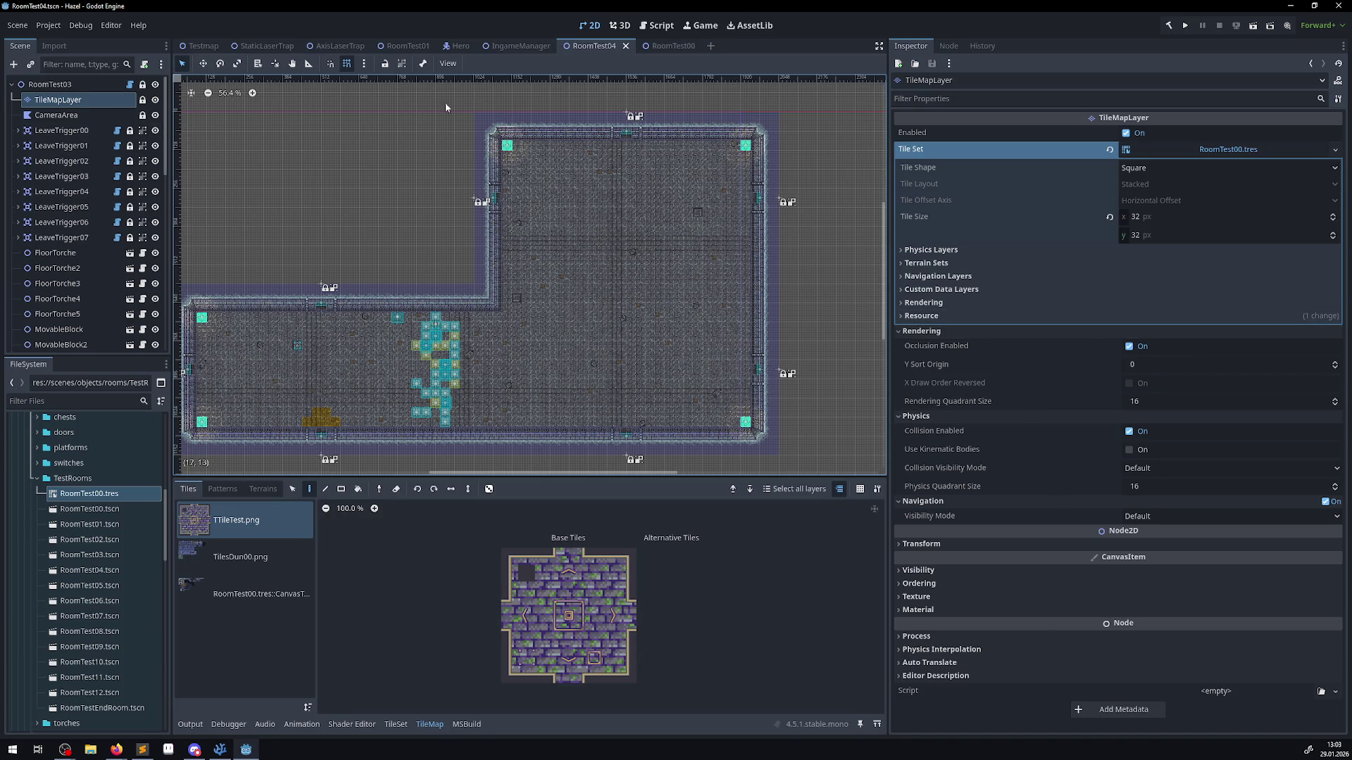
click(384, 47)
- Select RoomTest01's TileMapLayer and expand its Rendering, Physics and Navigation sections to read quadrant sizes
click(57, 99)
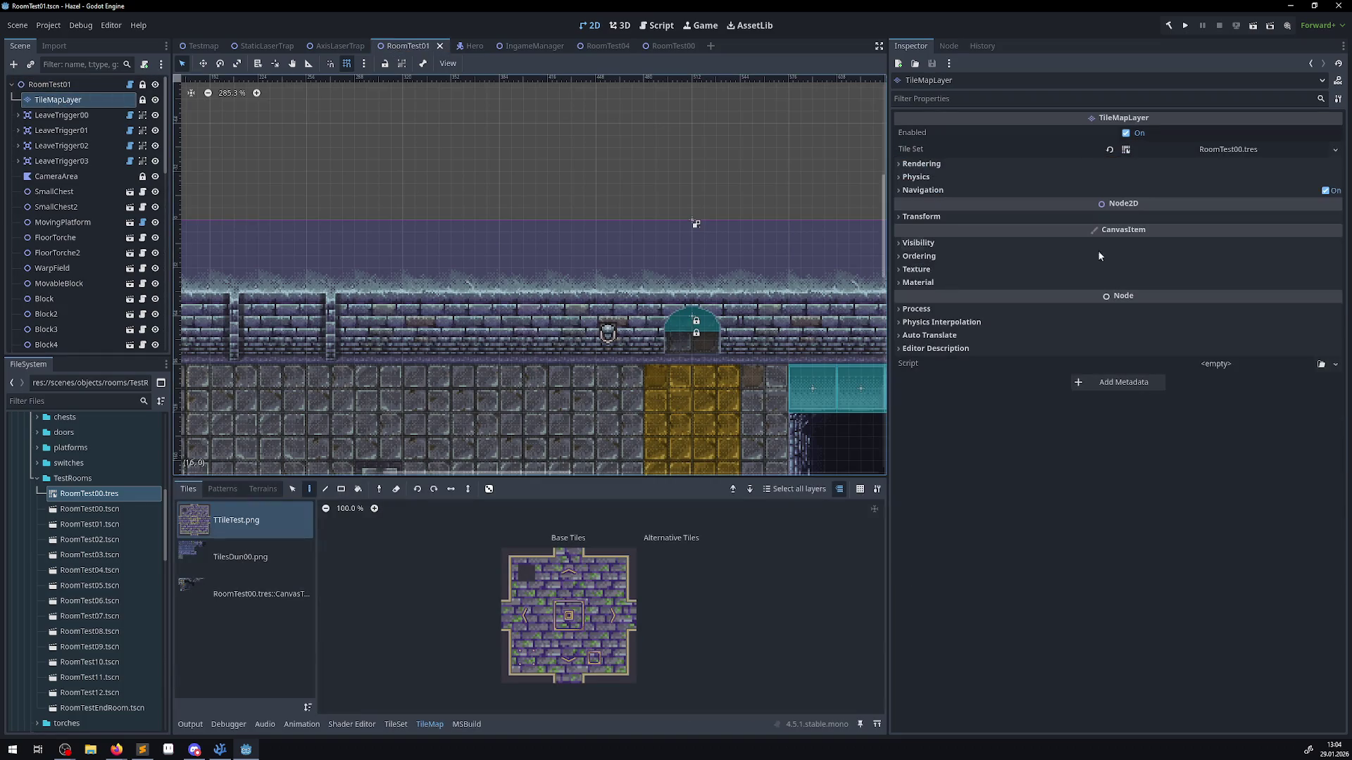
click(894, 186)
click(894, 178)
click(895, 168)
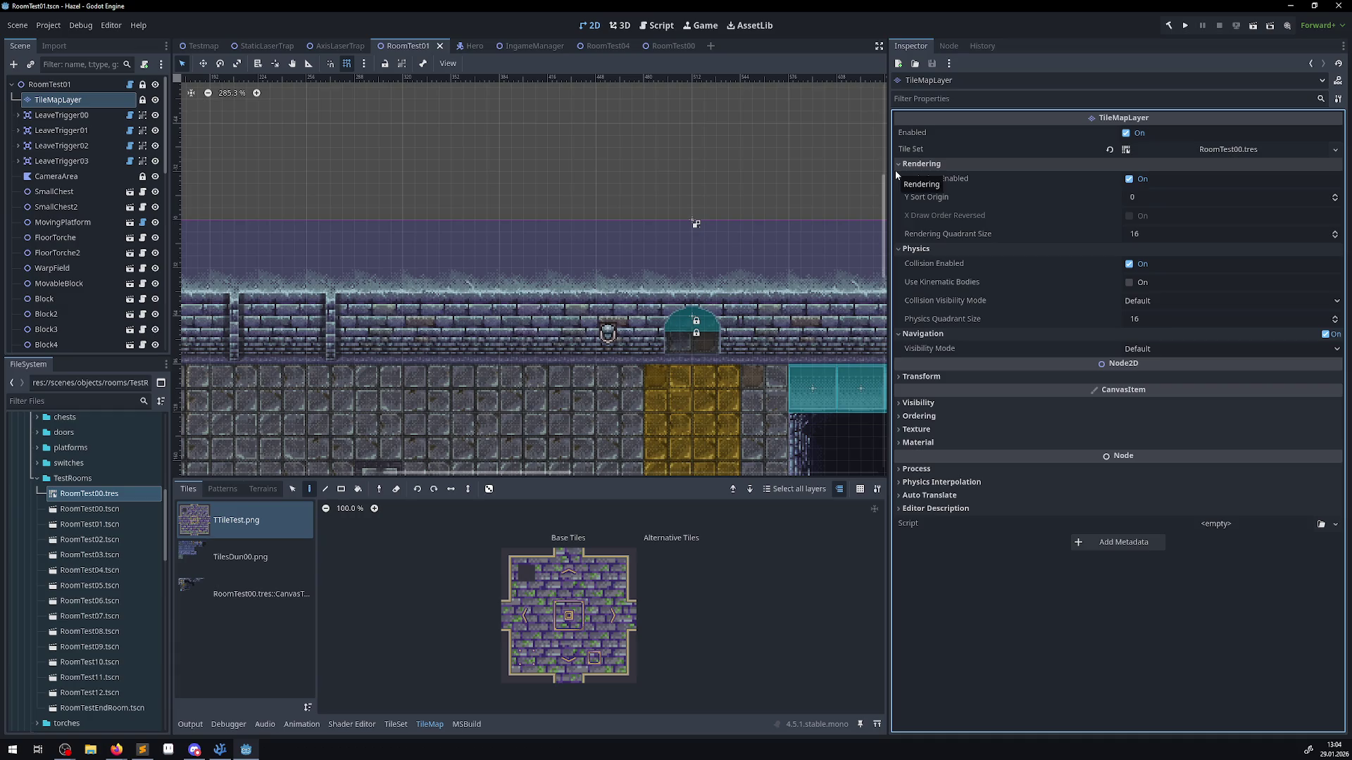
scroll(538, 158, down, 8)
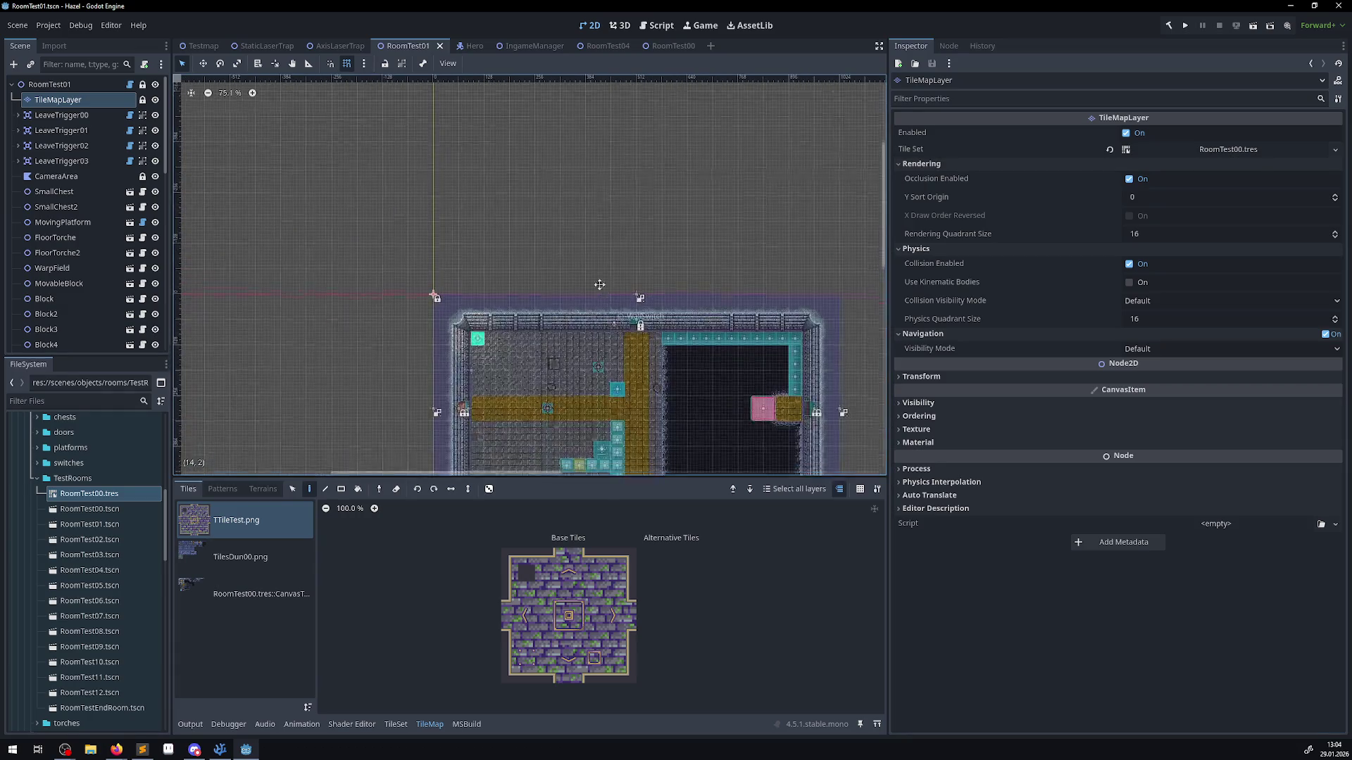
scroll(538, 158, down, 2)
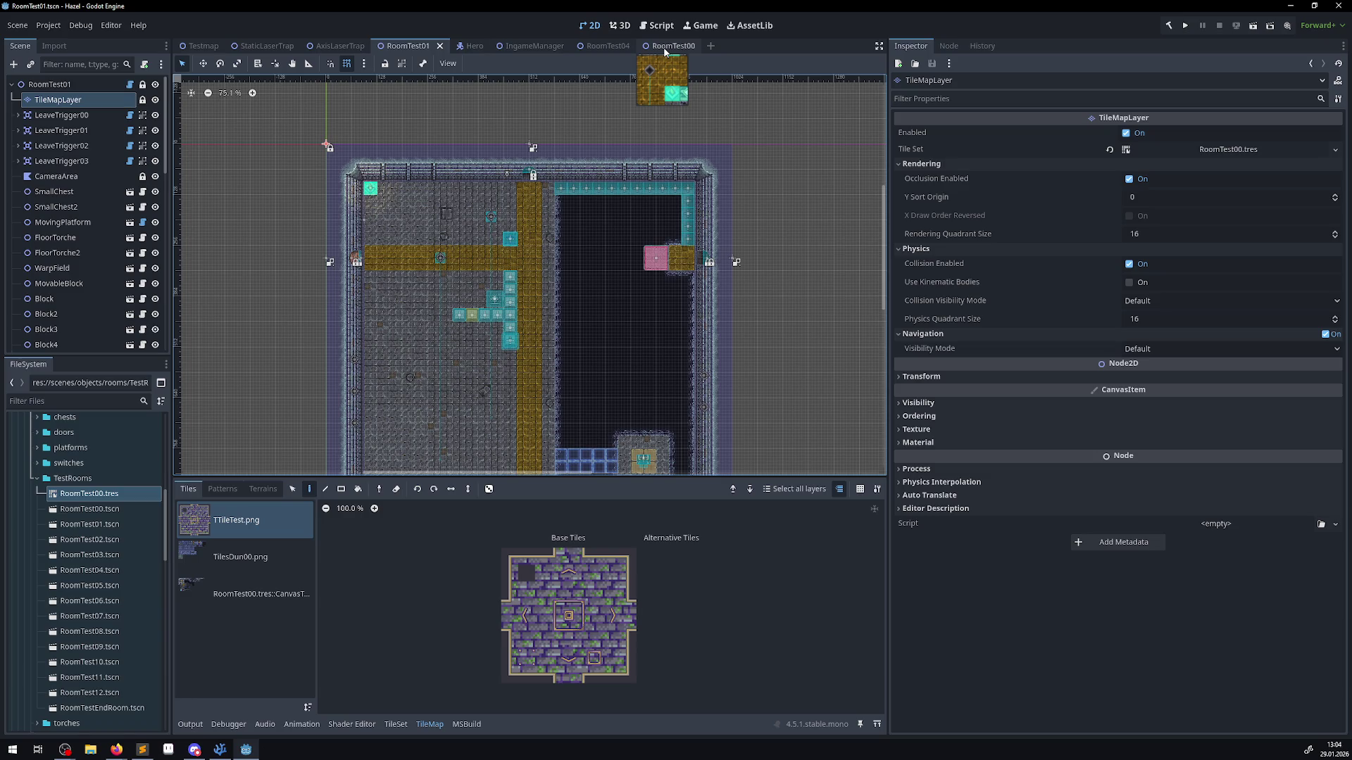
mouse_move(960, 235)
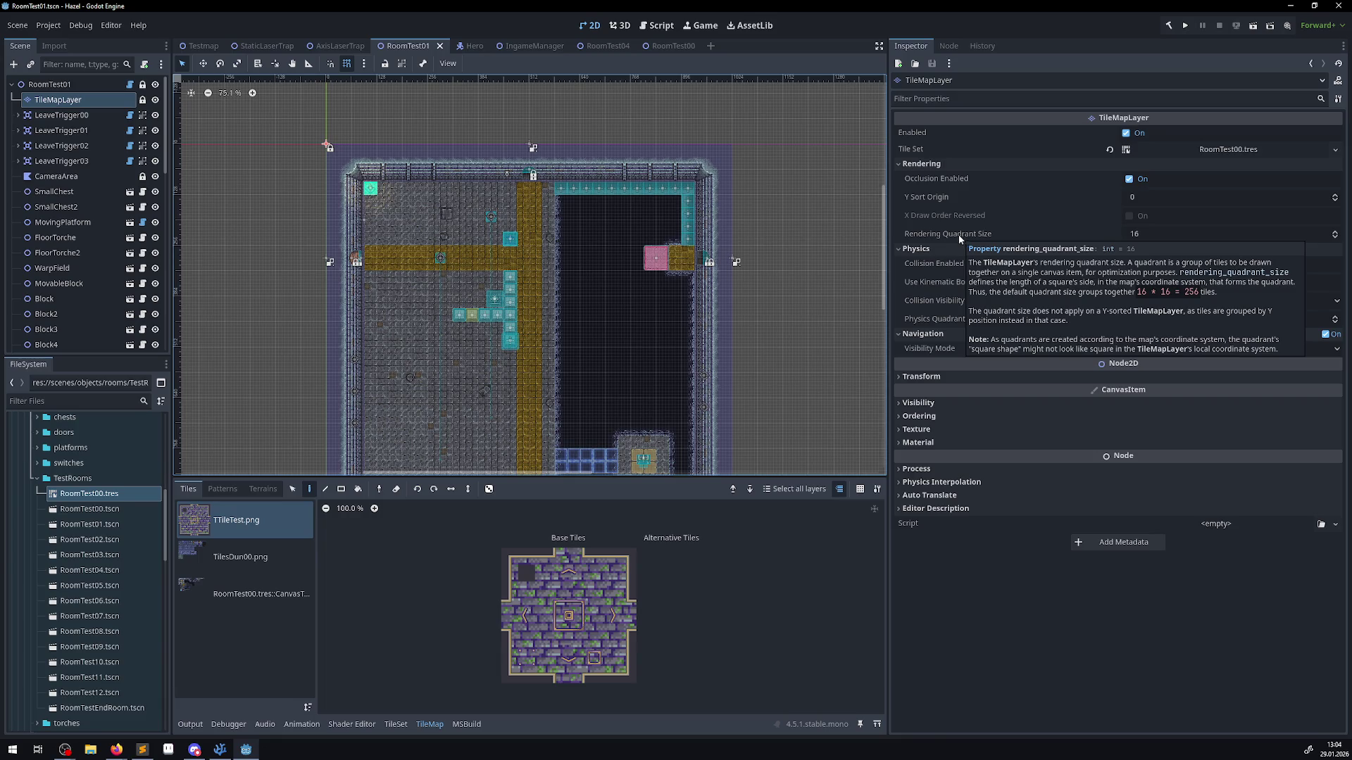
- Read RoomTest00's quadrant size tooltips showing 32, then bring up RoomTest04 with its 16 values
click(673, 46)
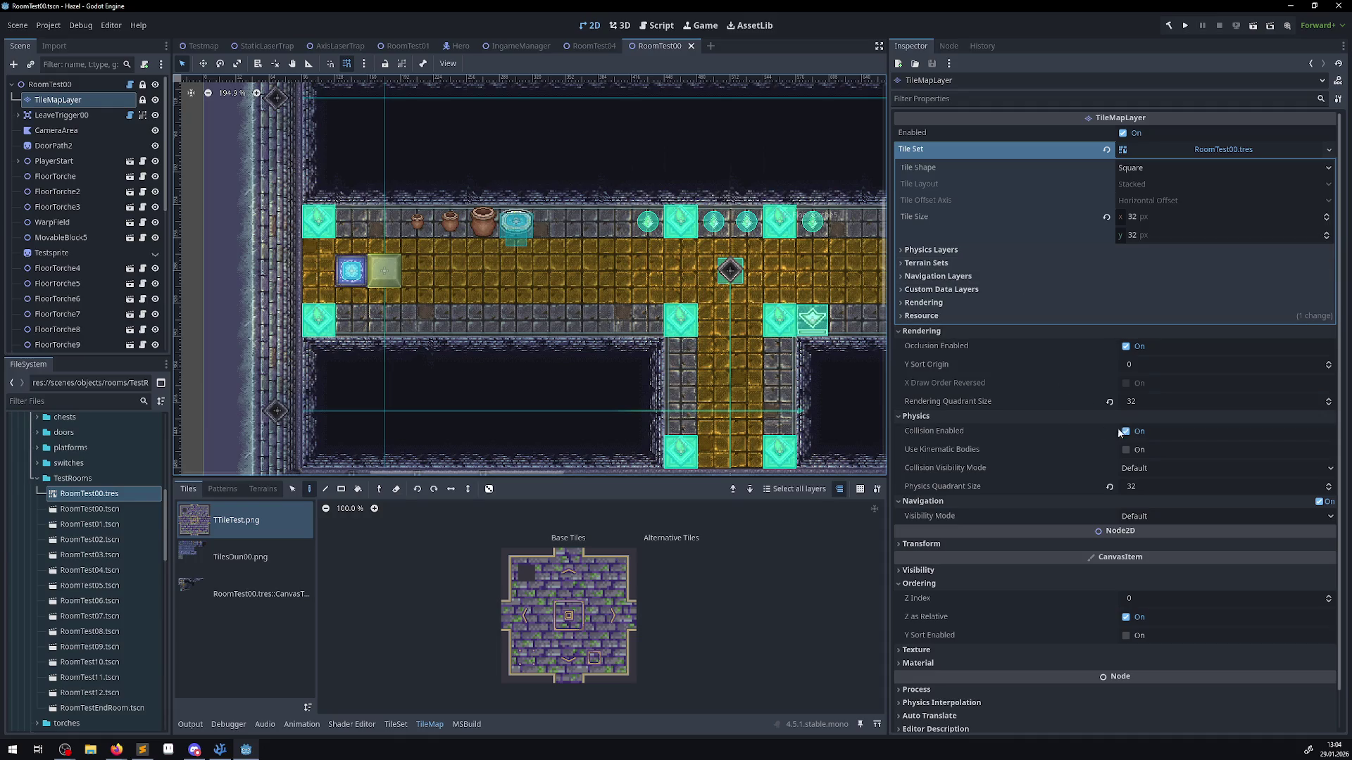
mouse_move(979, 400)
mouse_move(1134, 490)
mouse_move(961, 487)
click(595, 47)
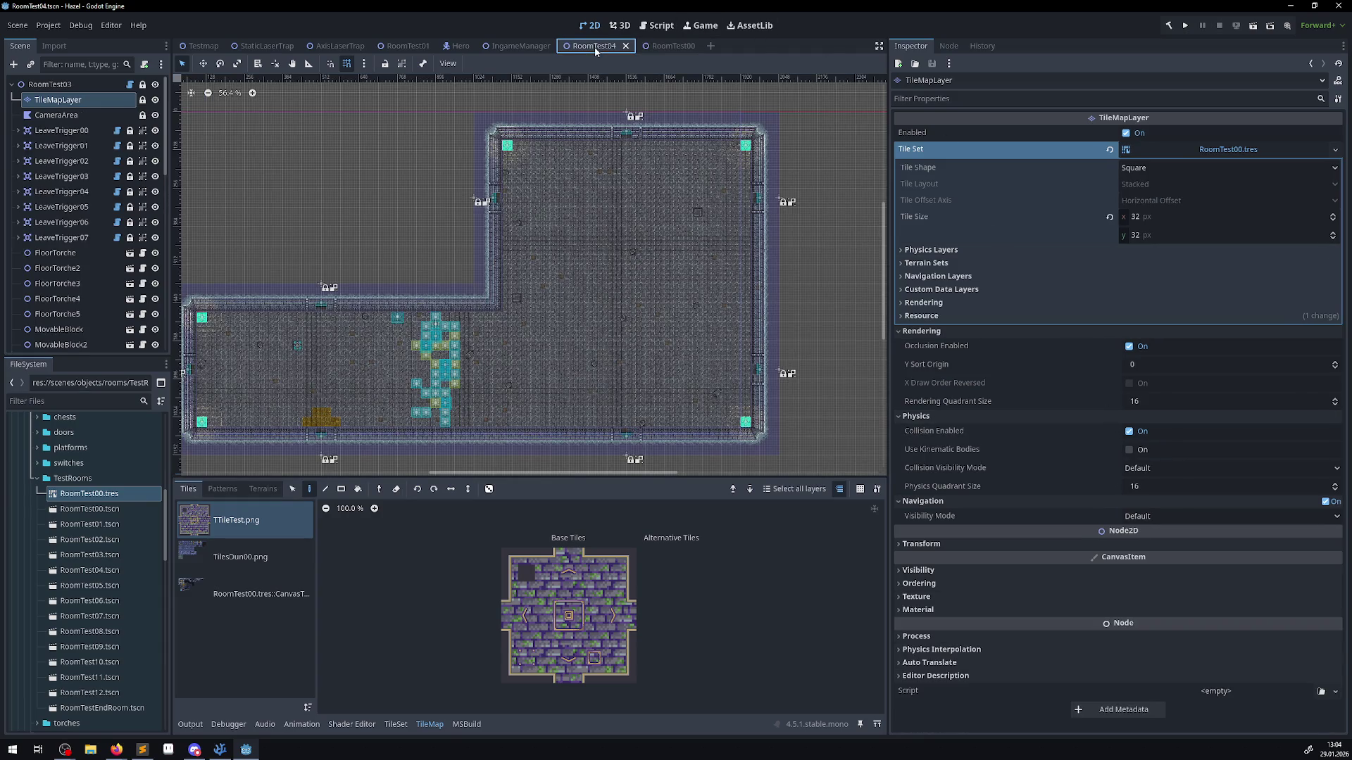
- Flip through the RoomTest00, RoomTest04 and RoomTest01 tabs, then show RoomTest00.tres in the Inspector
click(665, 46)
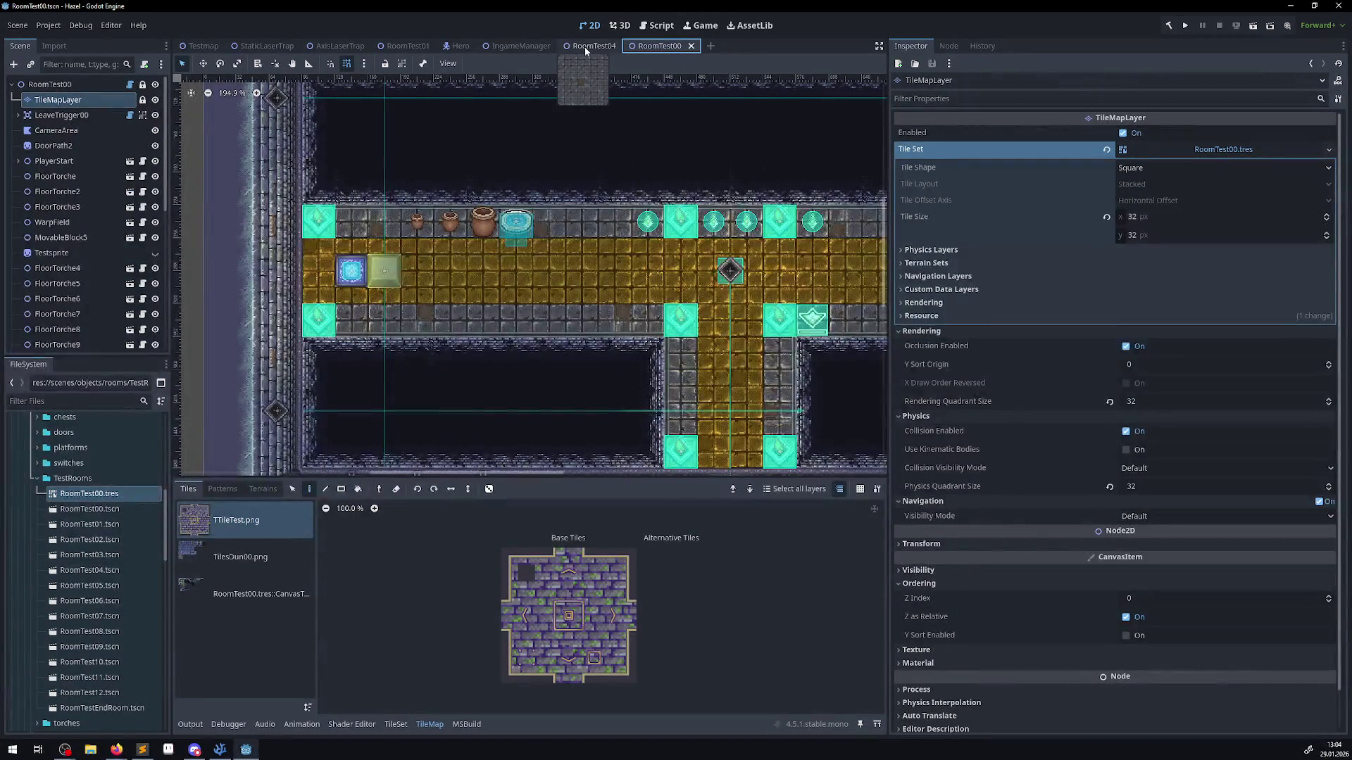
click(590, 46)
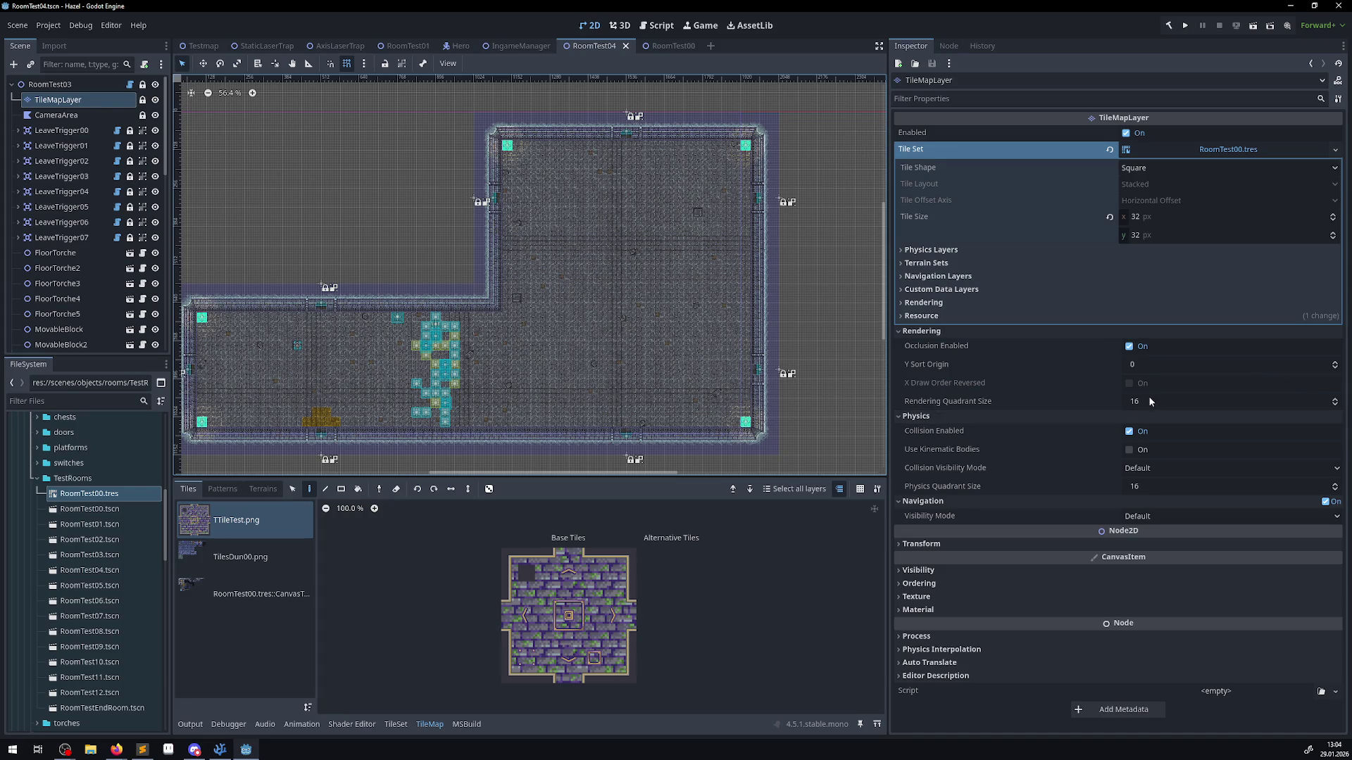
click(408, 43)
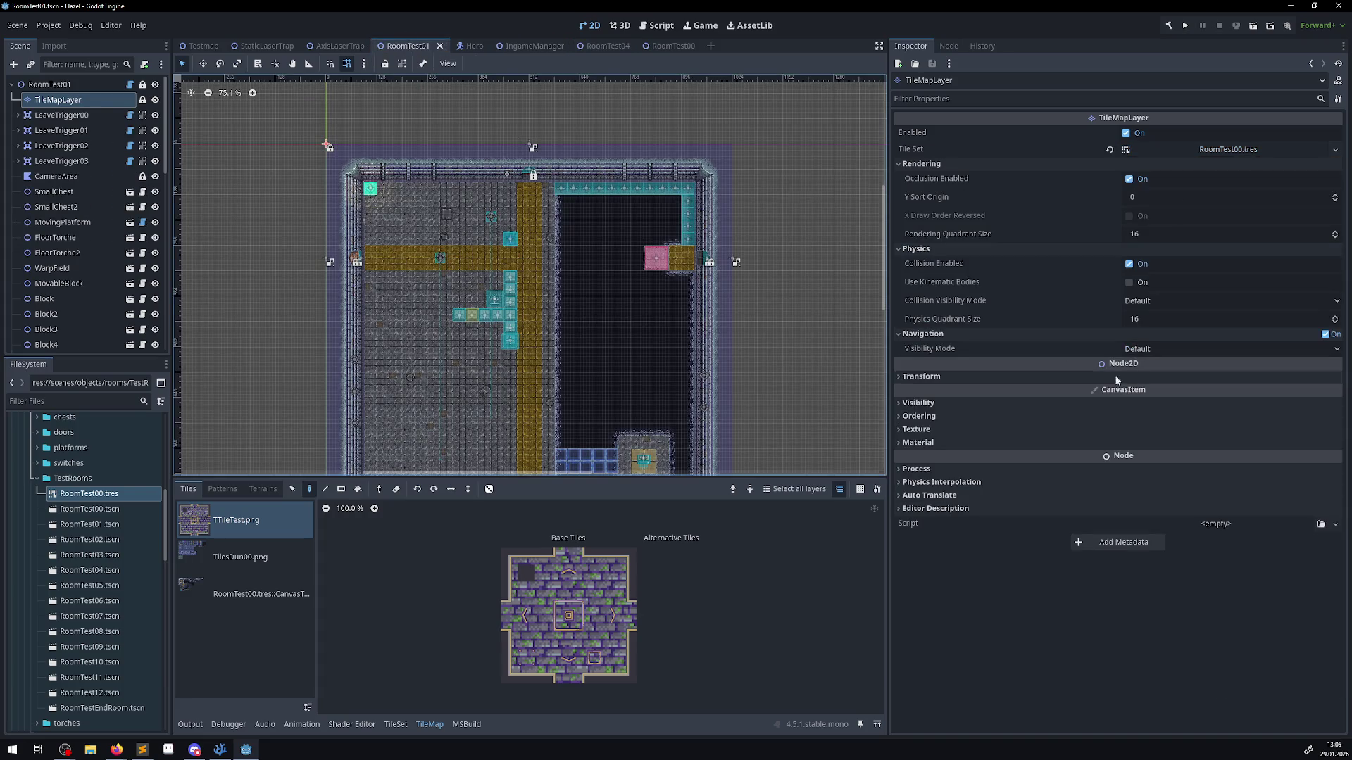
click(103, 495)
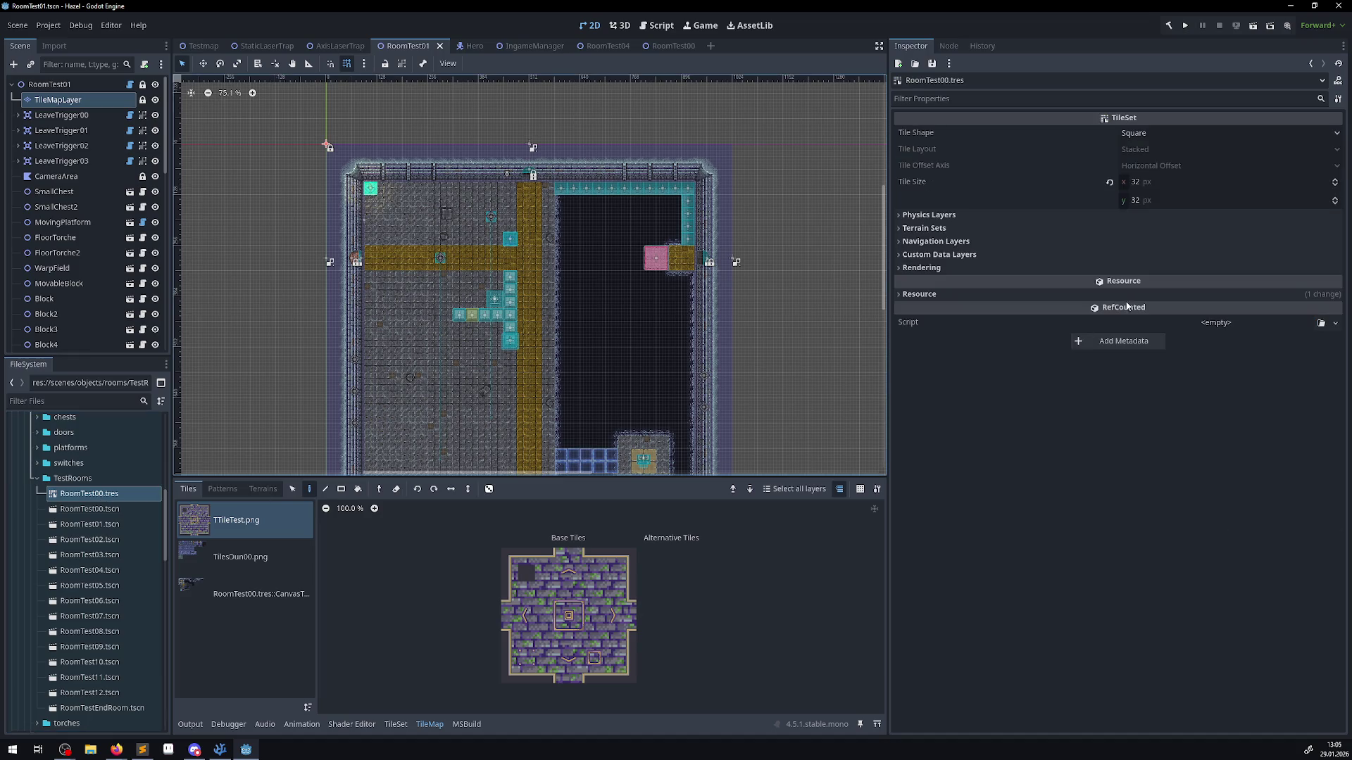
- Expand and collapse the tile set's Rendering, Custom Data Layers and Resource sections
click(900, 268)
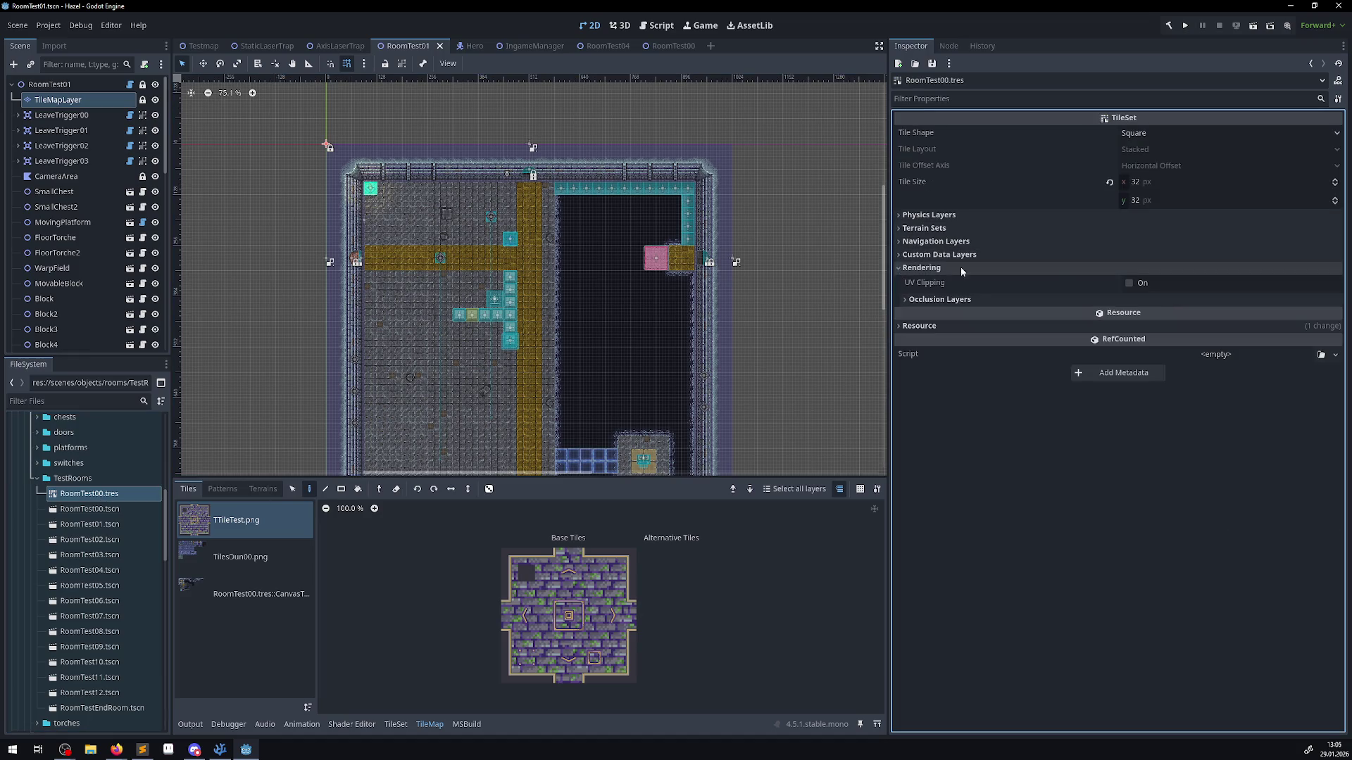
click(898, 256)
click(897, 254)
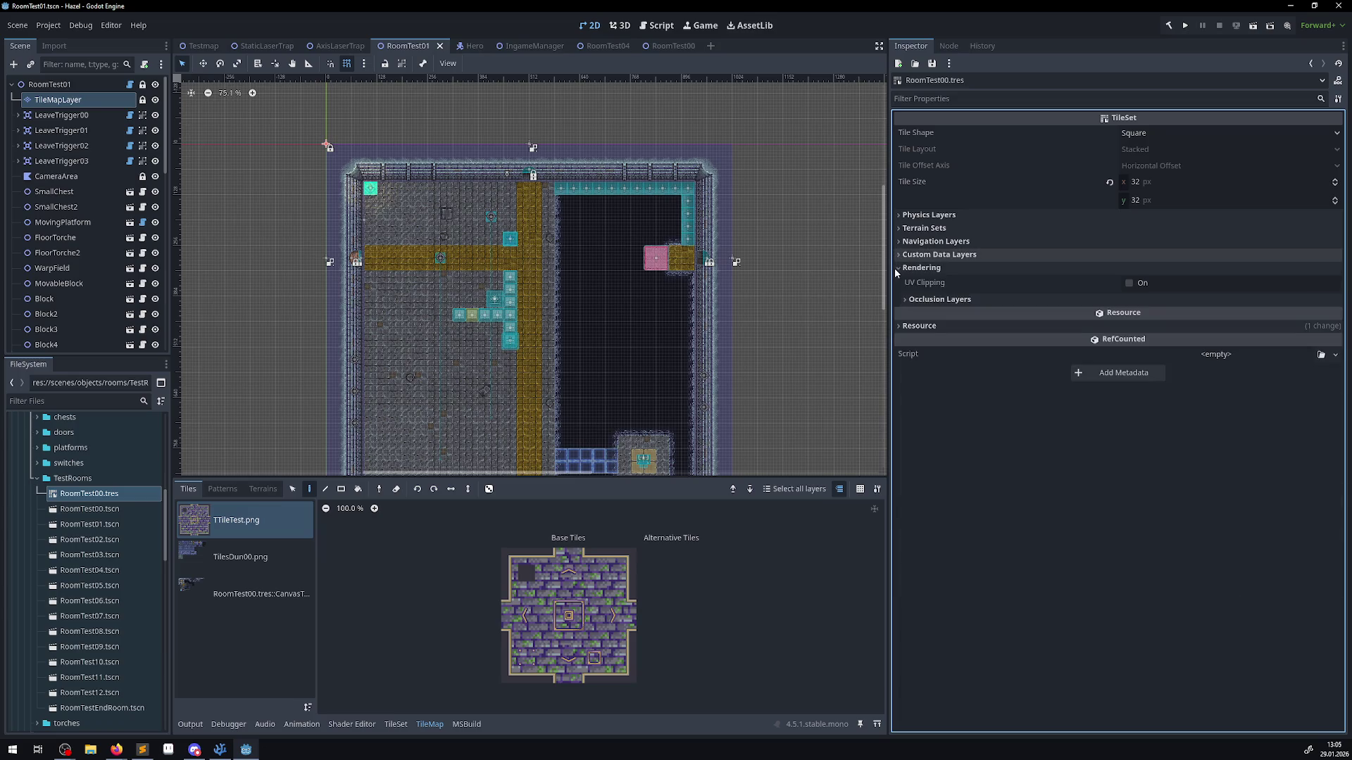
click(895, 267)
click(899, 294)
click(899, 295)
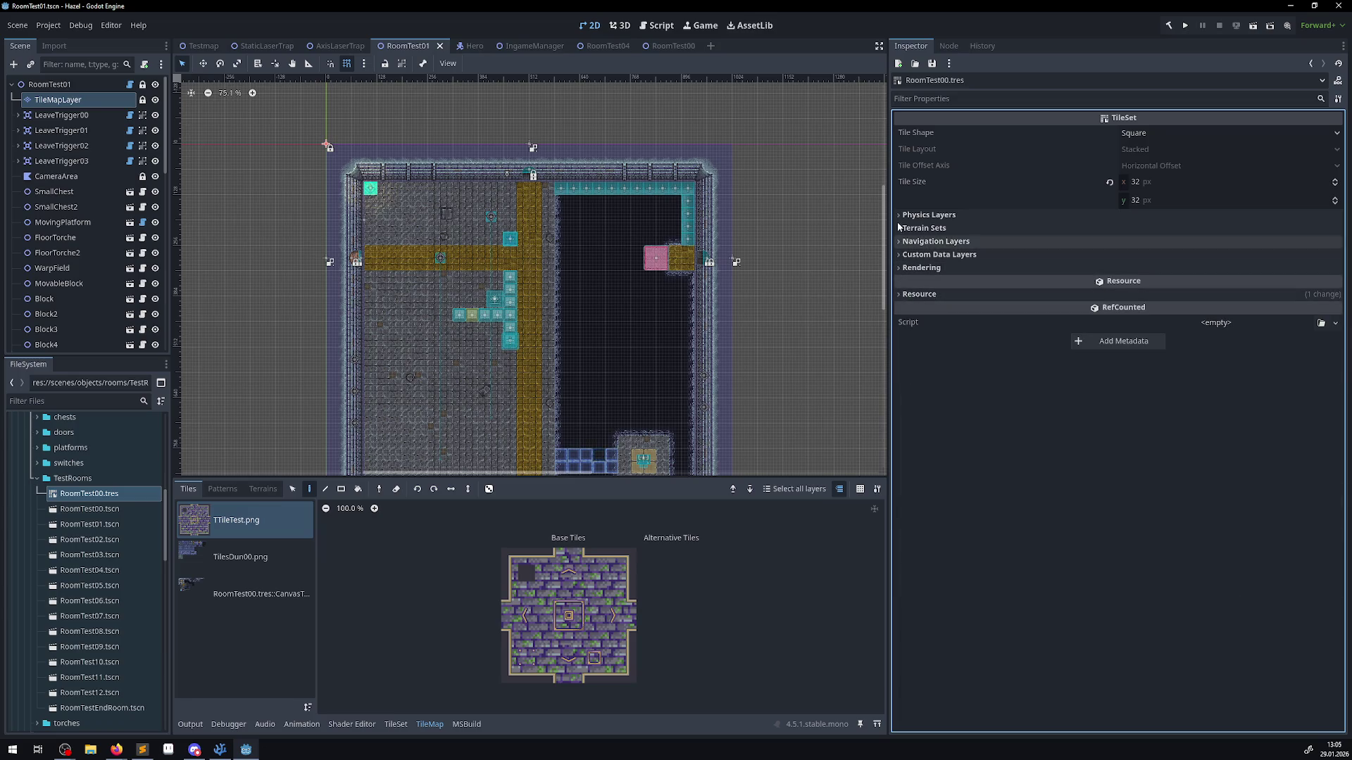
- Review the tile set's Physics, Terrain Sets and Navigation layers, then return to RoomTest04
click(900, 215)
click(899, 215)
click(899, 229)
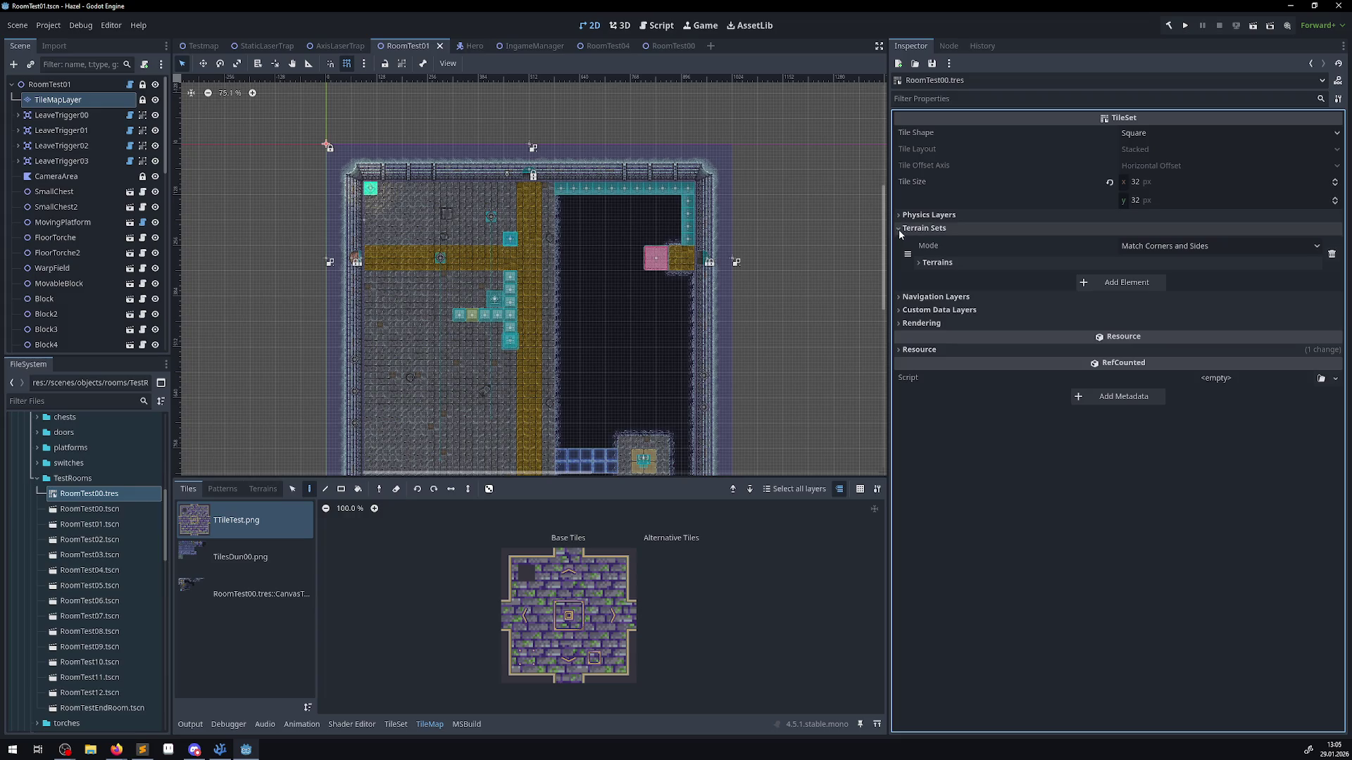
click(898, 228)
click(900, 241)
click(901, 242)
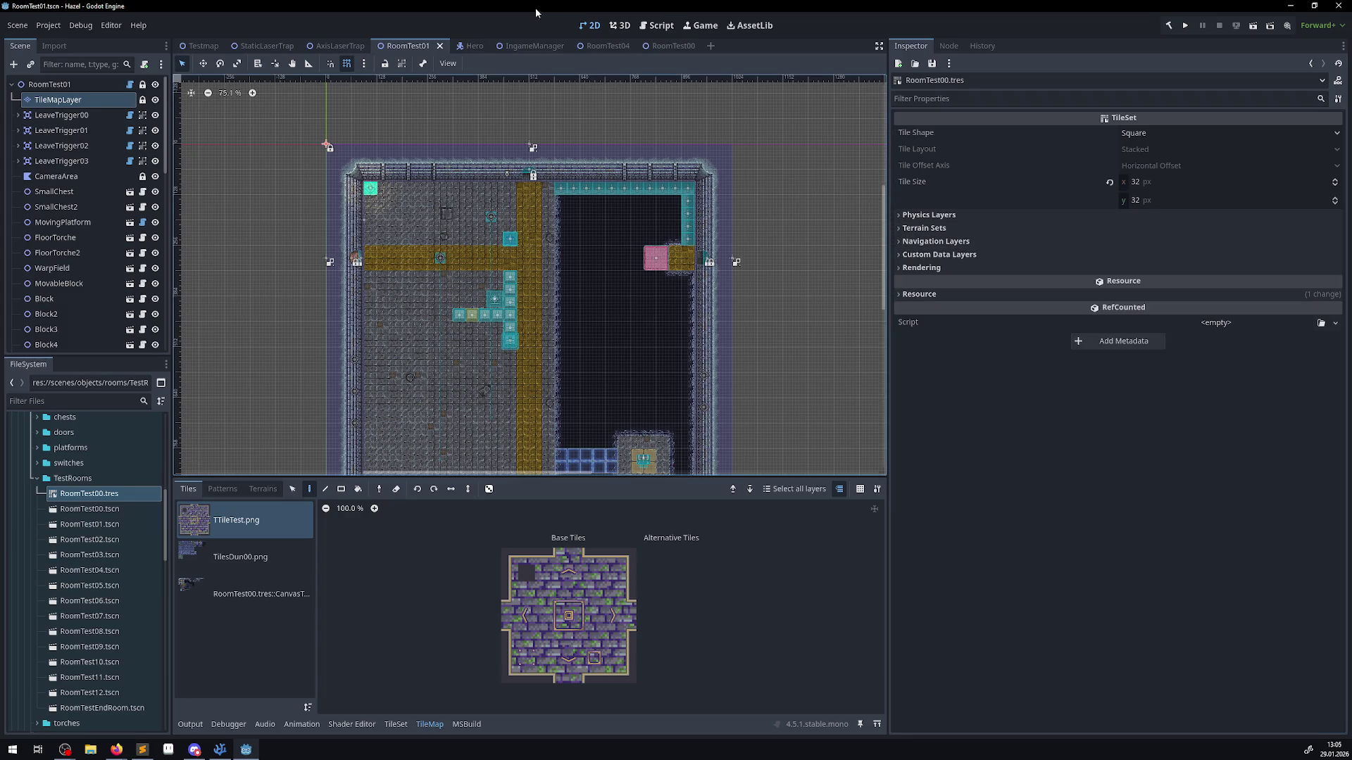
click(678, 48)
click(590, 47)
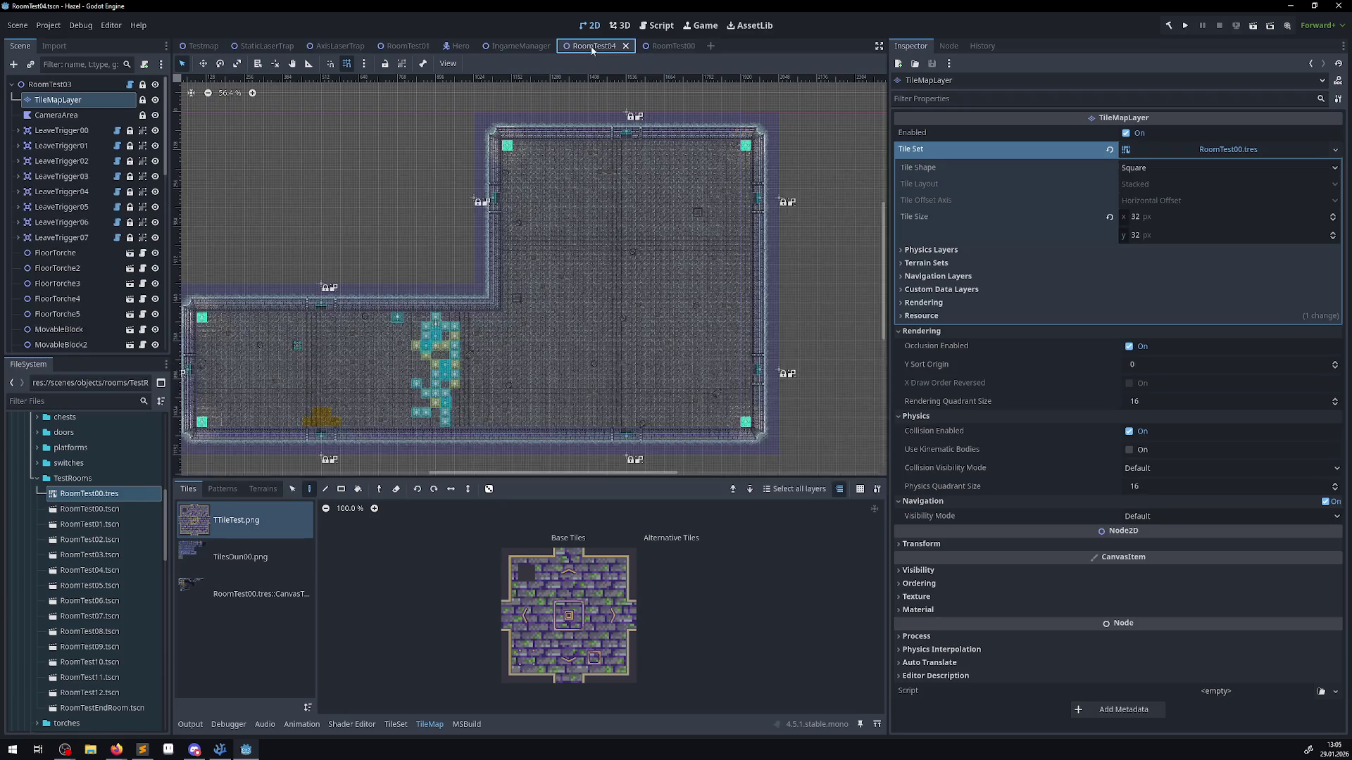
- Set RoomTest04's rendering and physics quadrant sizes to 32, save the scene, and run the project
click(1152, 401)
click(1151, 482)
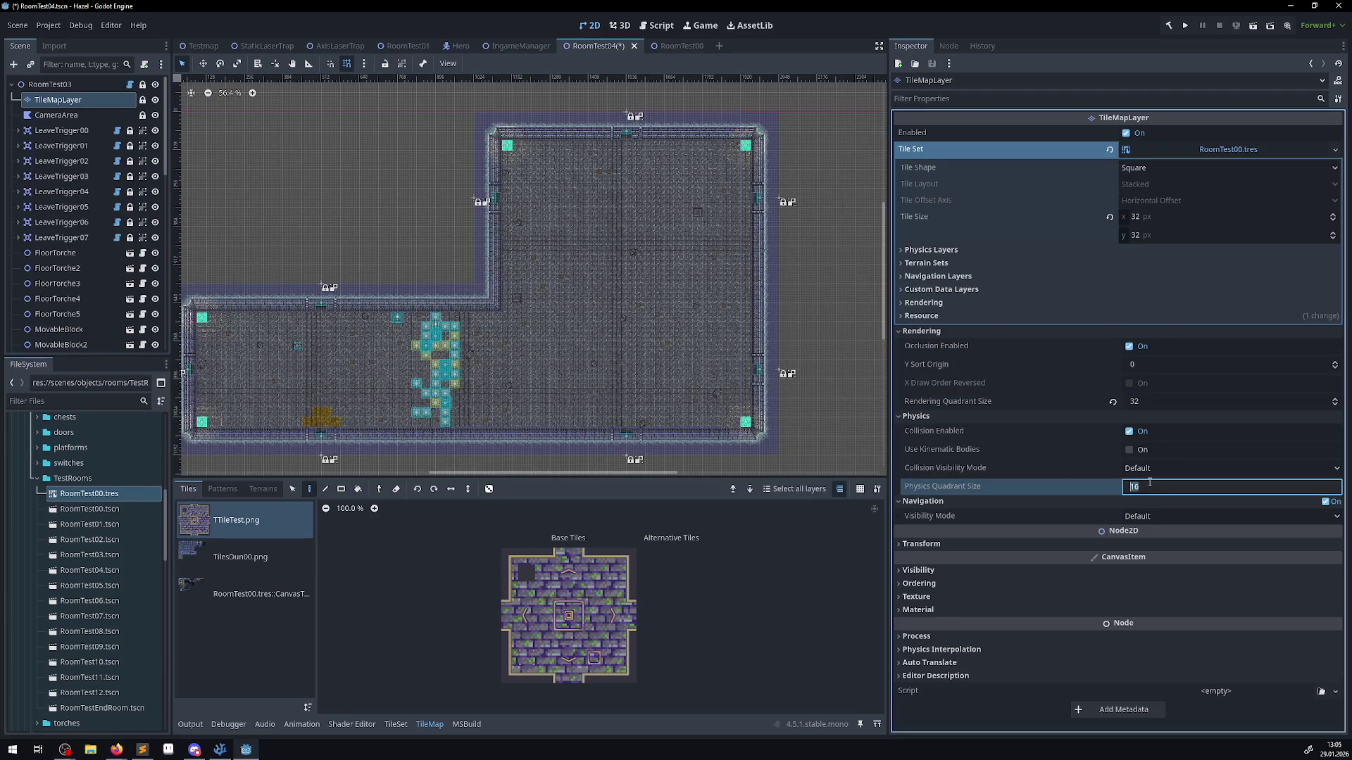
text(32)
key(Return)
key(ctrl+s)
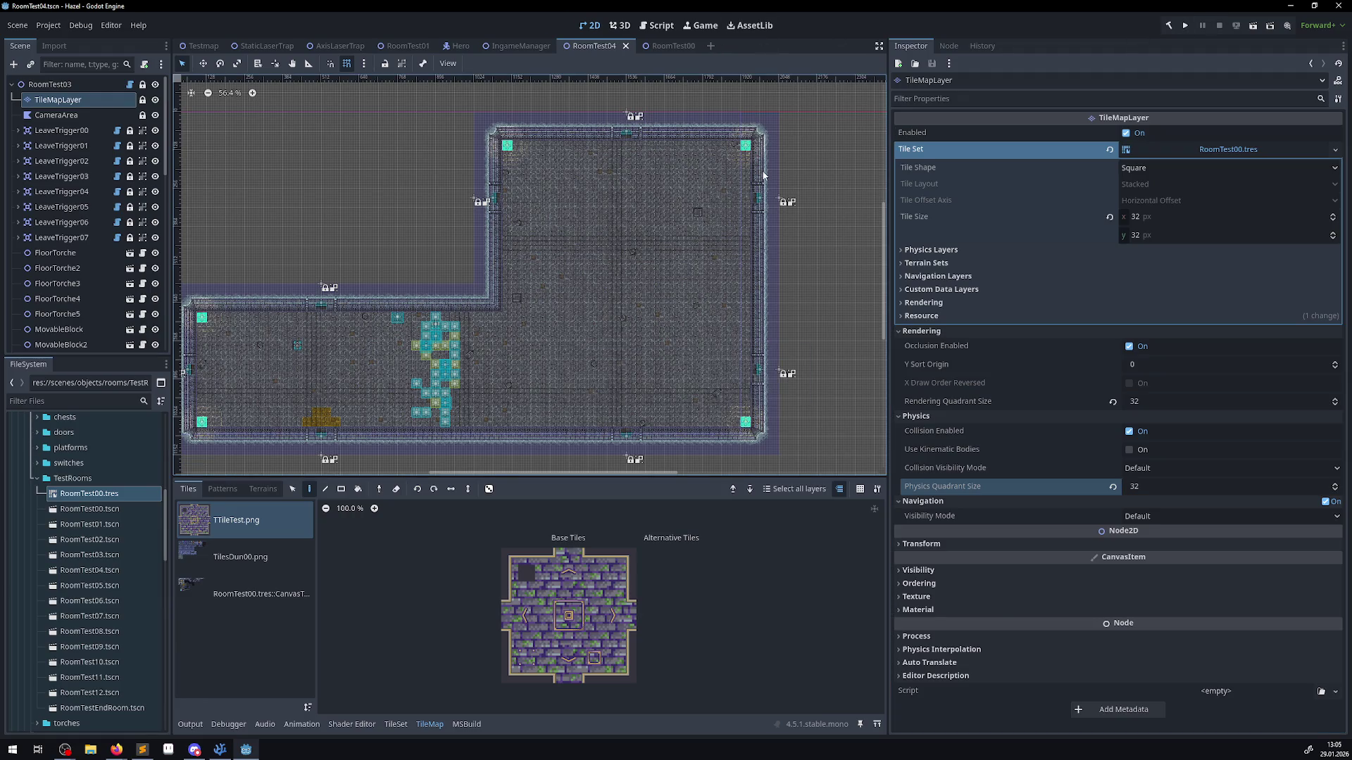
click(1185, 26)
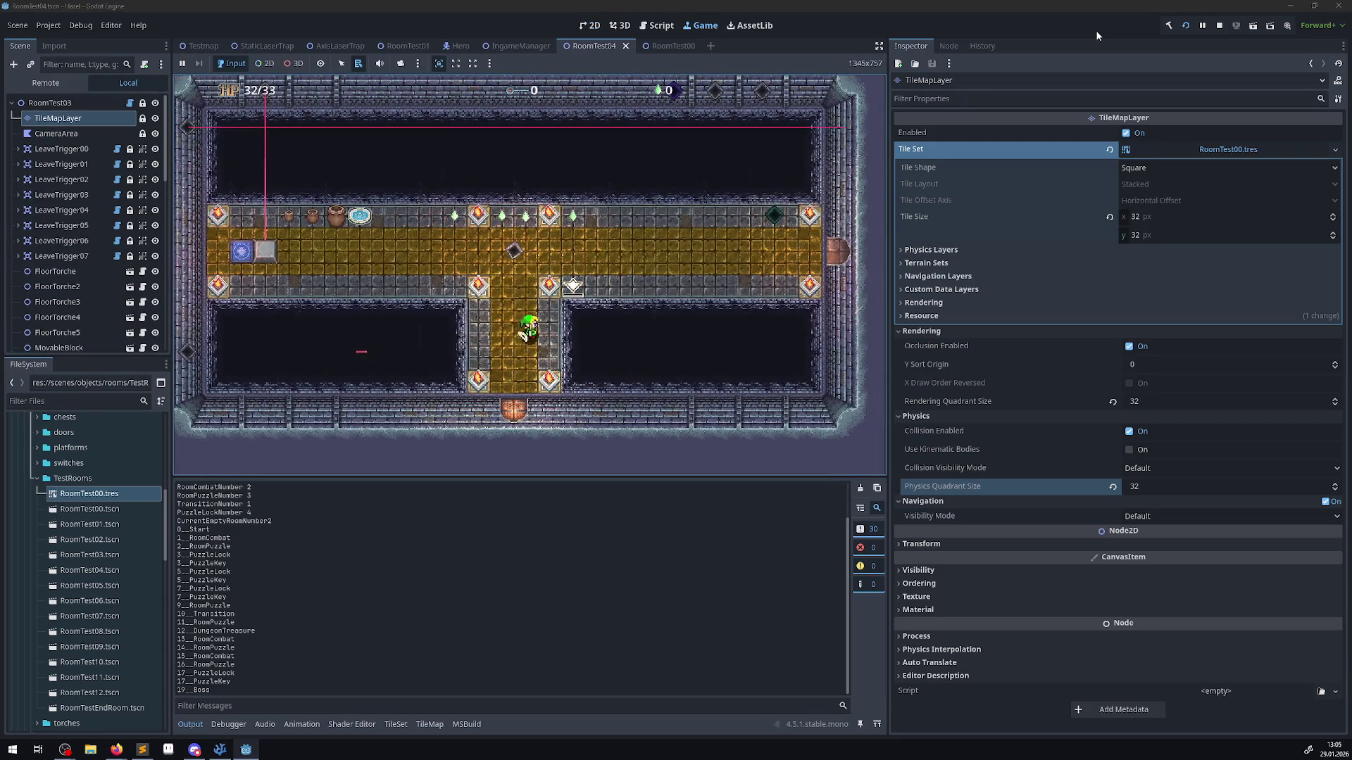
- Walk the hero through the corridor, unlock the bottom door, and descend the yellow stairs
key(Up)
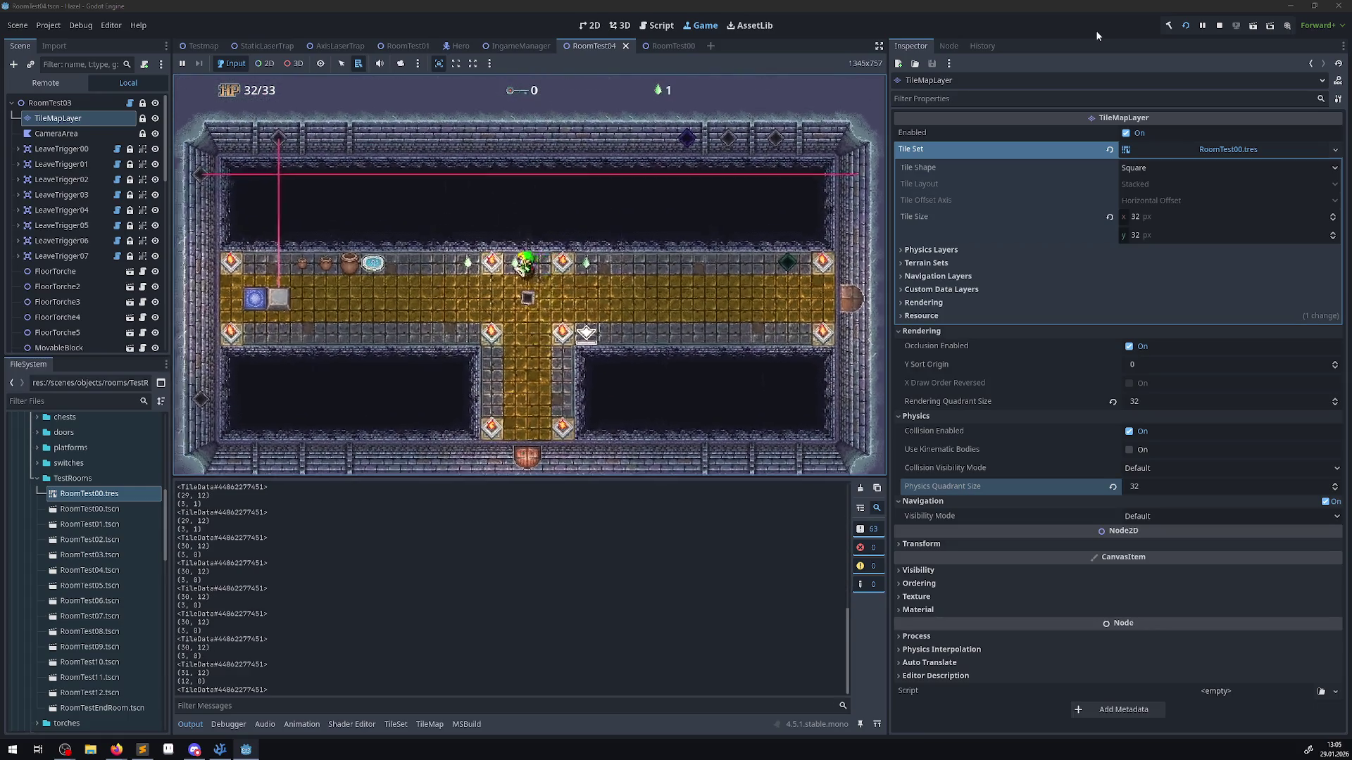
key(Left)
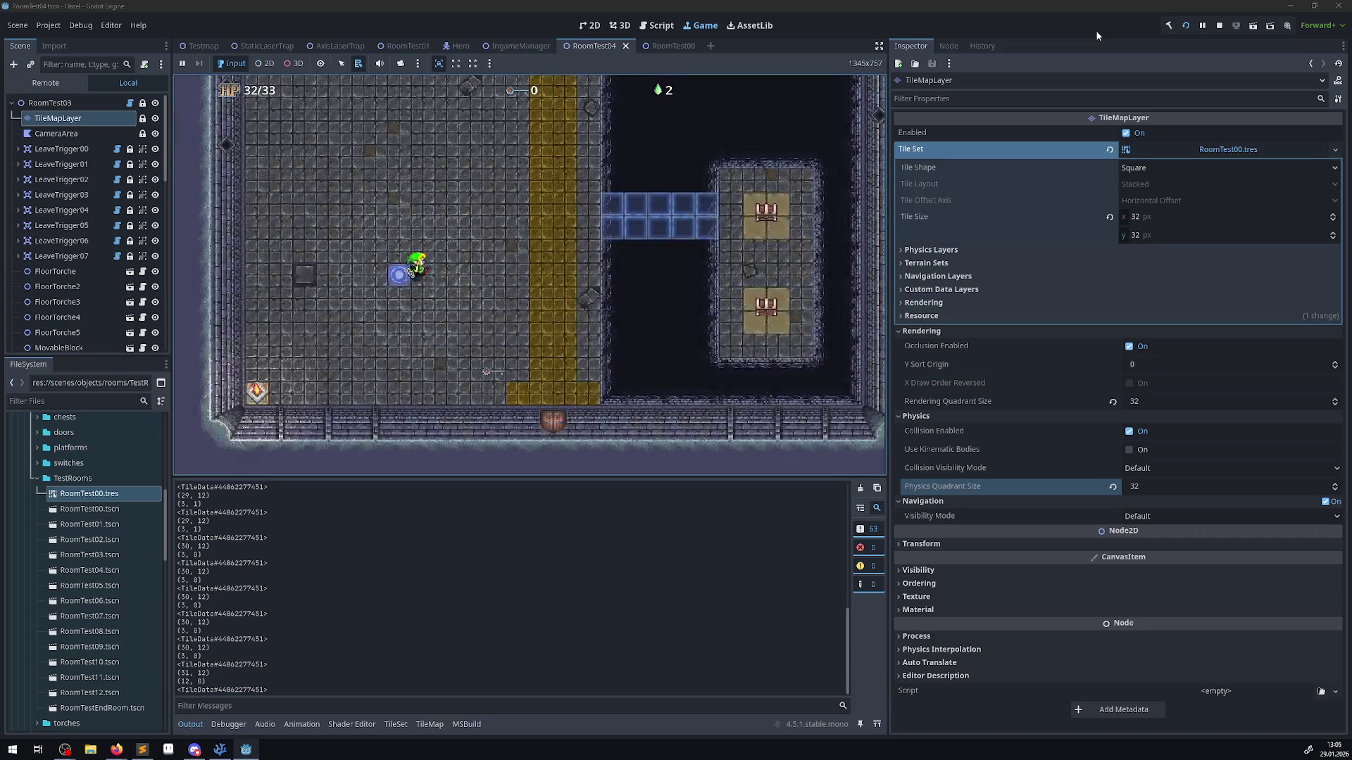
key(Right)
key(Down)
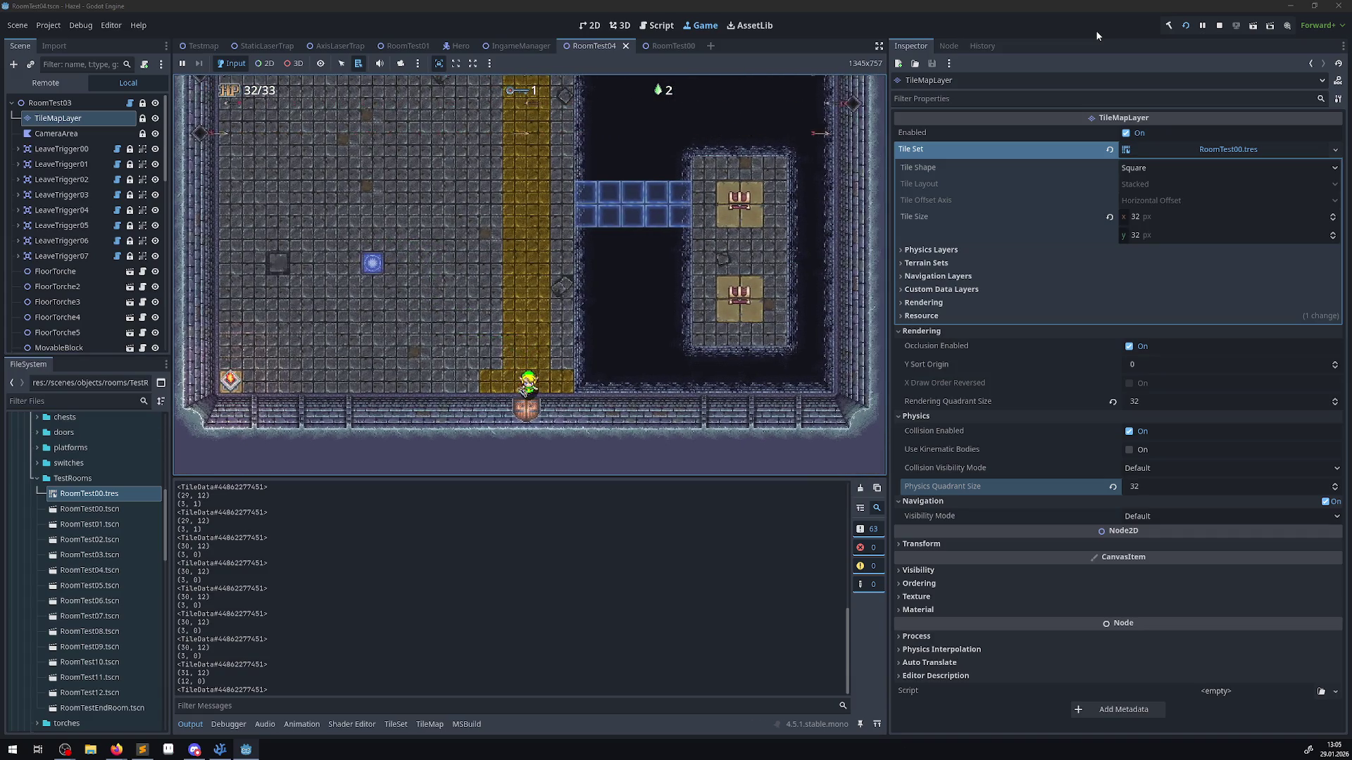
key(Down)
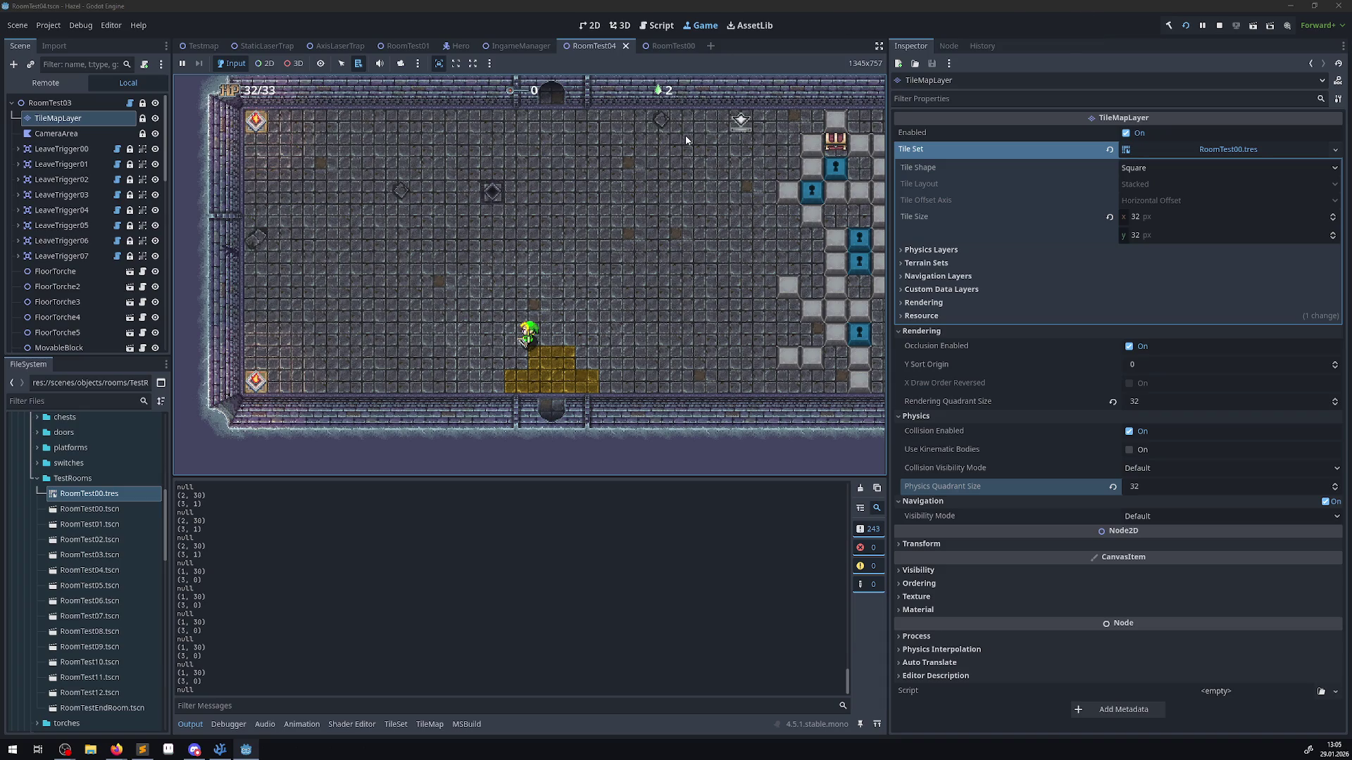
key(Down)
key(Up)
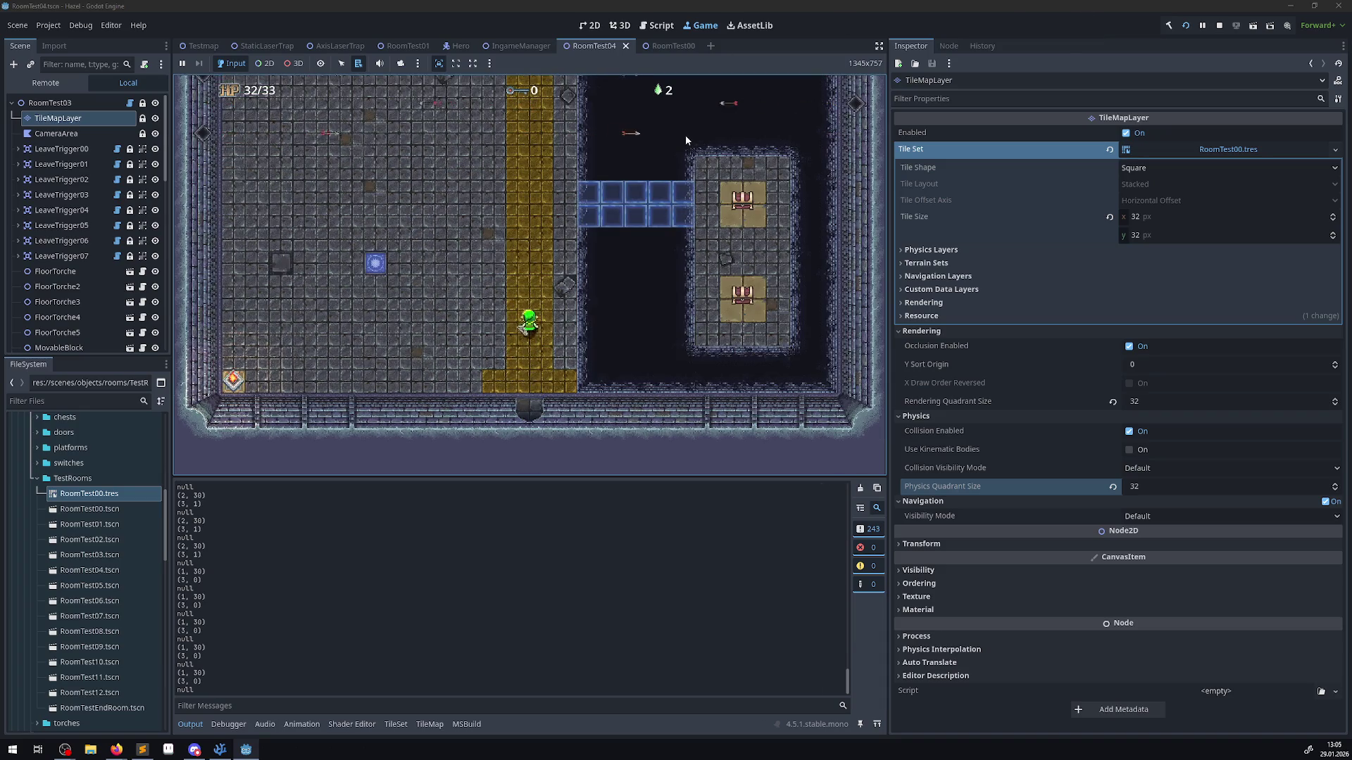
key(Left)
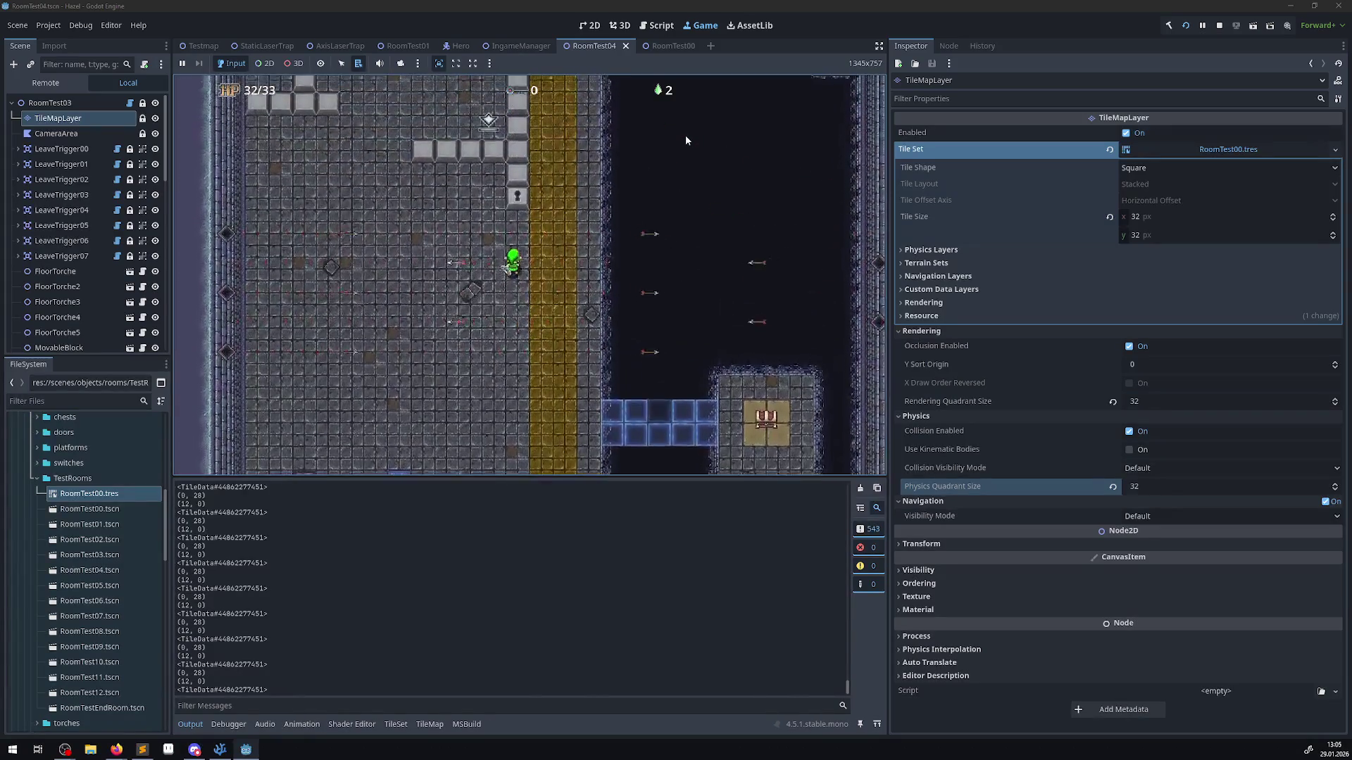
- Steer the hero around the grey-floored room up toward the top wall
key(Up)
key(Right)
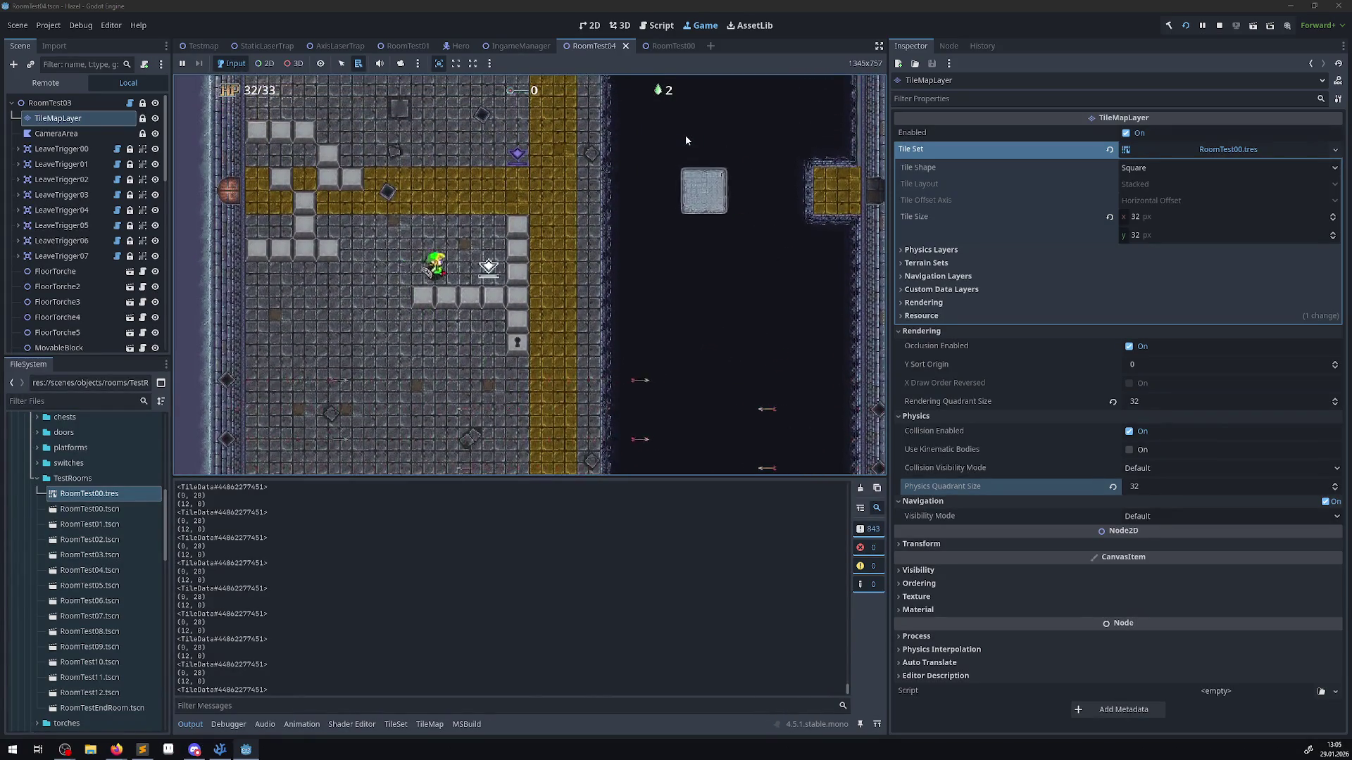
key(Up)
key(Left)
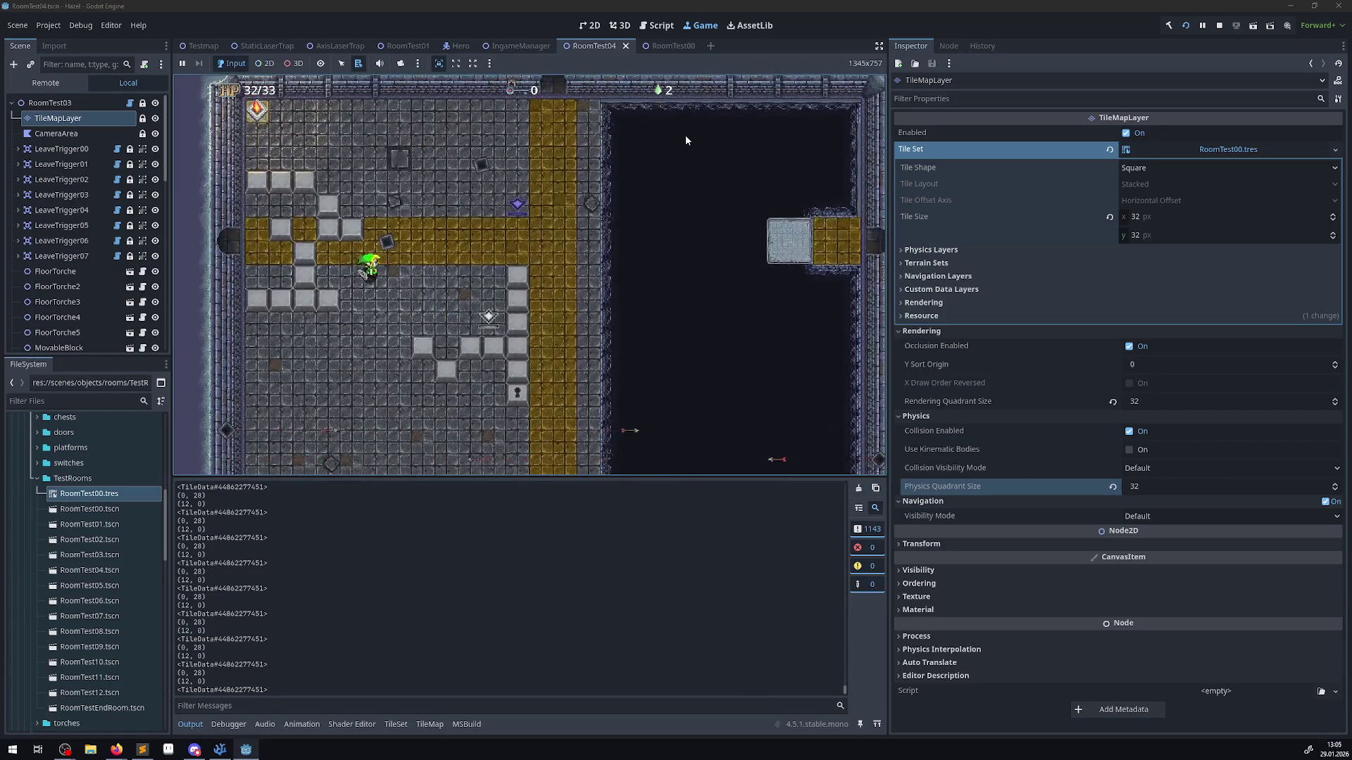
key(Right)
key(Up)
key(Left)
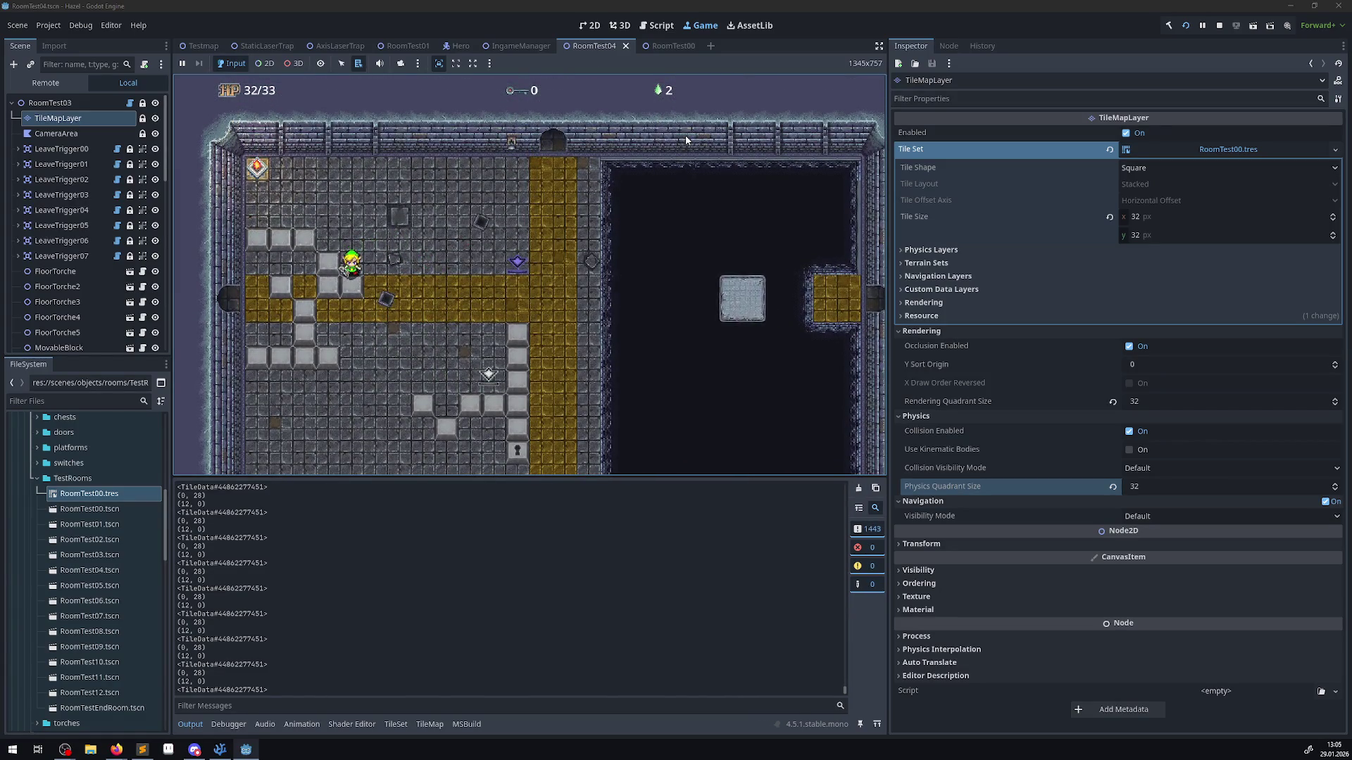
key(Left)
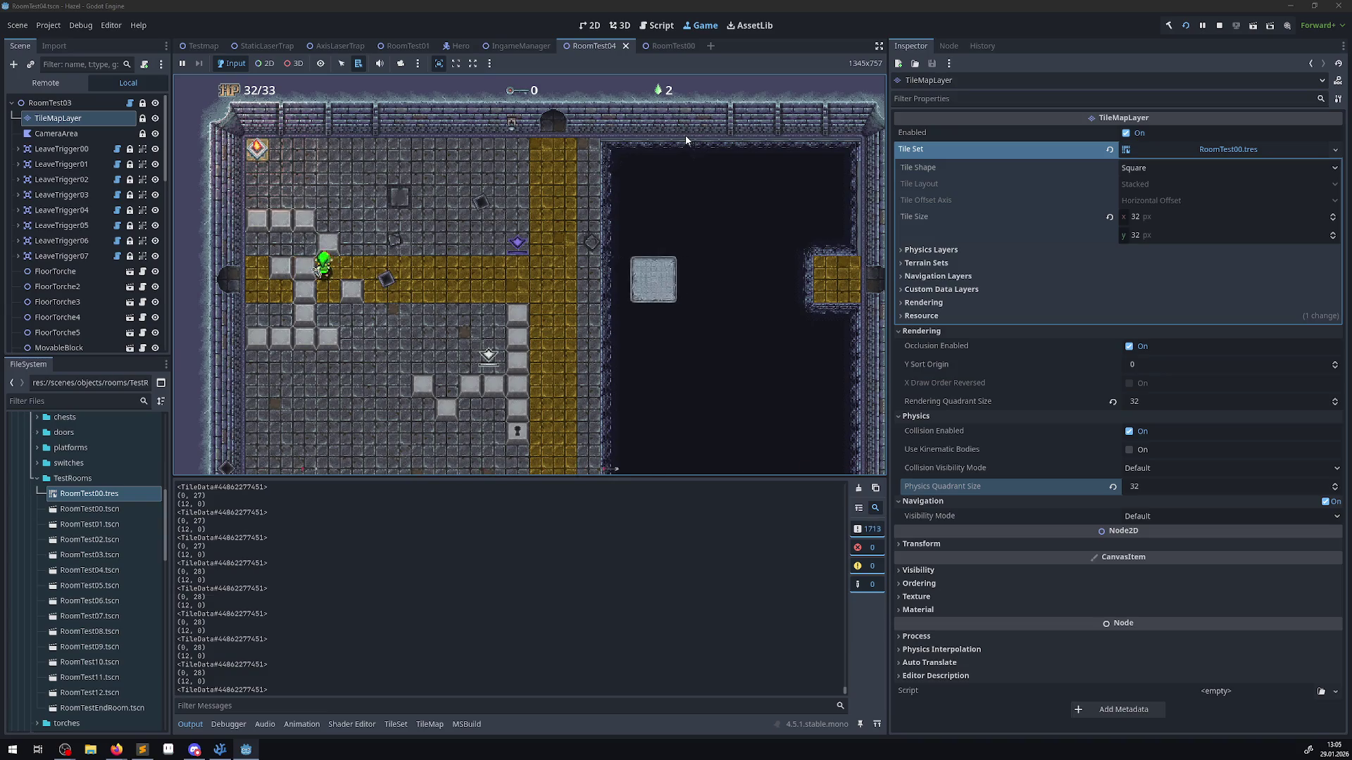
key(Up)
- Take the hero out the west door through the next rooms, then stop the game
key(Left)
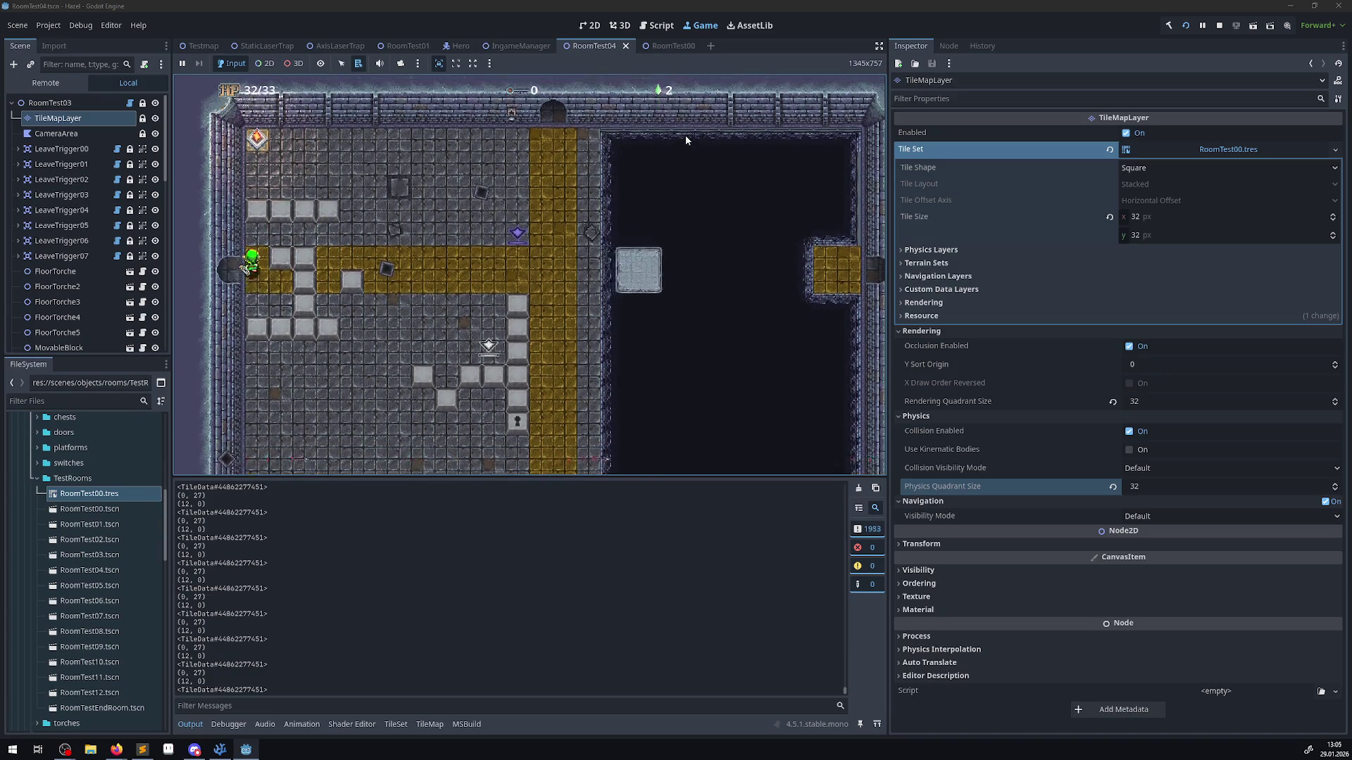
key(Left)
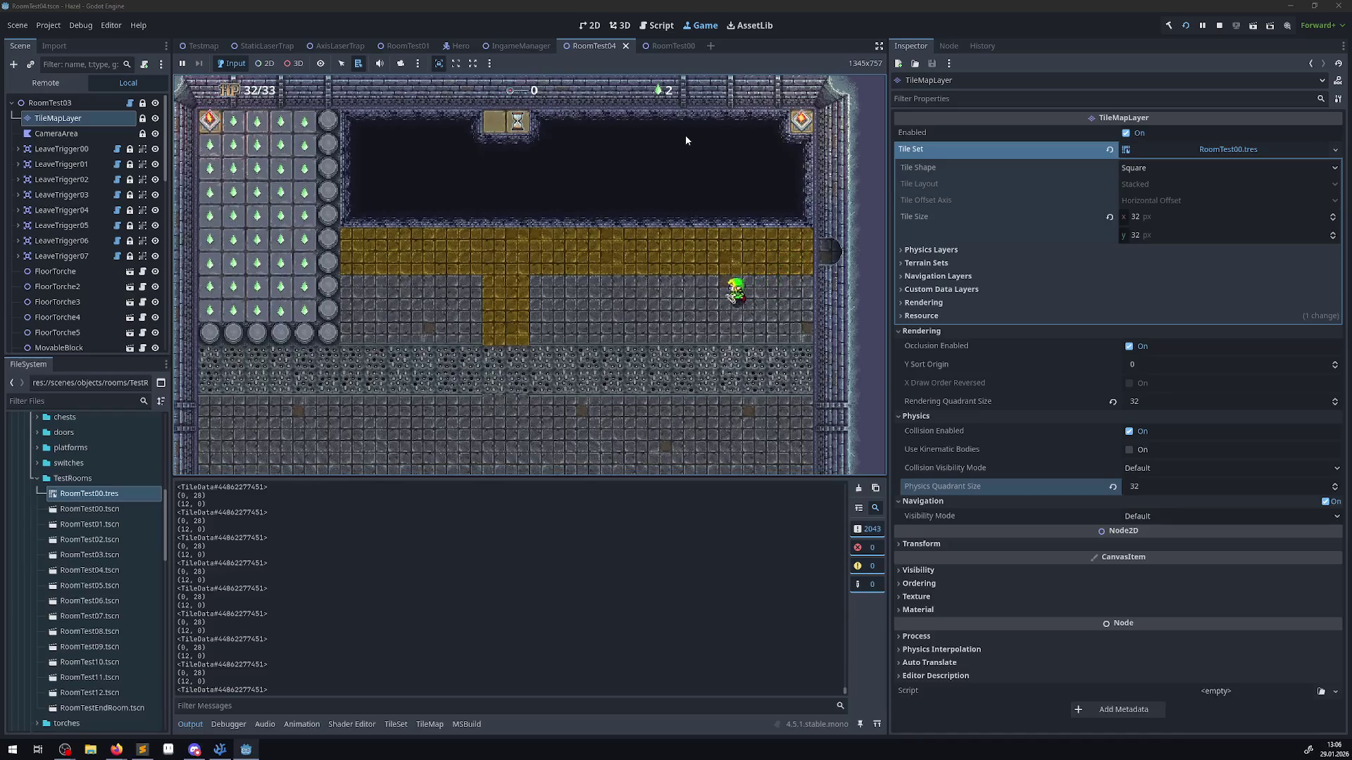
key(Left)
key(Down)
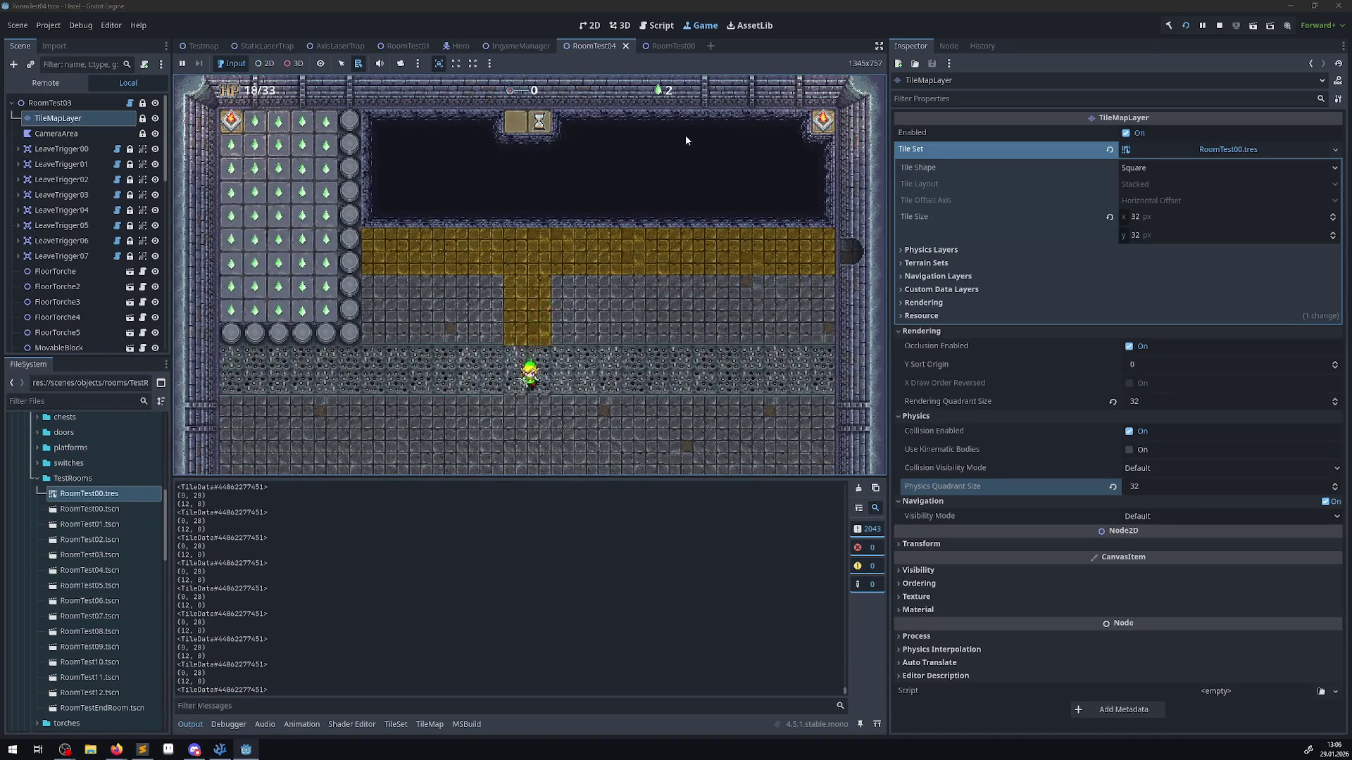
key(Left)
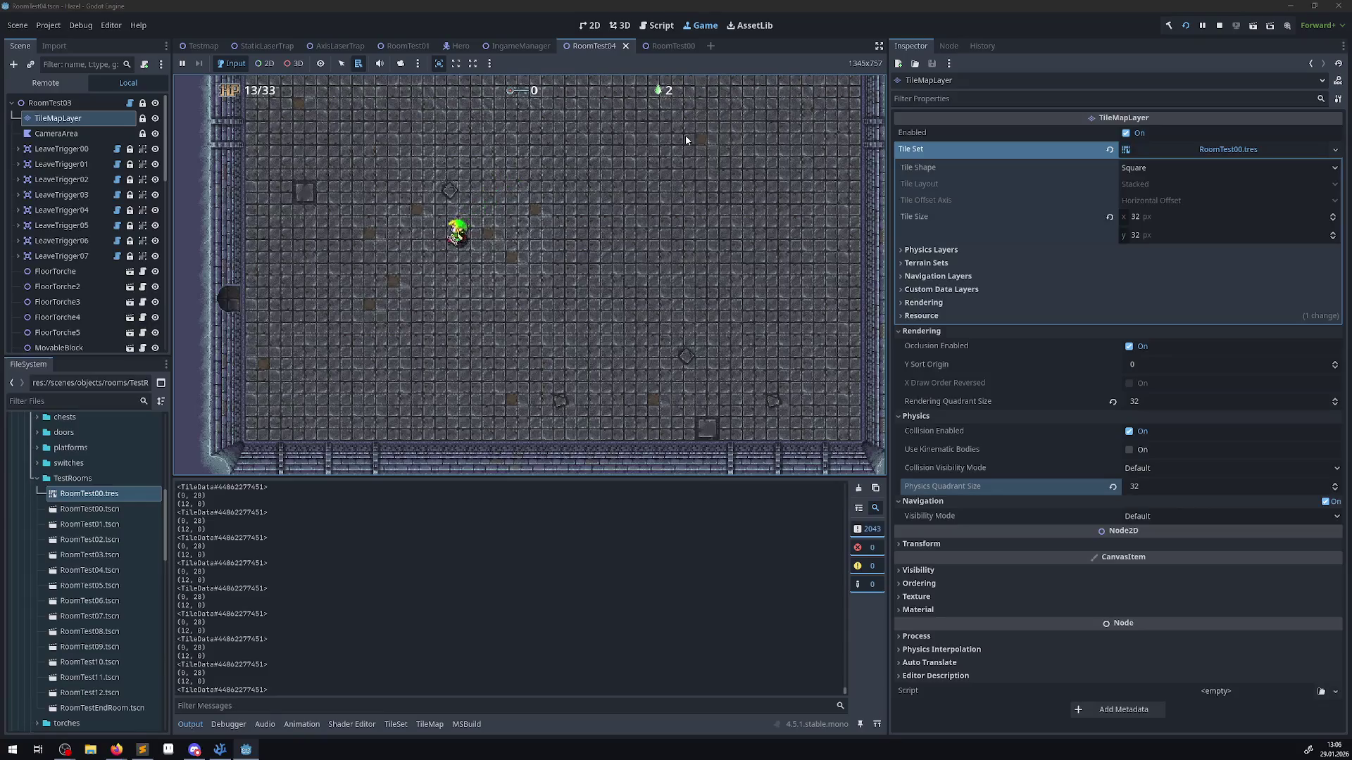
key(Left)
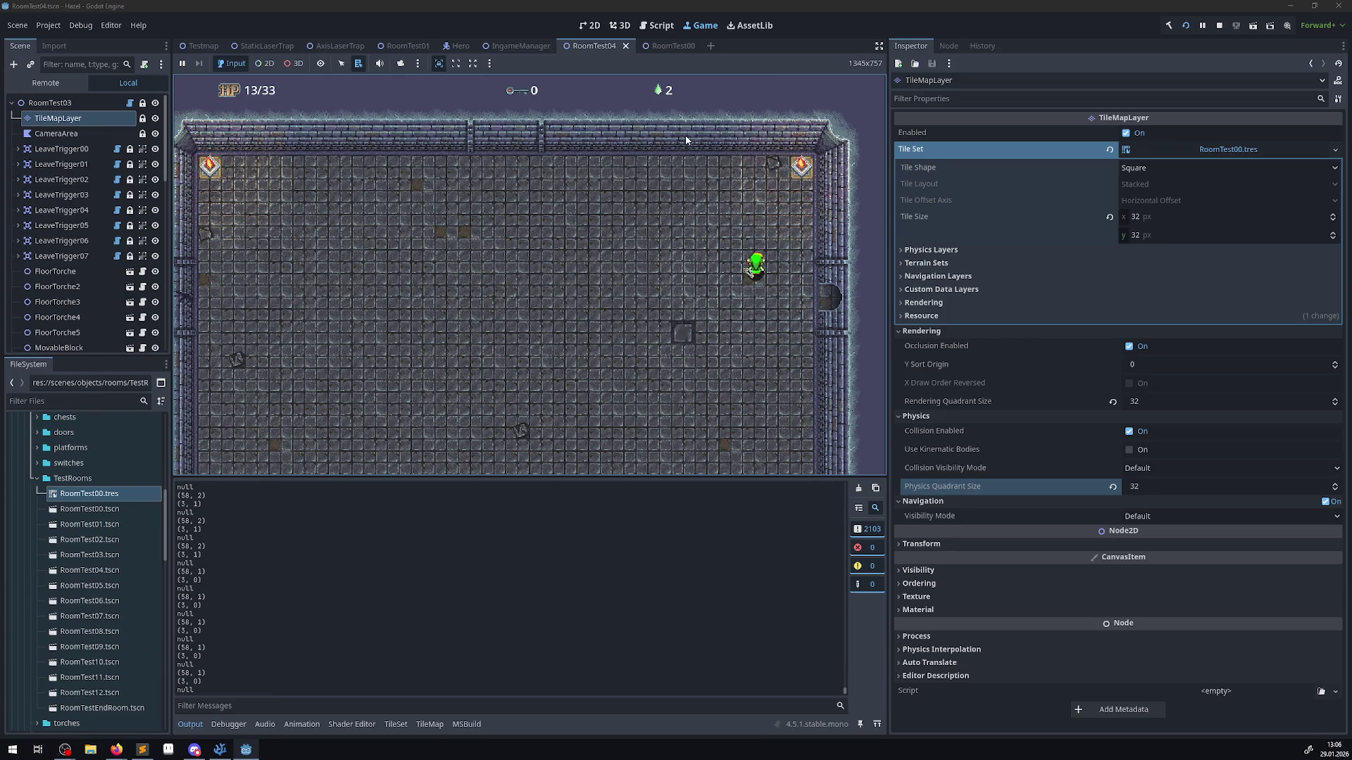
click(1219, 25)
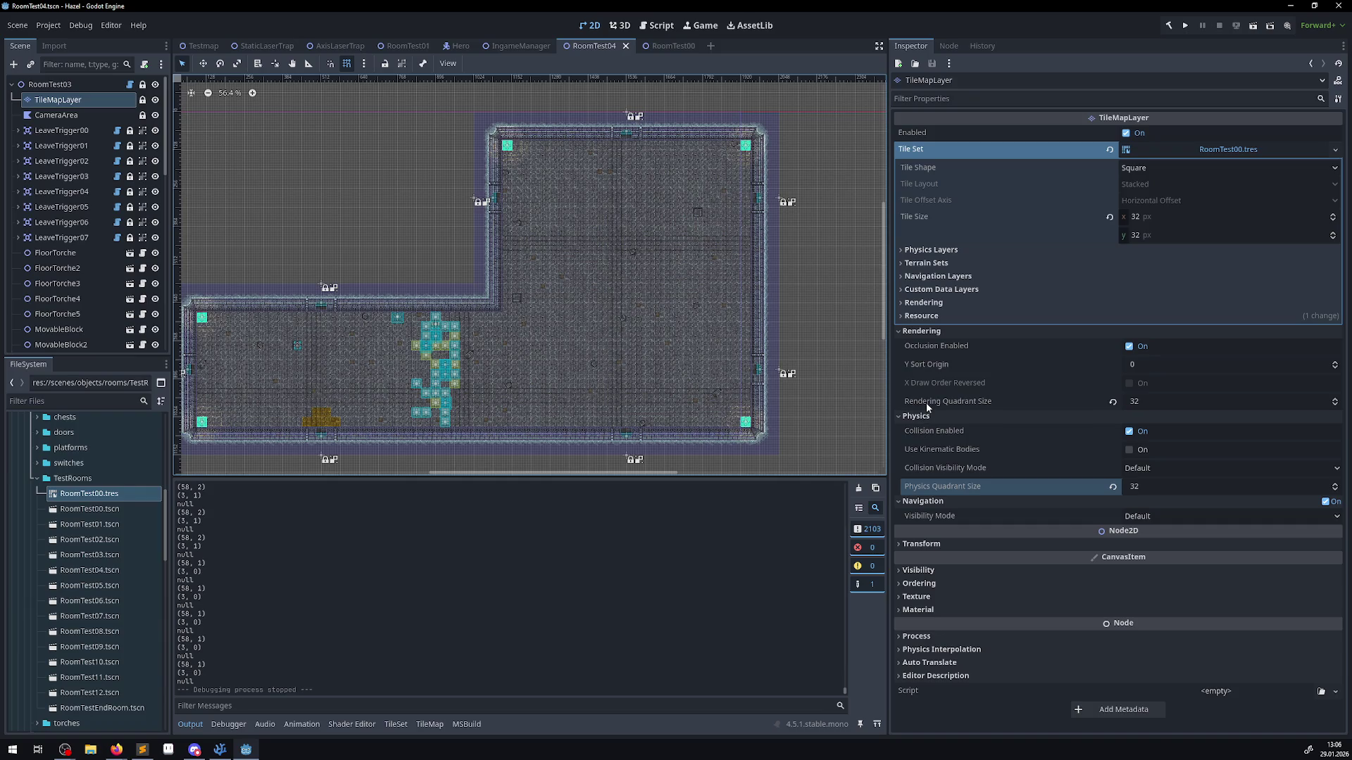
mouse_move(927, 404)
mouse_move(686, 48)
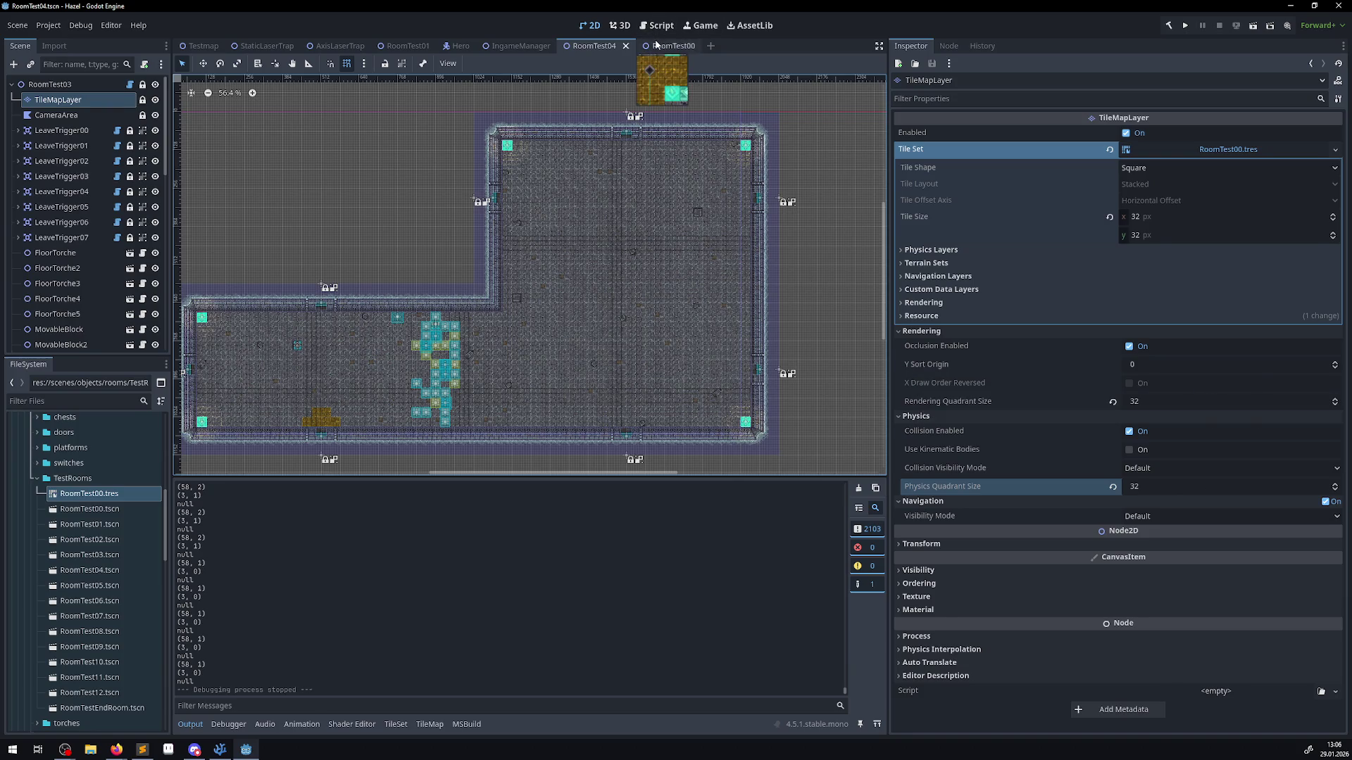
click(655, 45)
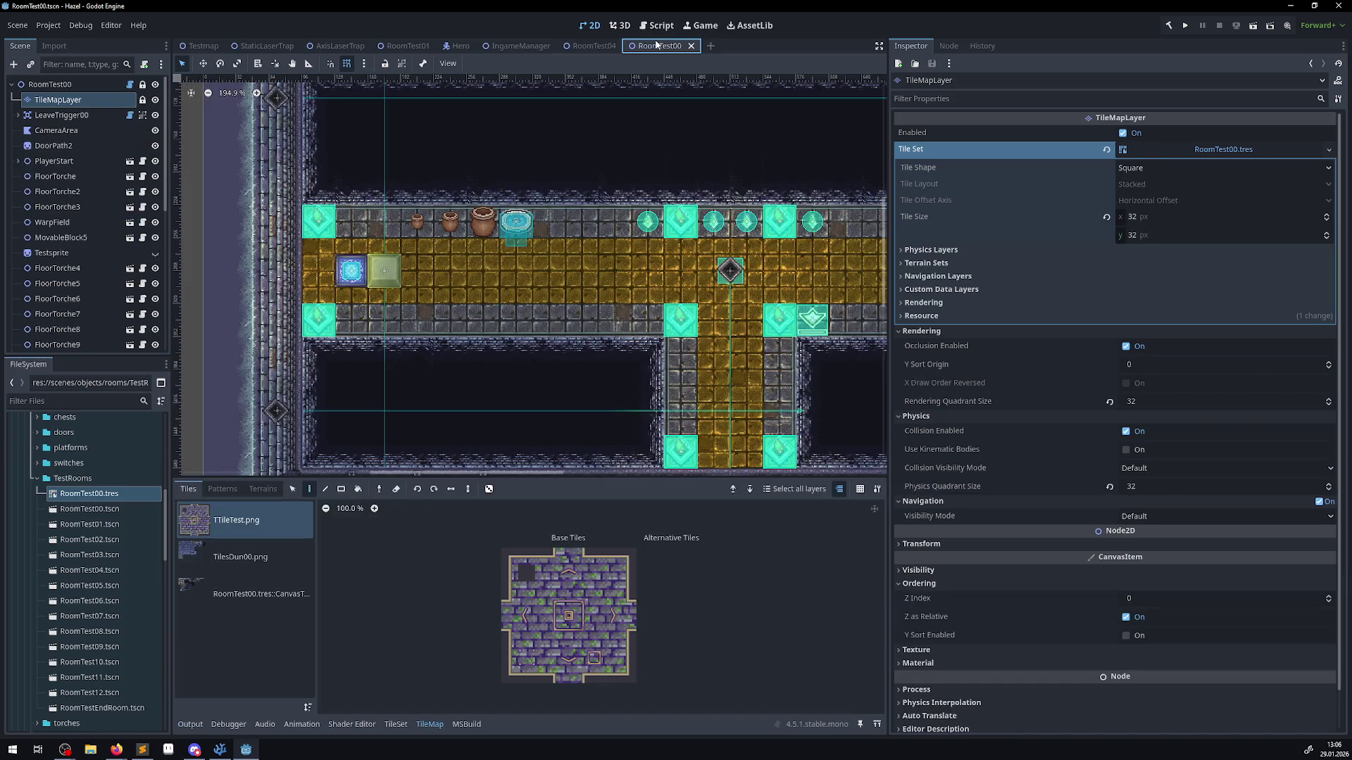
click(597, 46)
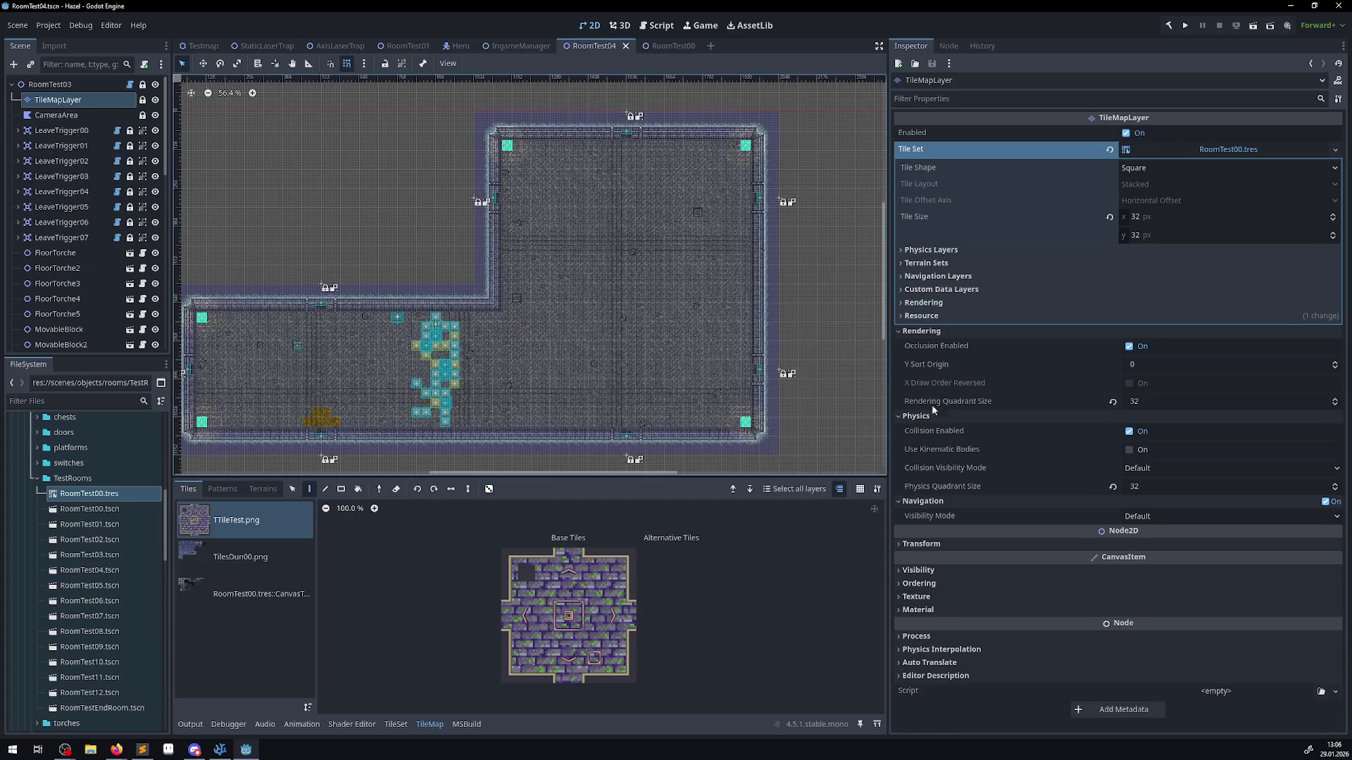
click(901, 569)
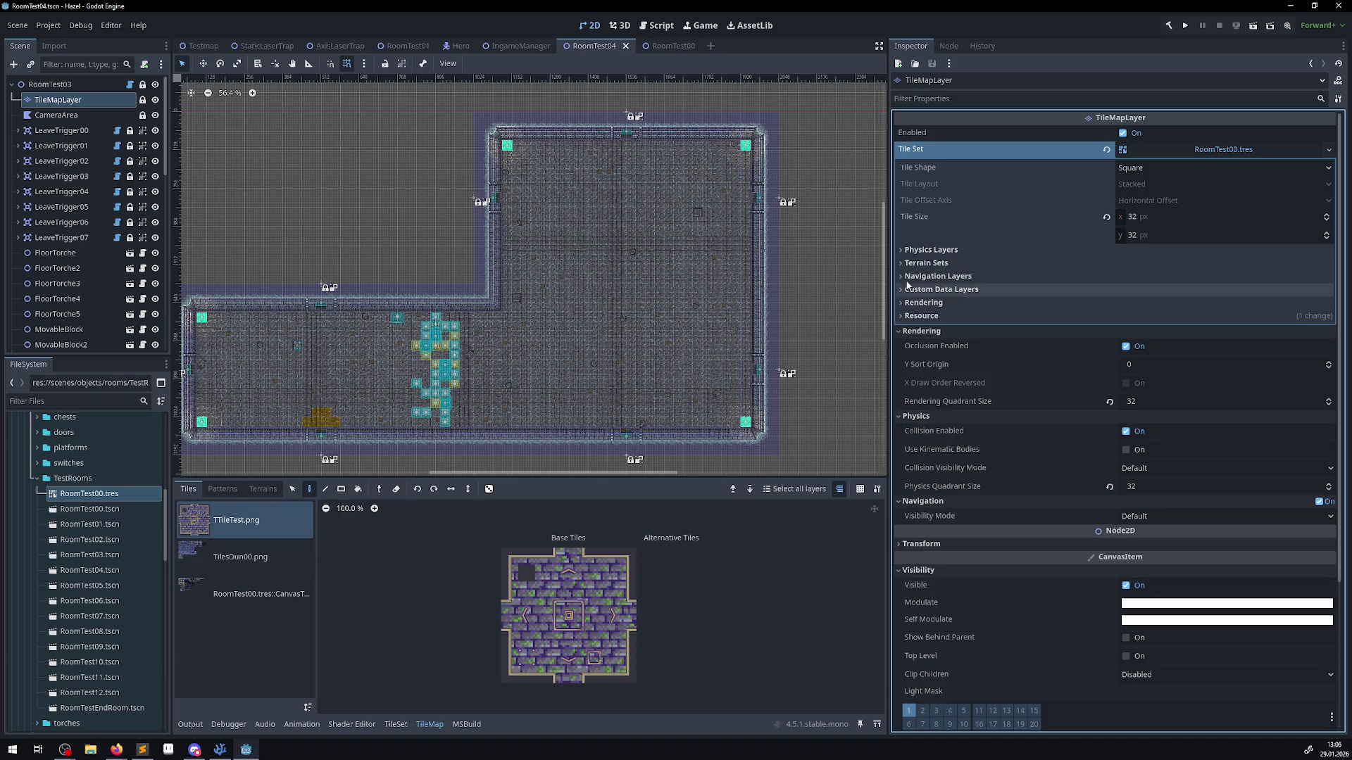
click(898, 334)
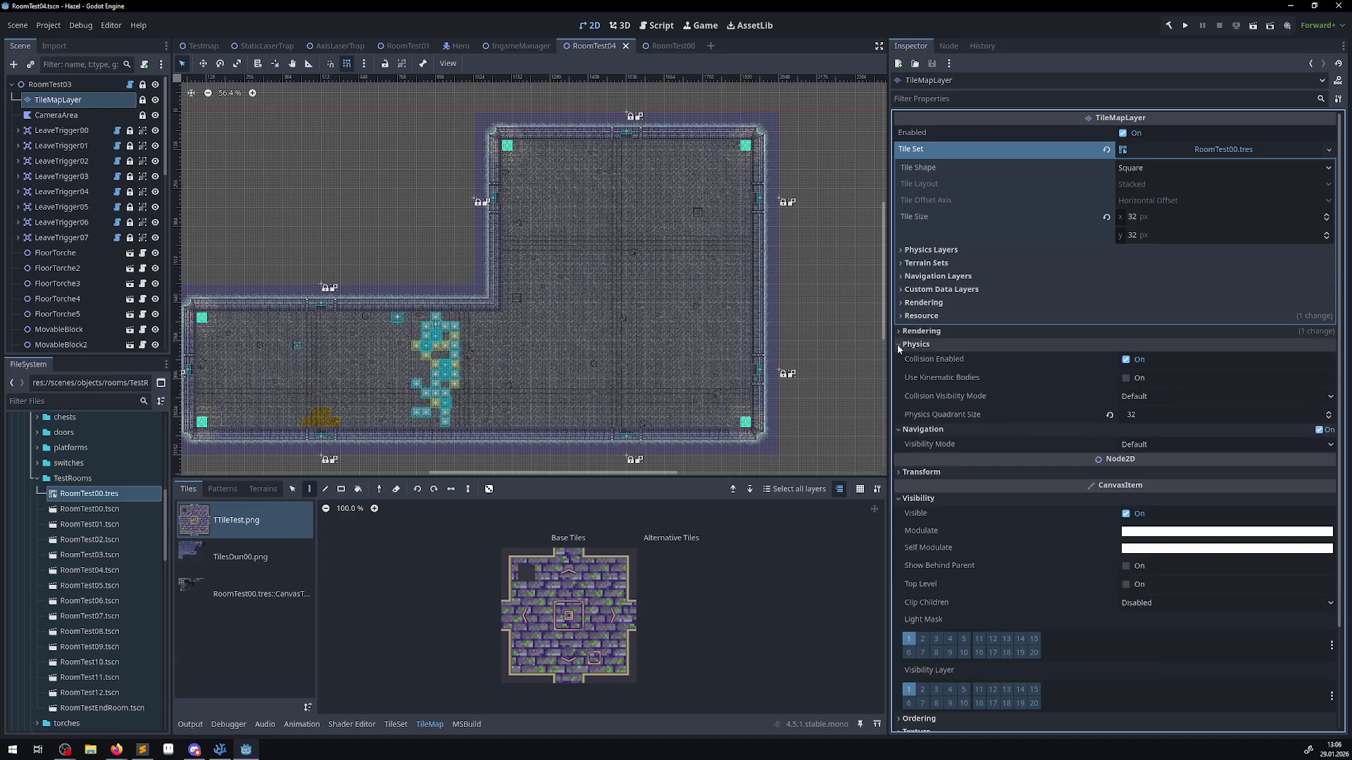
click(897, 344)
click(897, 357)
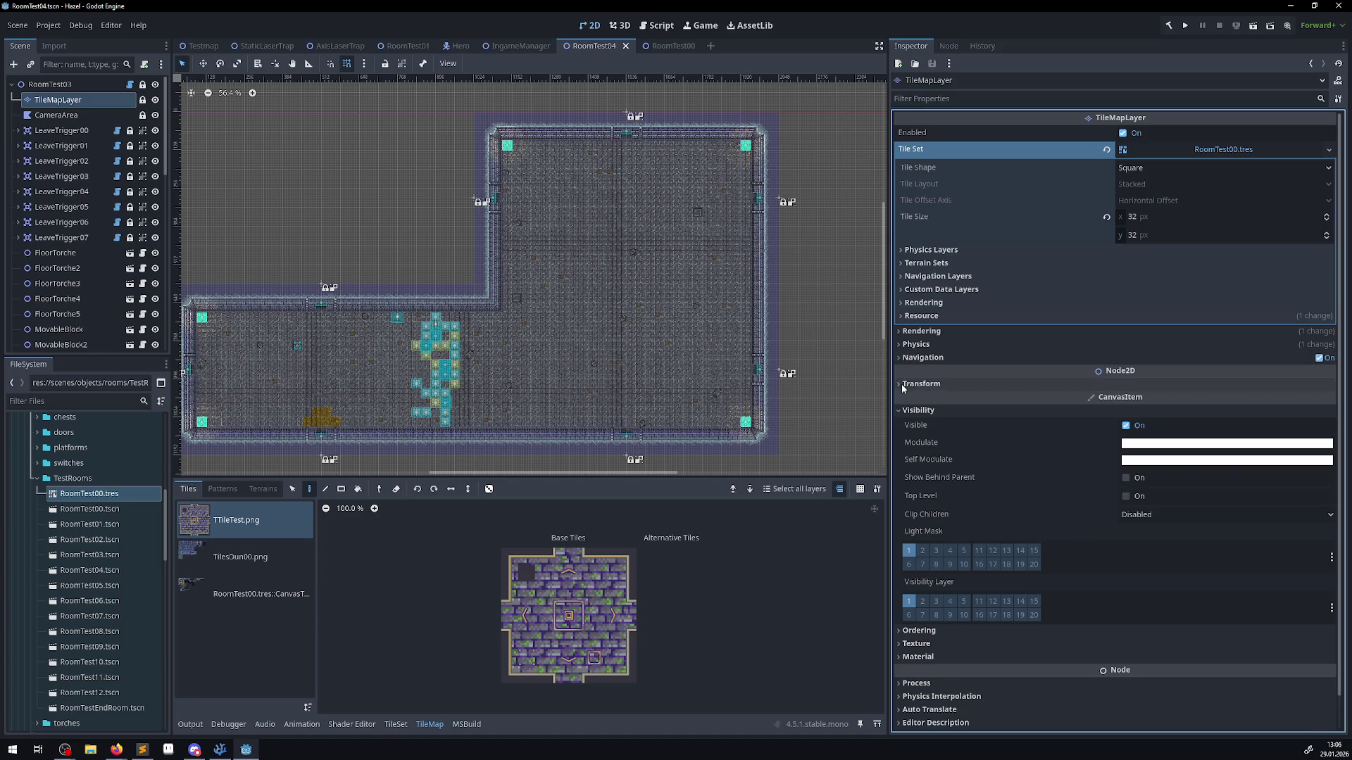
click(907, 385)
click(677, 48)
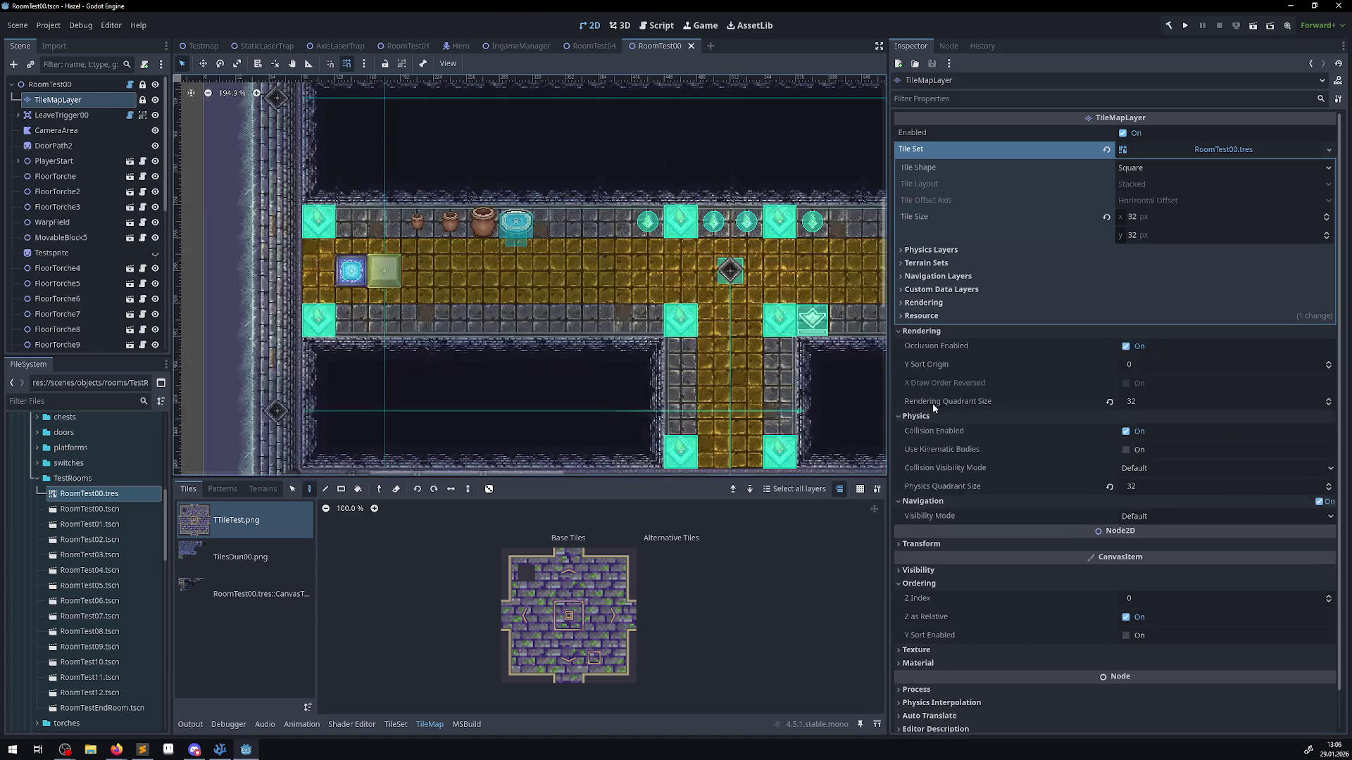
click(585, 48)
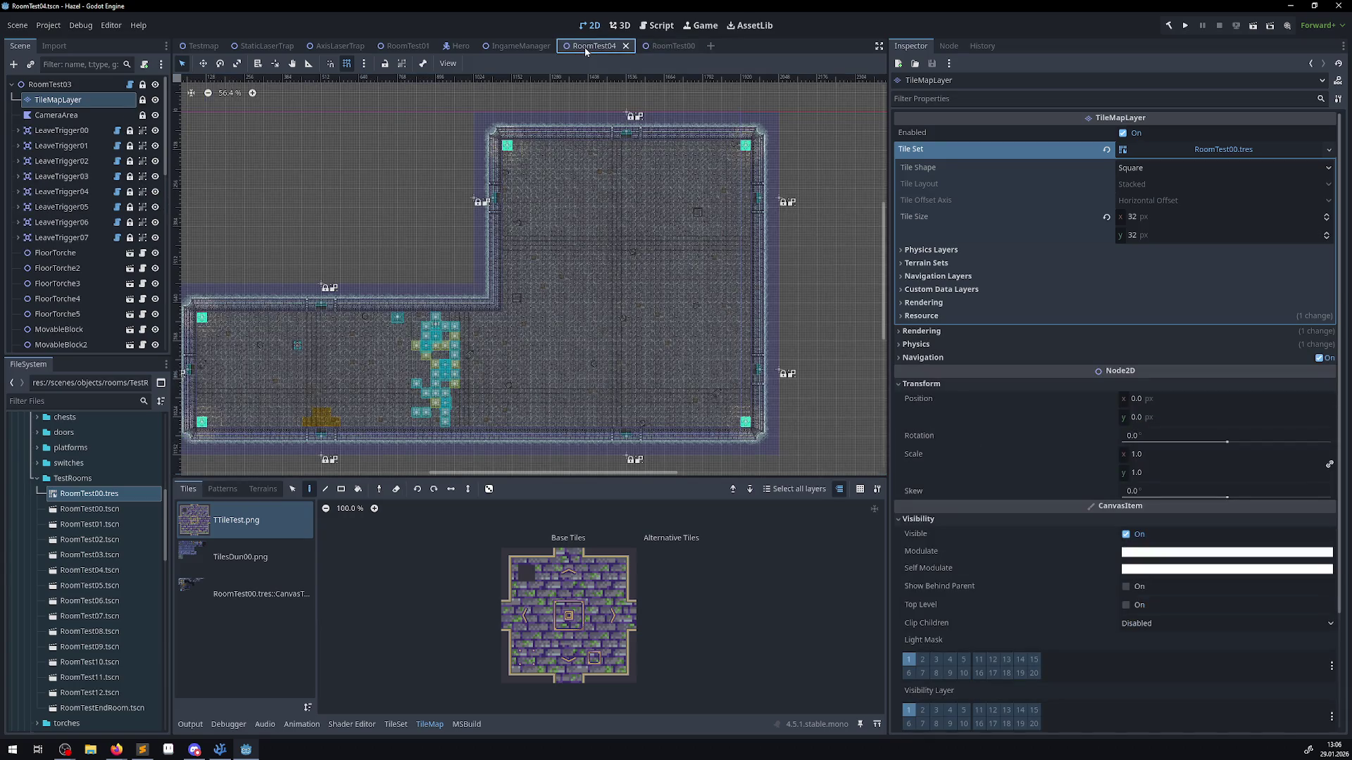
click(909, 385)
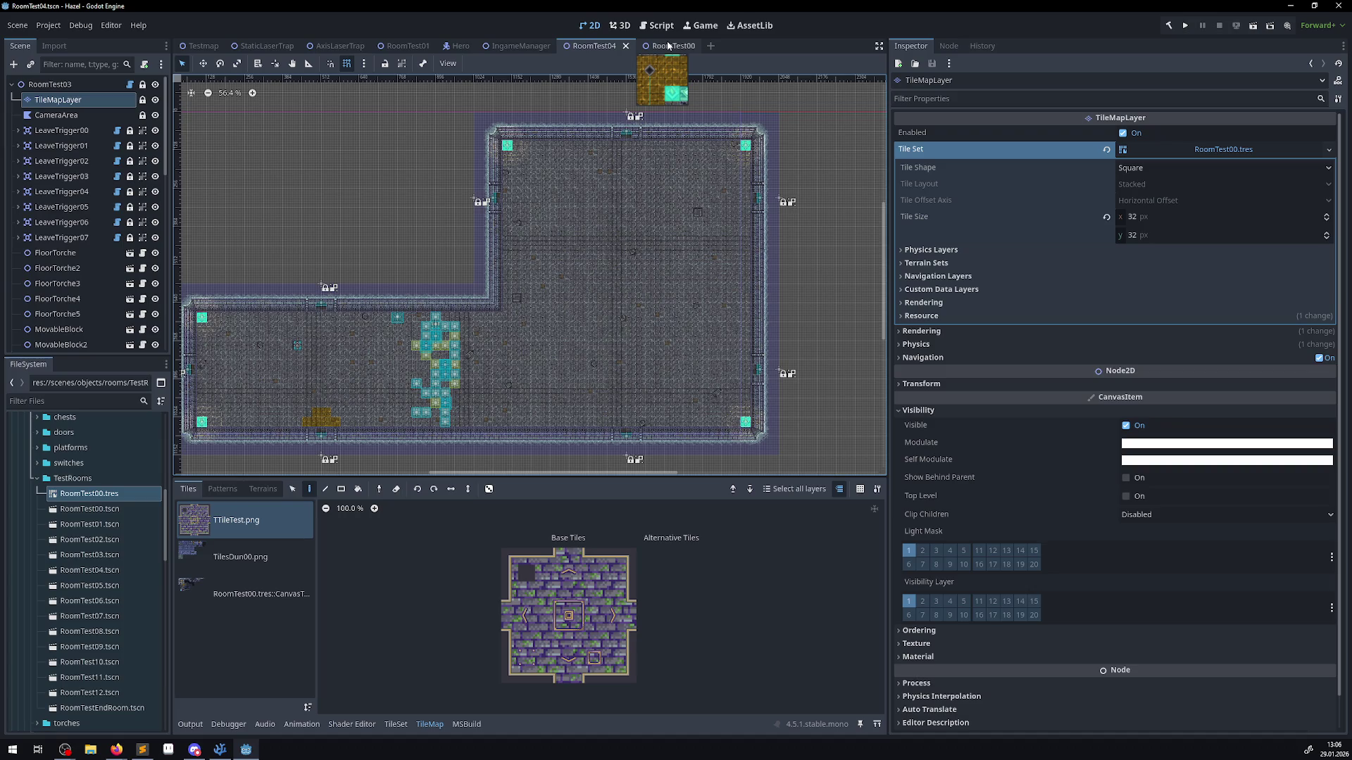
click(669, 47)
click(897, 417)
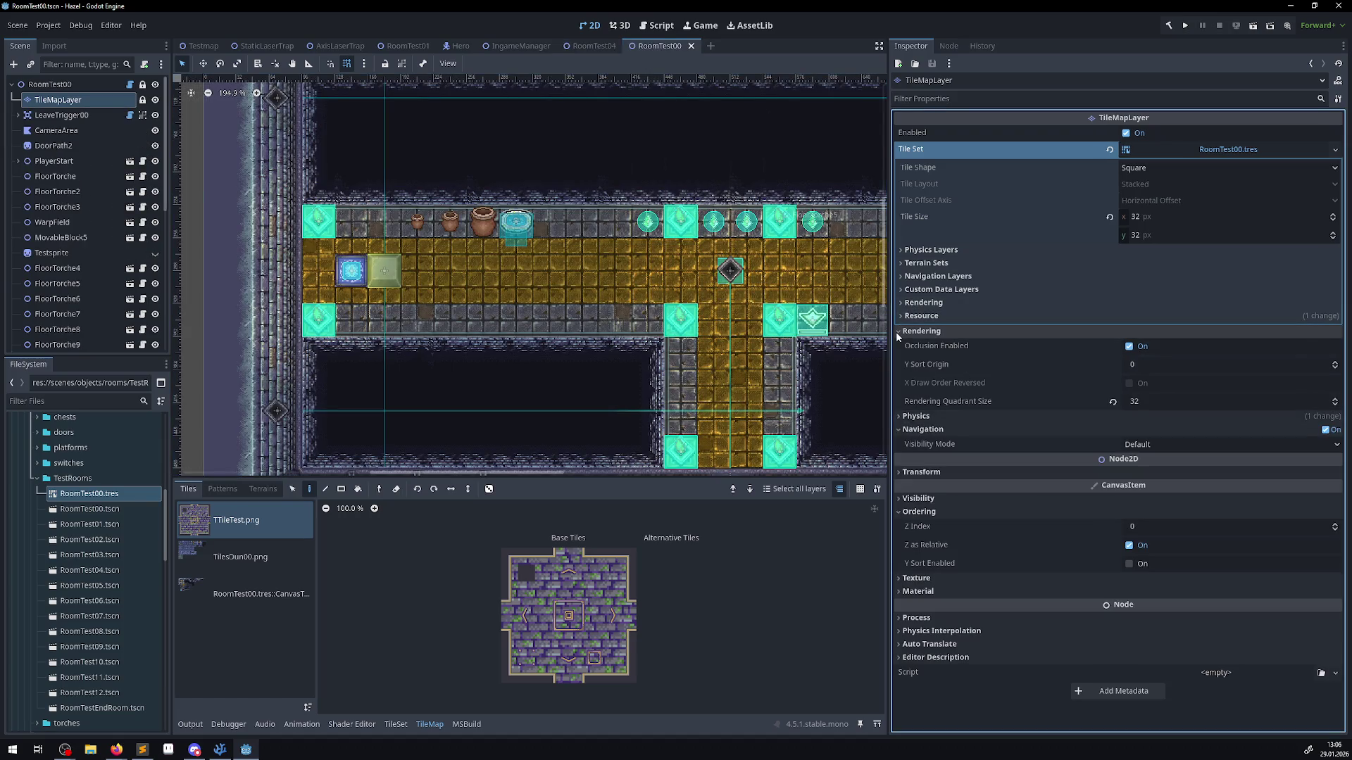
click(898, 331)
click(902, 427)
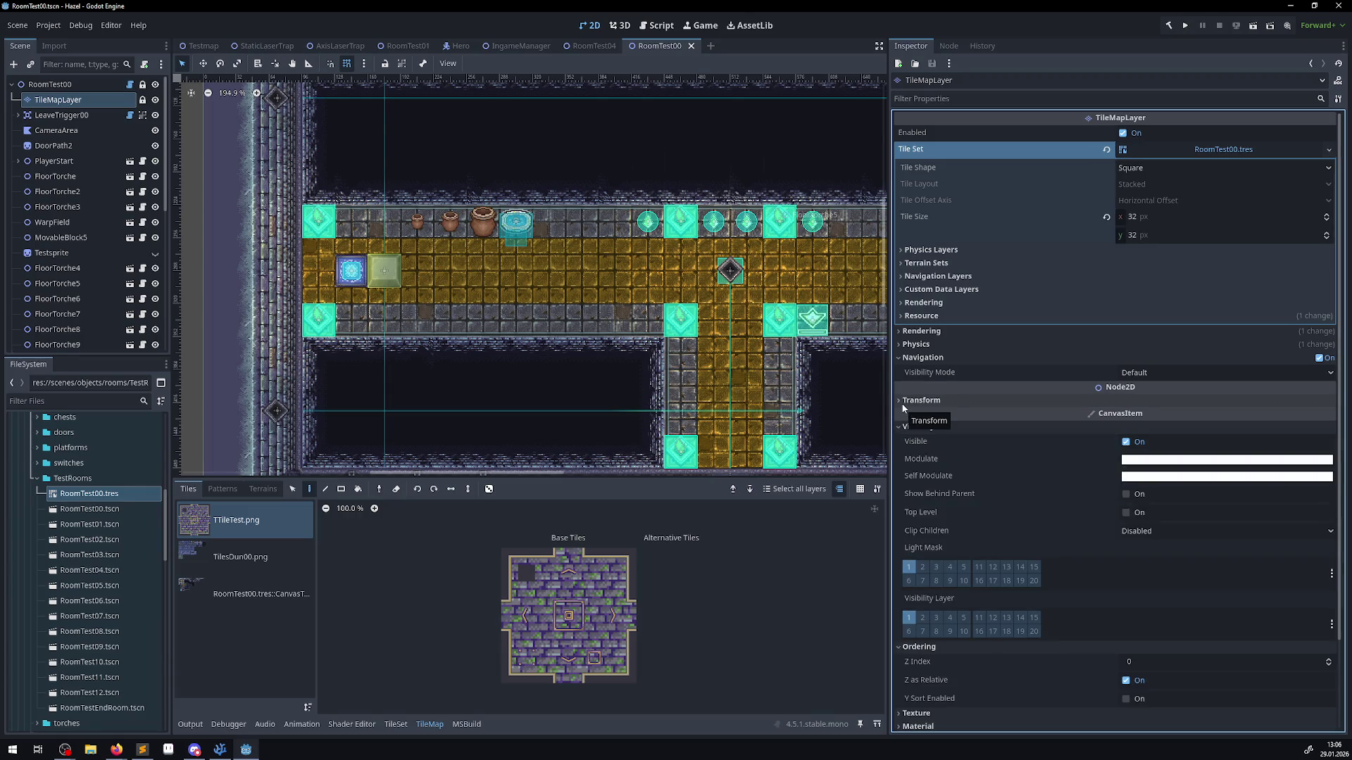
click(586, 48)
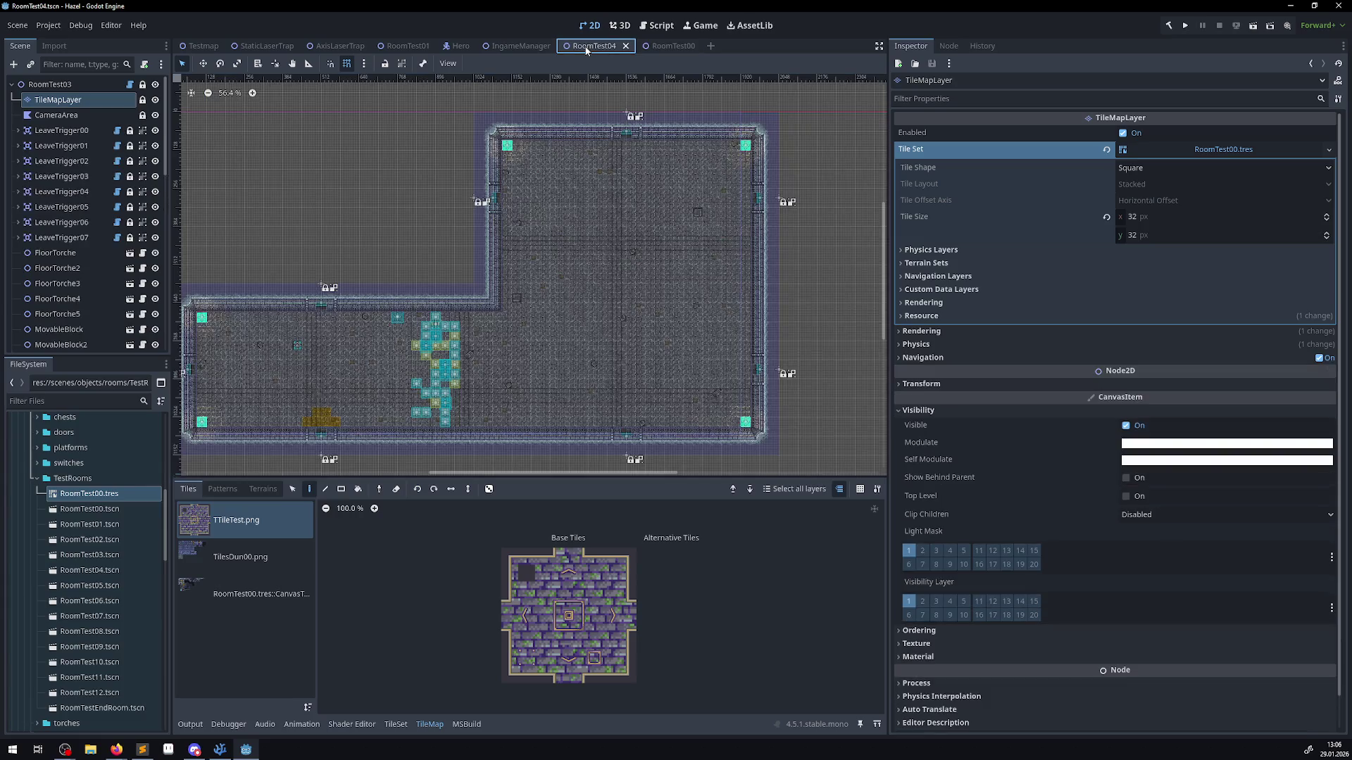
click(676, 47)
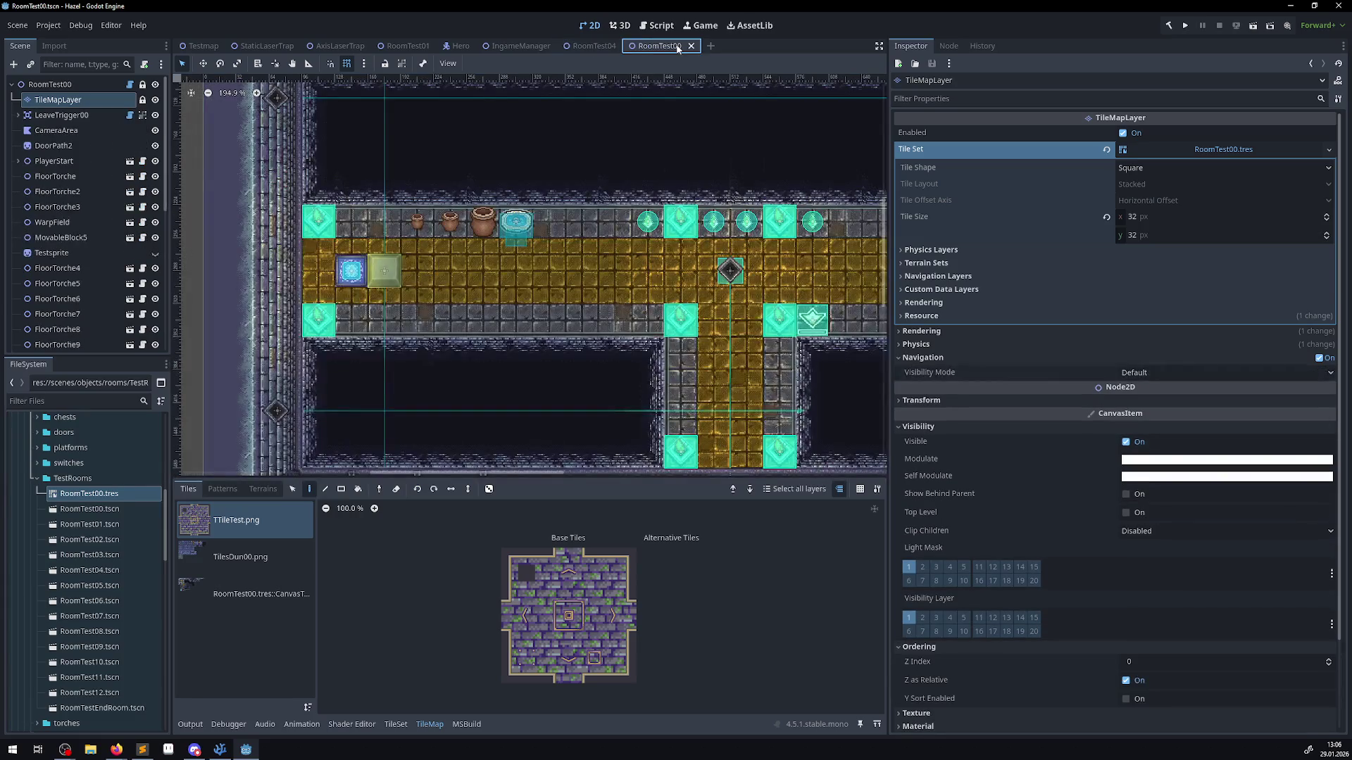
click(898, 426)
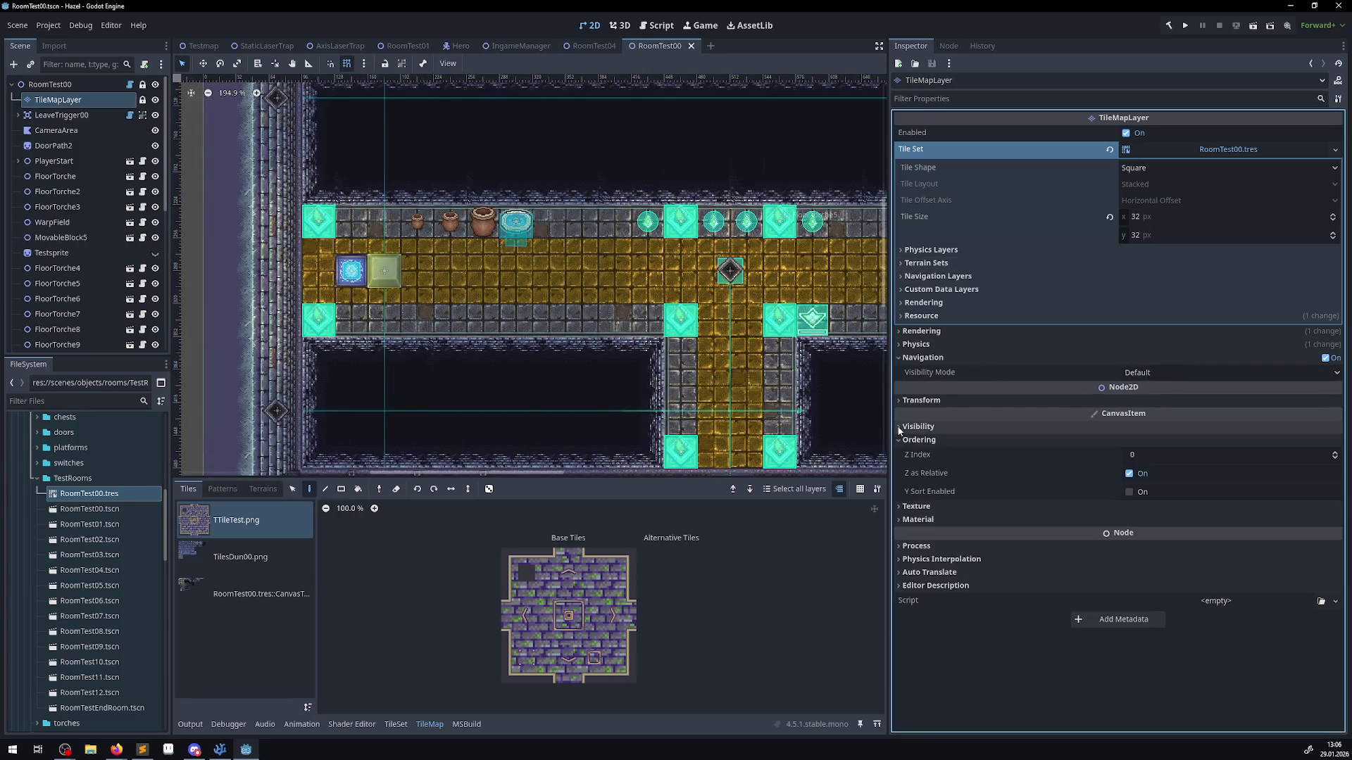
click(901, 358)
click(606, 48)
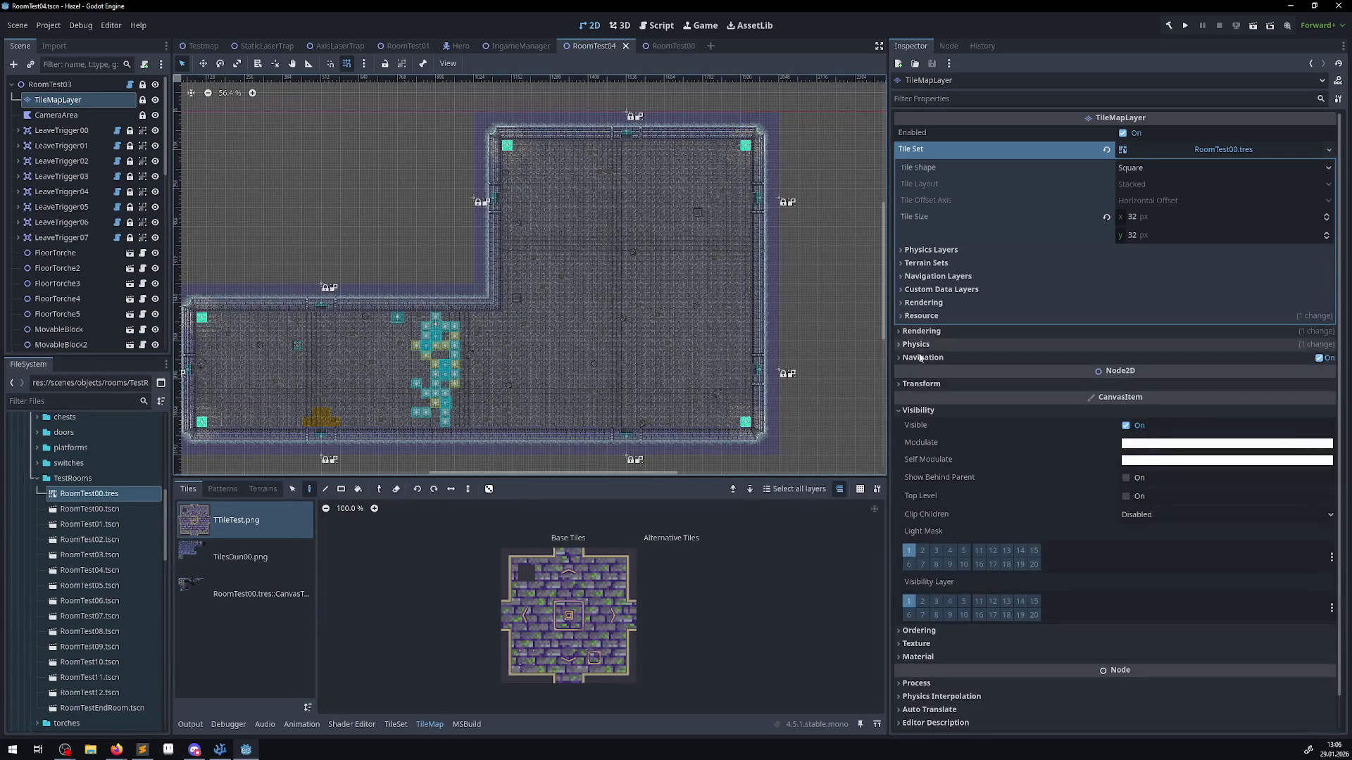
click(899, 410)
click(900, 424)
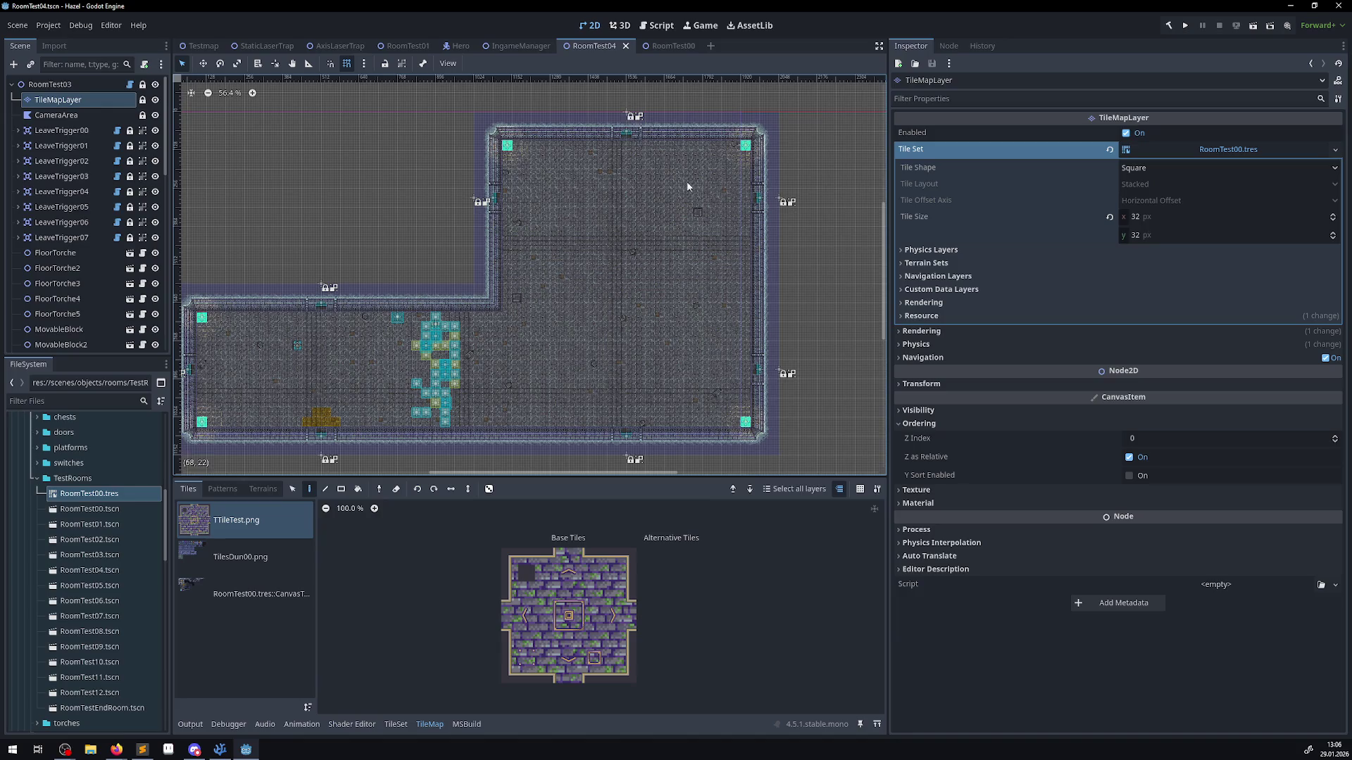
click(677, 48)
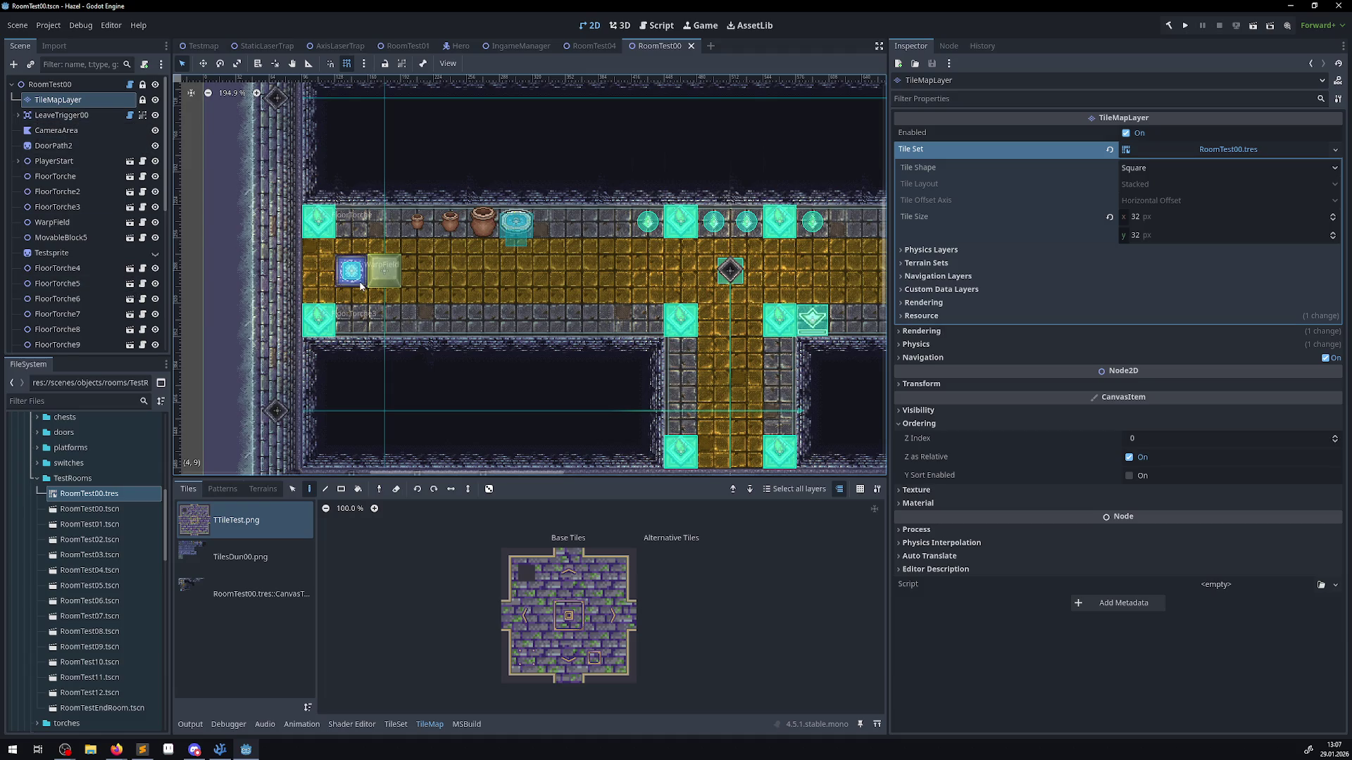
- Zoom the 2D viewport out and back in to about 110% to frame the whole RoomTest00 room
scroll(551, 291, down, 6)
scroll(551, 292, up, 3)
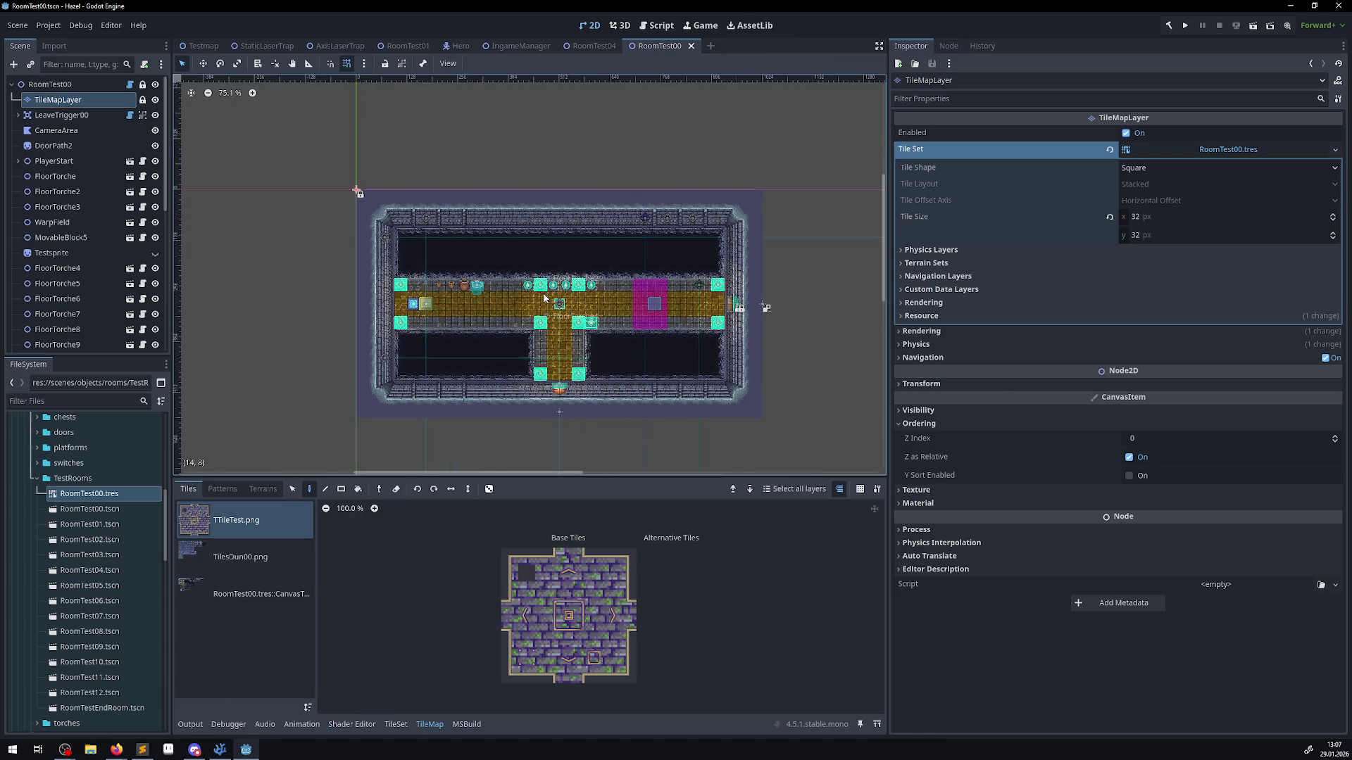
scroll(463, 283, up, 1)
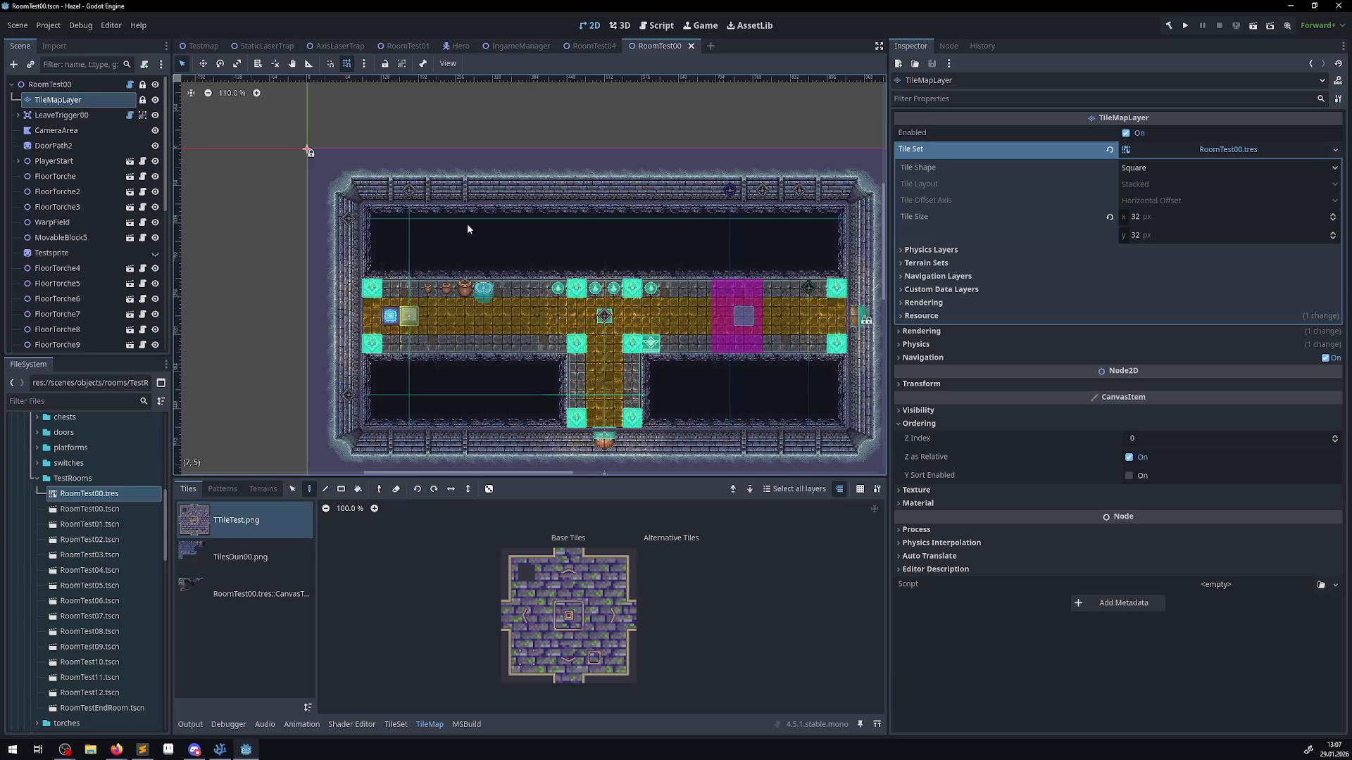
- Pan RoomTest04's view and compare the layer's Process and Physics Interpolation properties with RoomTest00
click(569, 45)
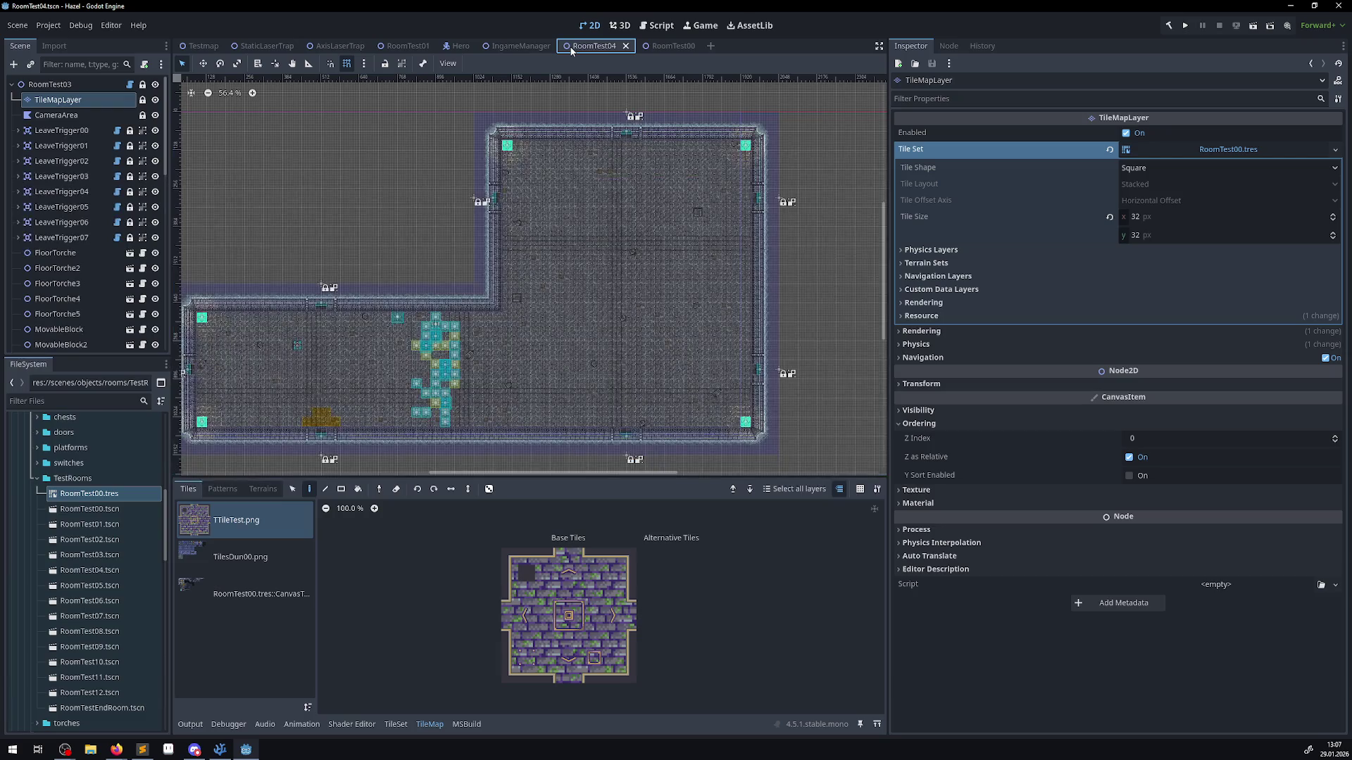
drag(464, 350, 520, 310)
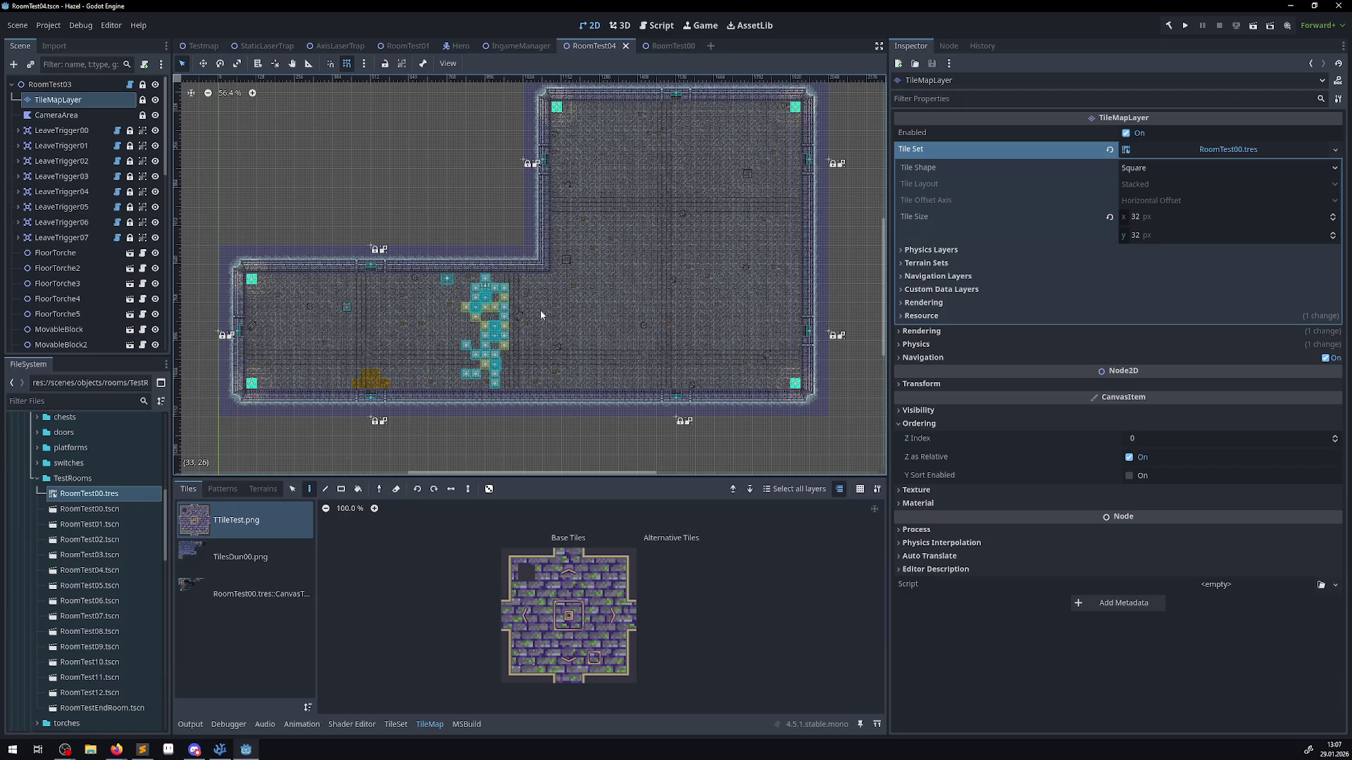
click(658, 48)
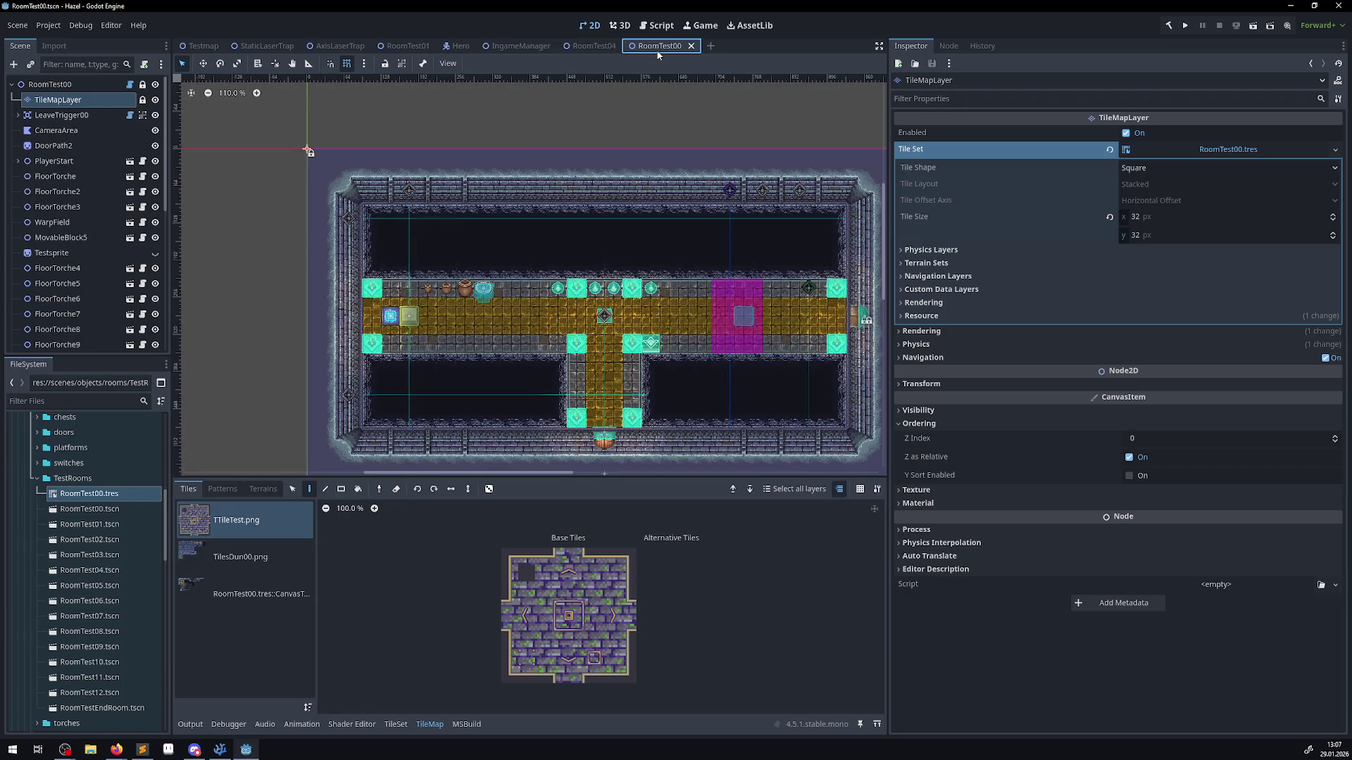
click(918, 532)
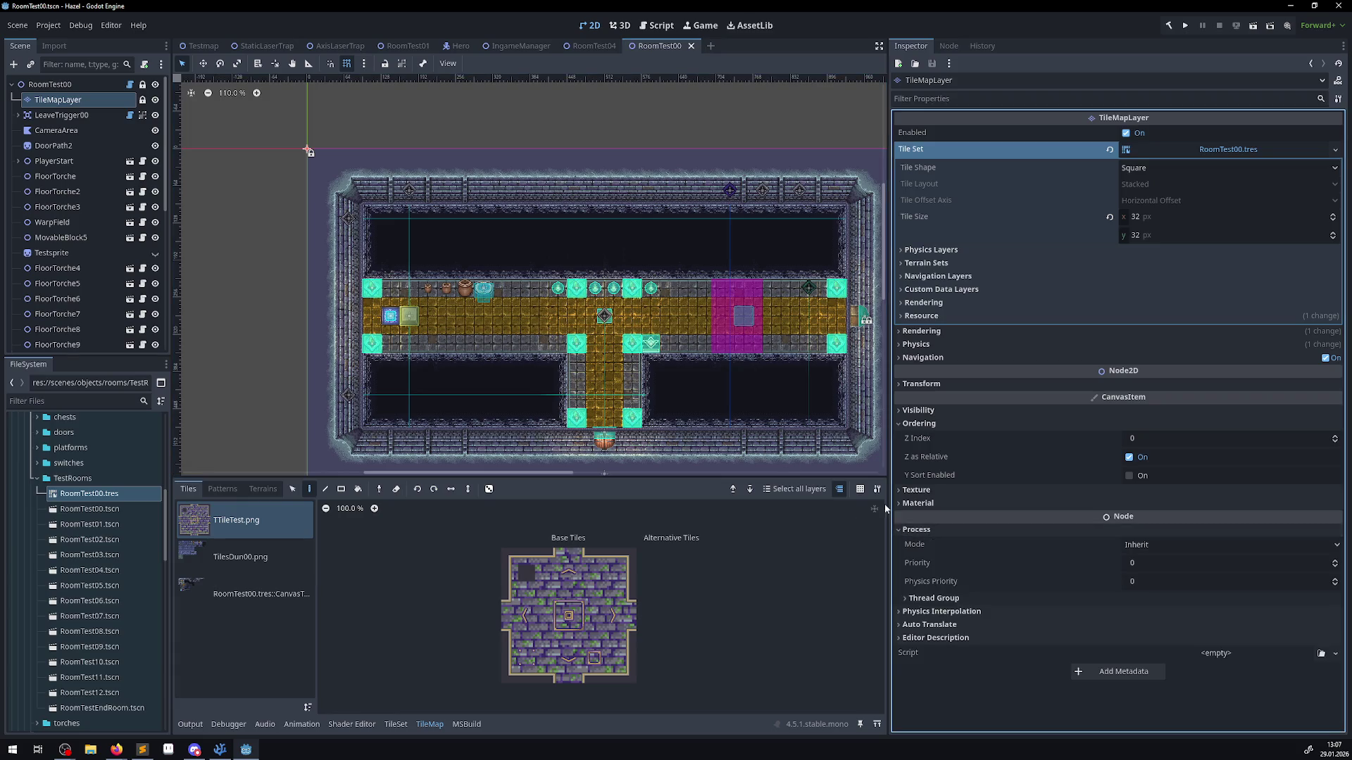
click(594, 46)
click(908, 529)
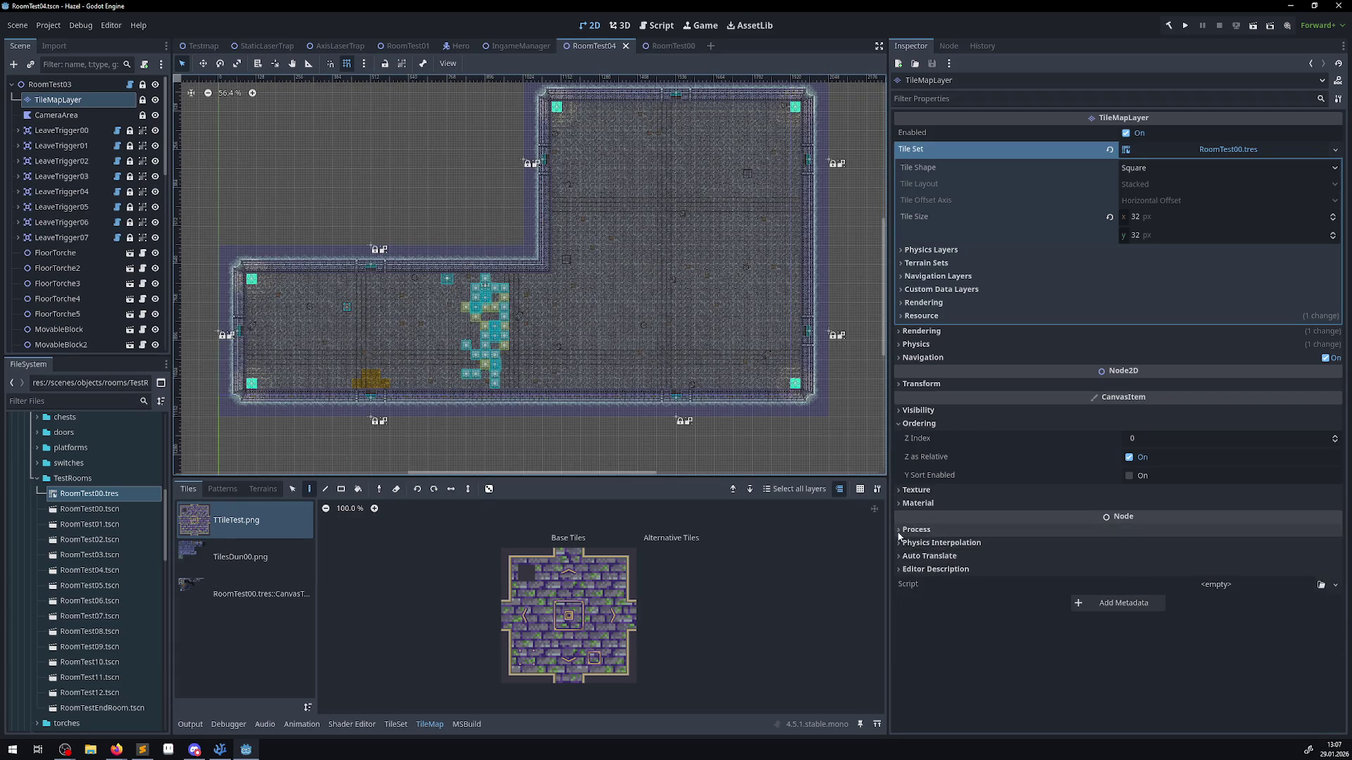
click(660, 46)
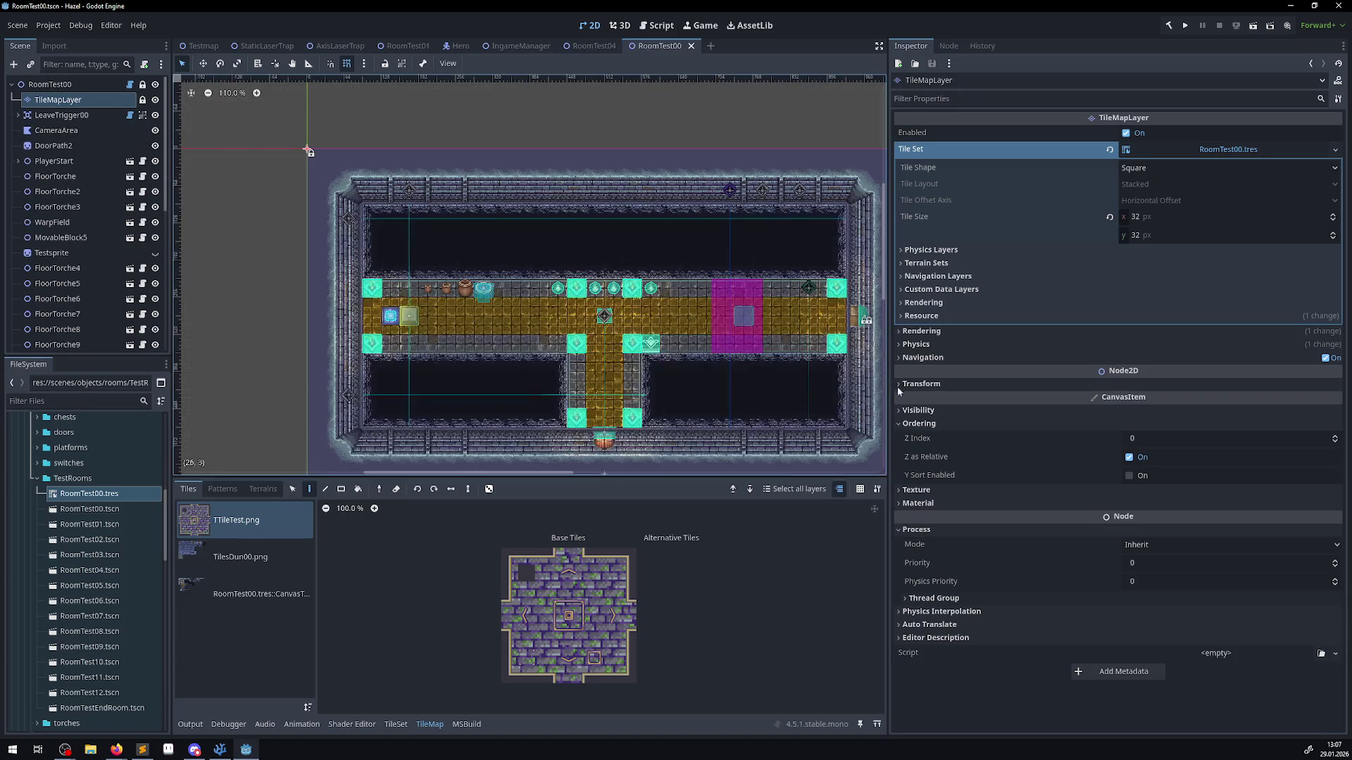
click(908, 530)
click(898, 542)
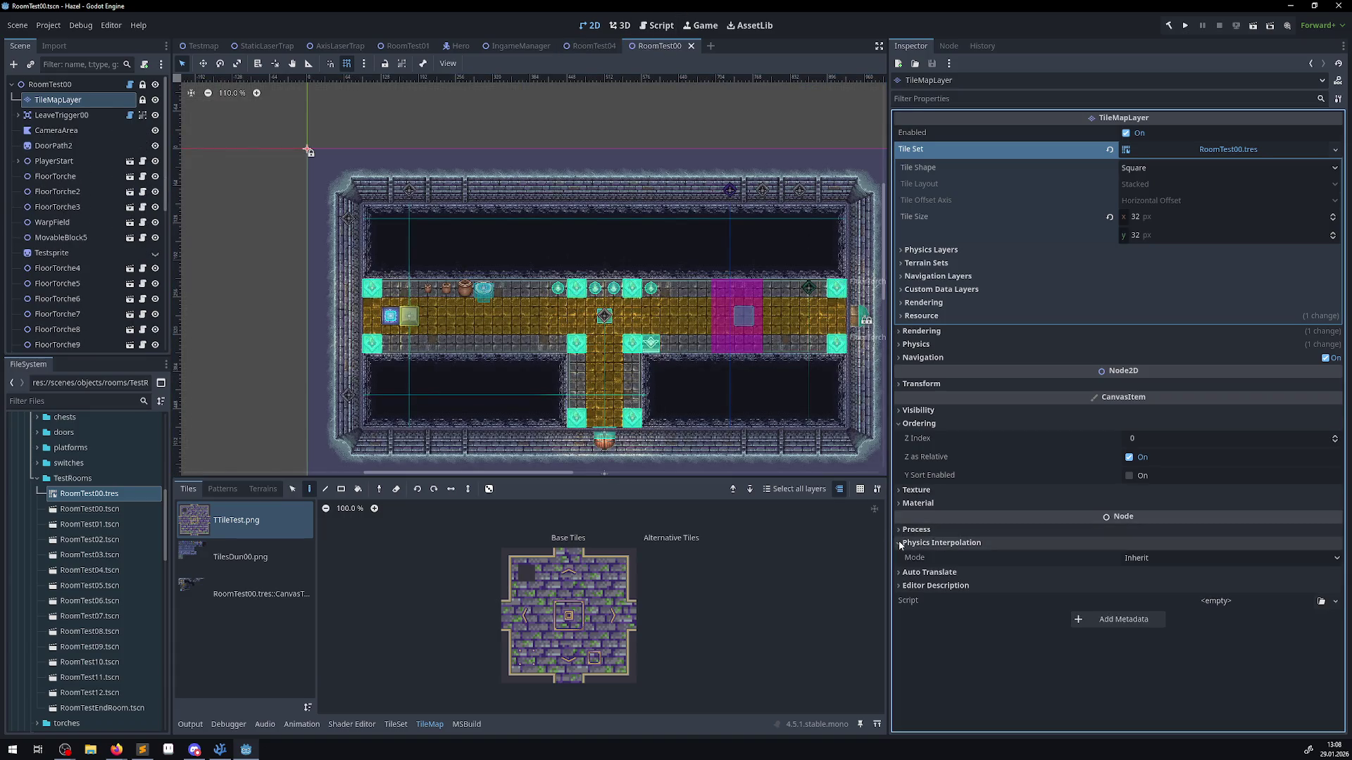
- Check RoomTest04's Thread Group and Editor Description properties, then switch to VS Code
click(594, 46)
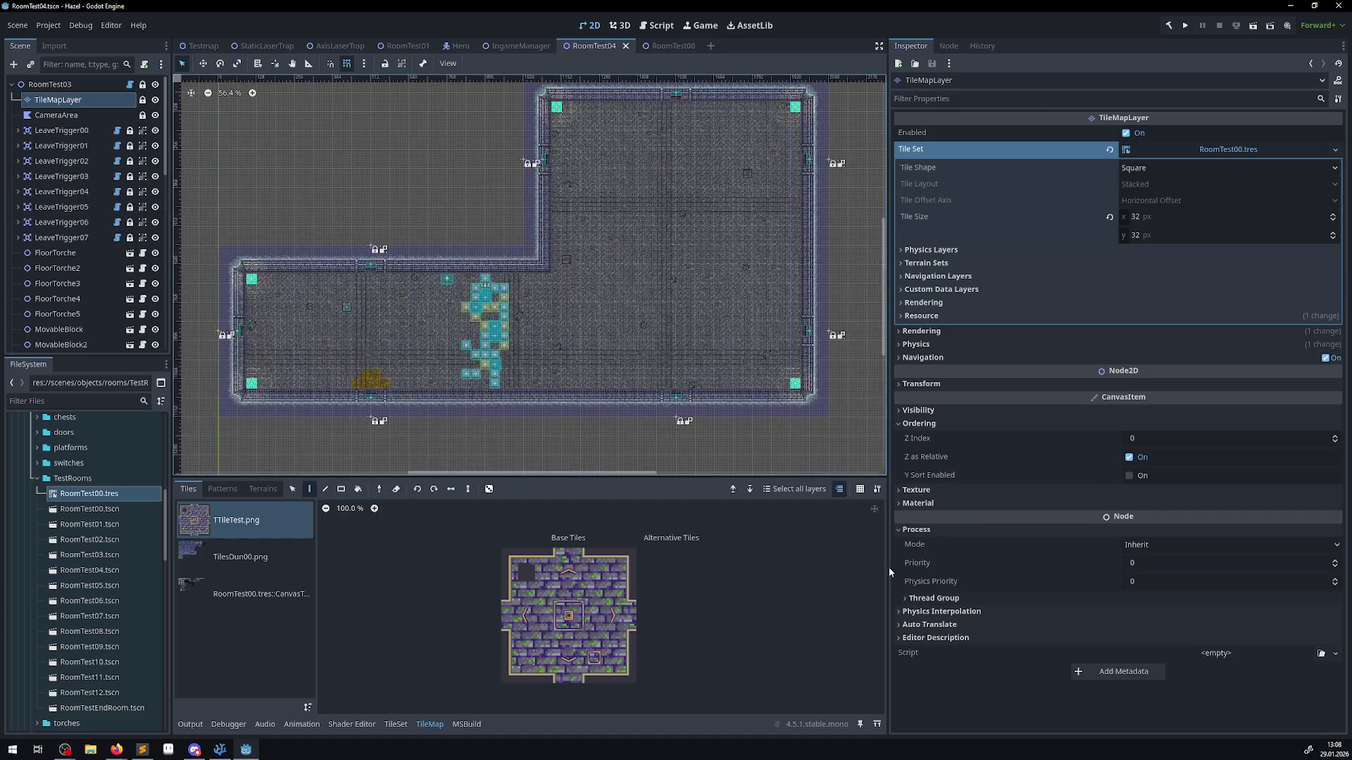
click(905, 599)
click(905, 599)
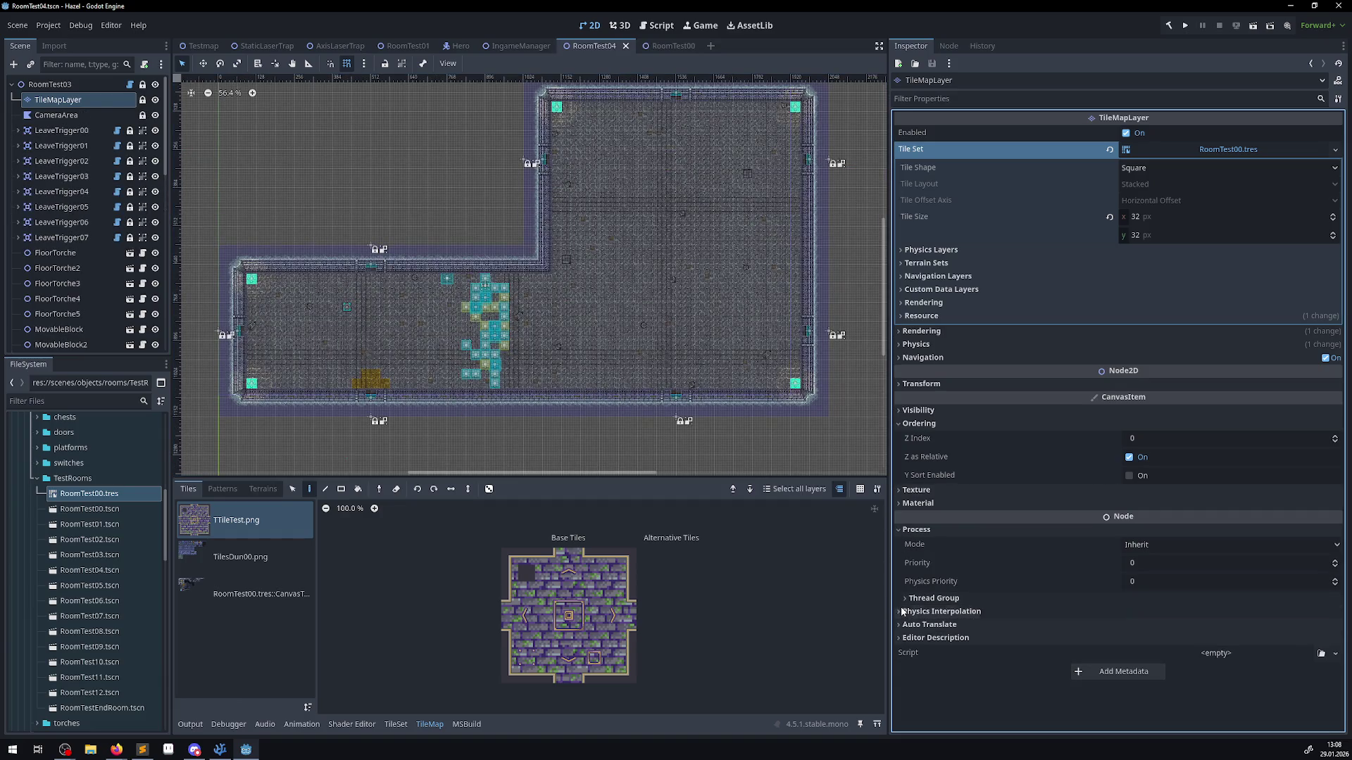
click(905, 529)
click(906, 569)
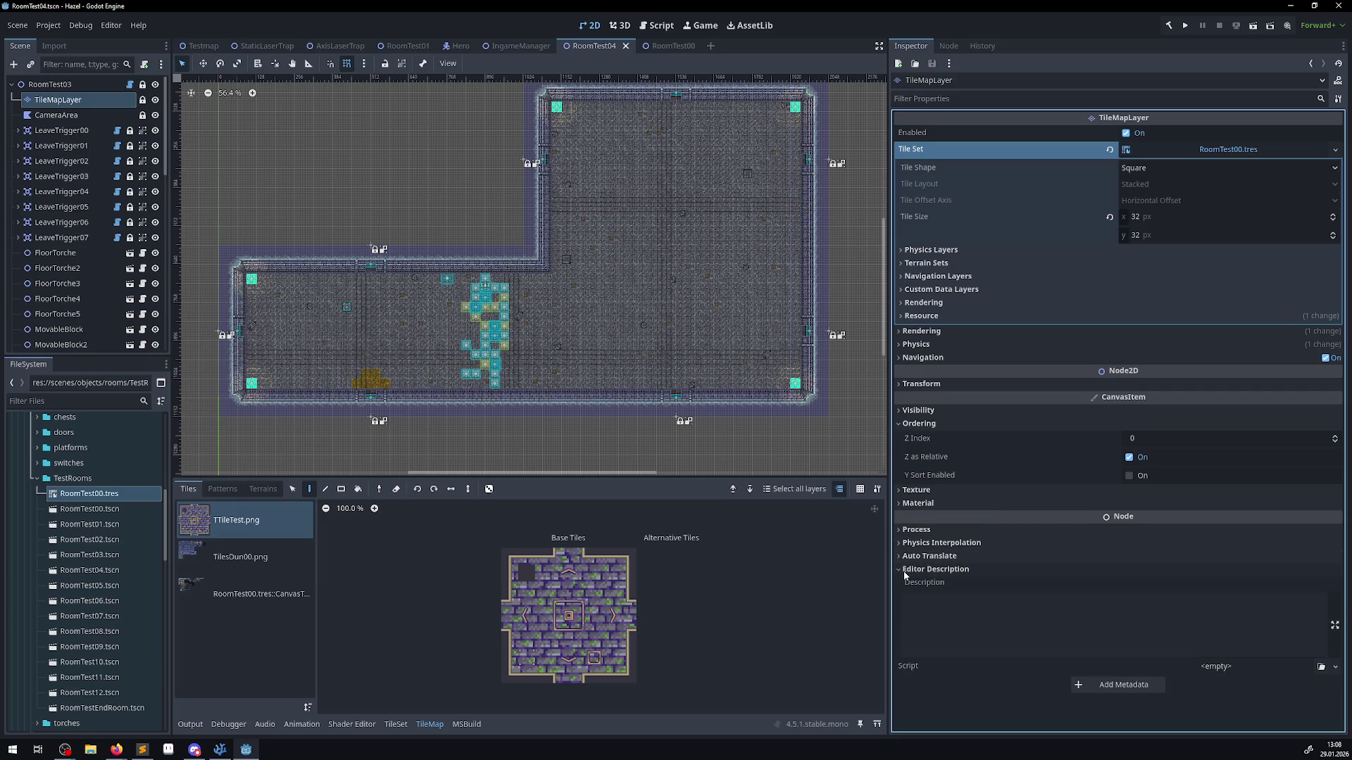
click(905, 573)
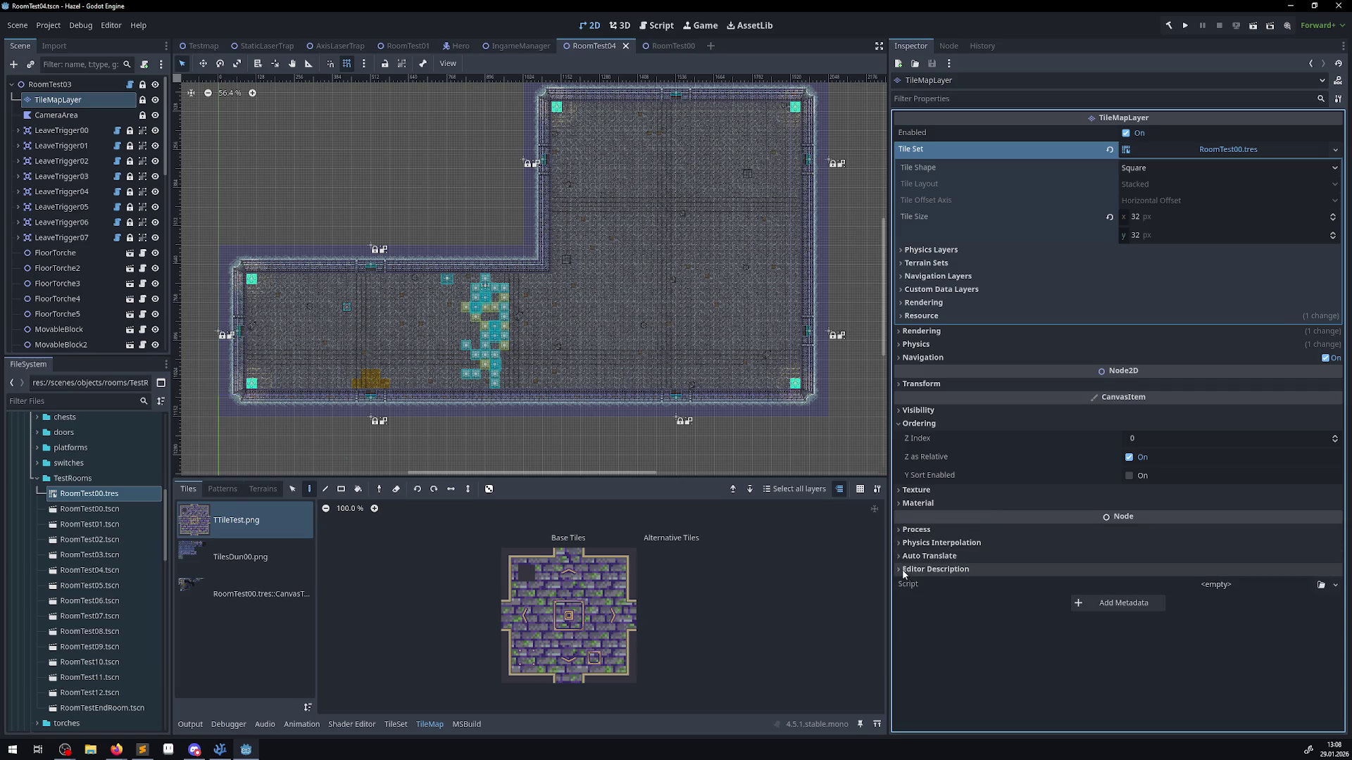
click(222, 752)
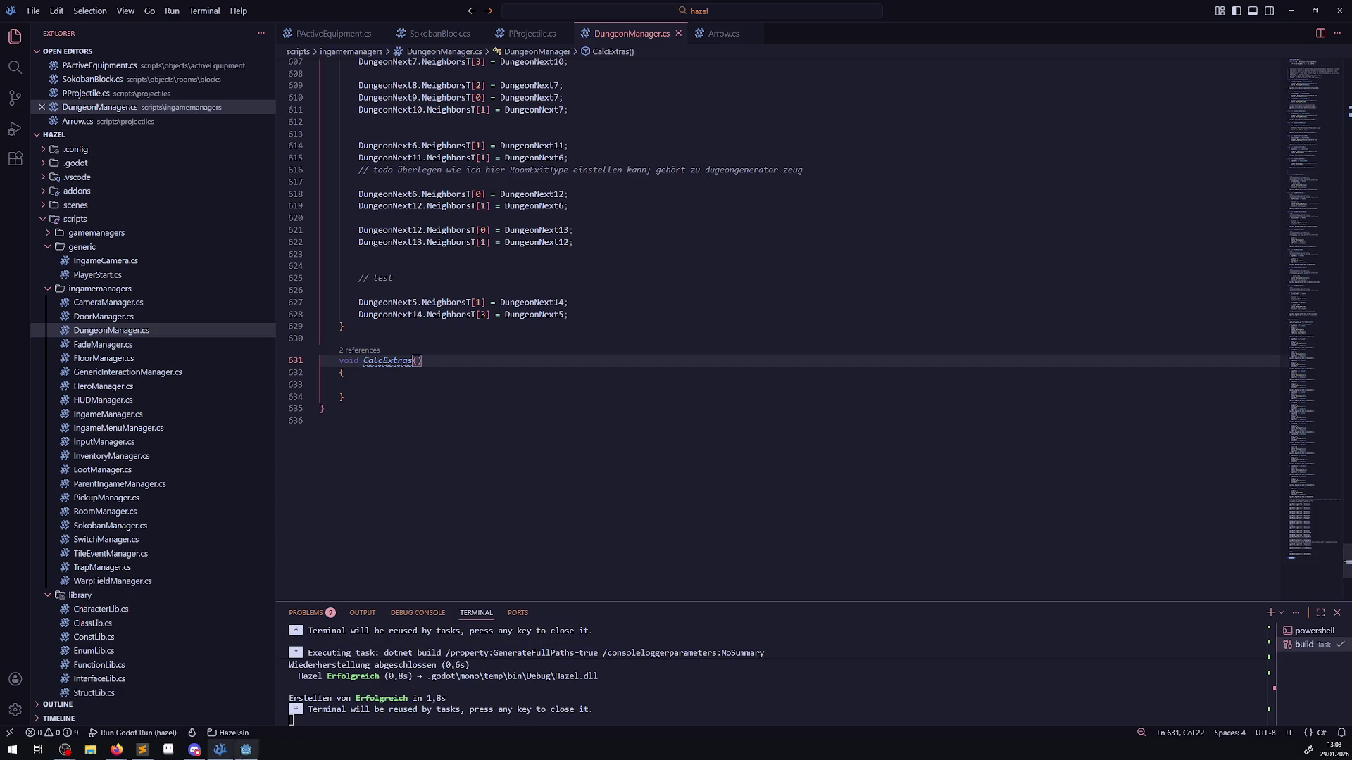
- Go back to Godot once the terminal reports the Hazel build succeeded
click(243, 753)
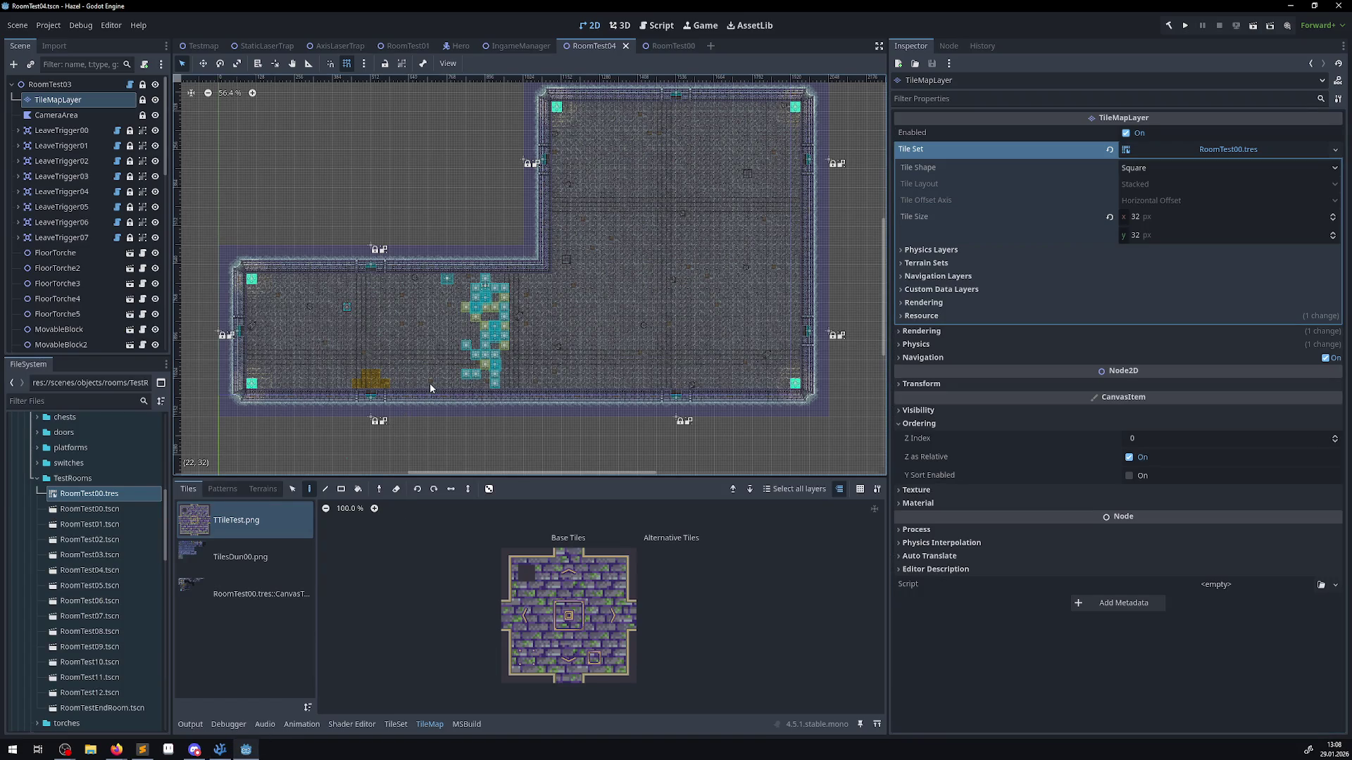
- Rename RoomTest04's TileMapLayer to TileMapLayer2, hide it, and save the scene
click(156, 101)
click(156, 101)
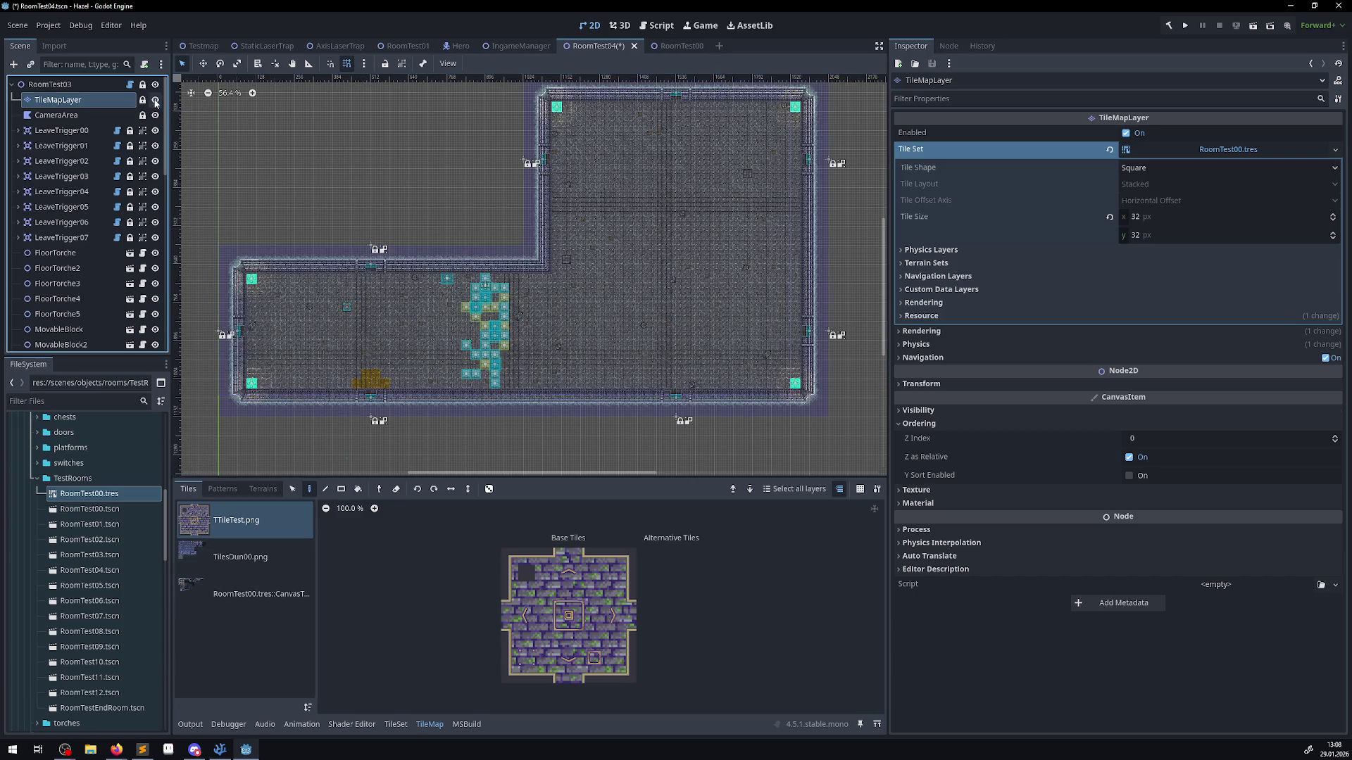
double_click(92, 102)
click(92, 102)
text(2)
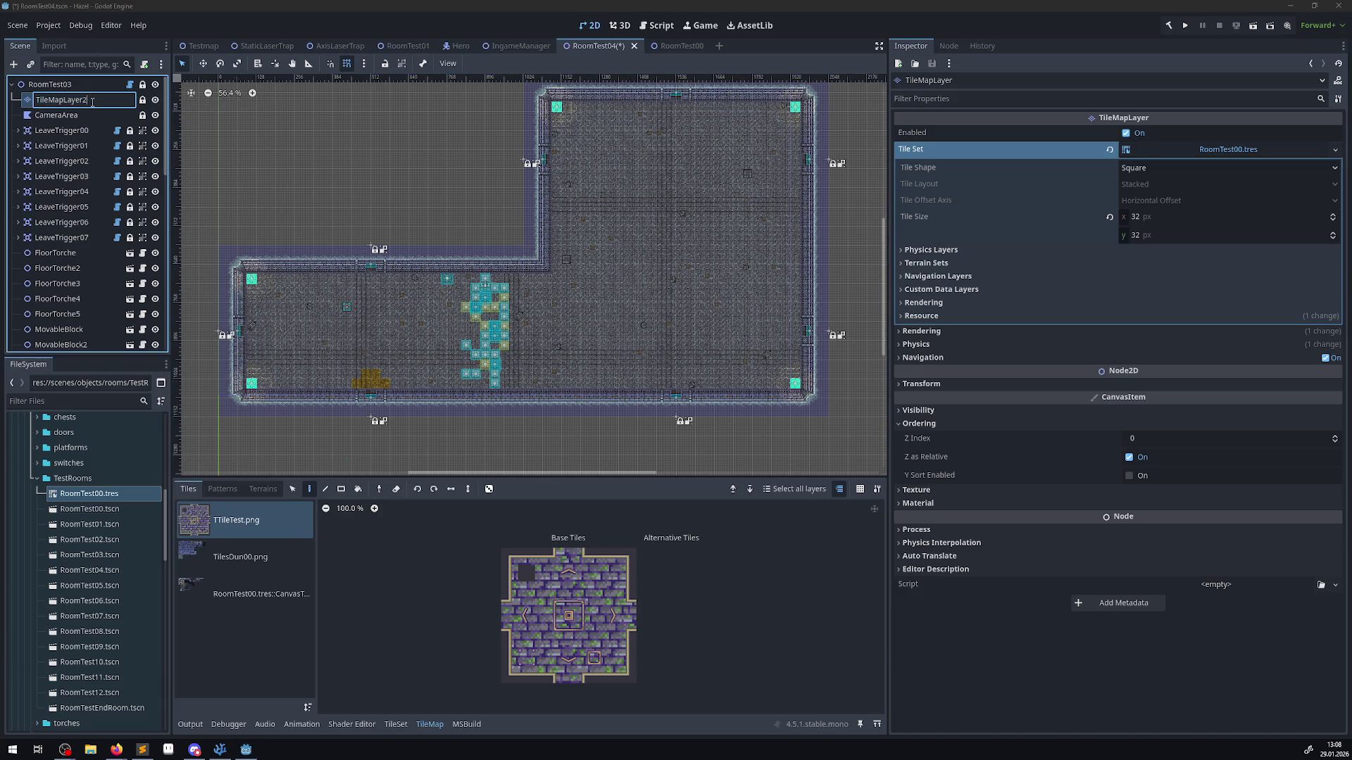
key(Return)
click(155, 100)
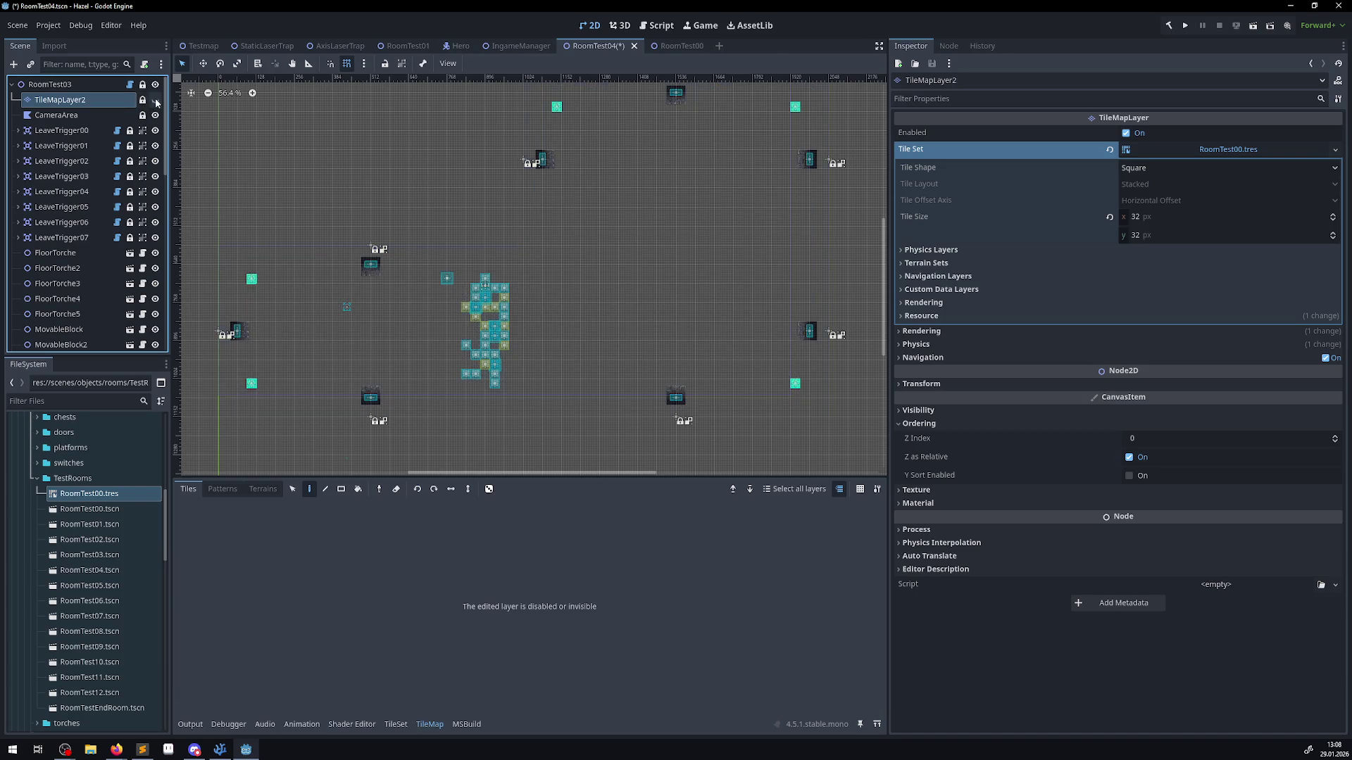
key(ctrl+s)
- Open the RoomTest11 and RoomTest10 scenes and select RoomTest10's tile layer
click(681, 46)
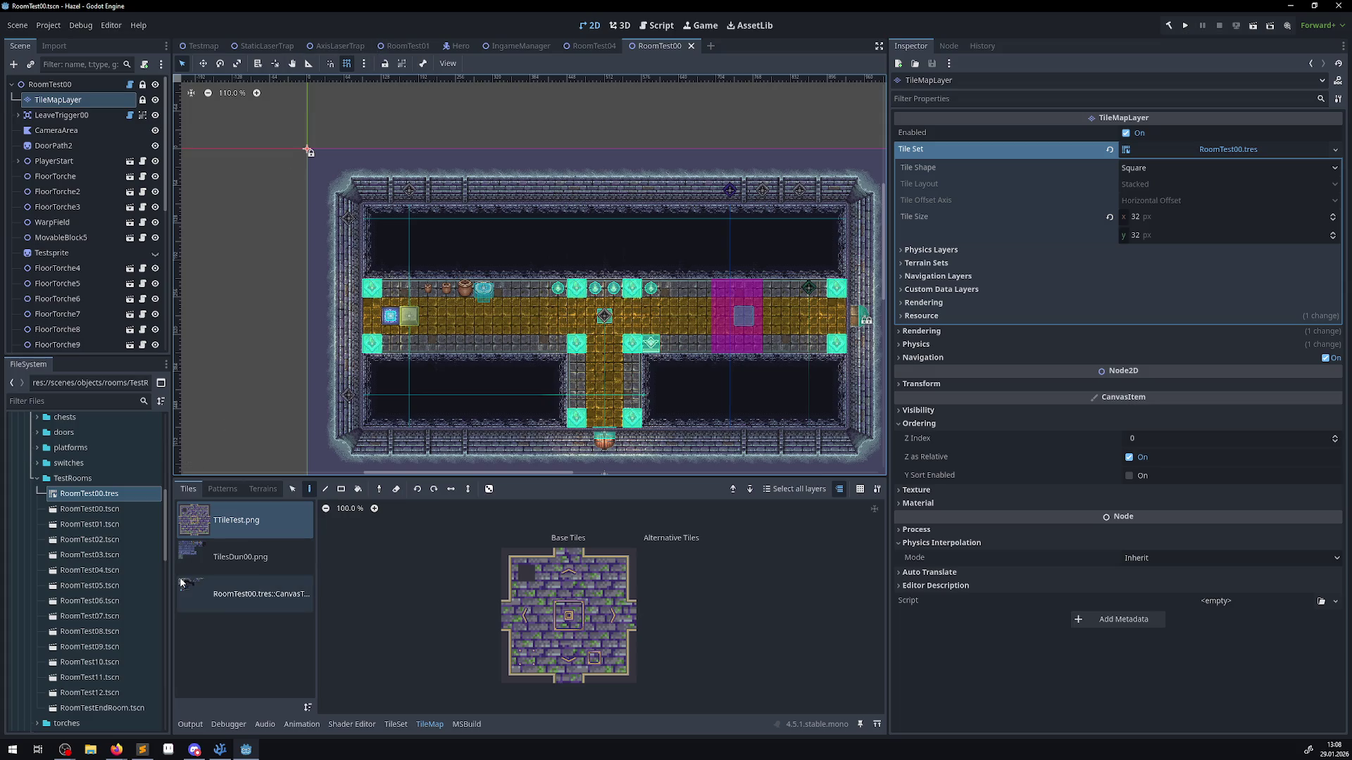
click(103, 680)
double_click(103, 680)
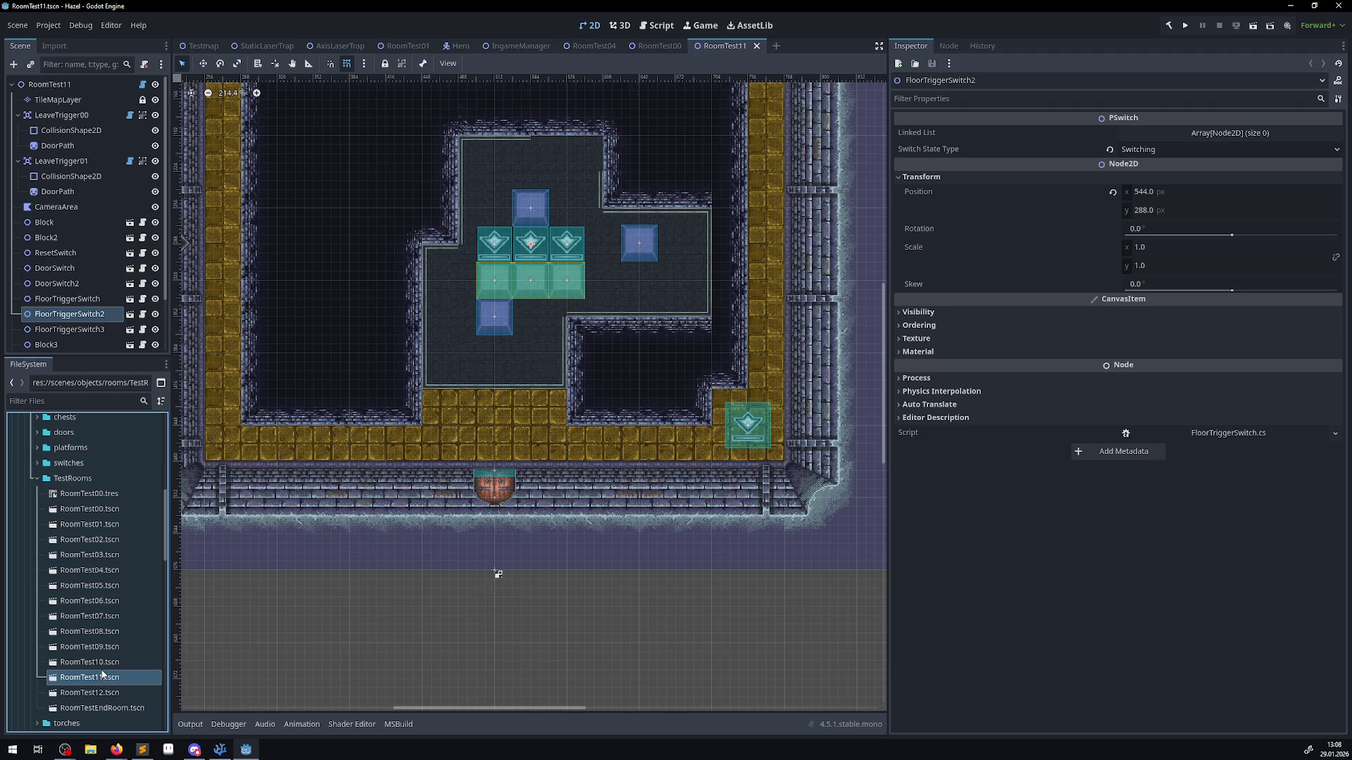
double_click(103, 663)
scroll(409, 467, down, 4)
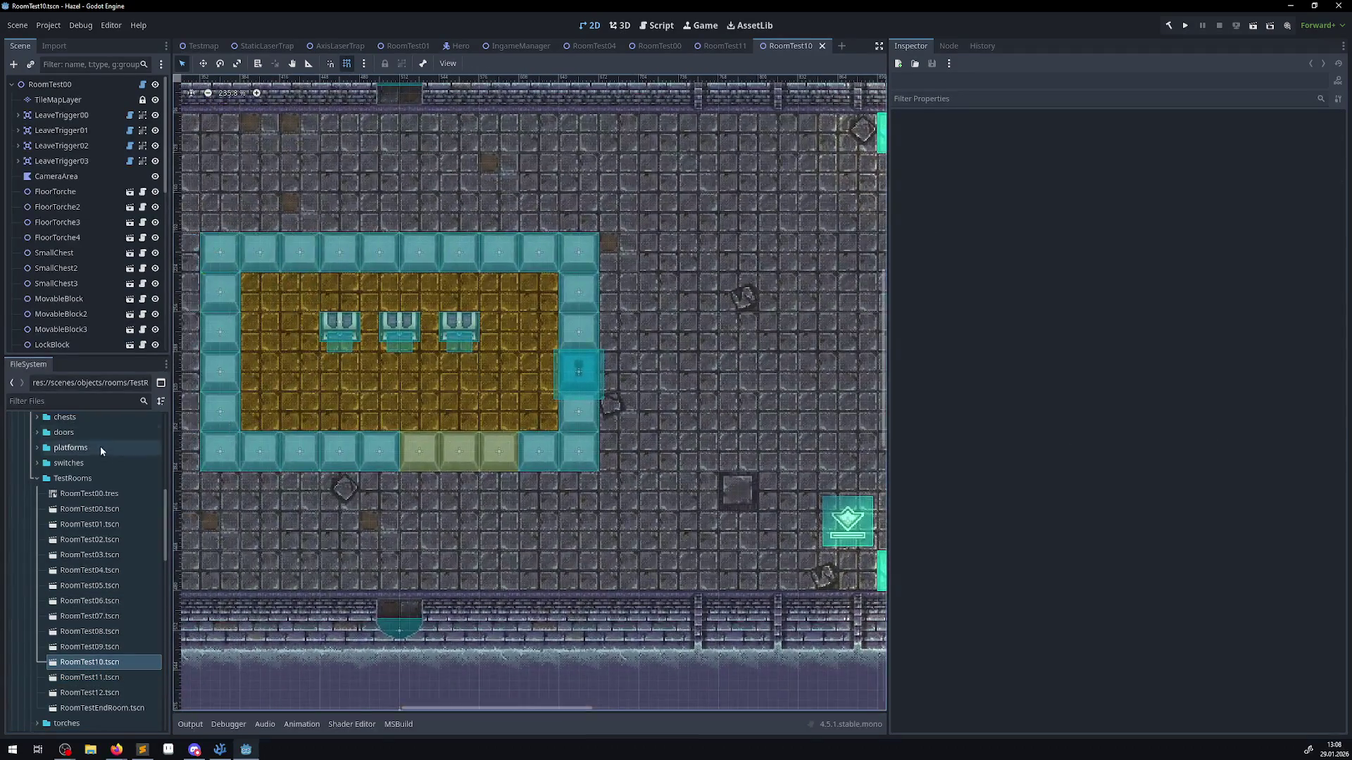
click(65, 100)
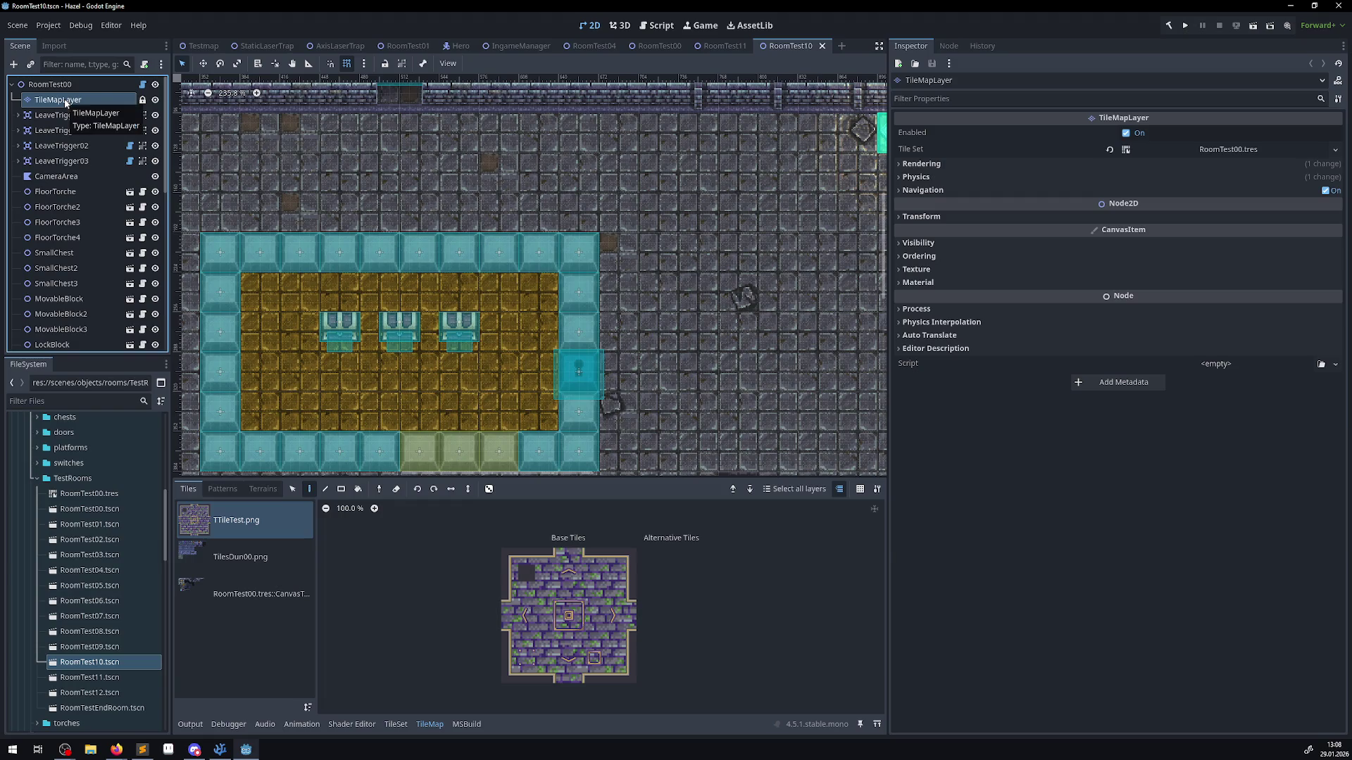
- Paste the copied tile layer under RoomTest04's root node
click(712, 46)
click(659, 46)
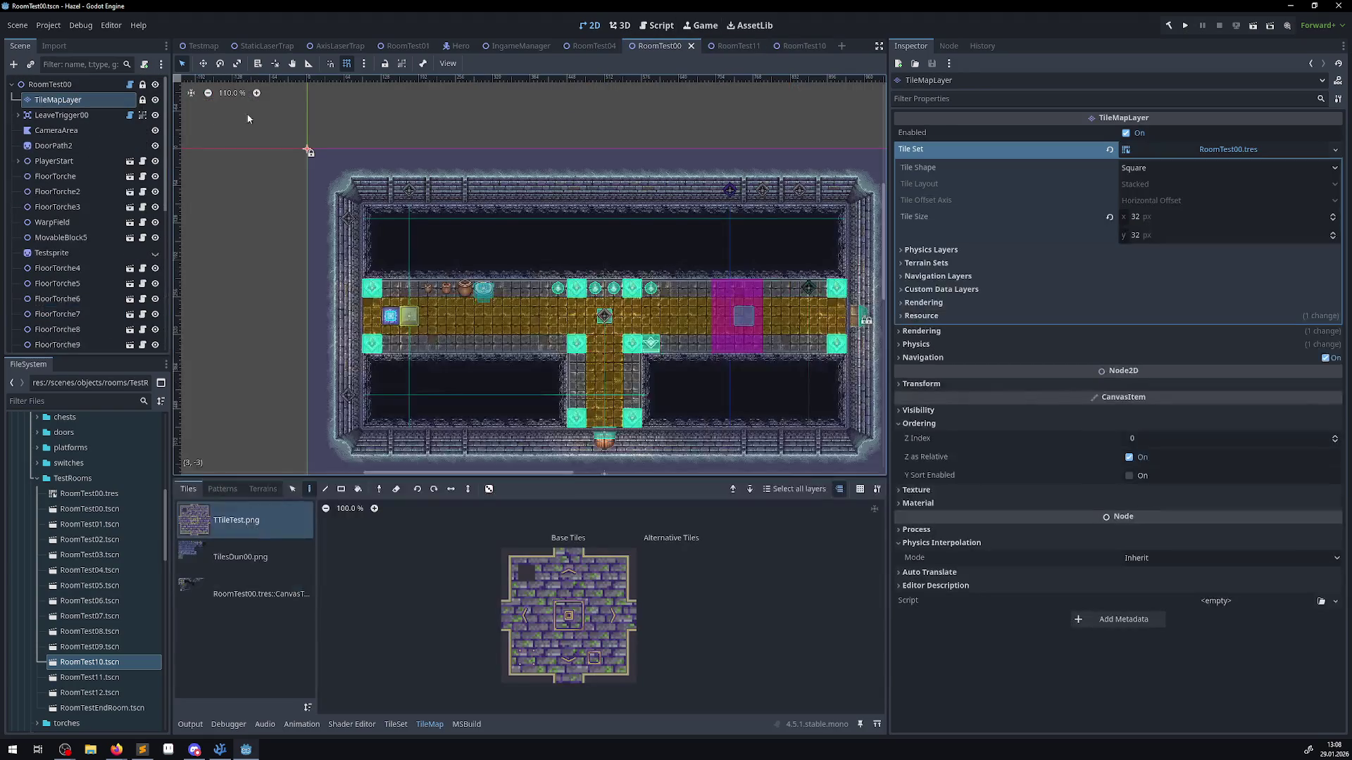
click(62, 85)
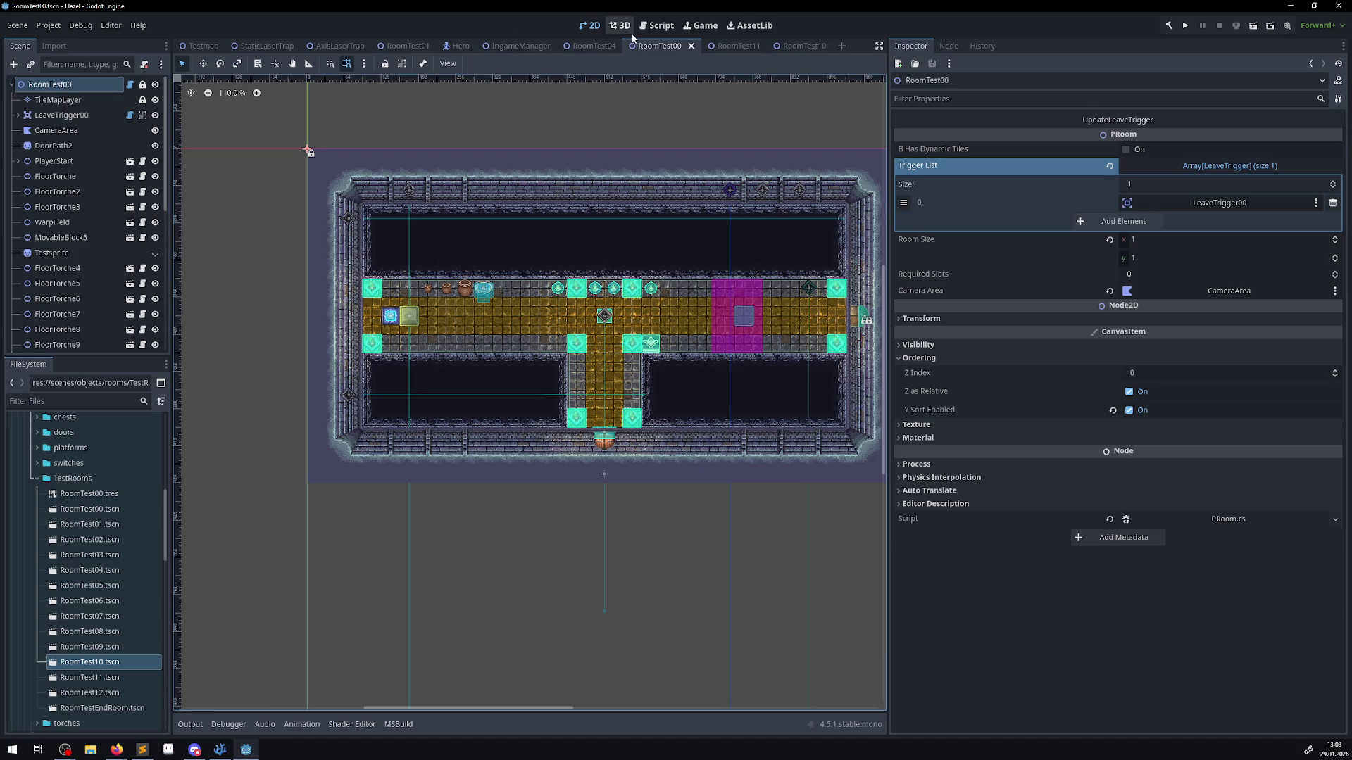
click(593, 46)
click(49, 84)
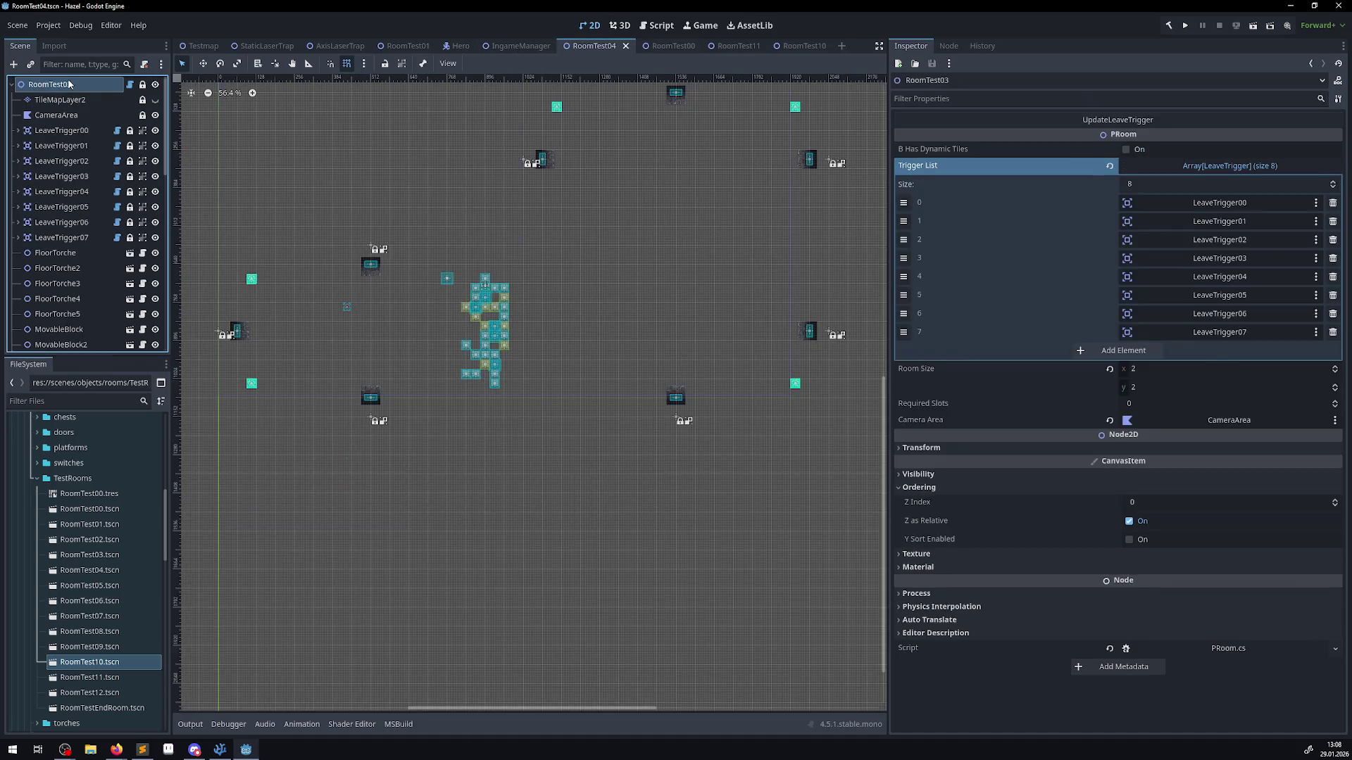
key(ctrl+v)
- With the RoomTest00.tres source, extend the purple tile area one column left and pick the wall tile
drag(347, 227, 409, 297)
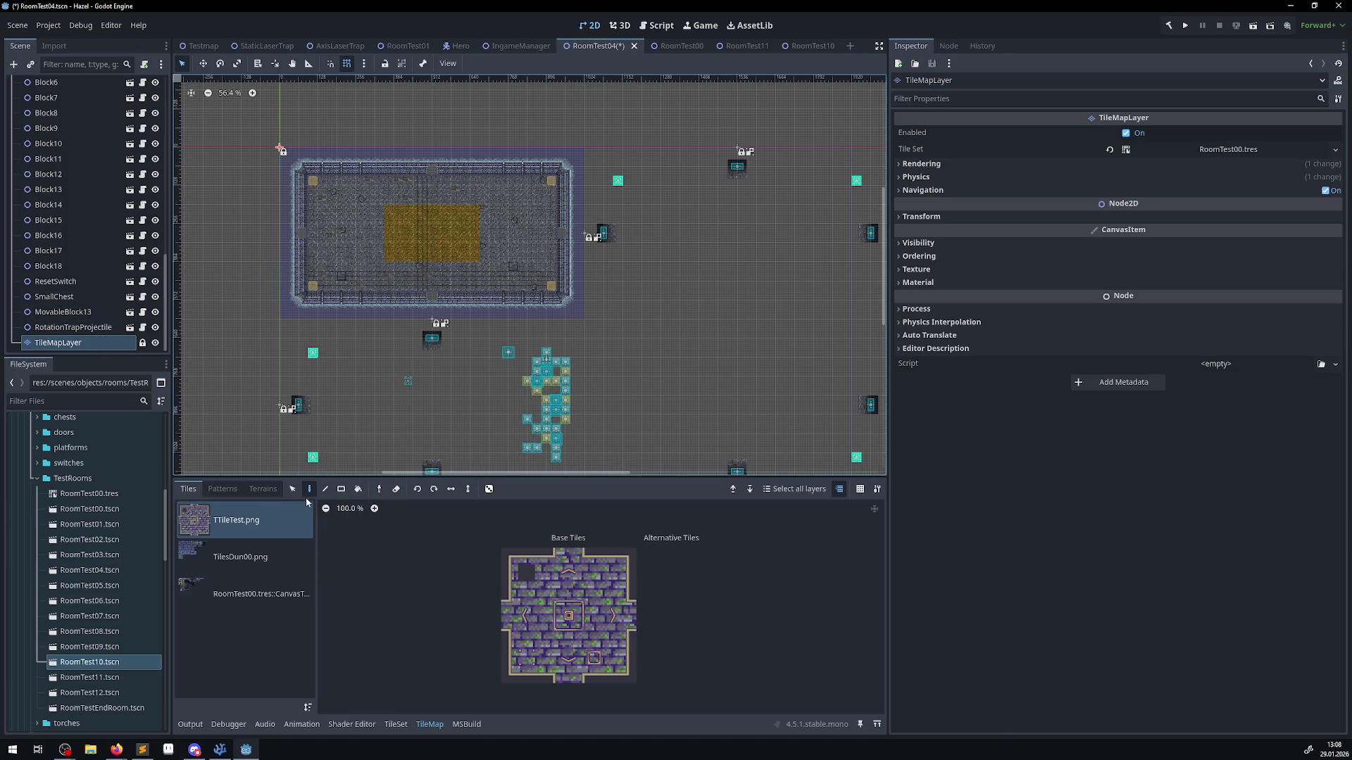
click(255, 597)
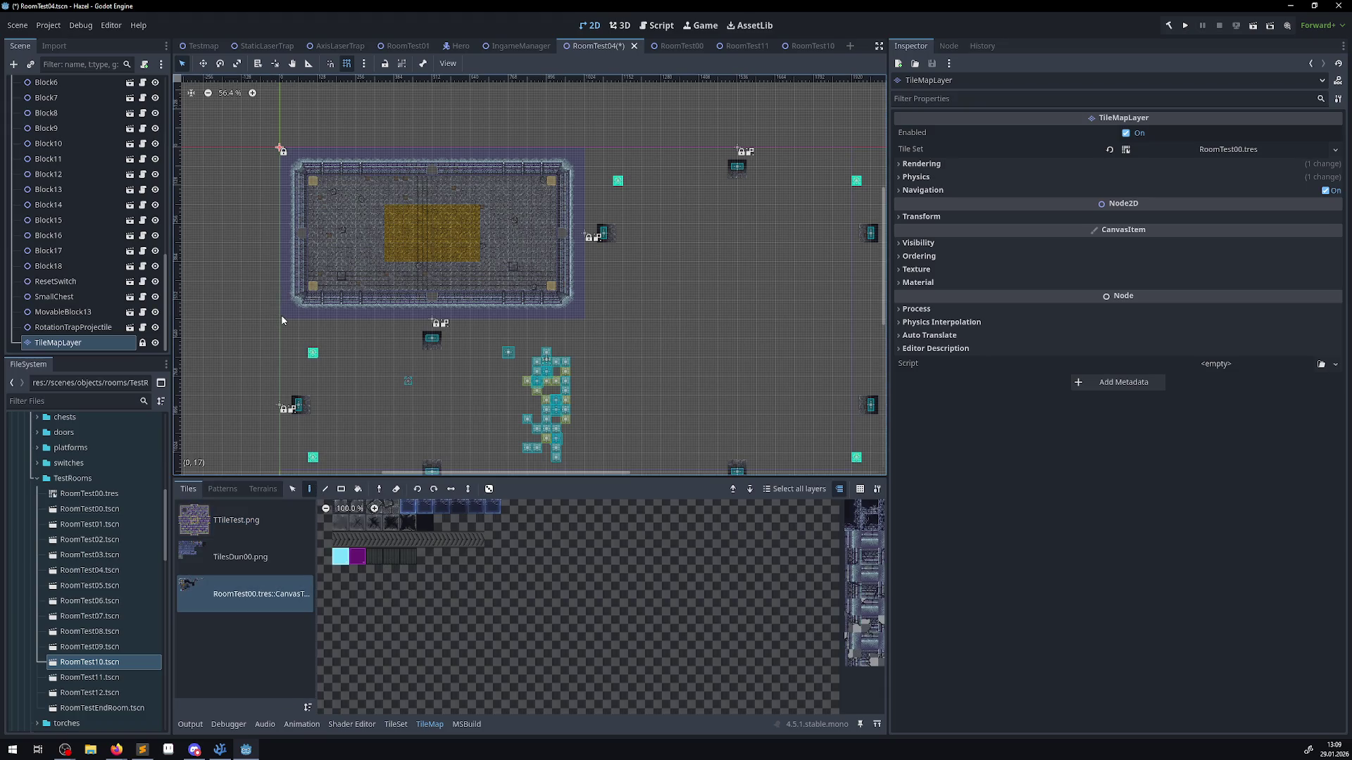
key(r)
mouse_move(282, 318)
mouse_down()
mouse_move(593, 133)
mouse_move(584, 153)
mouse_up()
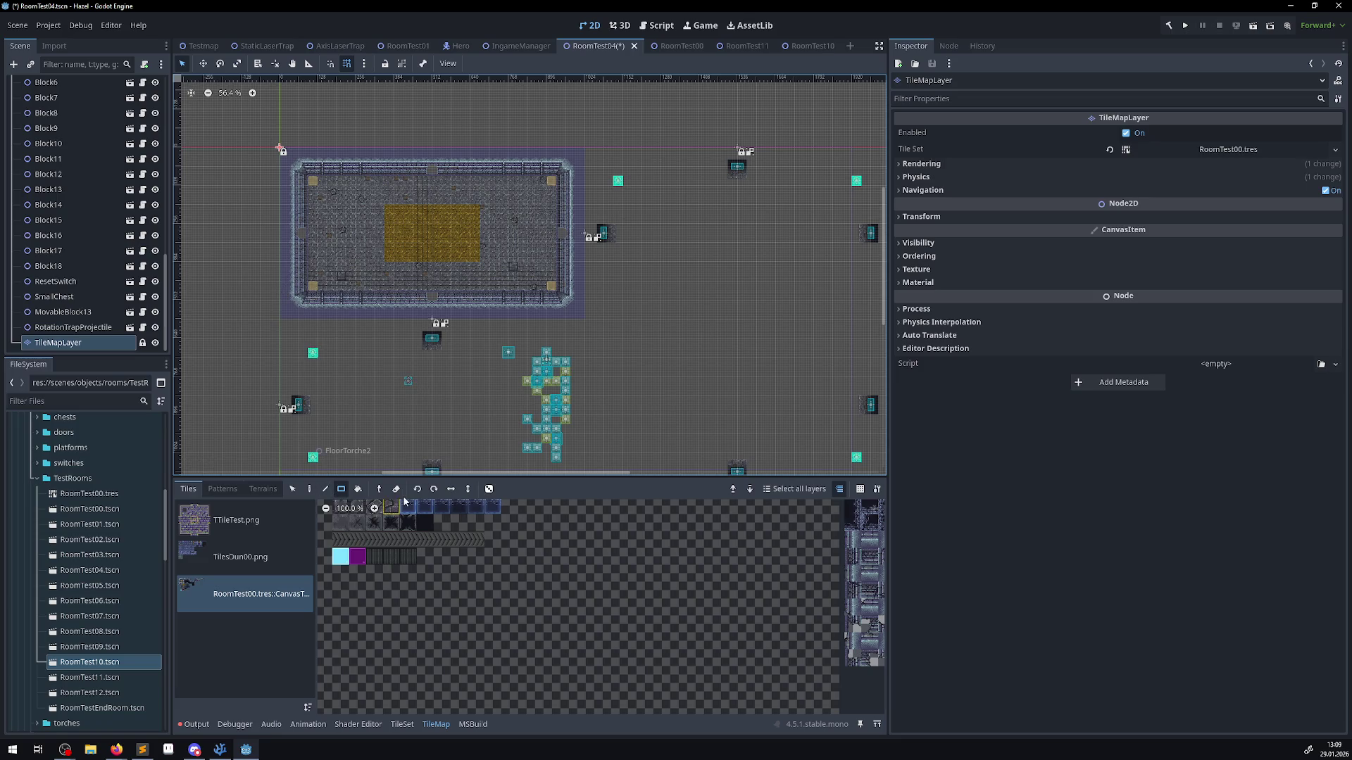
key(p)
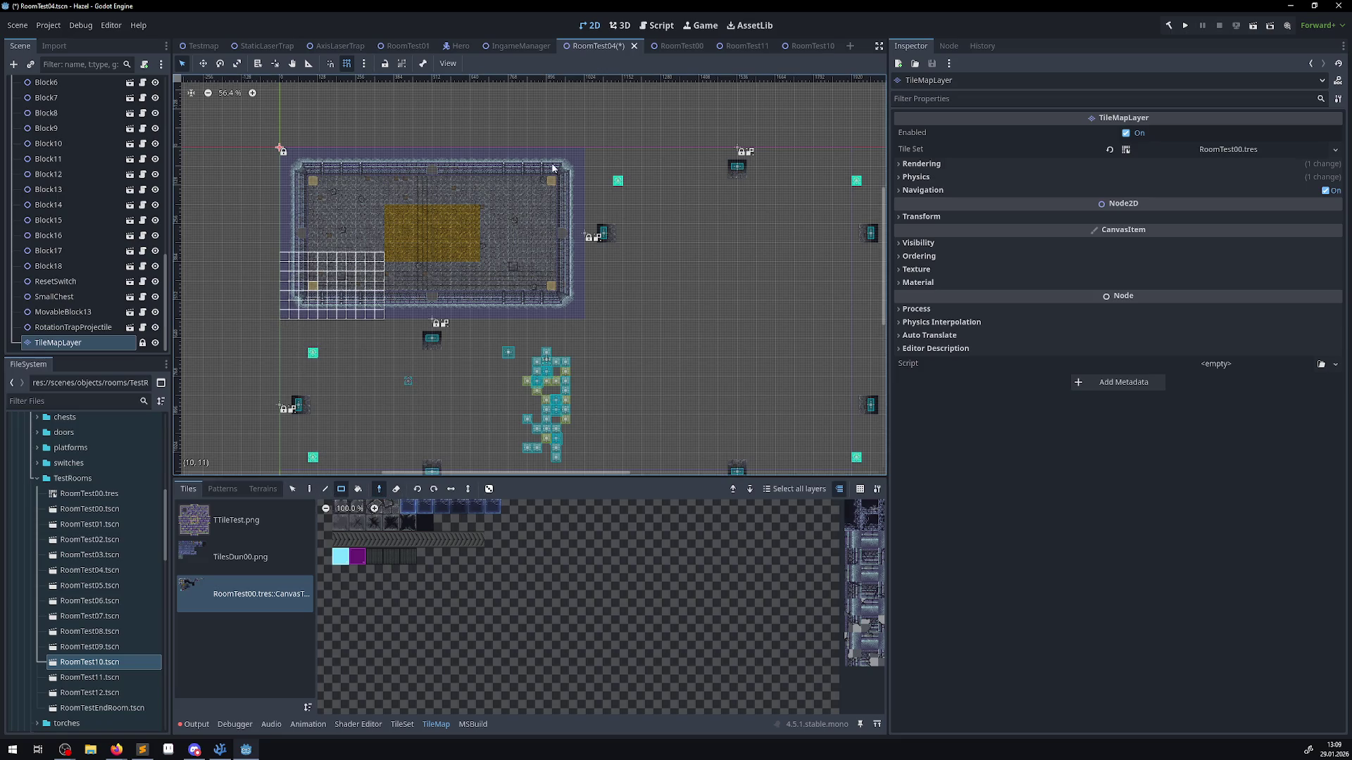
click(553, 168)
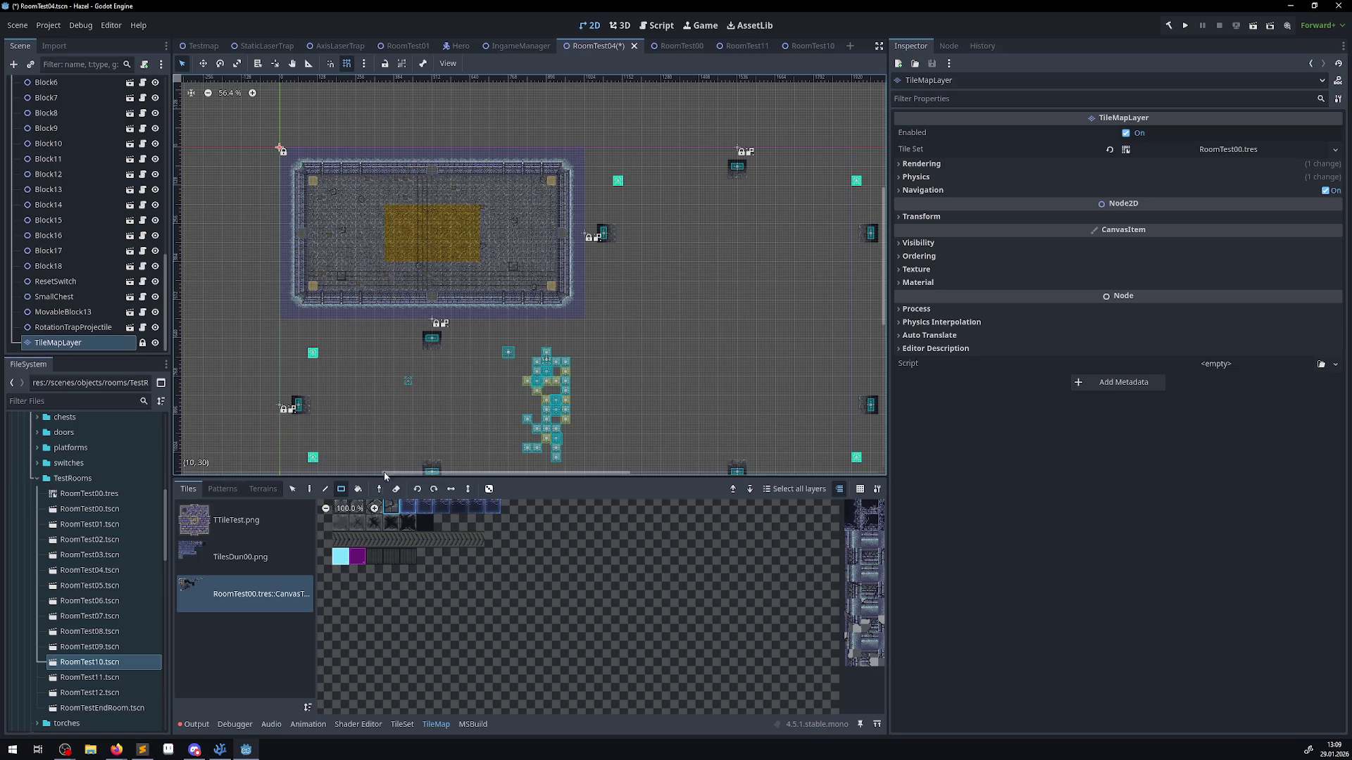
- Copy the room's tiles, place two copies to the right and above, and save RoomTest04
click(309, 489)
mouse_move(417, 224)
mouse_down()
mouse_move(462, 353)
mouse_move(422, 234)
mouse_move(396, 266)
mouse_move(408, 277)
mouse_up()
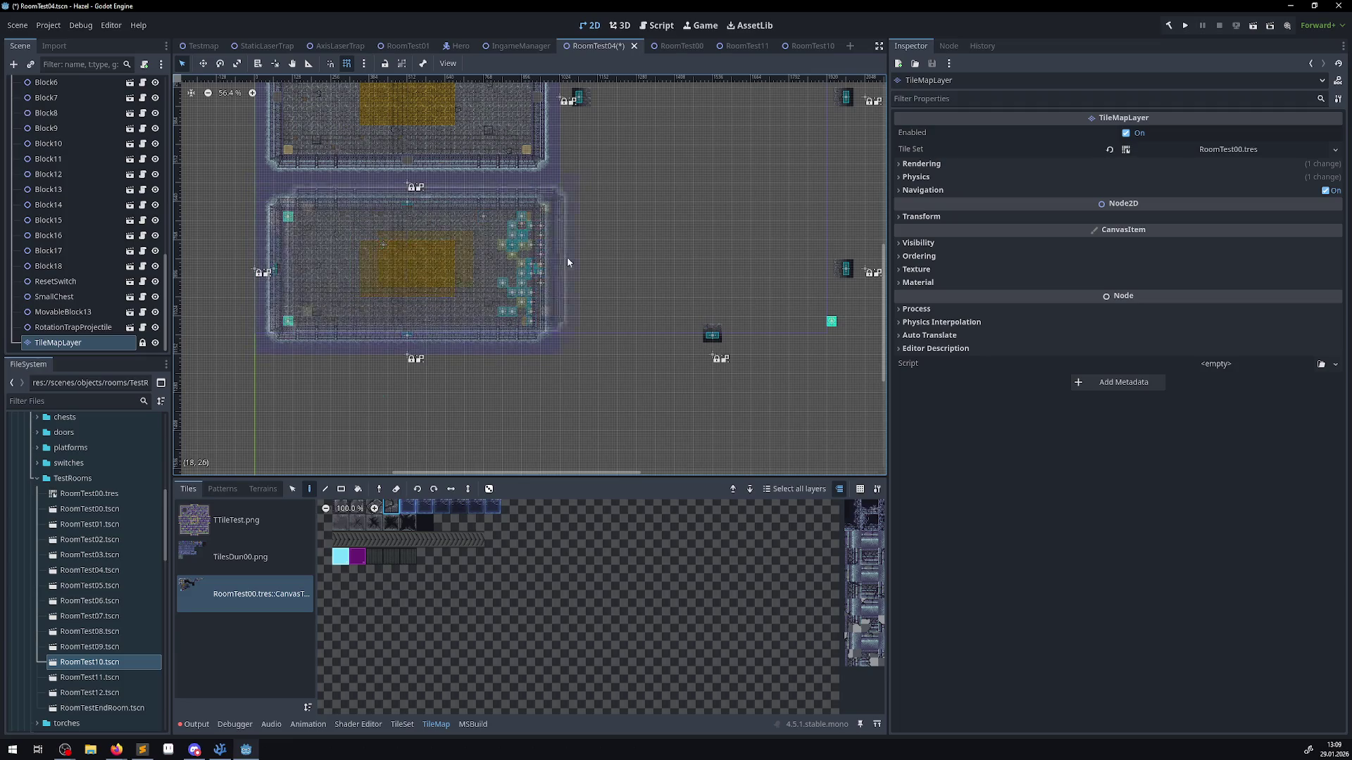
key(ctrl+c)
key(ctrl+v)
scroll(567, 262, right, 4)
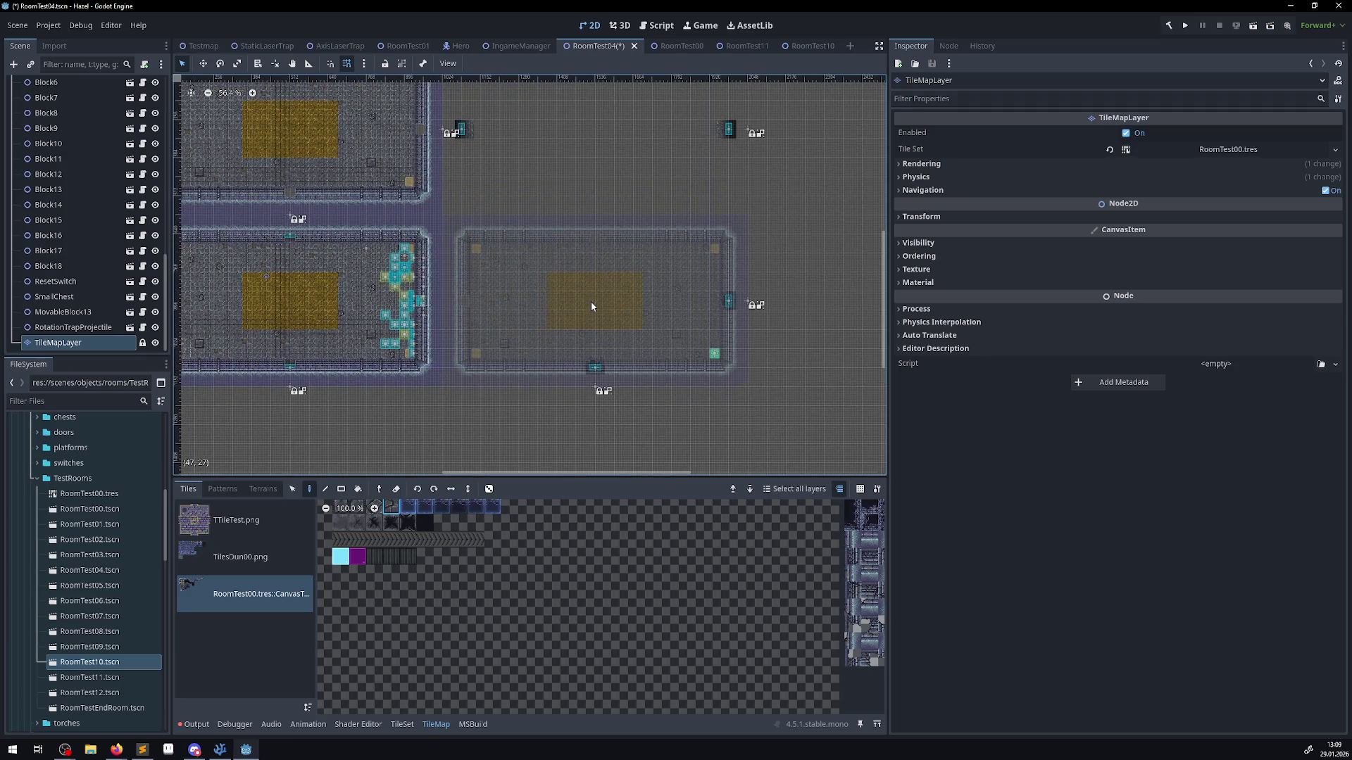
click(593, 301)
scroll(582, 176, up, 3)
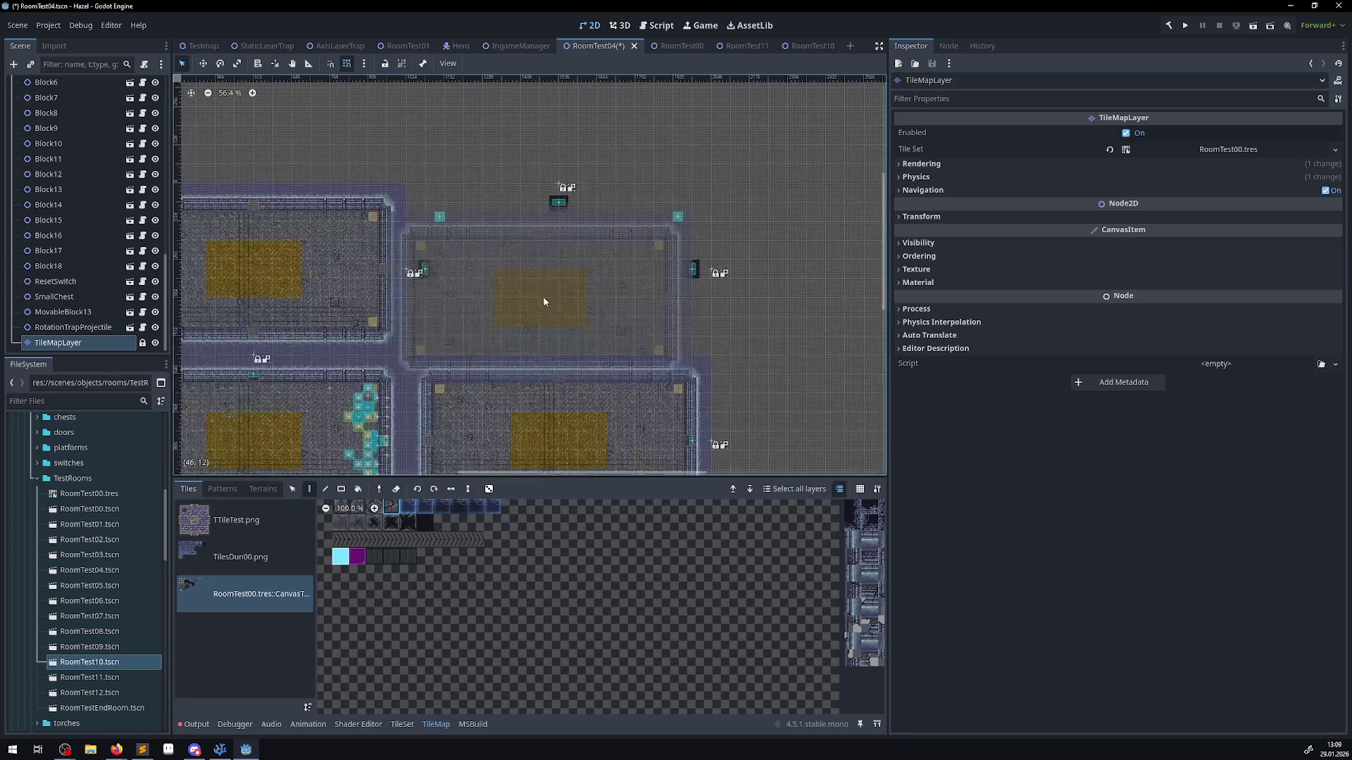
click(561, 273)
scroll(428, 242, left, 4)
scroll(428, 242, down, 2)
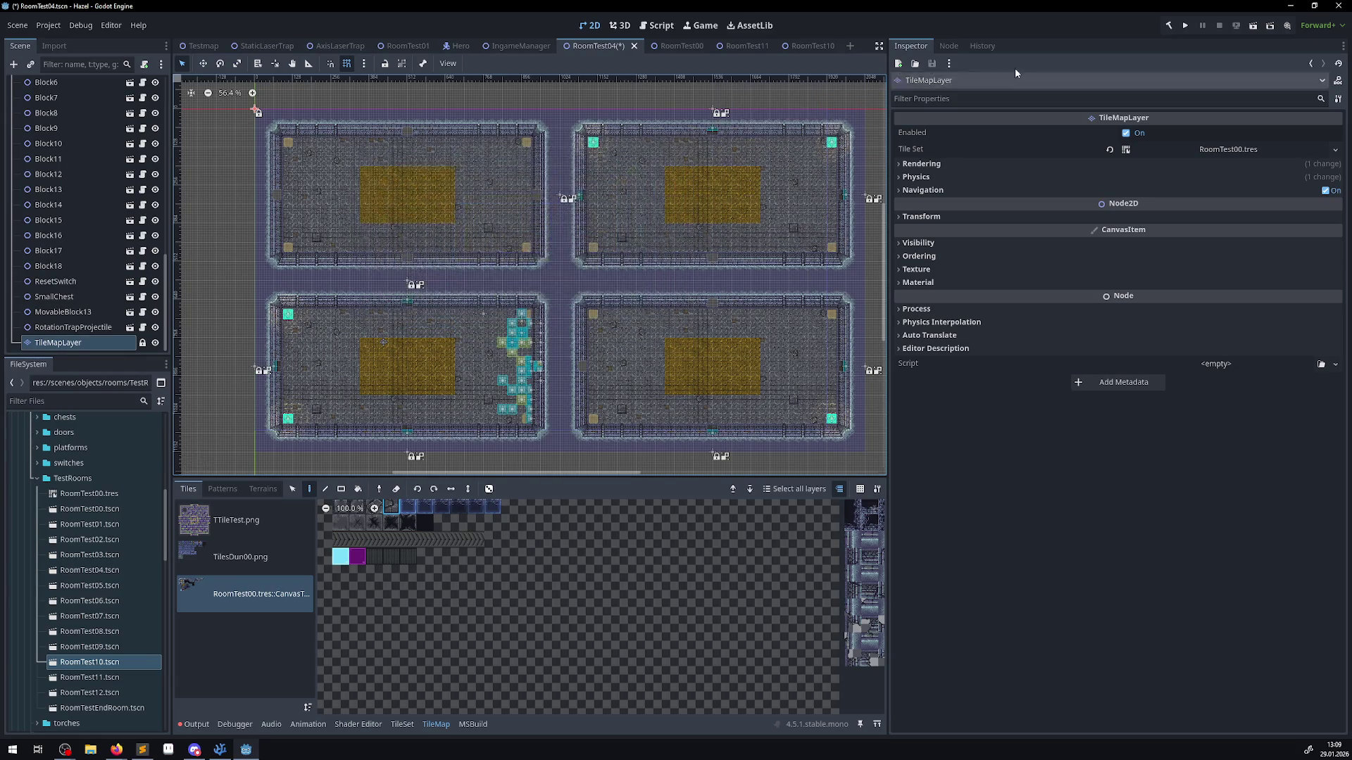
key(ctrl+s)
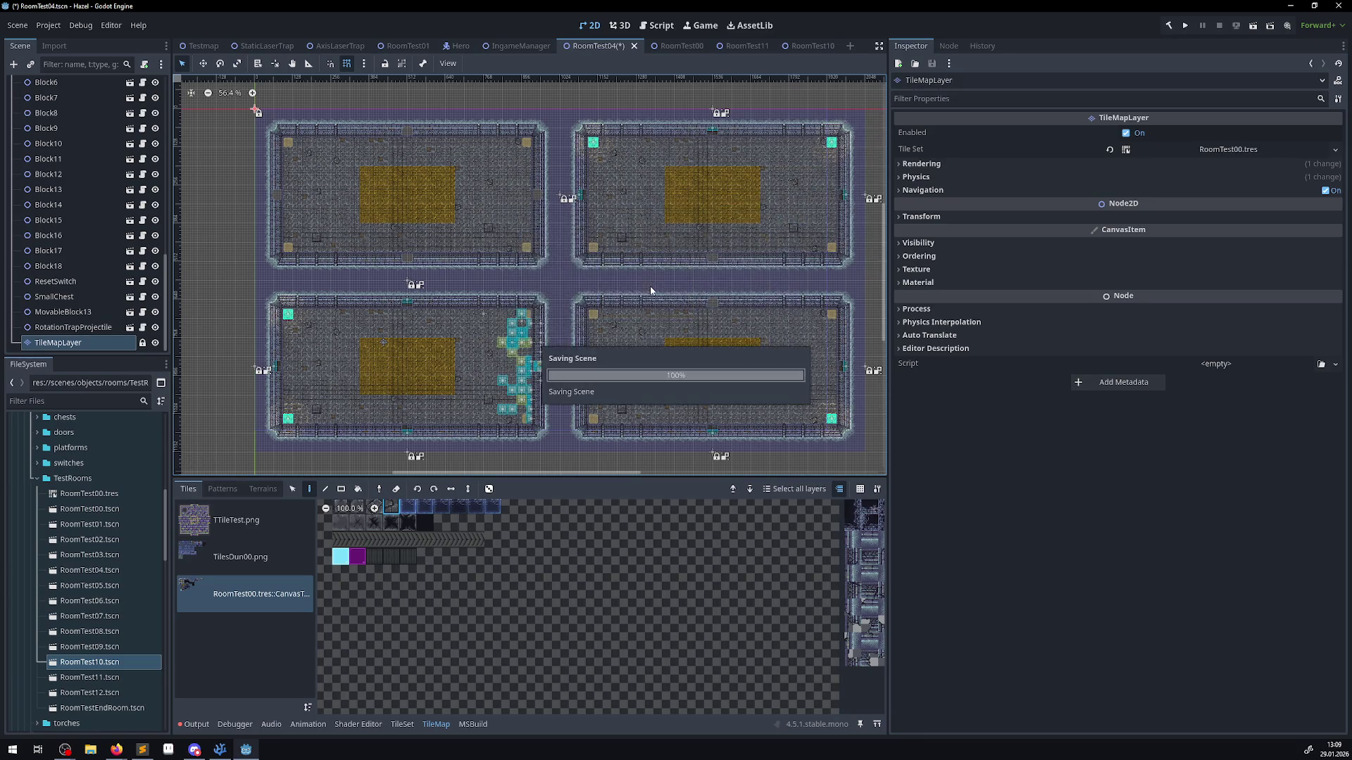
- Rebuild the .NET project with the hammer button, then launch the game with Run Project
click(1169, 29)
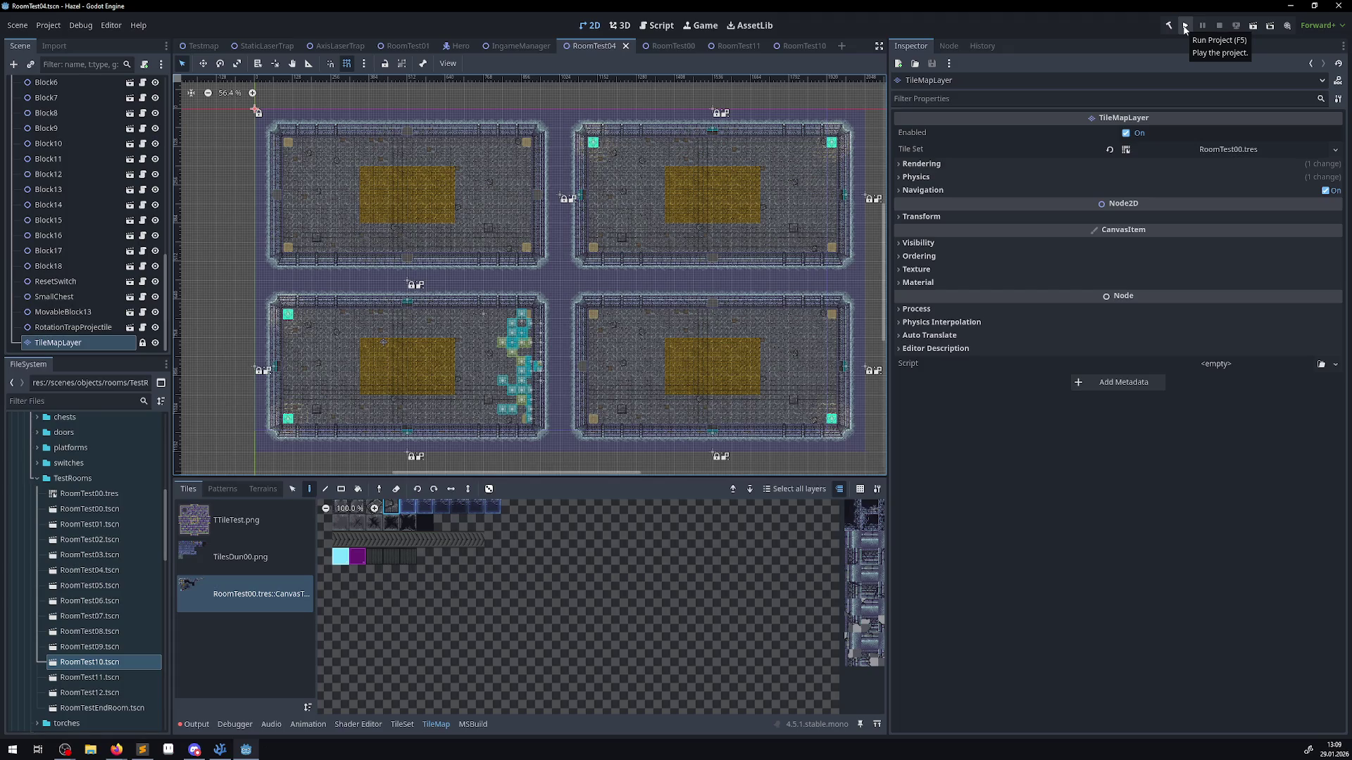
drag(309, 193, 347, 265)
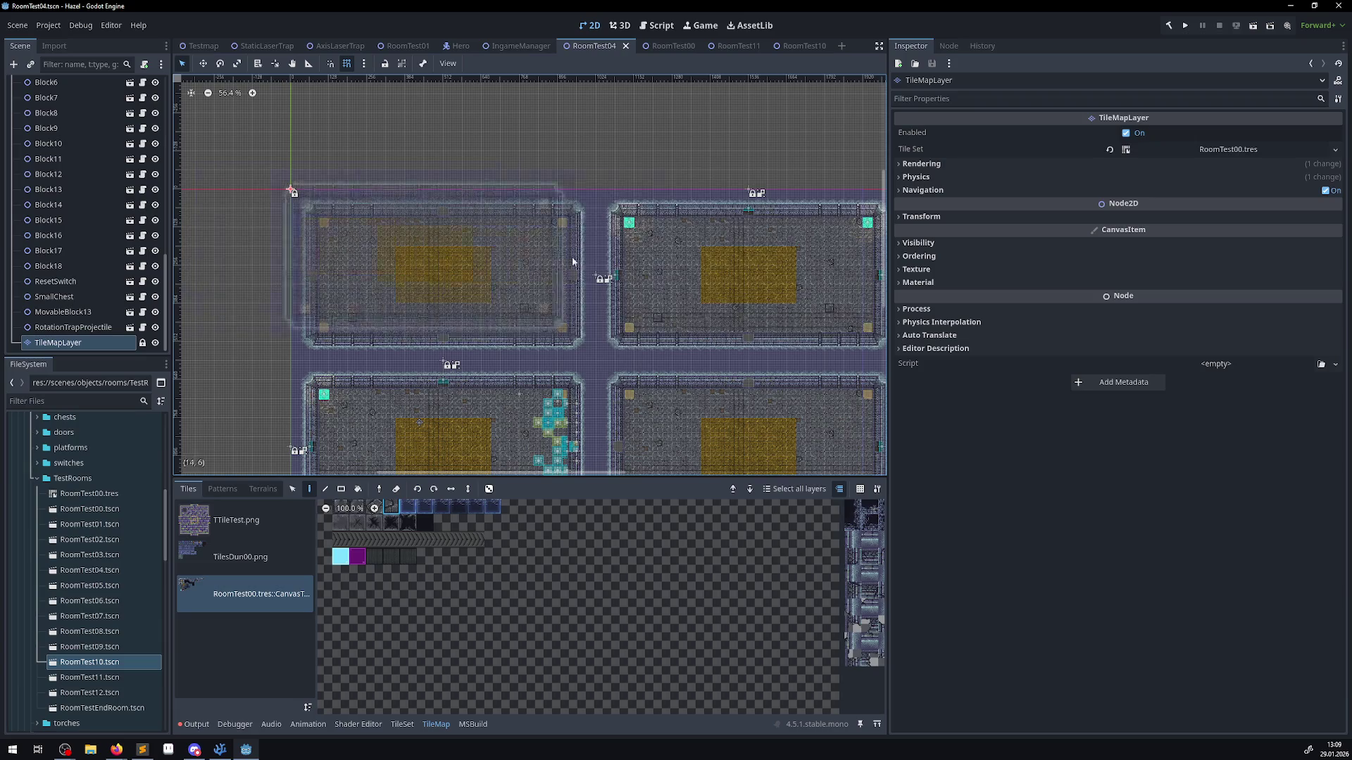
click(1190, 24)
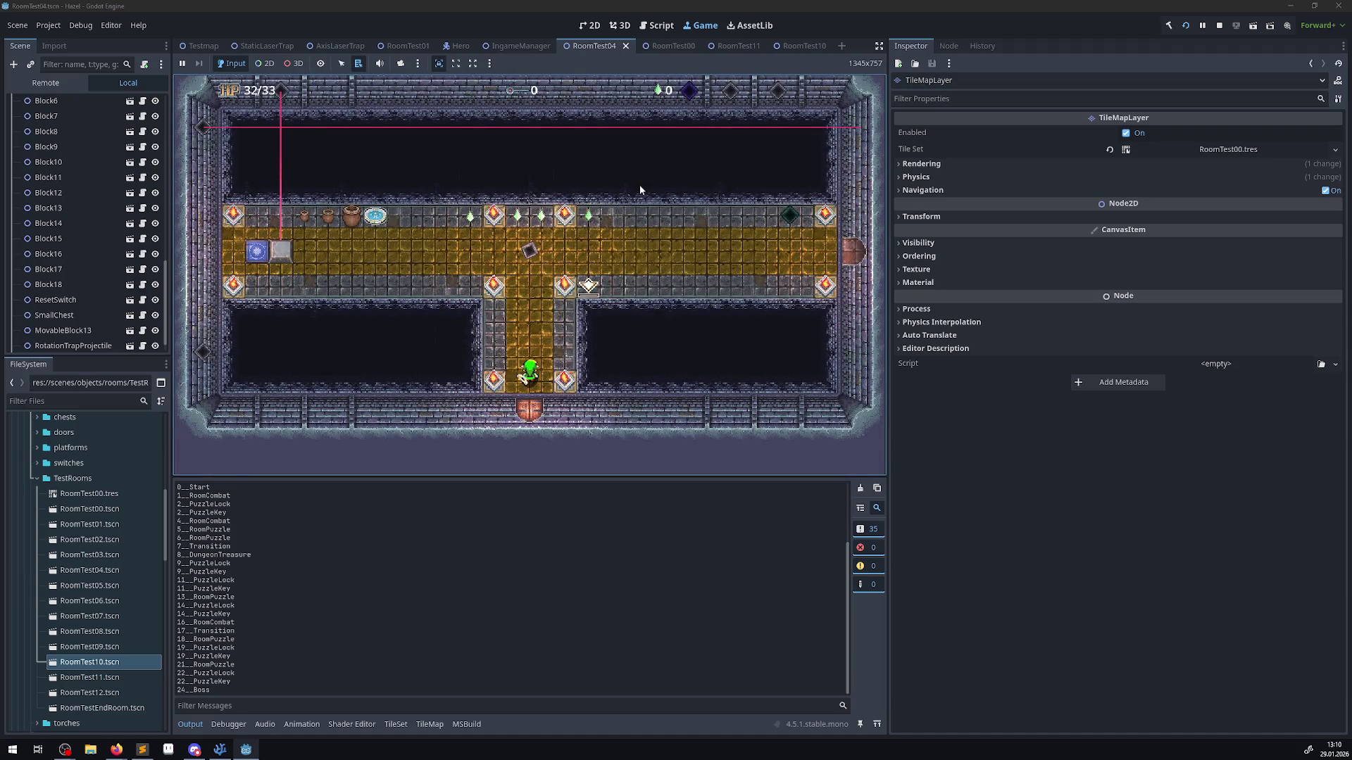
- Walk the player up and left along the corridor, then down through the bottom door toward the yellow area
key(Up)
key(Left)
key(Left)
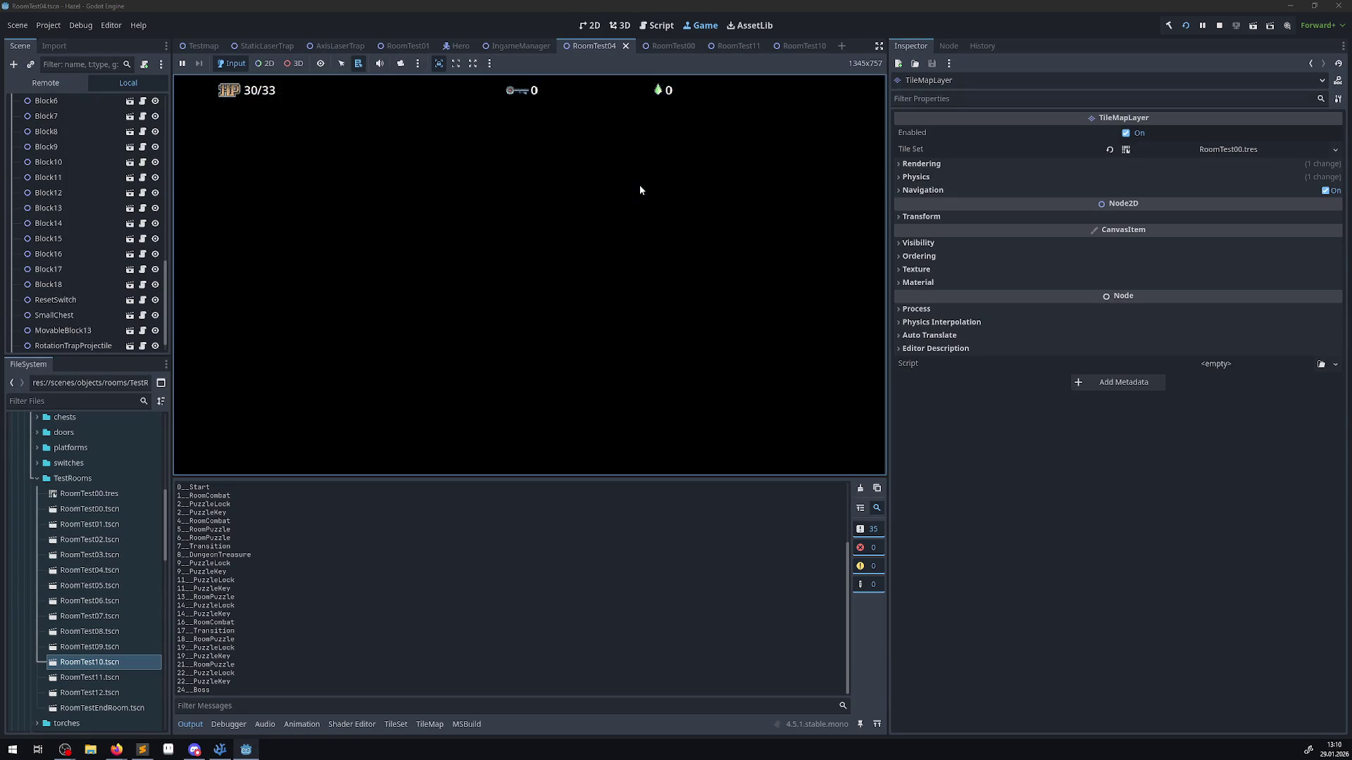
key(Down)
key(Right)
key(Down)
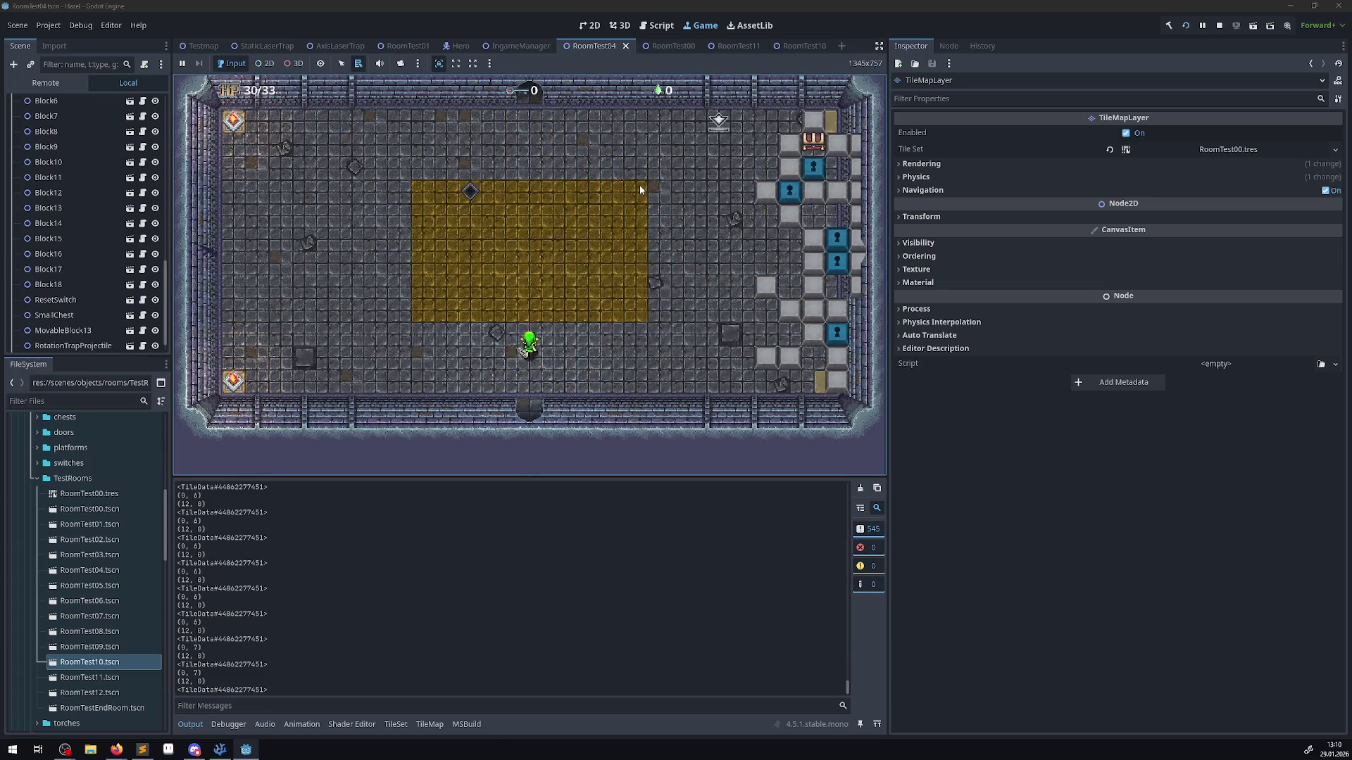
key(Up)
key(Left)
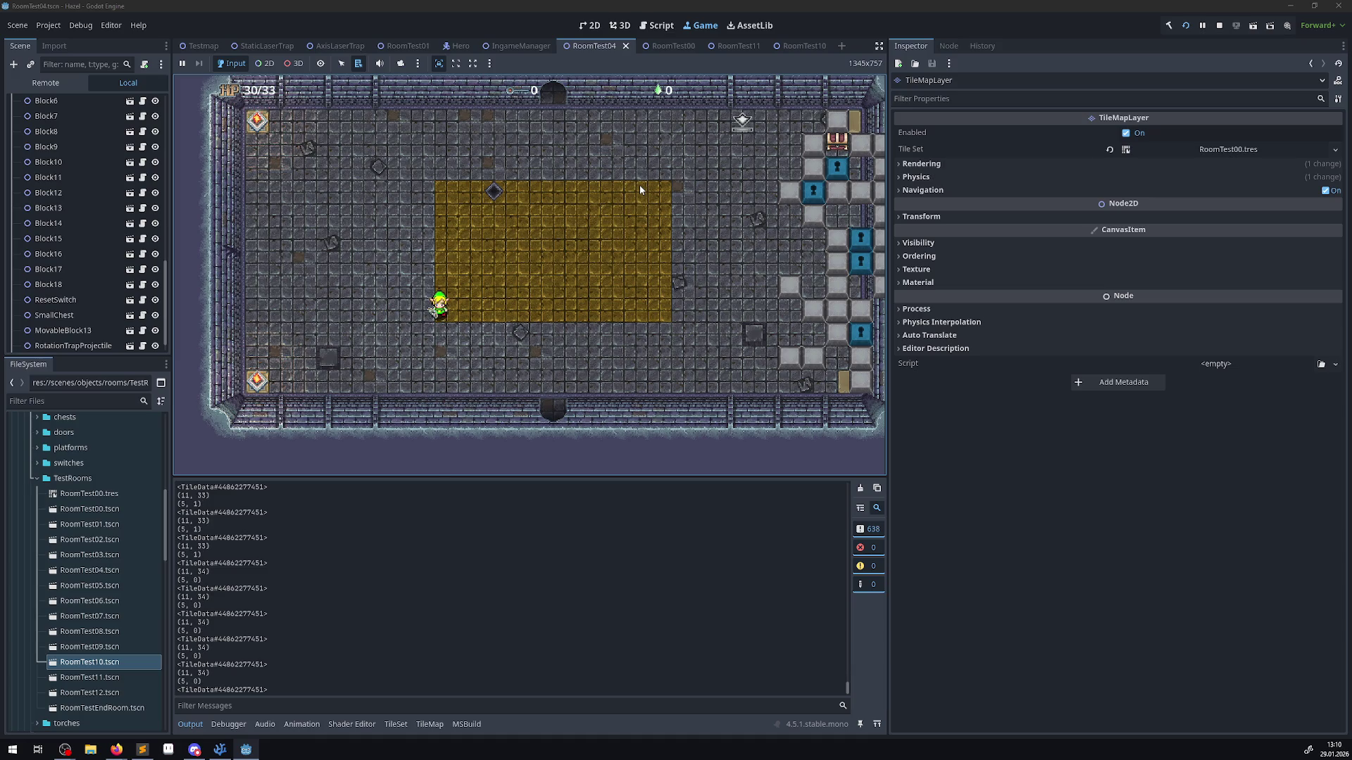
- Walk the player past the diamond block and gold area, back down across the room, then stop the game
key(Up)
key(Right)
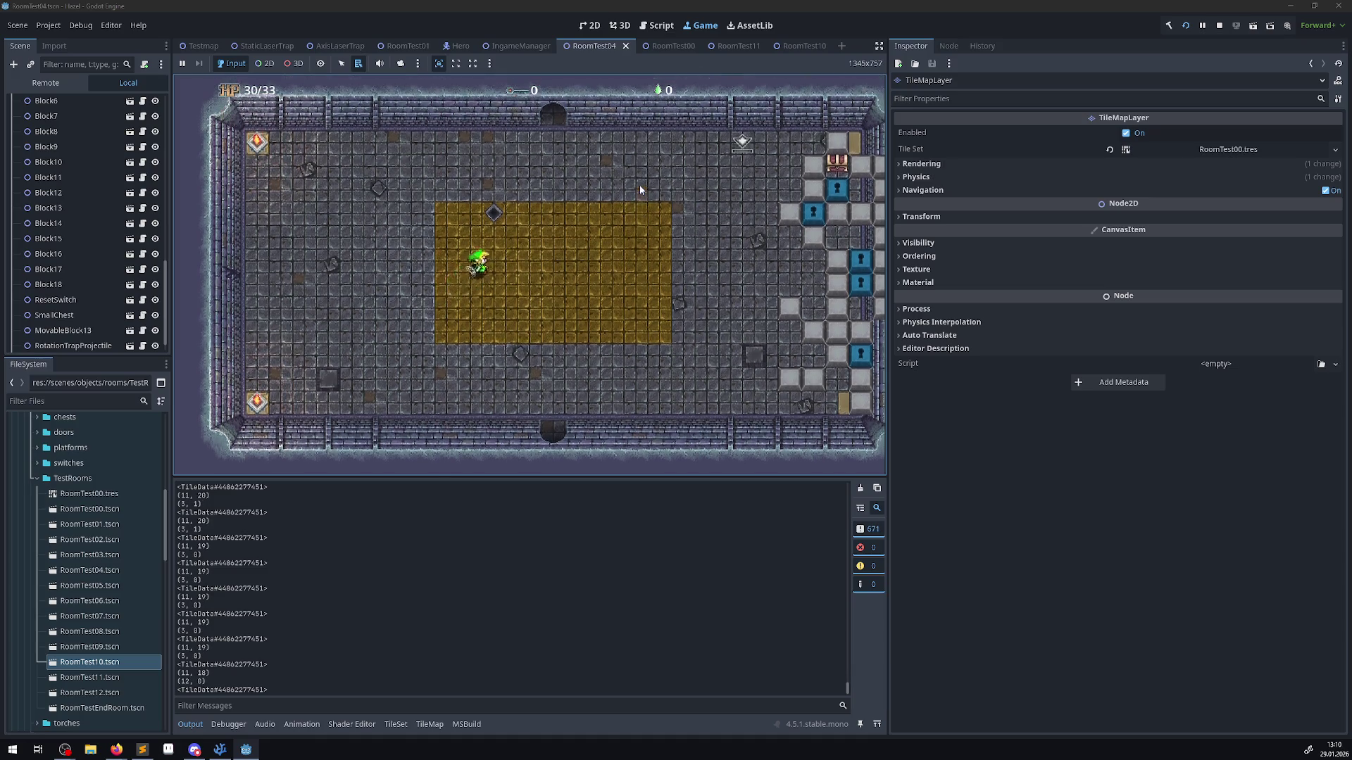
key(Up)
key(Right)
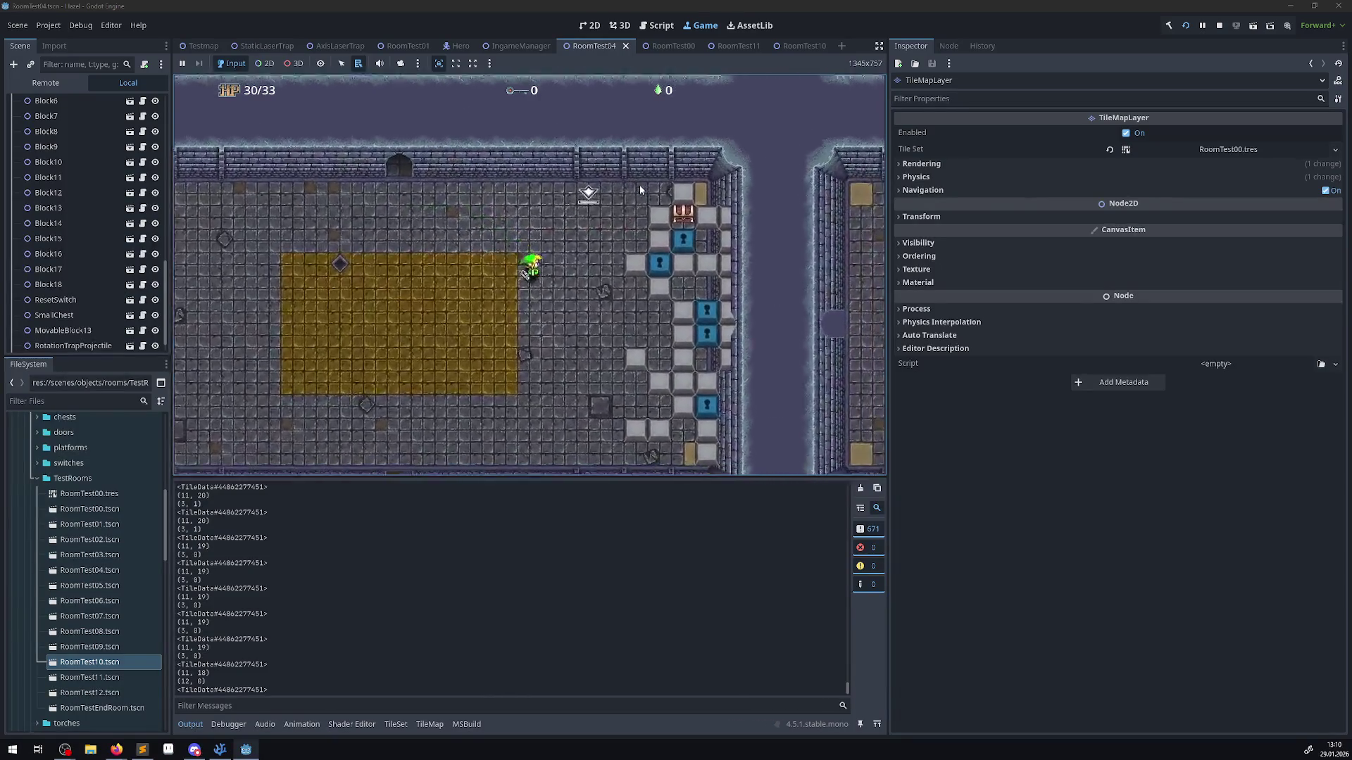
key(Up)
key(Right)
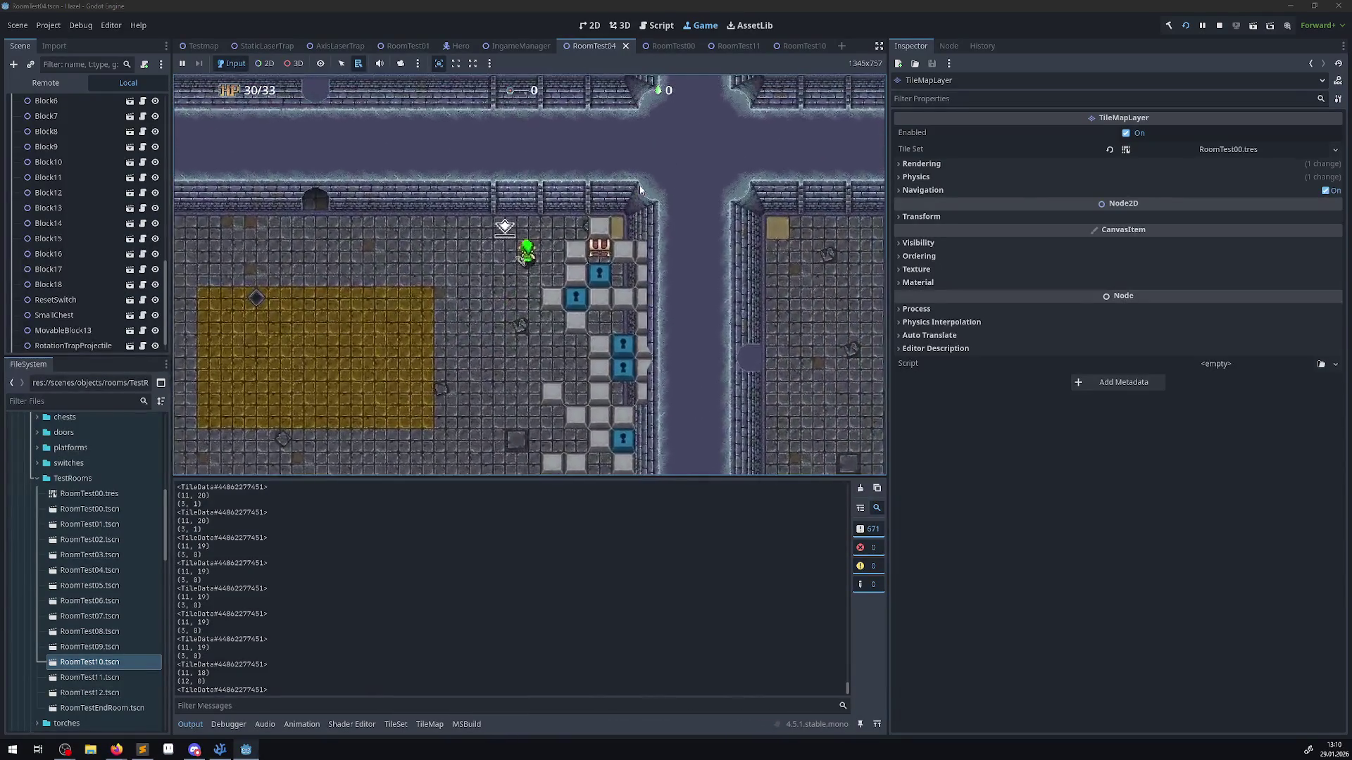
key(Down)
key(Left)
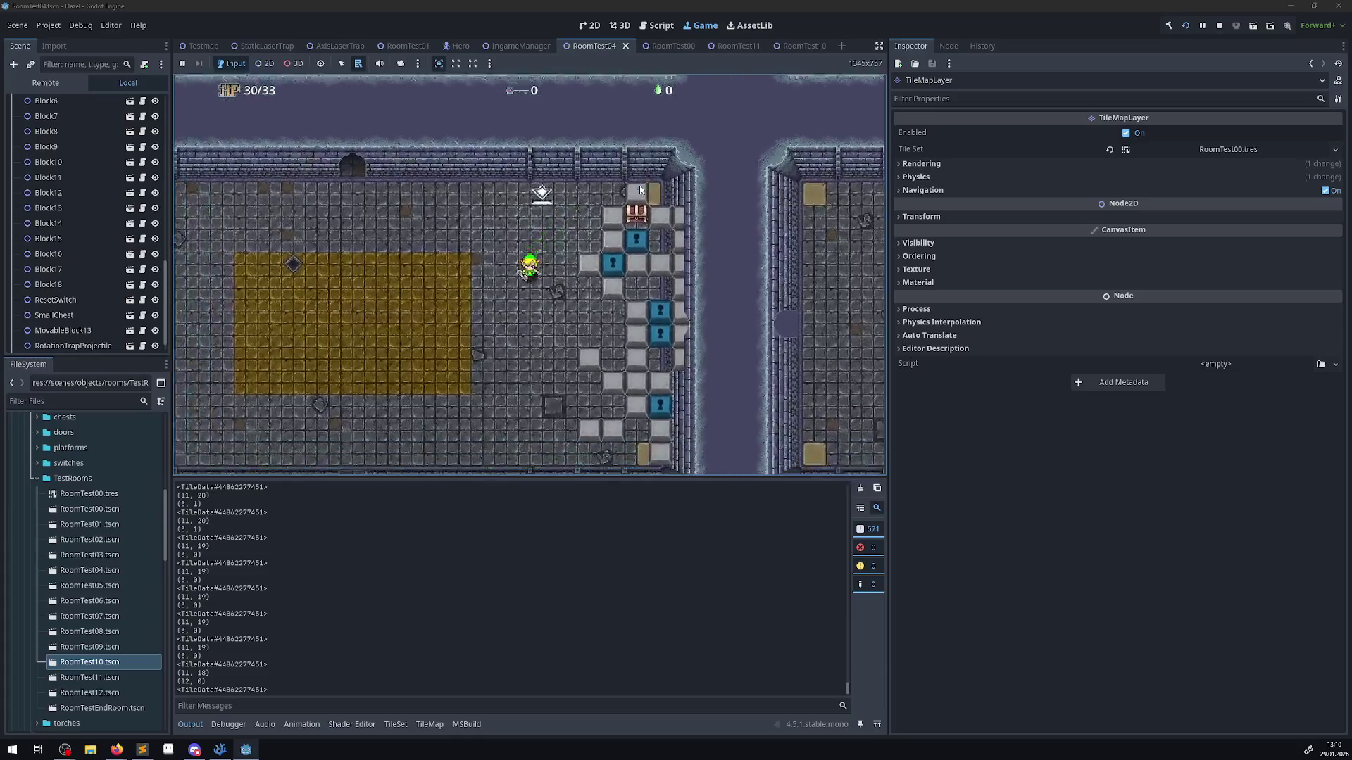
key(Down)
key(Left)
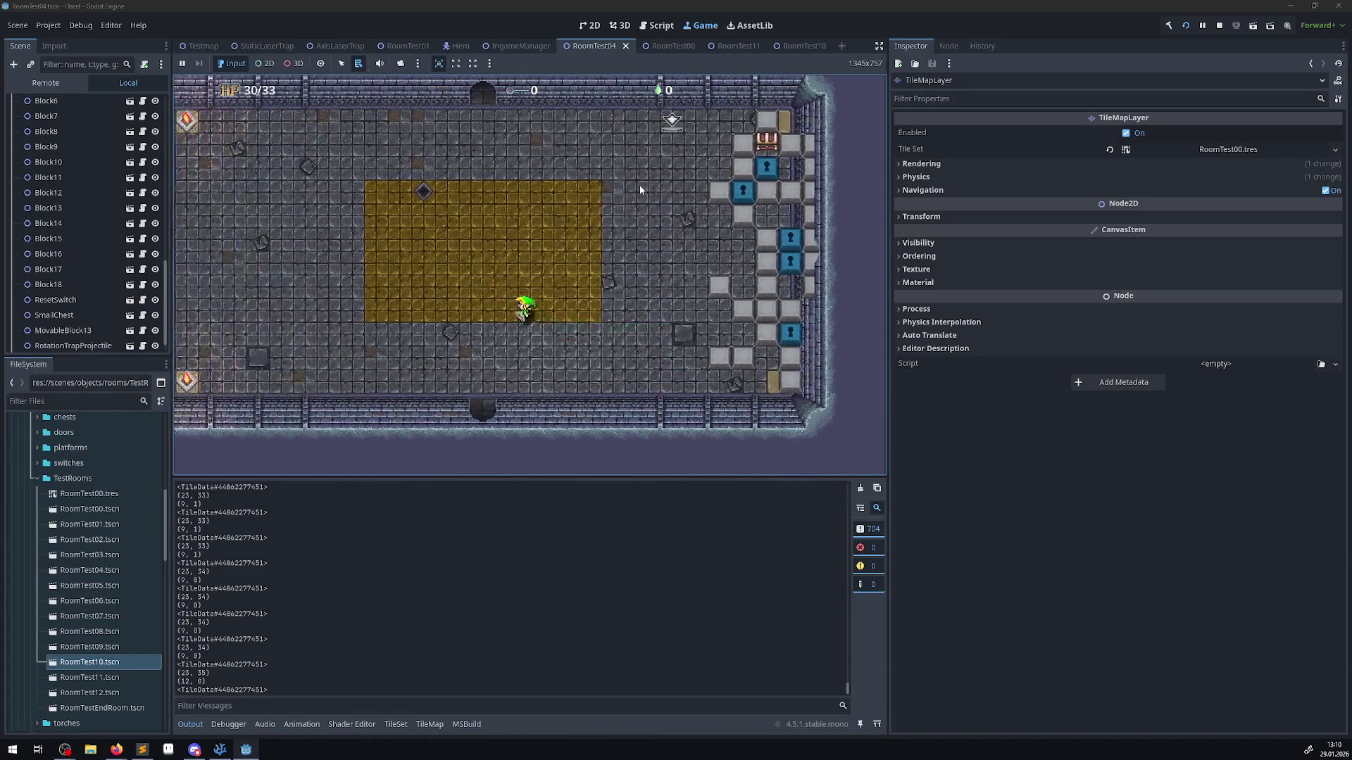
key(Left)
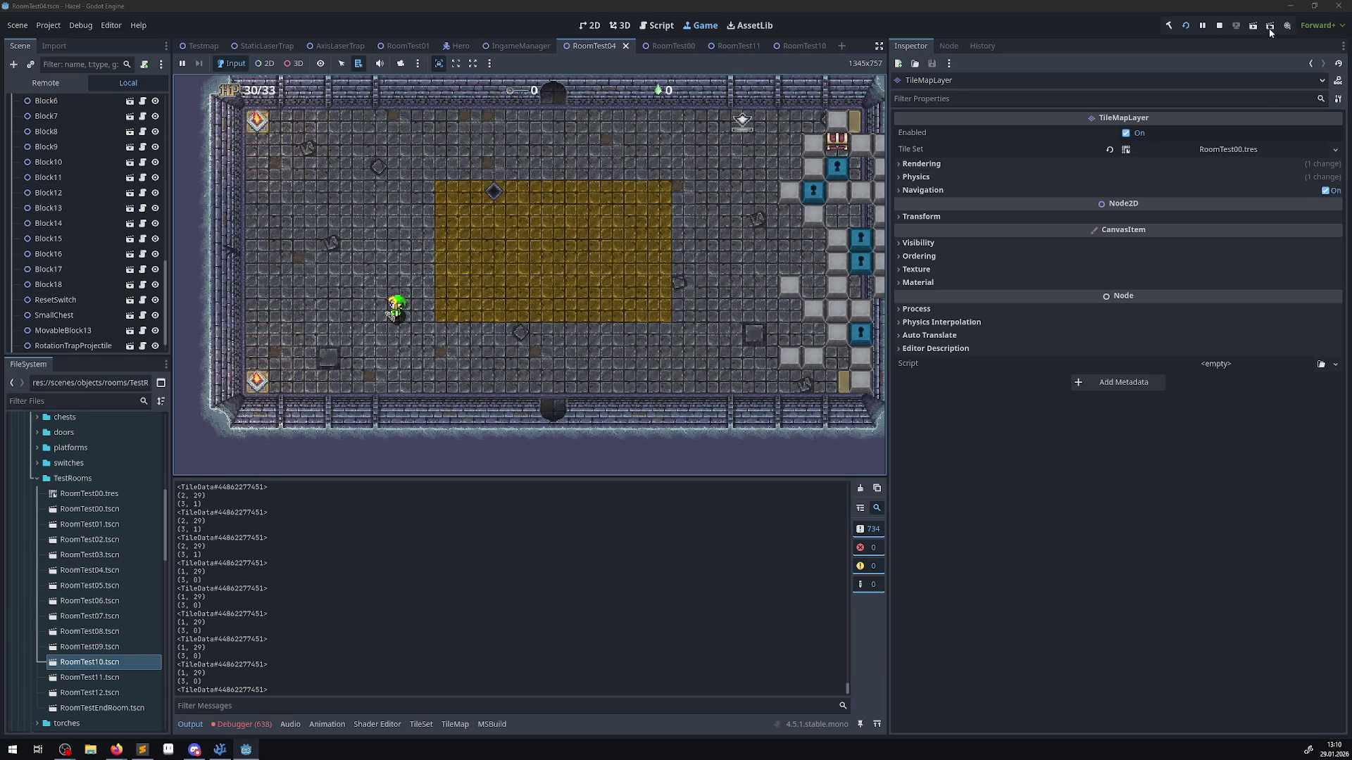
click(1218, 26)
- On TileMapLayer, erase the tiles of all four rooms with the rectangle tool in erase mode
scroll(55, 331, up, 10)
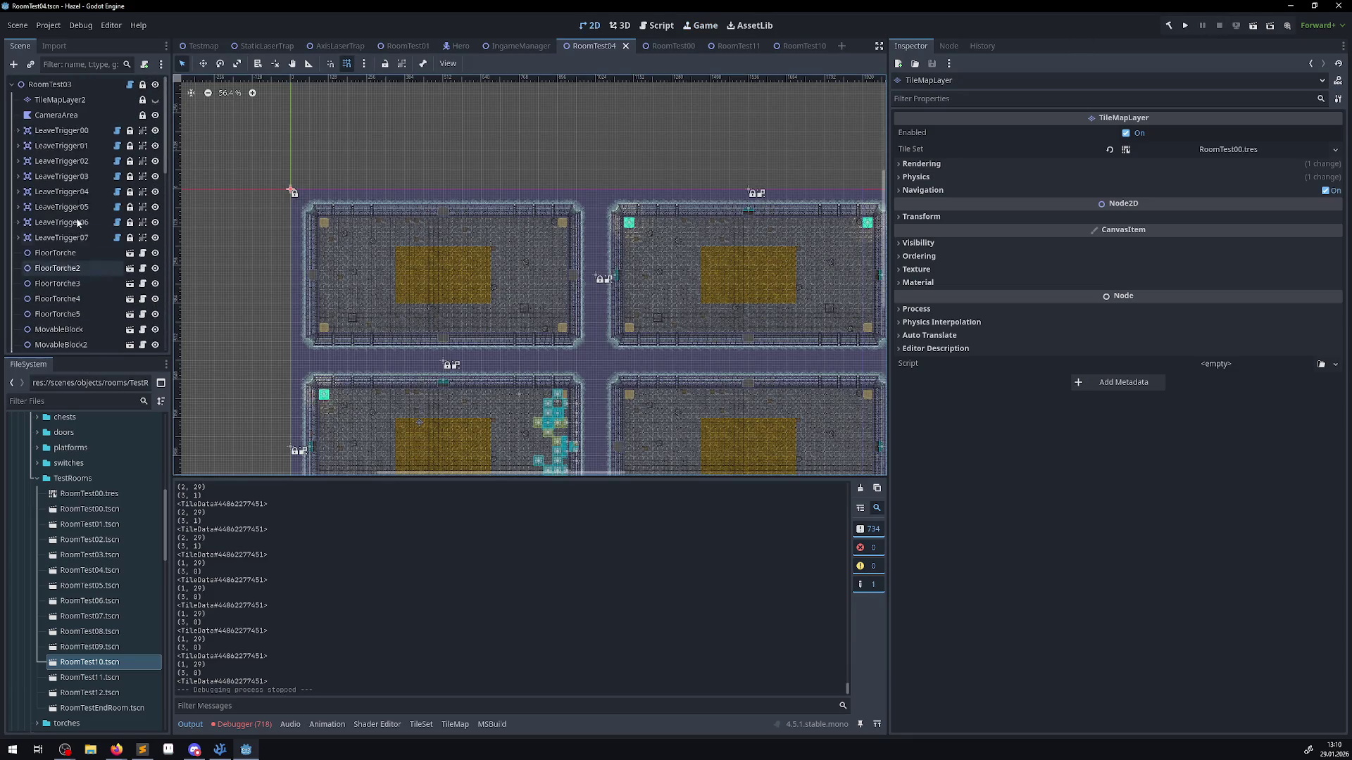
click(60, 100)
scroll(246, 290, up, 4)
scroll(246, 291, down, 2)
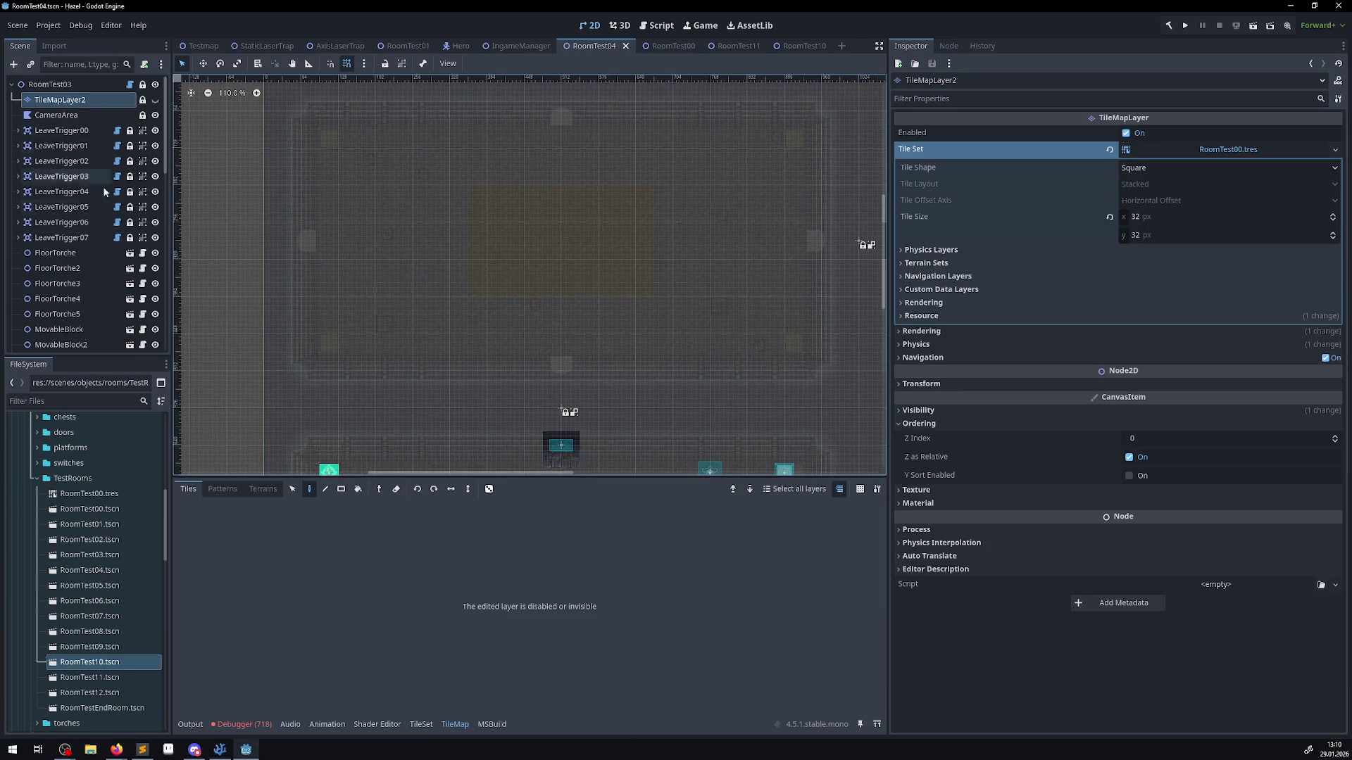
scroll(70, 267, down, 10)
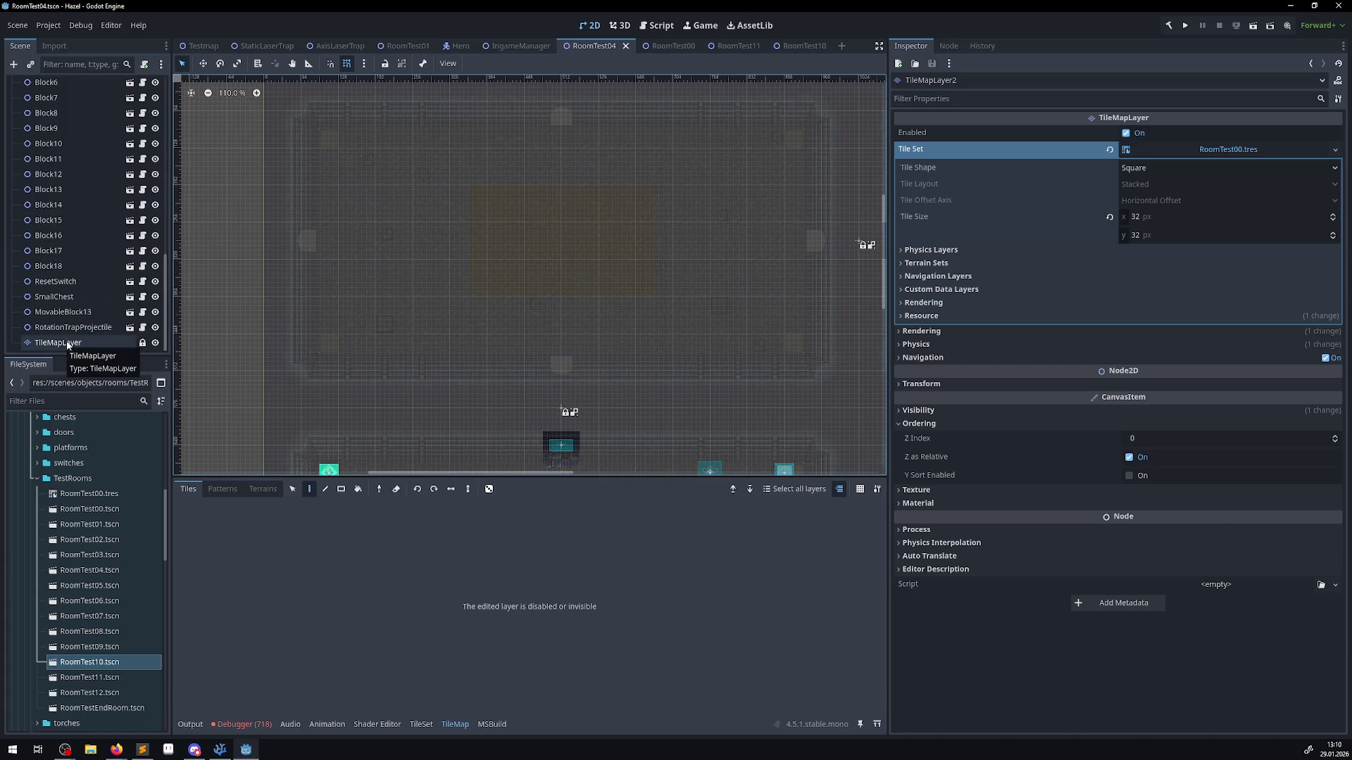
scroll(71, 331, up, 10)
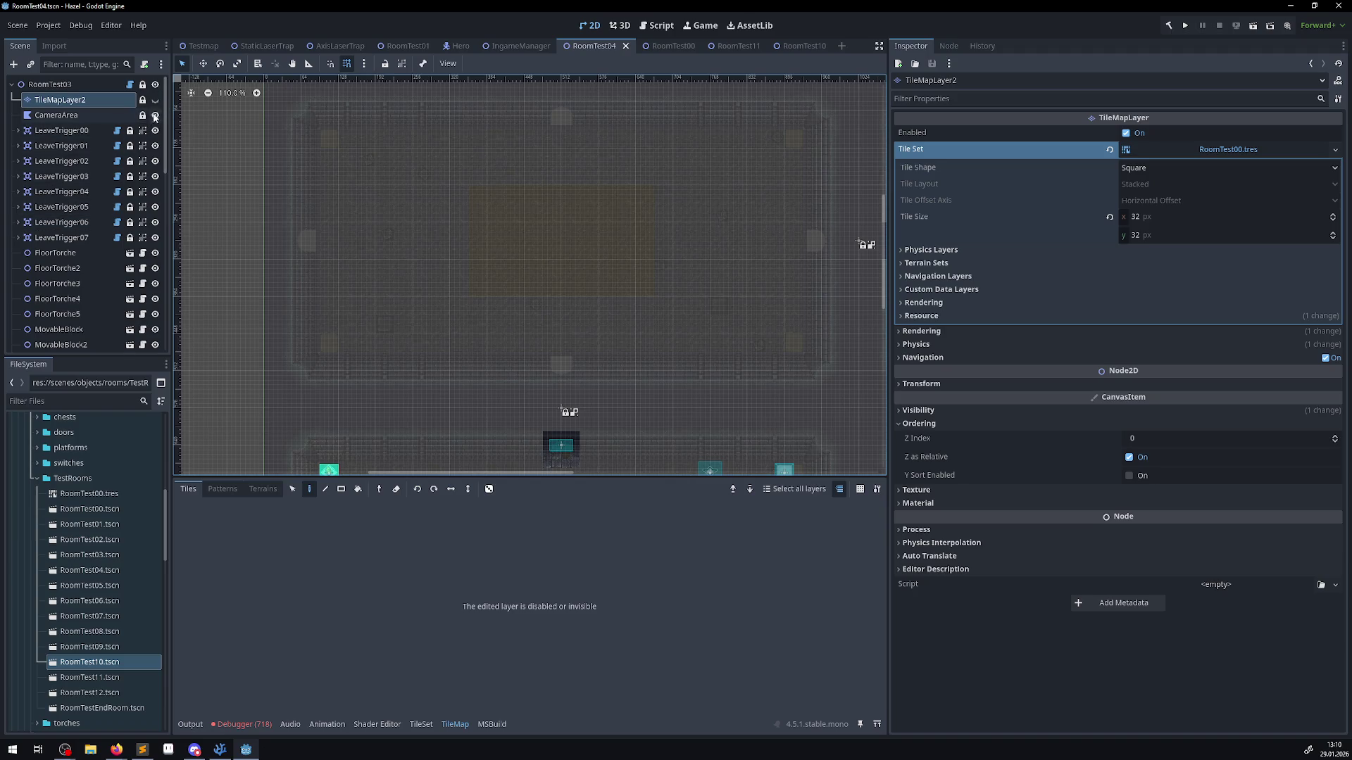
scroll(105, 268, down, 10)
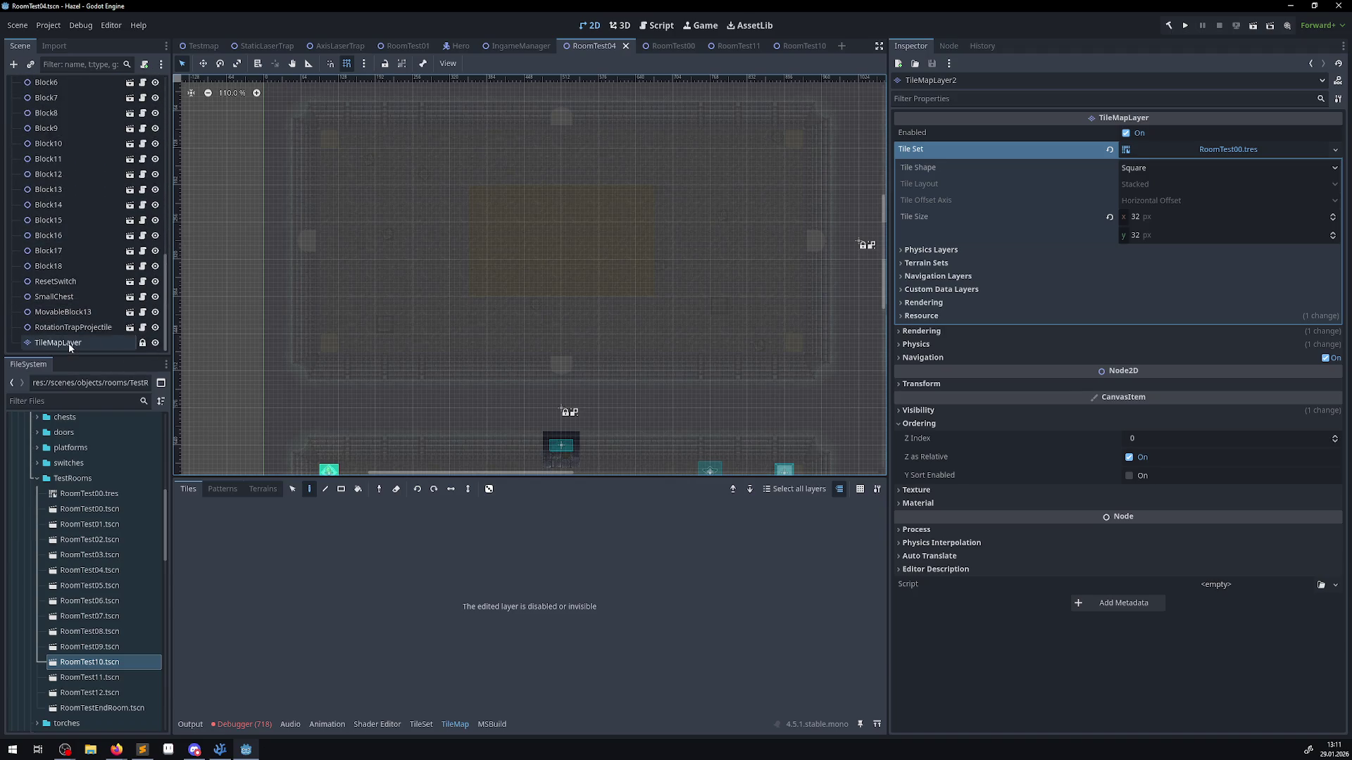
click(70, 345)
scroll(356, 190, down, 7)
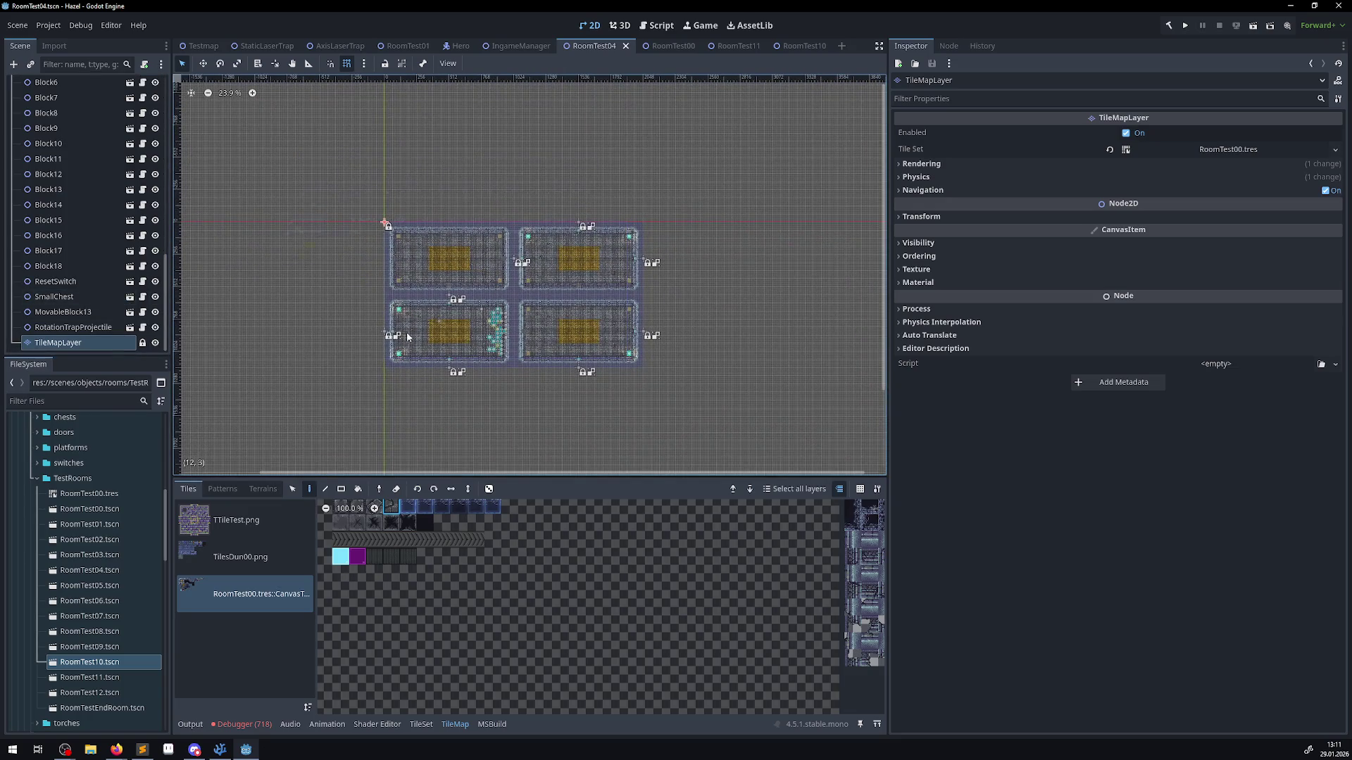
click(341, 488)
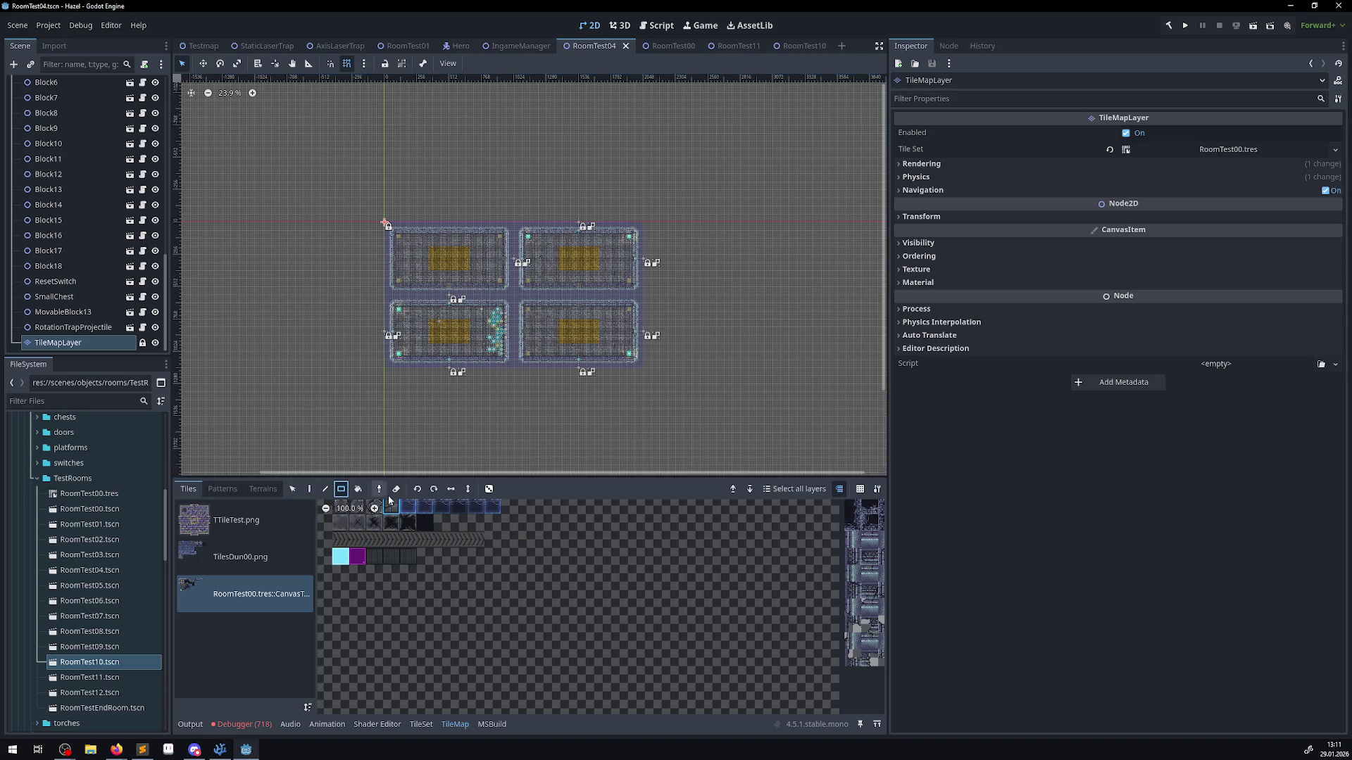
click(396, 488)
drag(369, 383, 754, 181)
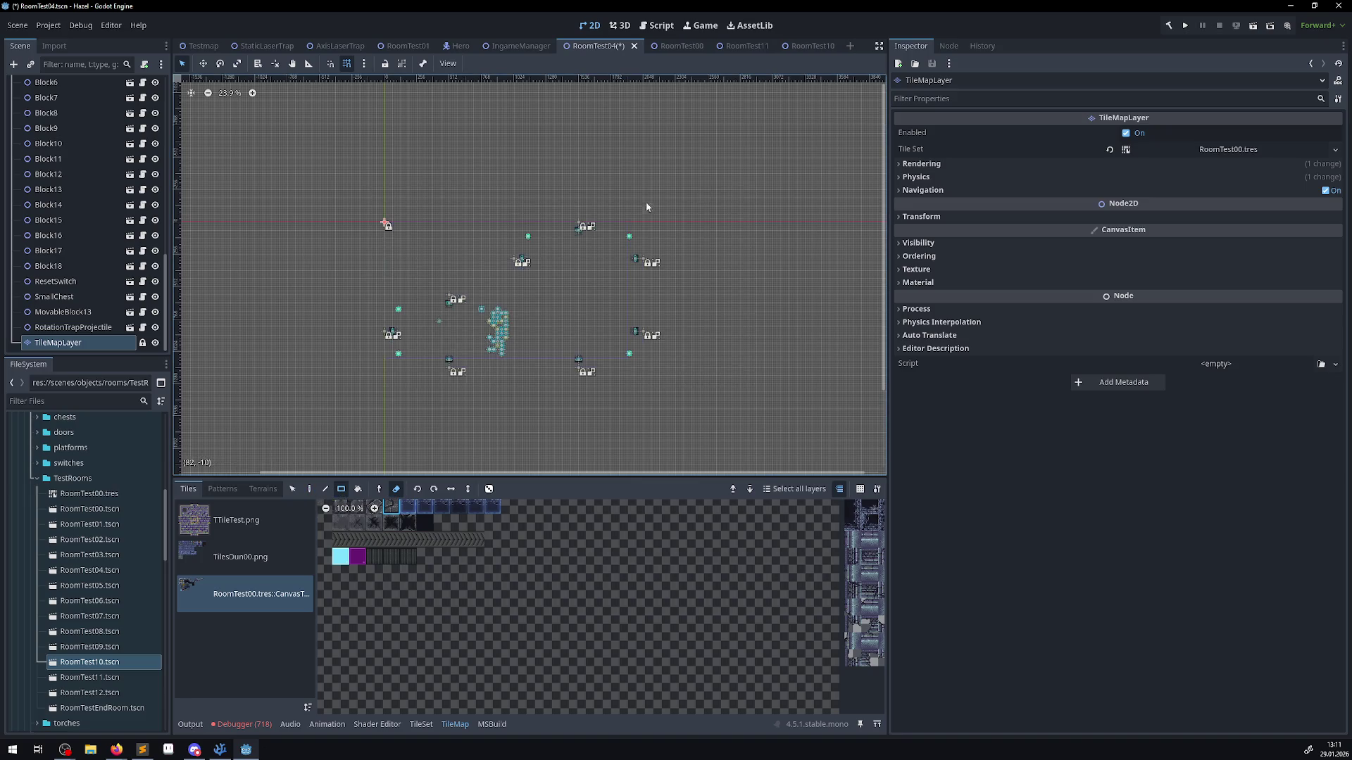
- Show TileMapLayer2 to compare, then hide it again and return TileMapLayer to painting mode
scroll(120, 189, up, 10)
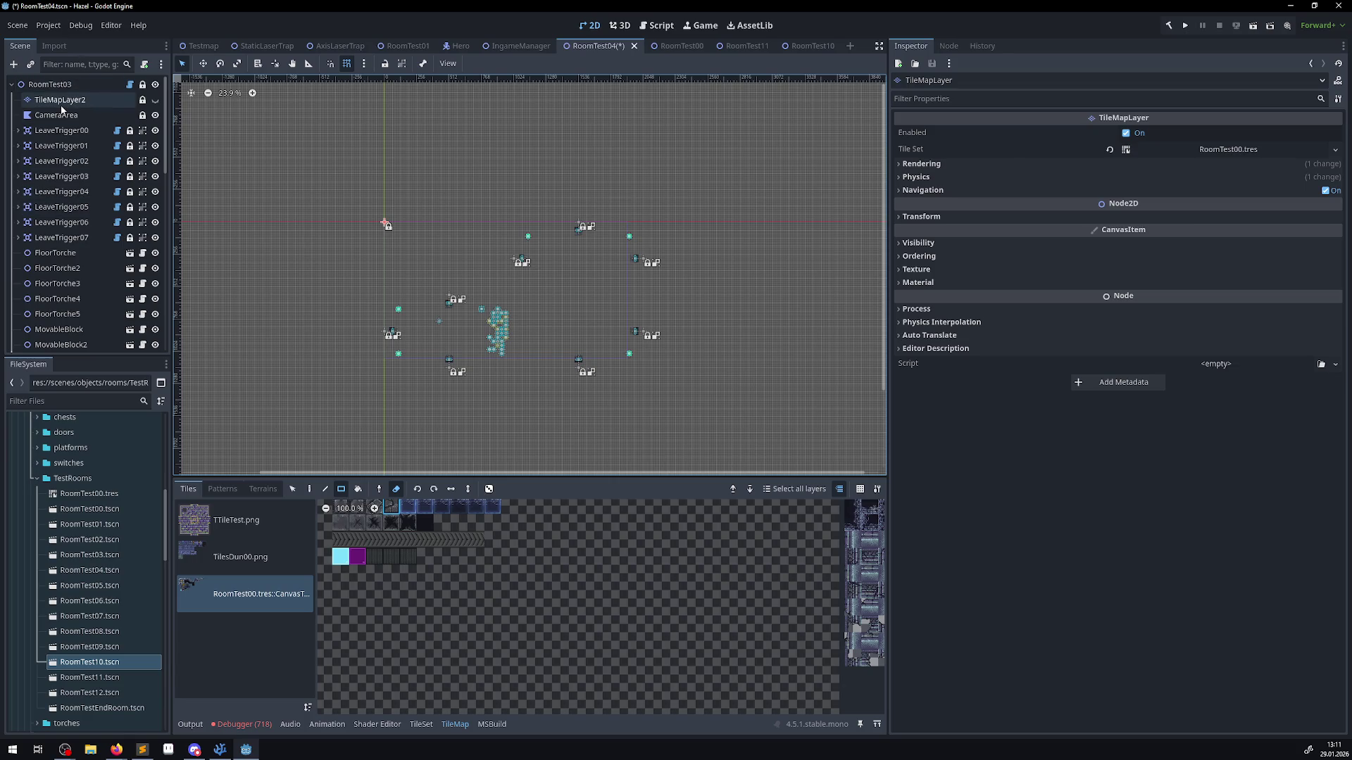
click(61, 107)
click(155, 99)
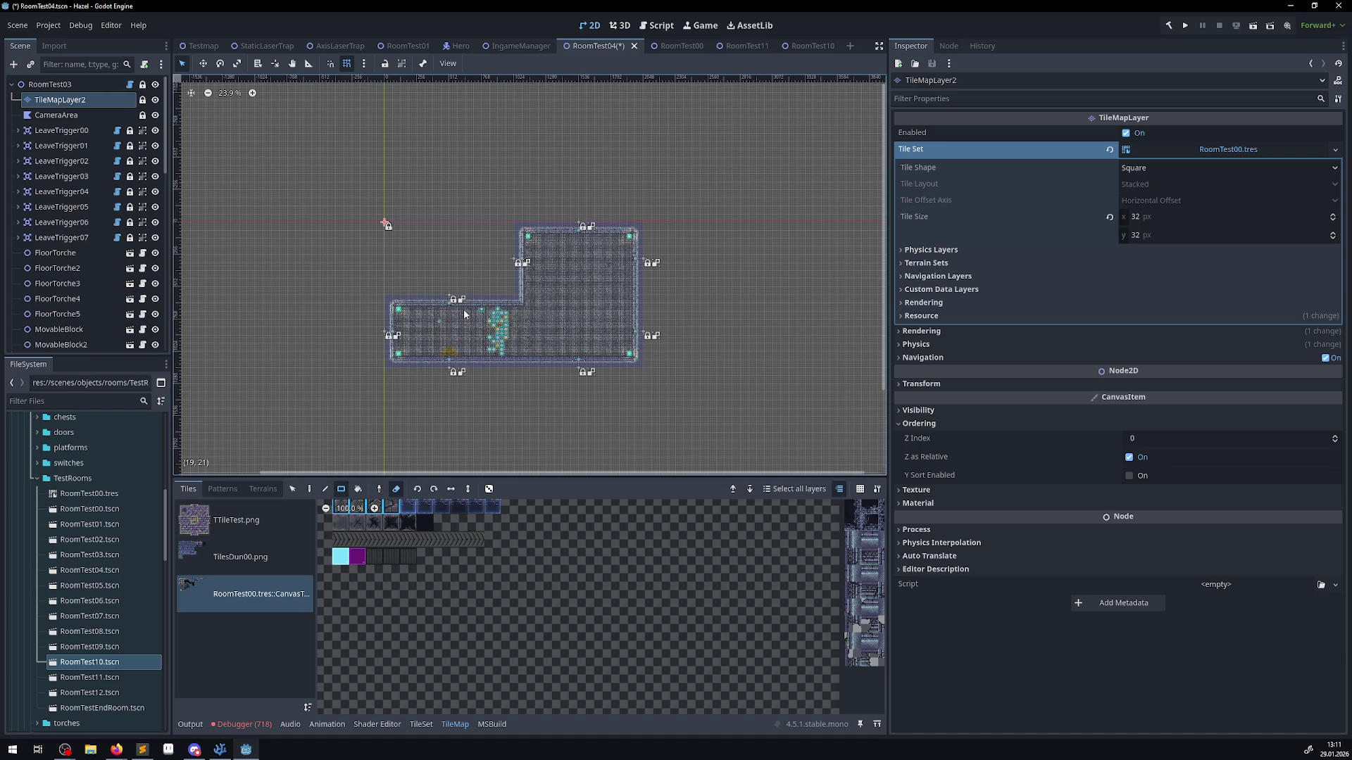
scroll(111, 295, down, 10)
click(71, 342)
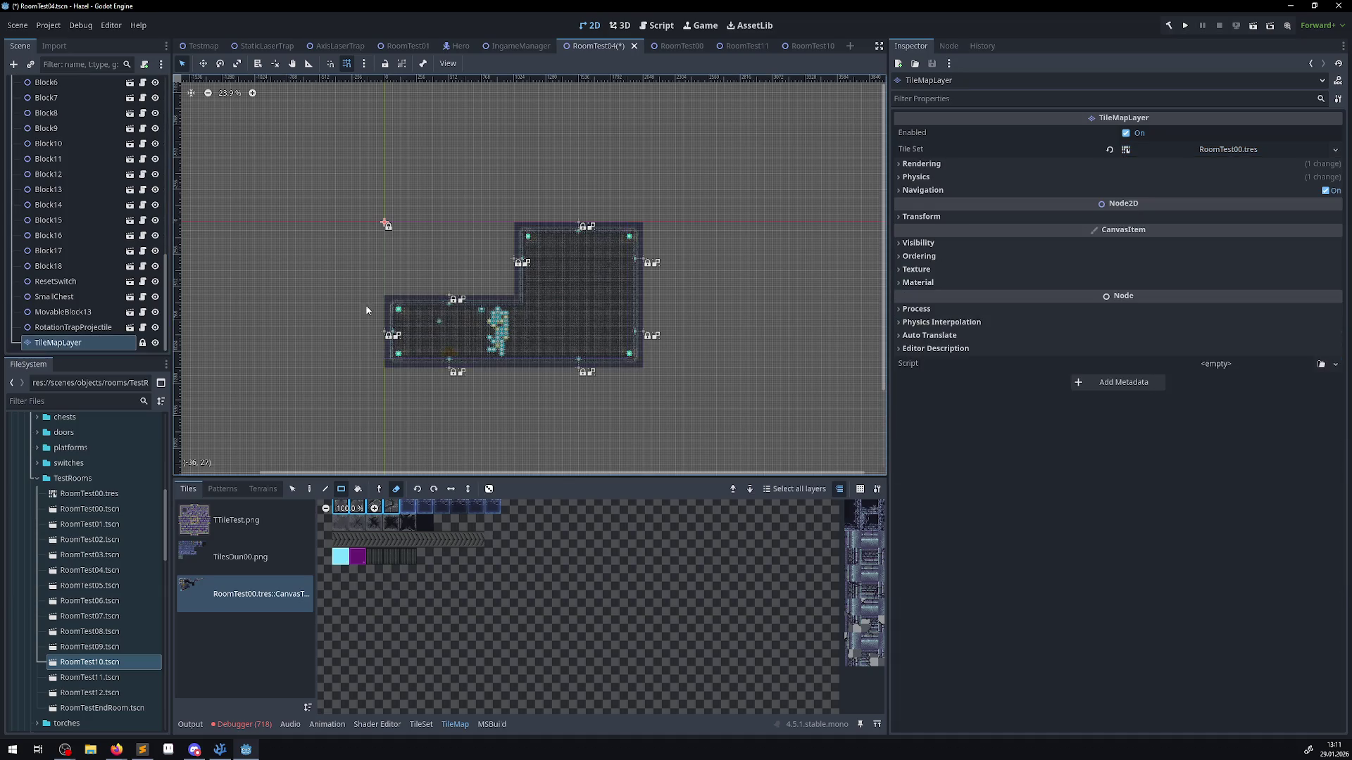
scroll(120, 187, up, 10)
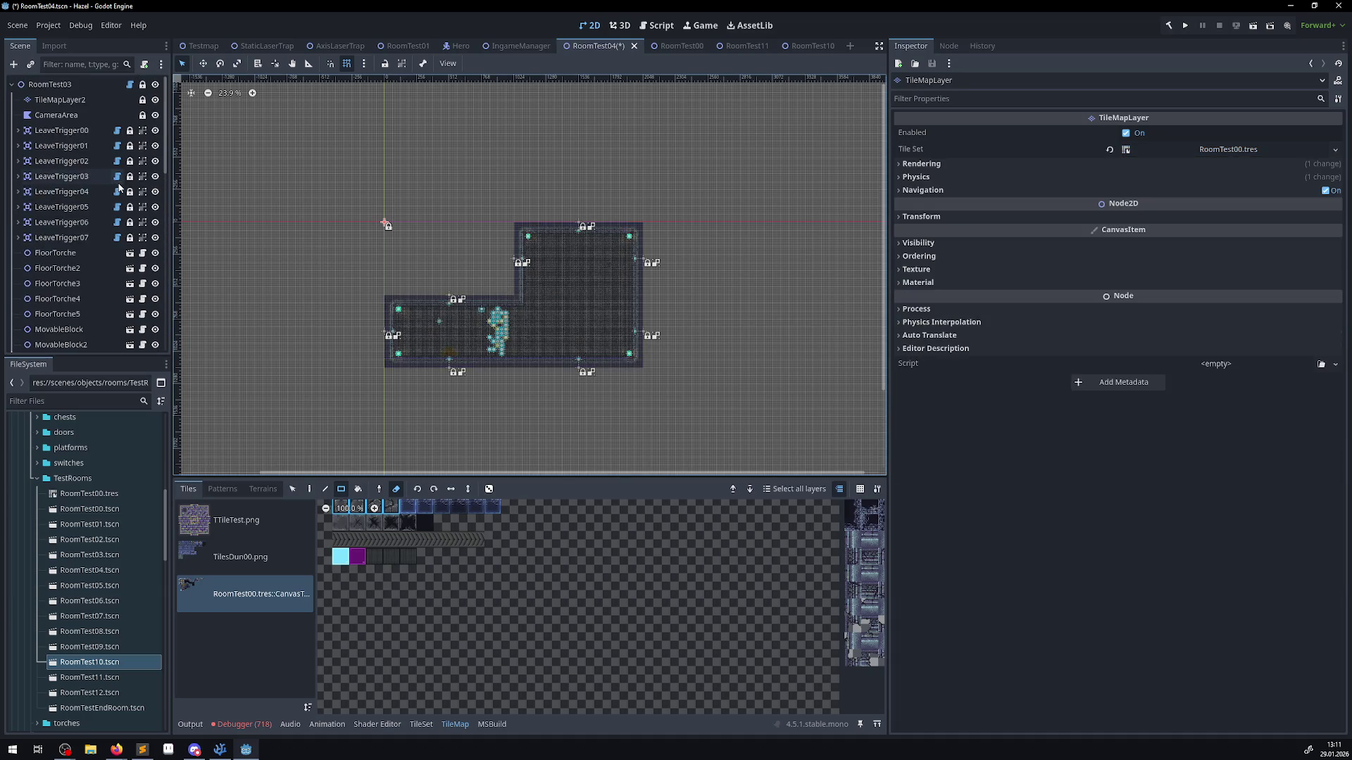
click(155, 99)
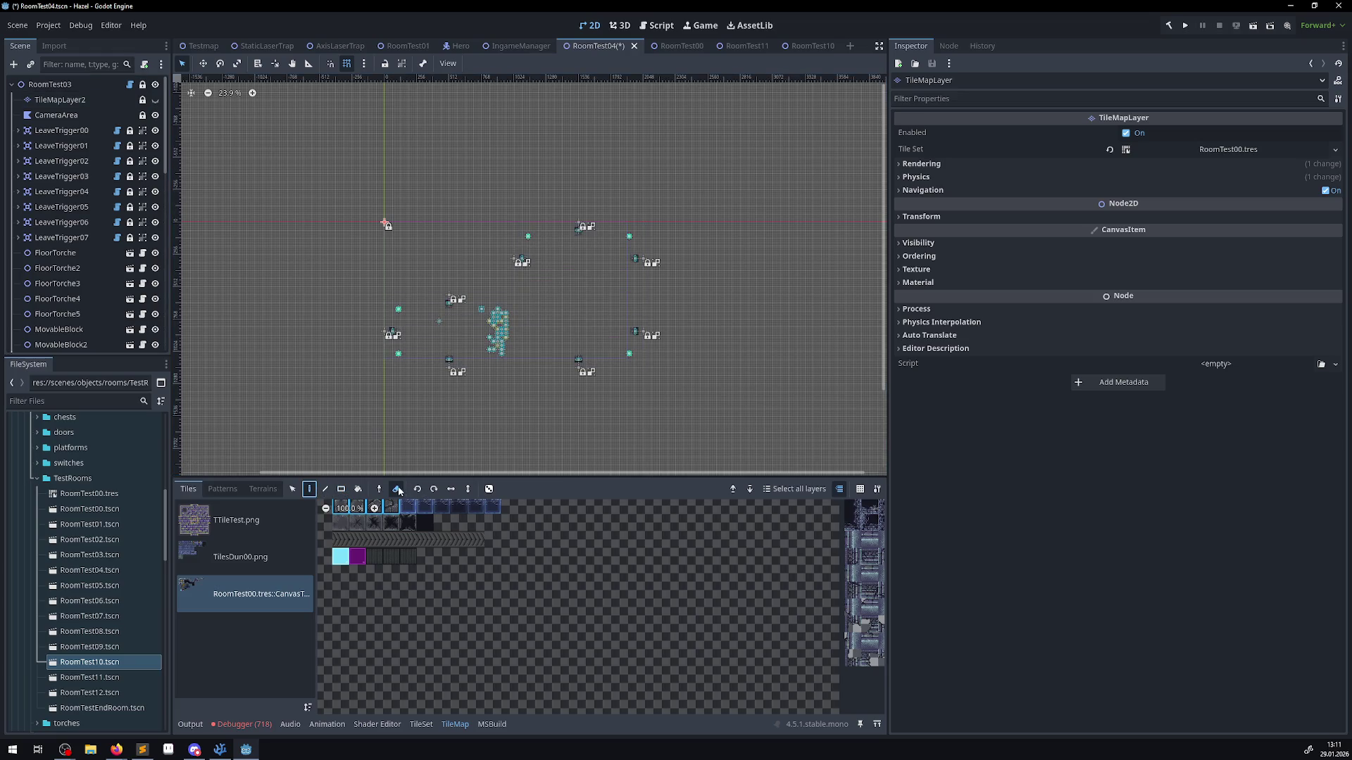
click(310, 489)
scroll(516, 288, up, 3)
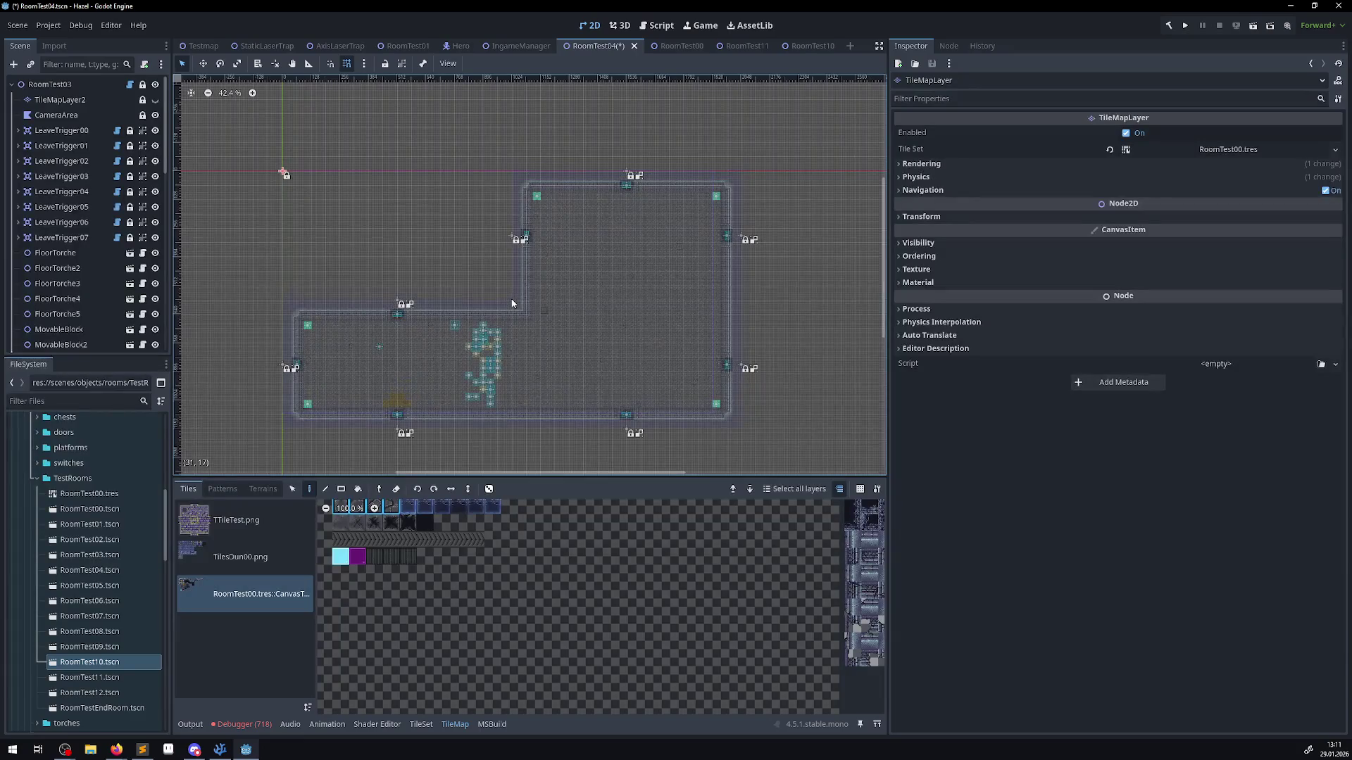
scroll(513, 294, up, 2)
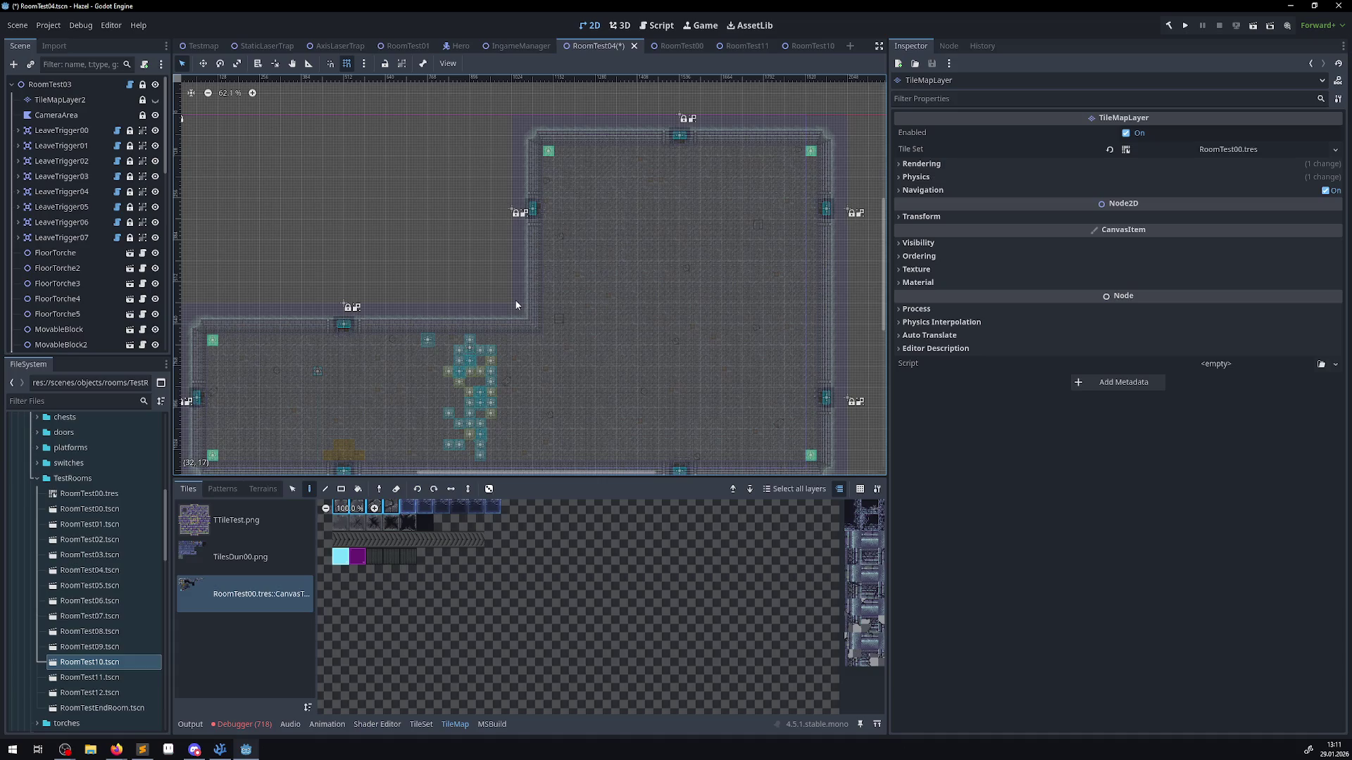
scroll(451, 303, down, 3)
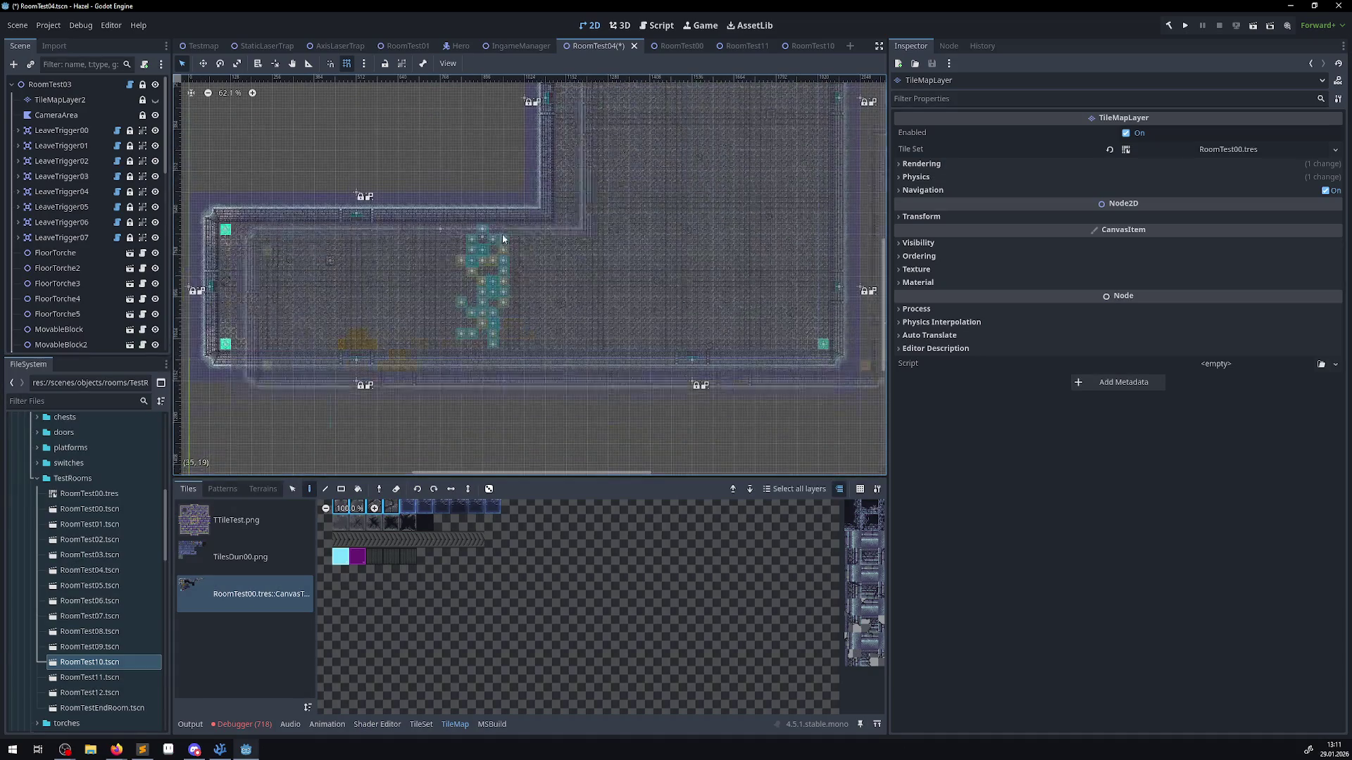
- Save RoomTest04 and request deletion of the TileMapLayer2 node
key(ctrl+s)
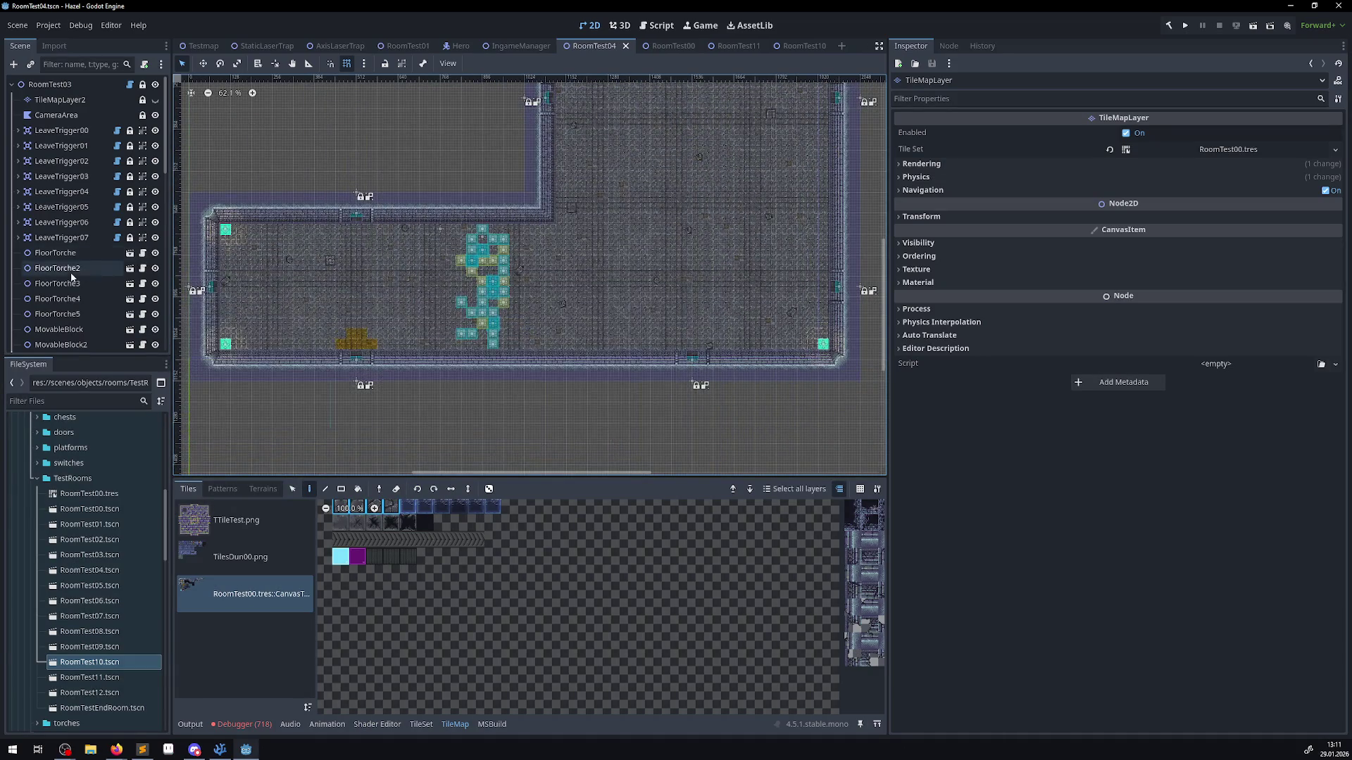
click(60, 99)
key(Delete)
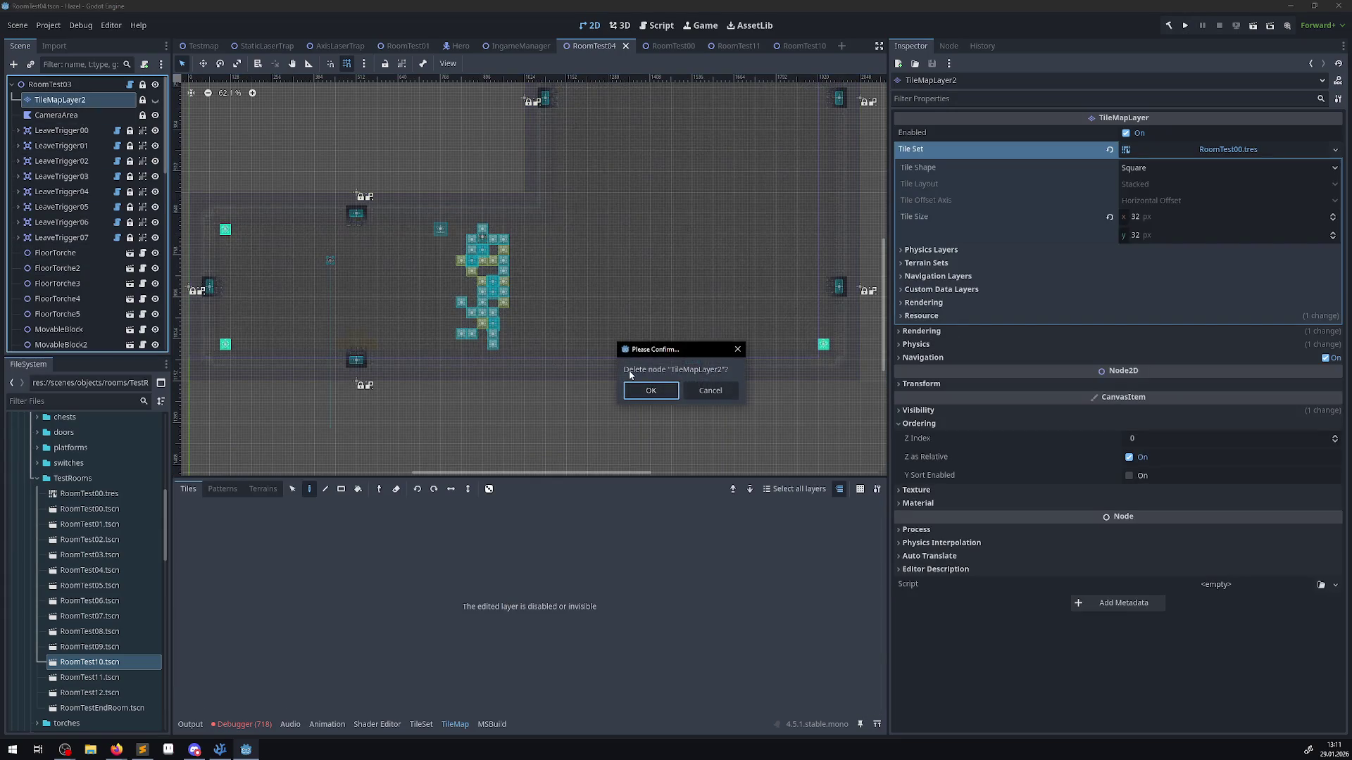
- Confirm deleting TileMapLayer2 and move TileMapLayer up to sit just below the root
click(648, 390)
scroll(95, 315, down, 10)
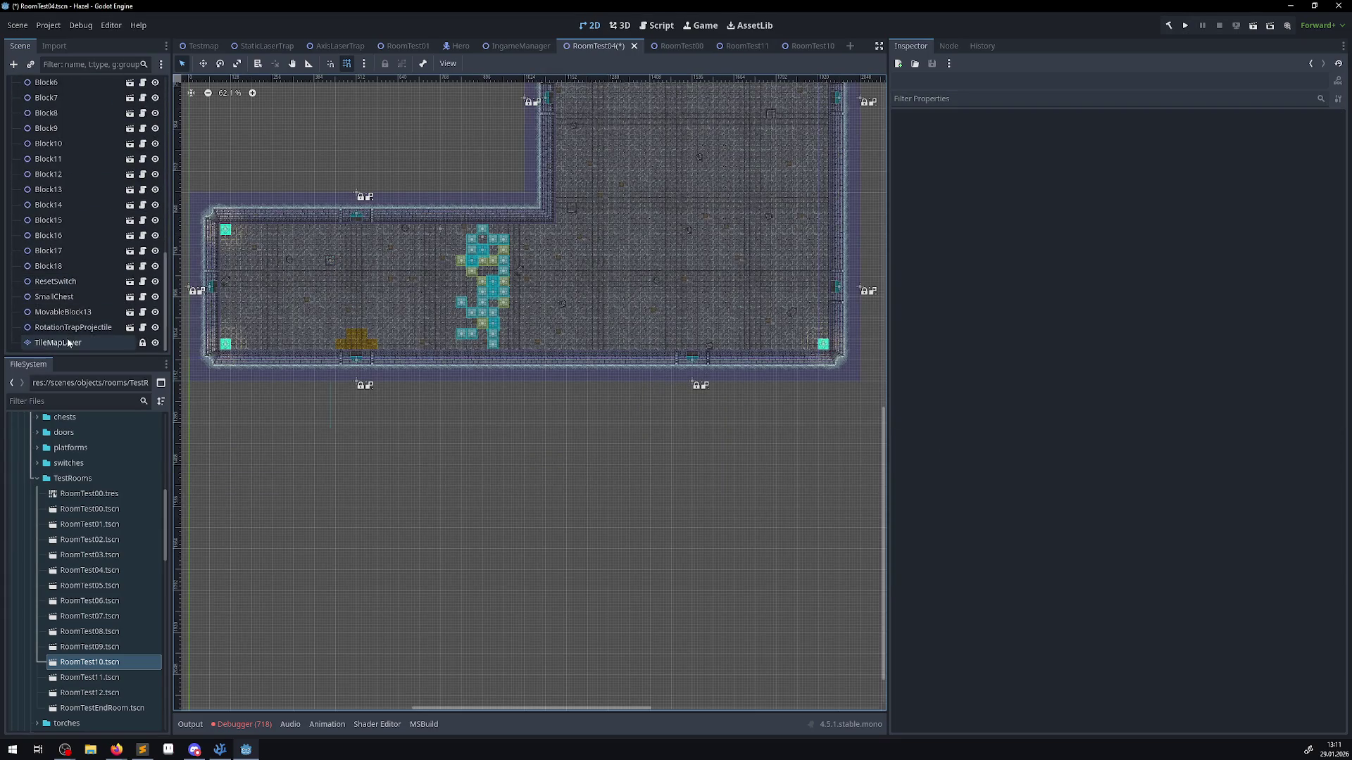
click(66, 340)
key(ctrl+Up)
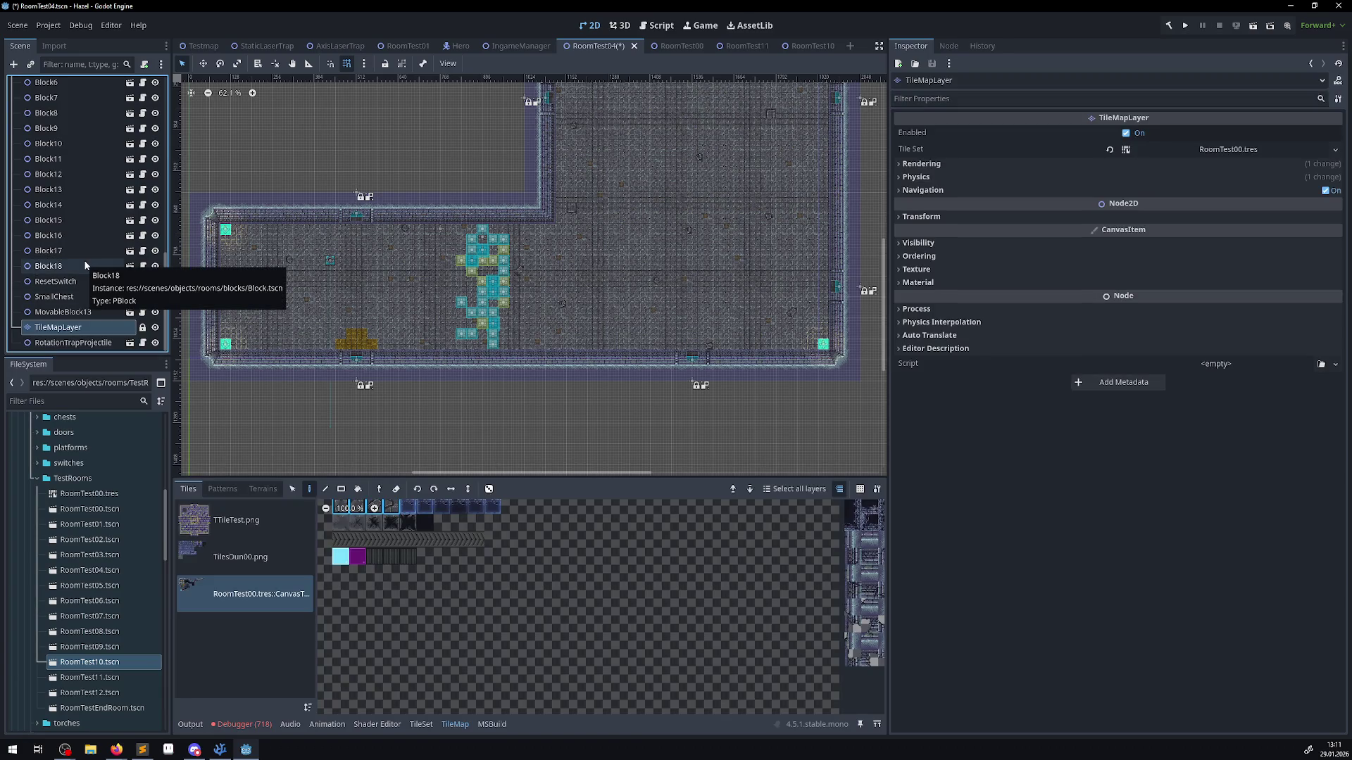
key(ctrl+Up)
key(ctrl+Up)
key(ctrl+Up)
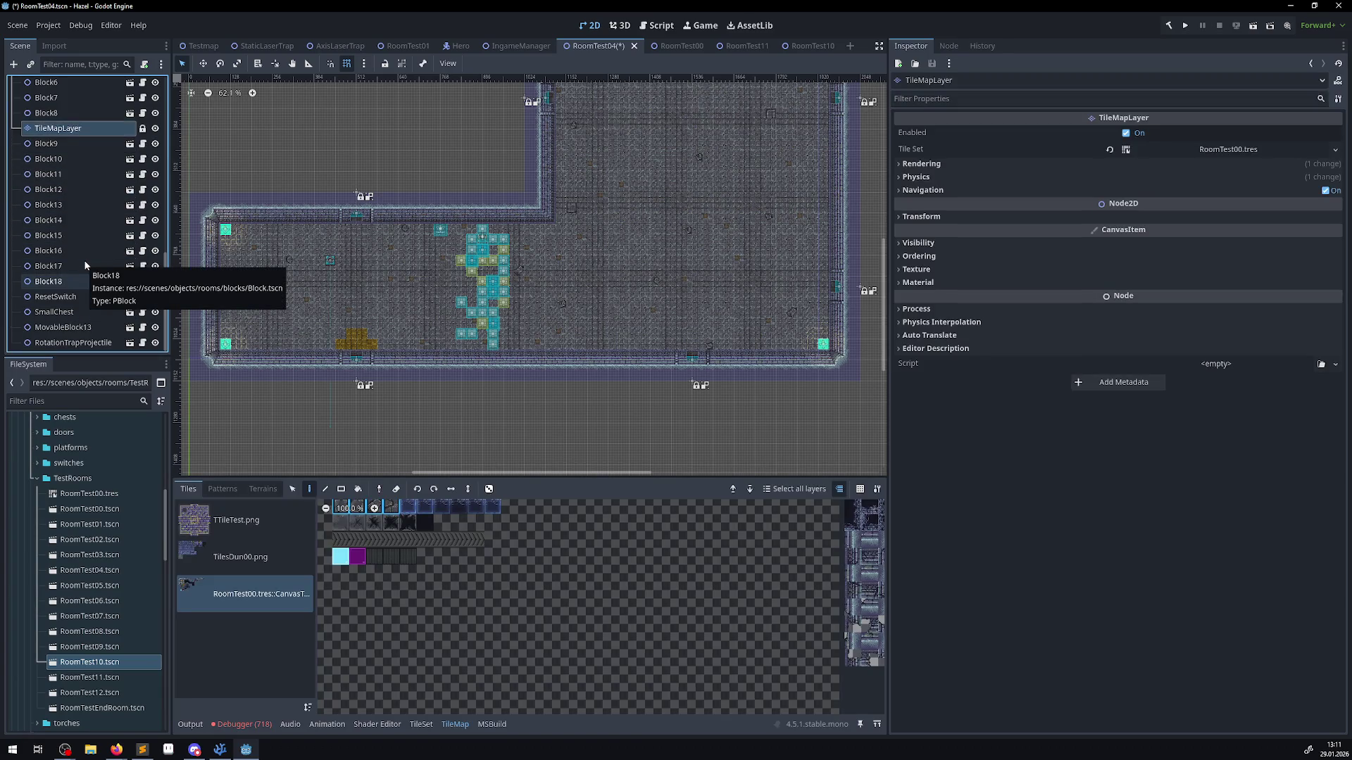
key(ctrl+Up)
key(ctrl+Up)
key(ctrl+Up)
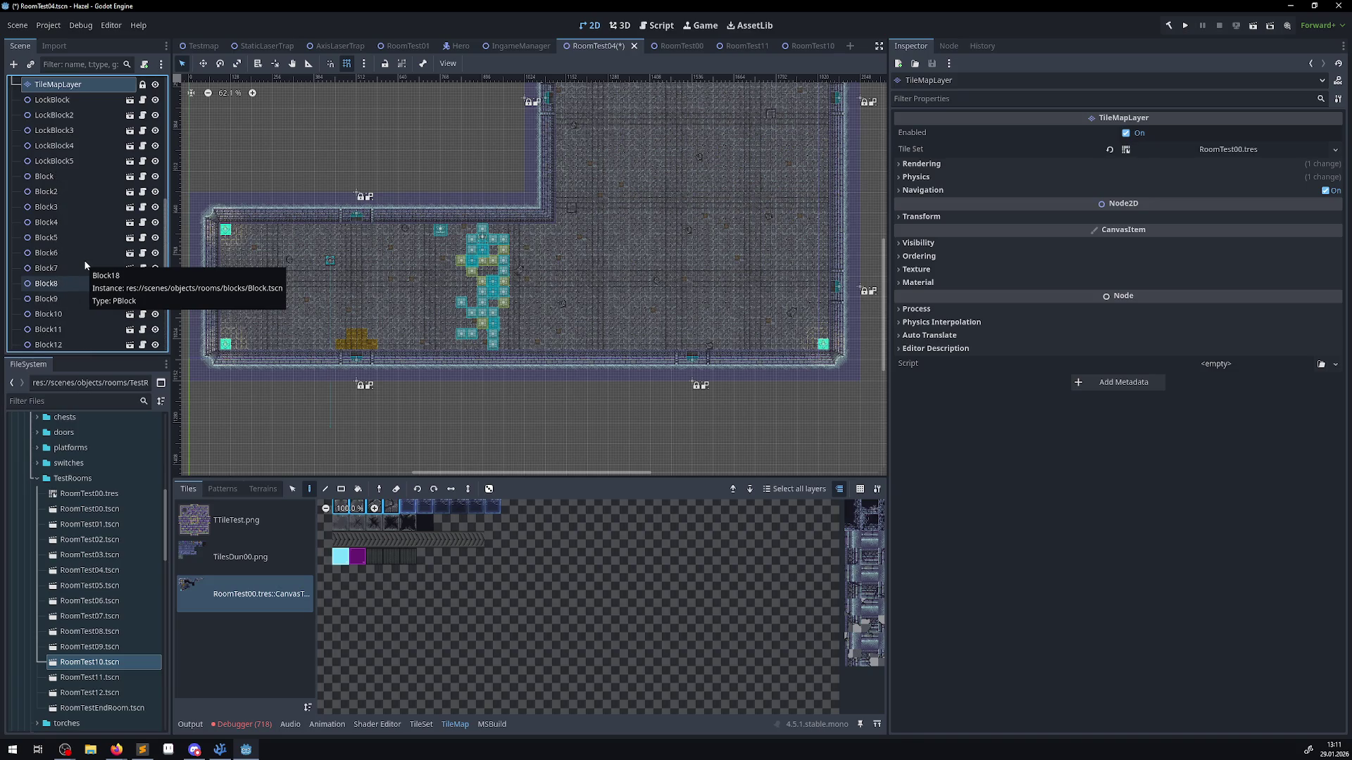
key(ctrl+Up)
key(ctrl+Up)
key(ctrl+Up)
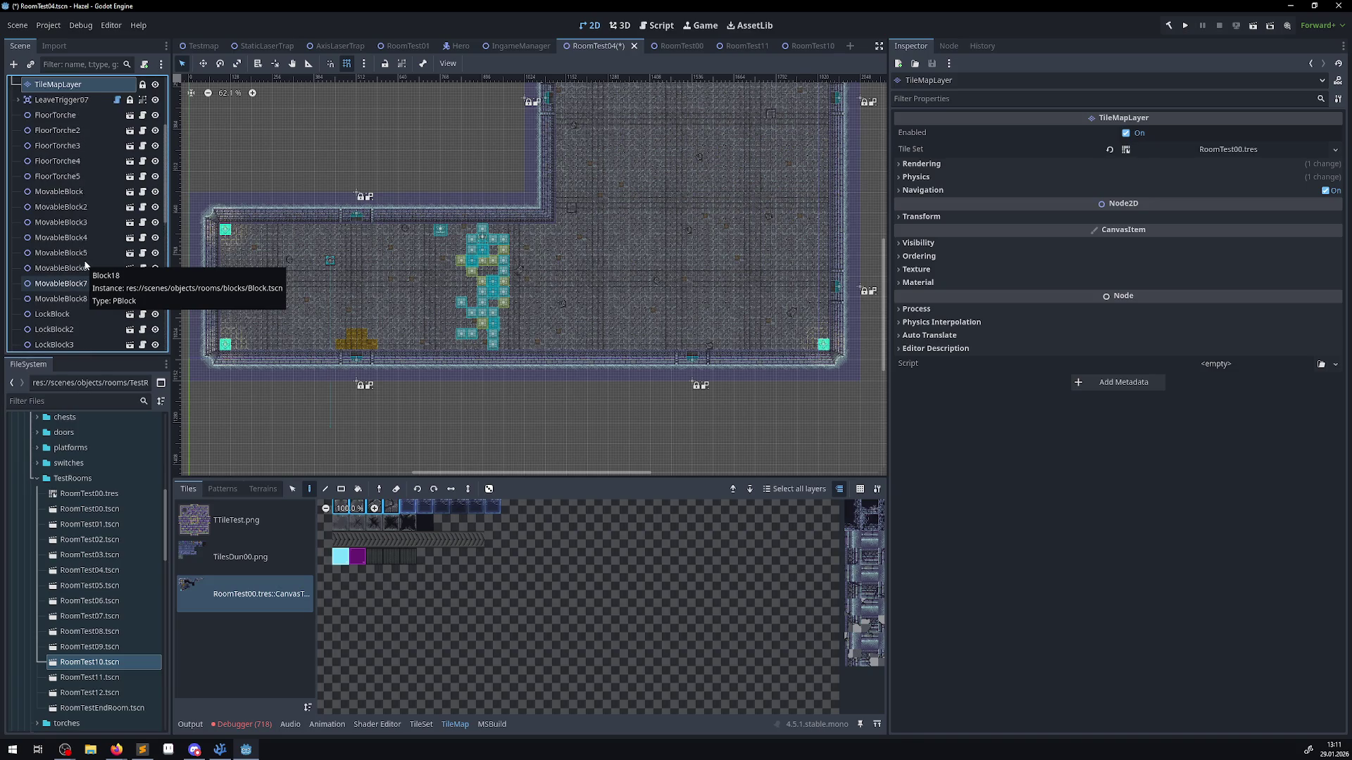
key(ctrl+Up)
key(ctrl+Up)
key(ctrl+Up)
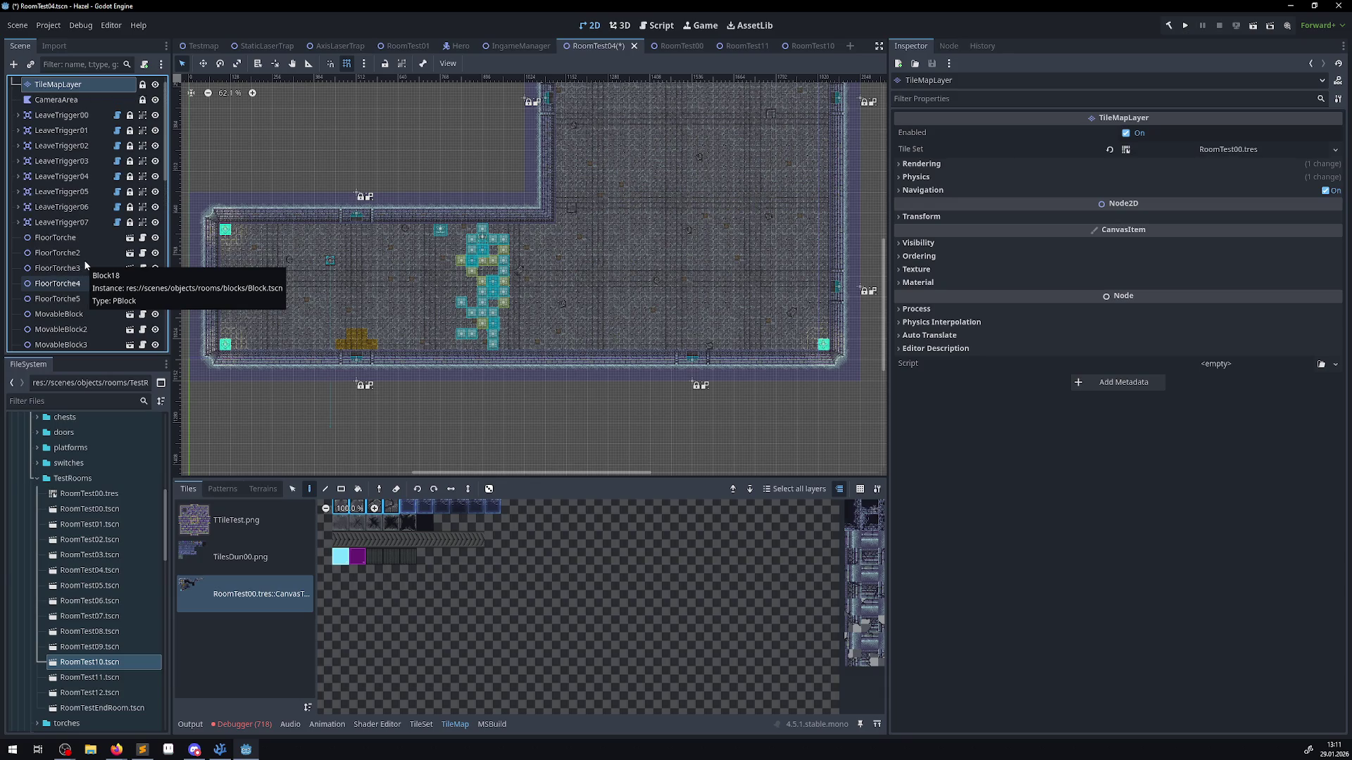
- Save the scene and expand TileMapLayer's rendering settings in the Inspector
key(ctrl+s)
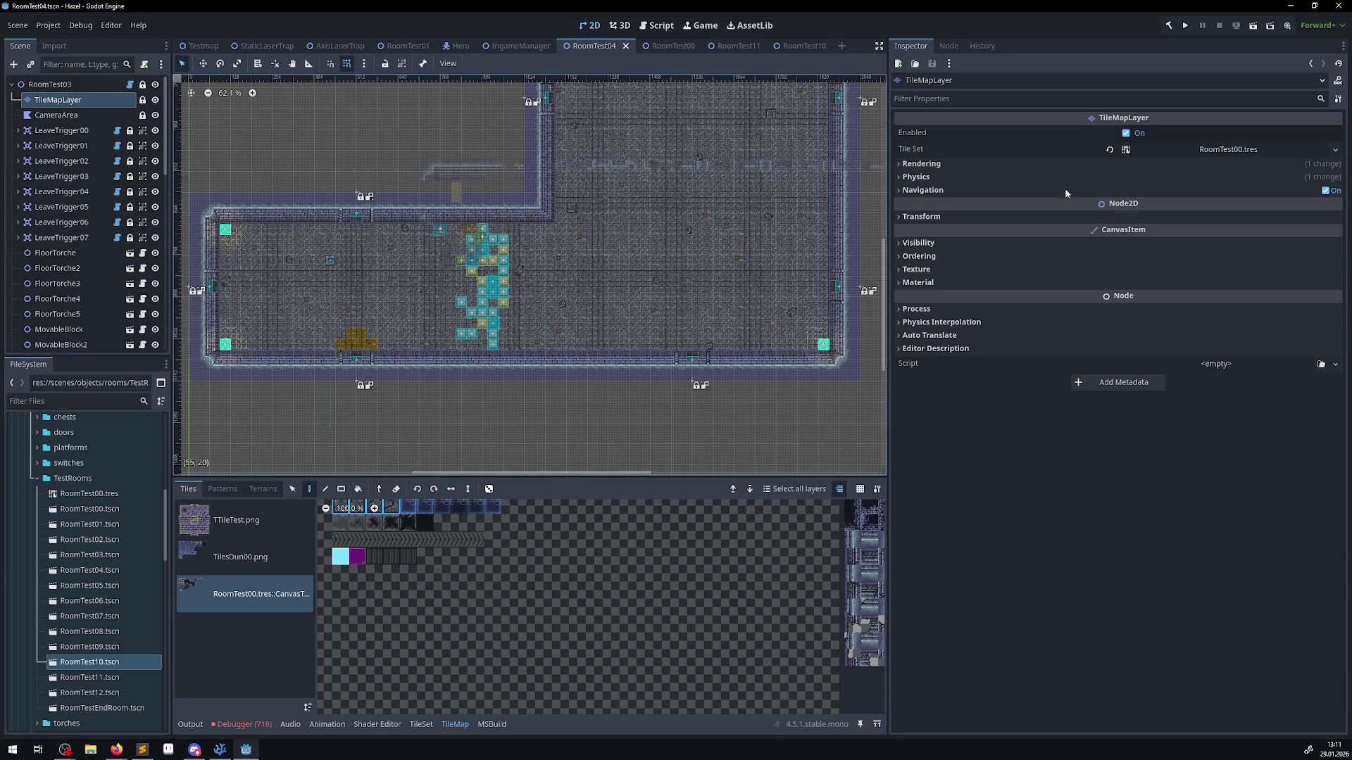
click(919, 163)
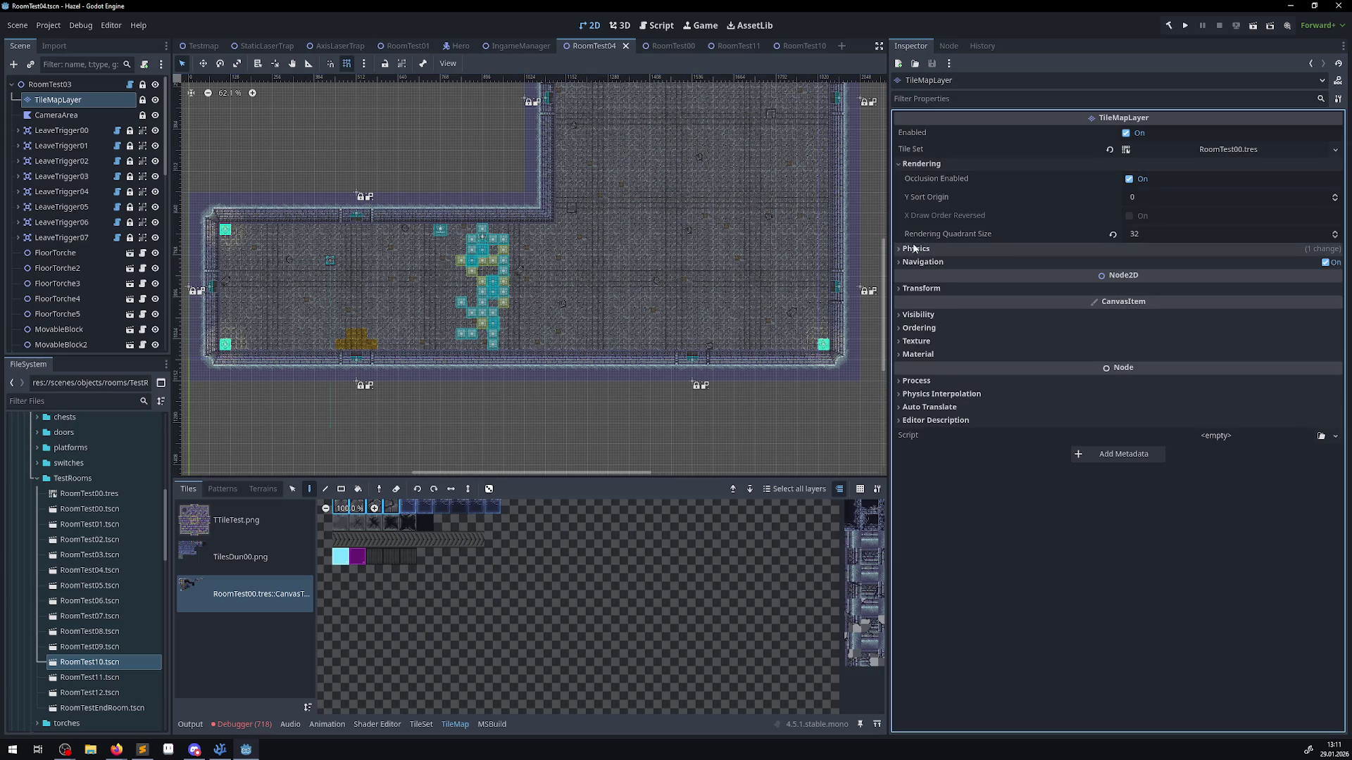
scroll(535, 352, up, 2)
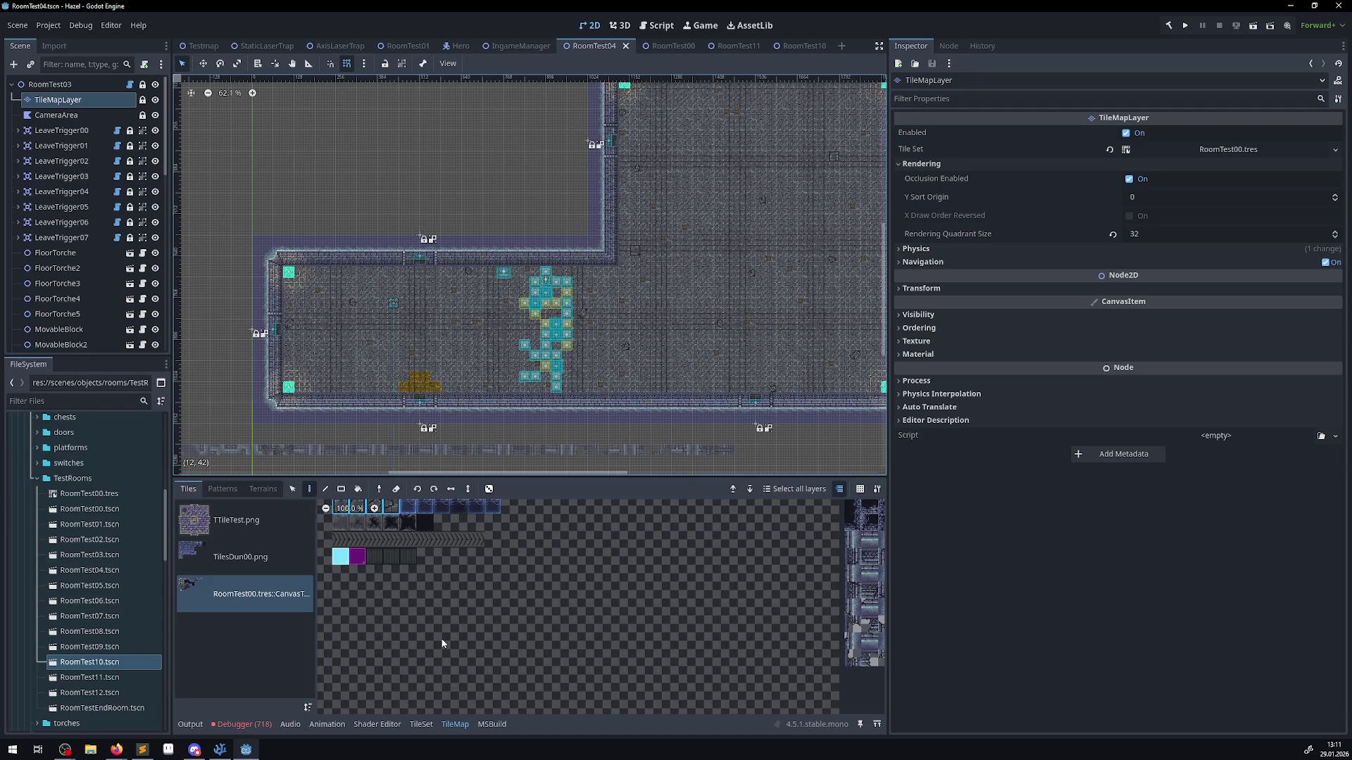
drag(623, 279, 597, 293)
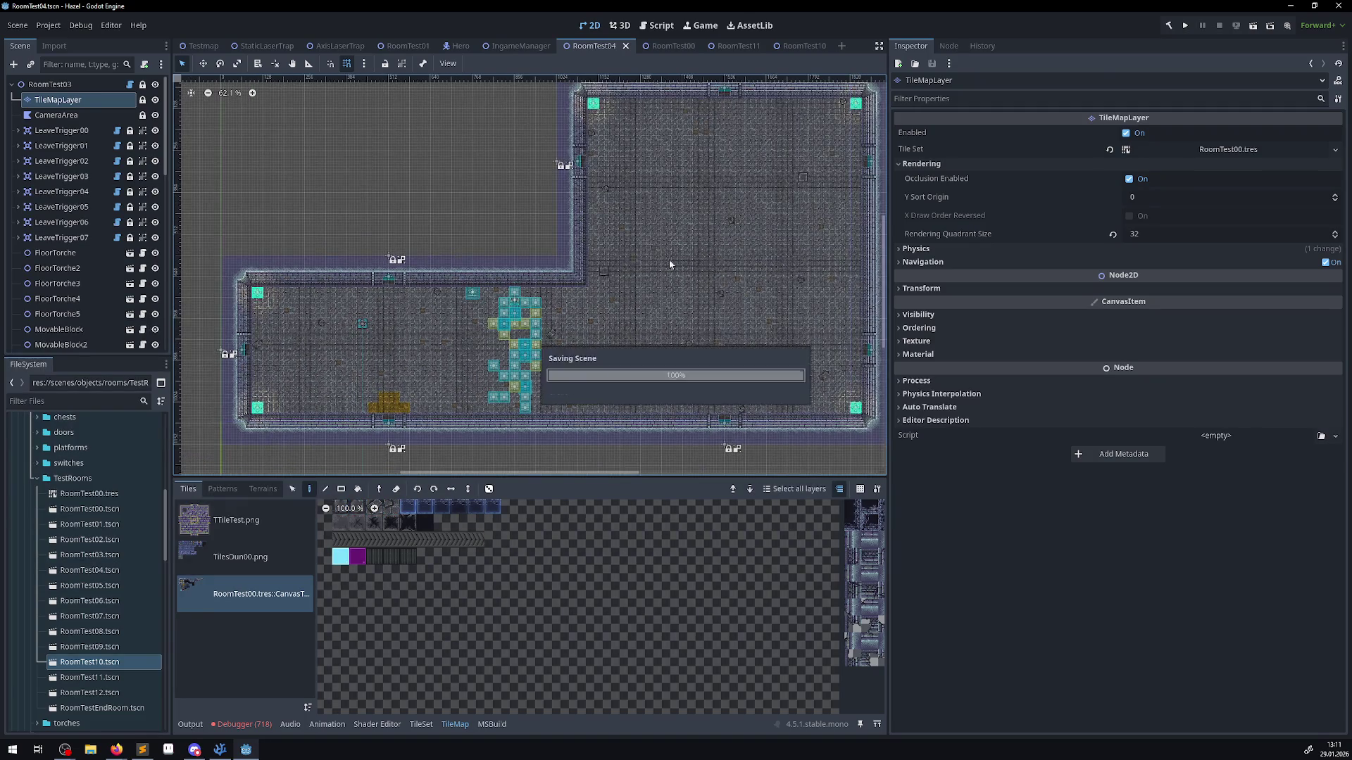
- Run the game, walk the hero to the blue block, through the bottom door and past the yellow floor, then stop
click(1185, 26)
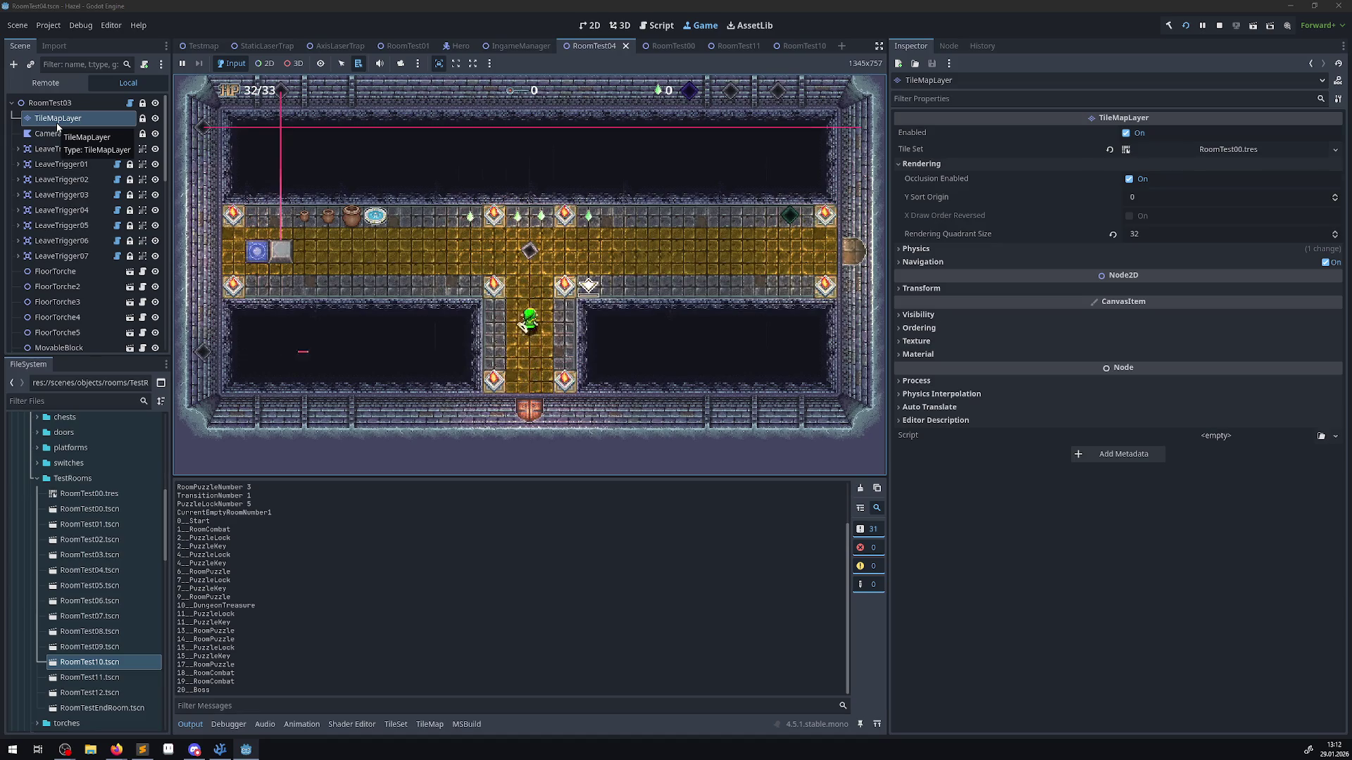
key(Left)
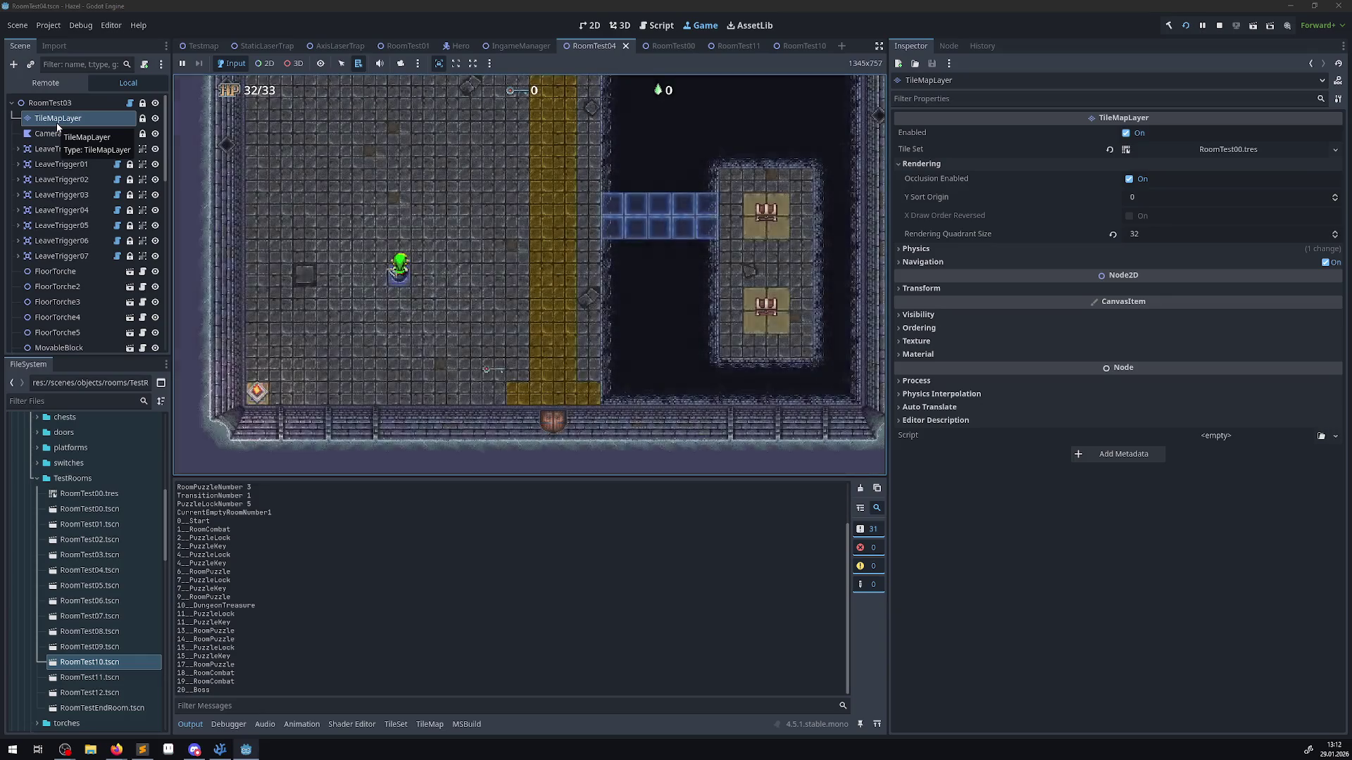
key(Right)
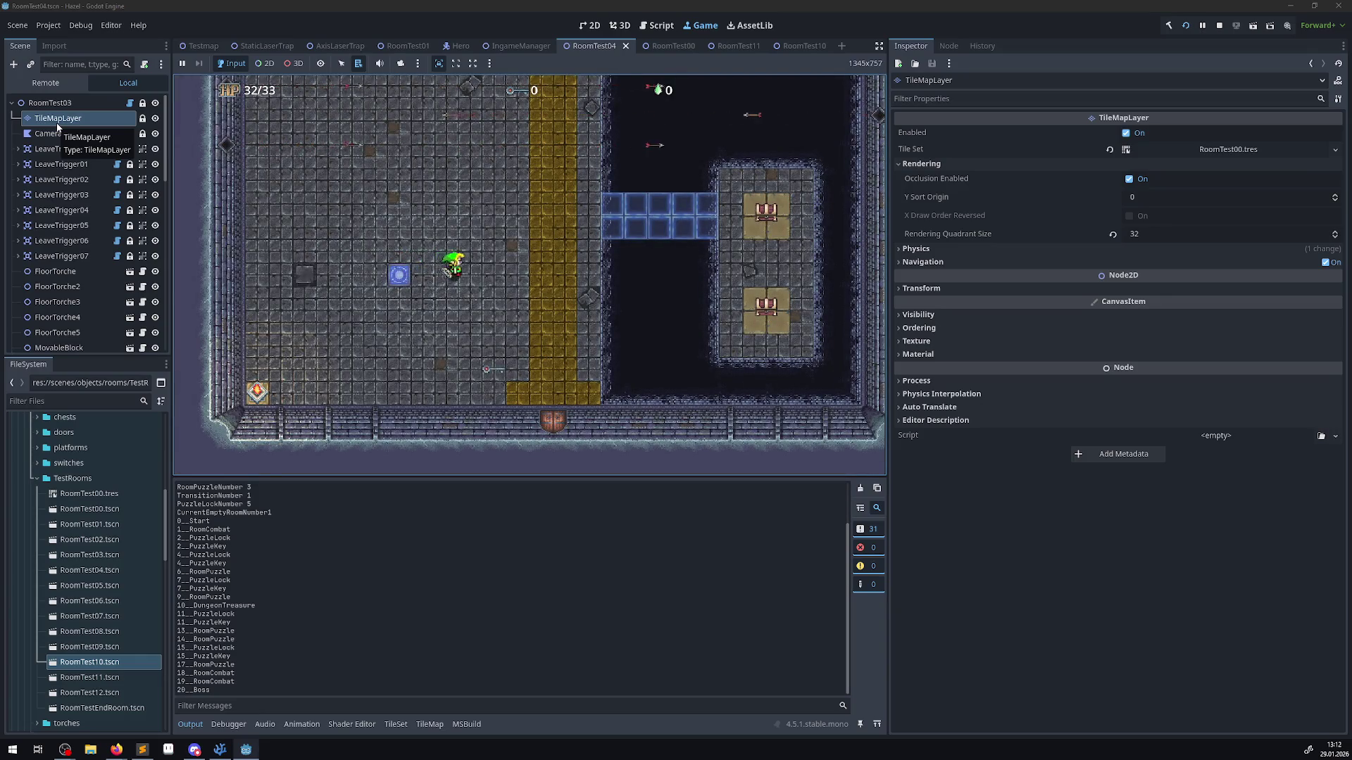
key(Down)
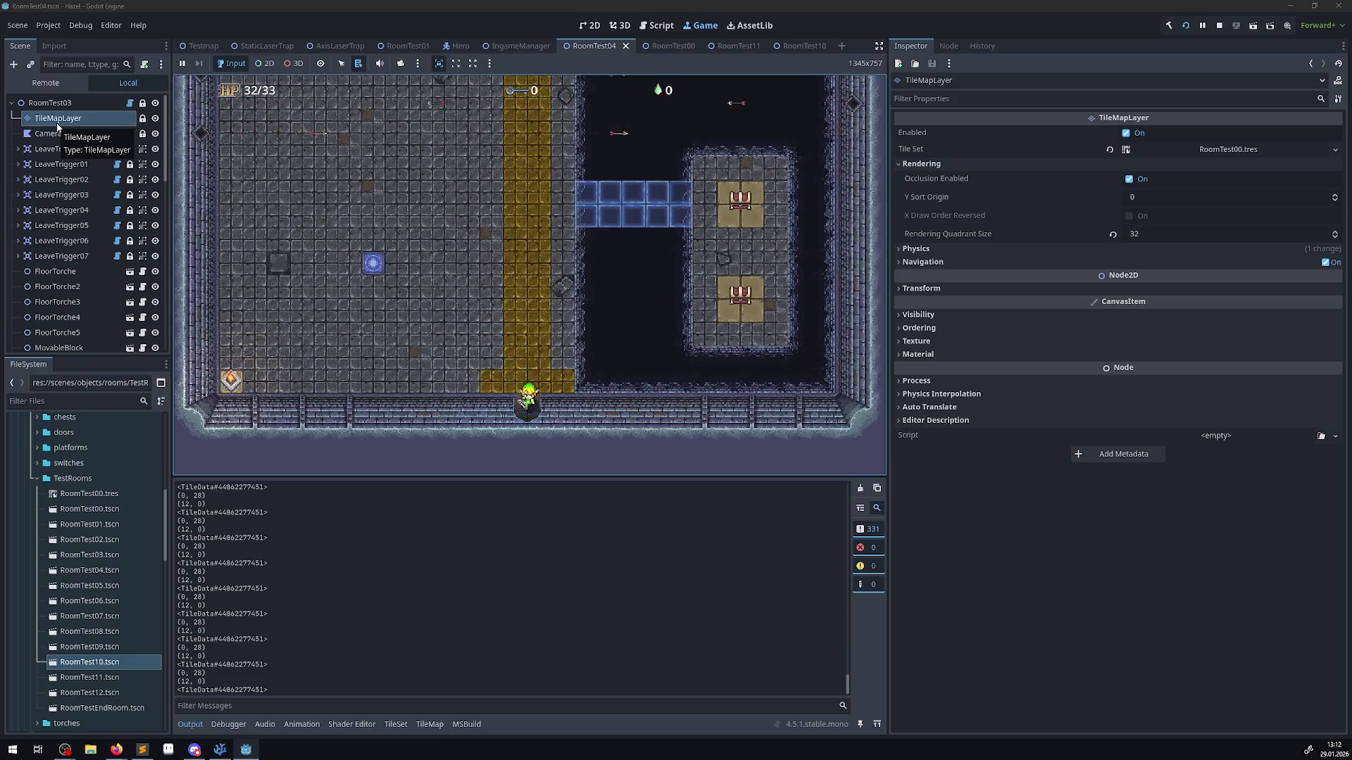
key(Up)
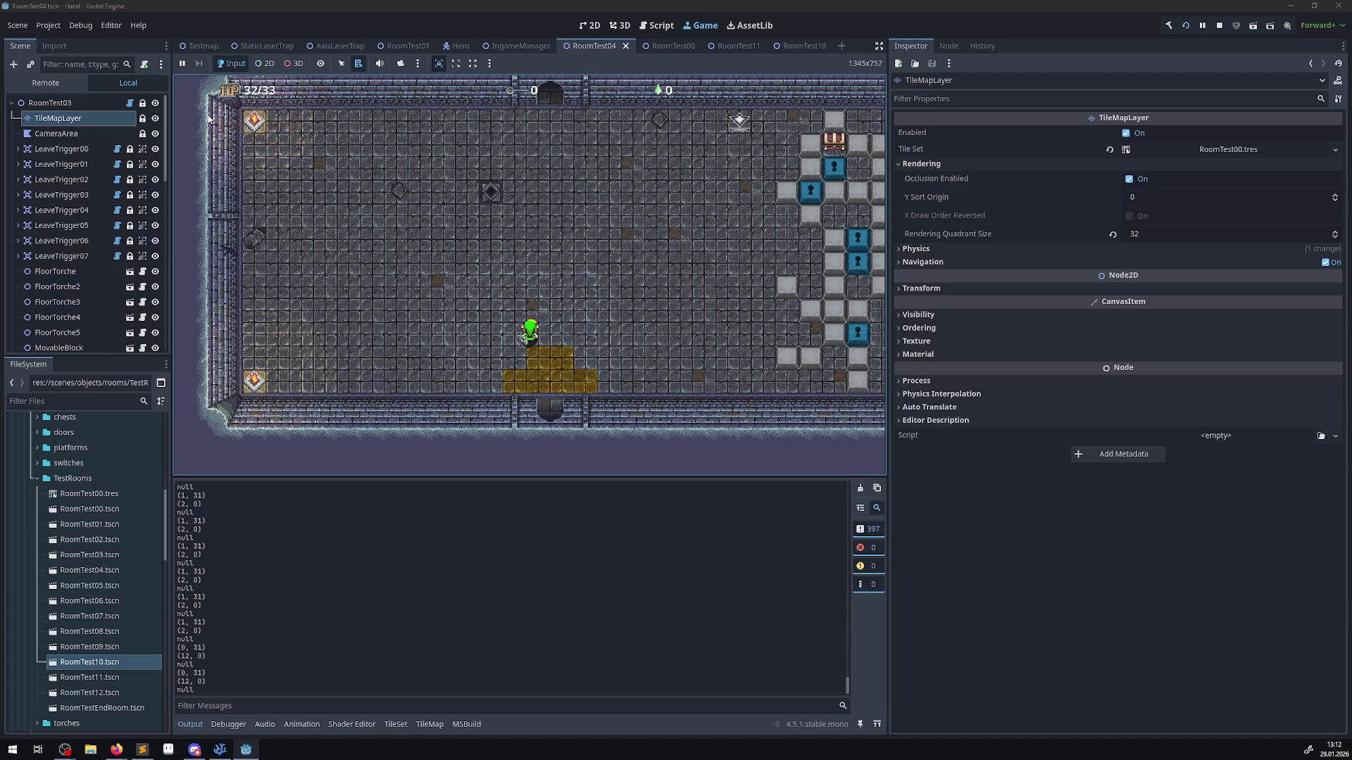
click(1218, 25)
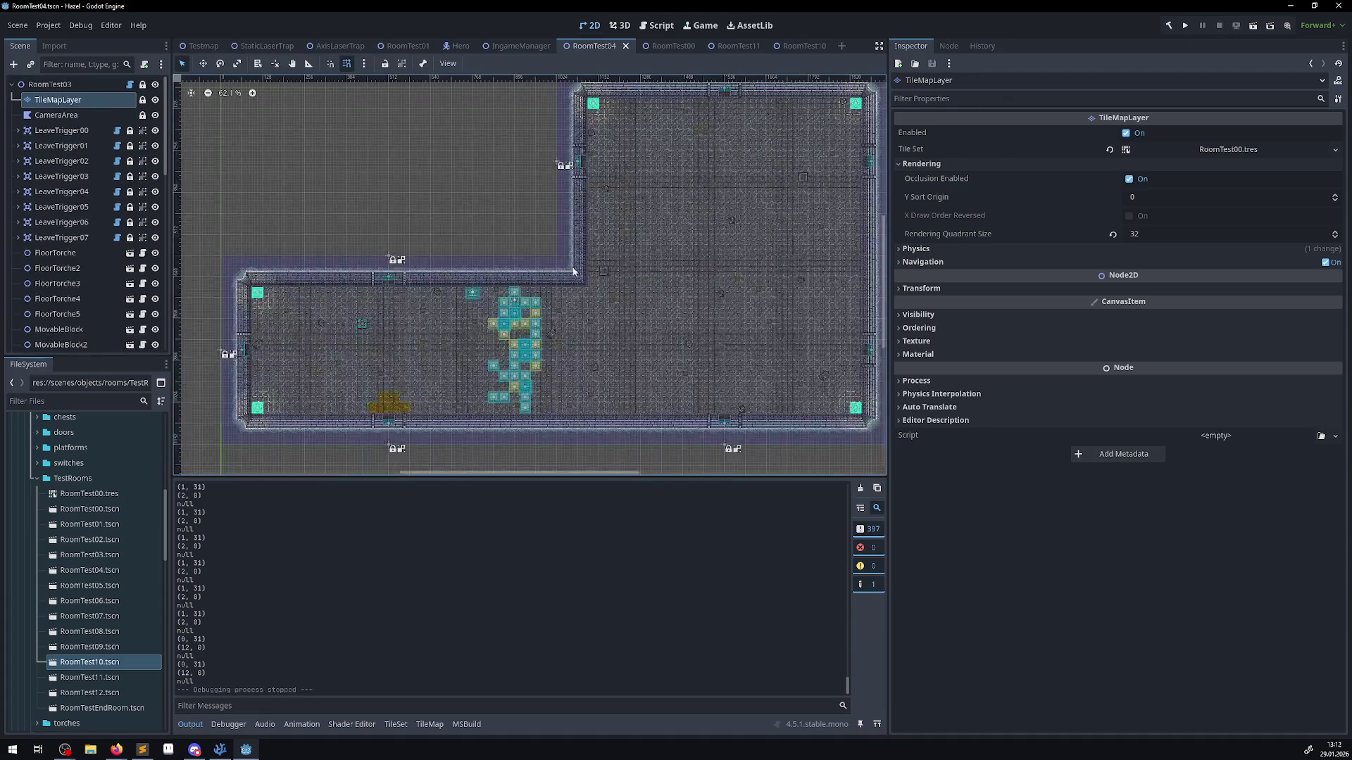
- Paint a rectangle of atlas tiles left of the upper room, then save and rerun with F5
scroll(310, 120, down, 1)
scroll(352, 190, up, 2)
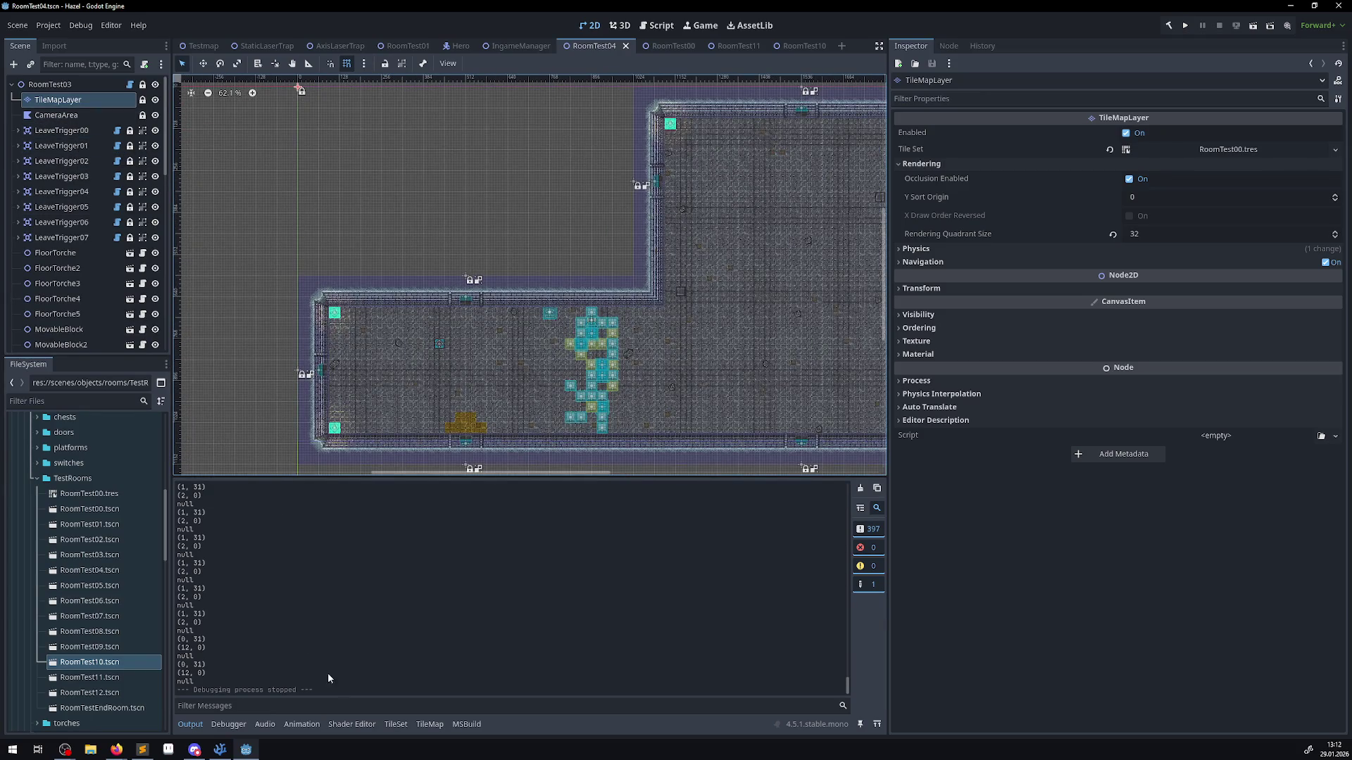
click(422, 728)
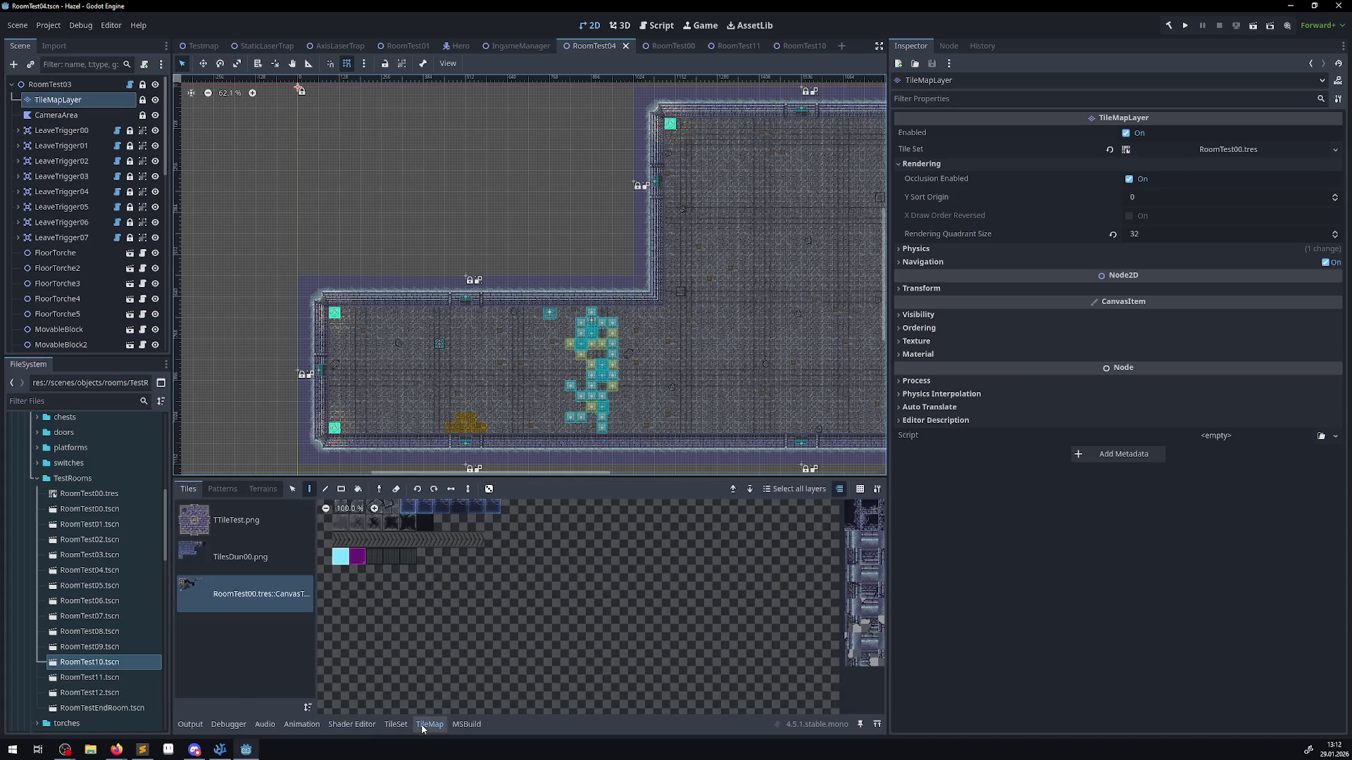
scroll(577, 549, up, 4)
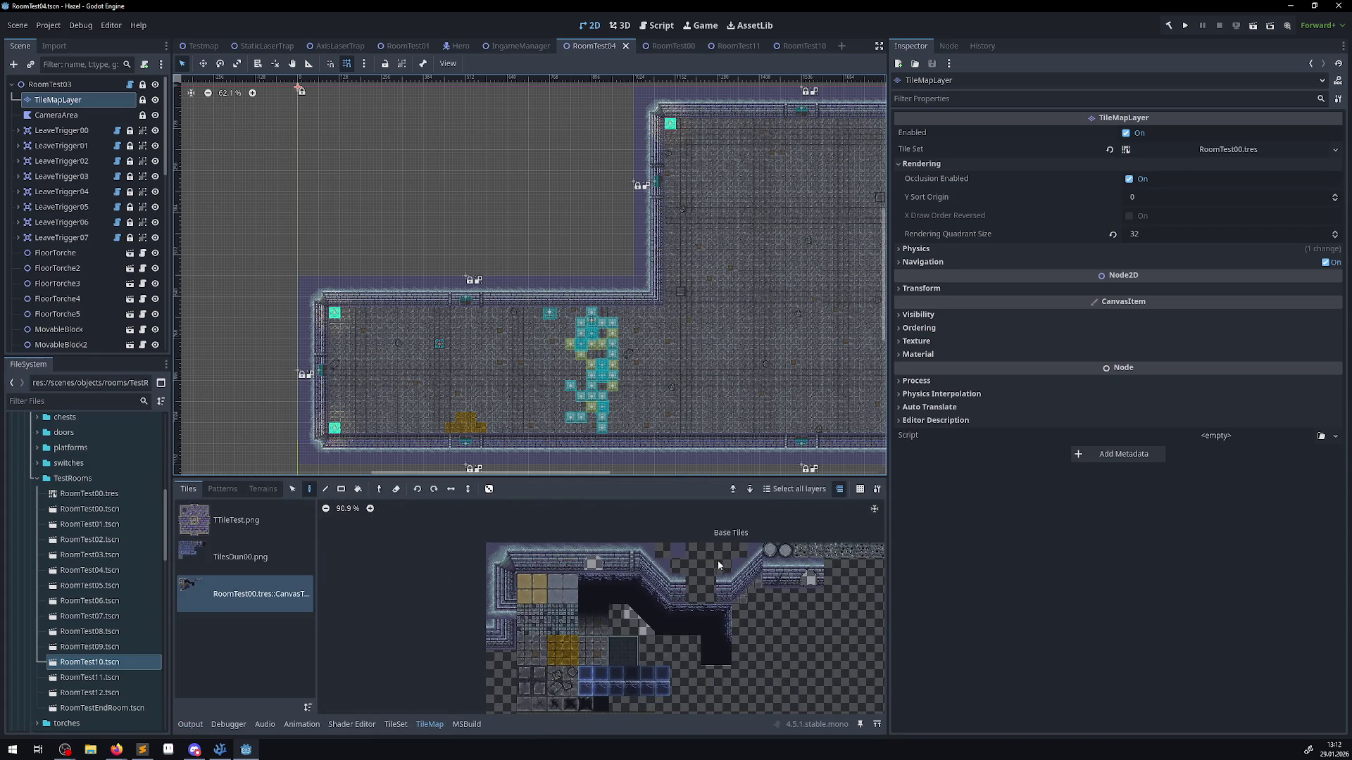
click(681, 556)
scroll(222, 419, up, 4)
key(r)
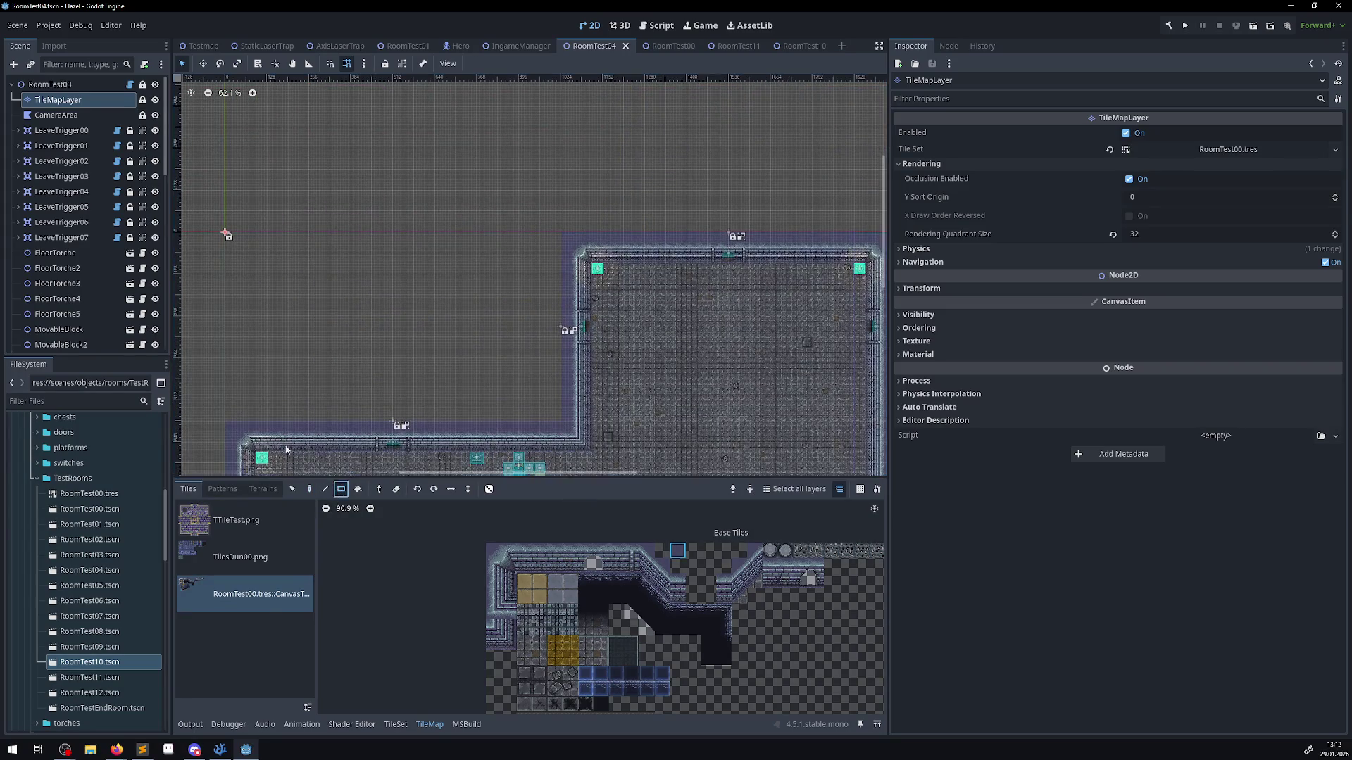
drag(223, 419, 551, 238)
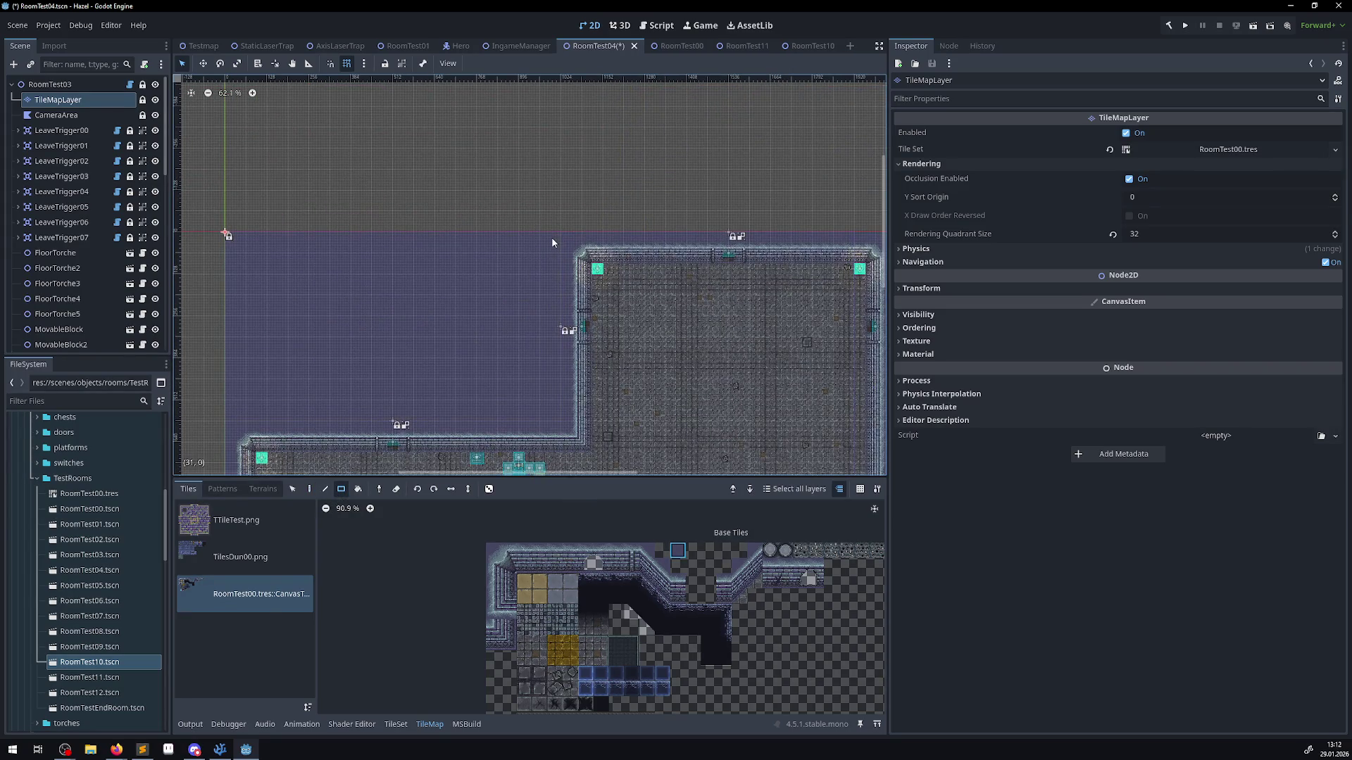
key(F5)
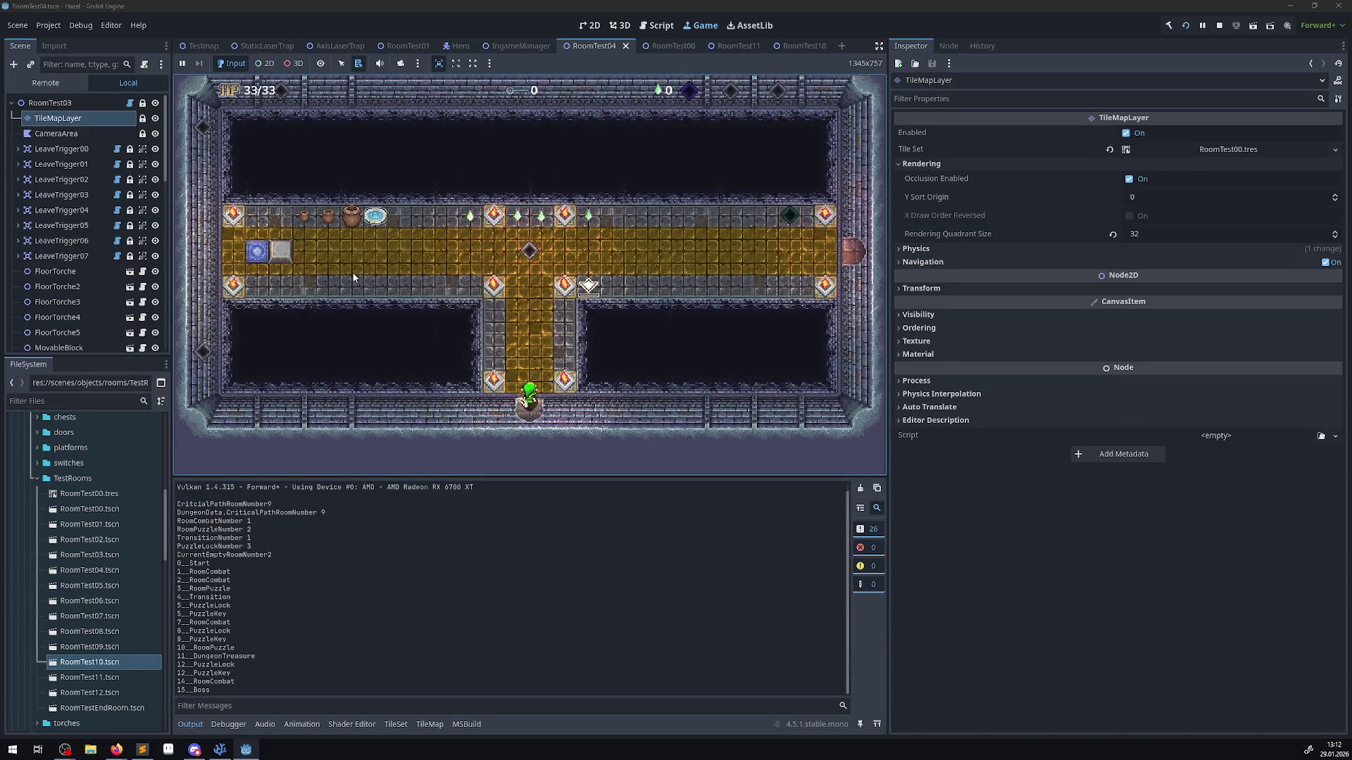
- Walk the hero onto the blue switch, teleport, pass through the bottom door into the new room, then stop
key(Up)
key(Left)
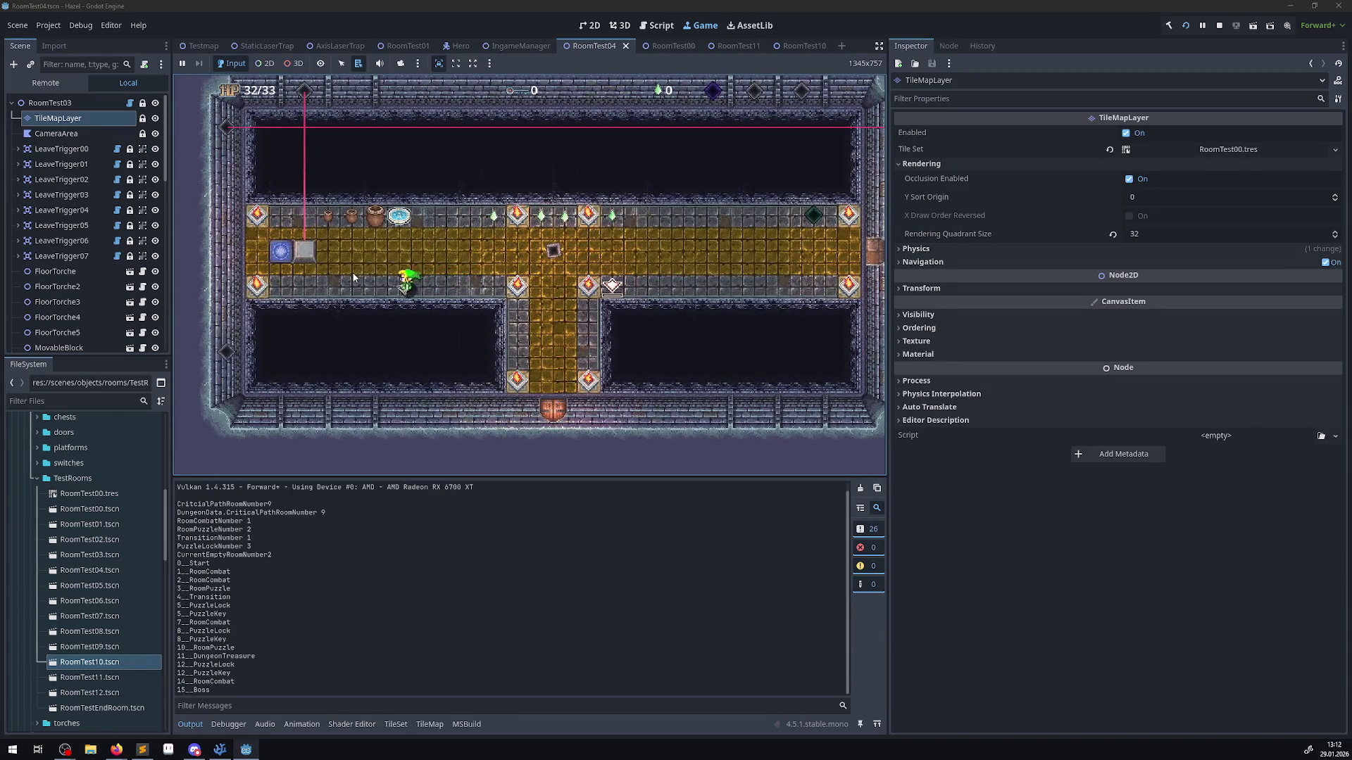
key(Up)
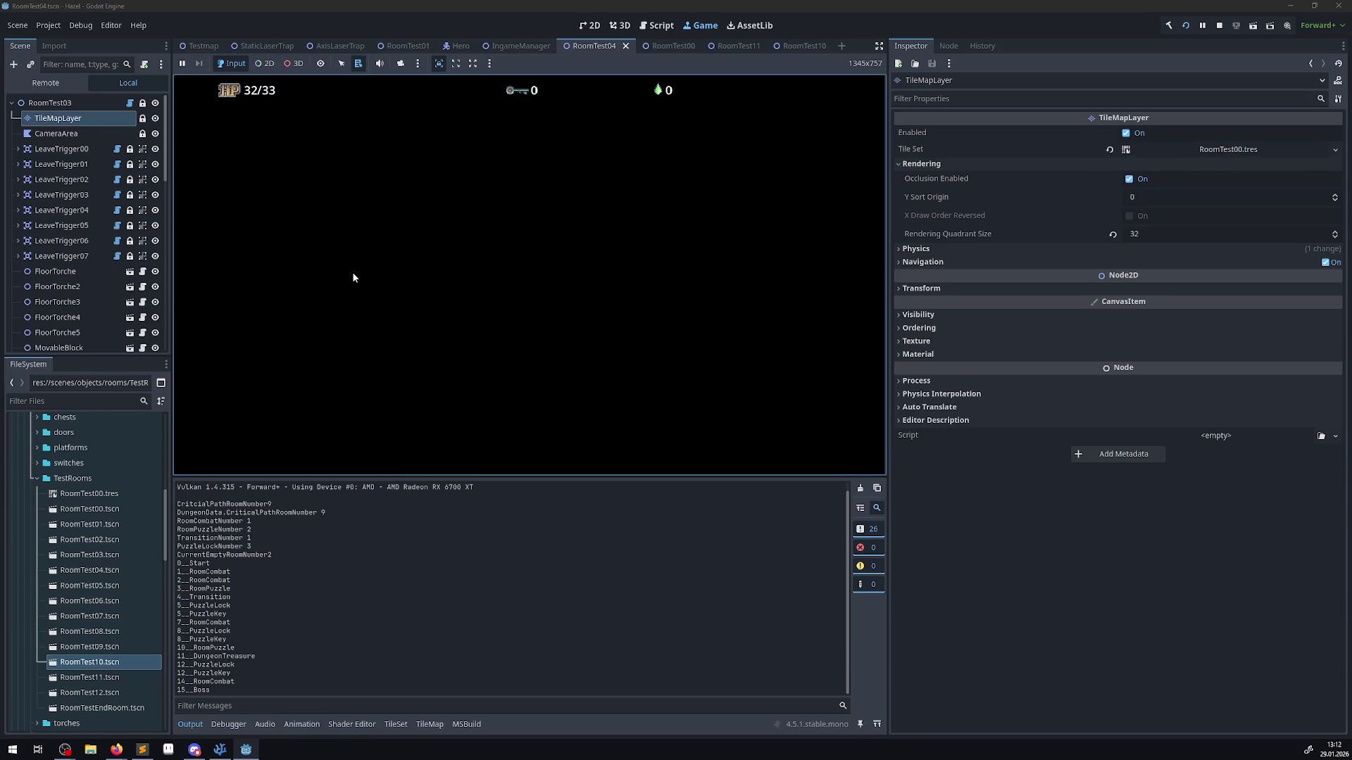
key(Down)
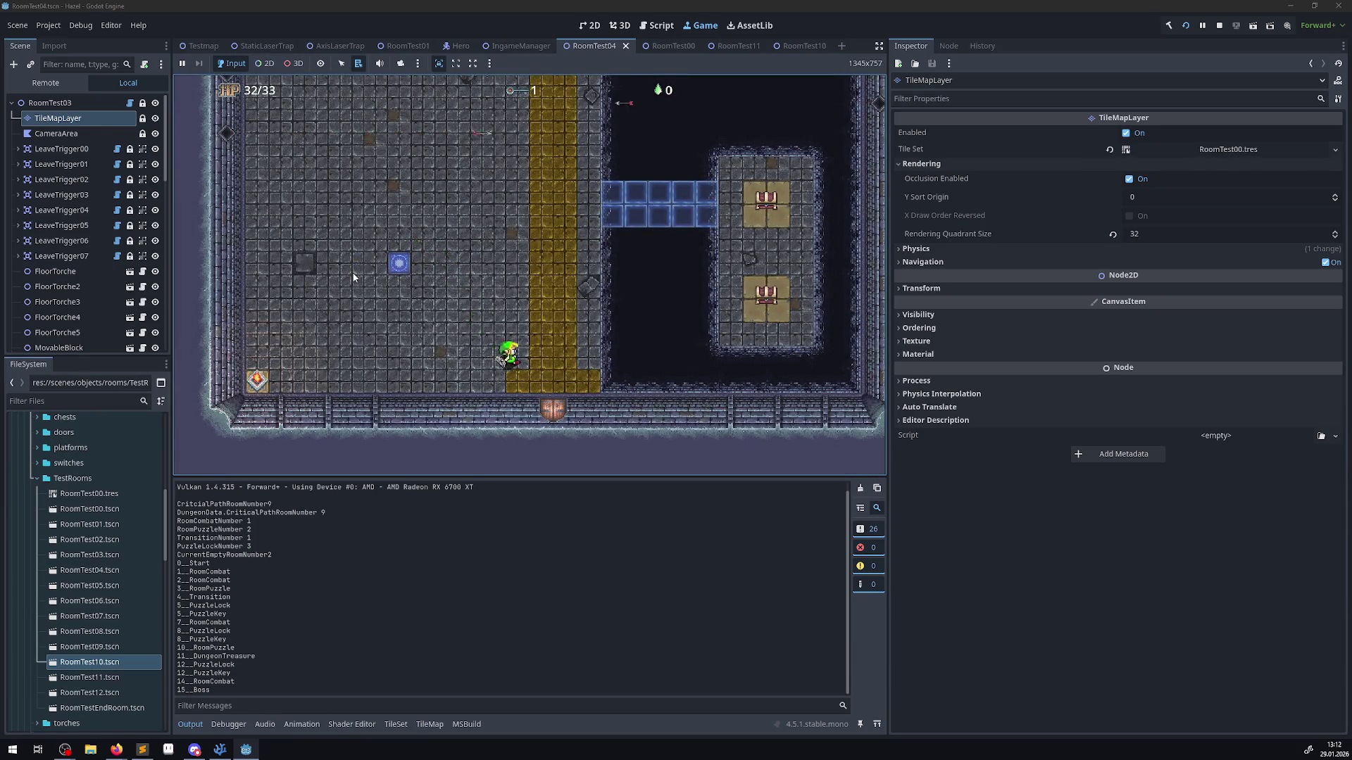
key(Up)
key(Left)
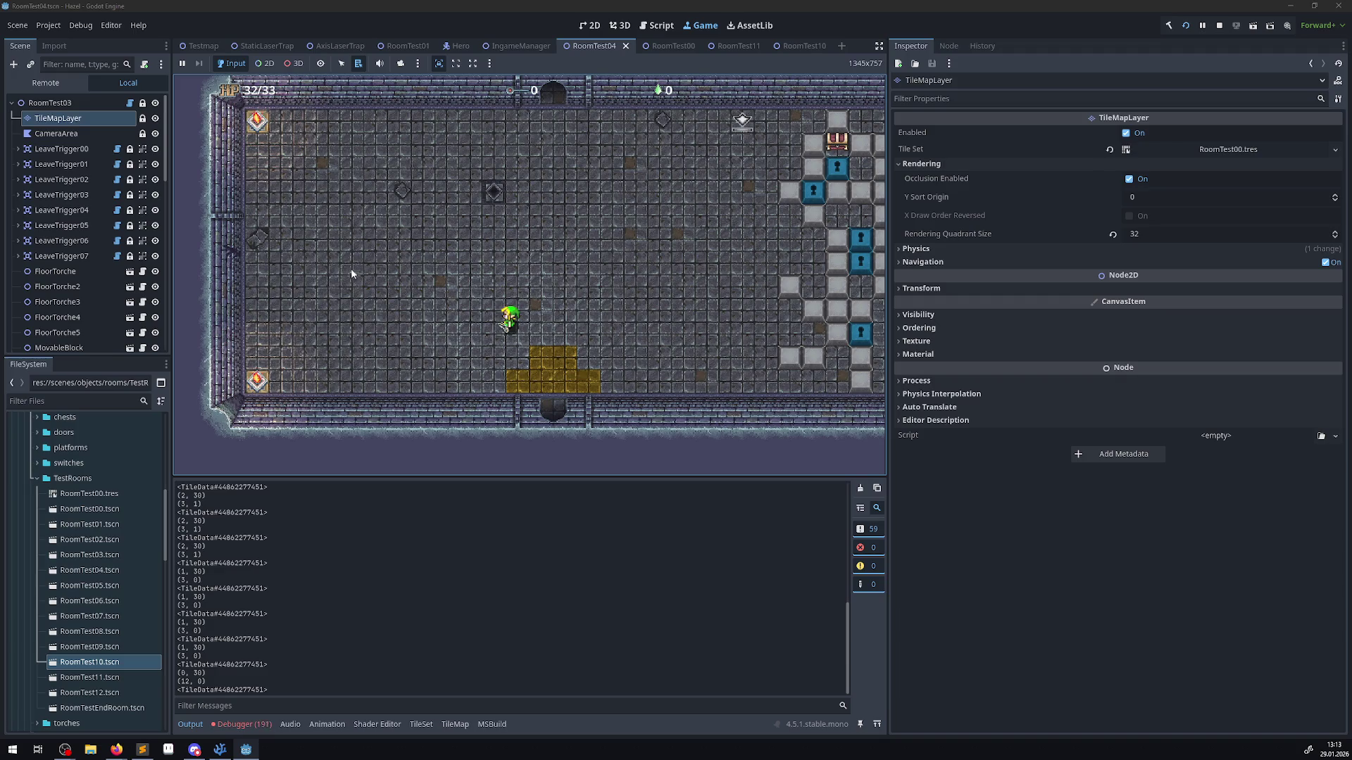
click(1229, 30)
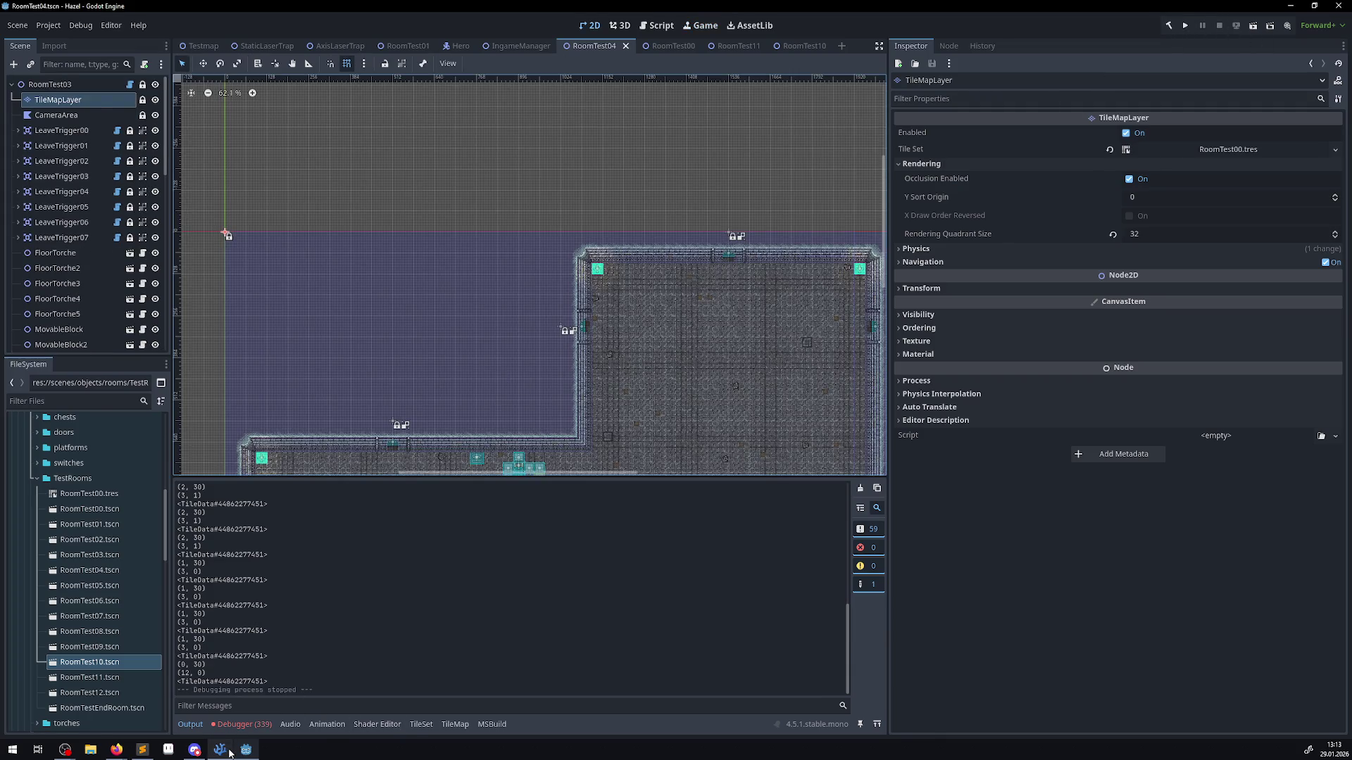
- In PProjectile.cs, delete the GD.Print debug block from TileLayerCheck
click(229, 752)
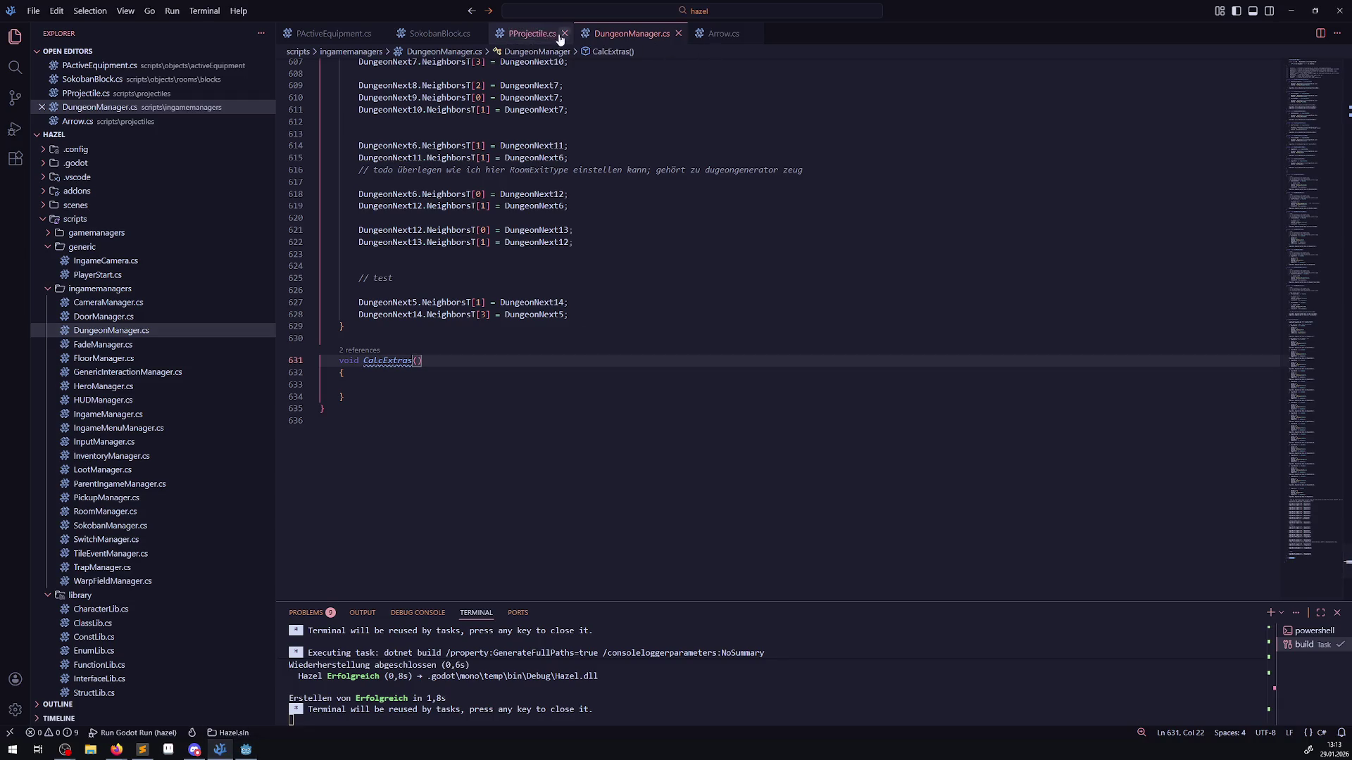
click(530, 34)
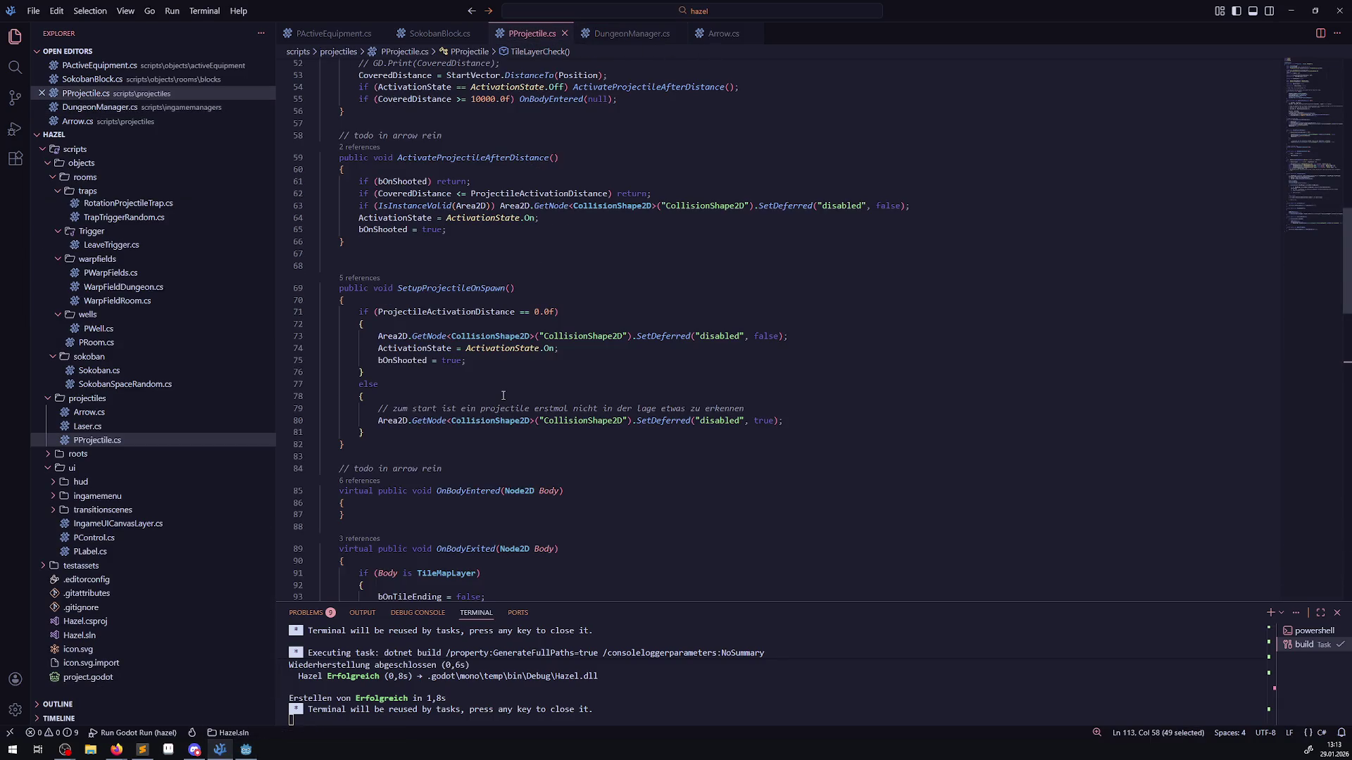
scroll(518, 380, down, 10)
scroll(450, 394, down, 5)
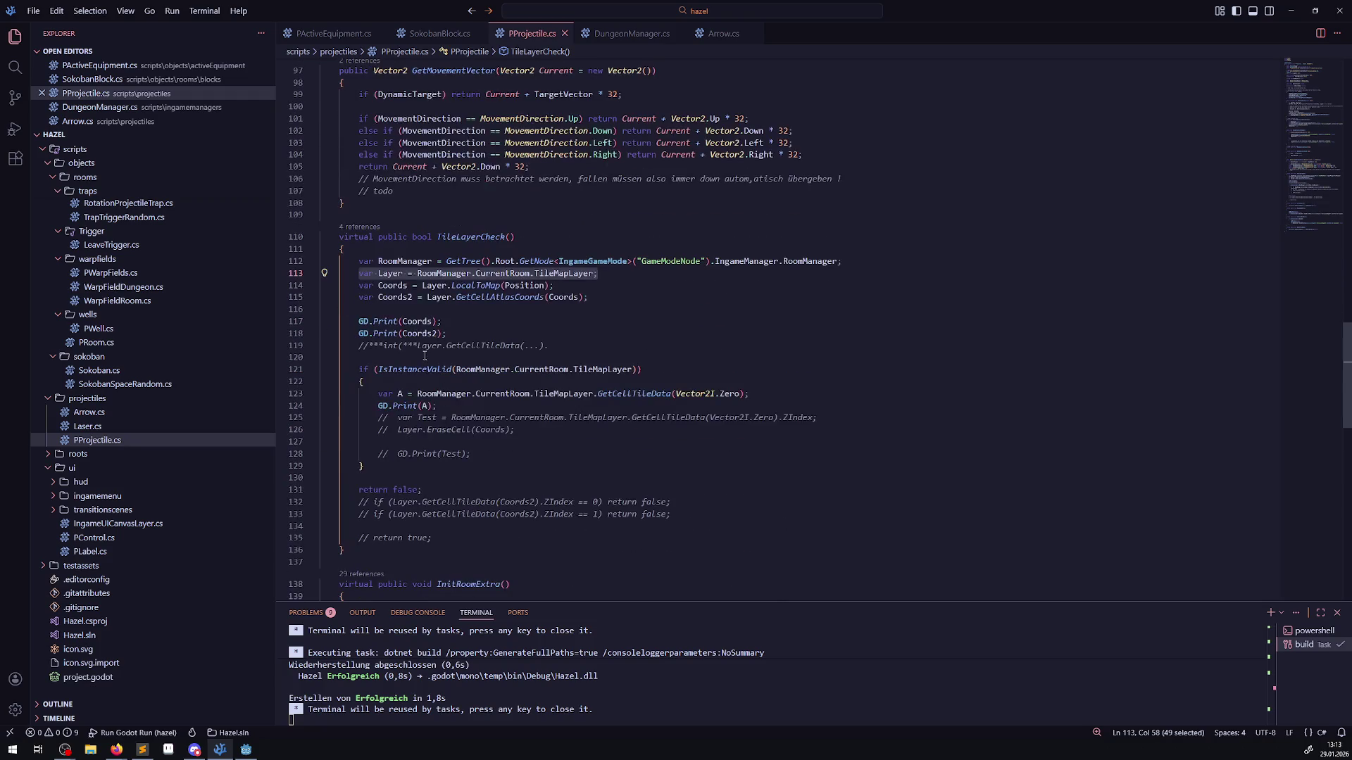
drag(429, 489, 340, 322)
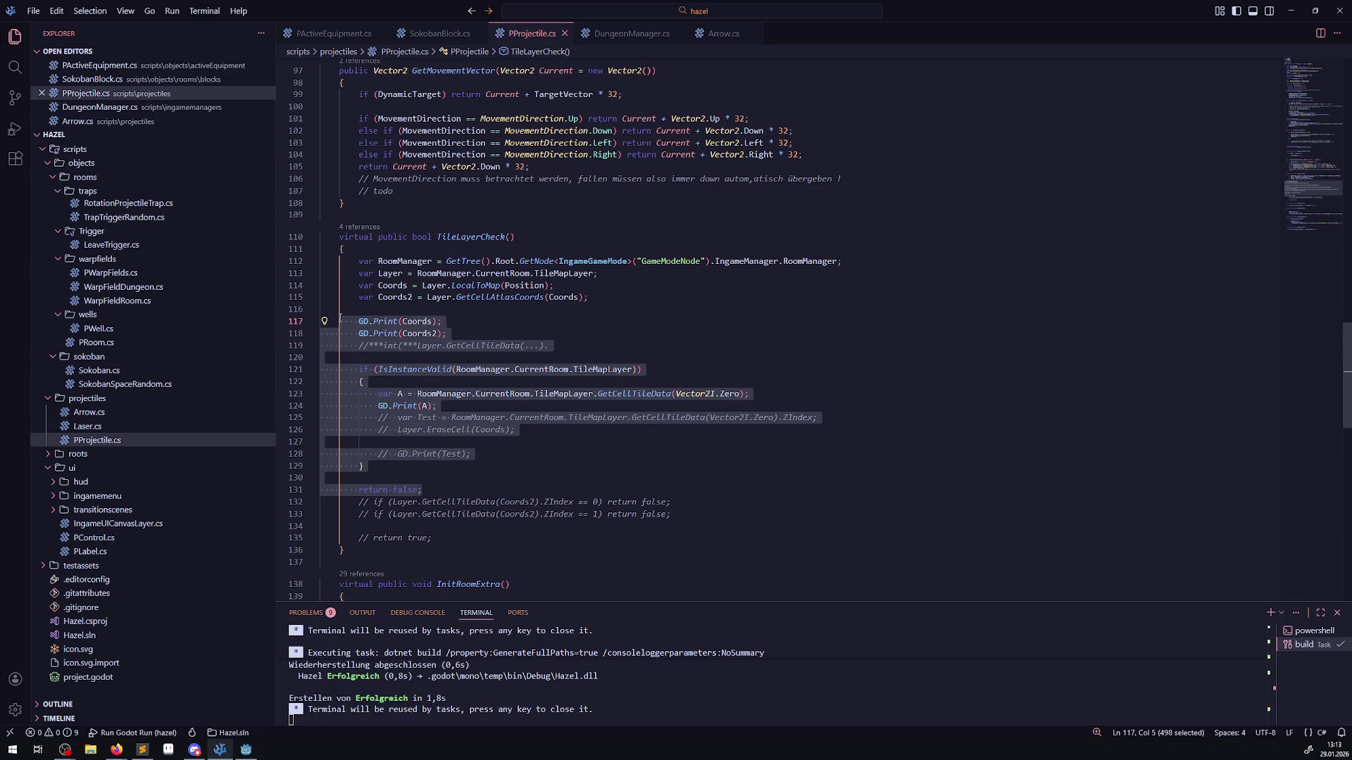
key(BackSpace)
- Uncomment both ZIndex checks and the return true line, then save the script
click(358, 334)
key(Delete)
key(Delete)
key(Delete)
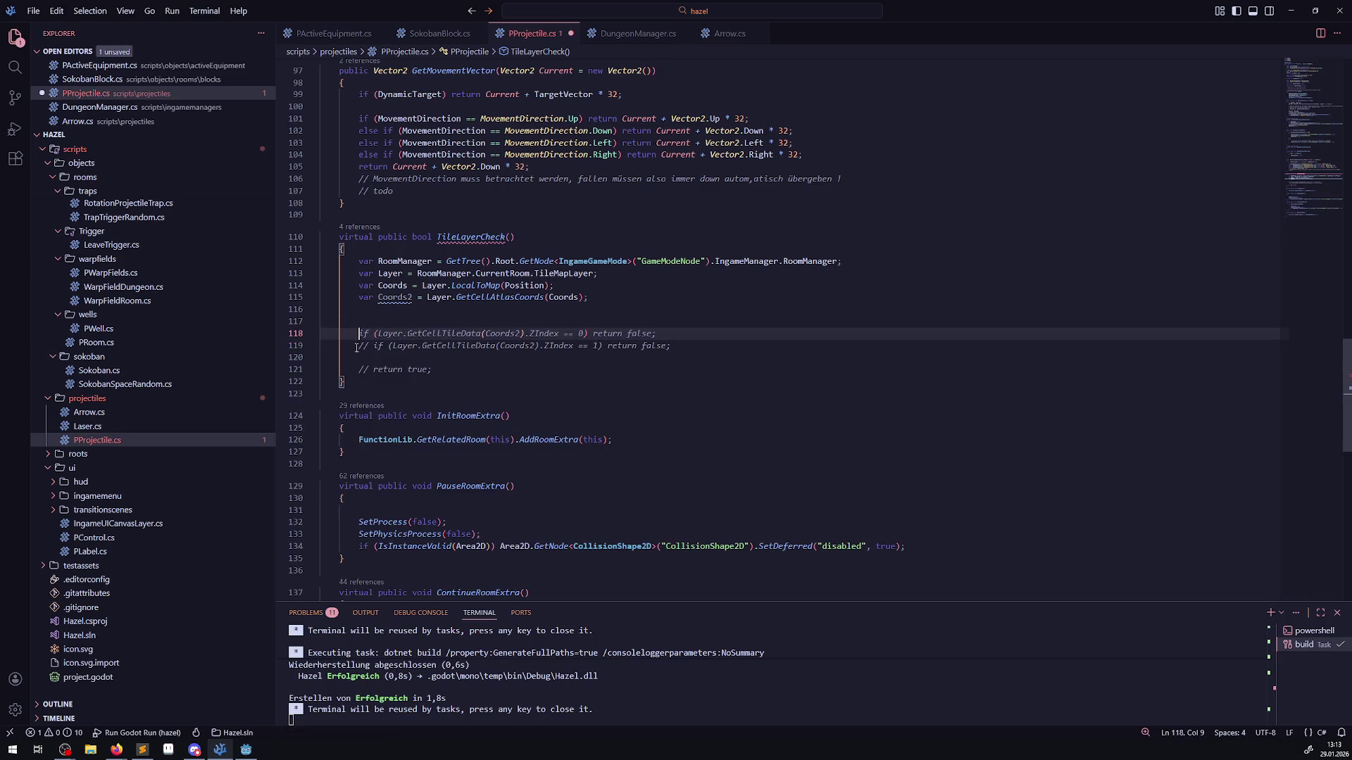
click(356, 346)
key(Delete)
key(Delete)
key(Delete)
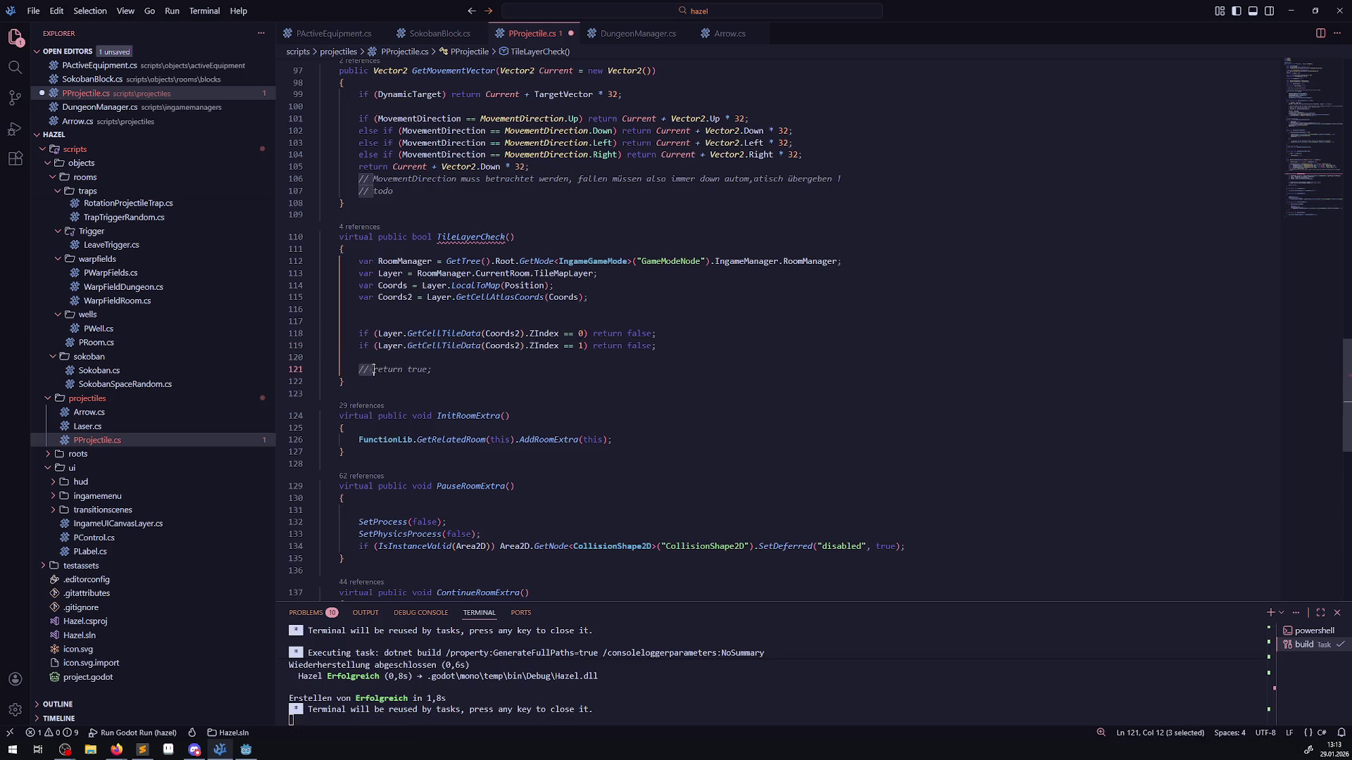
click(359, 369)
key(Delete)
key(Delete)
key(Delete)
click(545, 380)
key(ctrl+s)
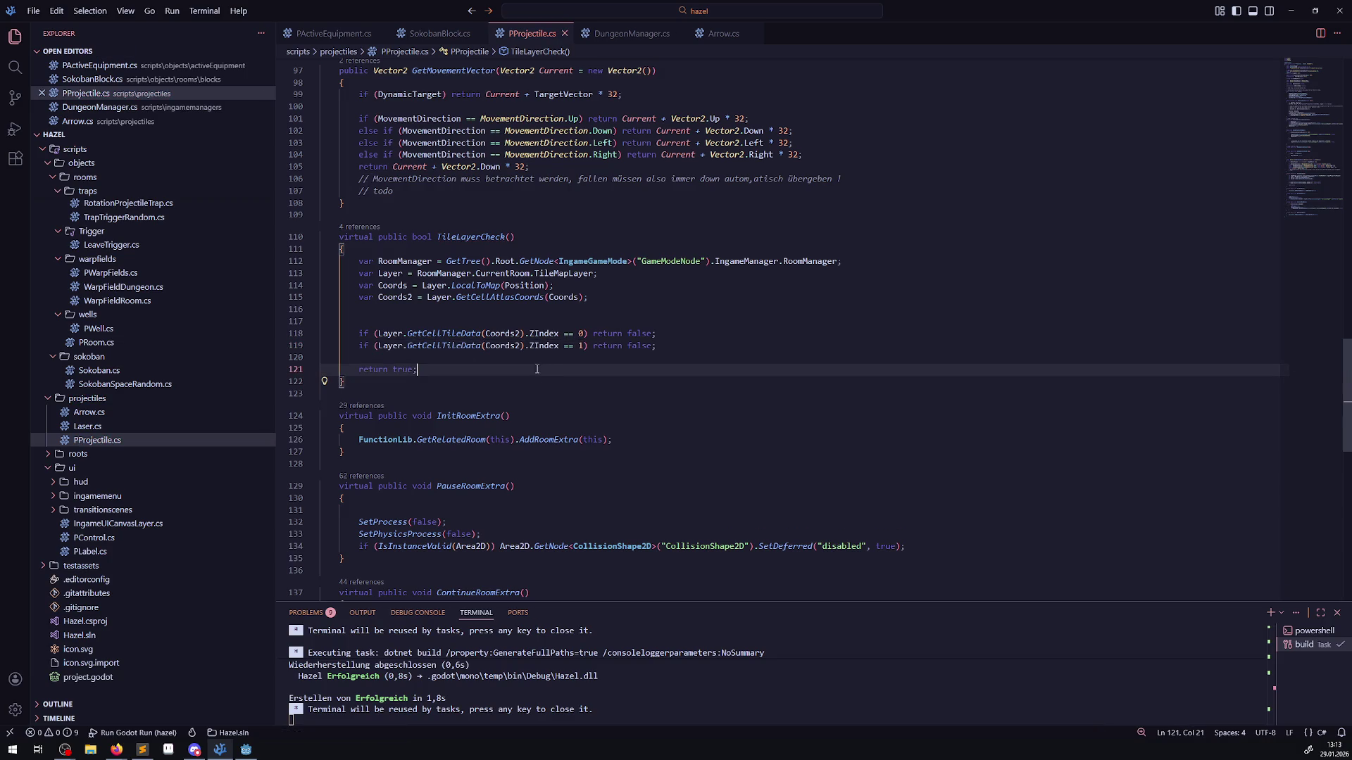
- Remove the leftover blank line in TileLayerCheck and save PProjectile.cs again
click(493, 321)
key(BackSpace)
click(469, 359)
key(ctrl+s)
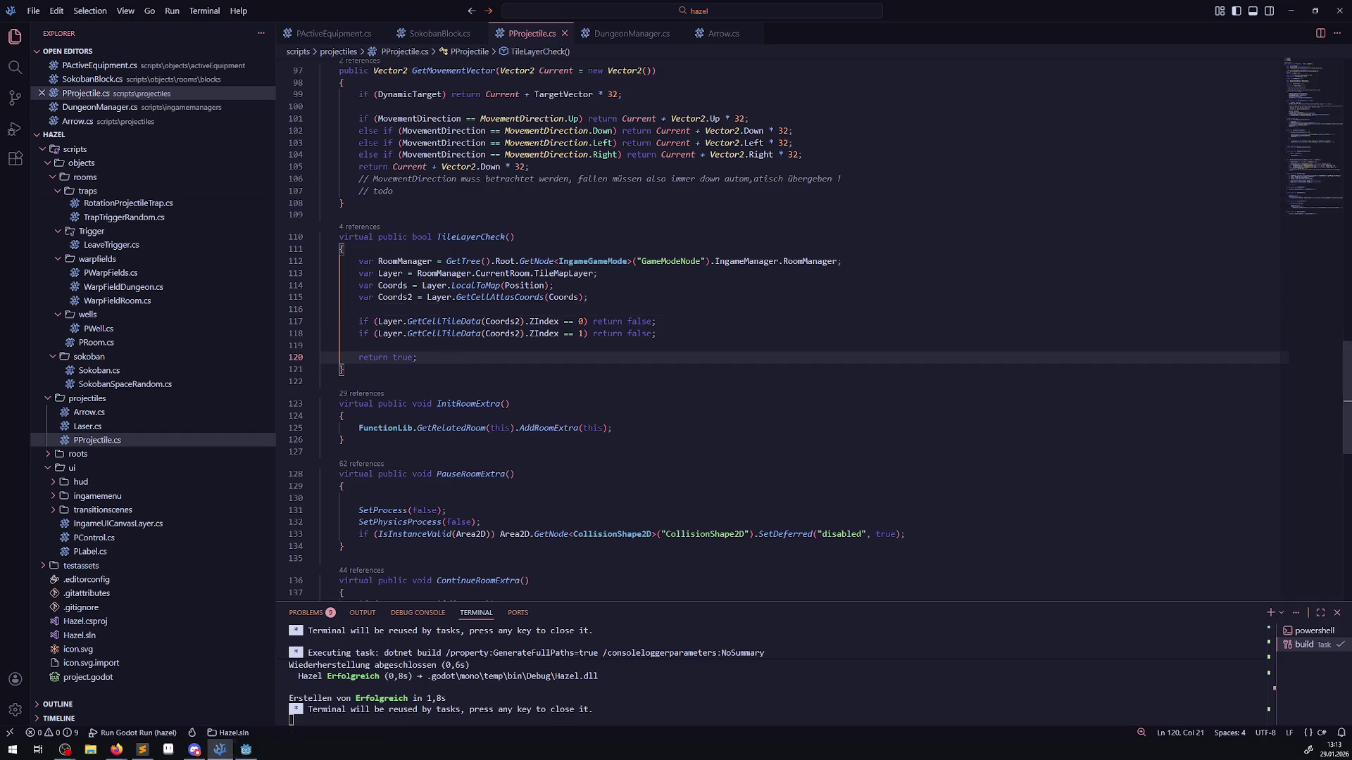
key(alt+Tab)
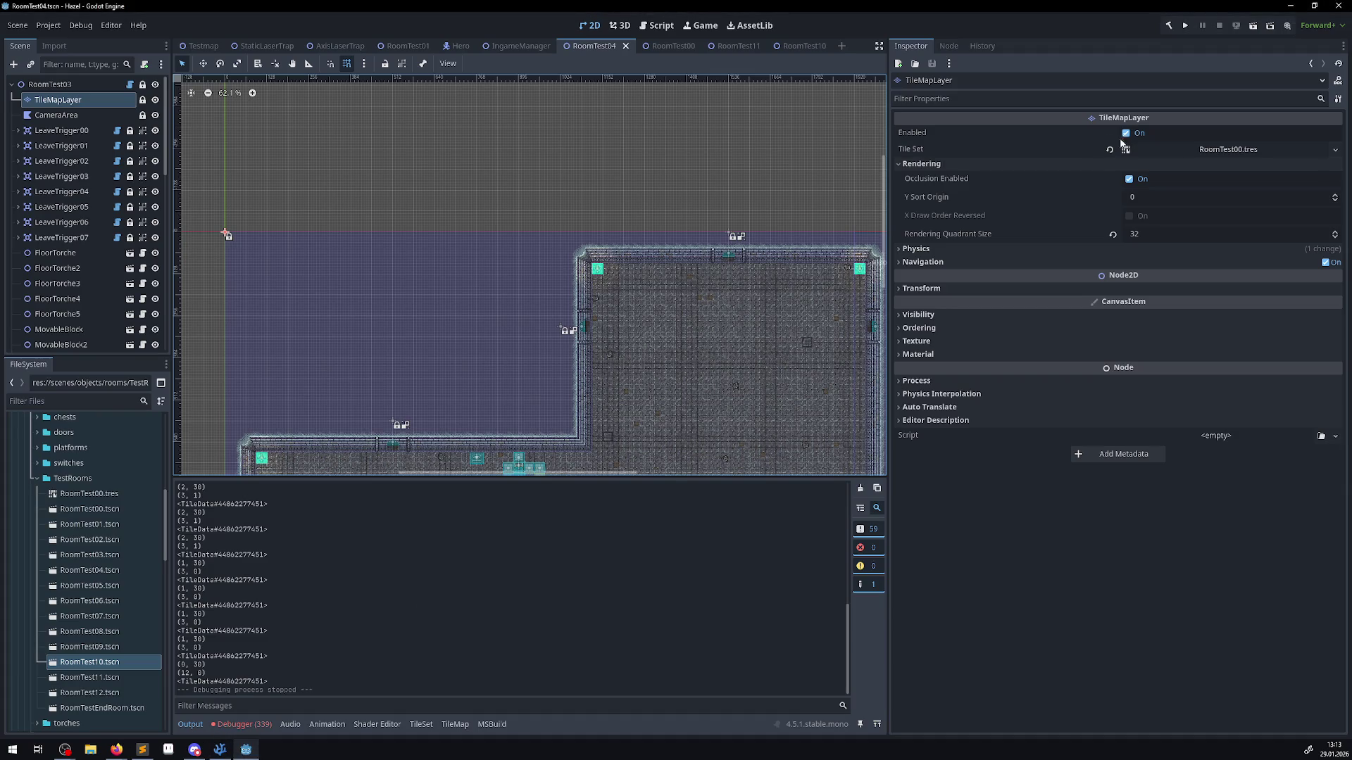
- Rebuild and run the game, walking the hero up the corridor, onto the blue switch and through the bottom door
click(1182, 25)
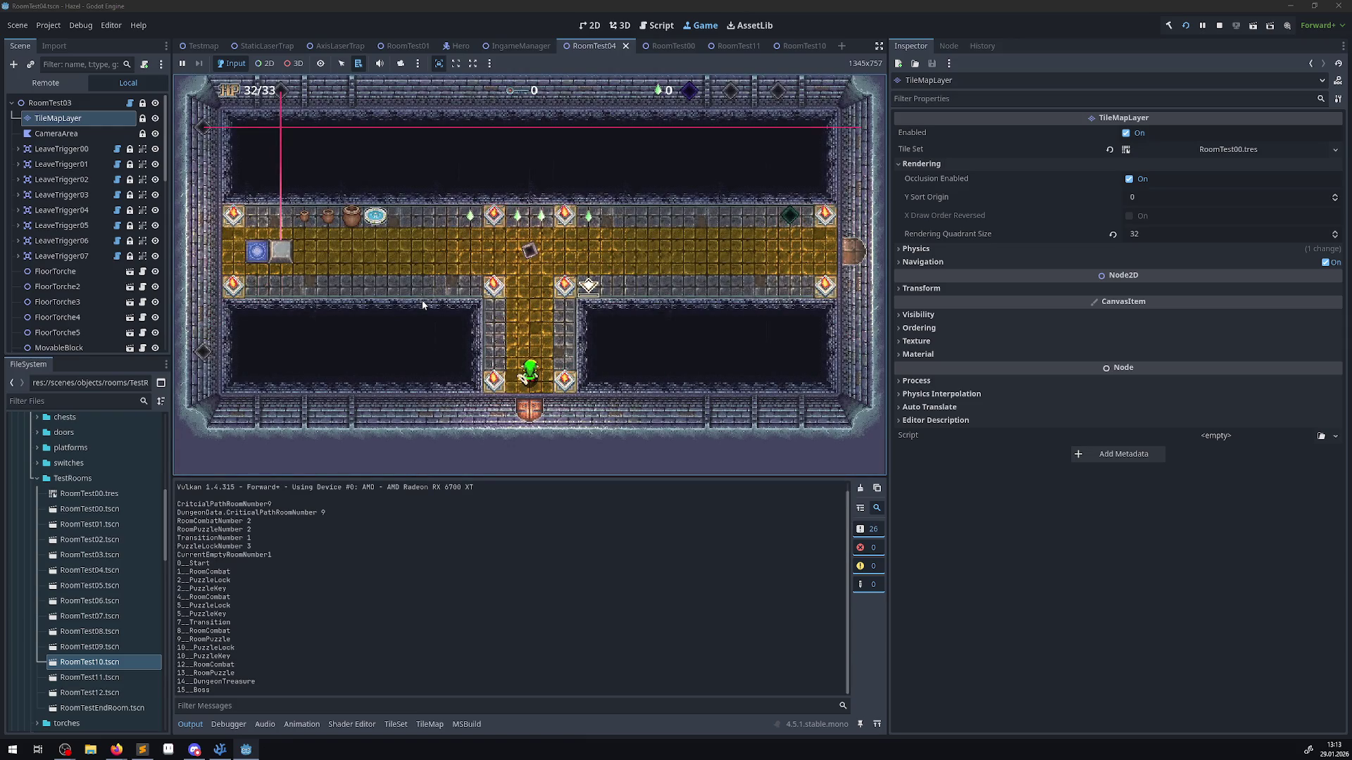
key(Up)
key(Left)
key(Left)
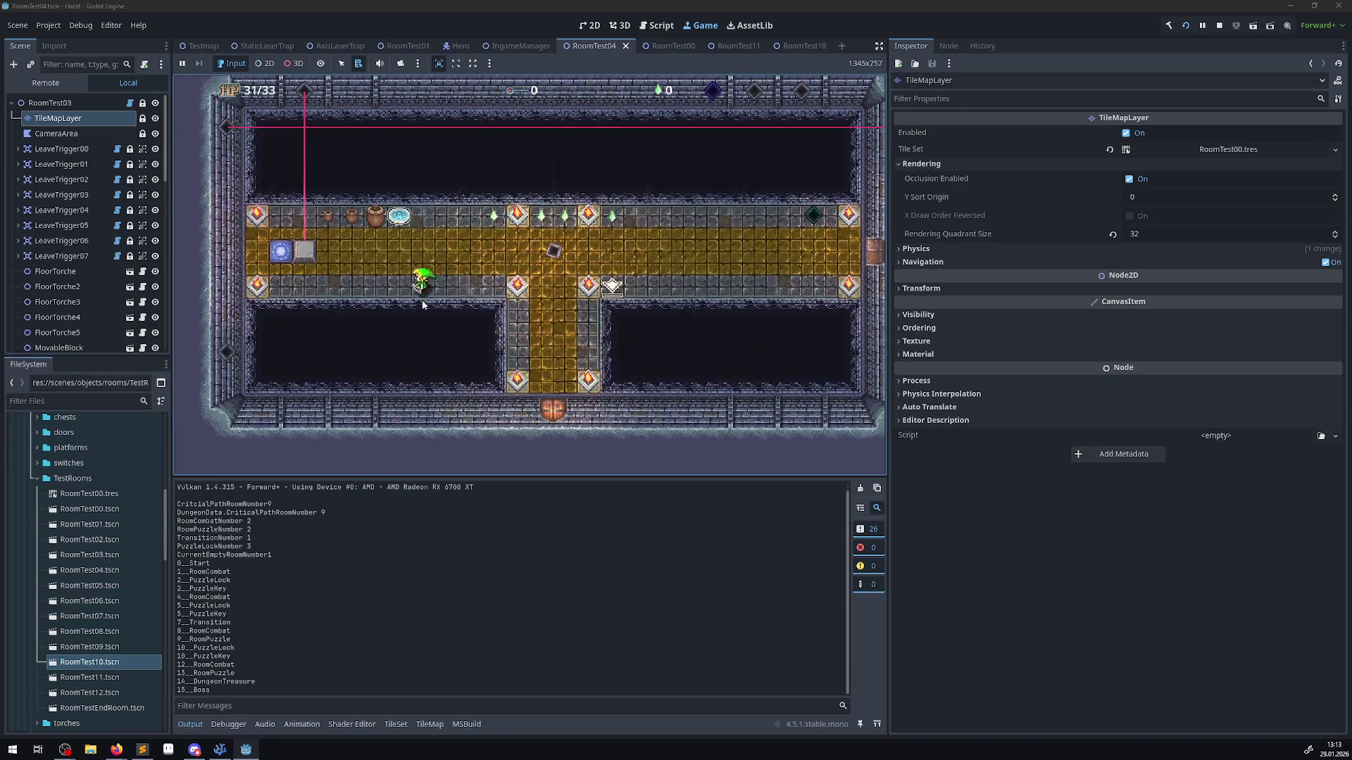
key(Up)
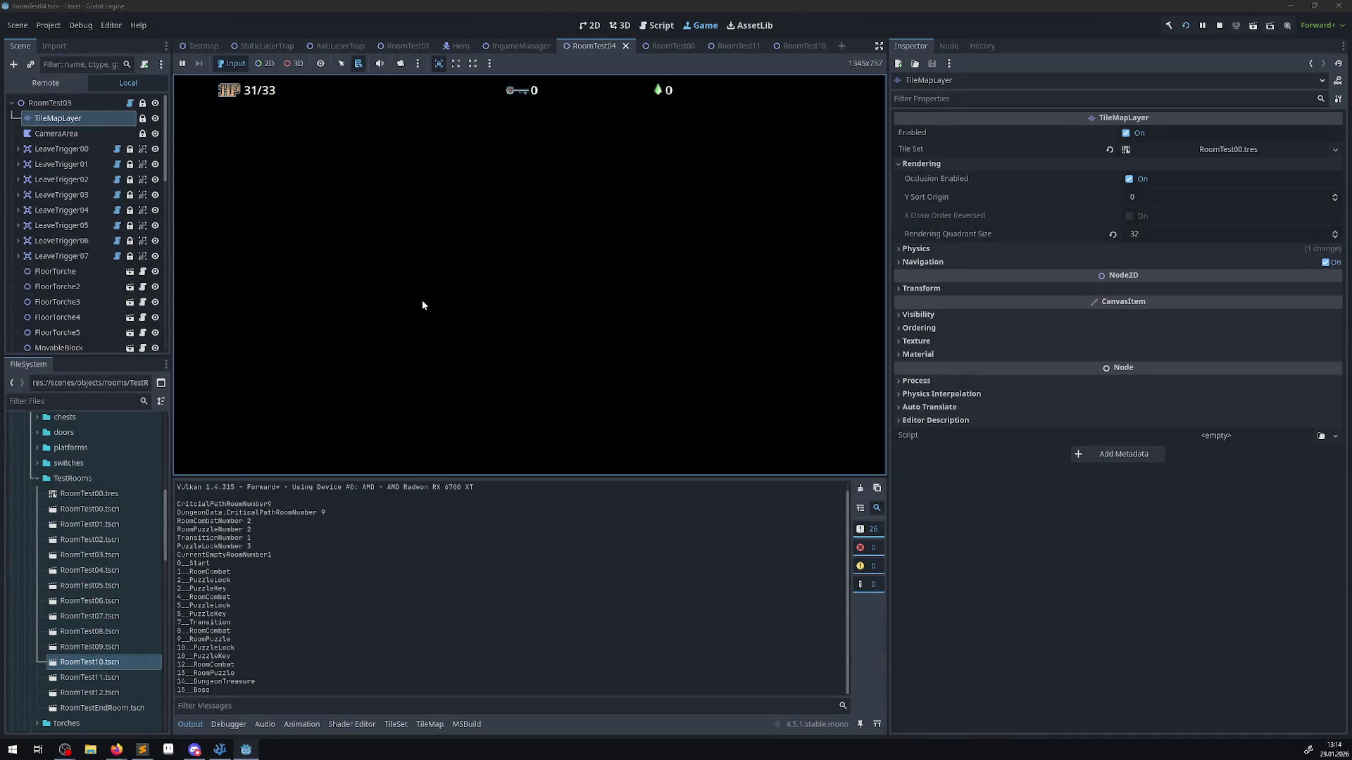
key(Right)
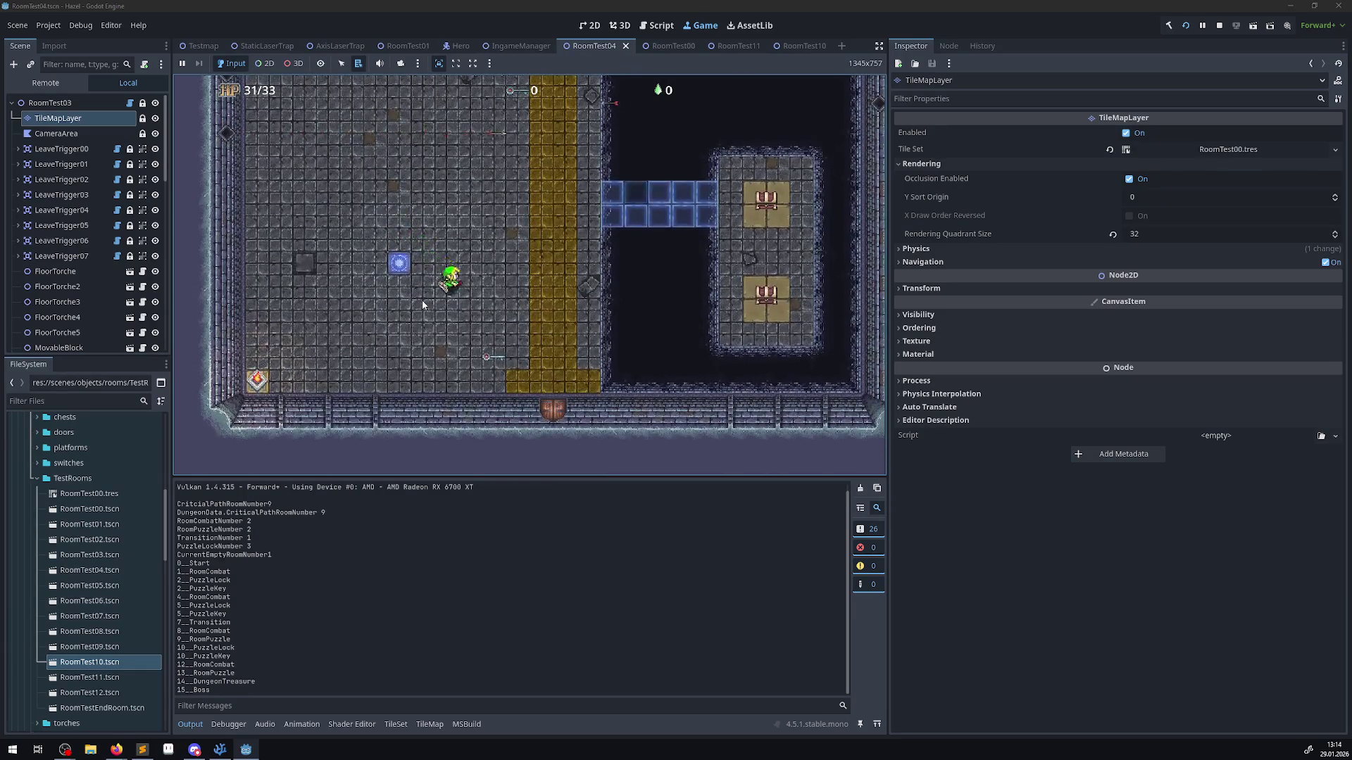
key(Down)
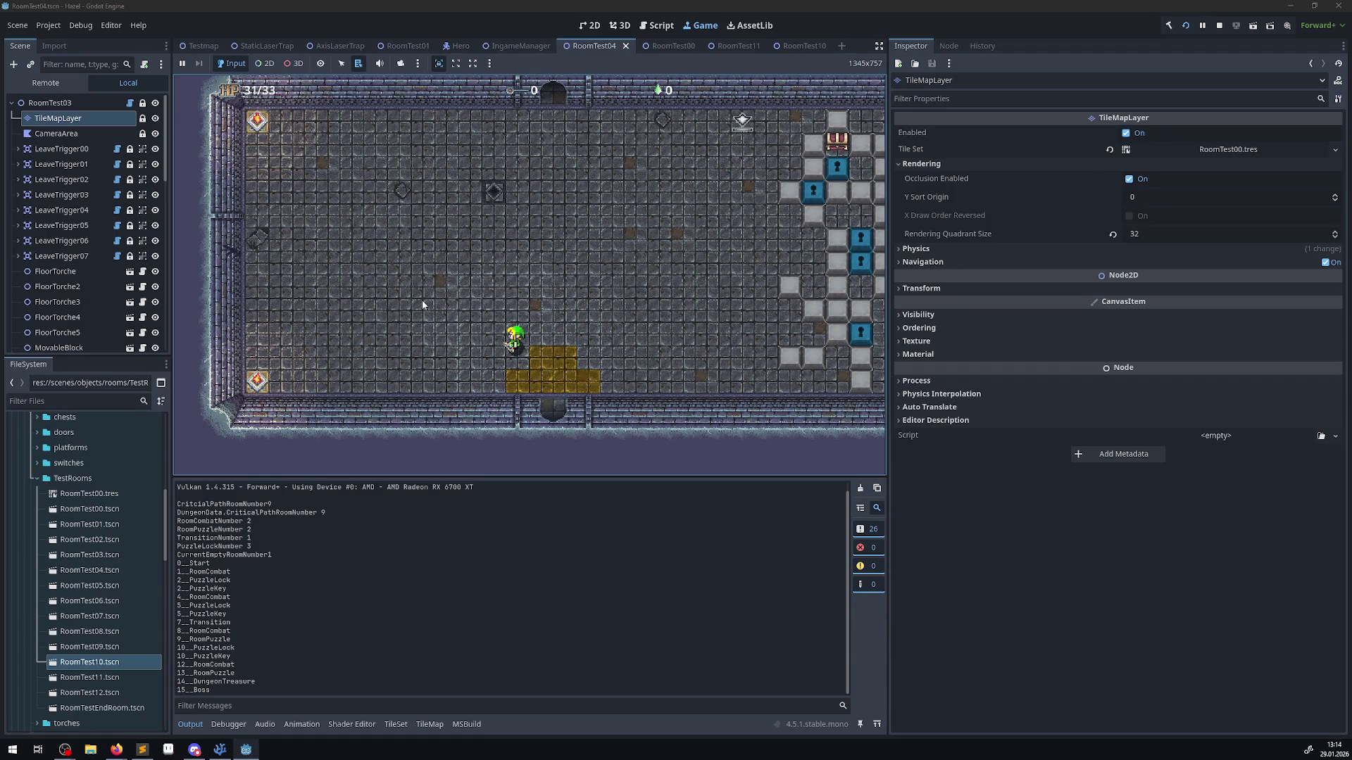
key(Up)
key(Left)
key(Up)
- Fire arrows to the left, then walk the hero through the top and bottom doors into another room
key(Up)
key(Left)
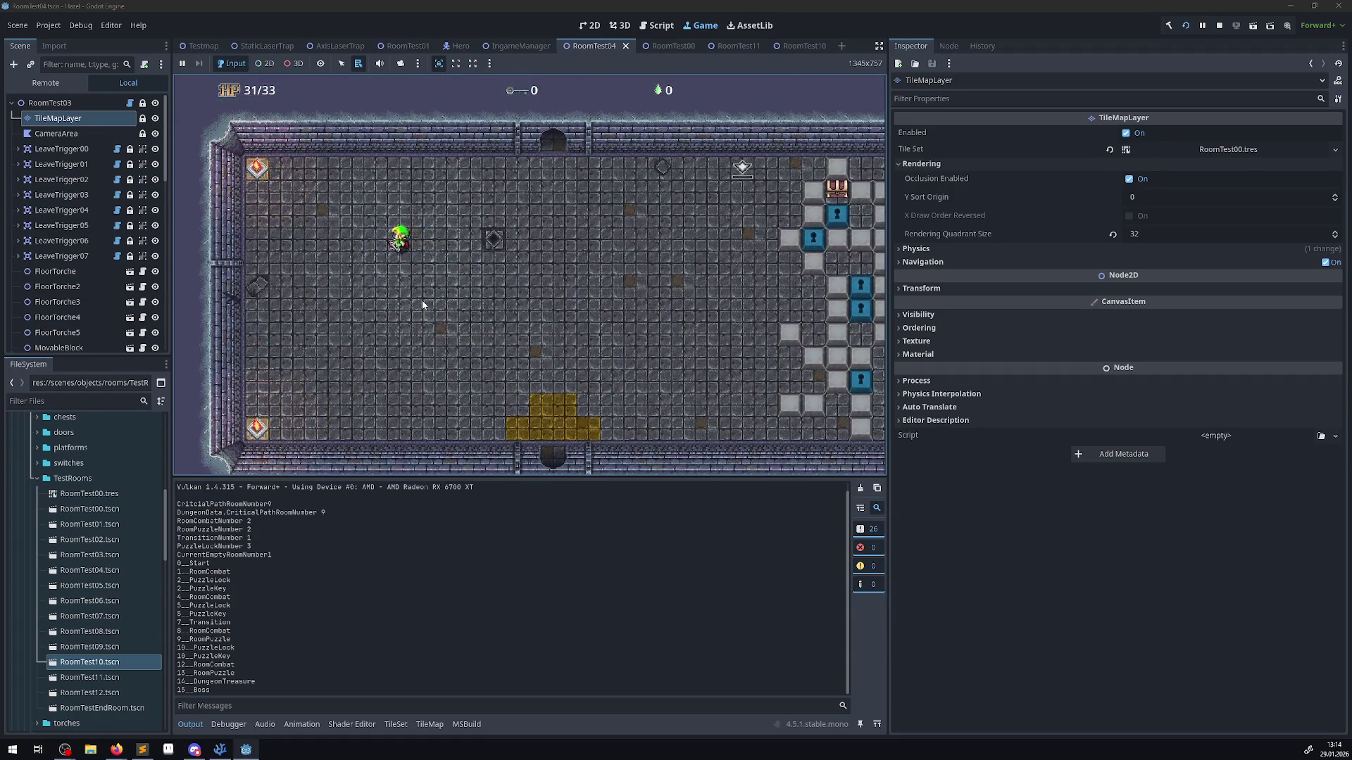
key(space)
key(Up)
key(Right)
key(Up)
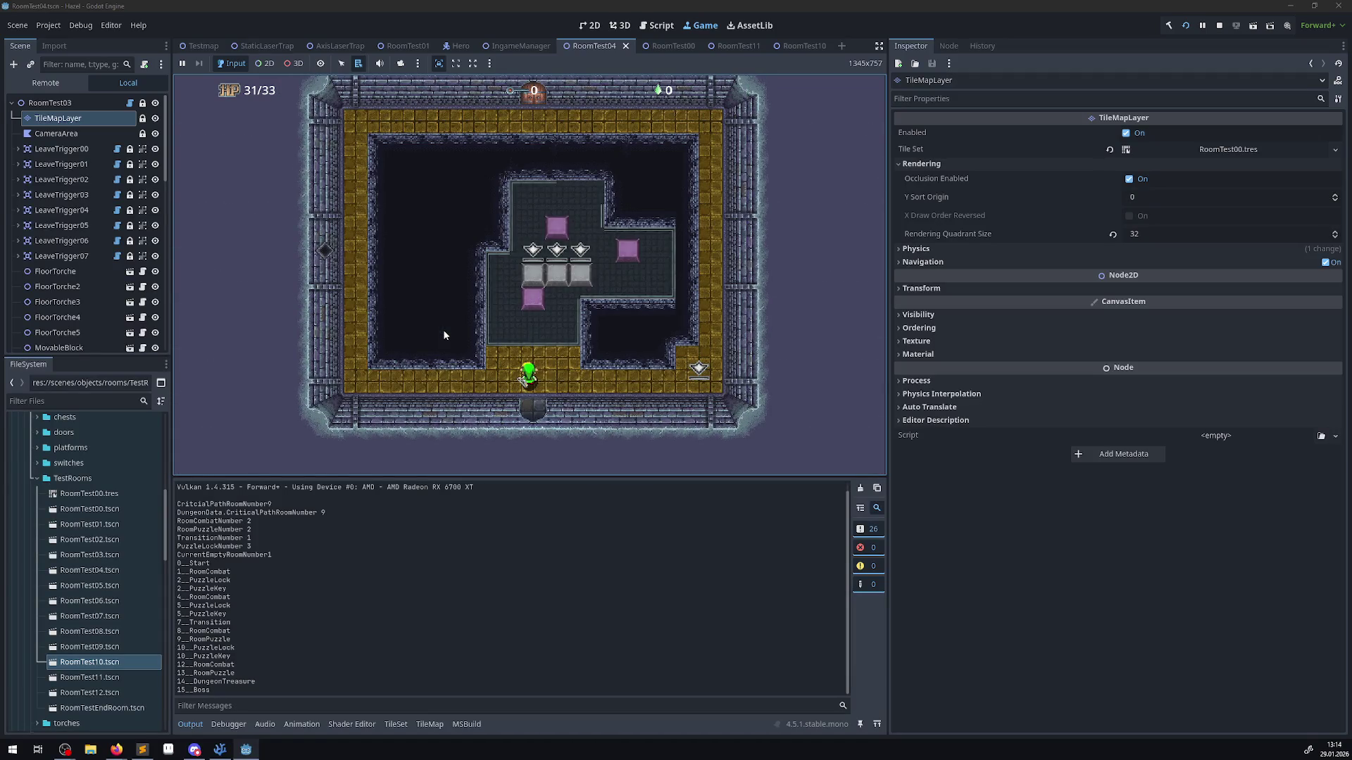
key(Down)
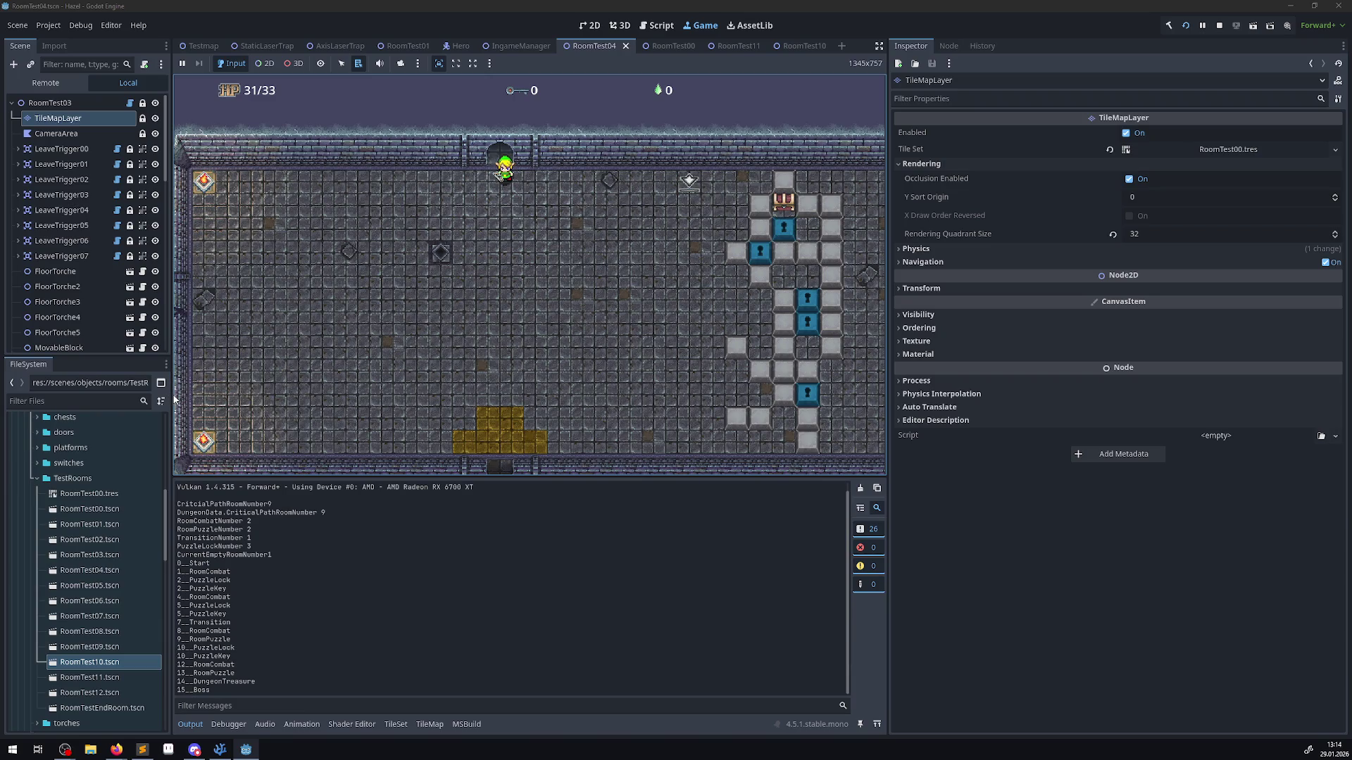
key(Down)
key(Left)
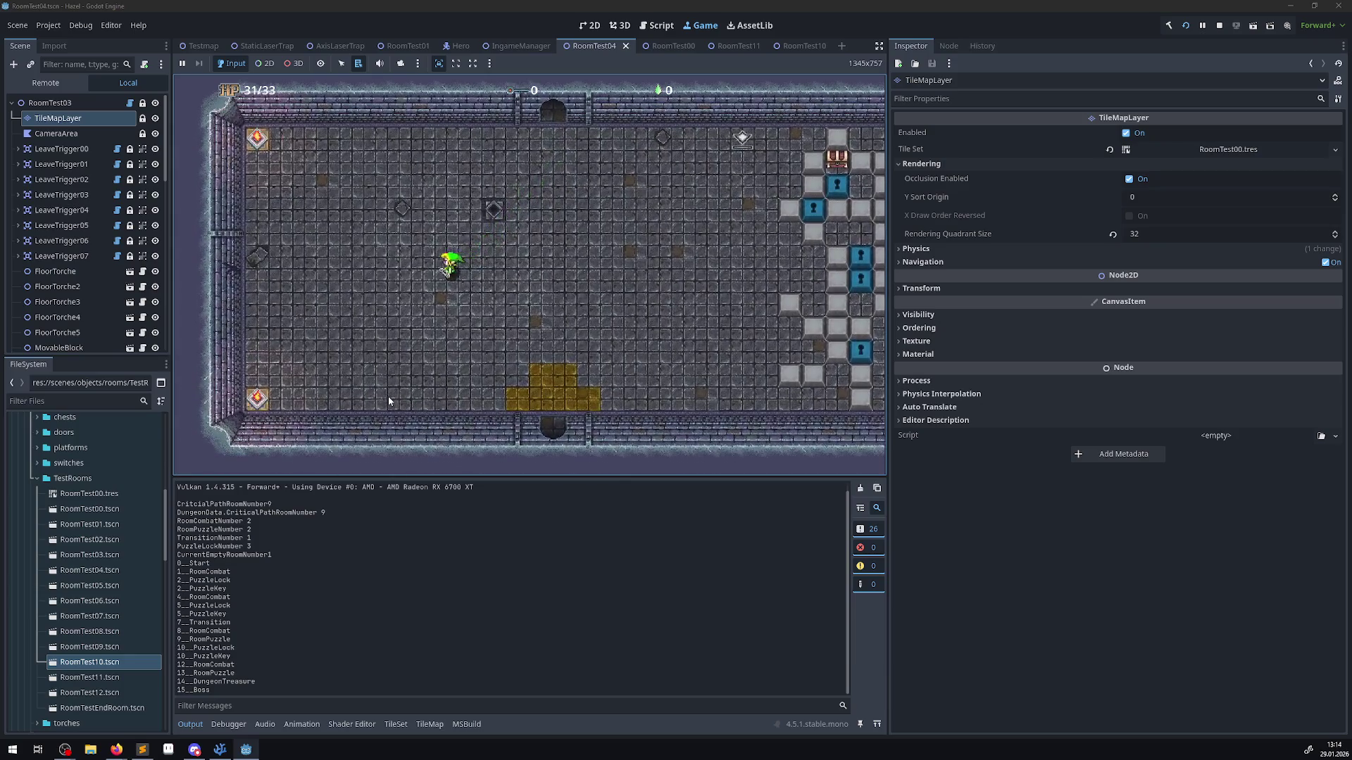
key(Left)
key(Down)
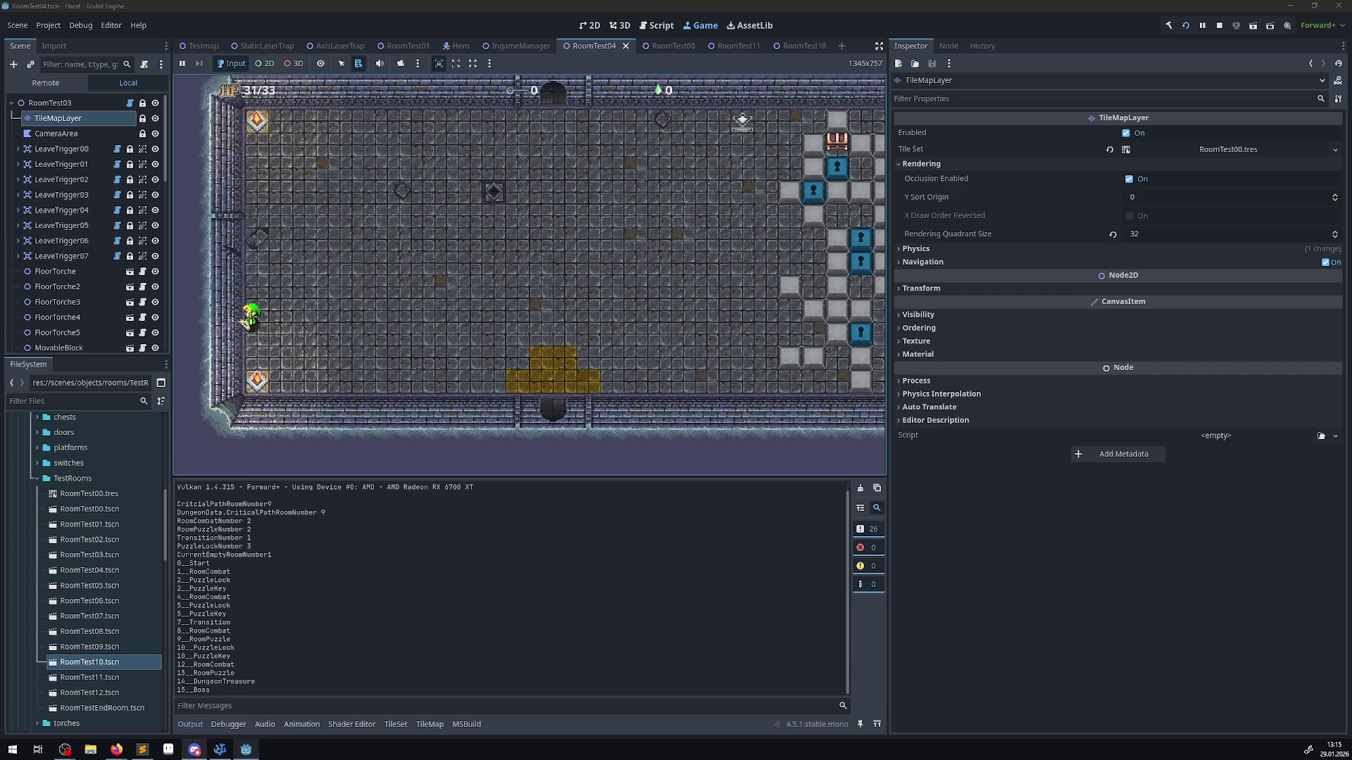
- Bring VS Code forward and tidy the blank line after the variables in TileLayerCheck
mouse_move(220, 749)
click(246, 702)
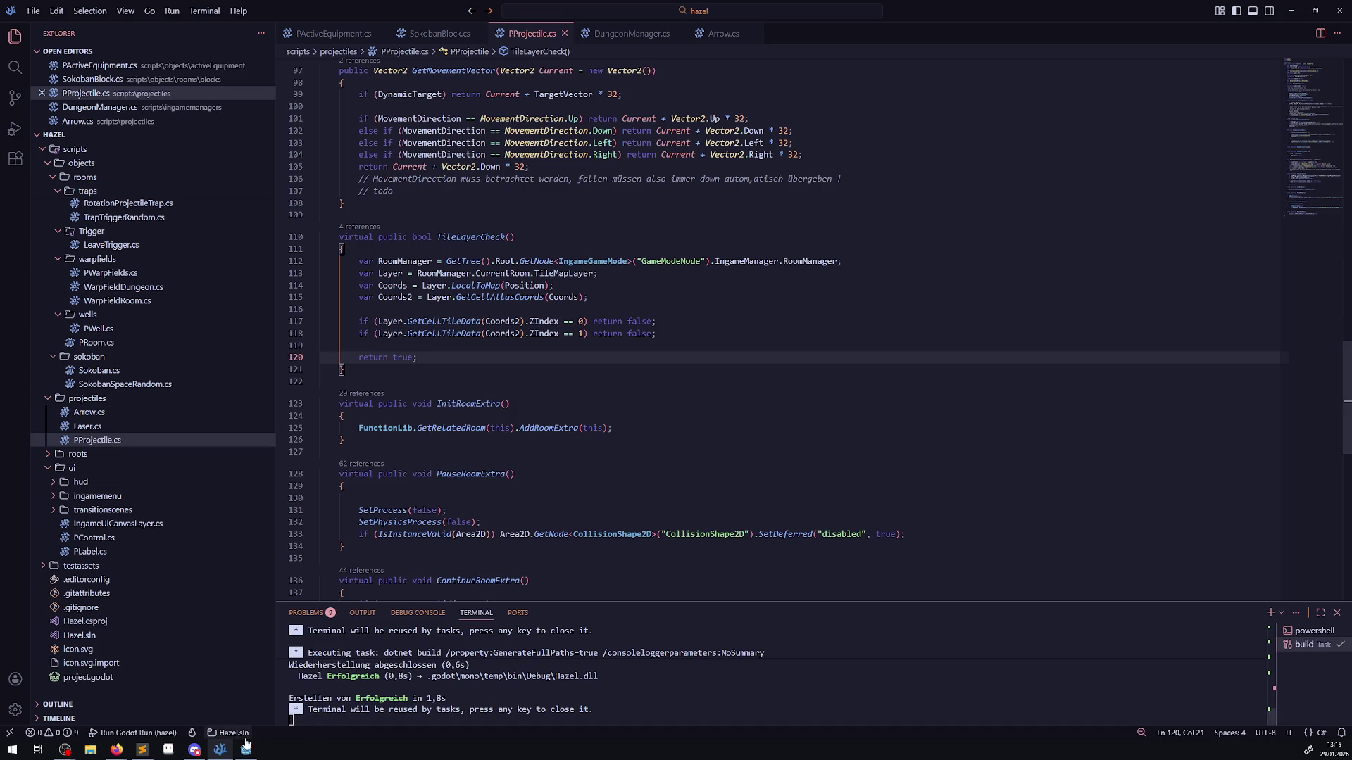
mouse_move(247, 757)
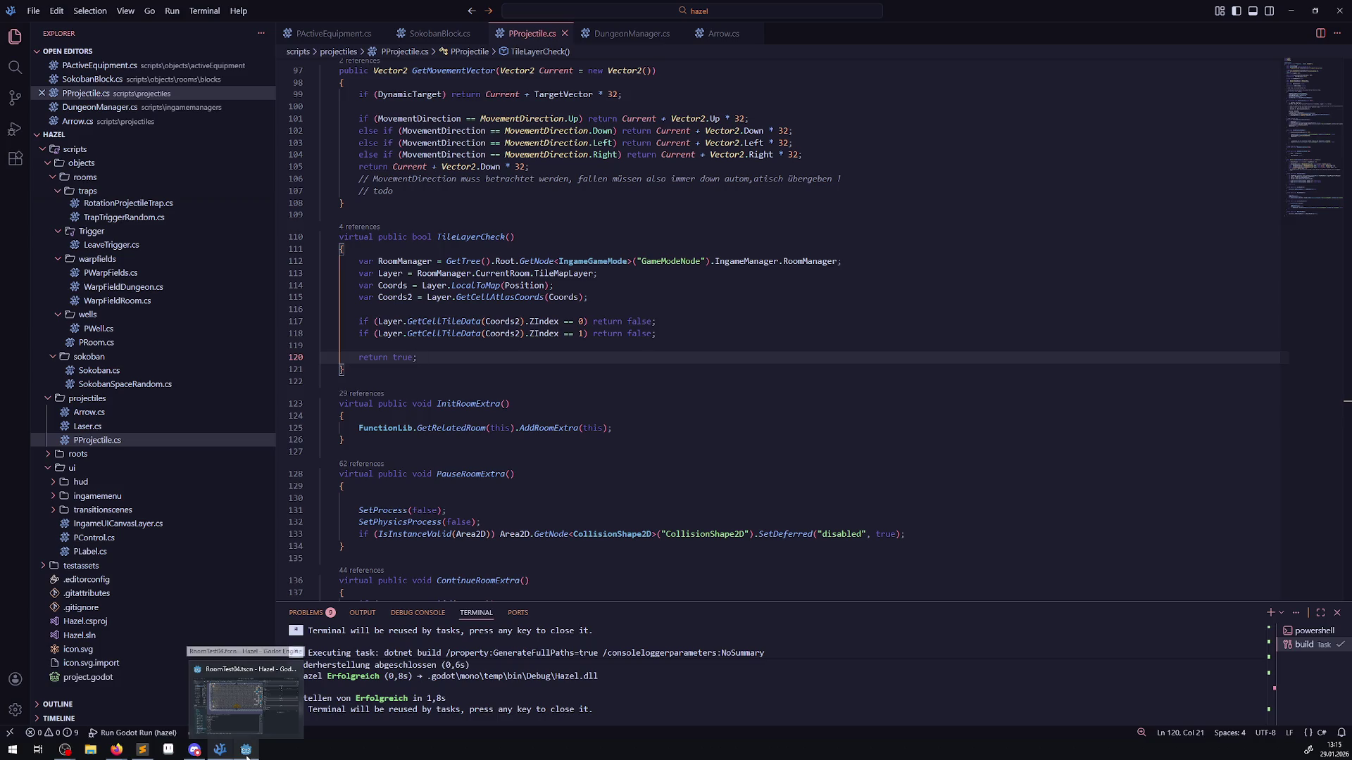
click(506, 325)
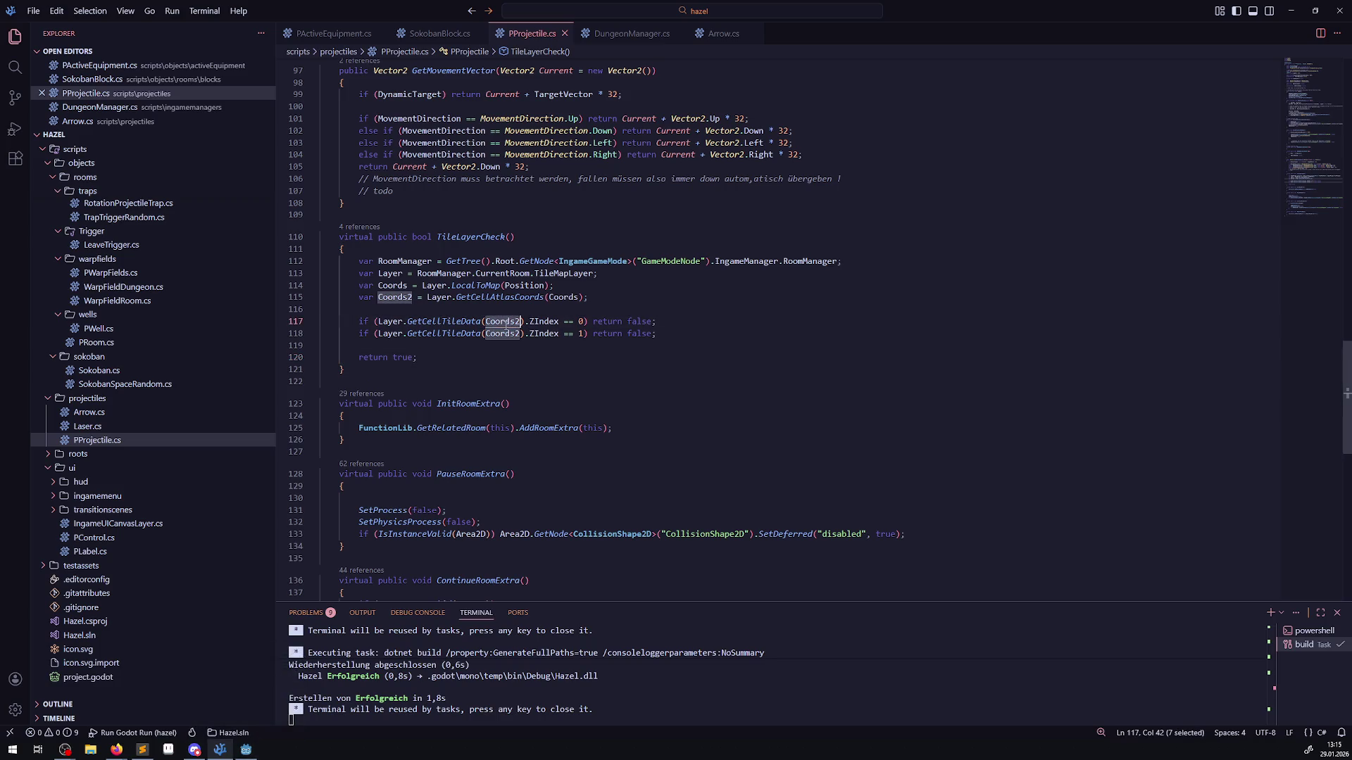
click(597, 307)
key(Return)
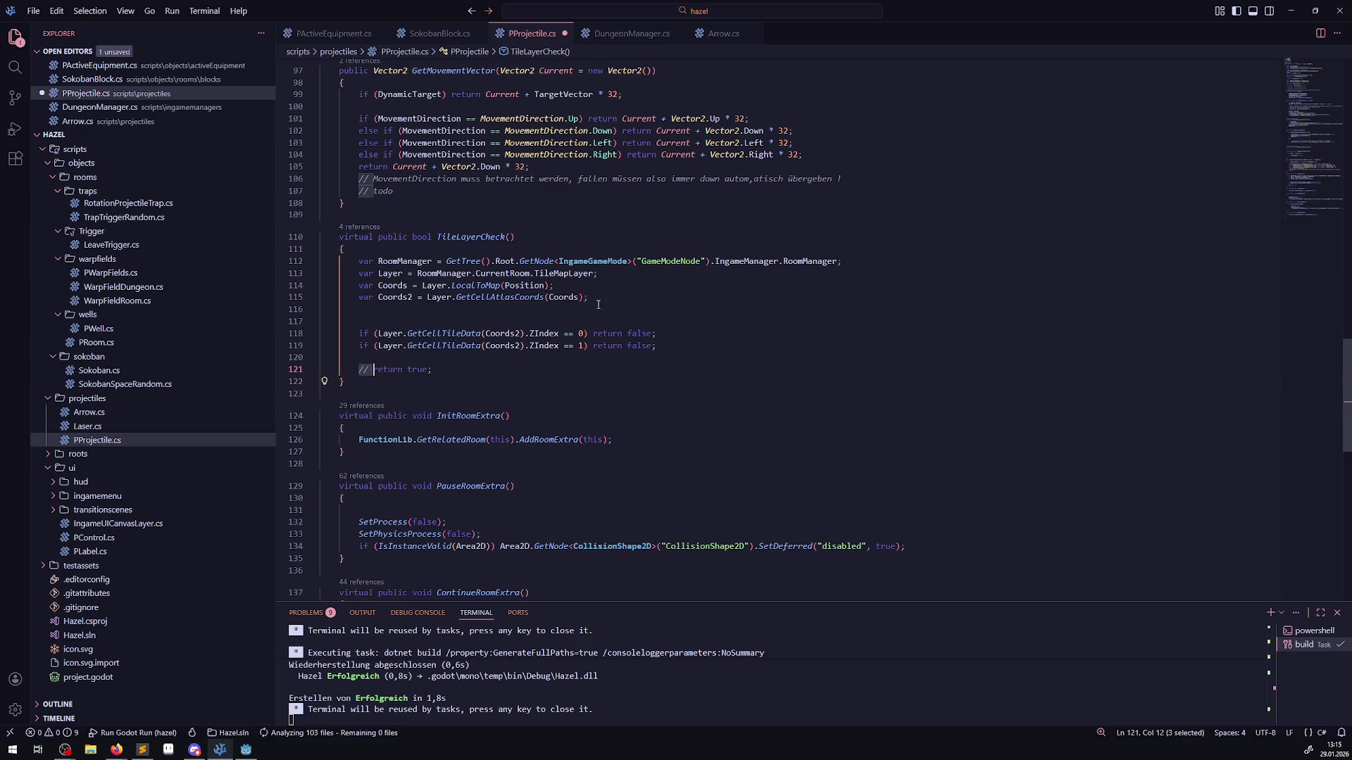
key(Down)
key(Down)
key(Down)
key(End)
key(shift+Home)
key(BackSpace)
- Add two GD.Print(); lines after Coords2 and paste Coords into the first one
click(604, 301)
key(Return)
key(Return)
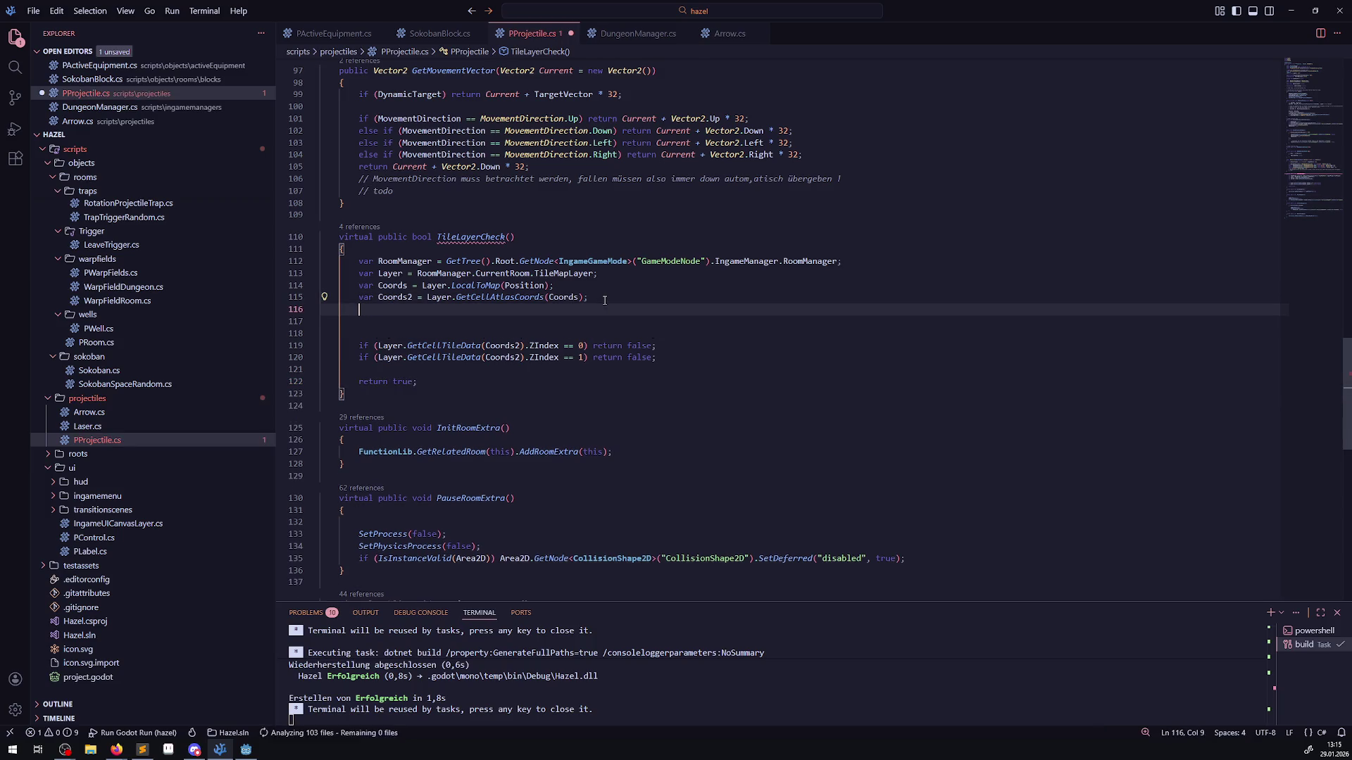
text(GD.Pri)
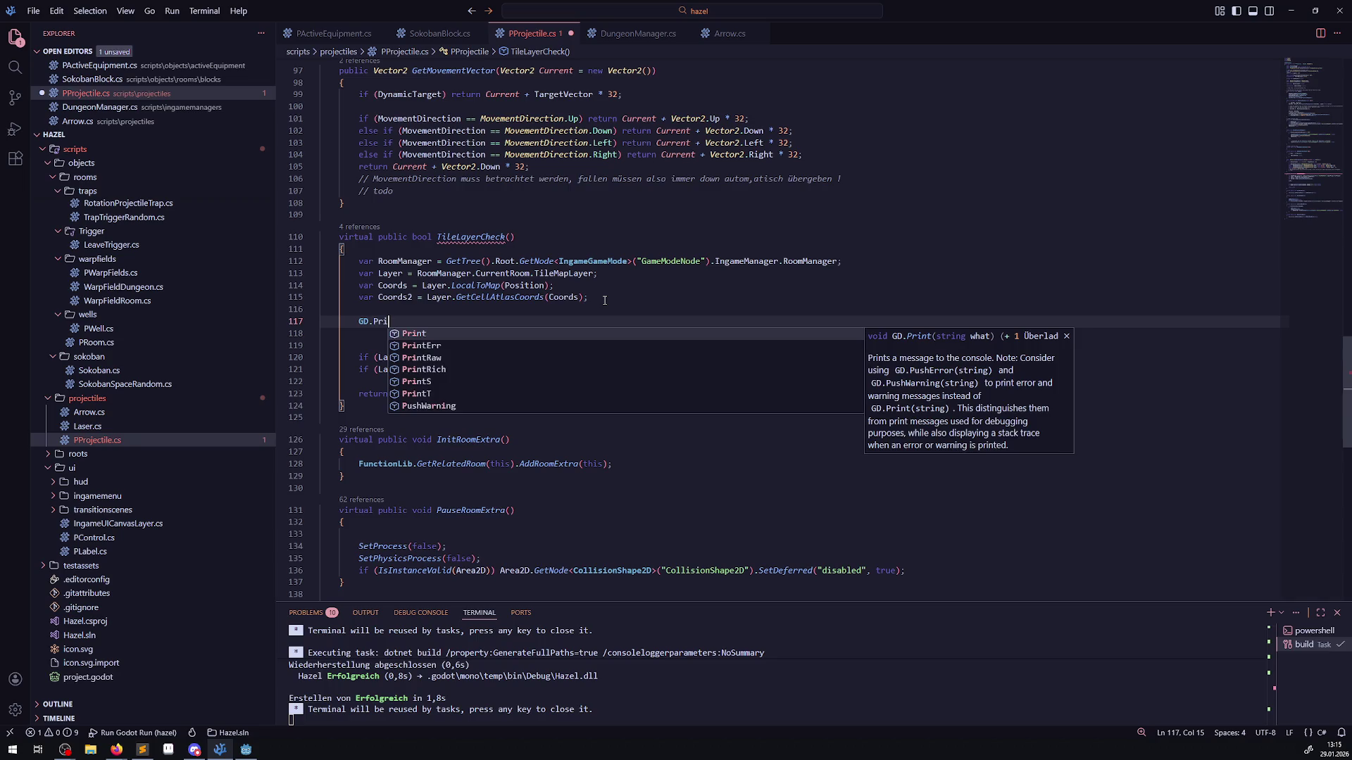
key(Return)
text(();)
key(shift+alt+Down)
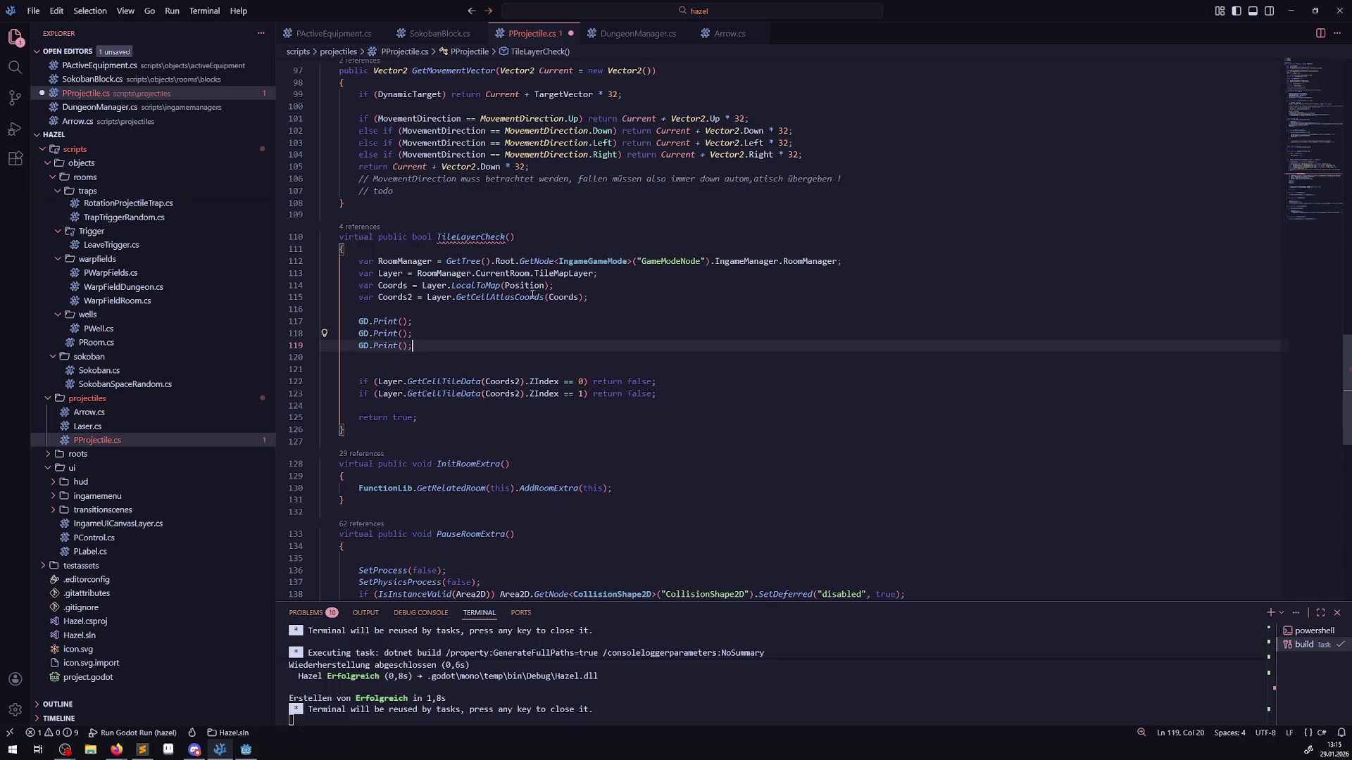
double_click(401, 286)
key(ctrl+c)
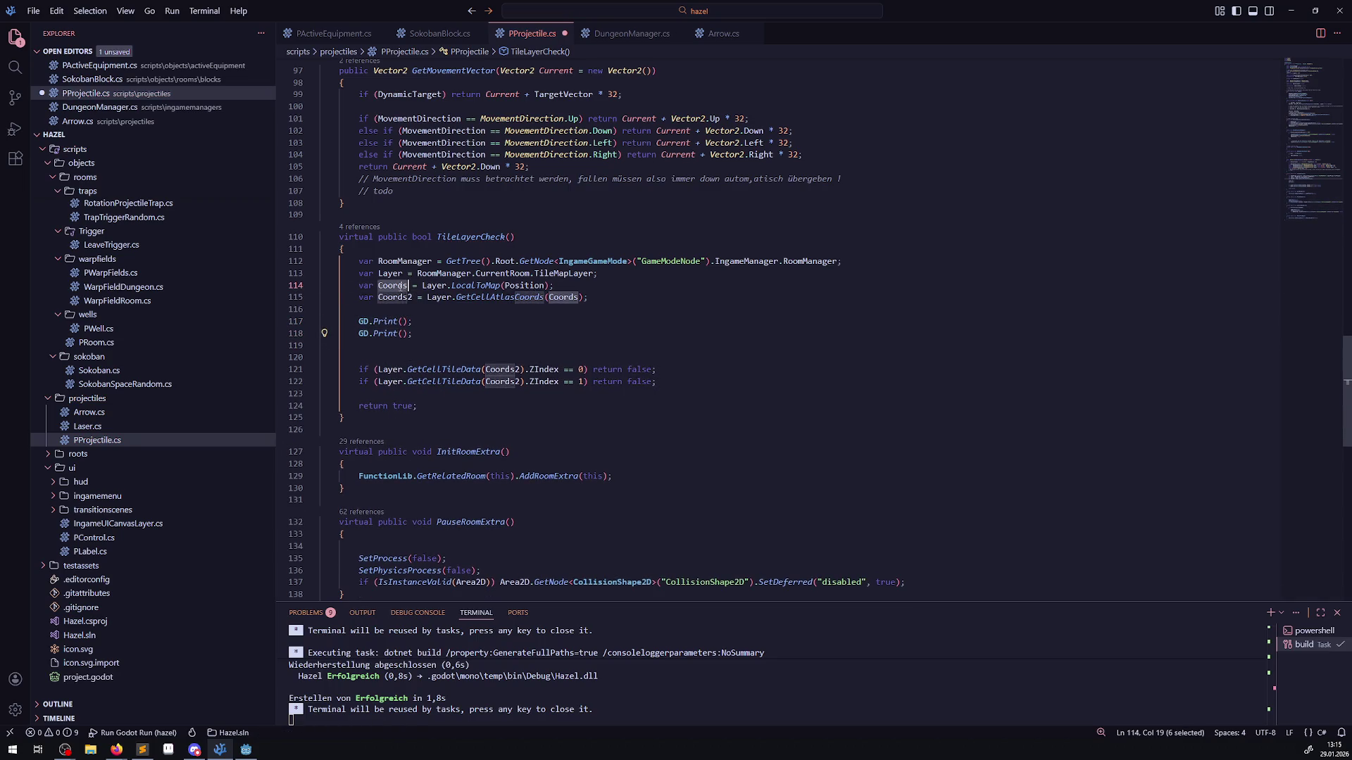
click(406, 322)
key(ctrl+v)
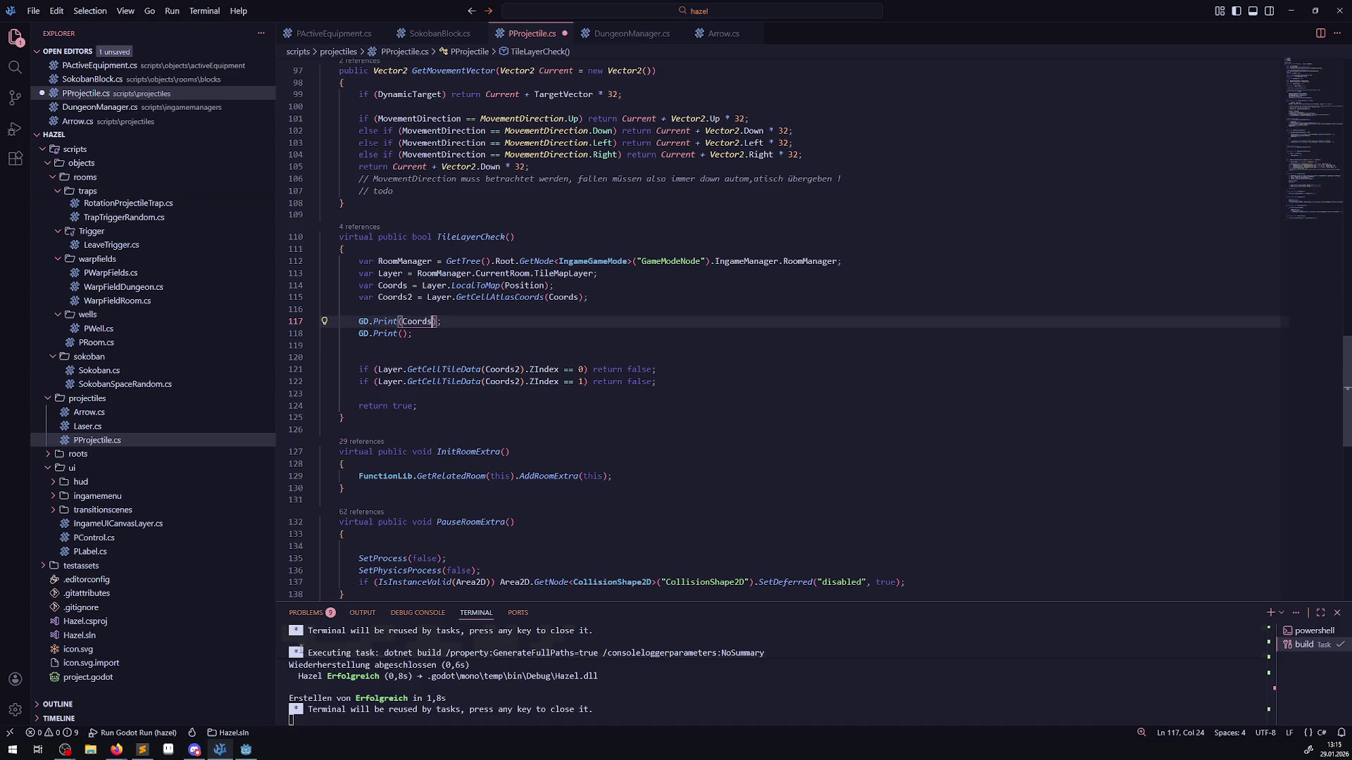
click(247, 752)
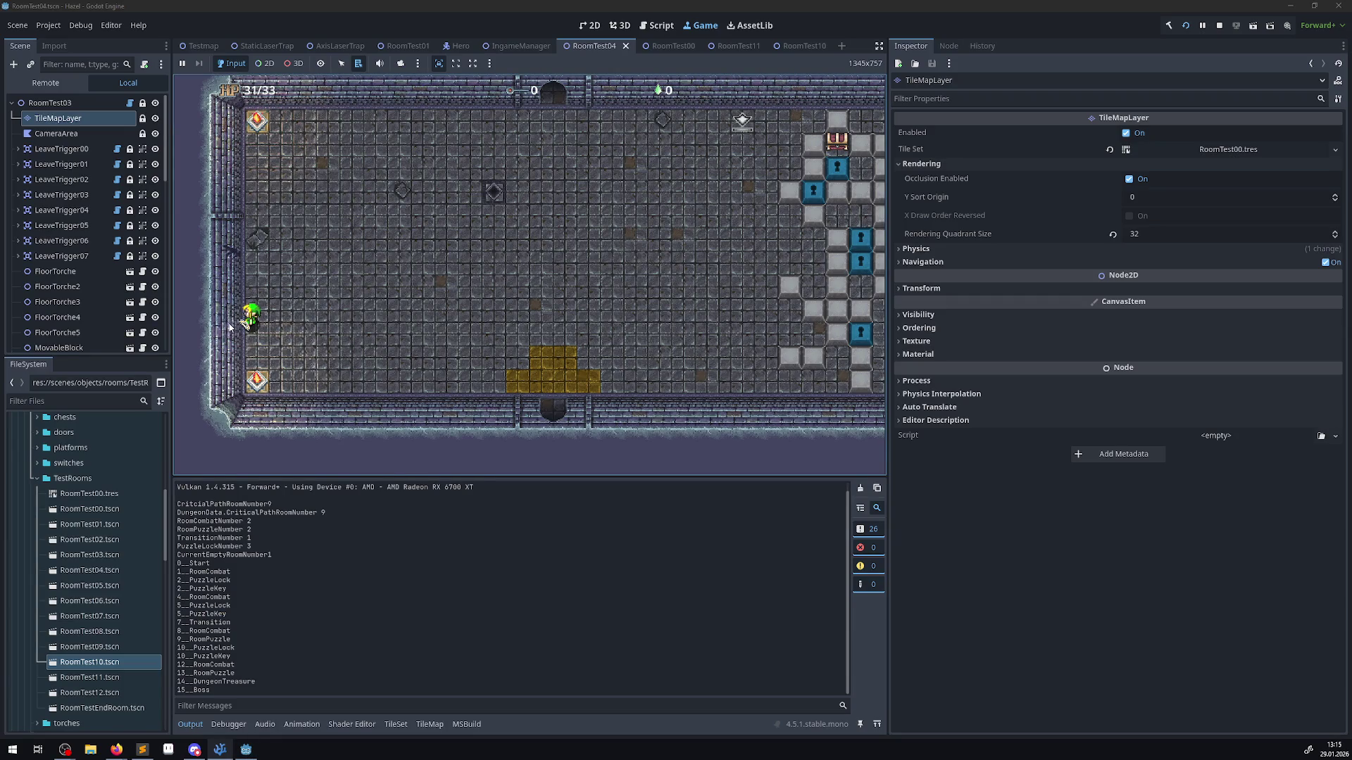
- Stop the running game and show RoomTest04's TileMap editor with the RoomTest00.tres palette
mouse_move(246, 752)
click(1219, 25)
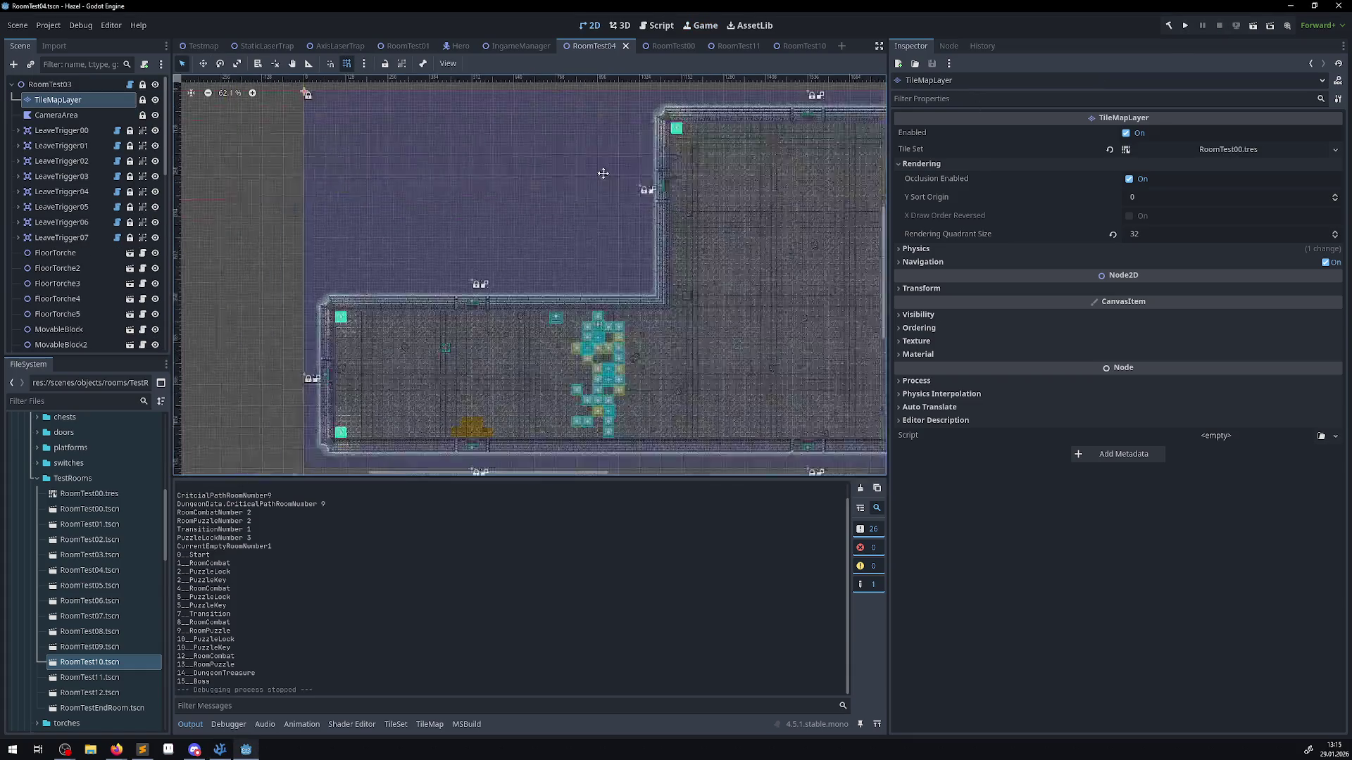
scroll(371, 390, down, 2)
scroll(410, 262, up, 6)
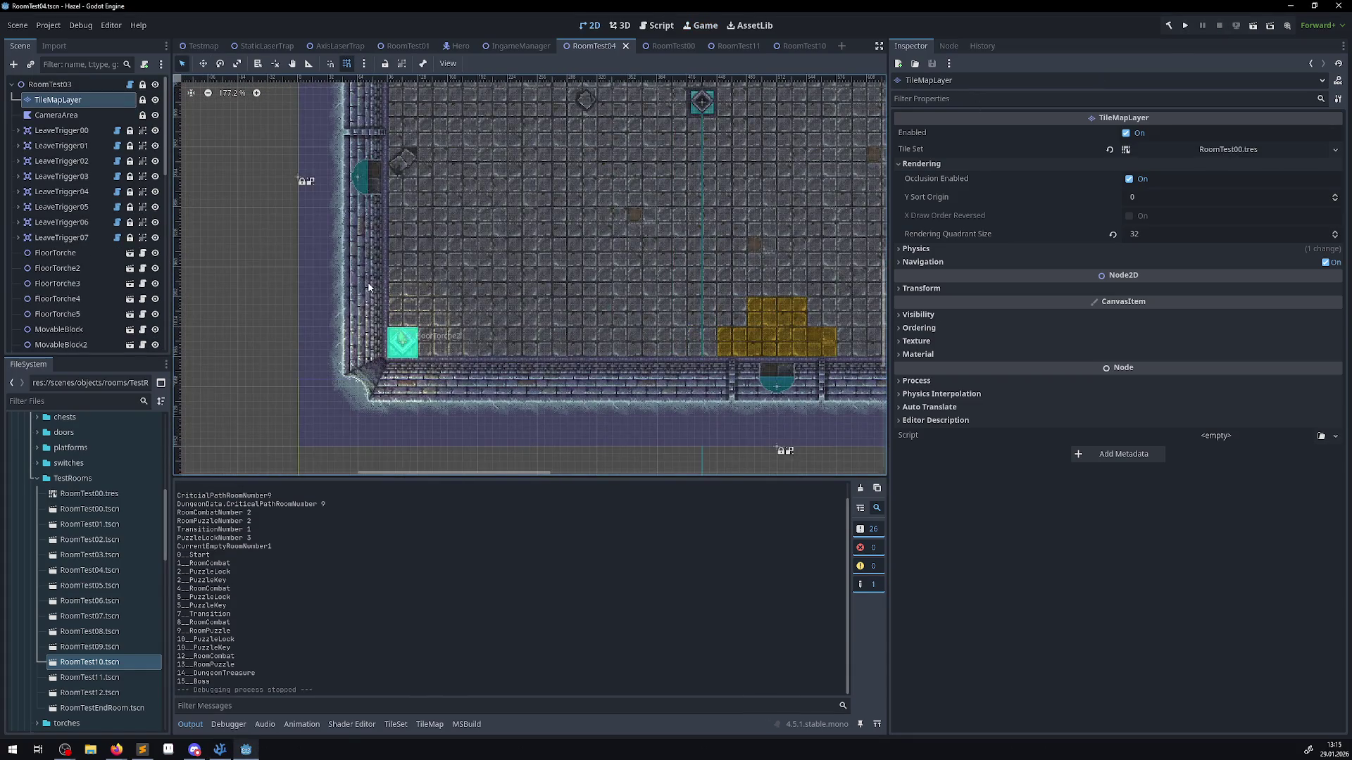
click(426, 725)
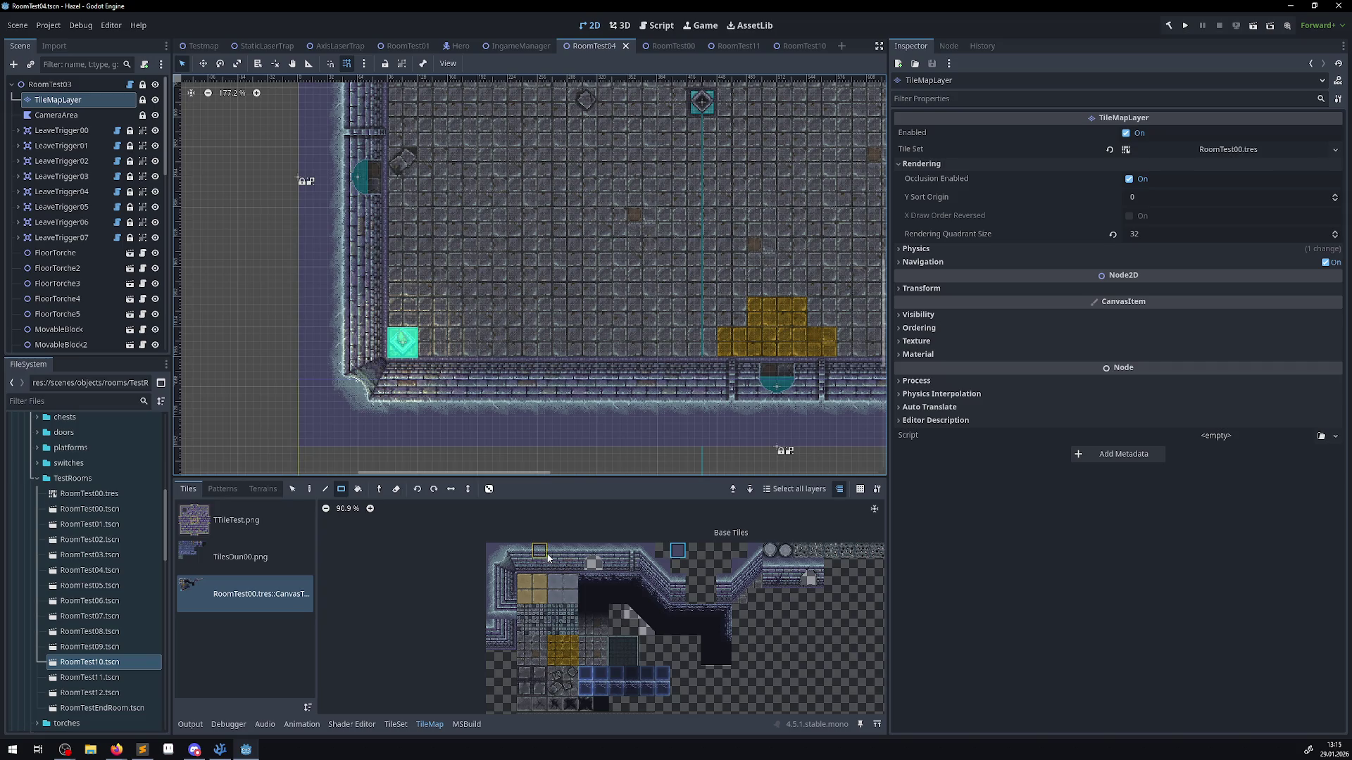
- Inspect the tile set atlas, then undo a stray purple tile painted on the left wall
scroll(622, 620, up, 7)
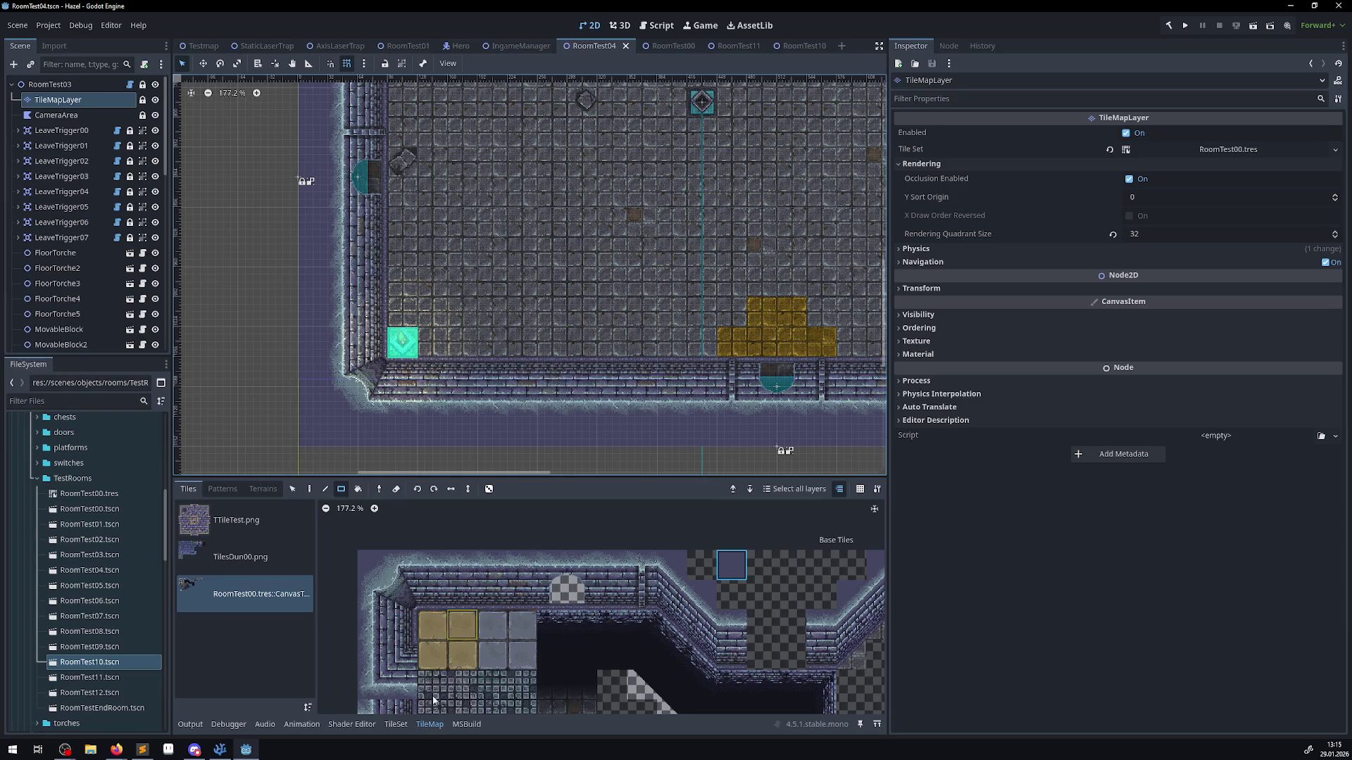
click(393, 725)
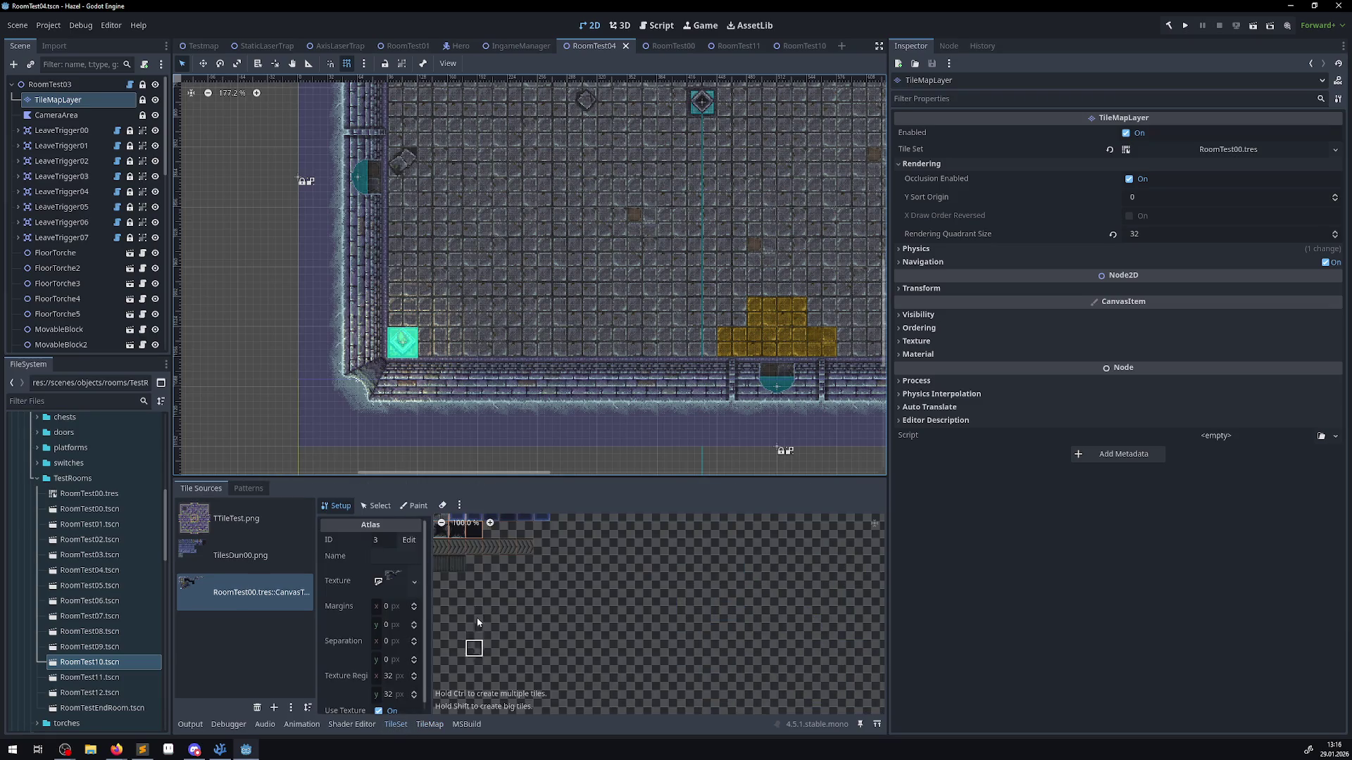
scroll(513, 577, up, 8)
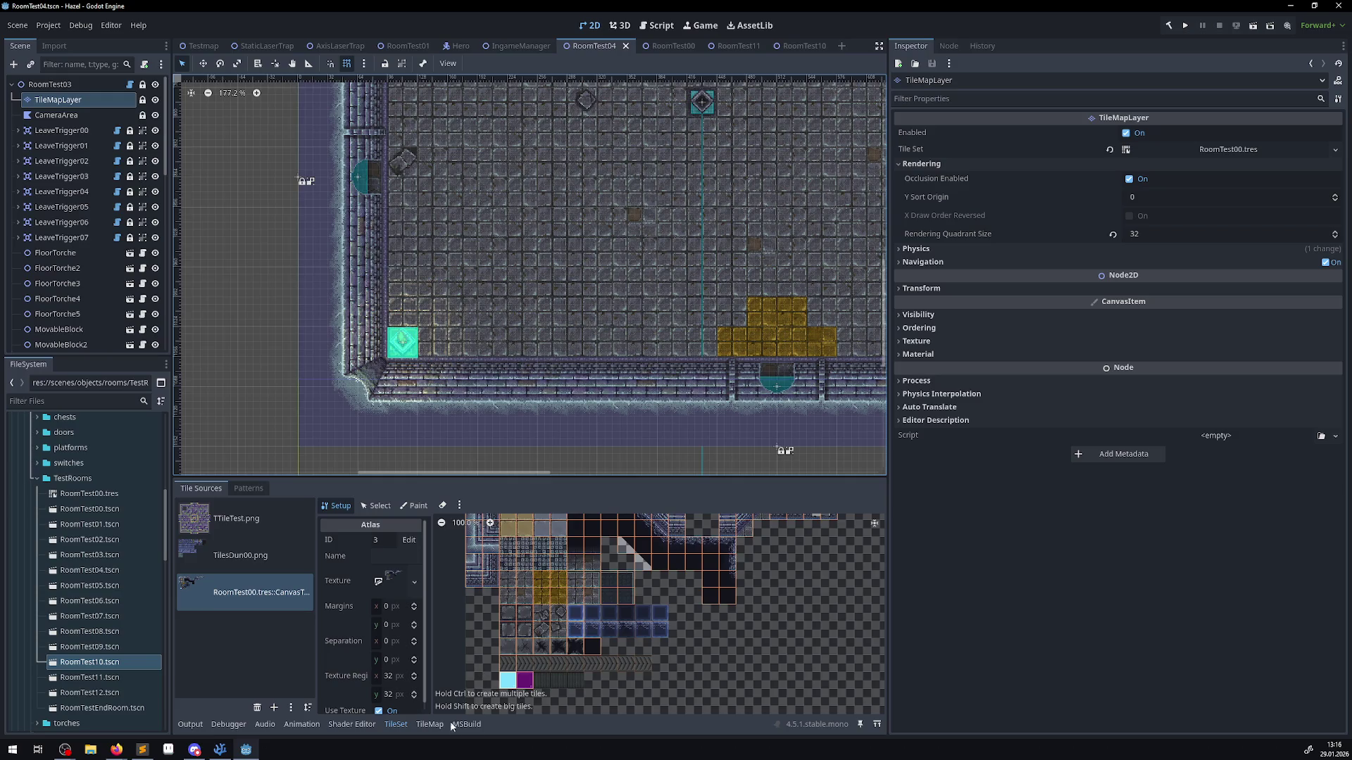
click(430, 725)
click(373, 292)
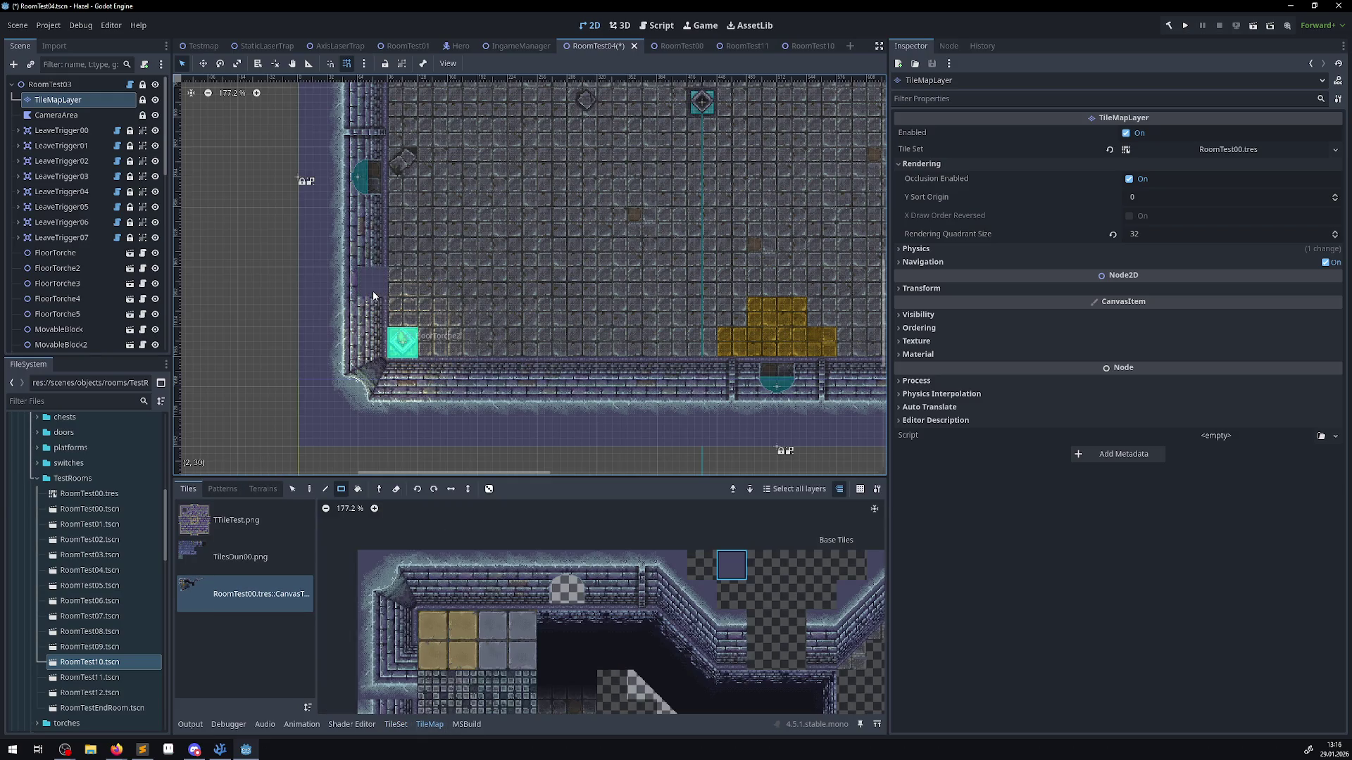
key(ctrl+z)
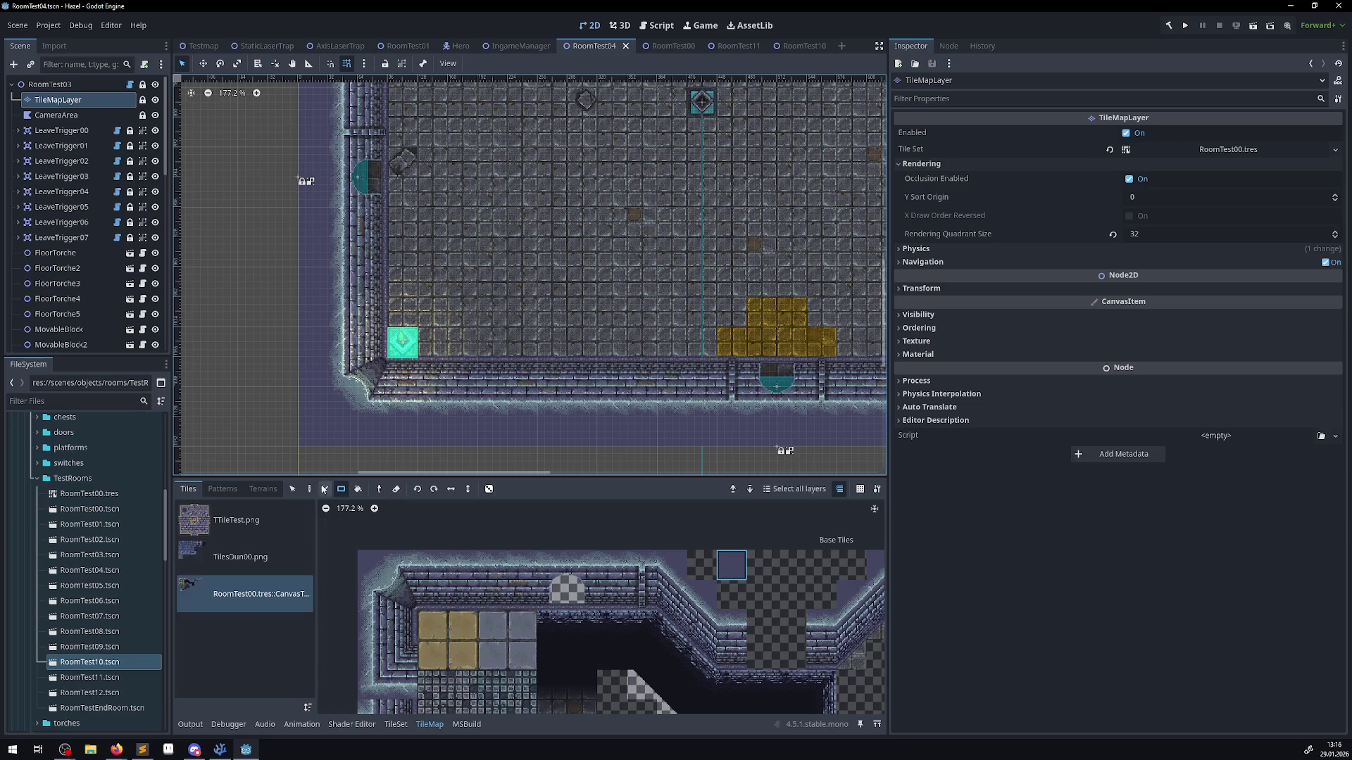
- Select the wall tile at atlas coordinates (4, 1) for painting
scroll(529, 677, down, 4)
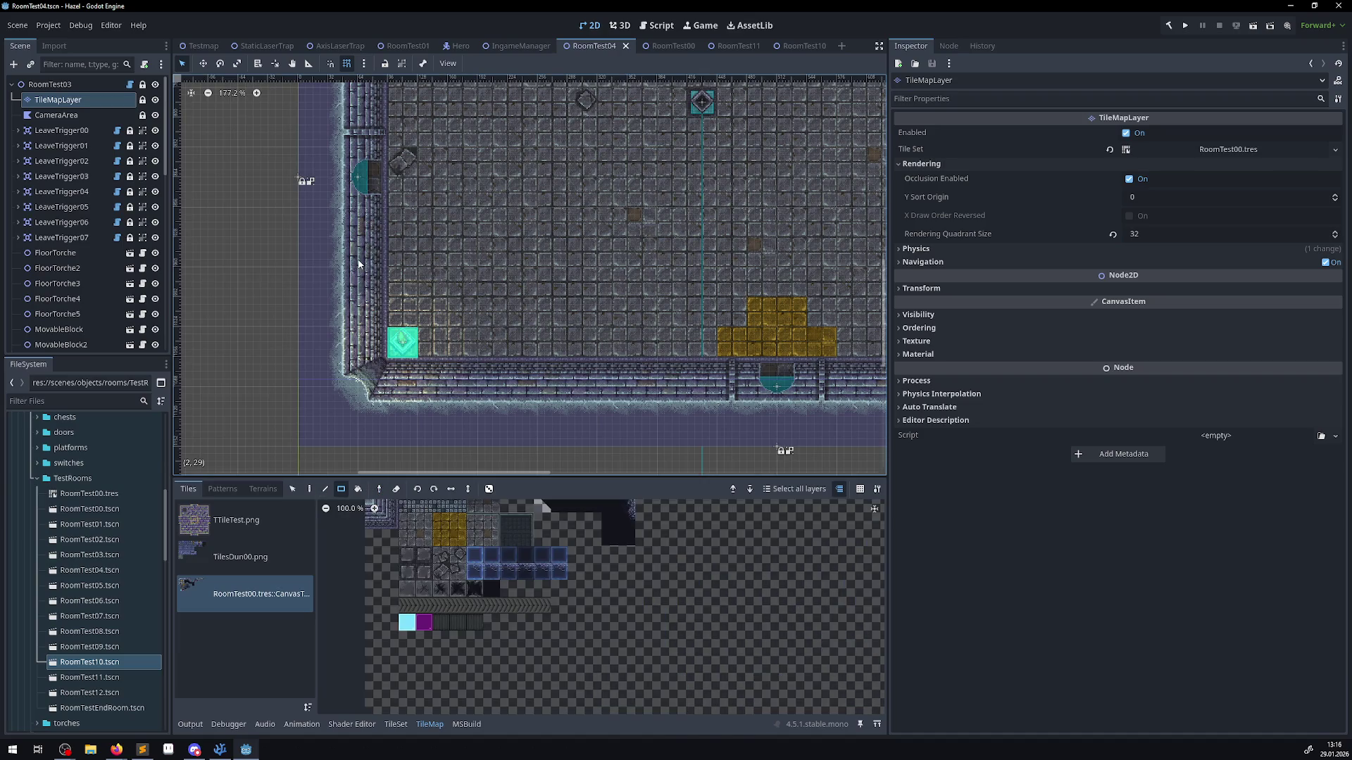
scroll(529, 677, up, 5)
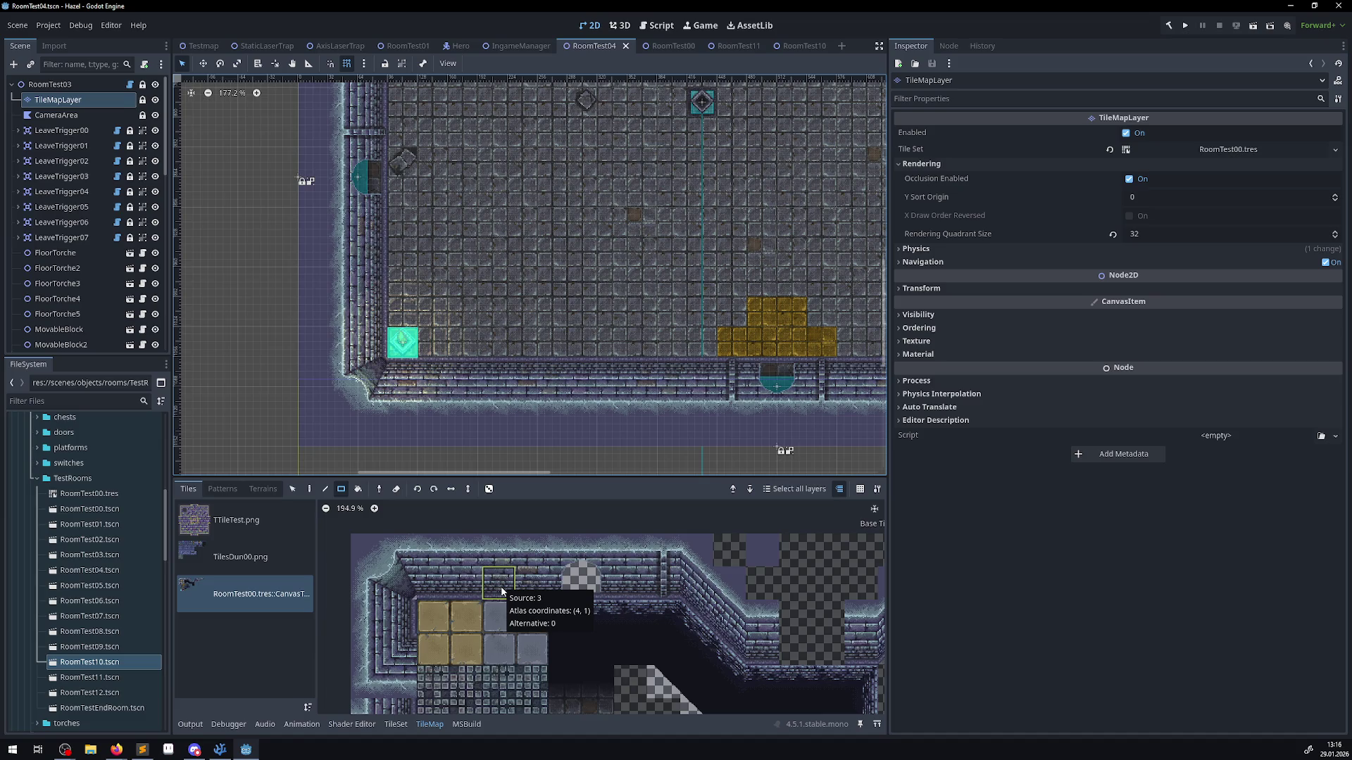
click(499, 585)
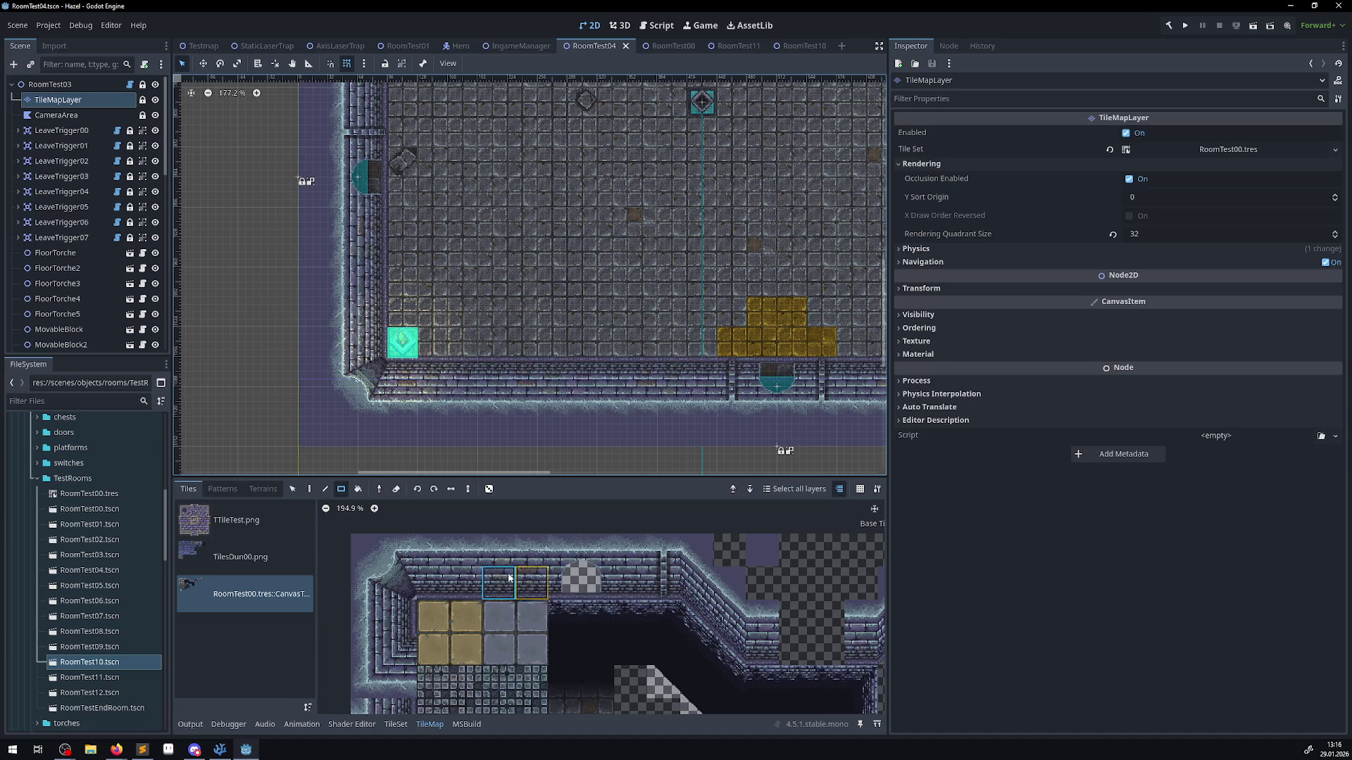
scroll(476, 301, down, 3)
scroll(465, 317, down, 5)
scroll(384, 264, up, 3)
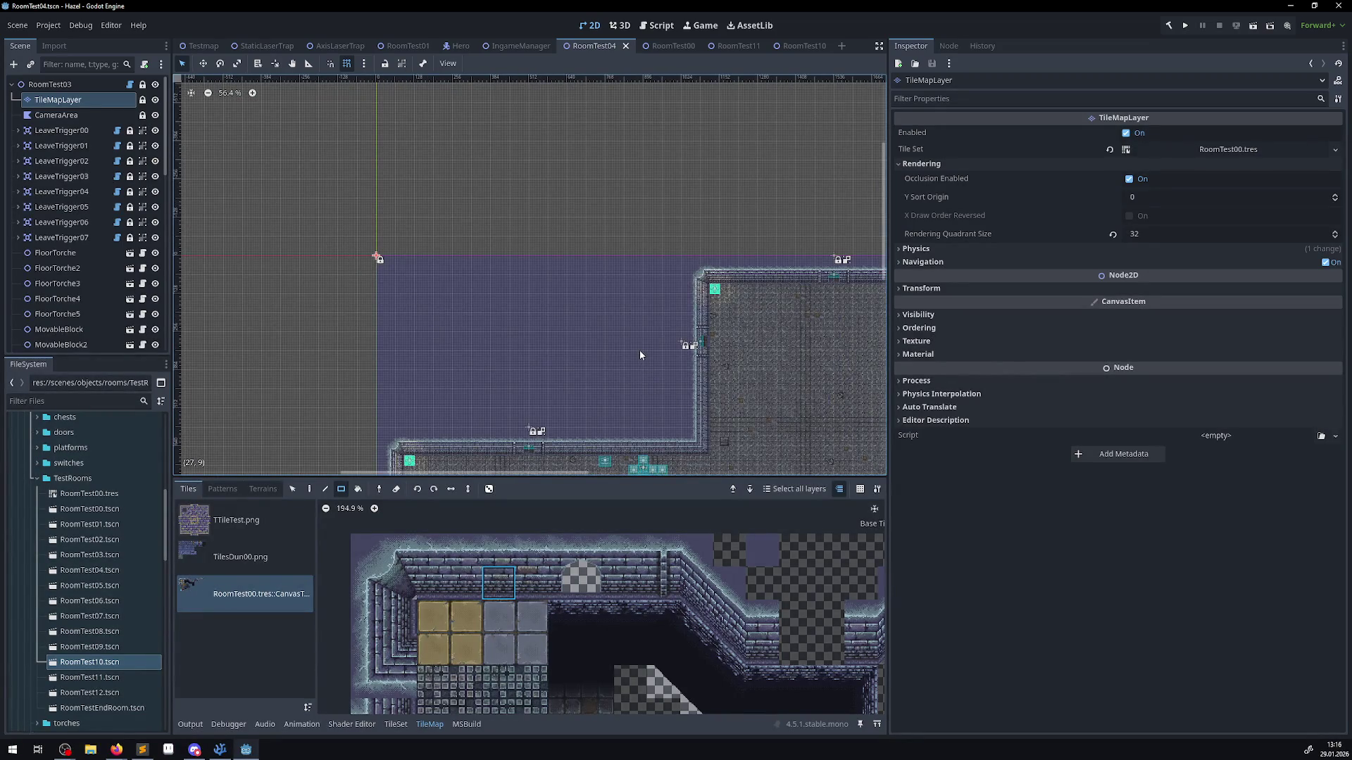
drag(639, 354, 439, 206)
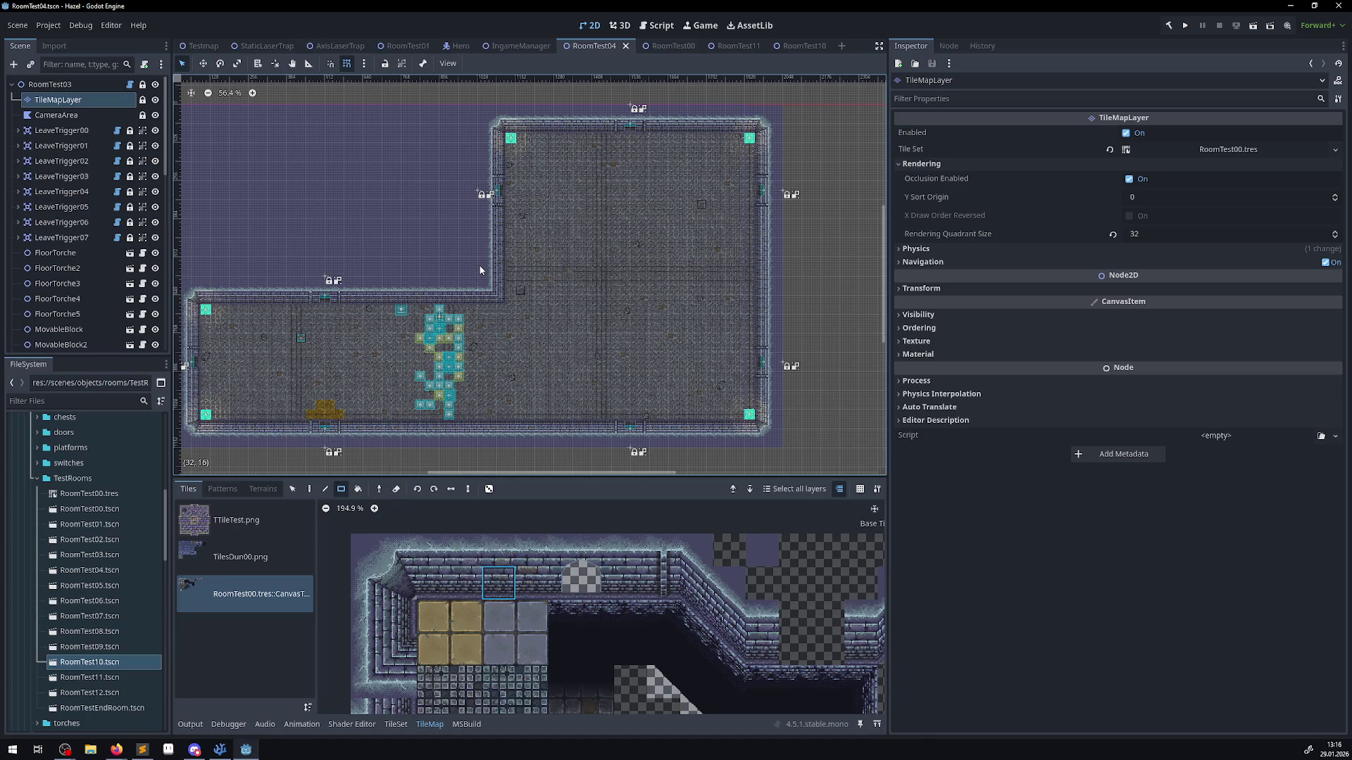
drag(547, 381, 580, 323)
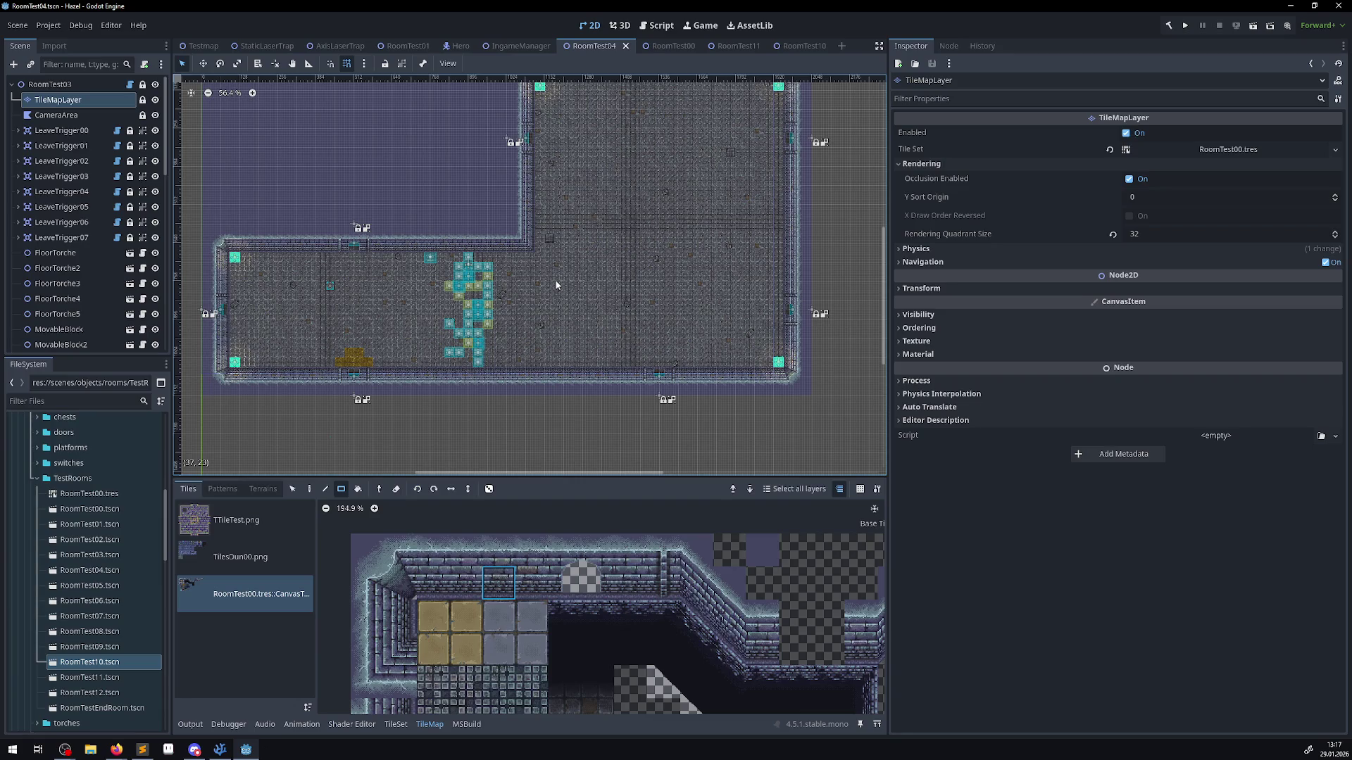
scroll(297, 223, up, 3)
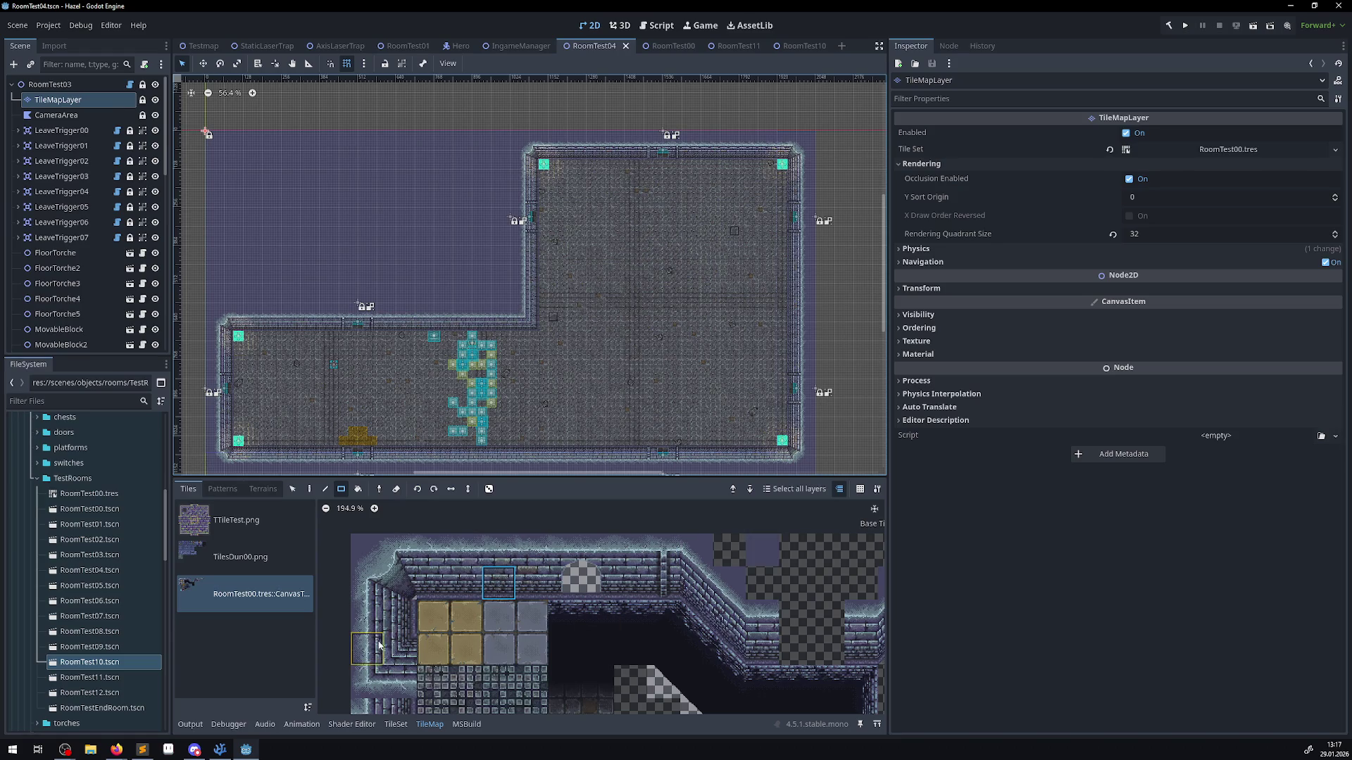
click(390, 727)
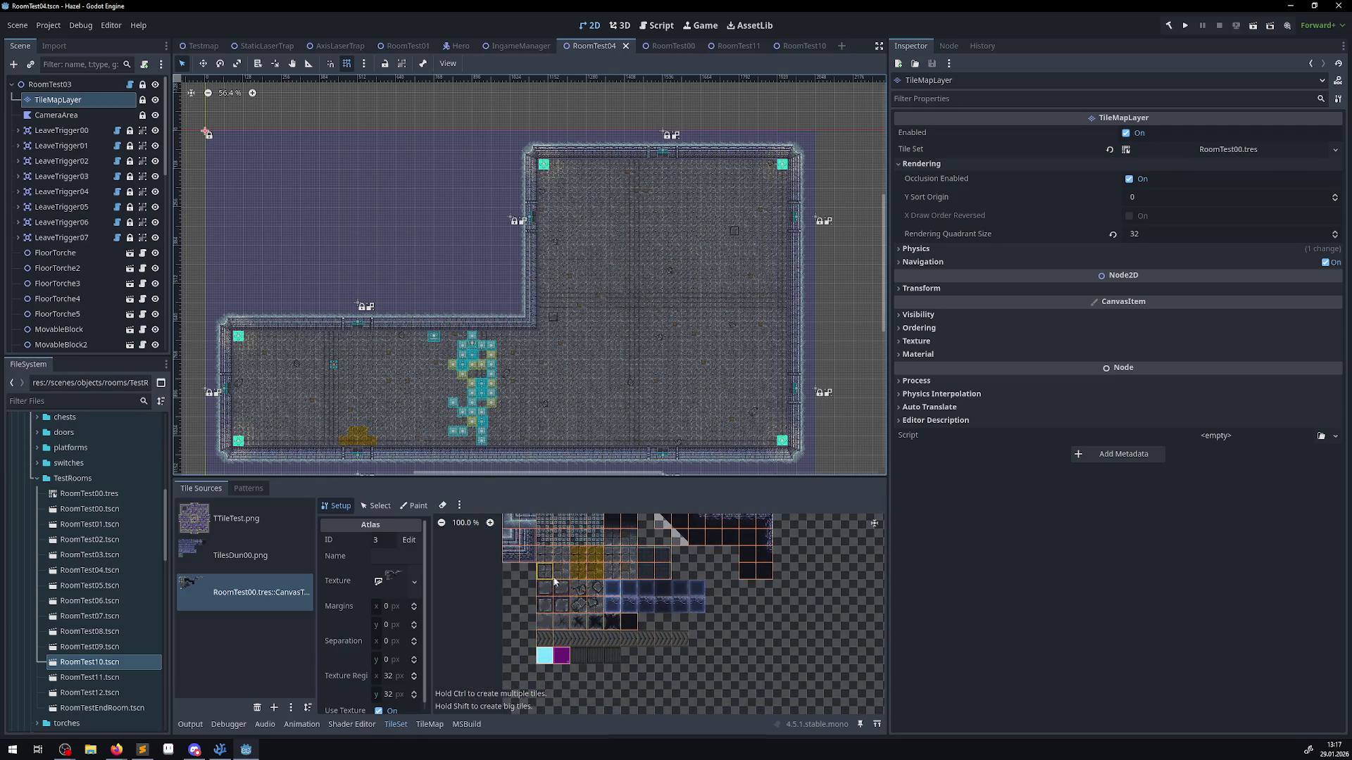
- Edit a wall tile in the TileSet atlas, then select the wall tile for painting in TileMap
scroll(475, 685, up, 7)
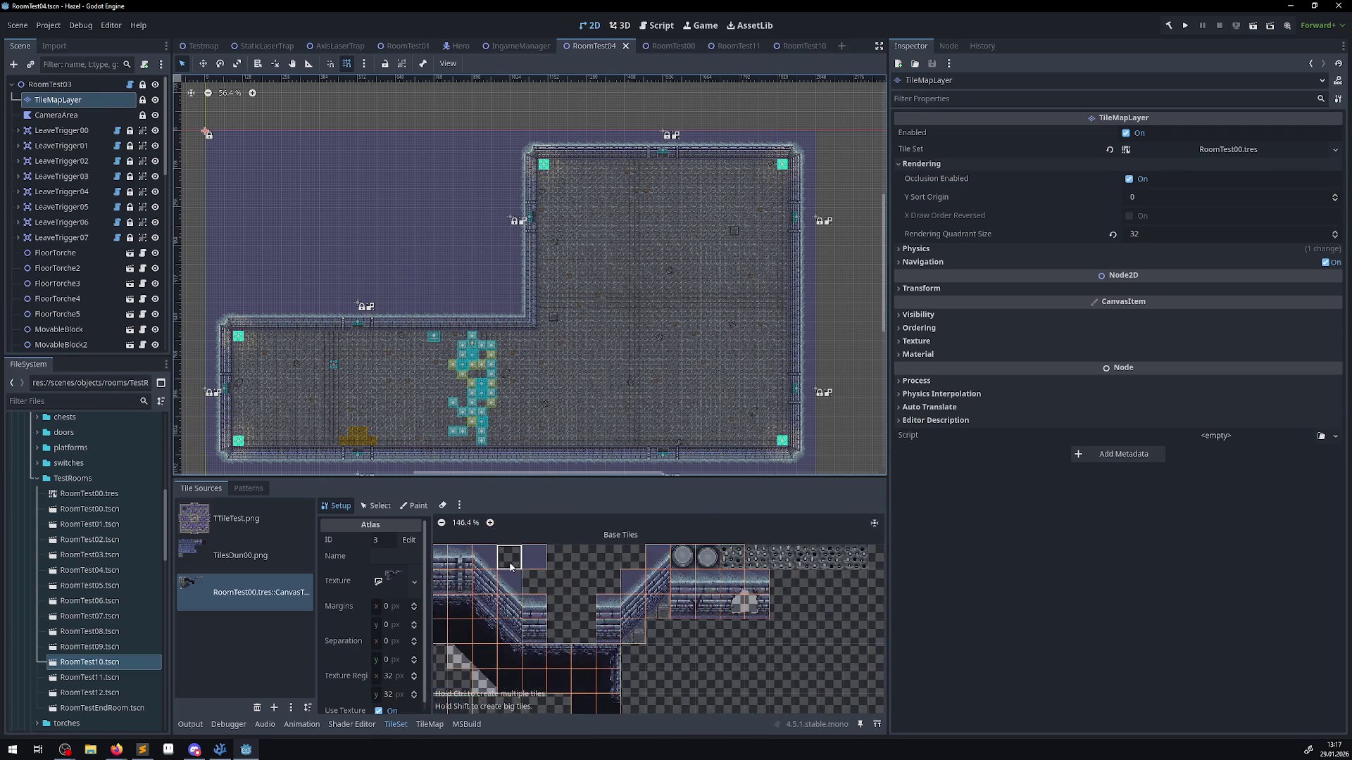
click(511, 561)
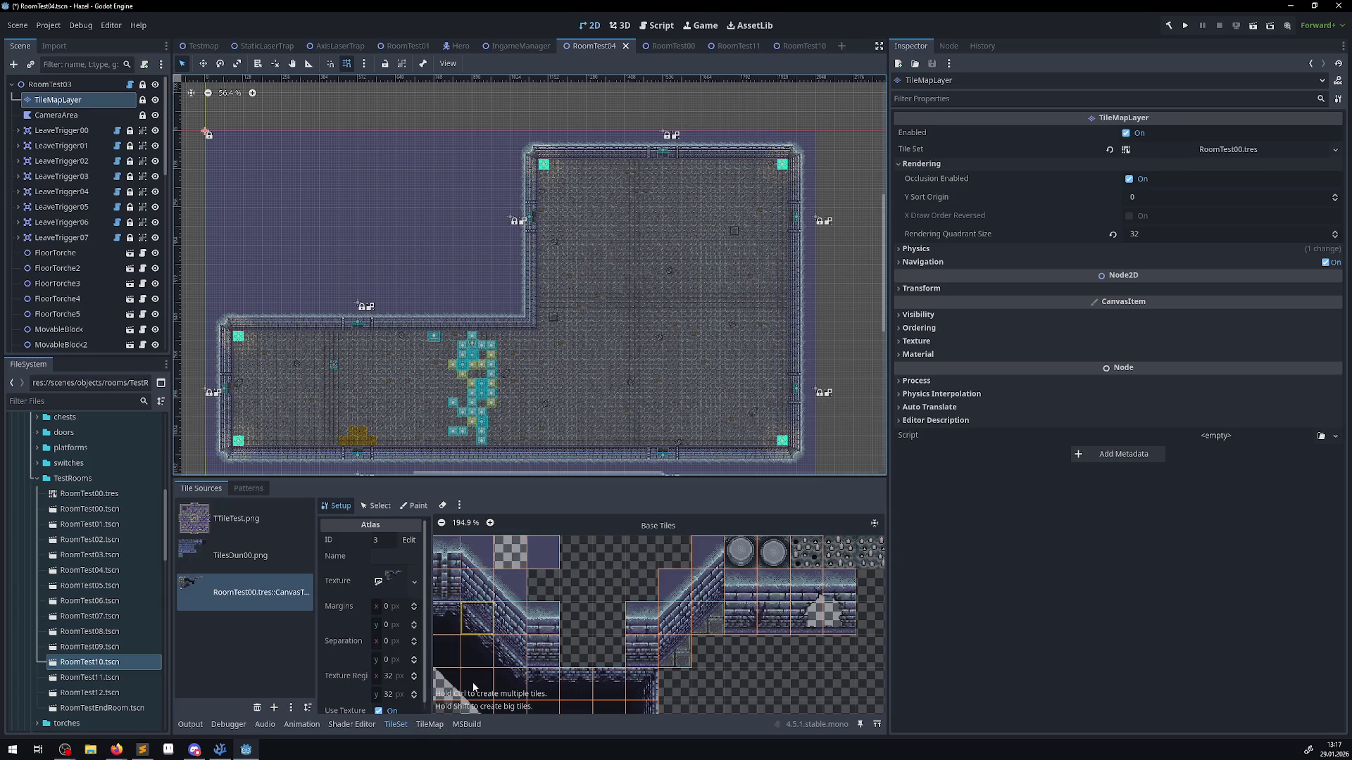
click(430, 725)
click(468, 545)
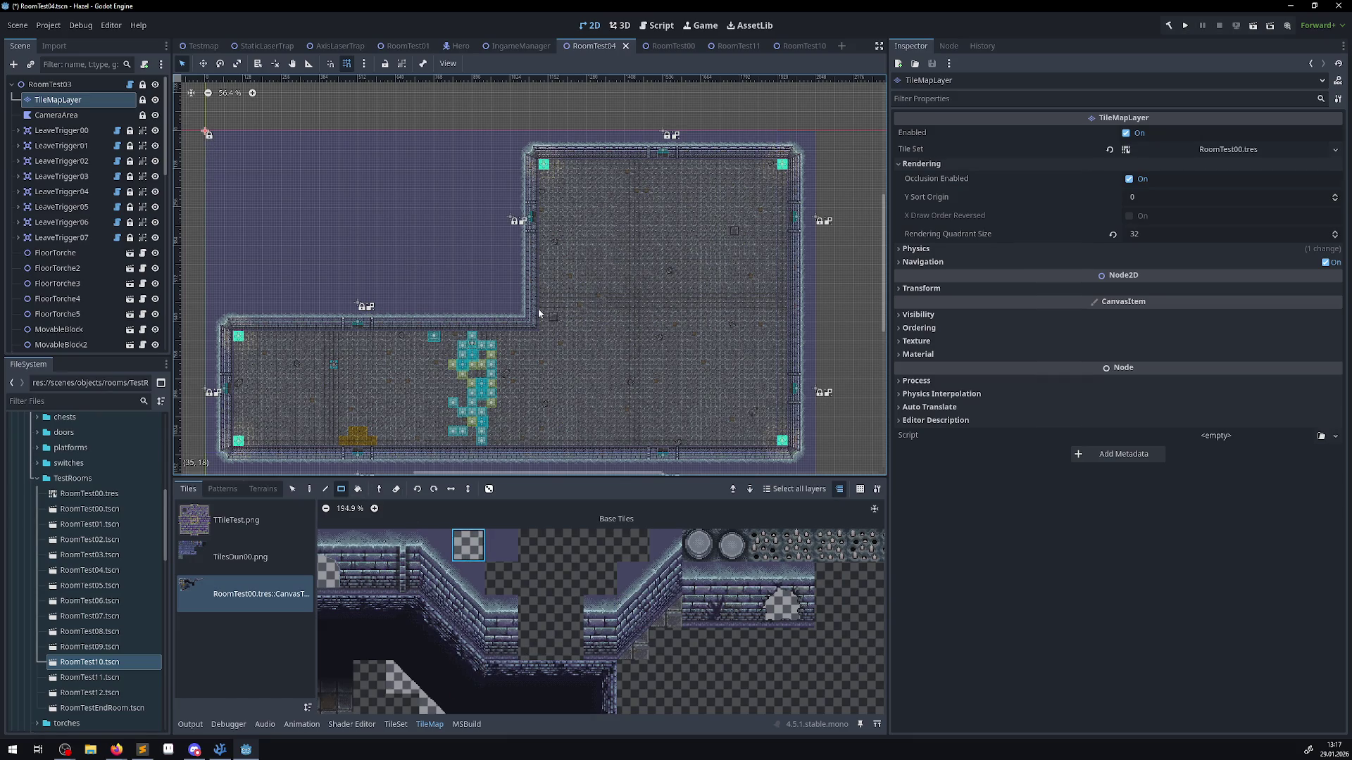
- Save the RoomTest04 scene with Ctrl+S and build and run the project
mouse_move(210, 154)
mouse_down()
mouse_move(240, 207)
mouse_move(543, 172)
mouse_up()
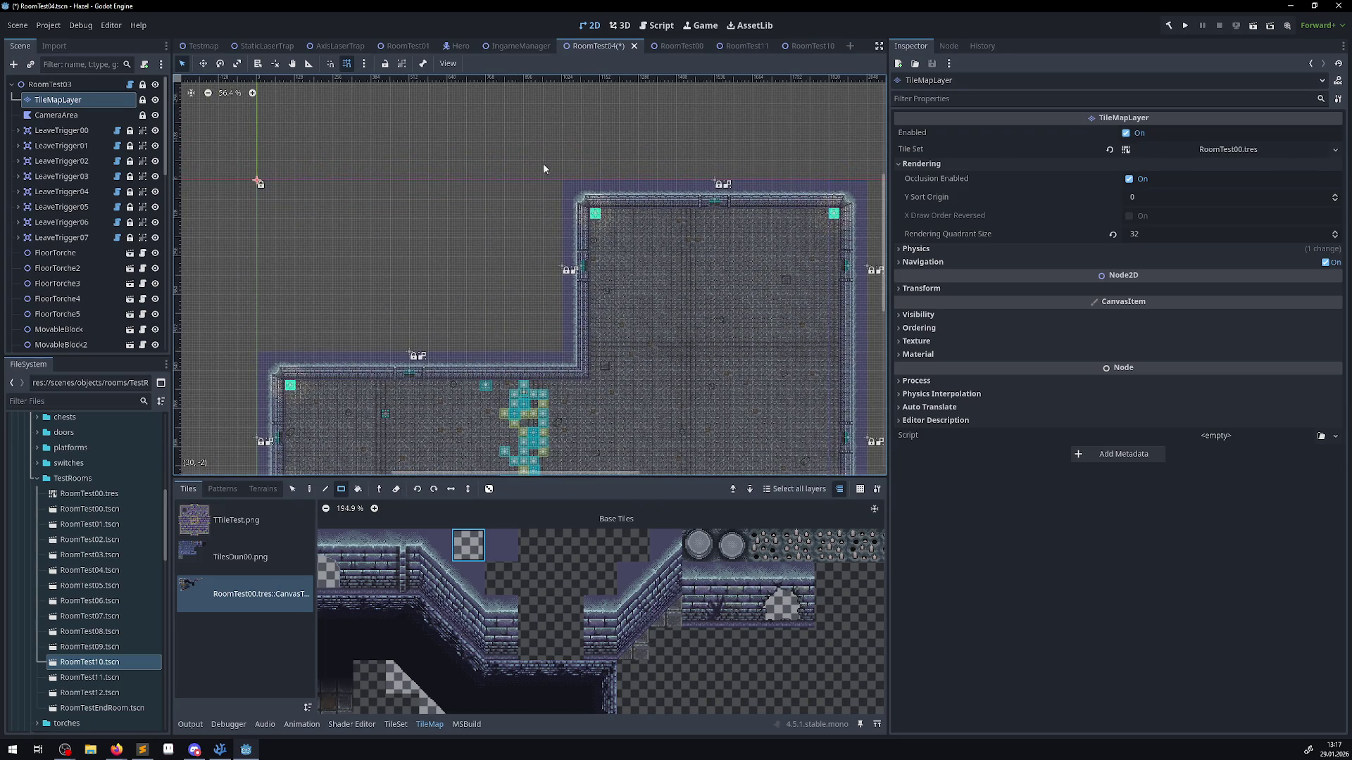
key(ctrl+s)
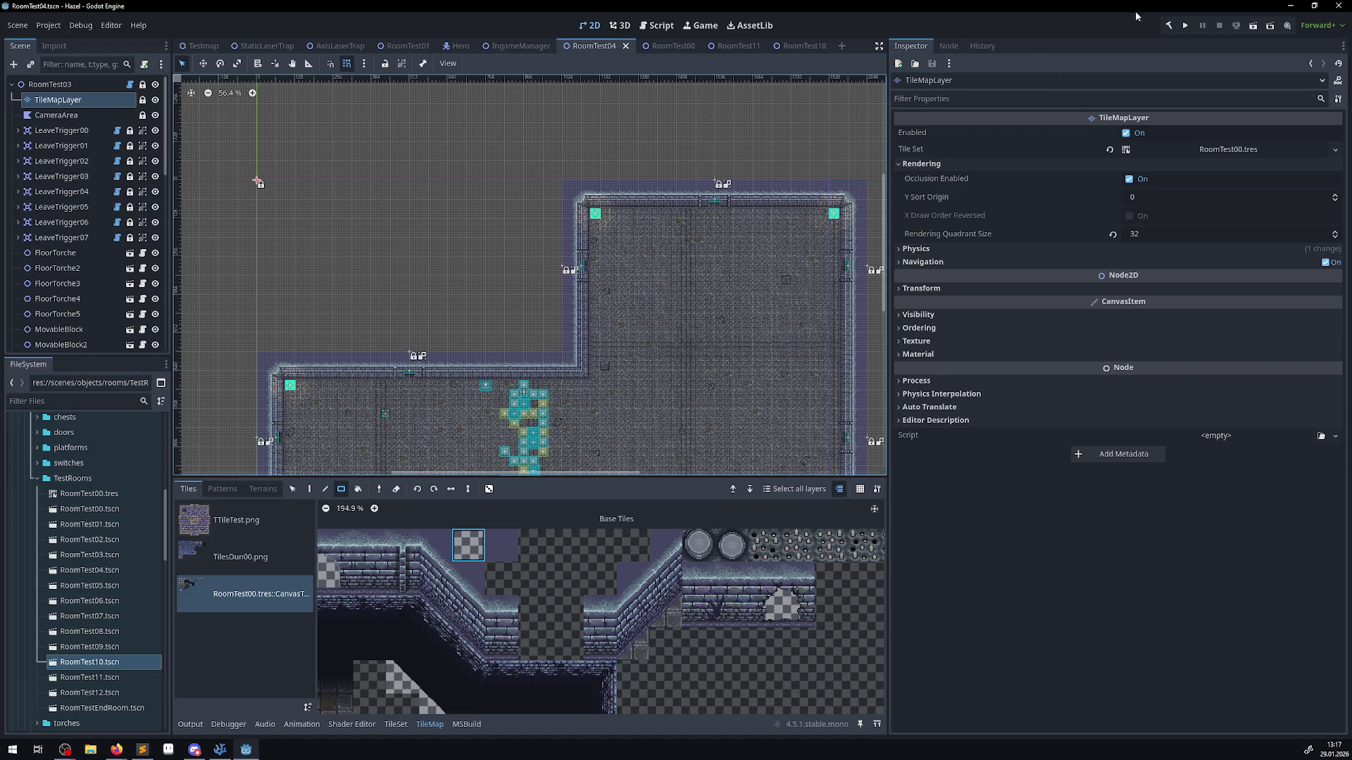
click(1185, 25)
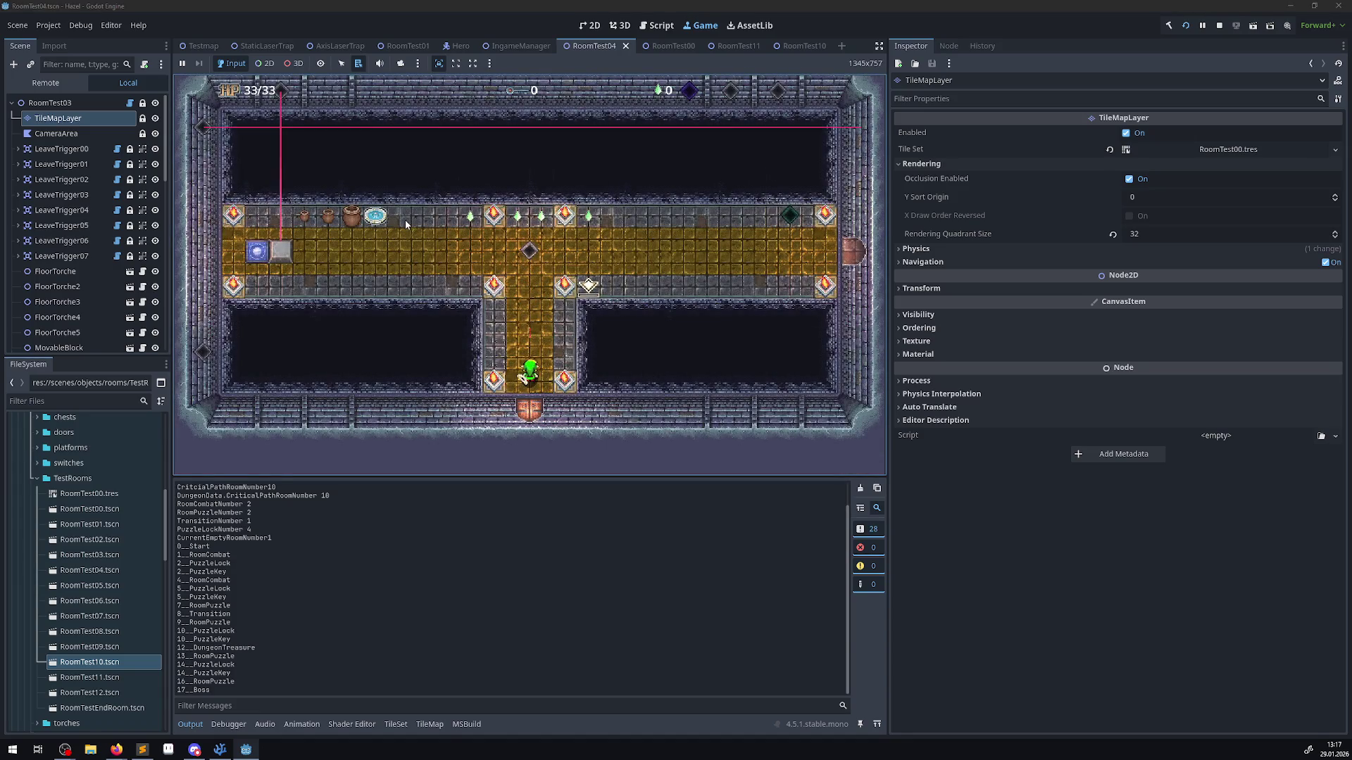
- Walk the player via the blue pad and bottom and top doors through several rooms, then stop the game
key(Up)
key(Left)
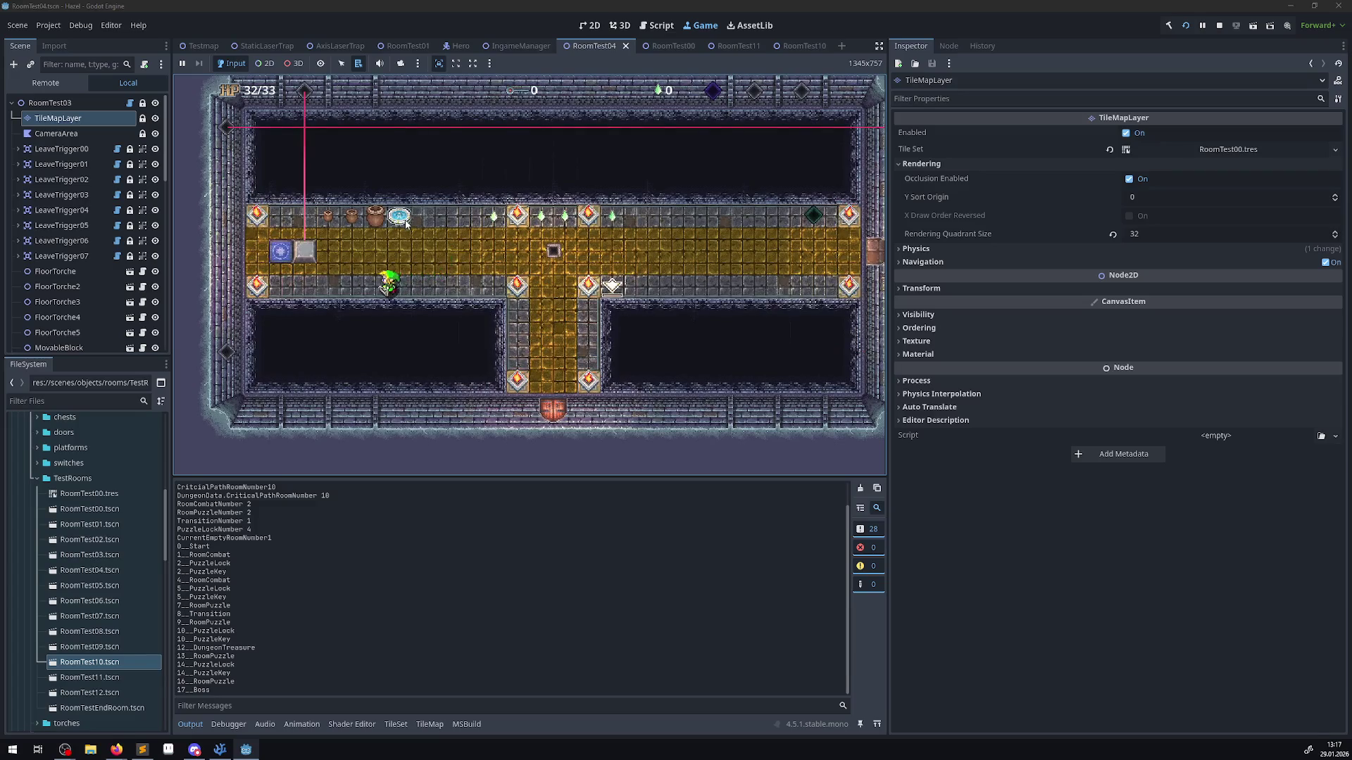
key(Left)
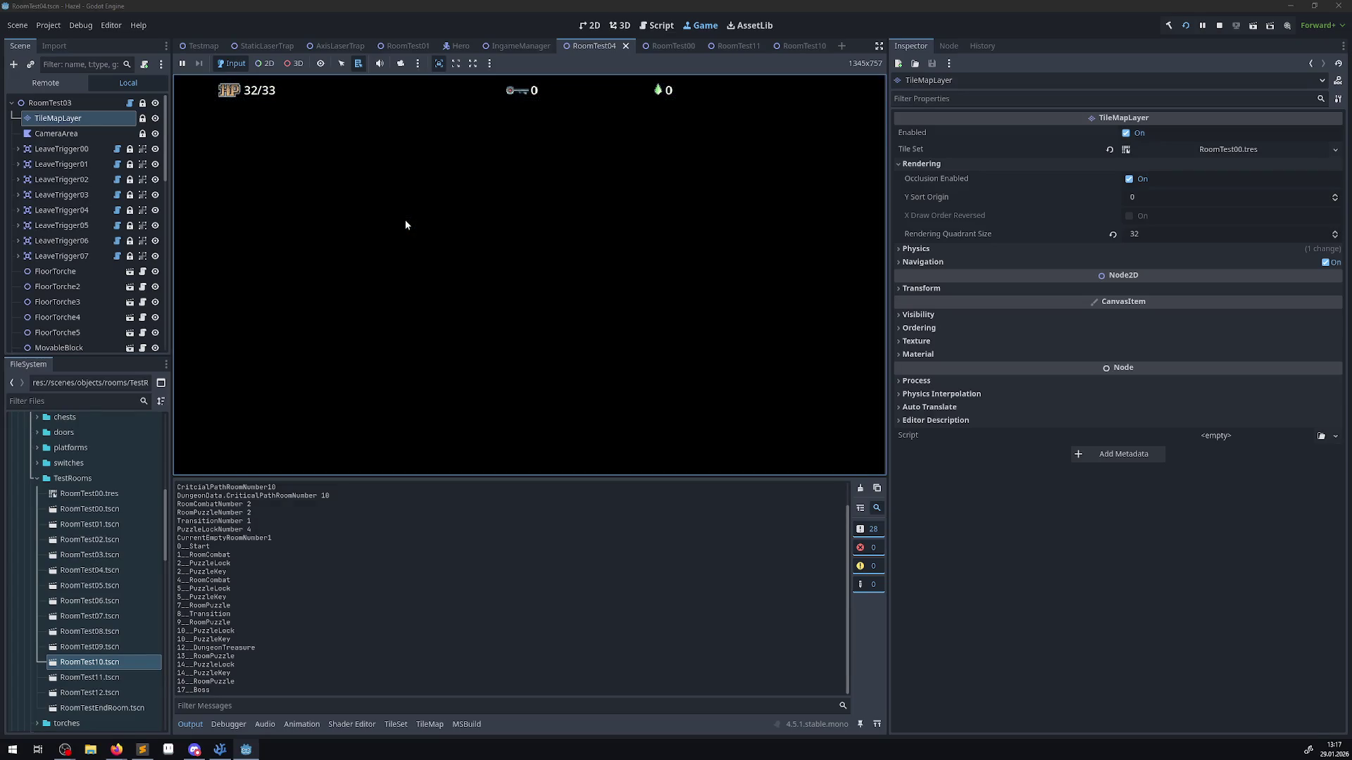
key(Down)
key(Right)
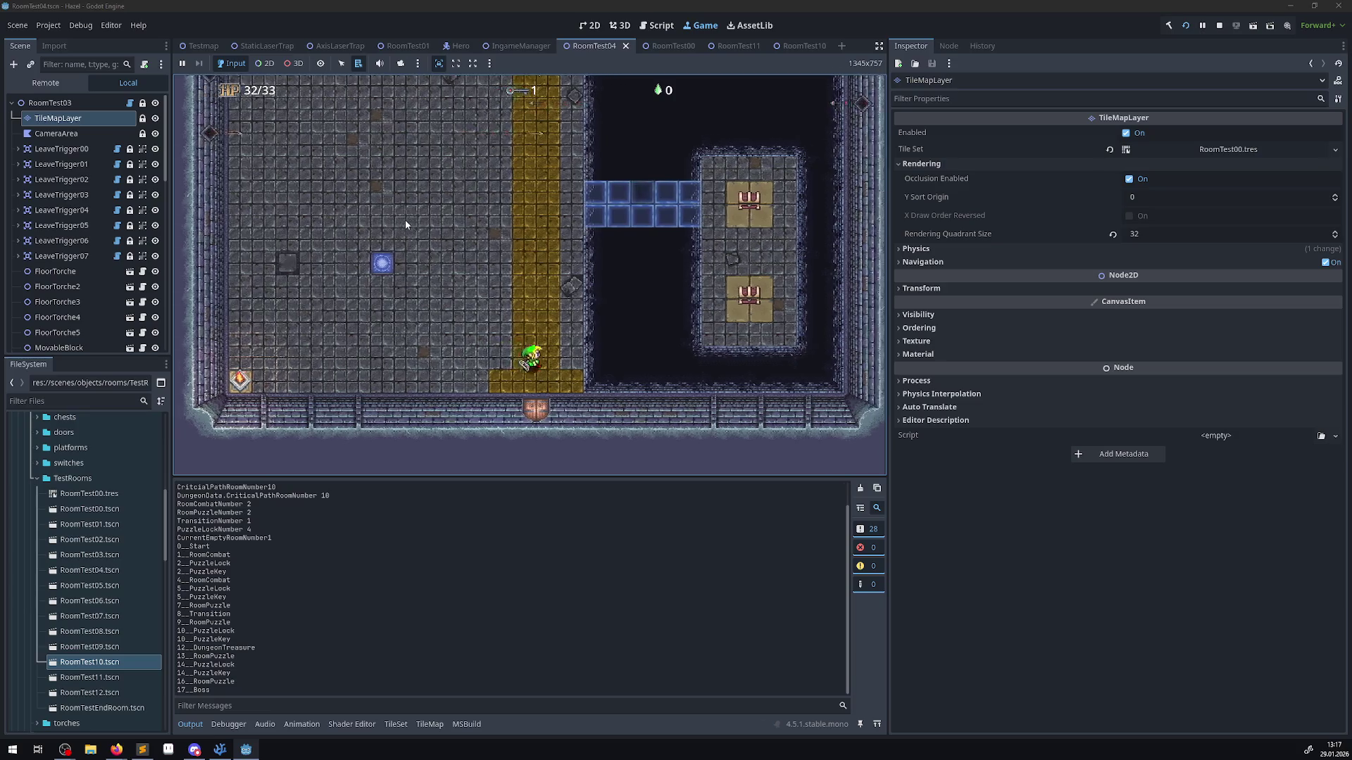
key(Up)
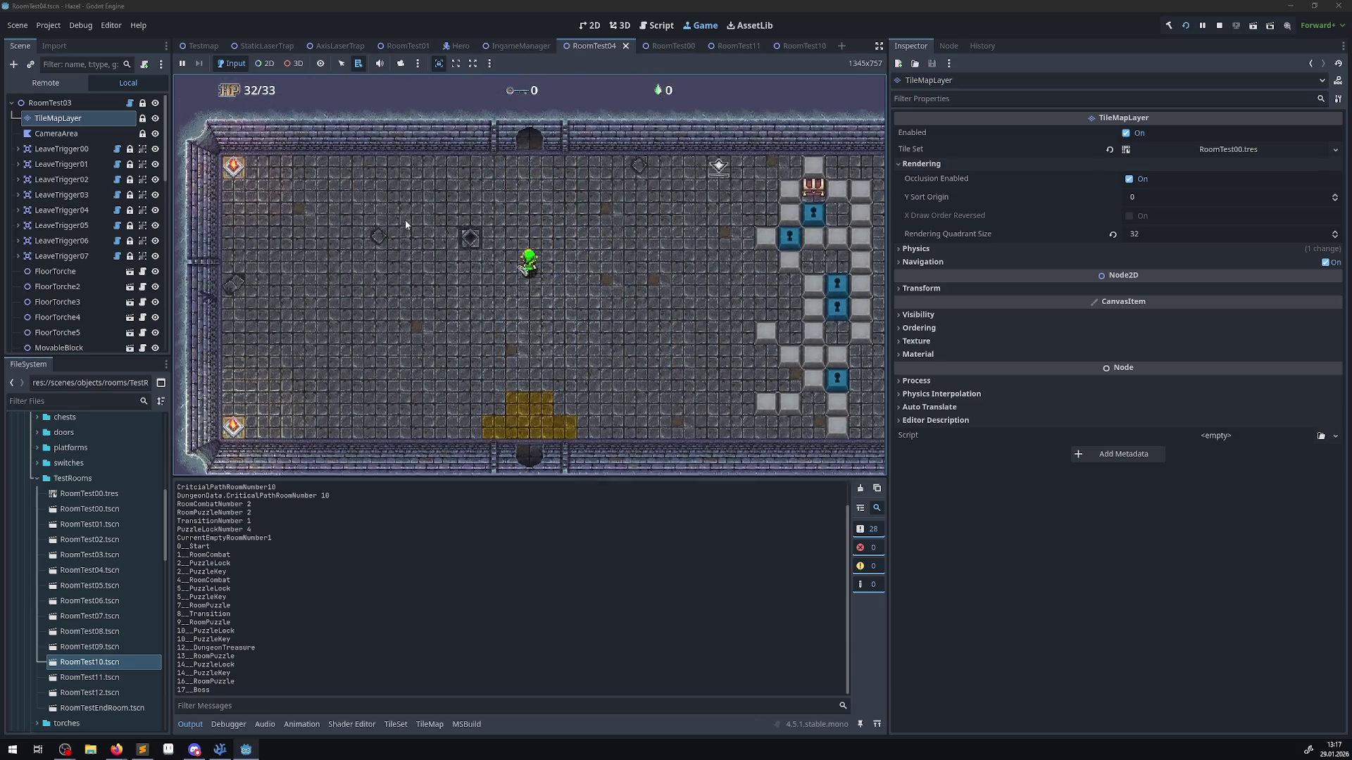
key(Up)
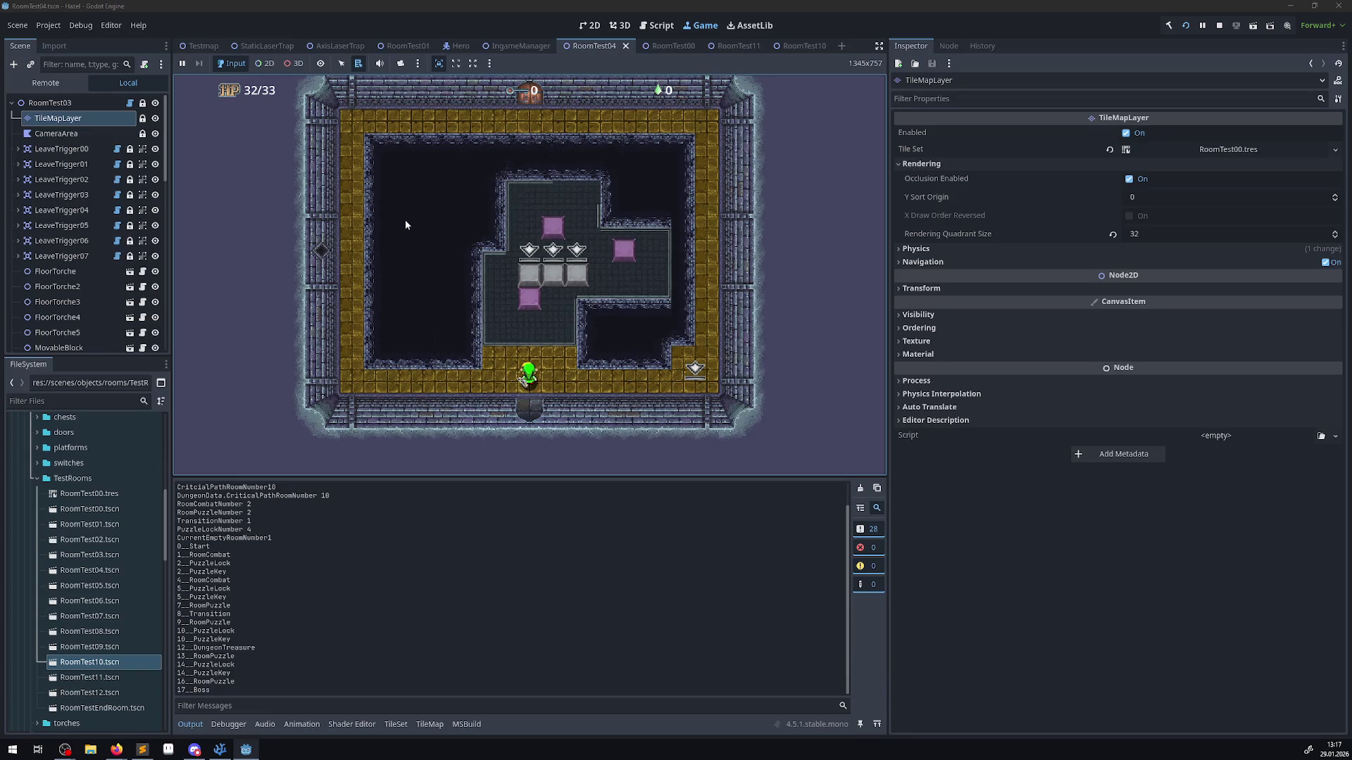
key(Down)
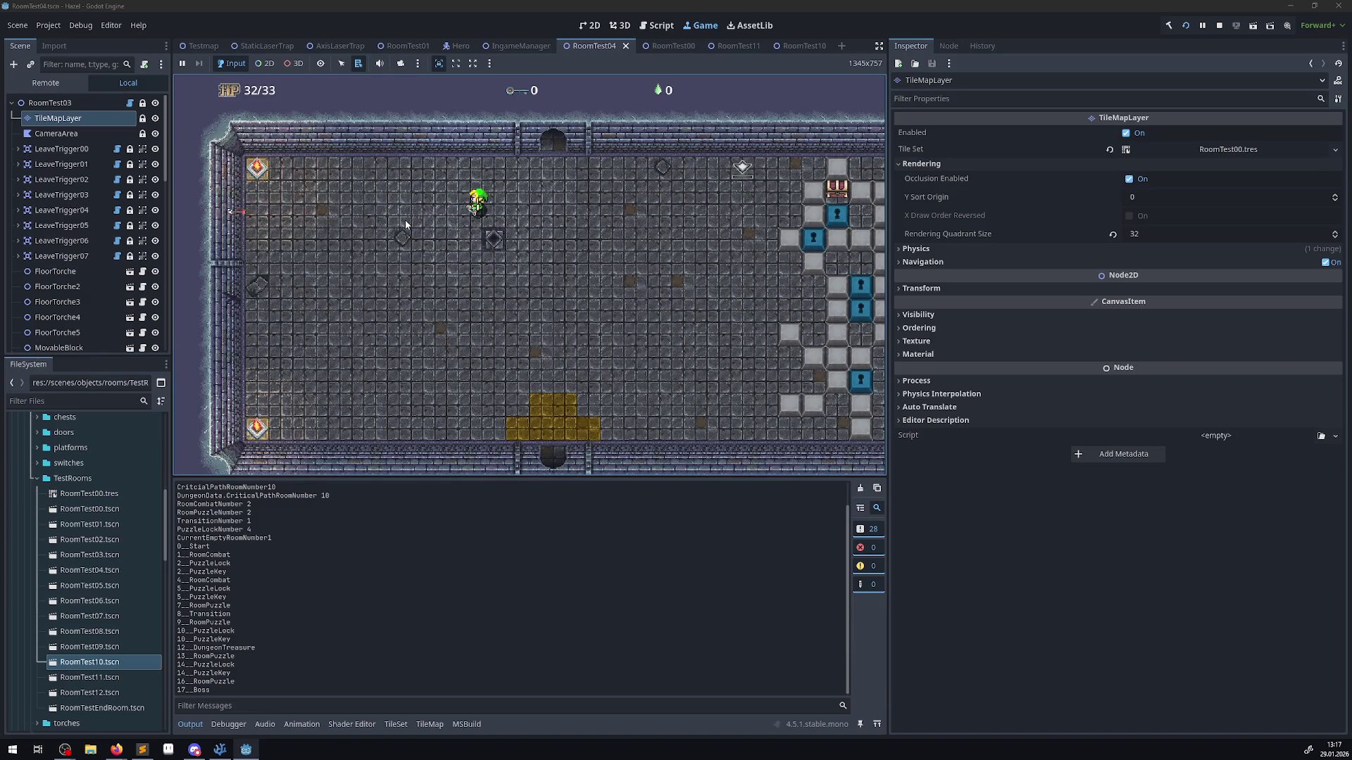
key(Down)
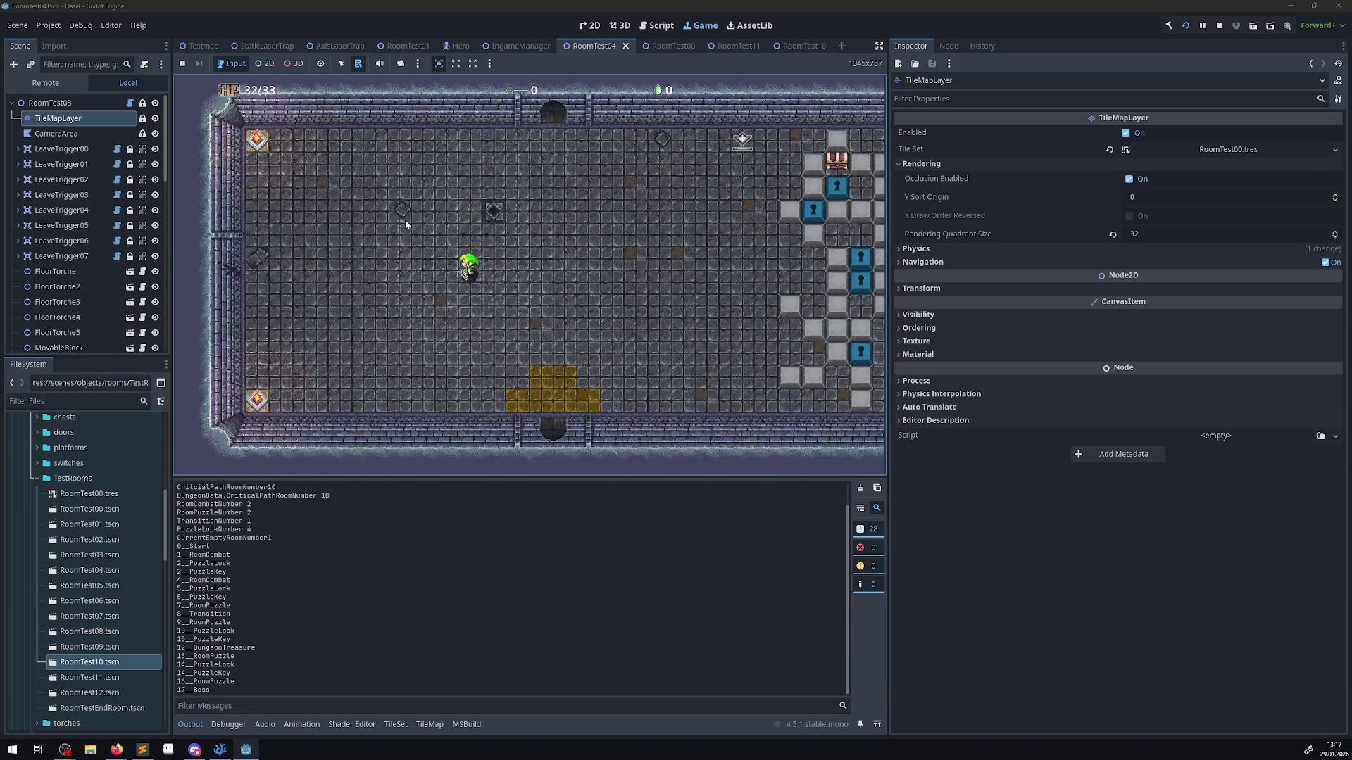
key(Up)
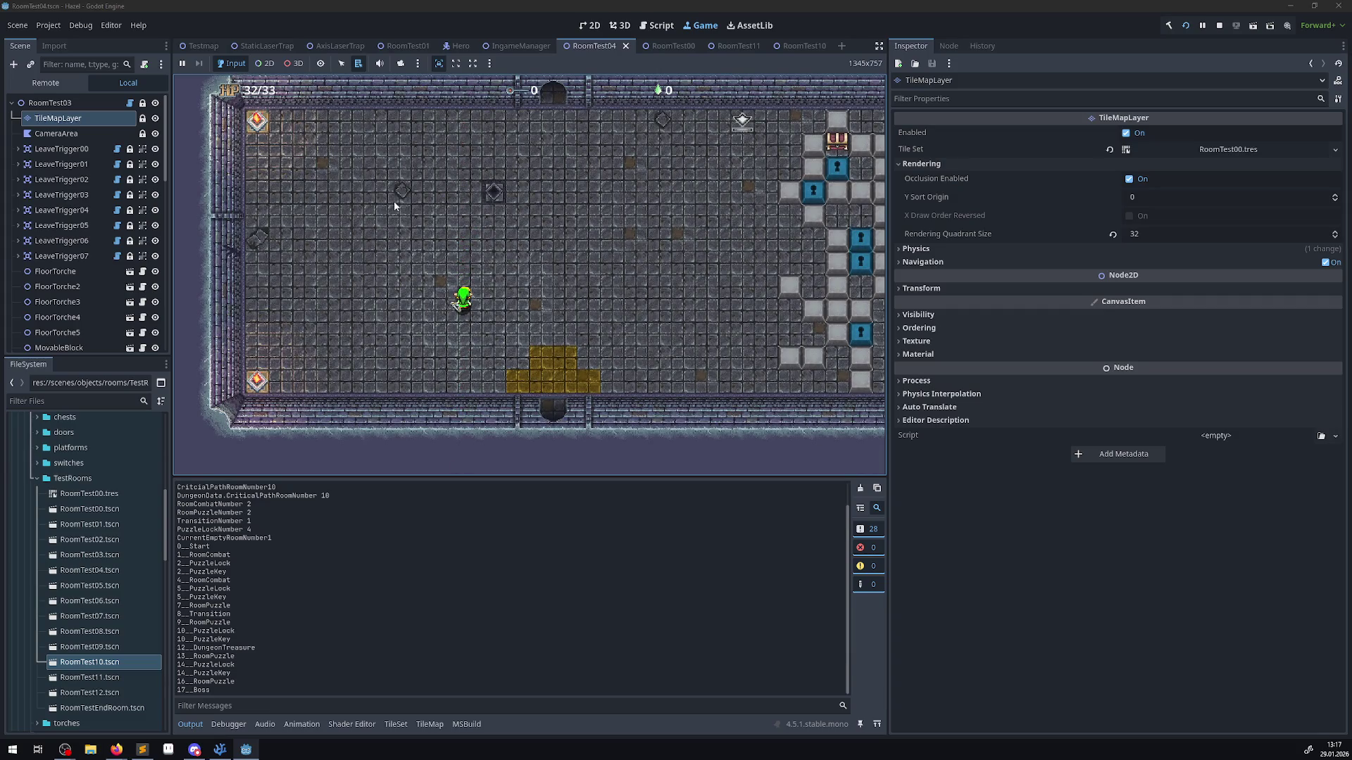
click(1222, 29)
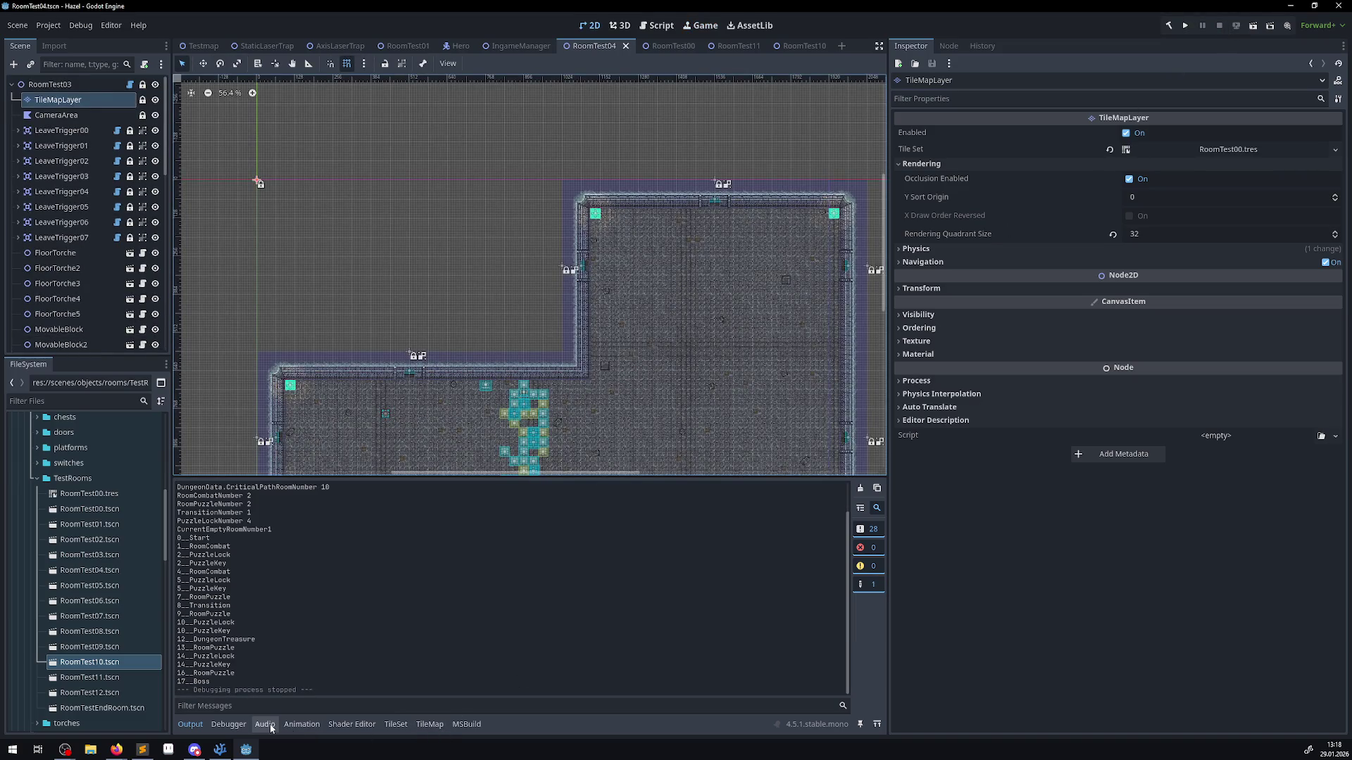
- Dismiss the documentation popup and review the two GD.Print lines in TileLayerCheck
click(212, 756)
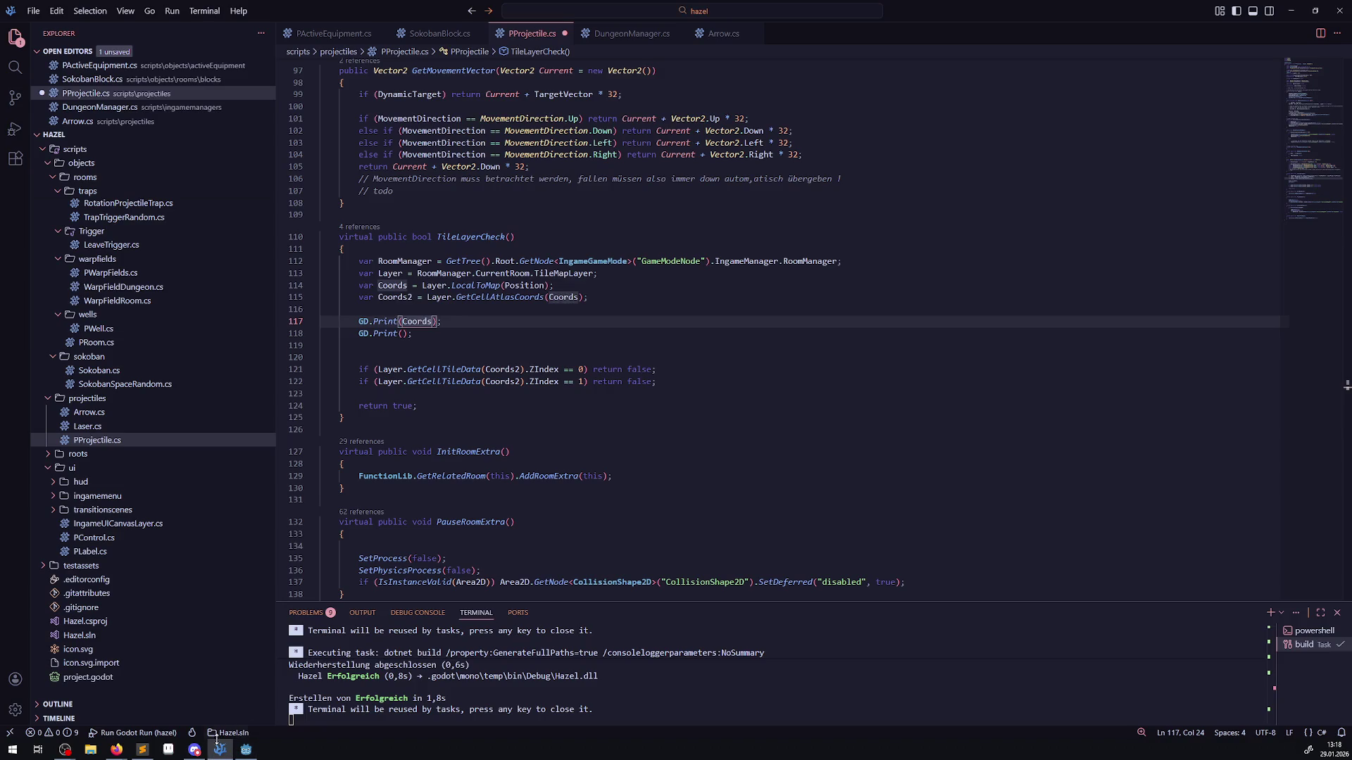
mouse_move(439, 383)
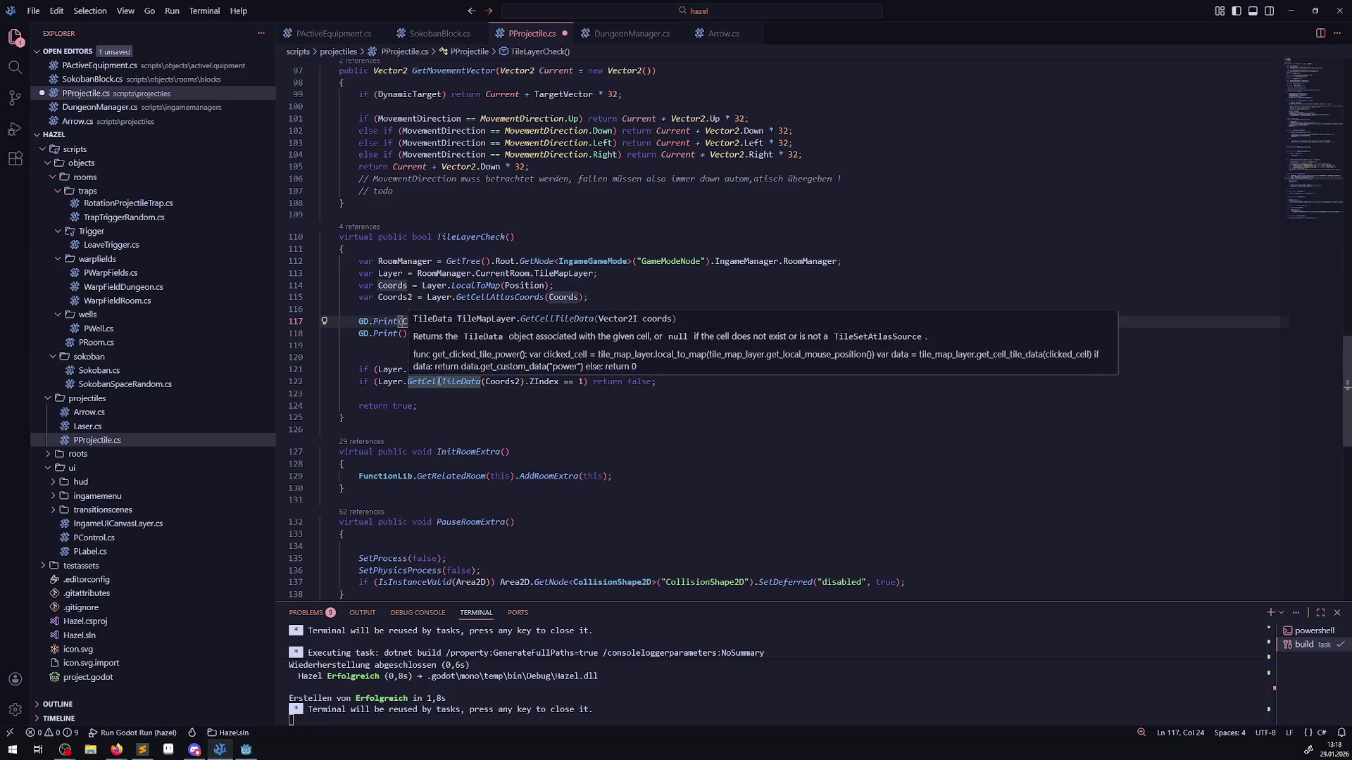
click(386, 348)
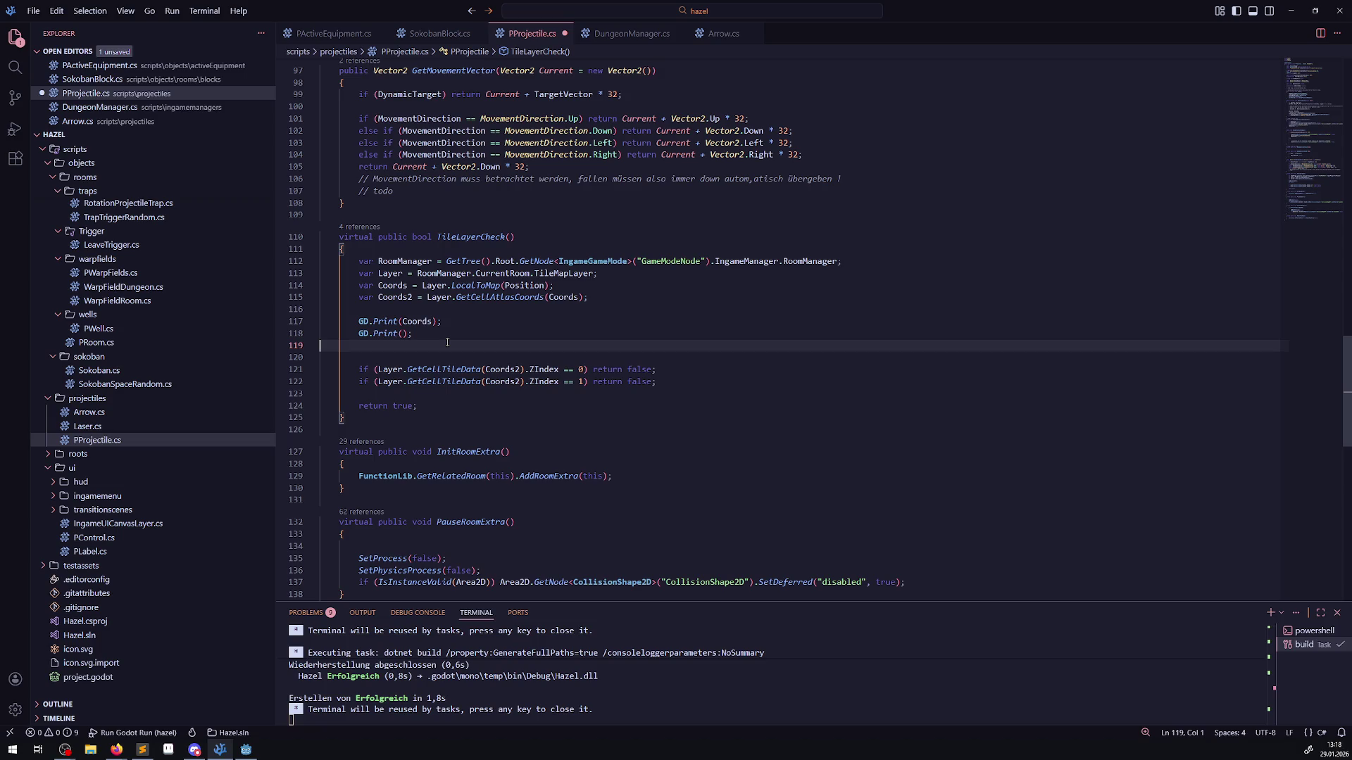
drag(454, 336, 336, 321)
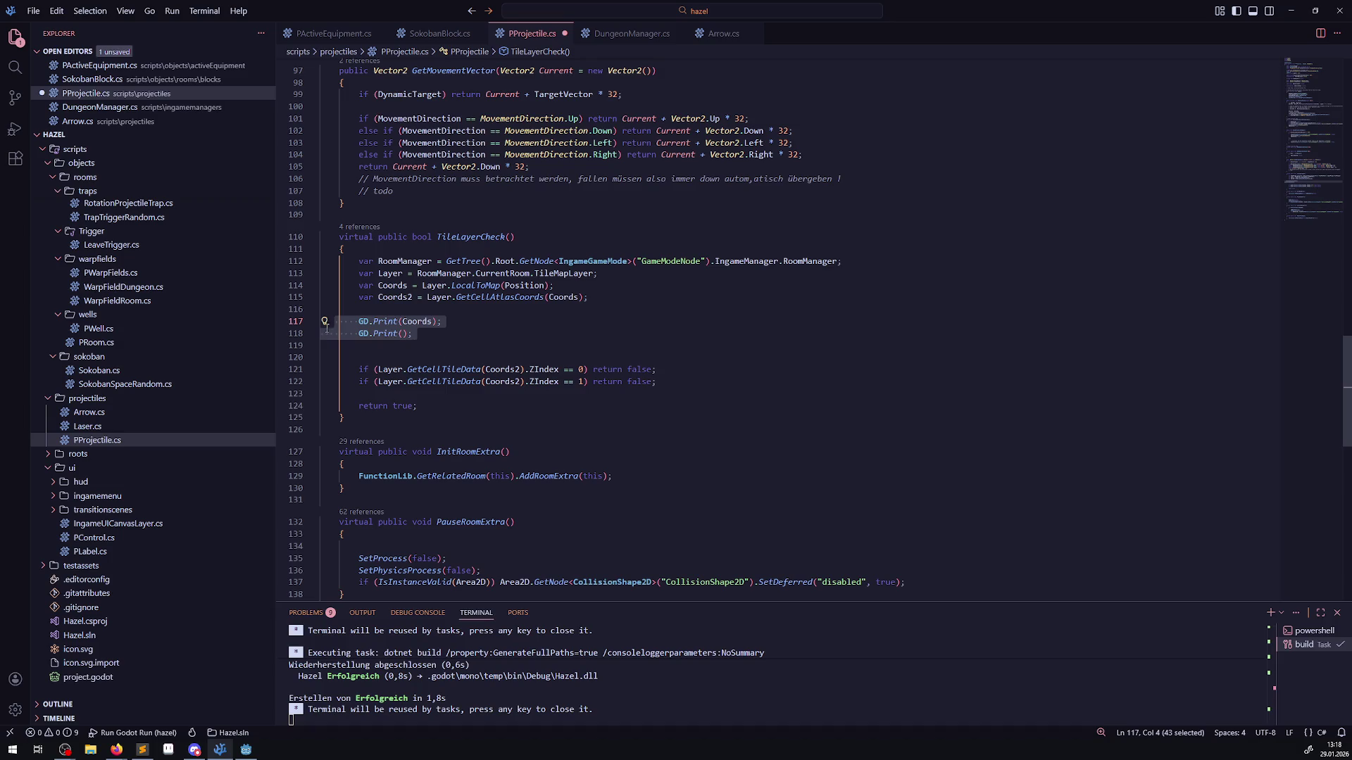
click(246, 749)
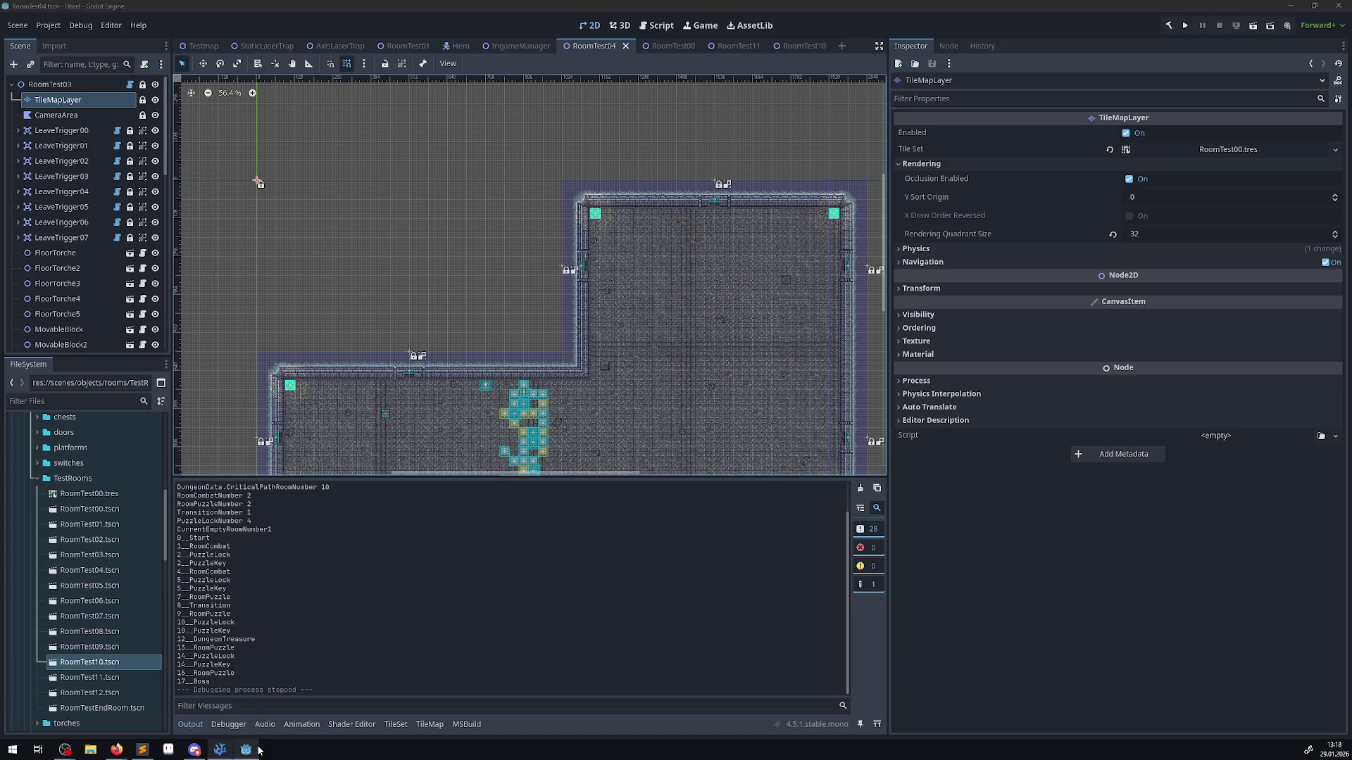
click(197, 730)
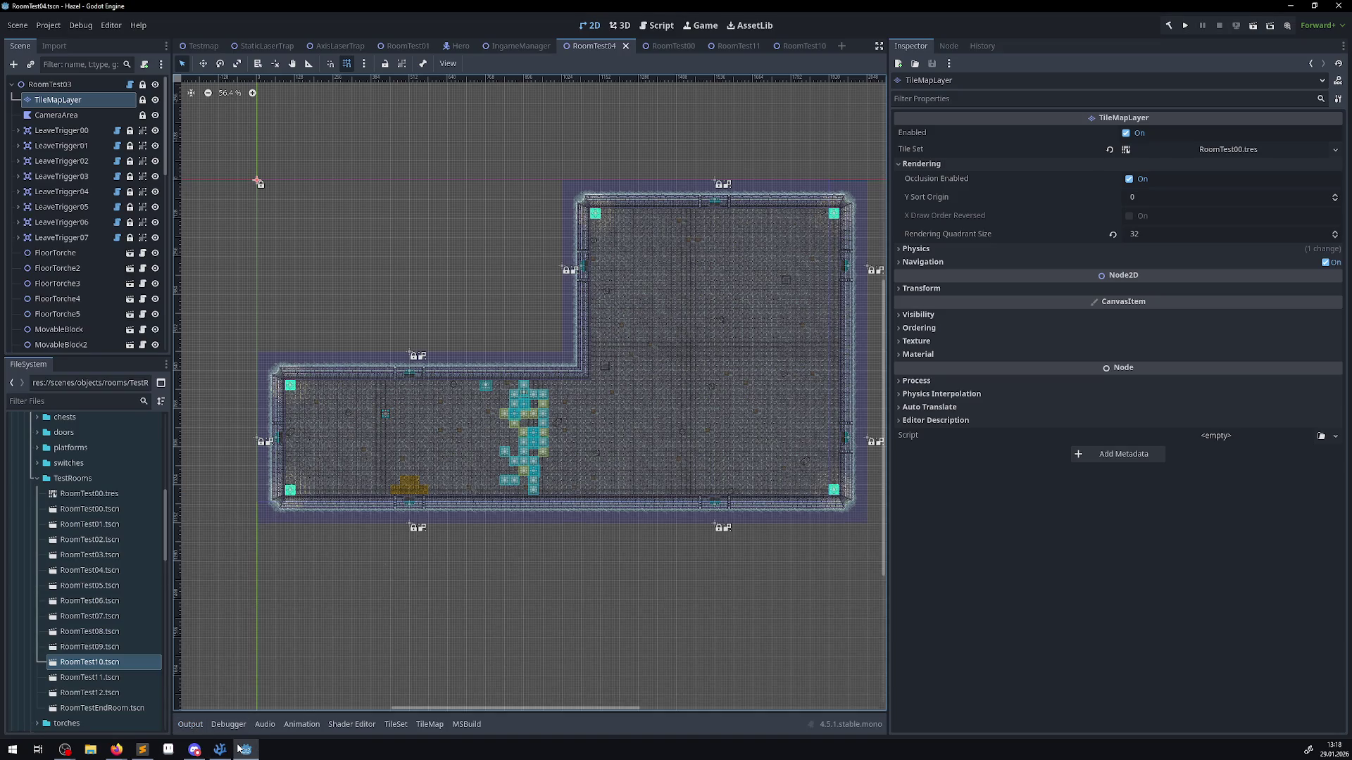
mouse_move(238, 747)
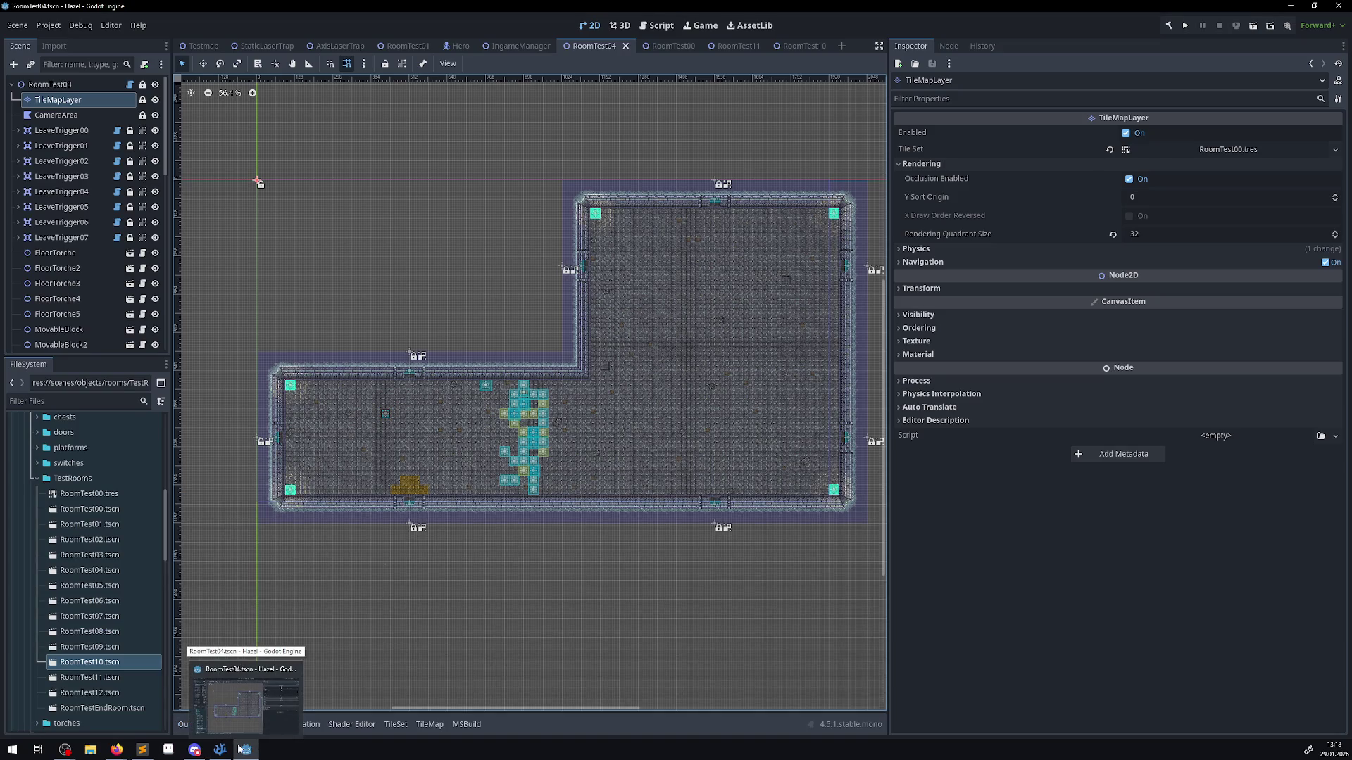
click(220, 750)
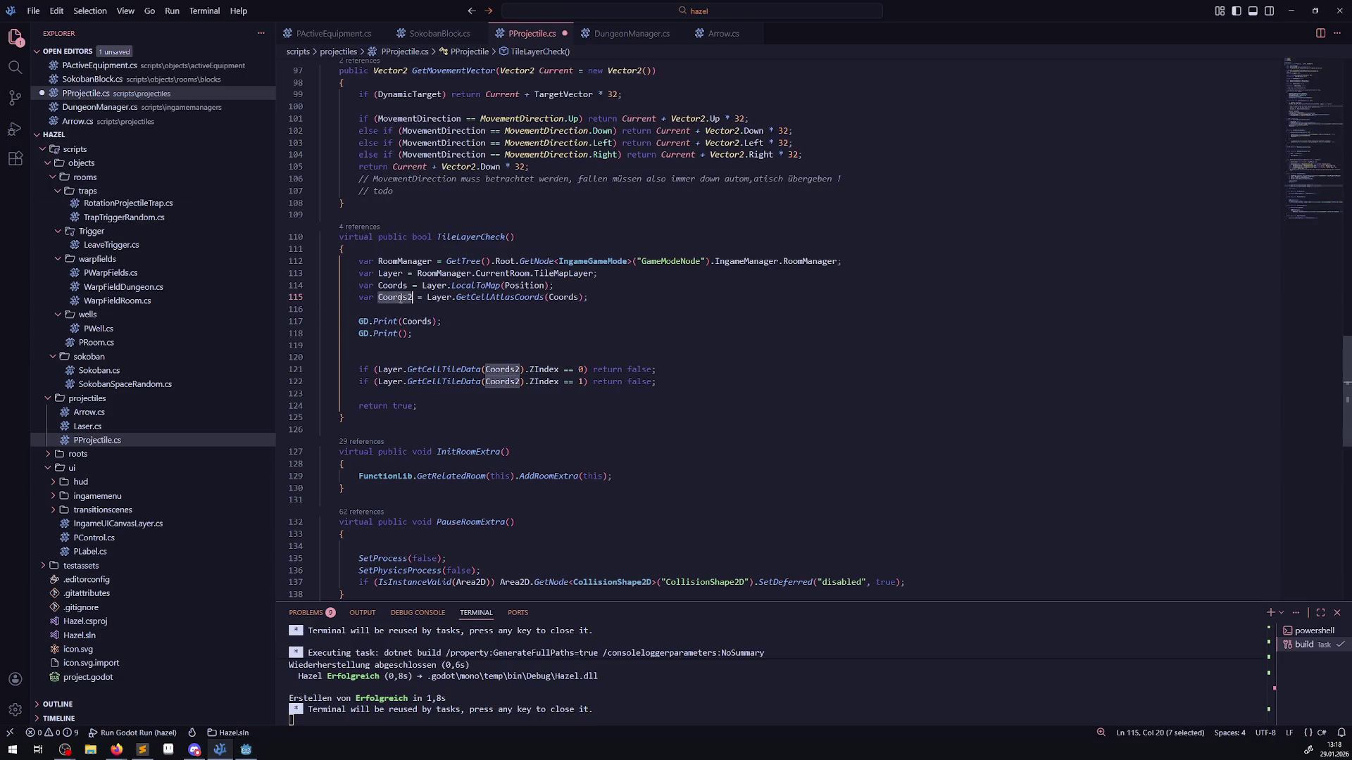
- Fill the empty GD.Print() with Coords2 and save PProjectile.cs
click(403, 334)
text(Coords2)
key(ctrl+s)
drag(446, 334, 358, 321)
click(420, 336)
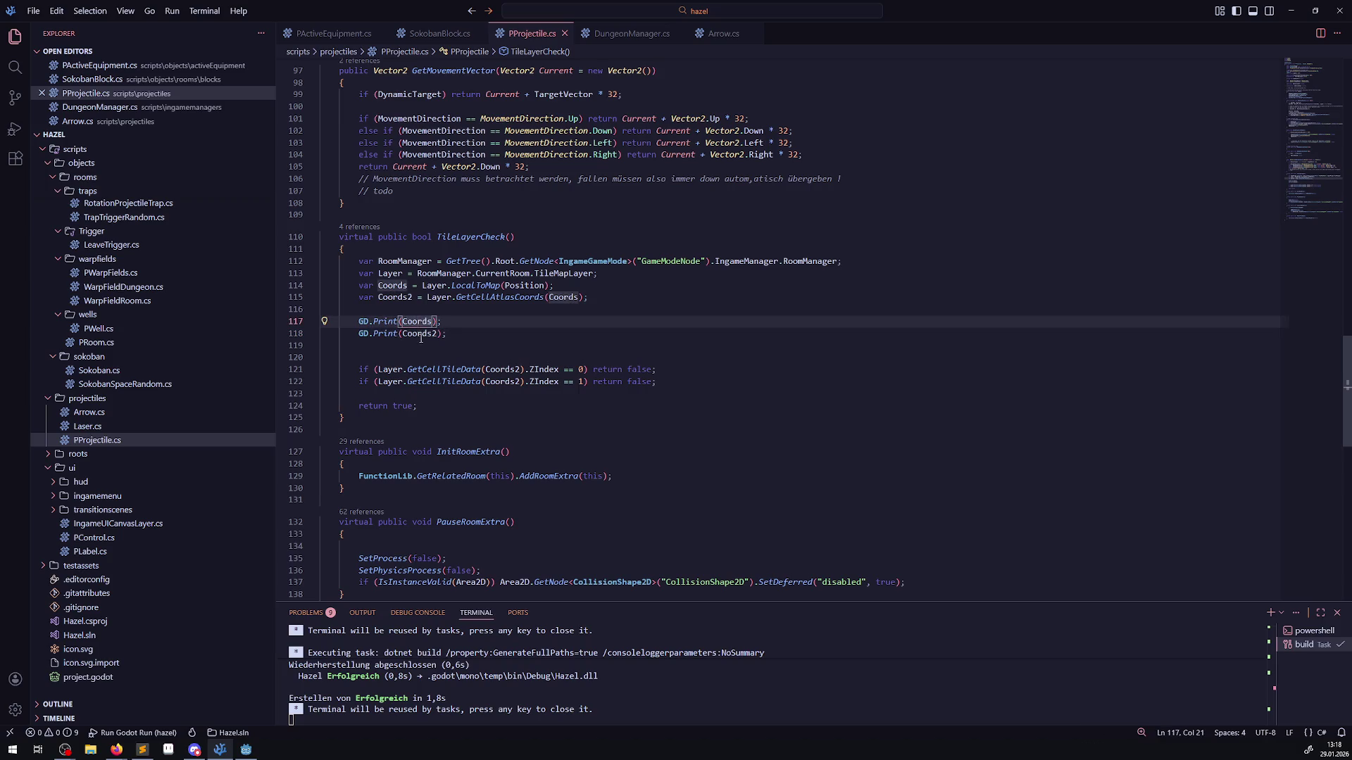
double_click(420, 336)
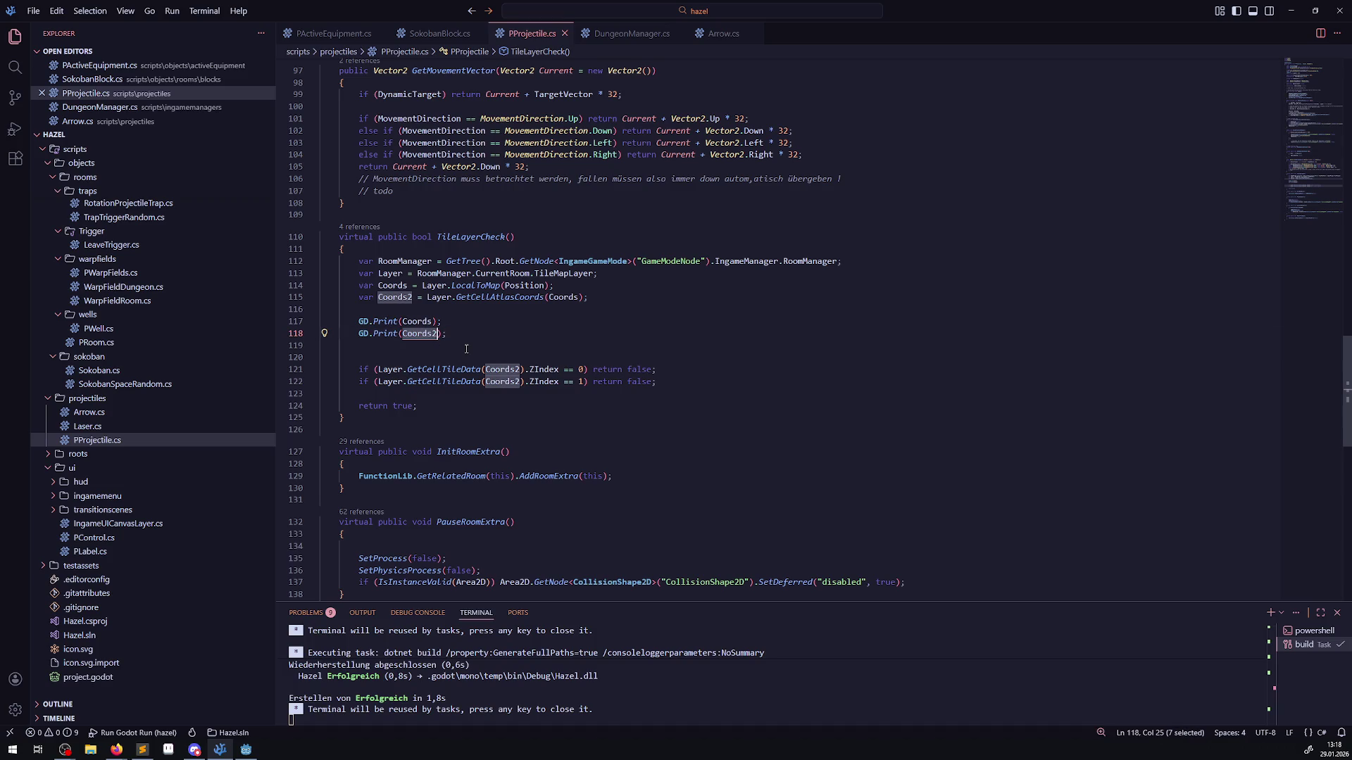
- Delete the blank line 120 below the prints, exit full screen and return to Godot
click(487, 358)
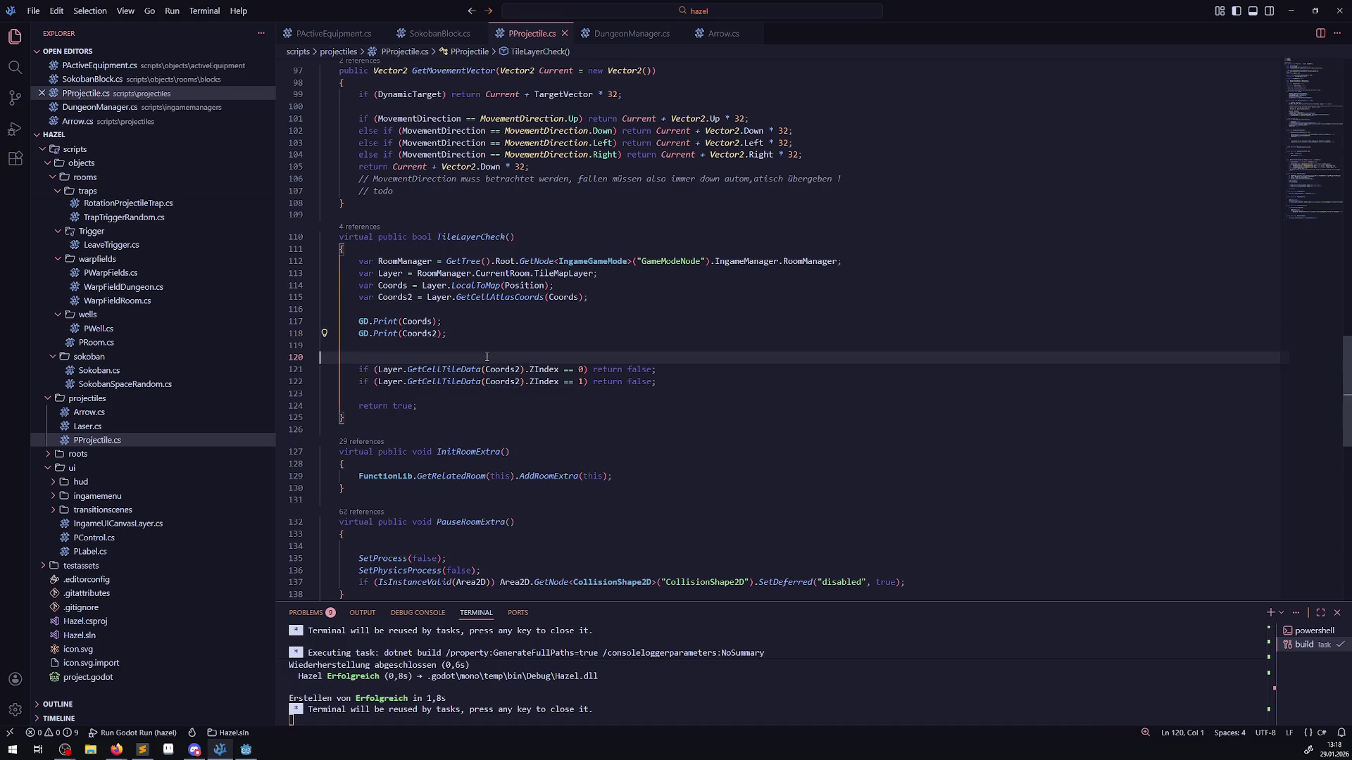
key(BackSpace)
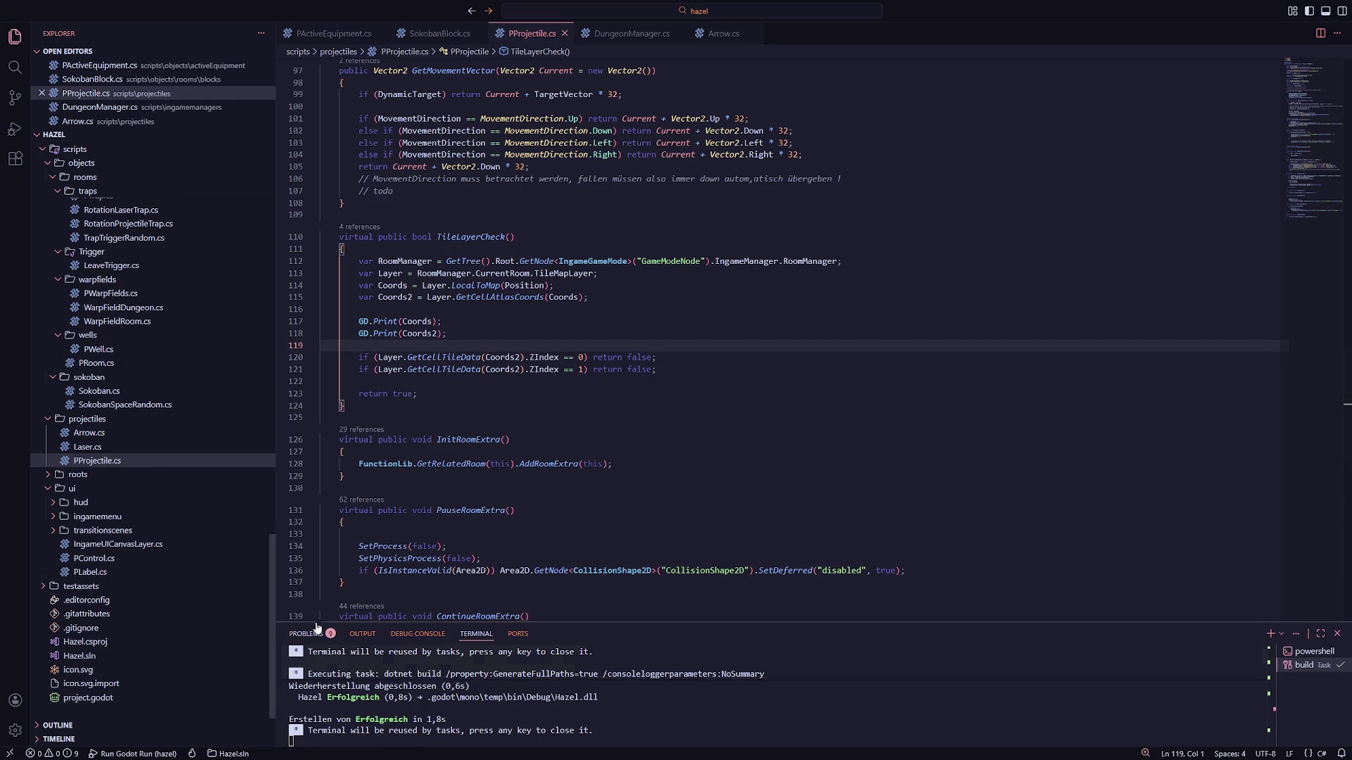
key(F11)
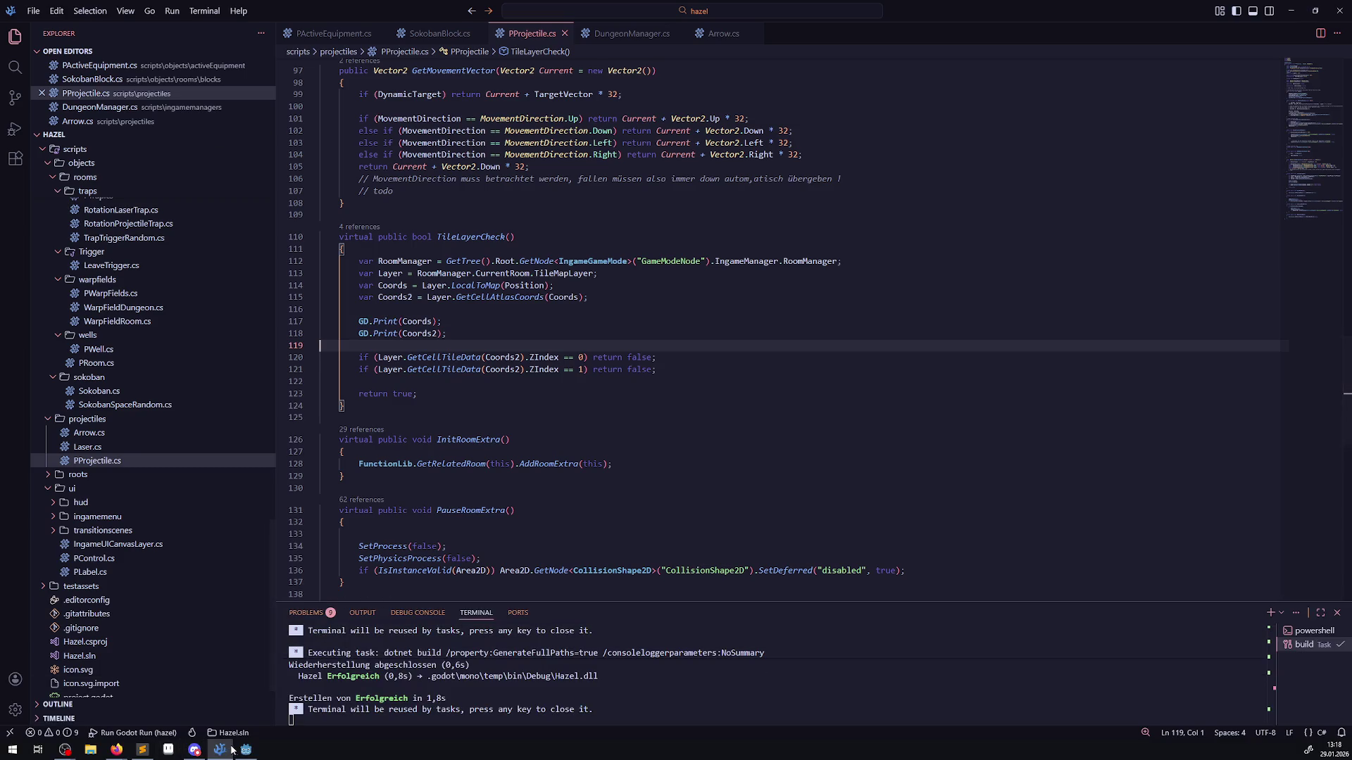
click(244, 750)
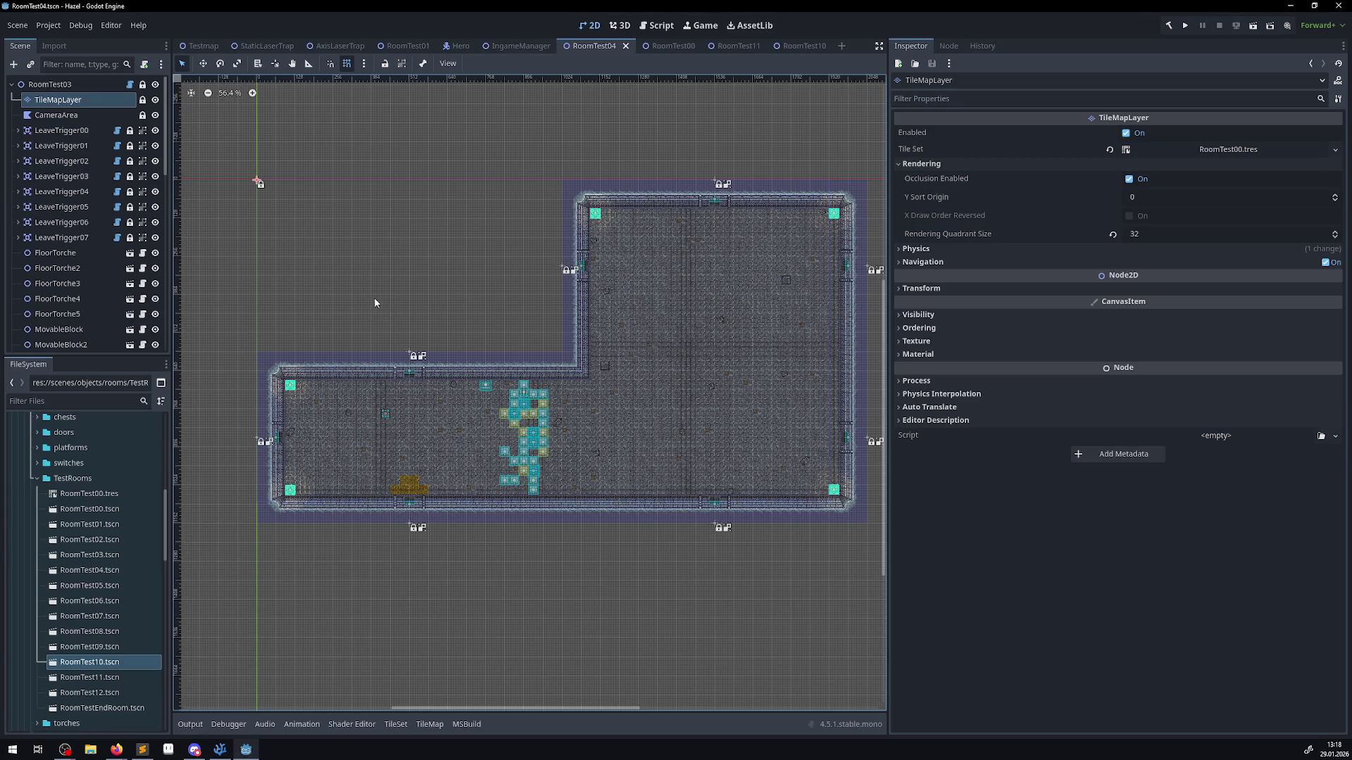
- Run the project, pick the brick and checker tiles in the TileMap palette, then rebuild and run
scroll(373, 303, up, 4)
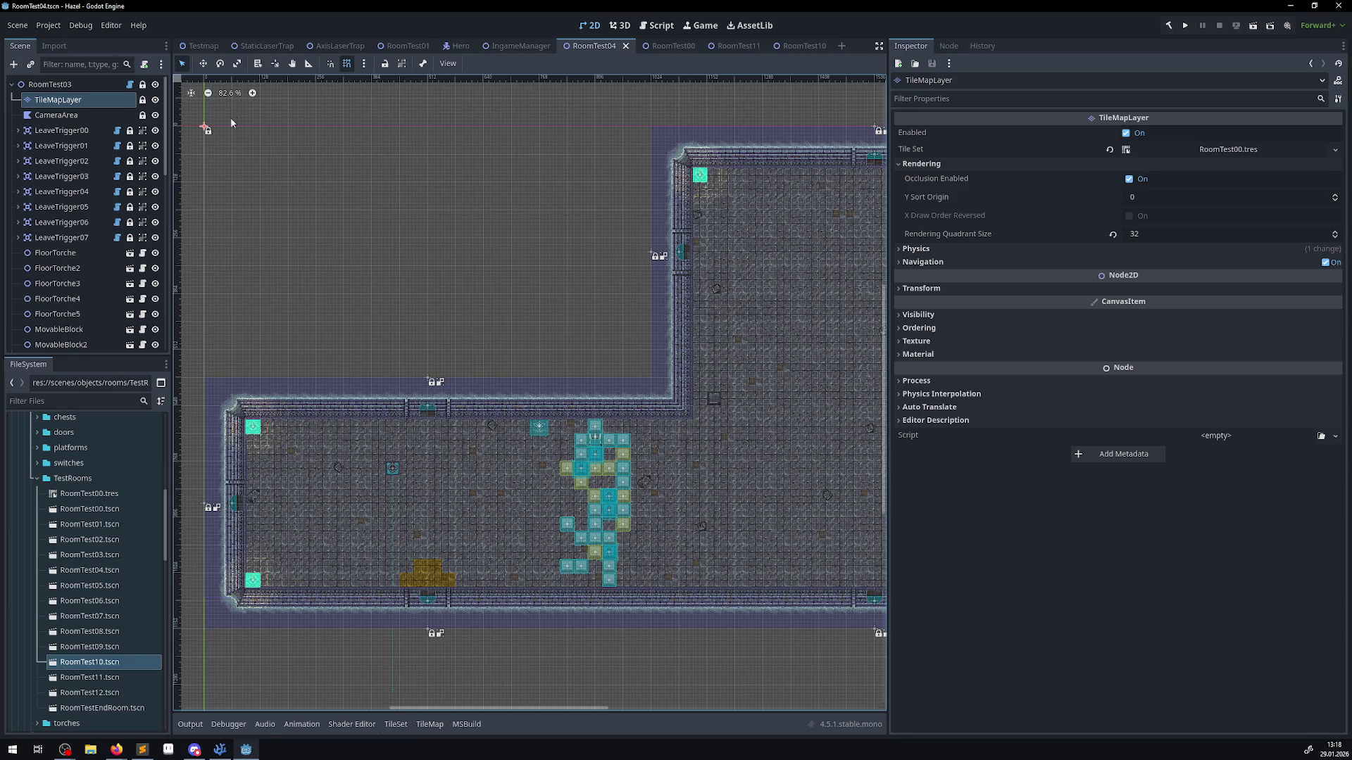
click(1166, 28)
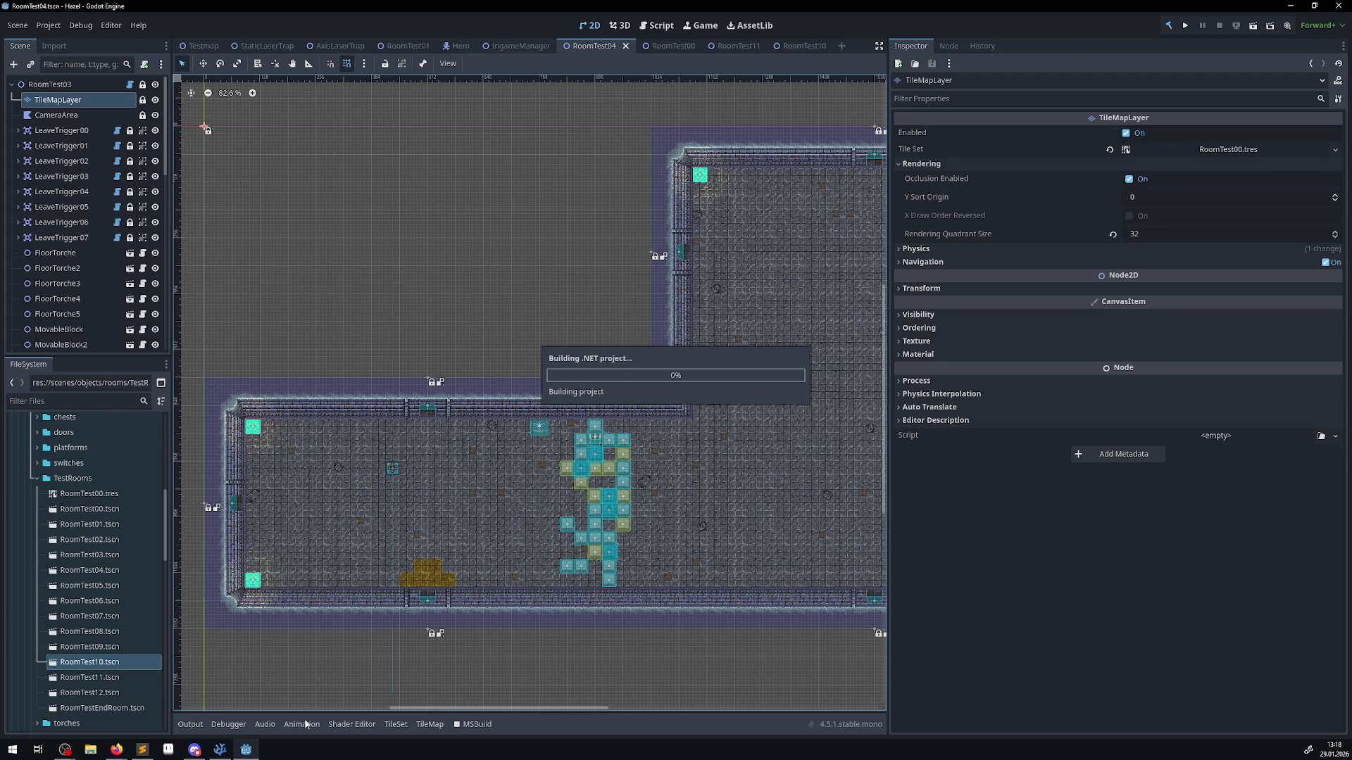
click(427, 725)
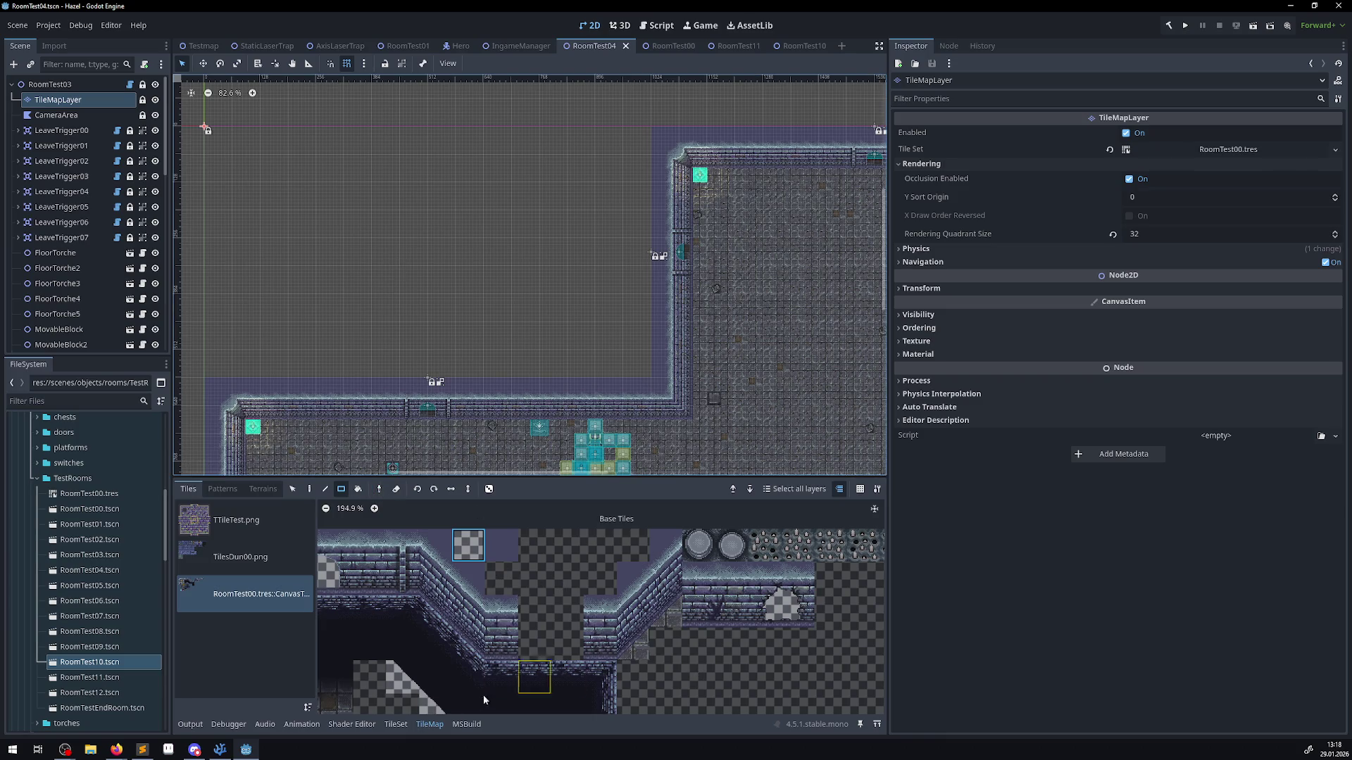
click(705, 624)
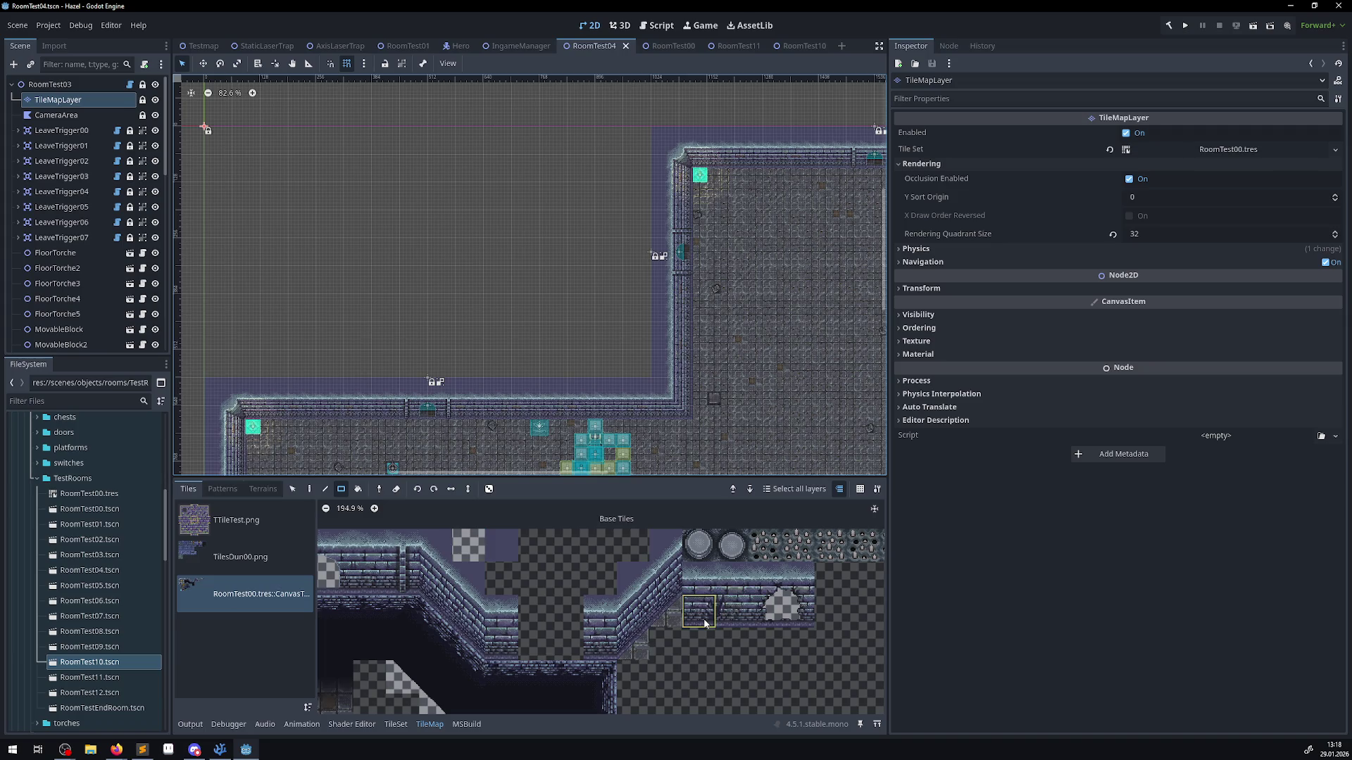
ctrl+click(401, 302)
click(1185, 27)
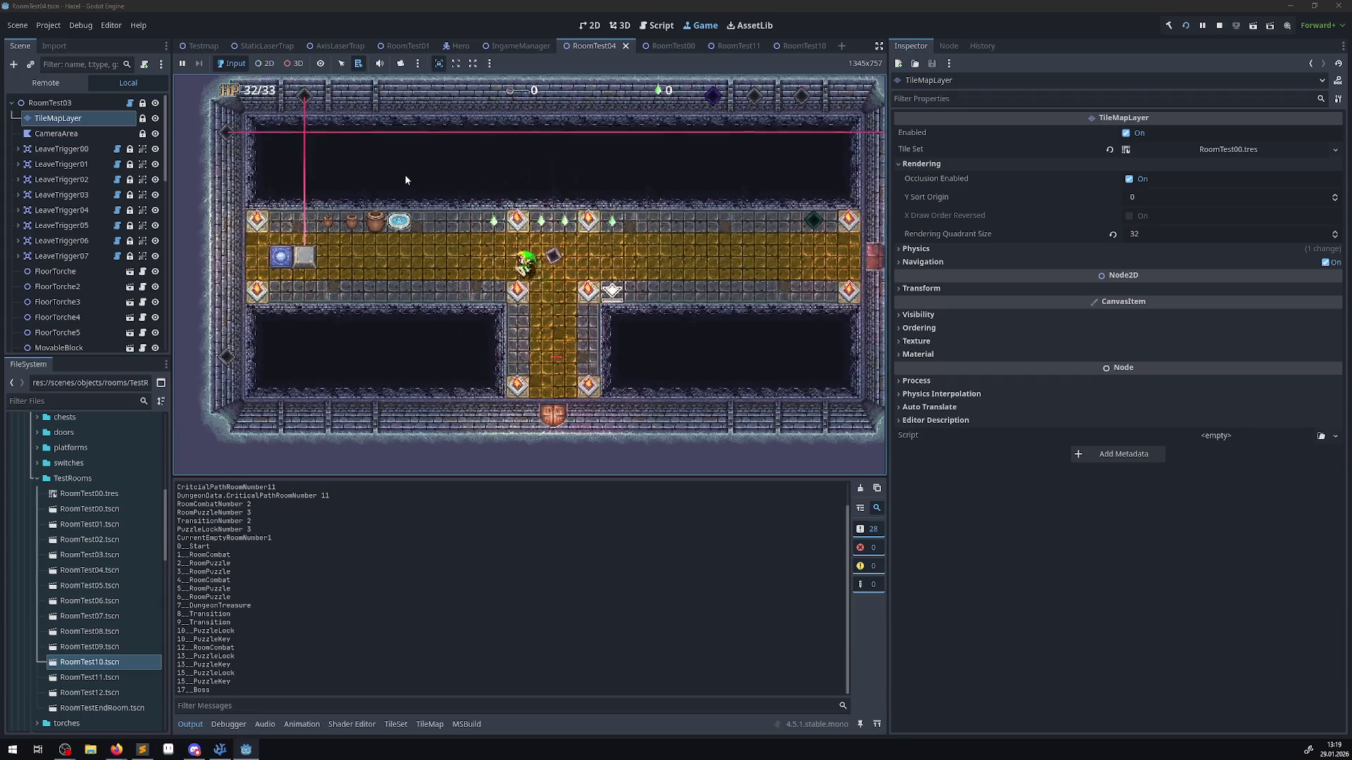
- Walk the character left, down and up into the next room to print Coords, then relaunch with F5
key(Left)
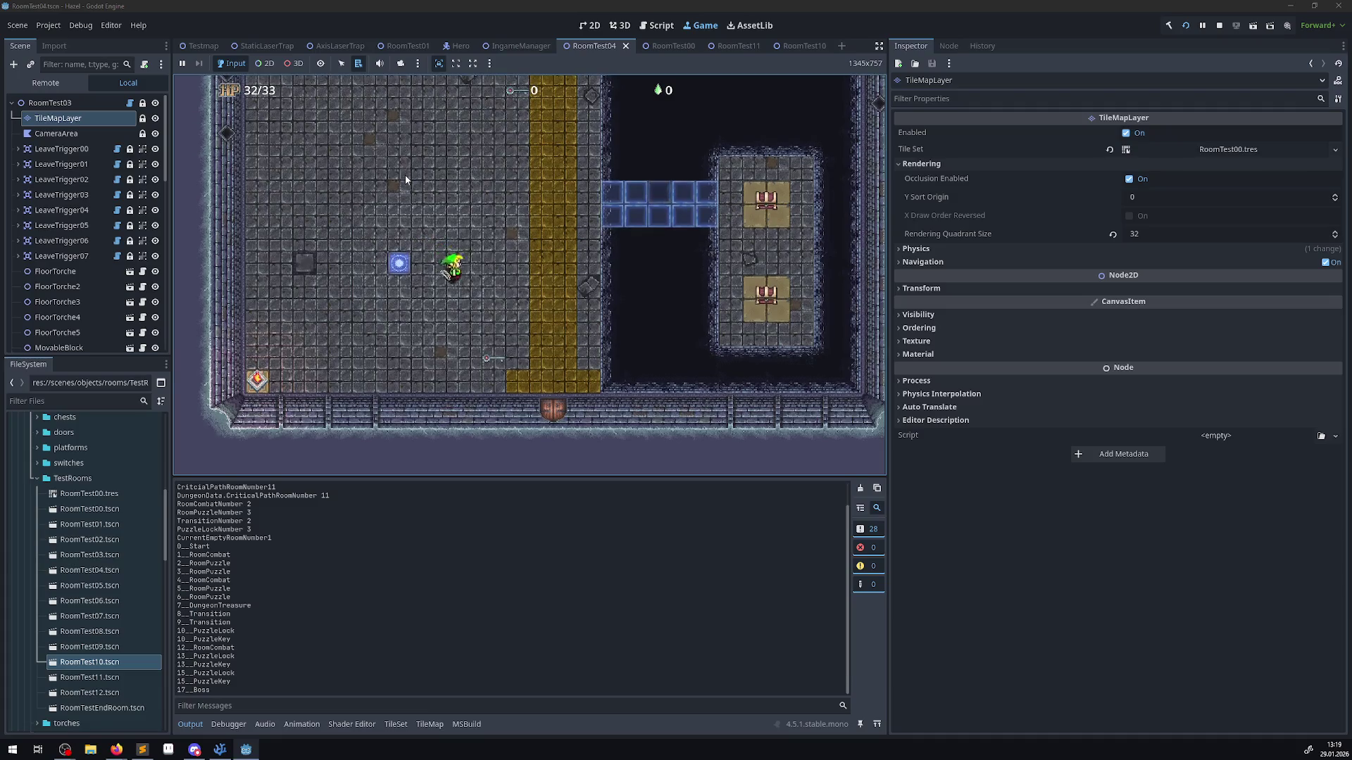
key(Down)
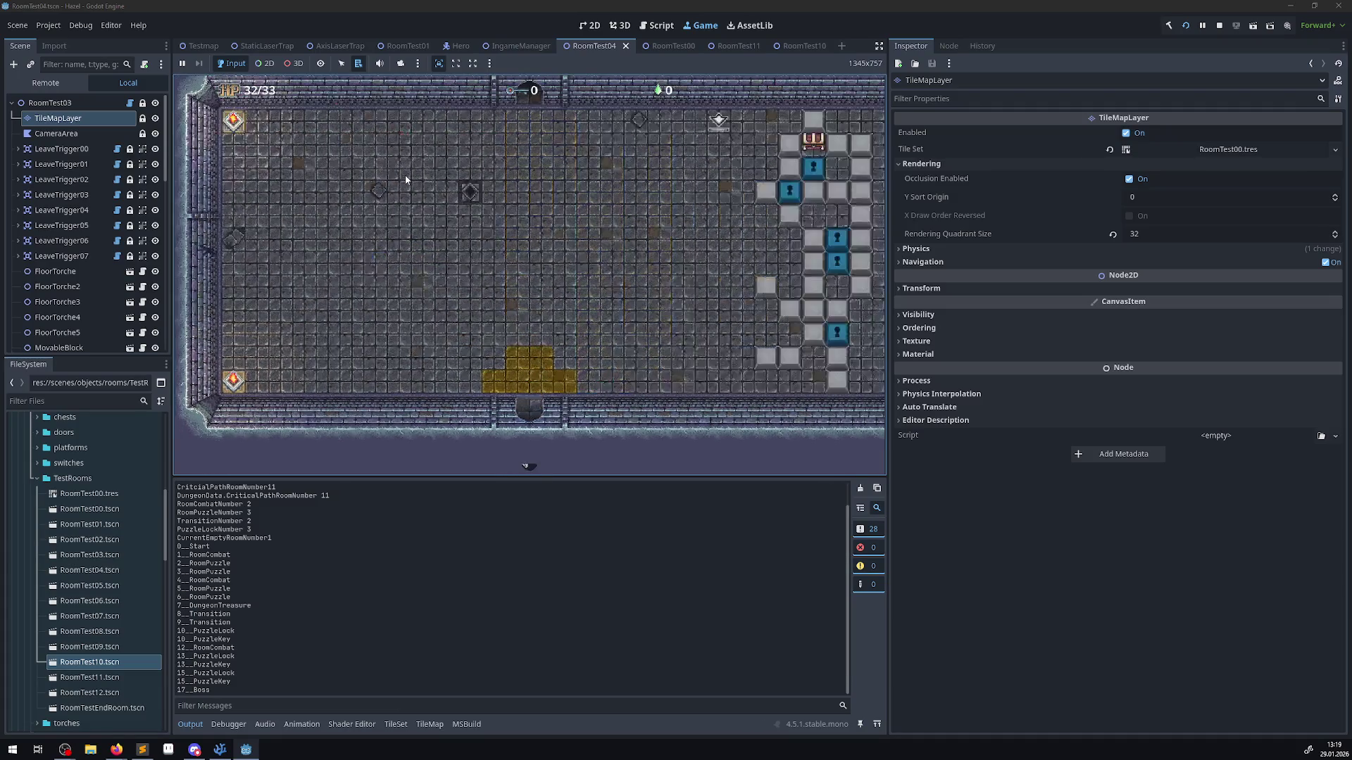
key(Up)
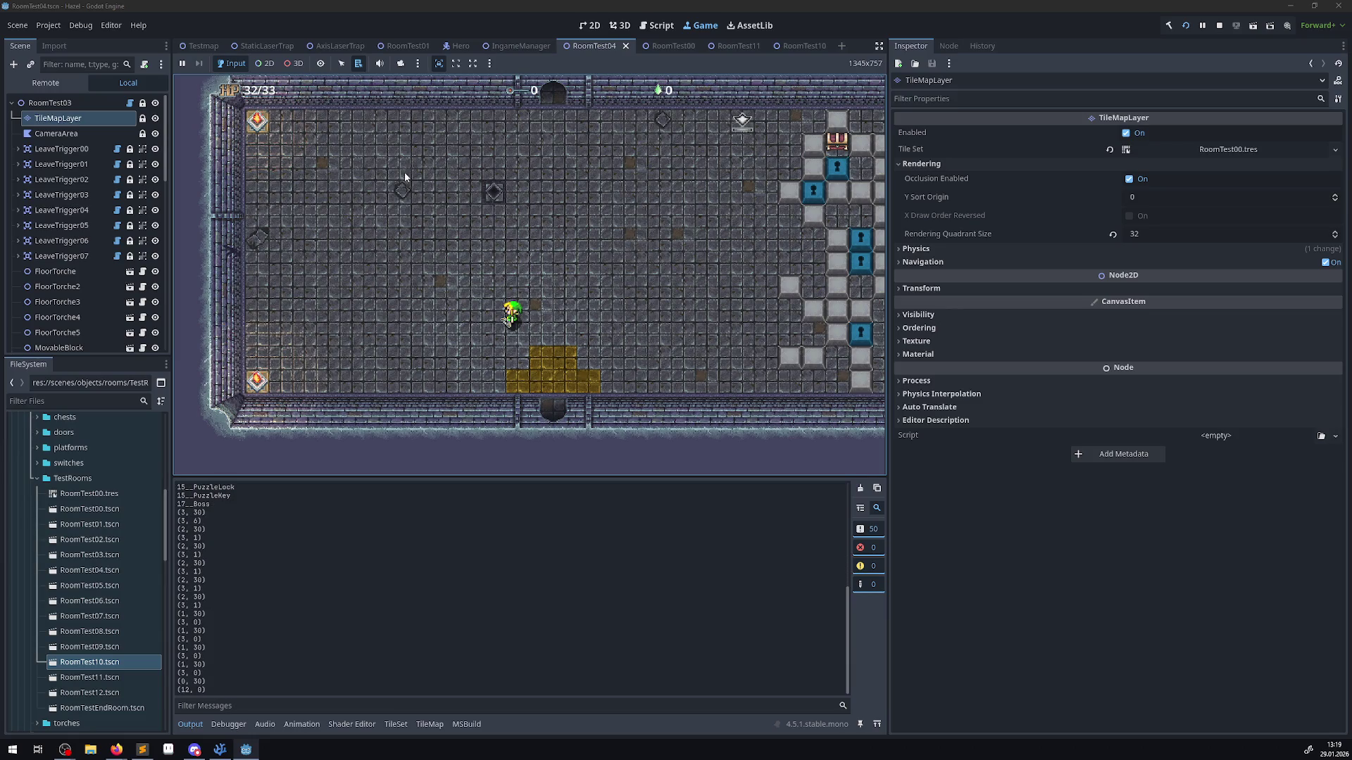
click(227, 752)
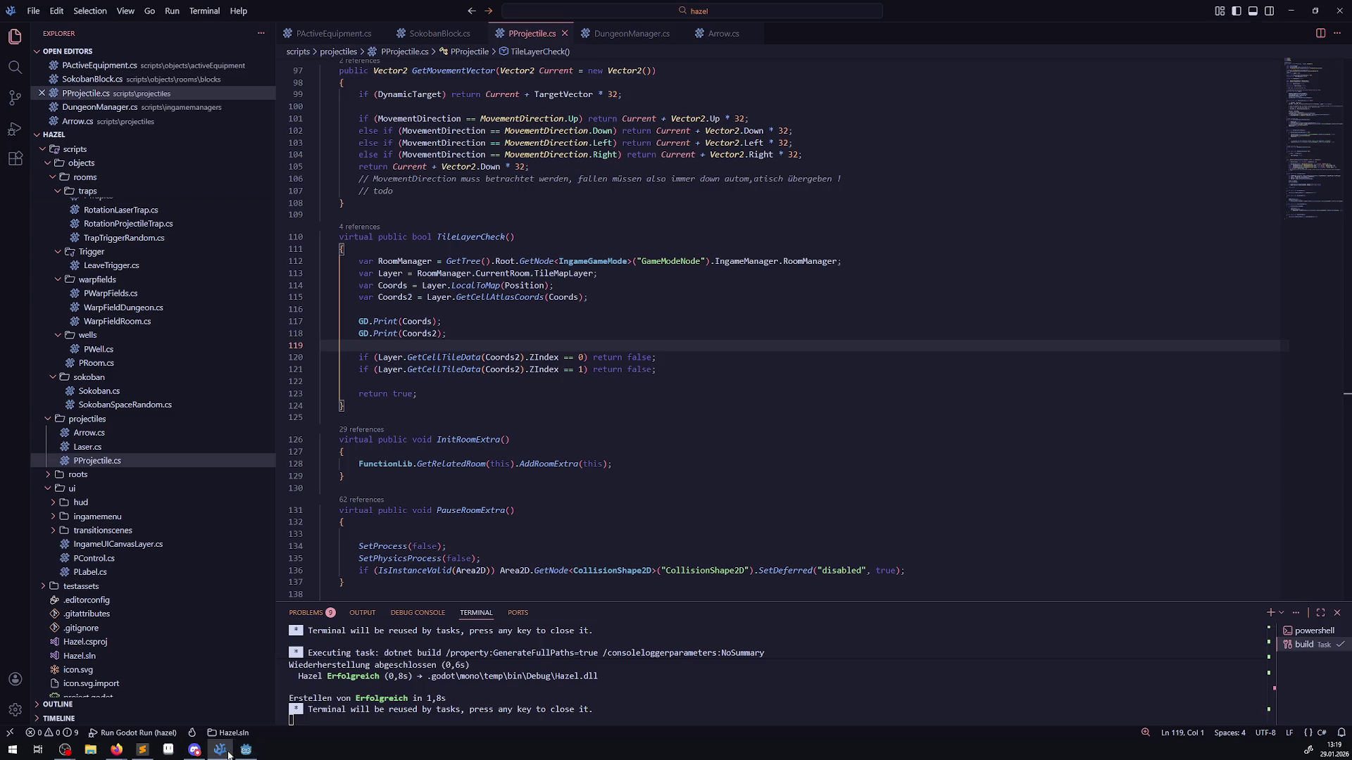
click(226, 751)
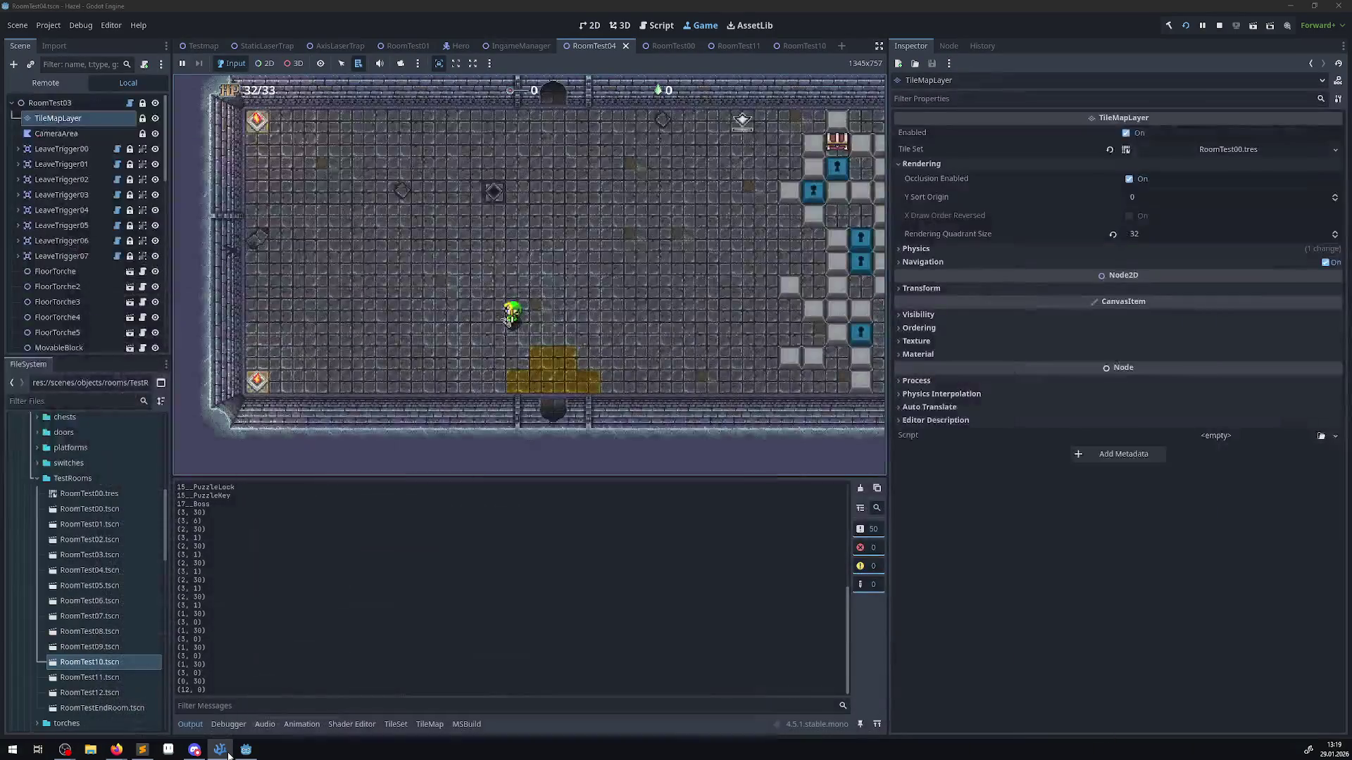
key(F5)
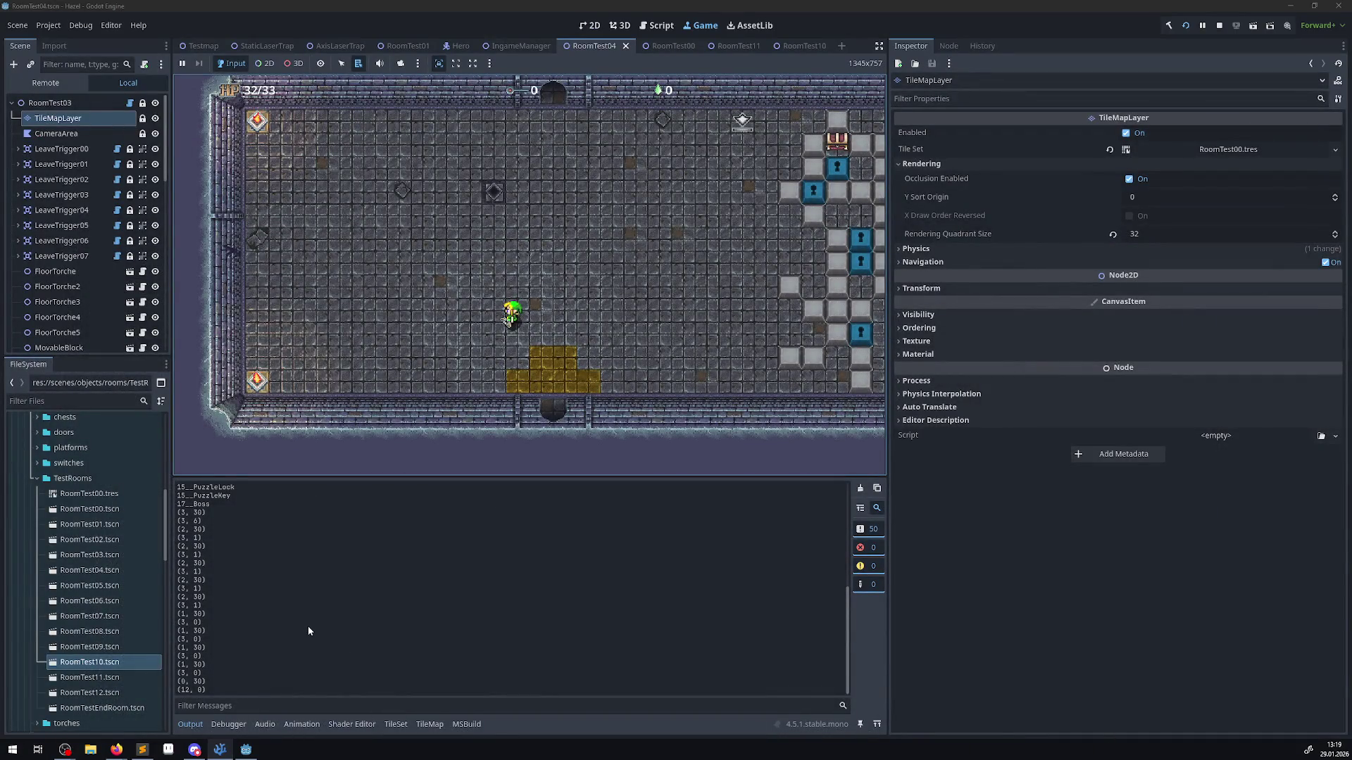
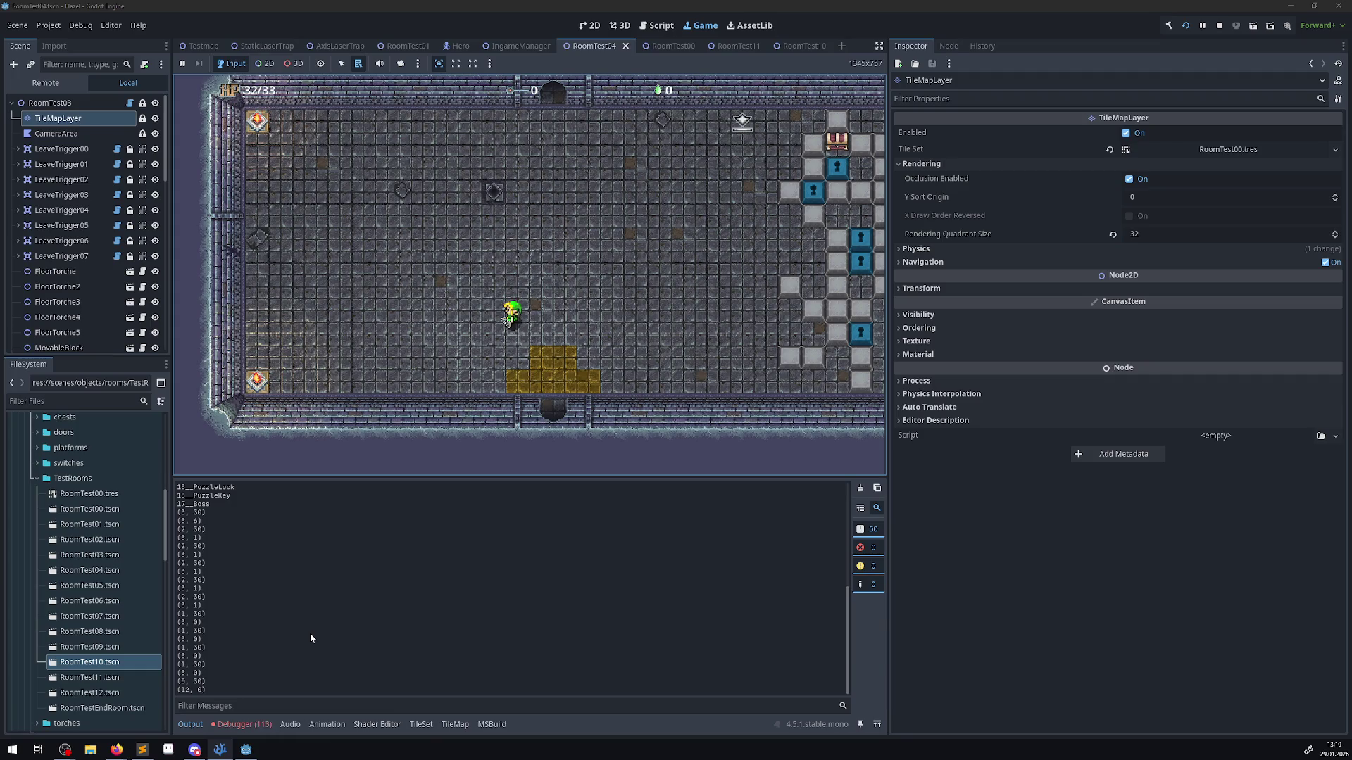
- End the RoomTest04 test run so the tile map can be edited again
click(1215, 27)
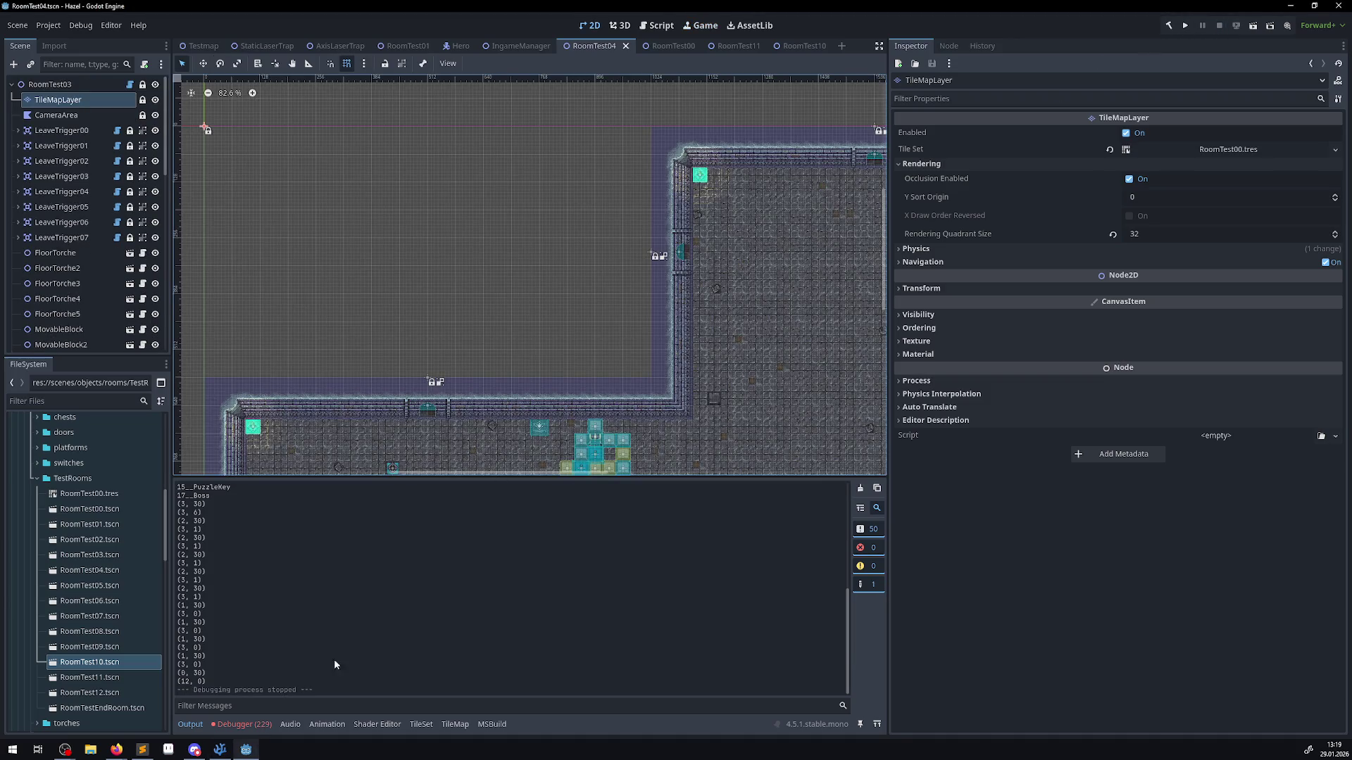
- Show the RoomTest00 atlas source in the TileSet editor
click(430, 726)
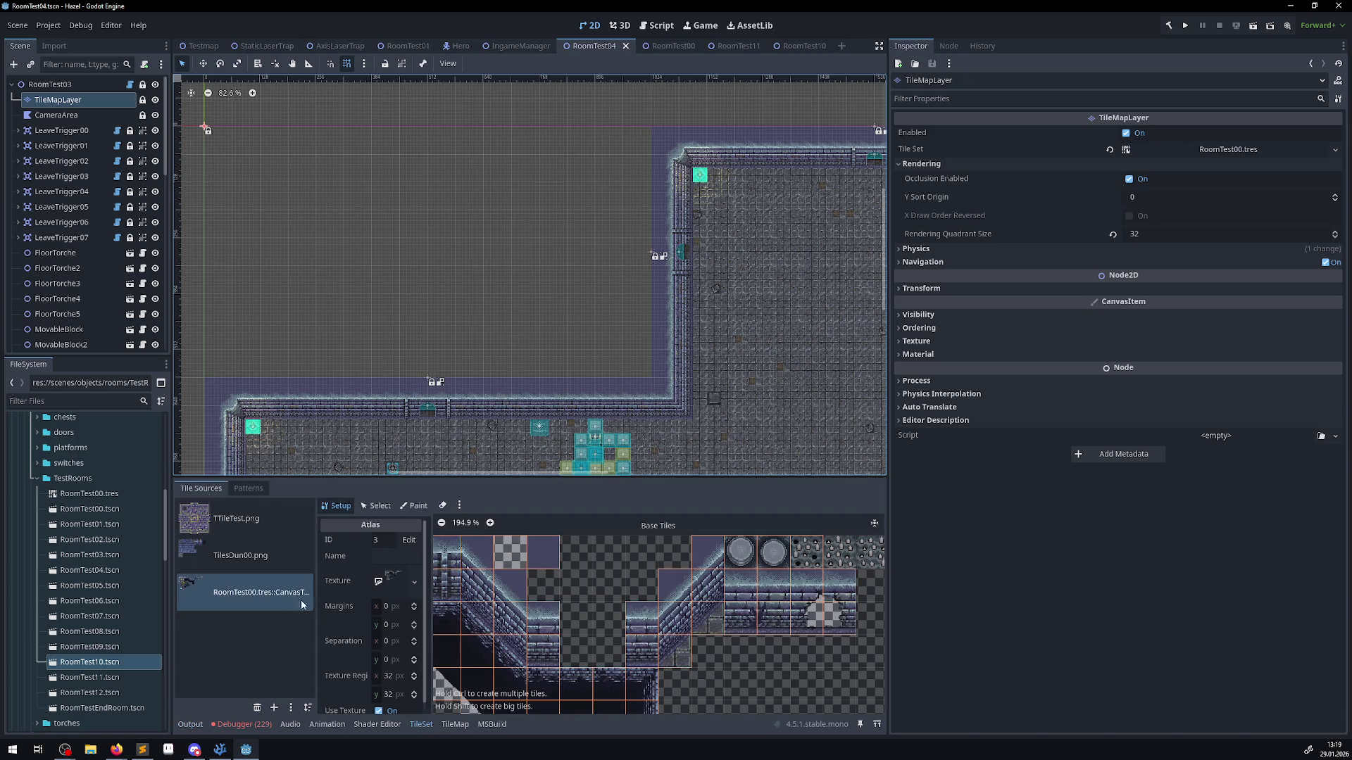
click(240, 555)
click(249, 595)
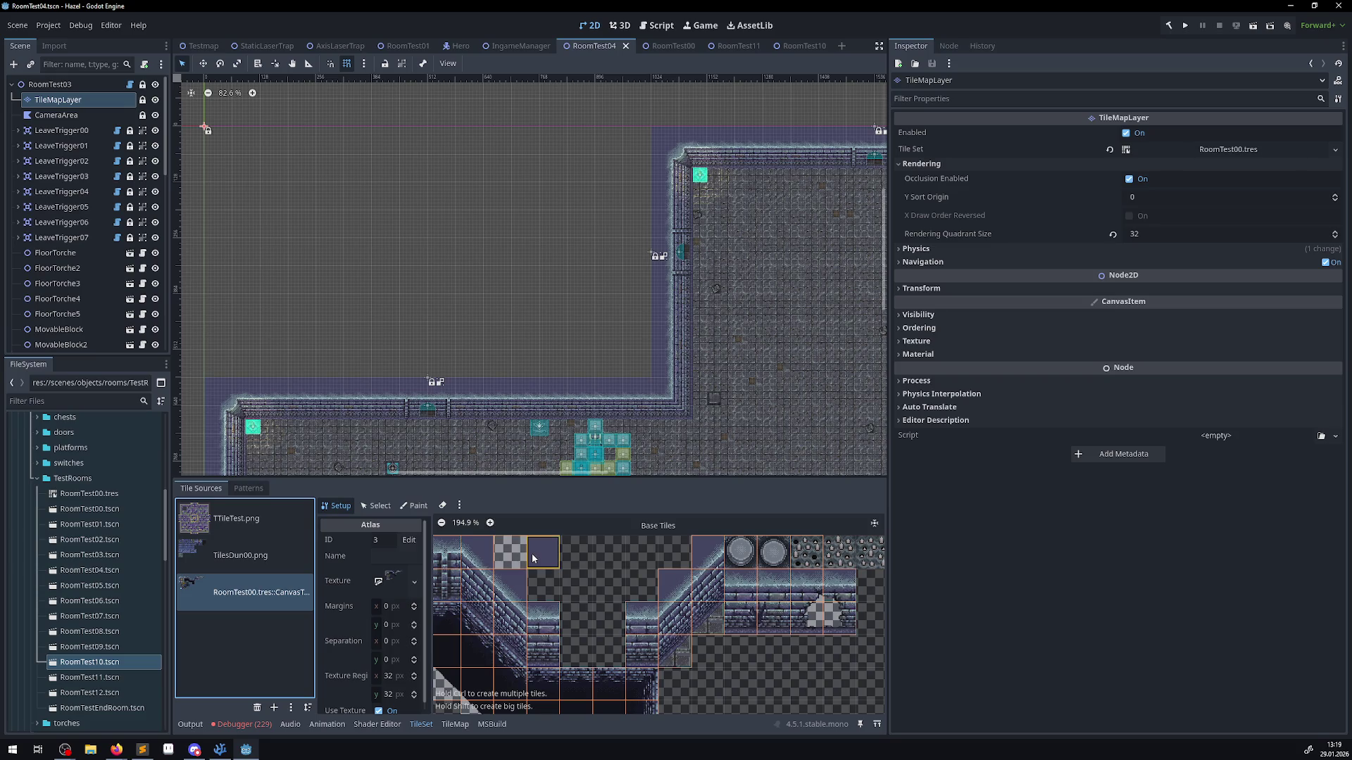
- Paint a dark-tile rectangle over the empty area above the room and run the project
click(436, 725)
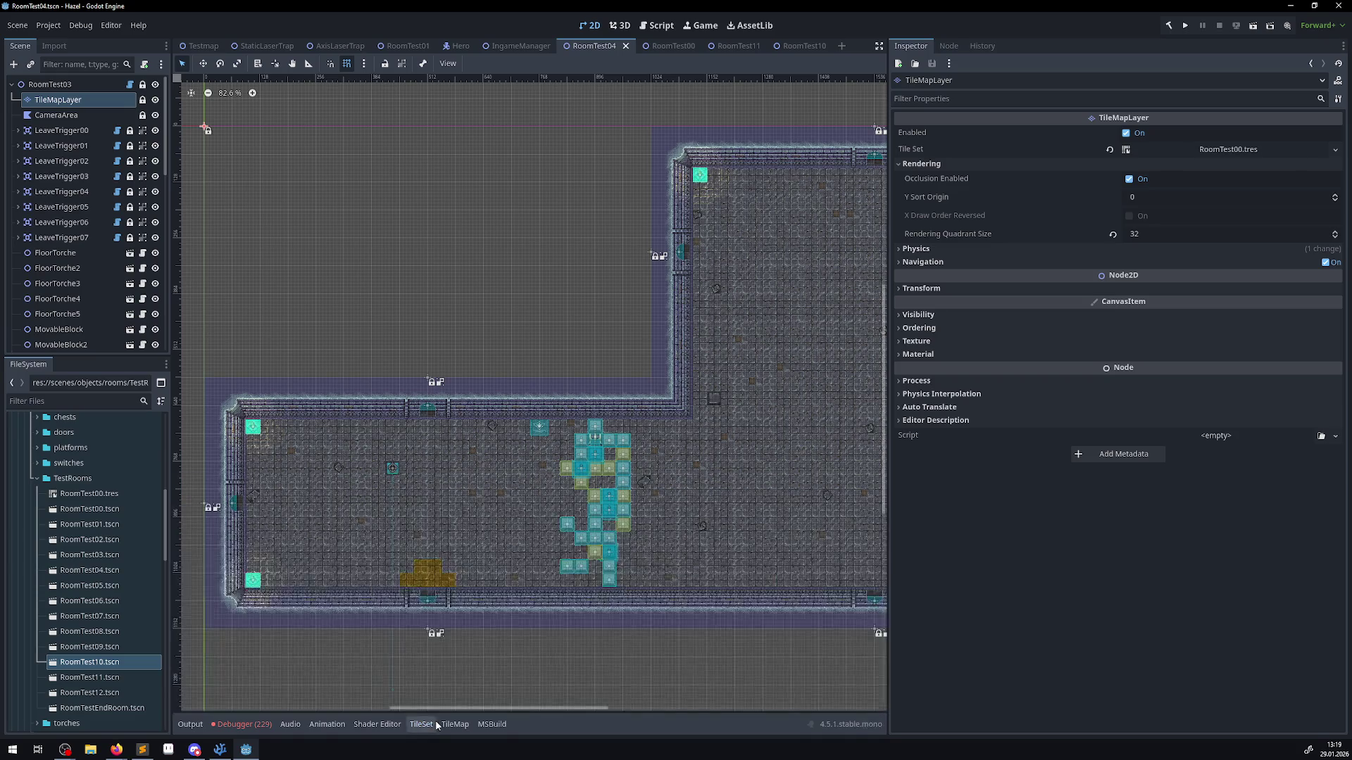
click(443, 725)
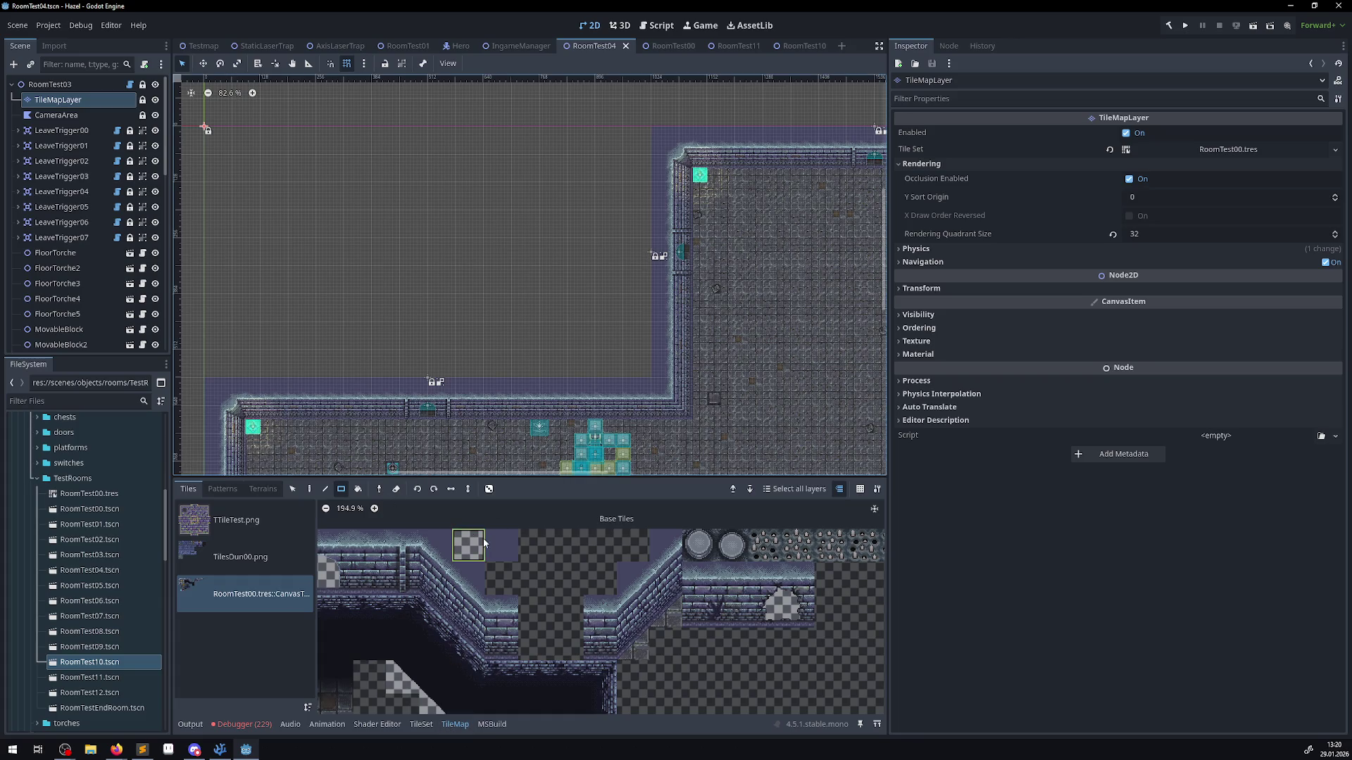
click(505, 549)
drag(208, 378, 640, 136)
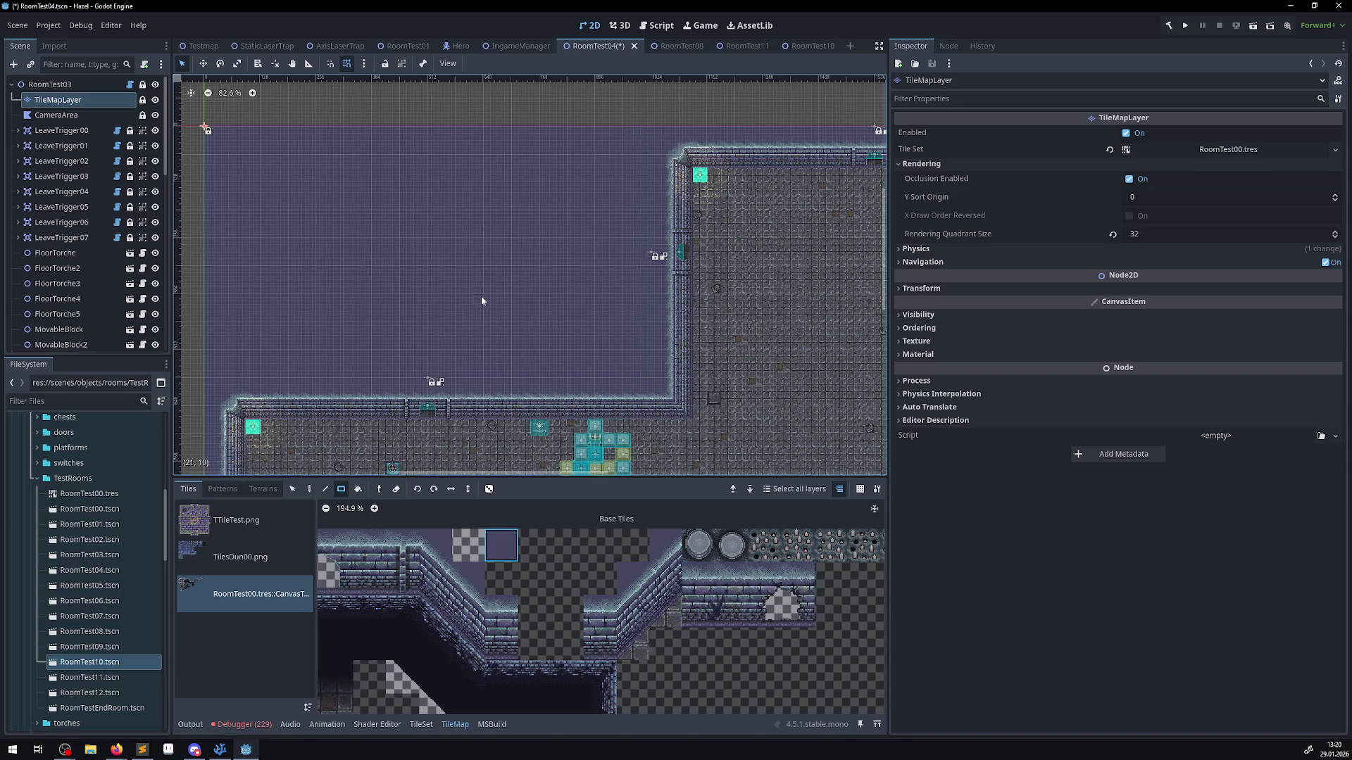
drag(480, 295, 518, 273)
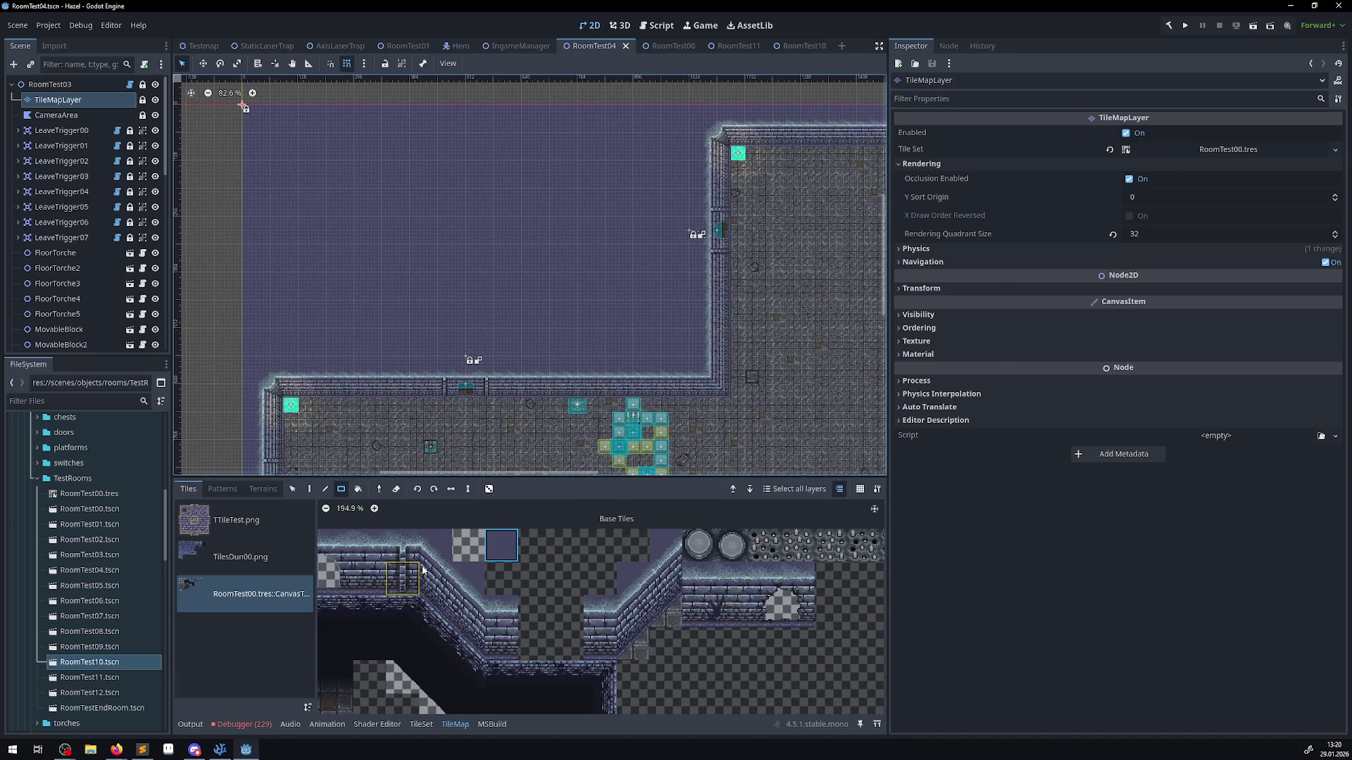
click(1185, 25)
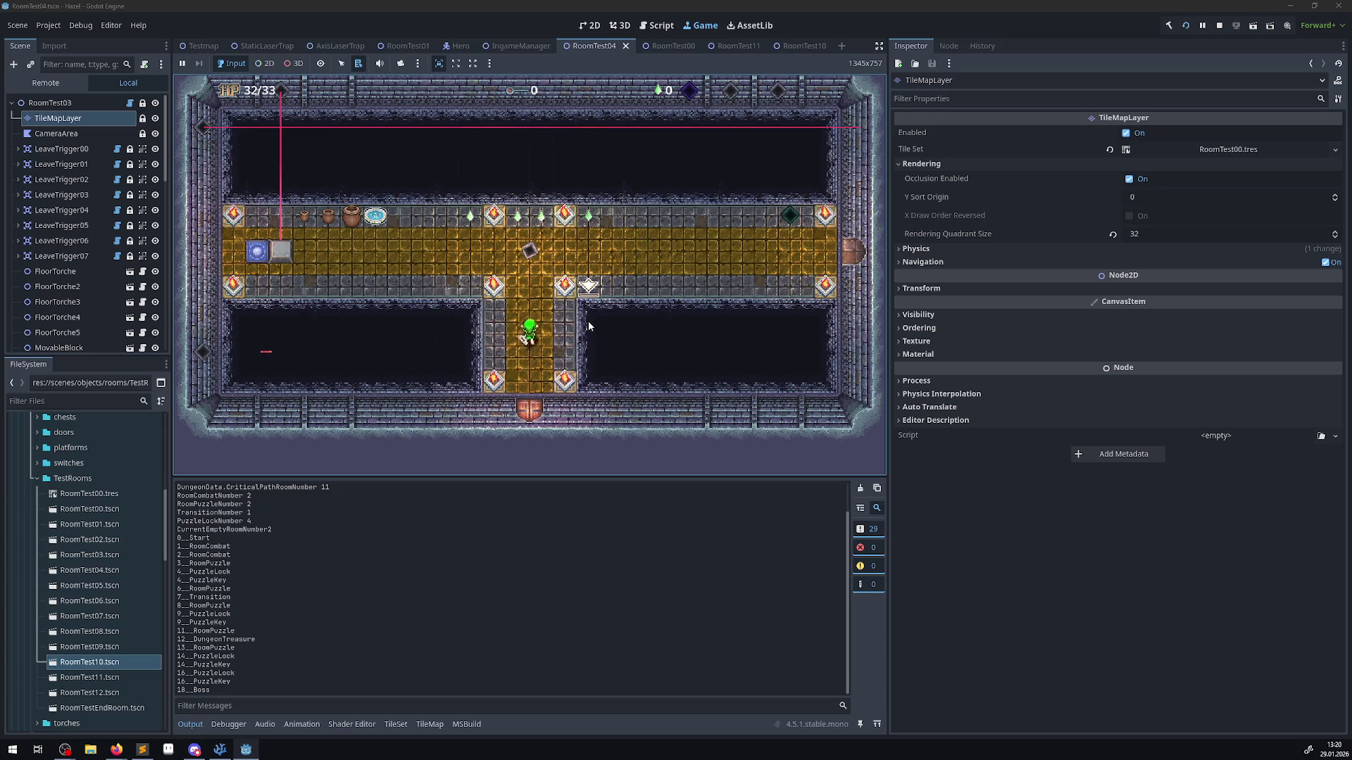
- Walk the hero over the teleport pad and through the bottom door into further rooms, then stop
key(Up)
key(Left)
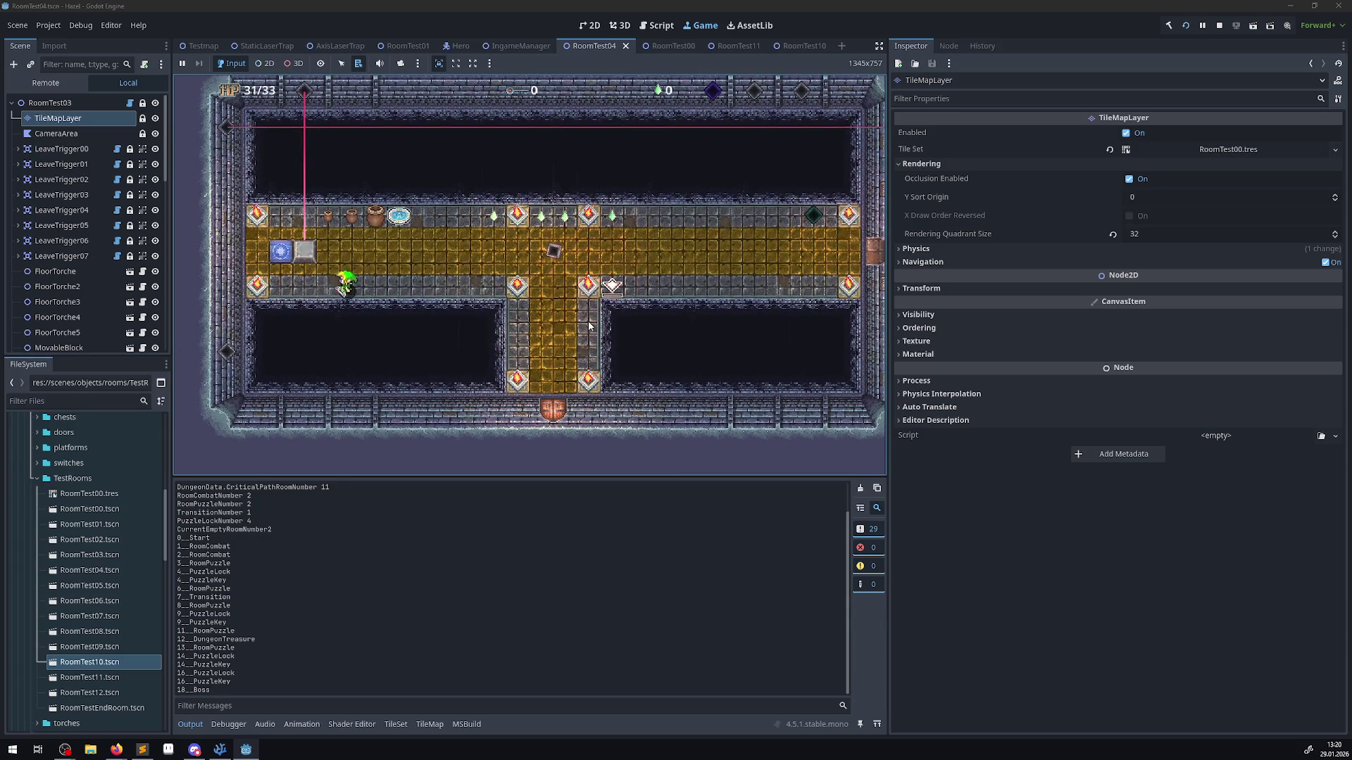
key(Up)
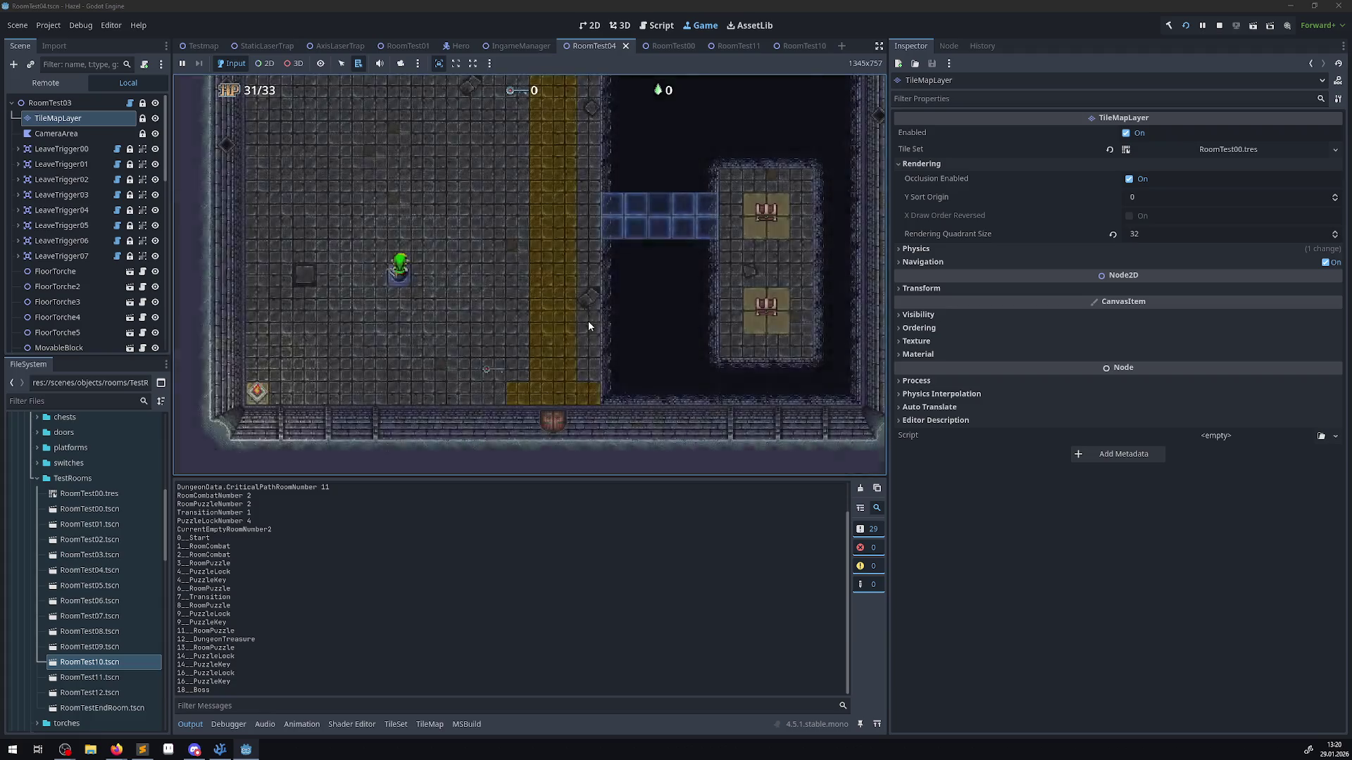
key(Right)
key(Down)
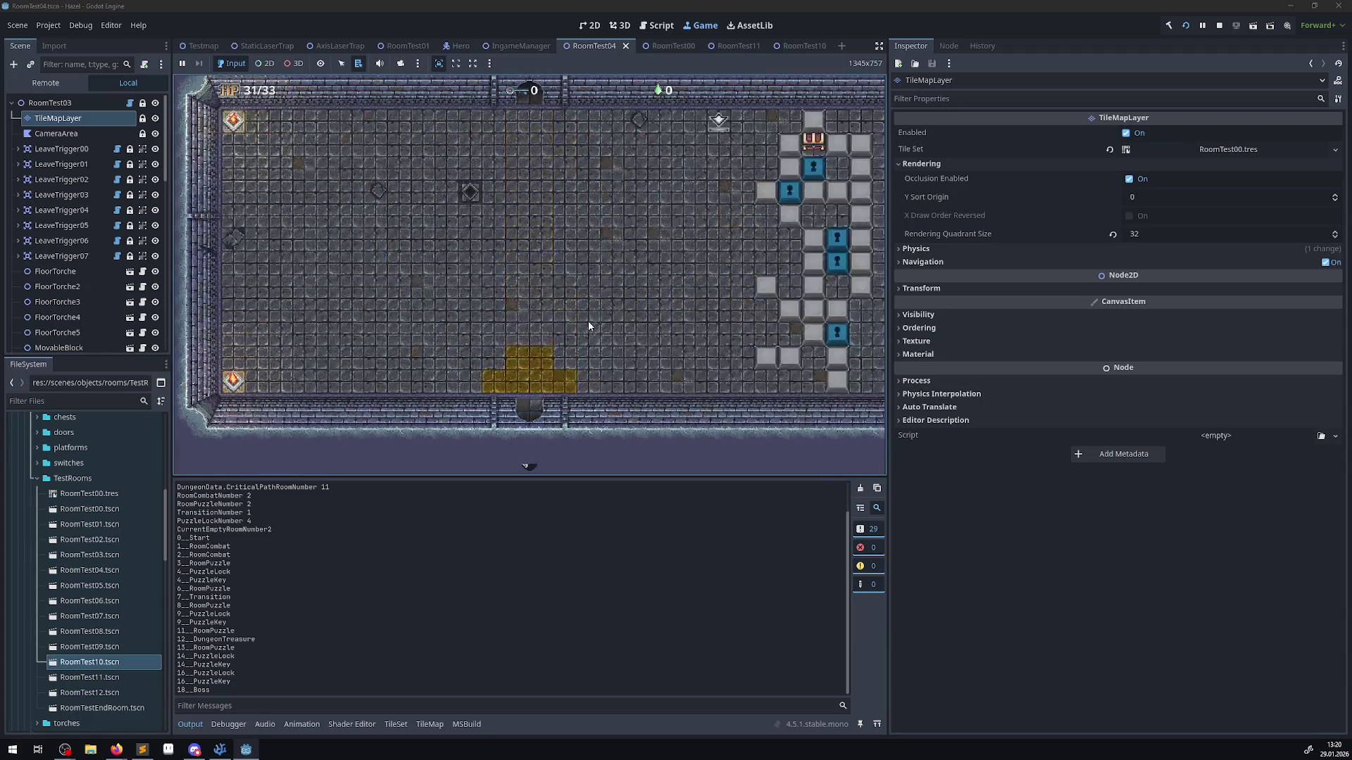
key(Left)
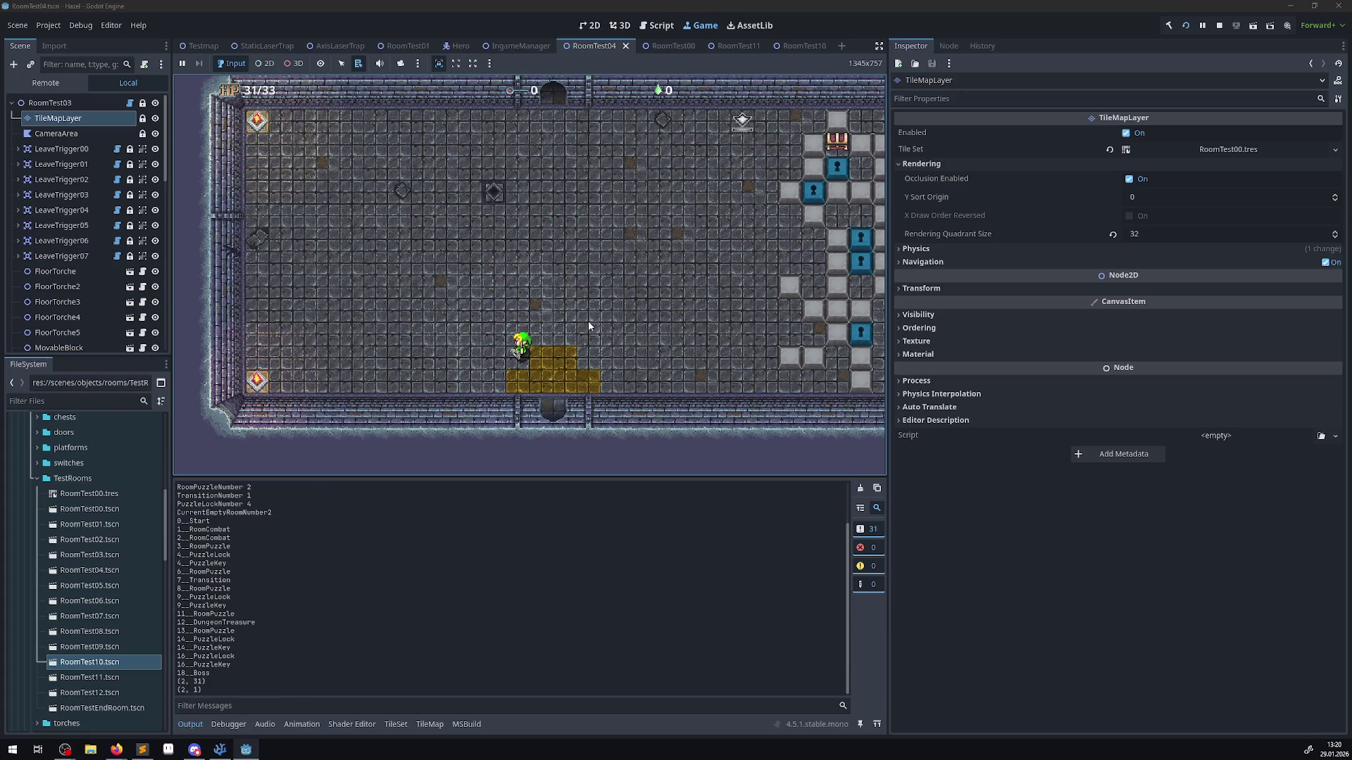
key(Up)
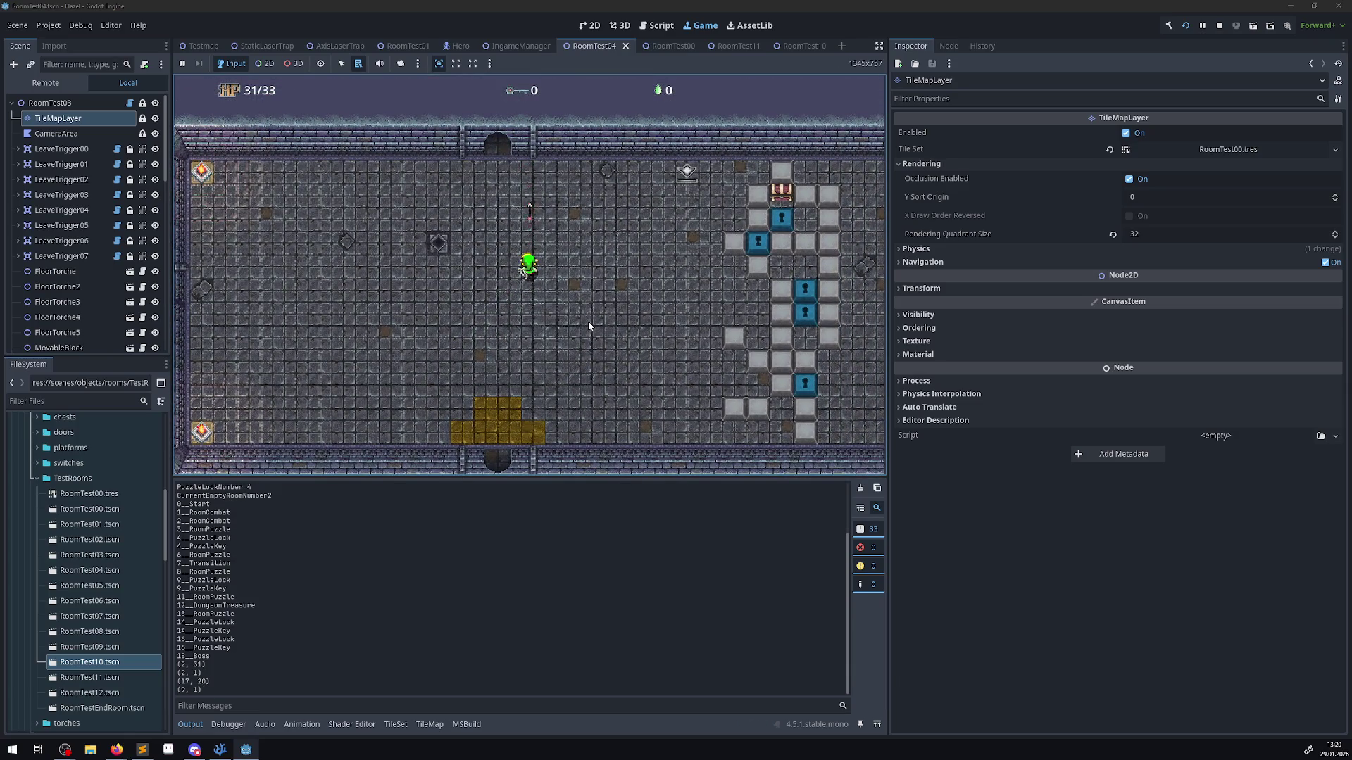
key(Left)
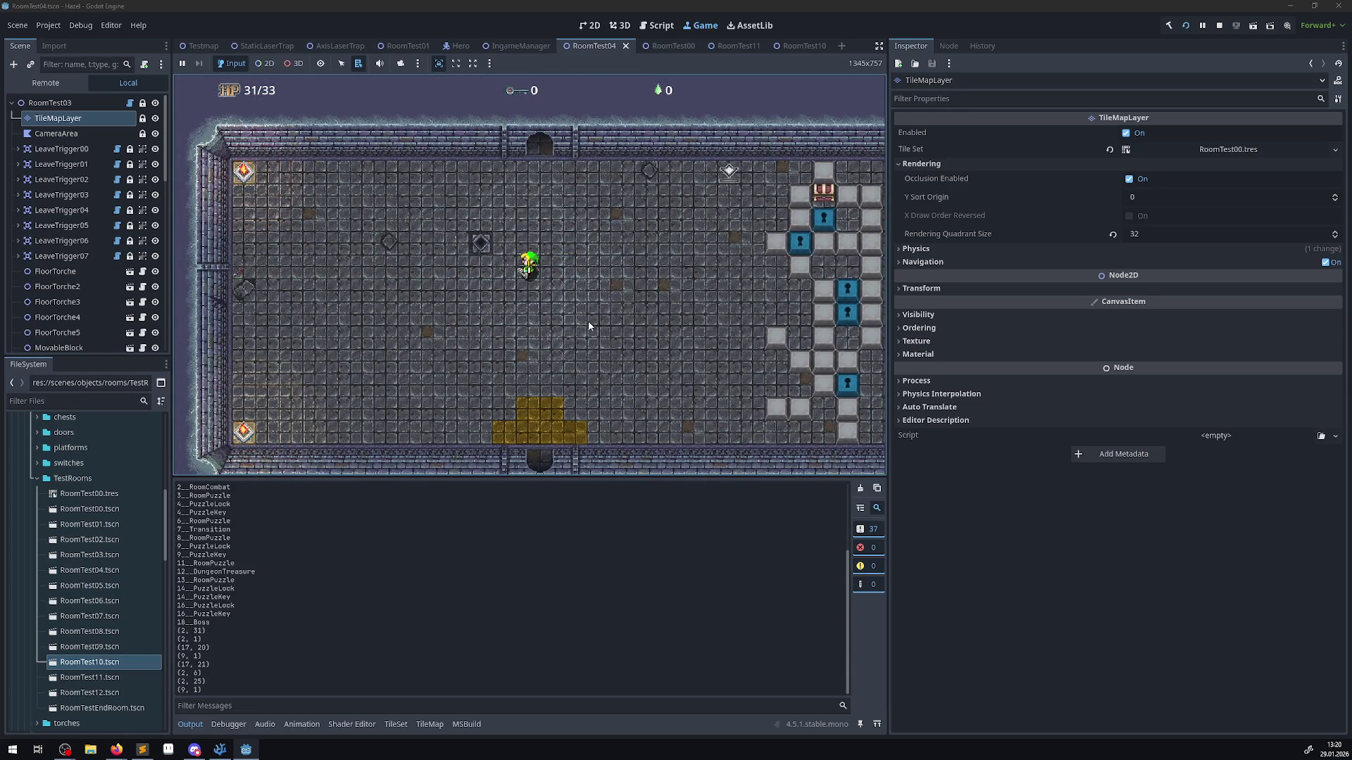
key(Down)
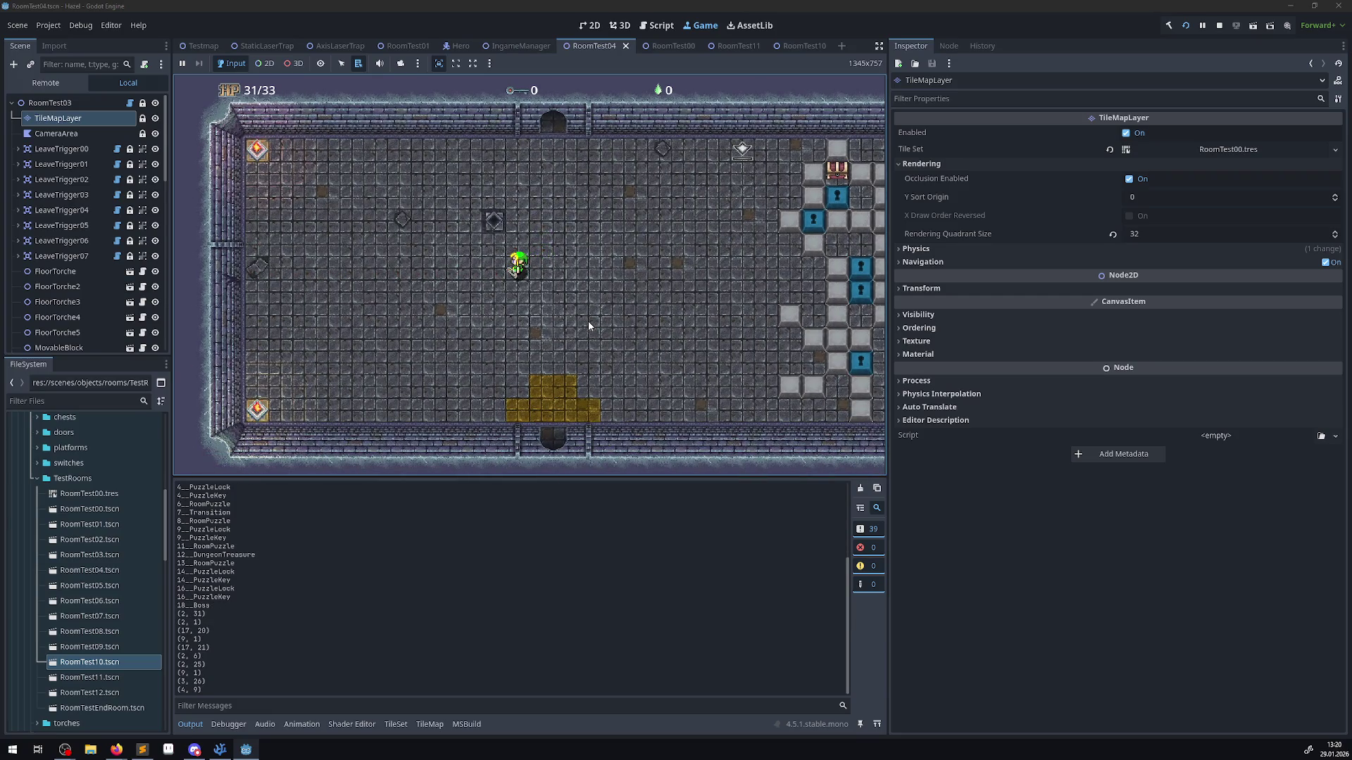
click(1219, 26)
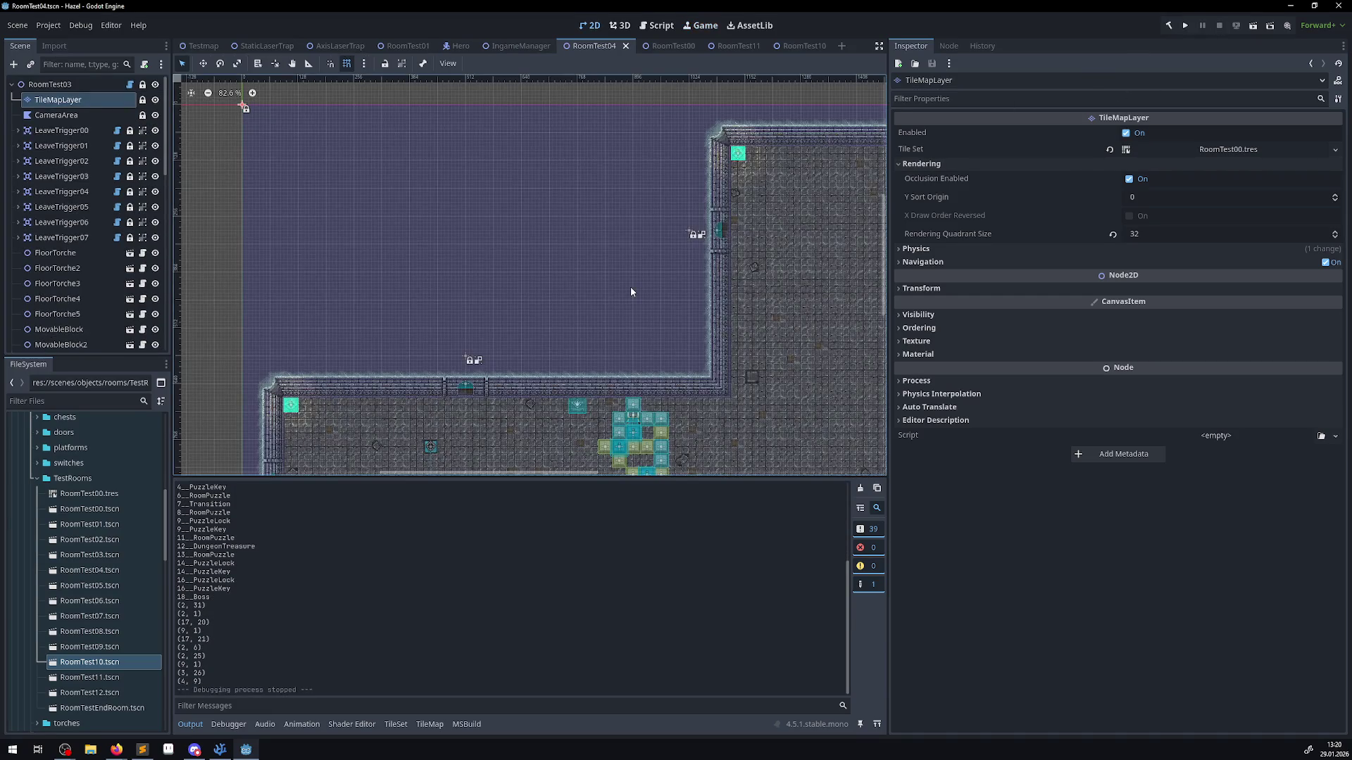
- In the TileSet editor, create tiles across the chevron row, then undo them
click(396, 725)
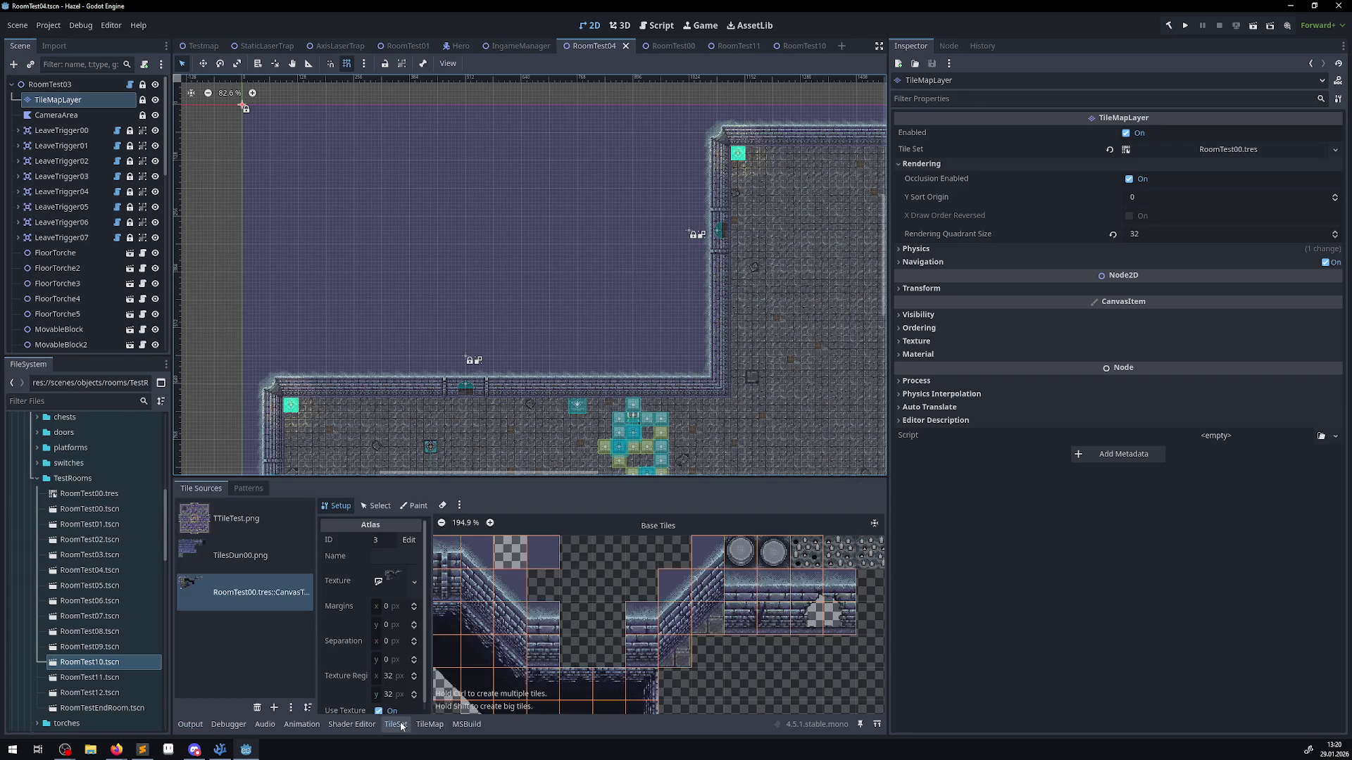
scroll(687, 680, down, 10)
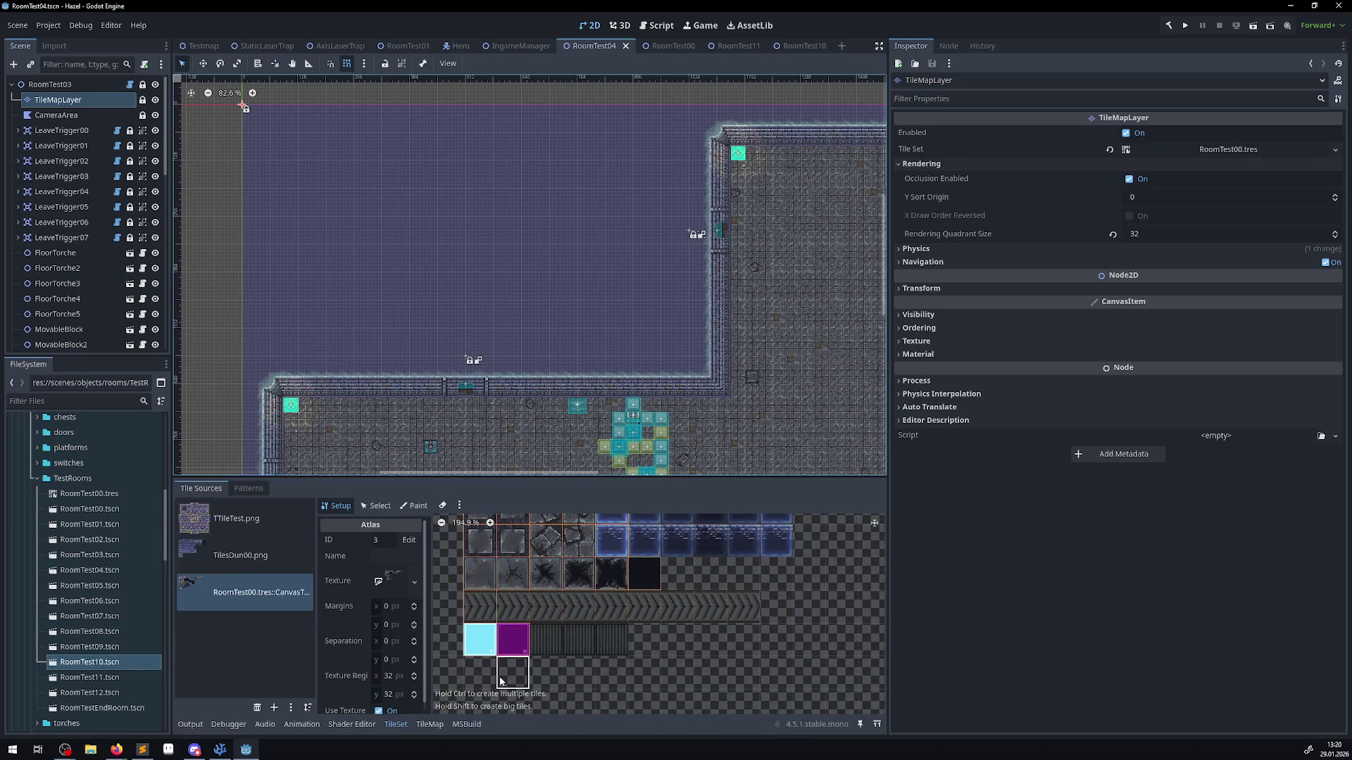
click(490, 620)
key(ctrl+z)
mouse_move(681, 351)
mouse_down()
mouse_move(323, 107)
mouse_move(236, 110)
mouse_up()
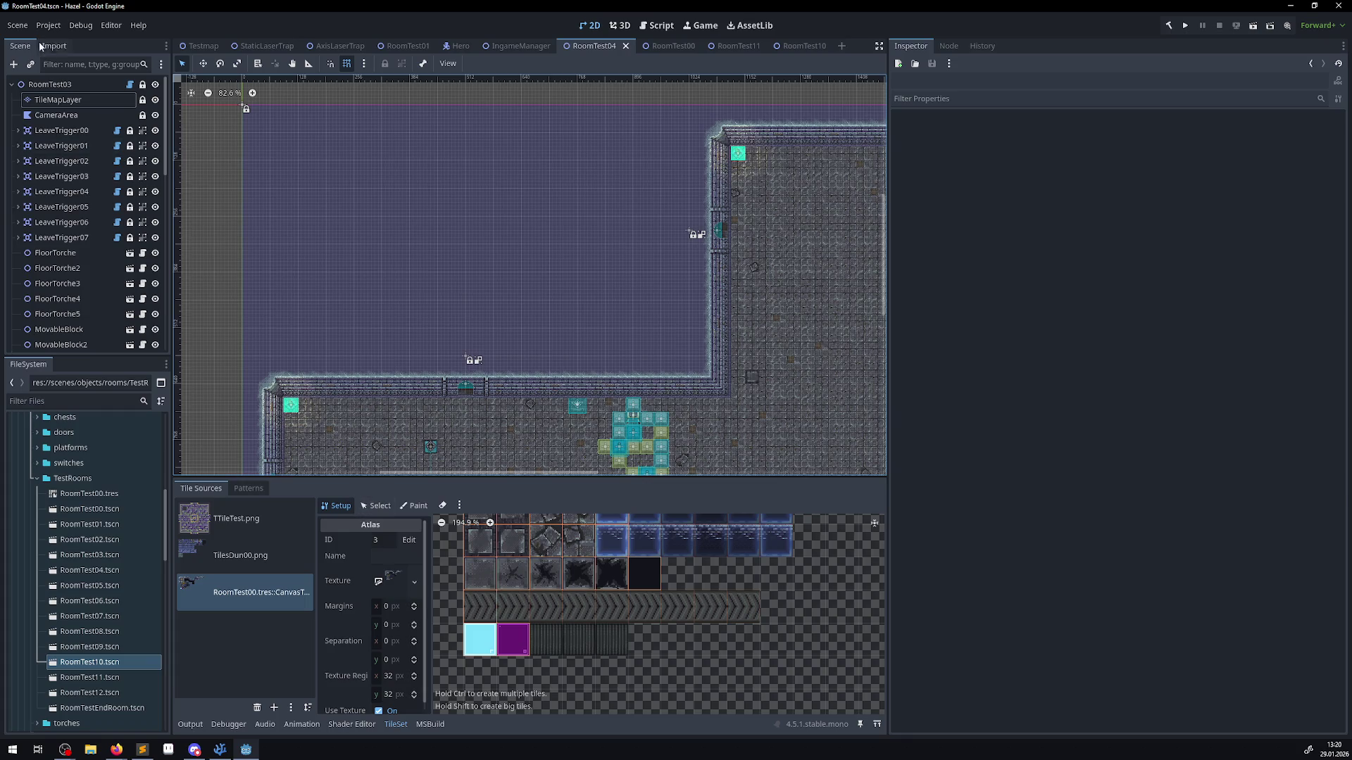
- Paint a cyan tile rectangle over the empty area on the TileMapLayer and save the scene
click(64, 100)
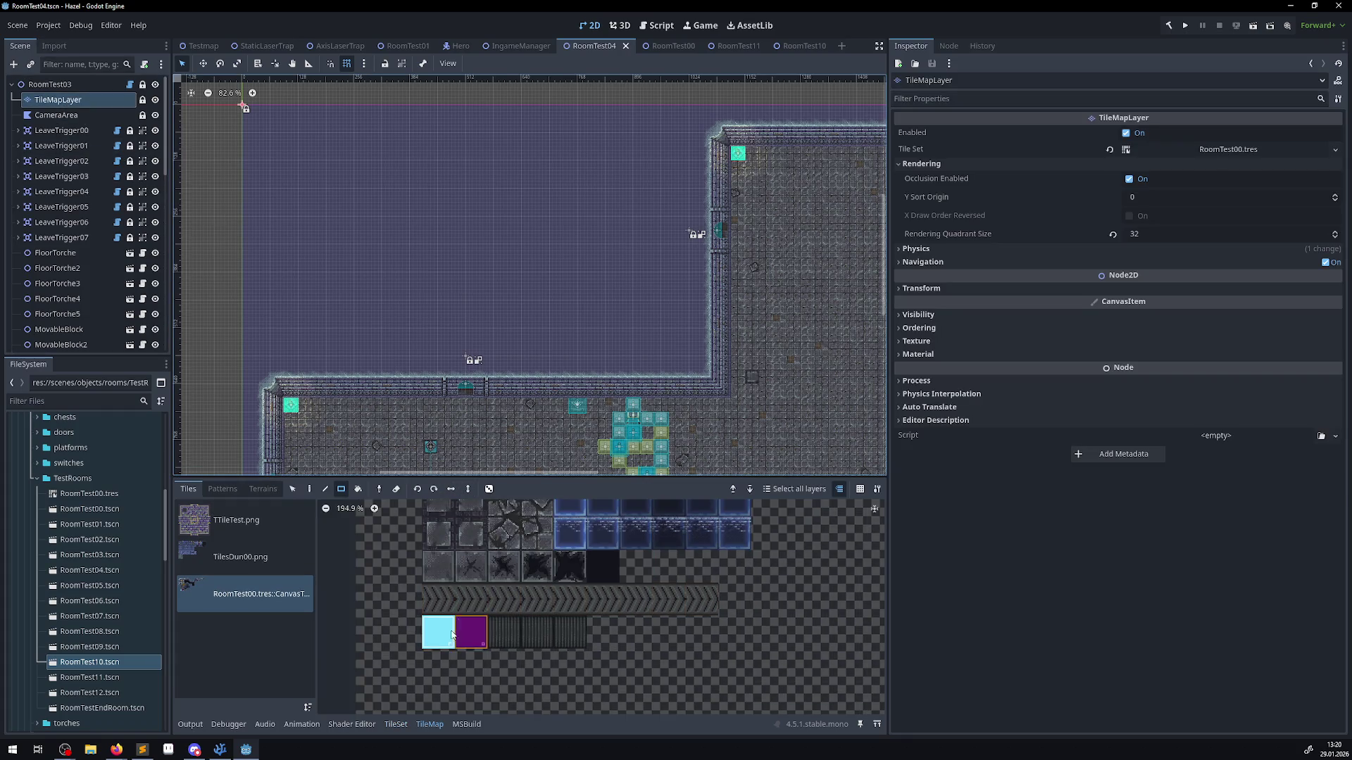
mouse_move(252, 348)
mouse_down()
mouse_move(672, 79)
mouse_move(687, 114)
mouse_up()
drag(442, 211, 494, 272)
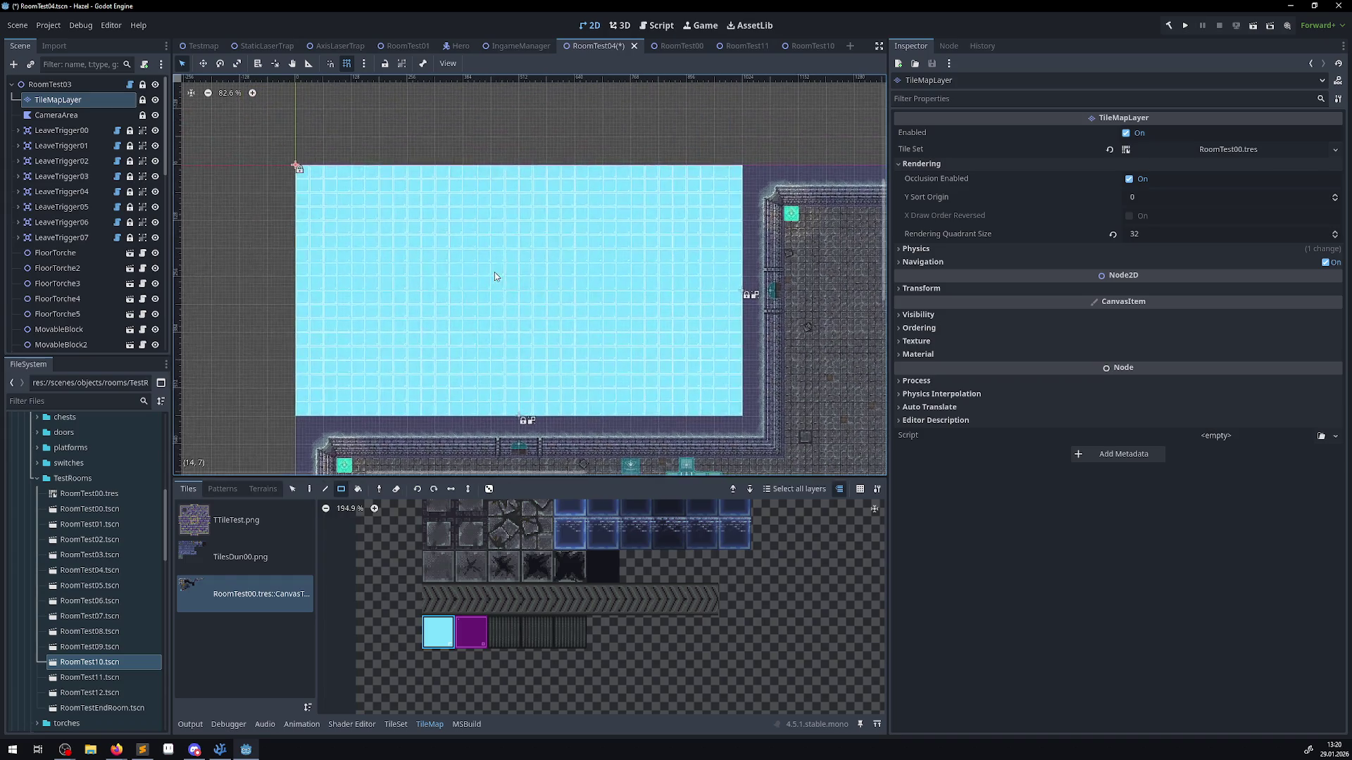
key(ctrl+s)
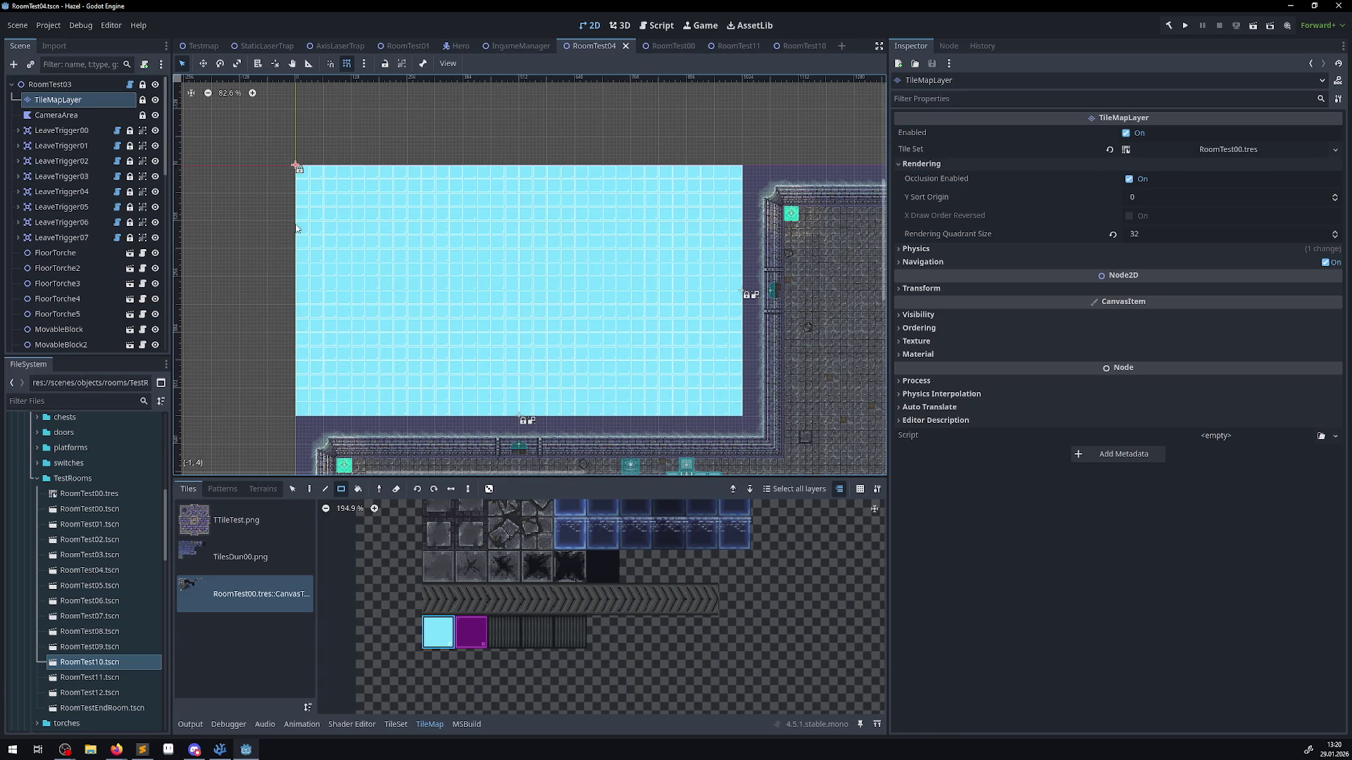
- Undo an extra cyan rectangle at the top-left and relaunch the game
drag(294, 225, 465, 317)
drag(234, 107, 406, 349)
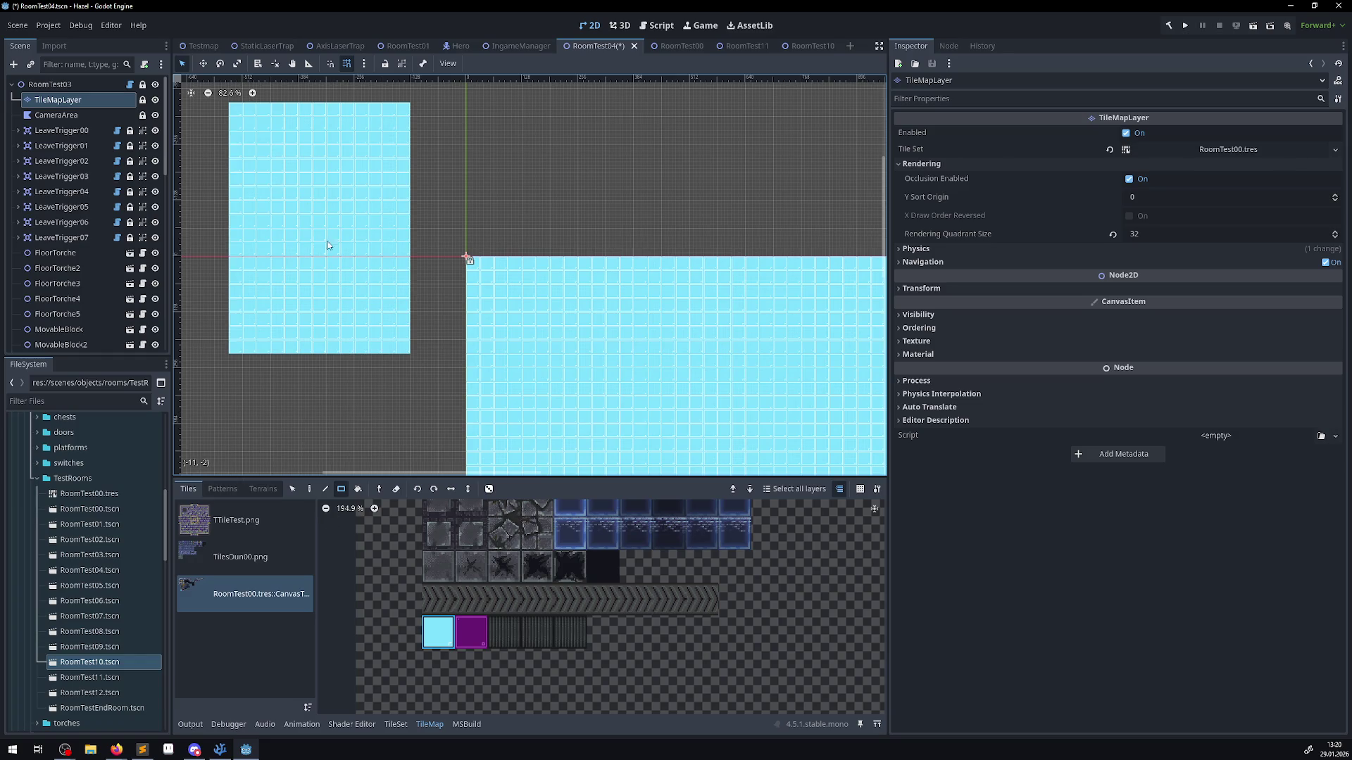
key(ctrl+z)
key(ctrl+z)
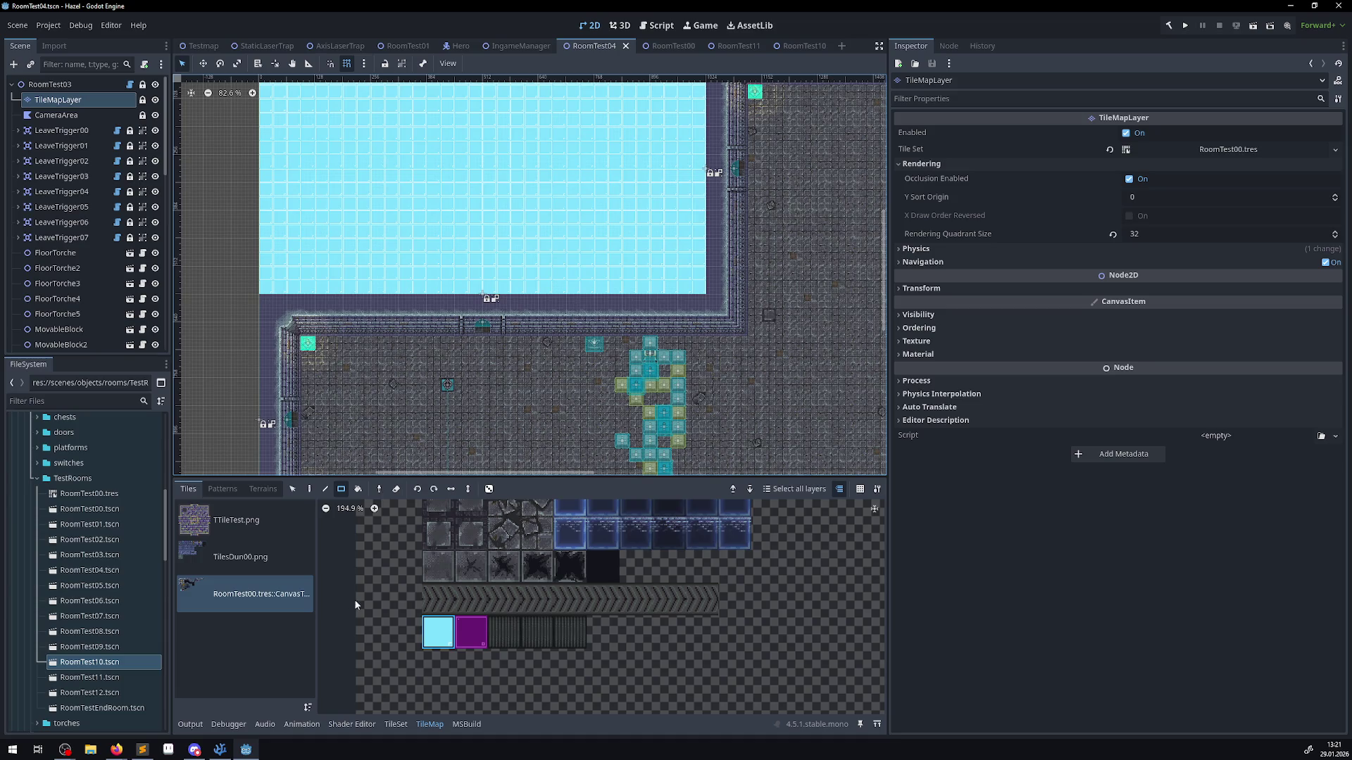
click(1188, 27)
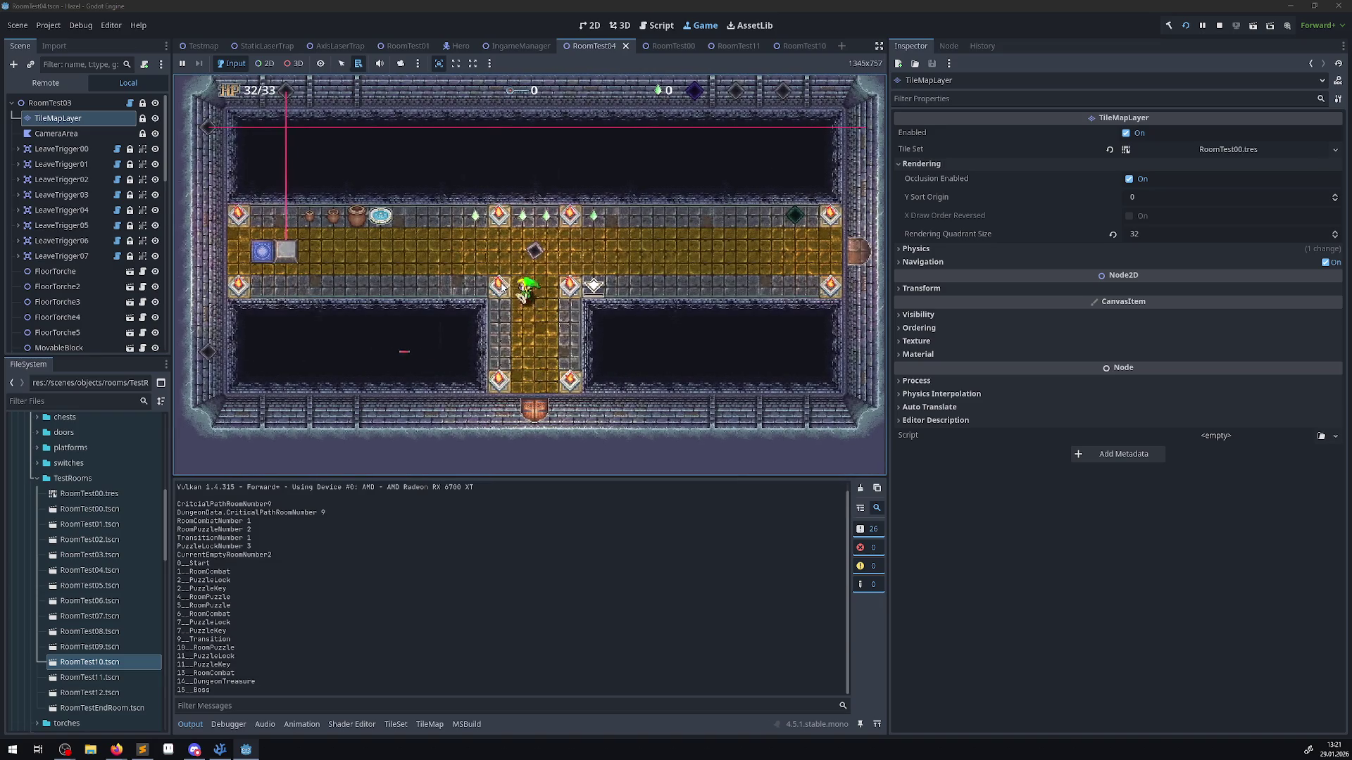
- Walk the hero through the teleport portal and bottom door, then around the room
key(Left)
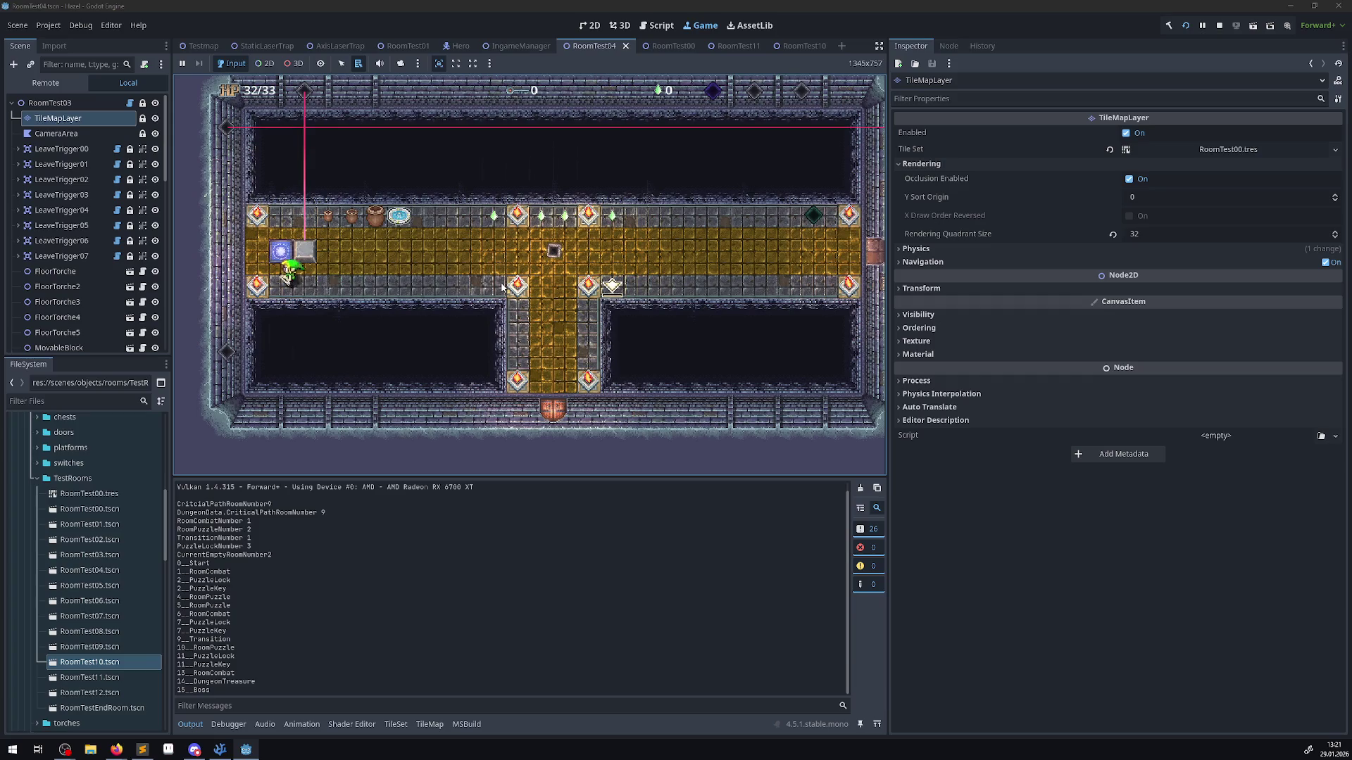
key(Right)
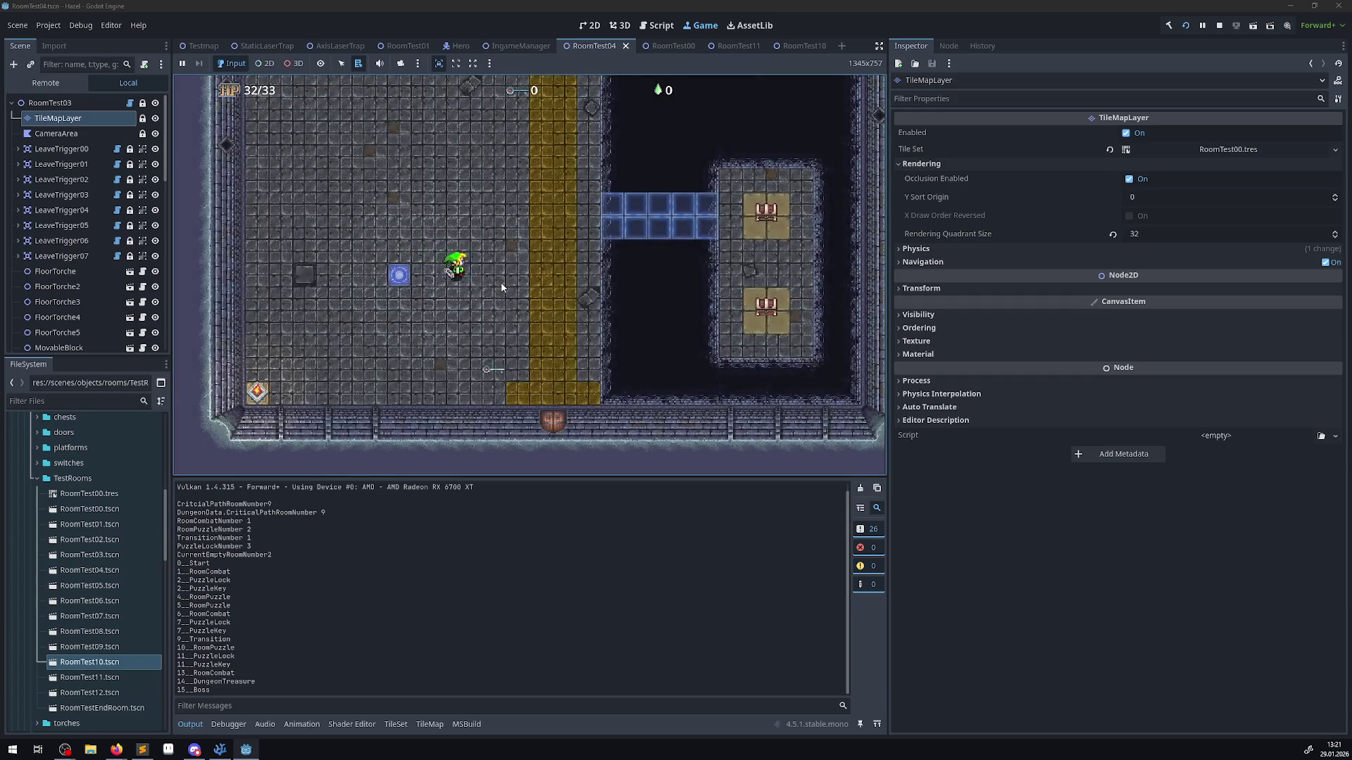
key(Down)
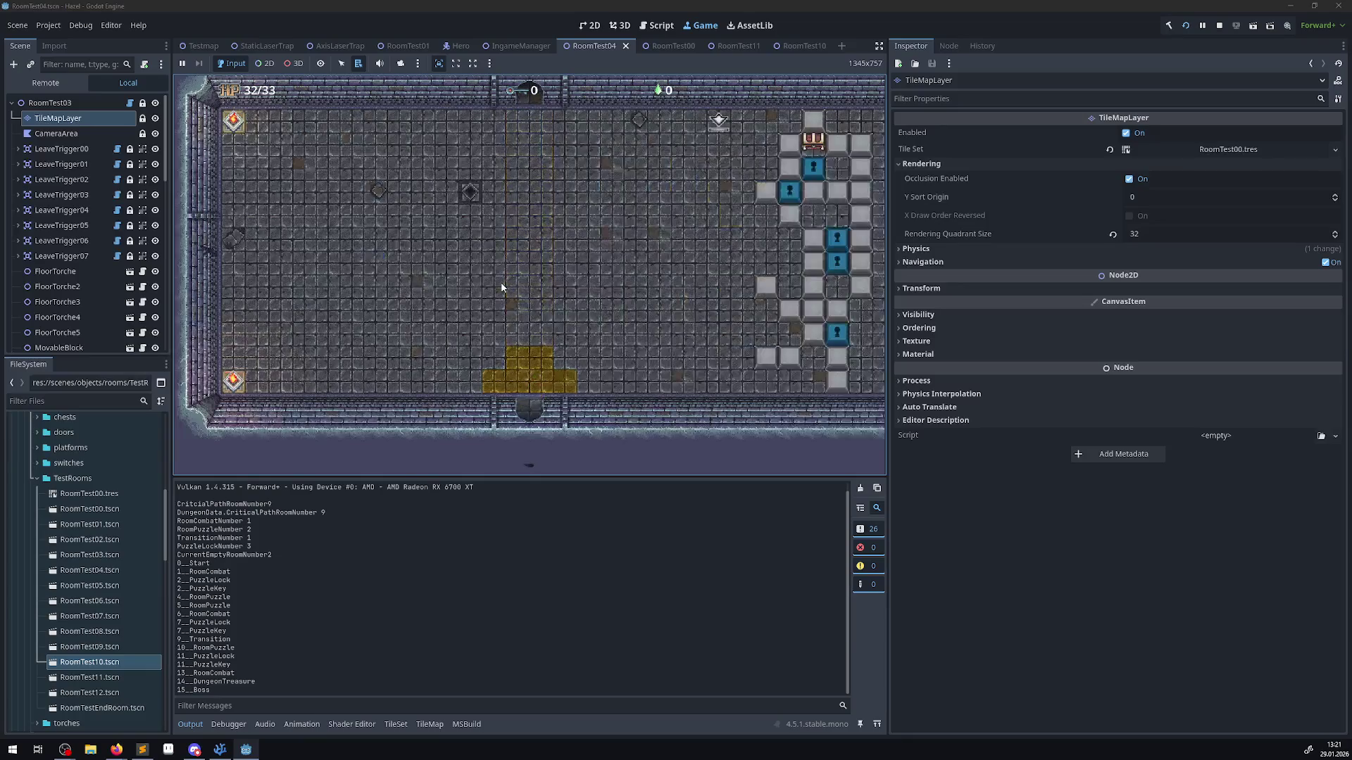
key(Up)
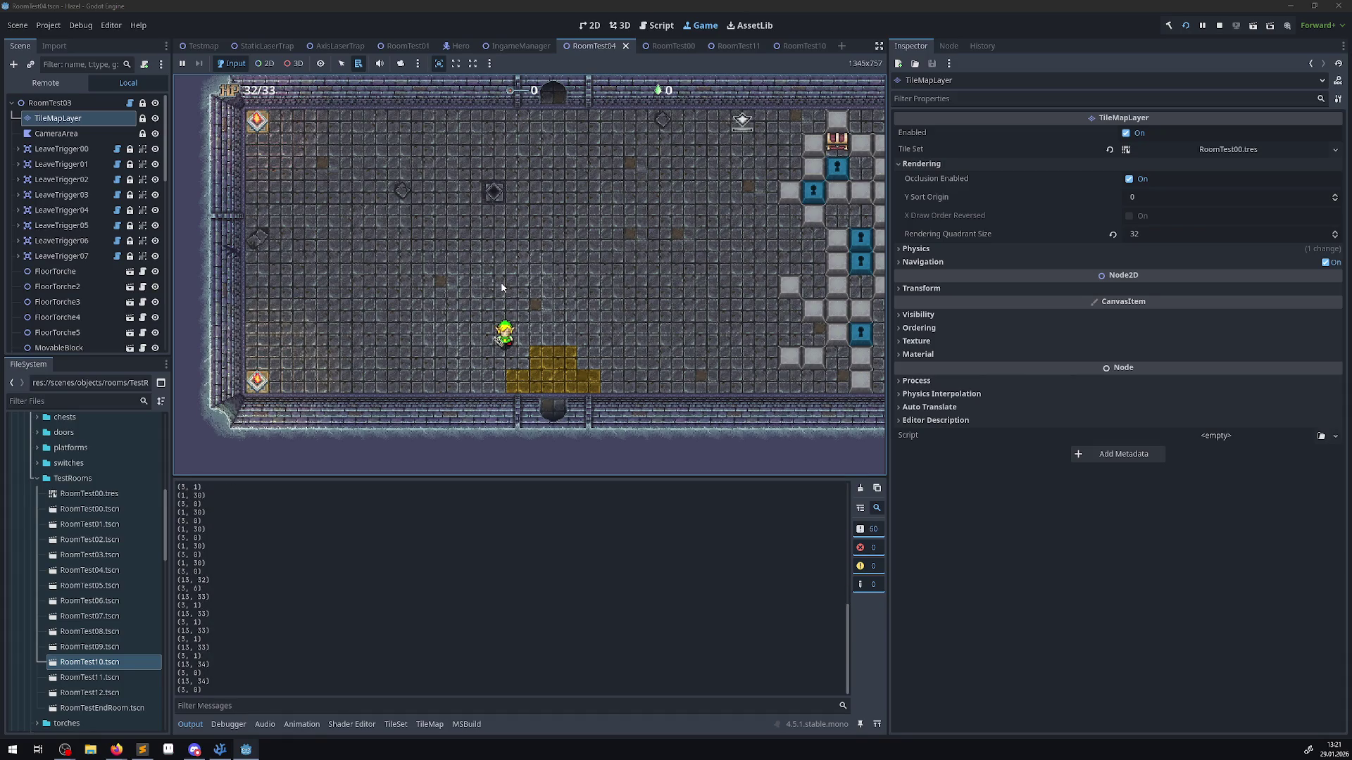
key(Right)
key(Up)
key(Up)
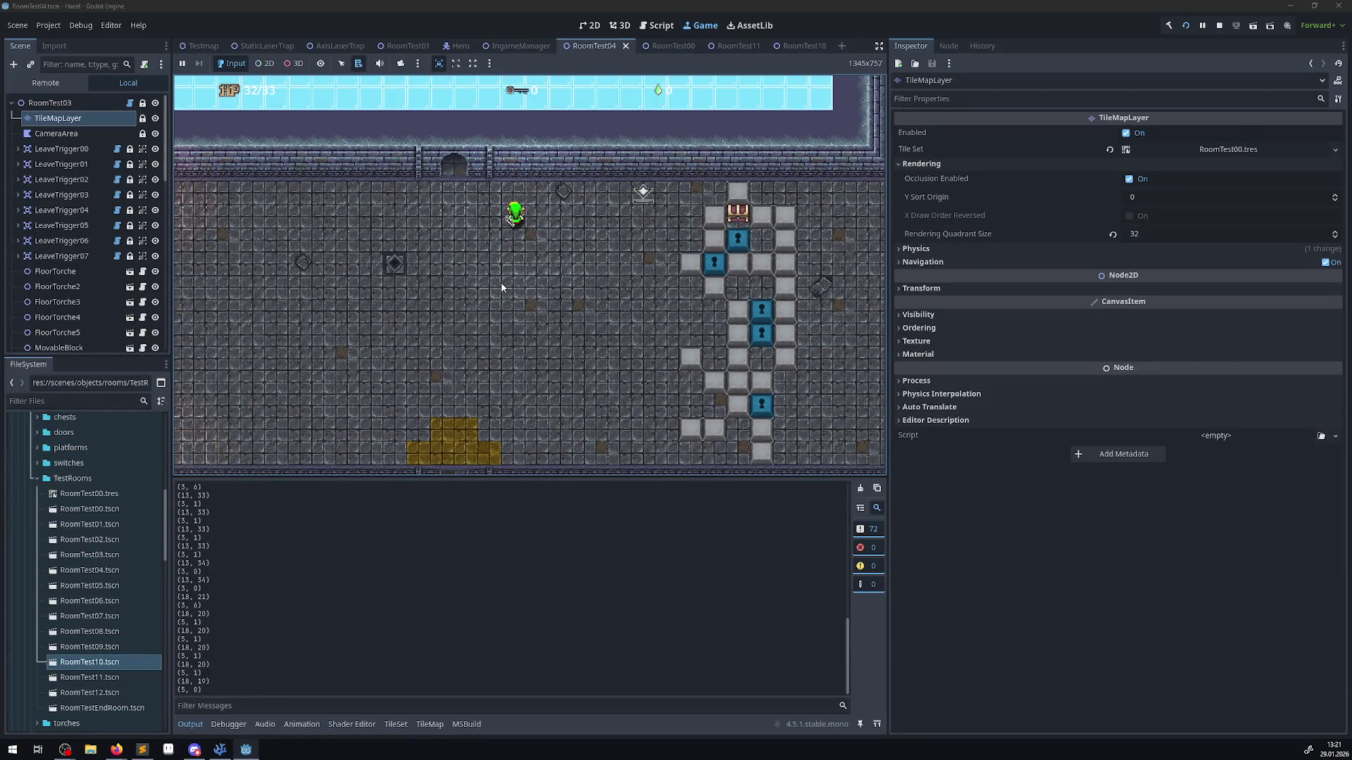
key(Left)
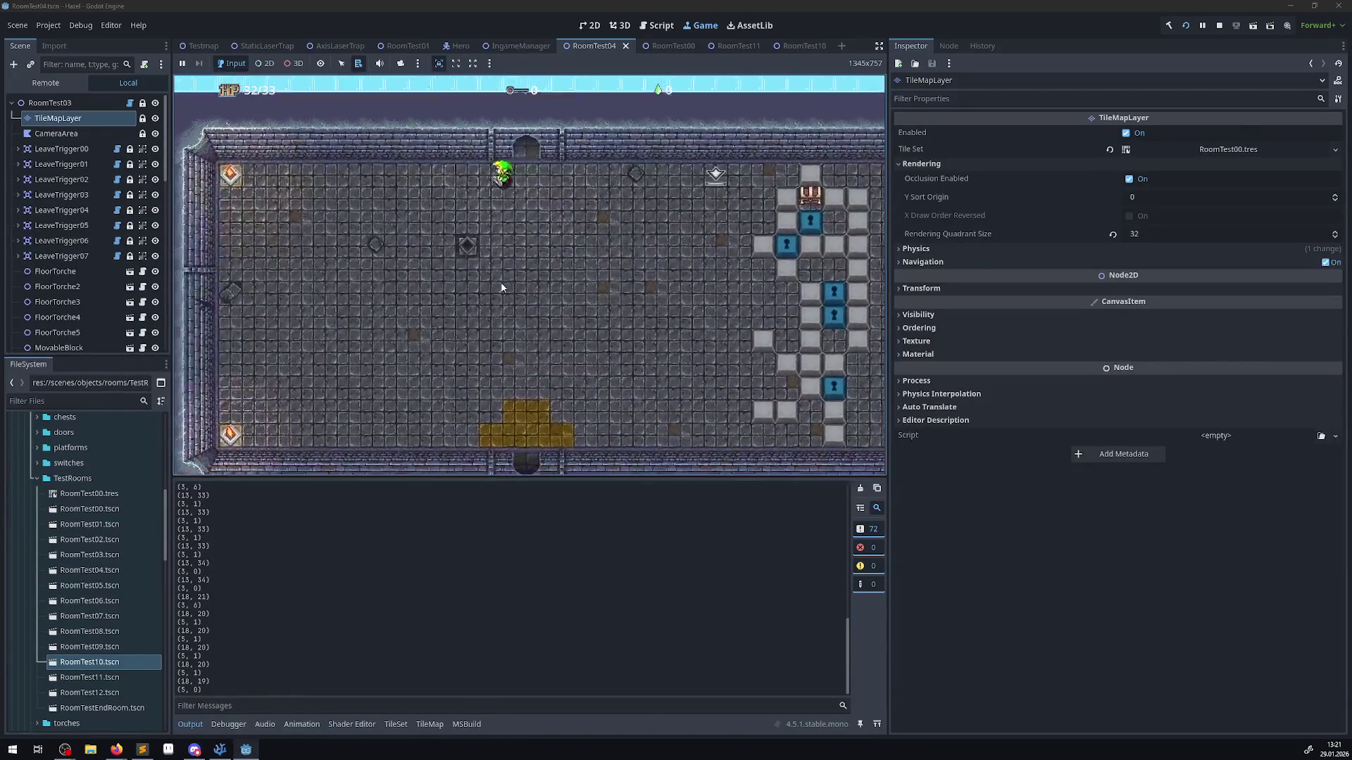
key(Down)
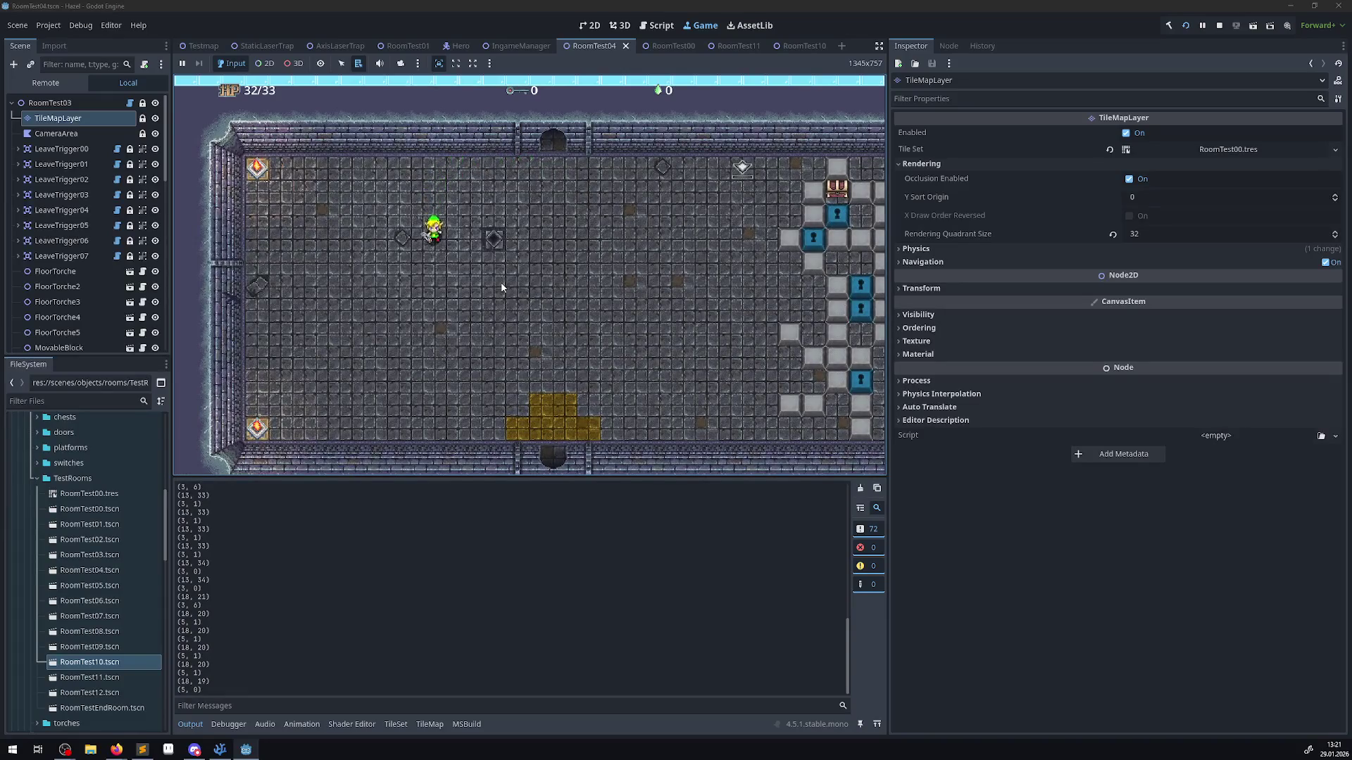
key(Down)
key(Left)
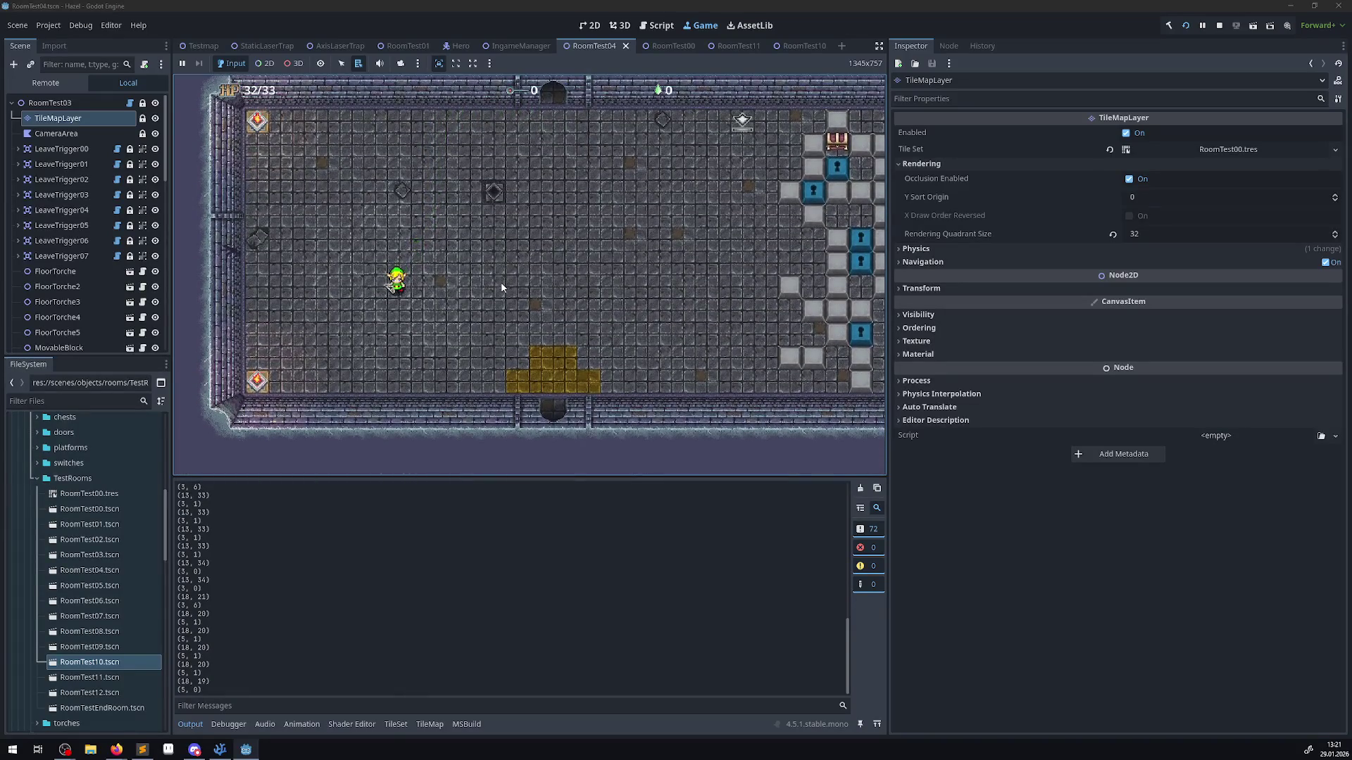
key(Right)
key(Down)
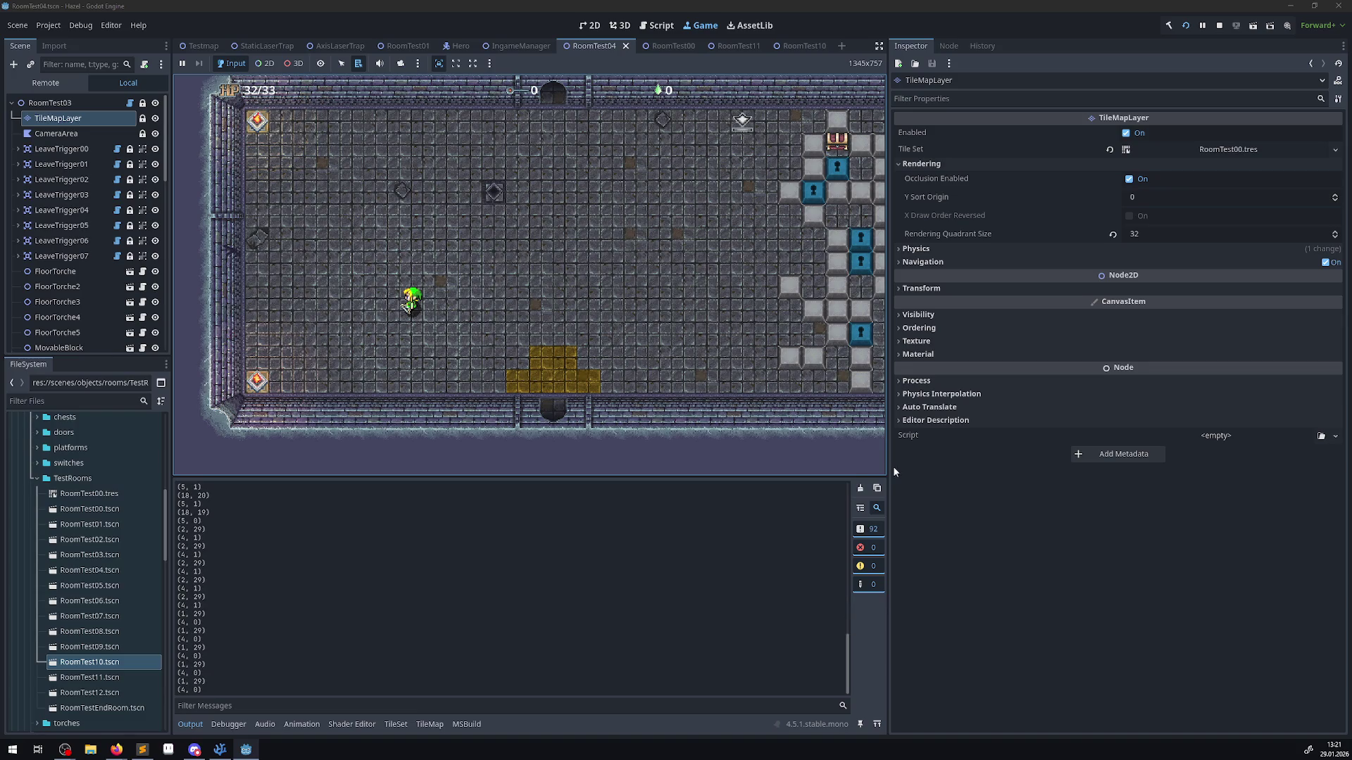
- Clear the Output log, fire an arrow, select the printed (2, 29) and (4, 1), and stop
click(860, 488)
click(606, 303)
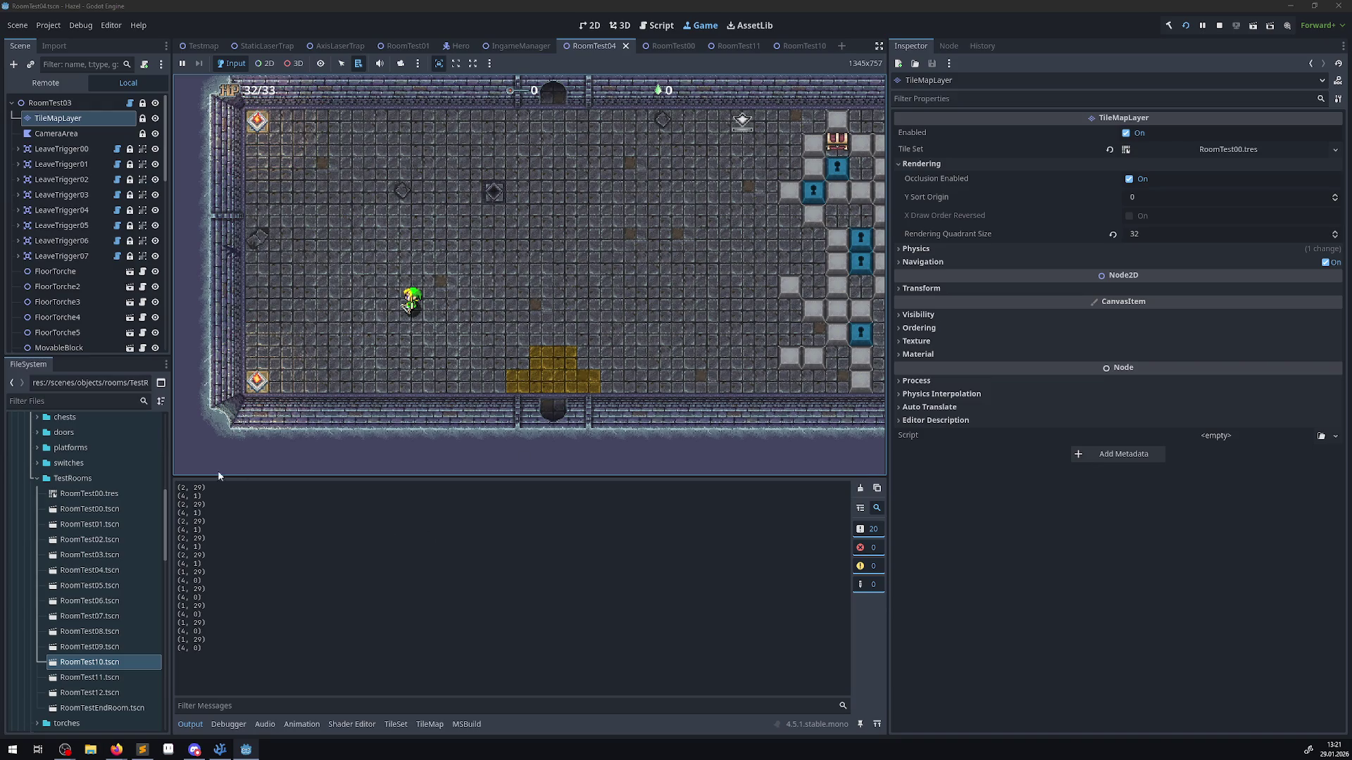
drag(177, 485, 206, 498)
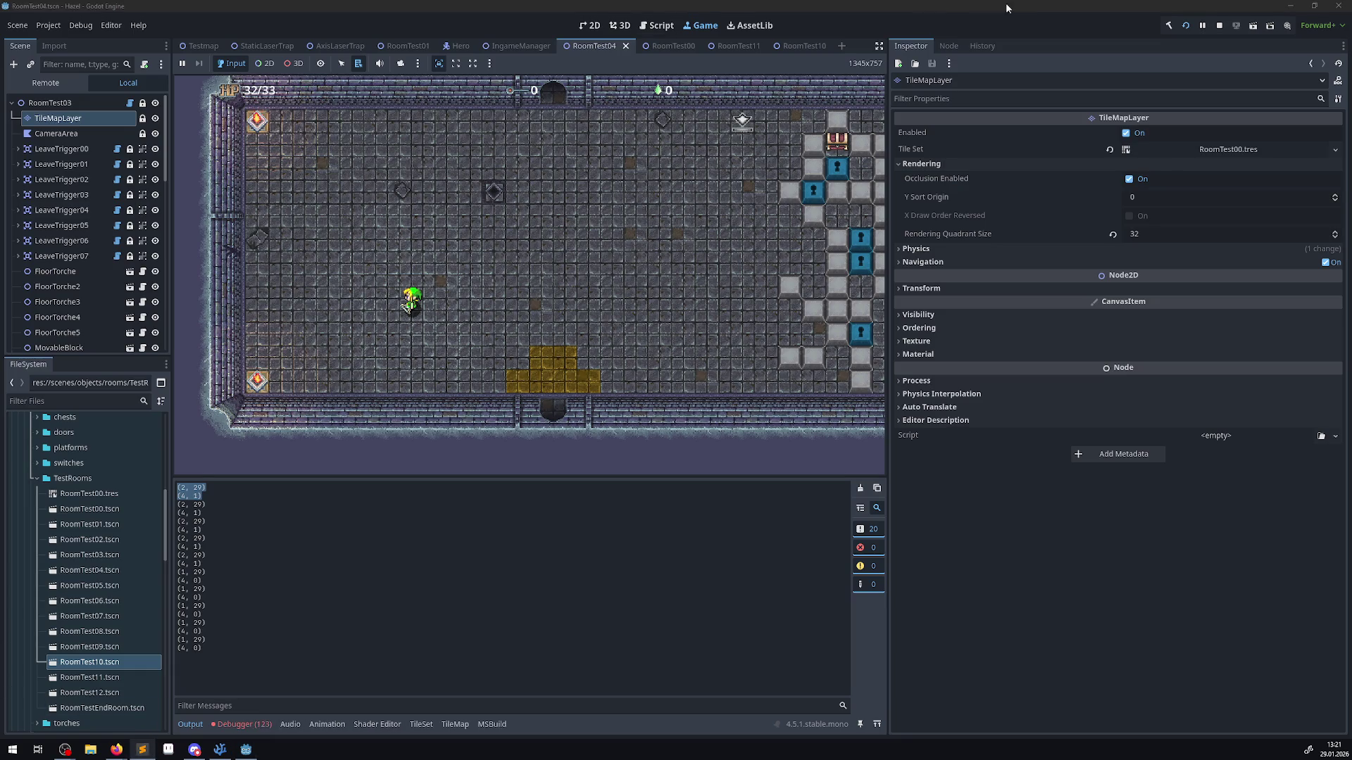
click(1219, 26)
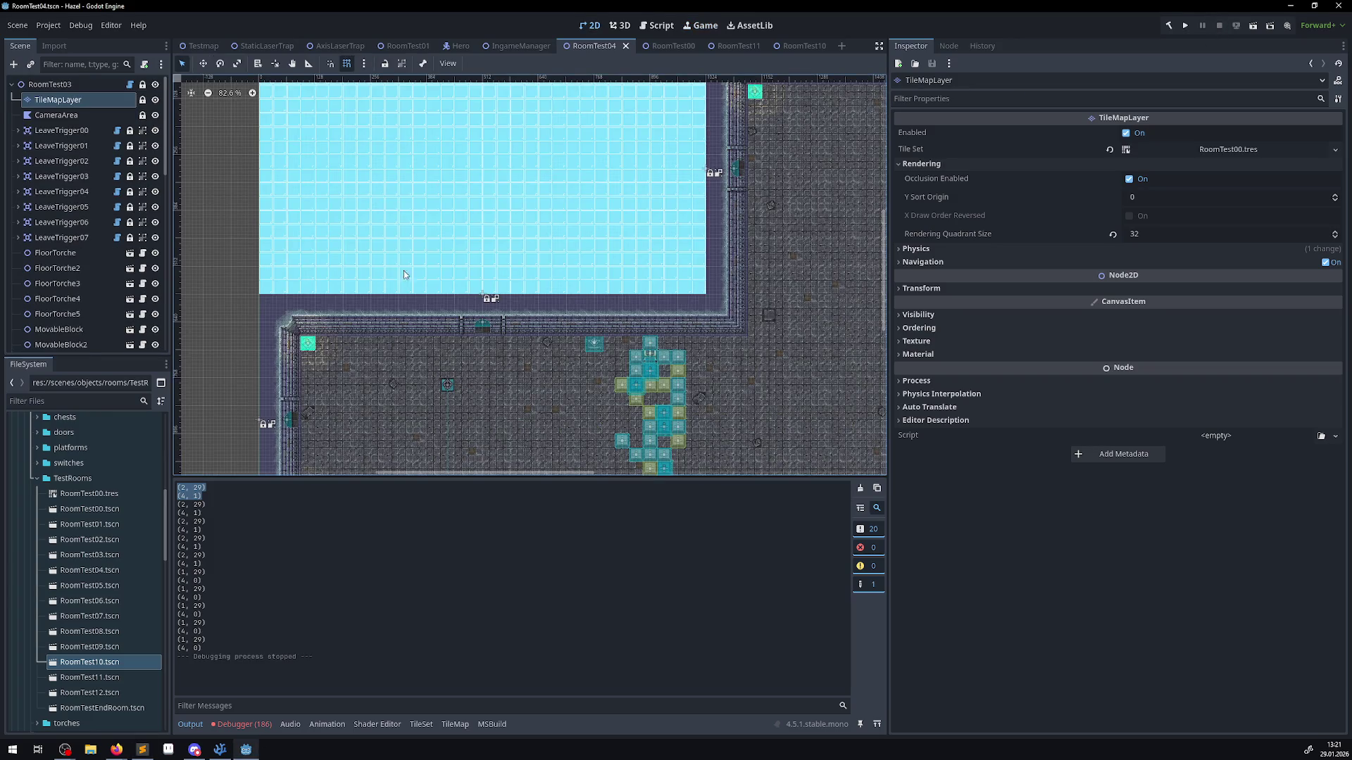
- Review the Debugger's Errors list, then collapse the debugger panel
scroll(403, 270, down, 5)
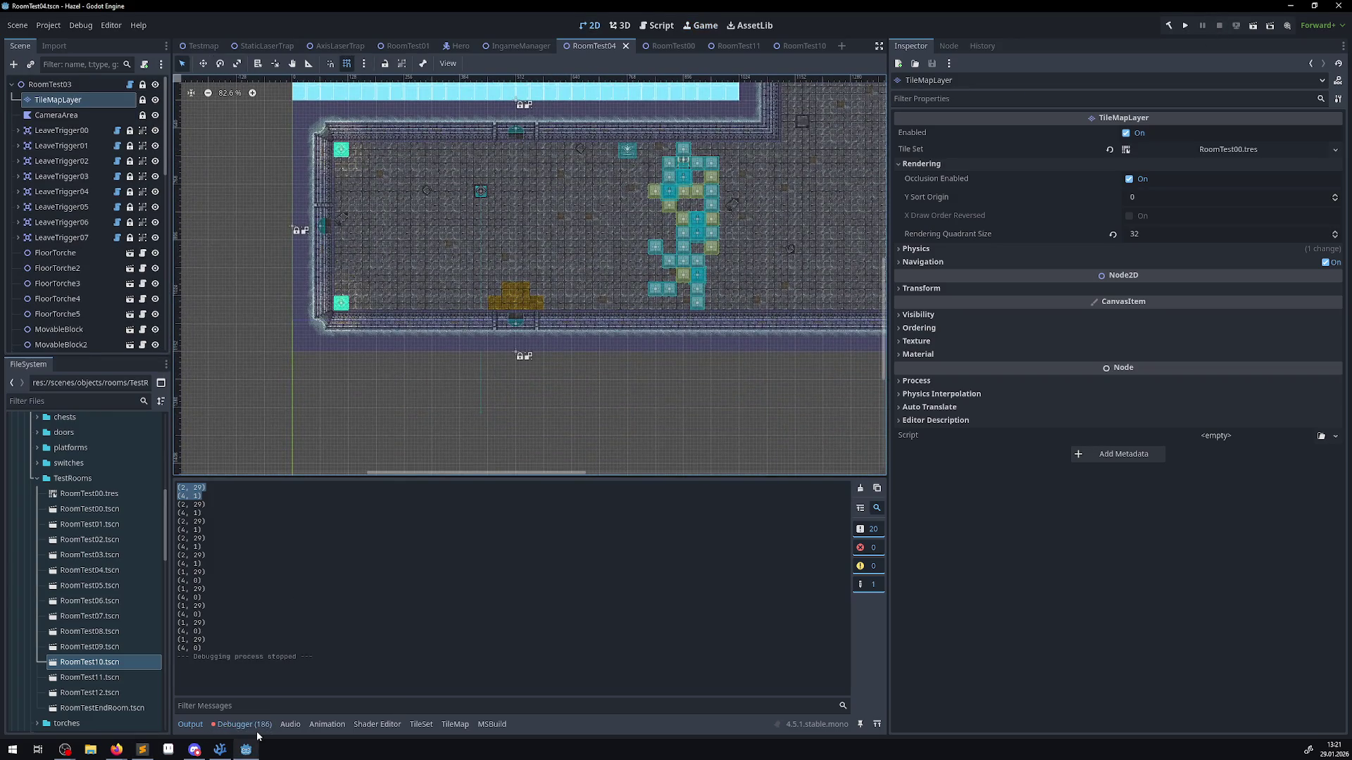
click(258, 725)
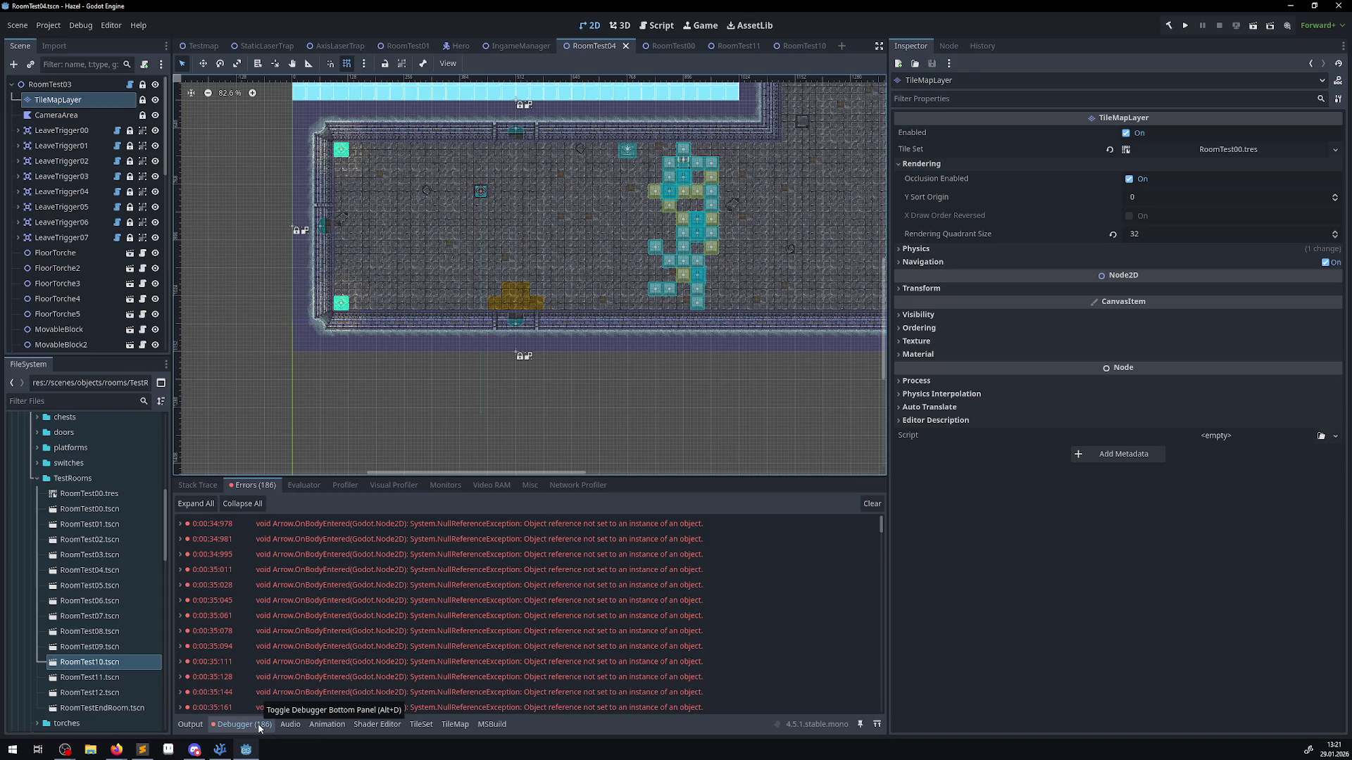
click(258, 726)
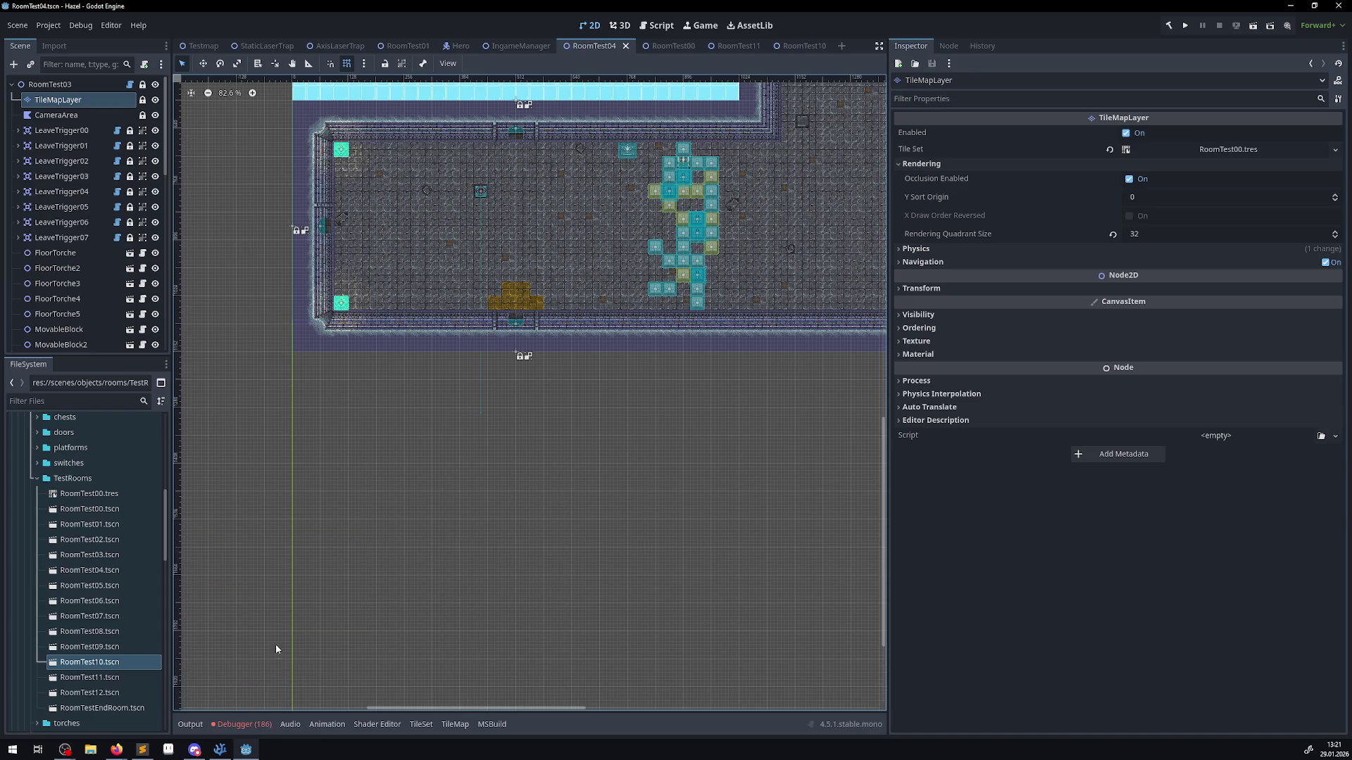
- Open the TileMap palette and zoom the canvas in on the lower-left cyan marker tile
click(455, 727)
scroll(311, 278, up, 5)
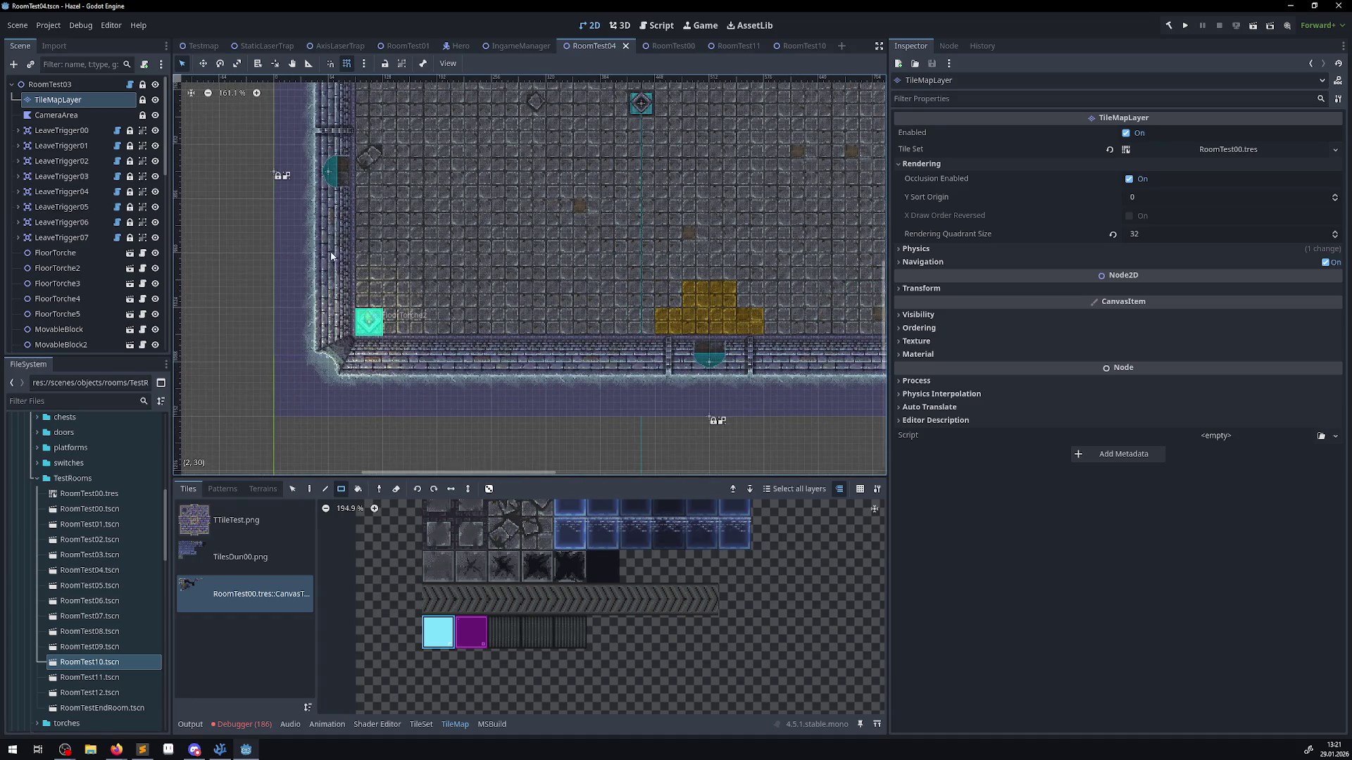
scroll(338, 246, up, 5)
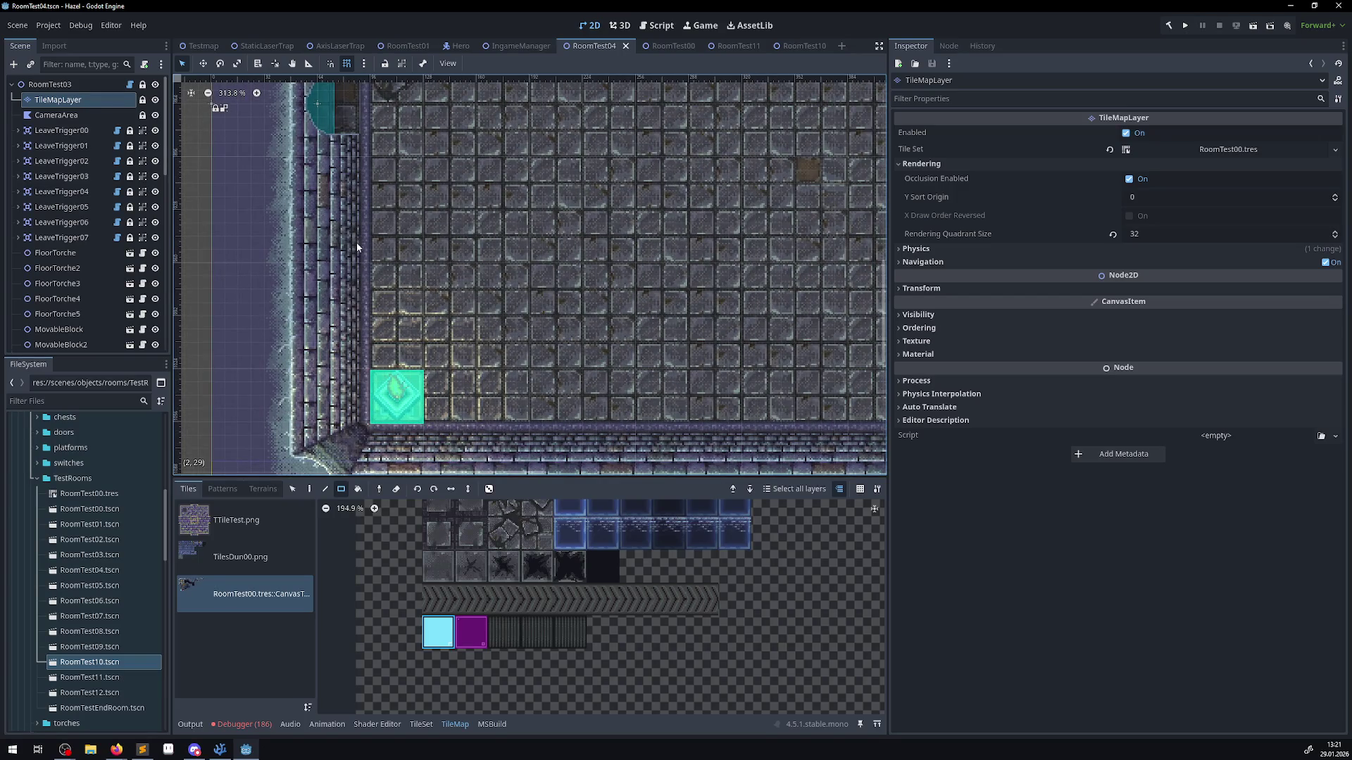
scroll(355, 247, up, 3)
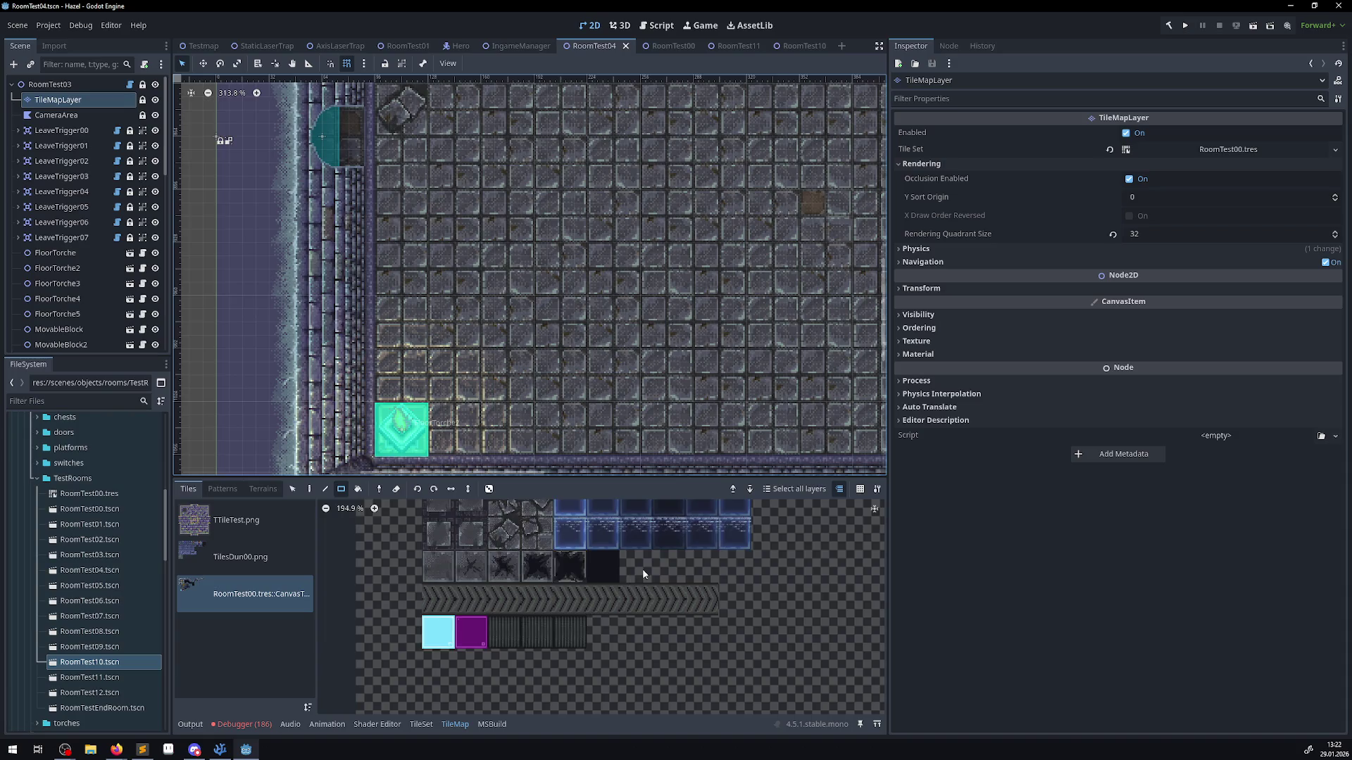
scroll(535, 666, up, 5)
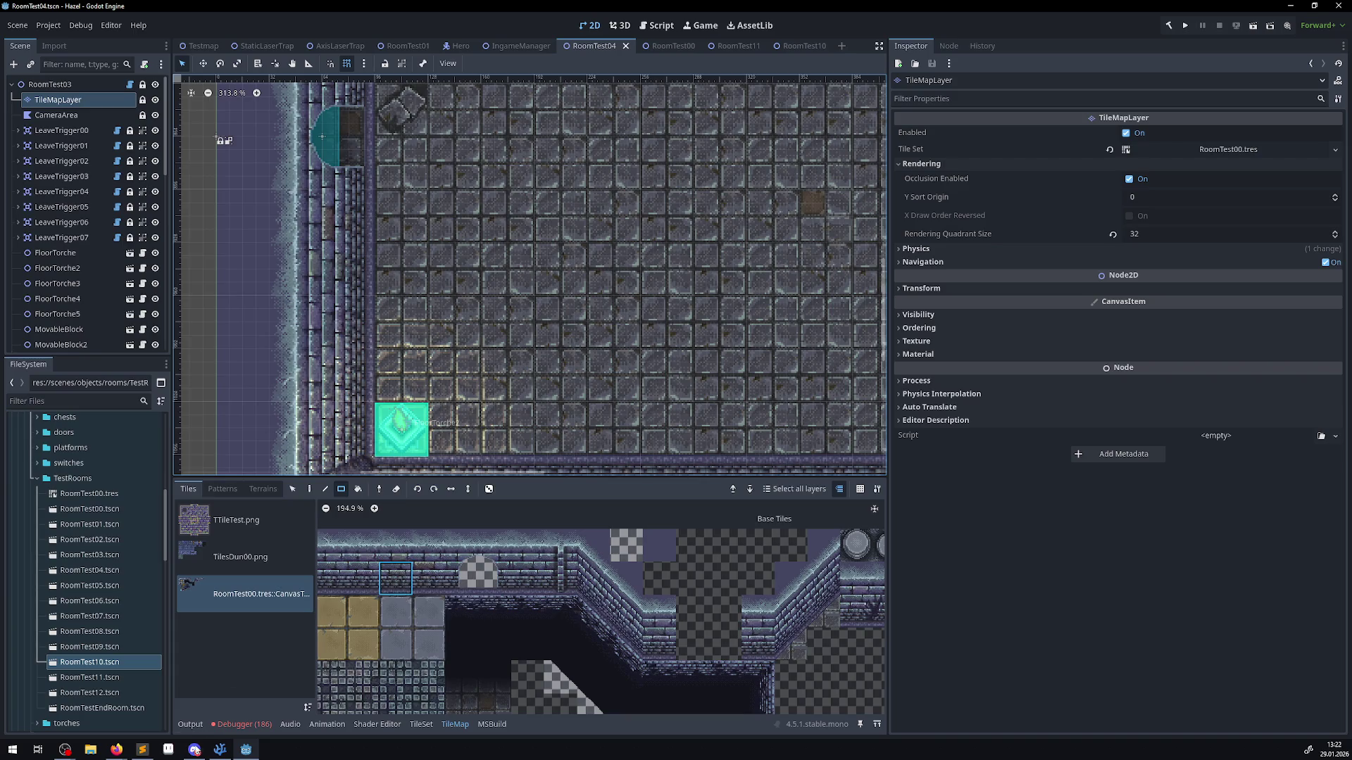
- Clear the 186 Arrow NullReferenceException errors and go back to the Output log
click(253, 726)
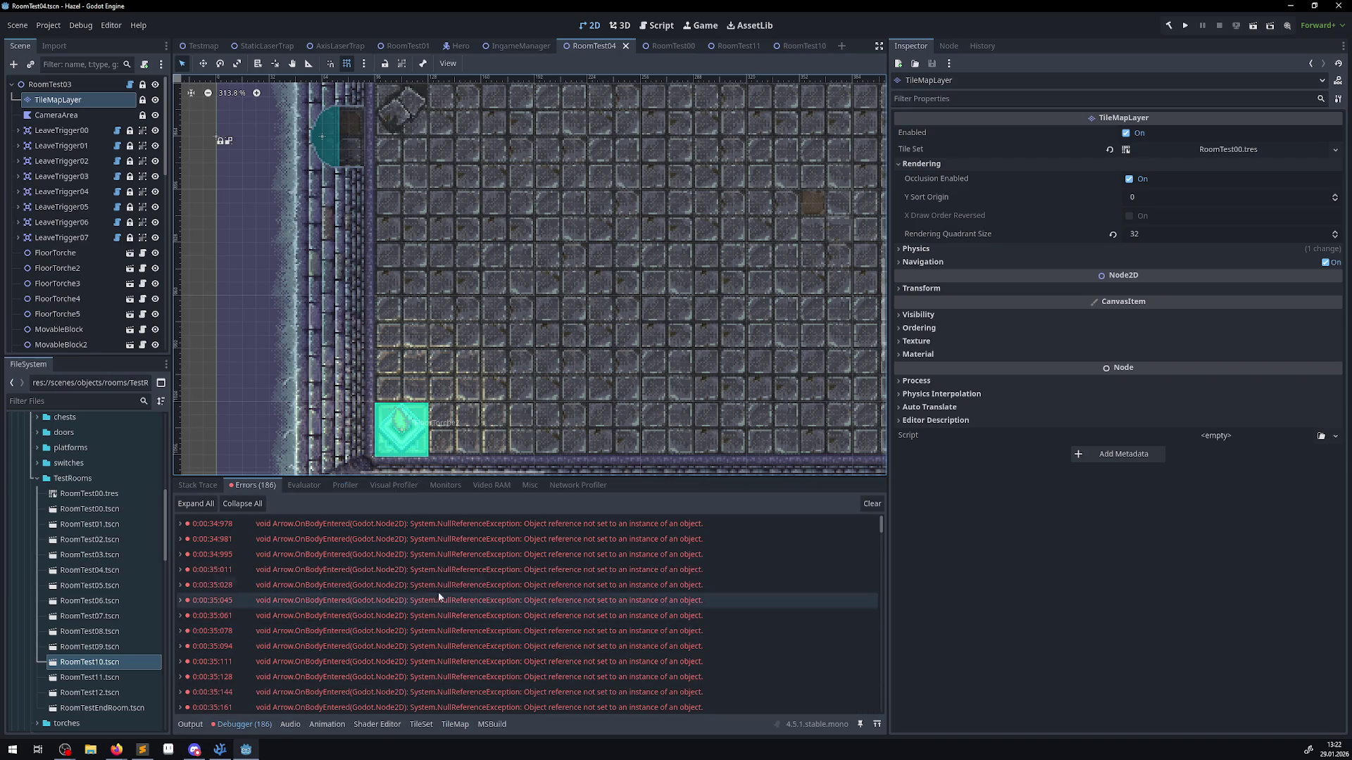
click(870, 504)
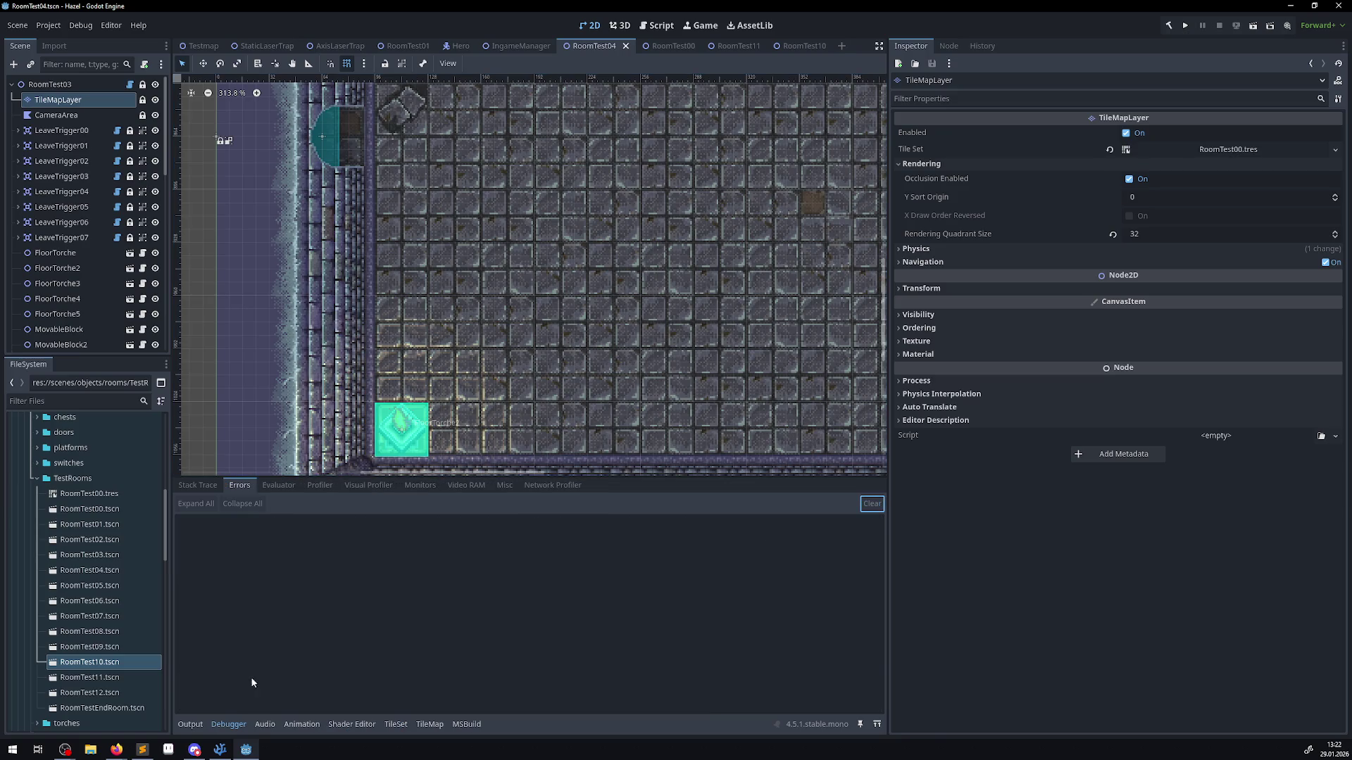
click(199, 725)
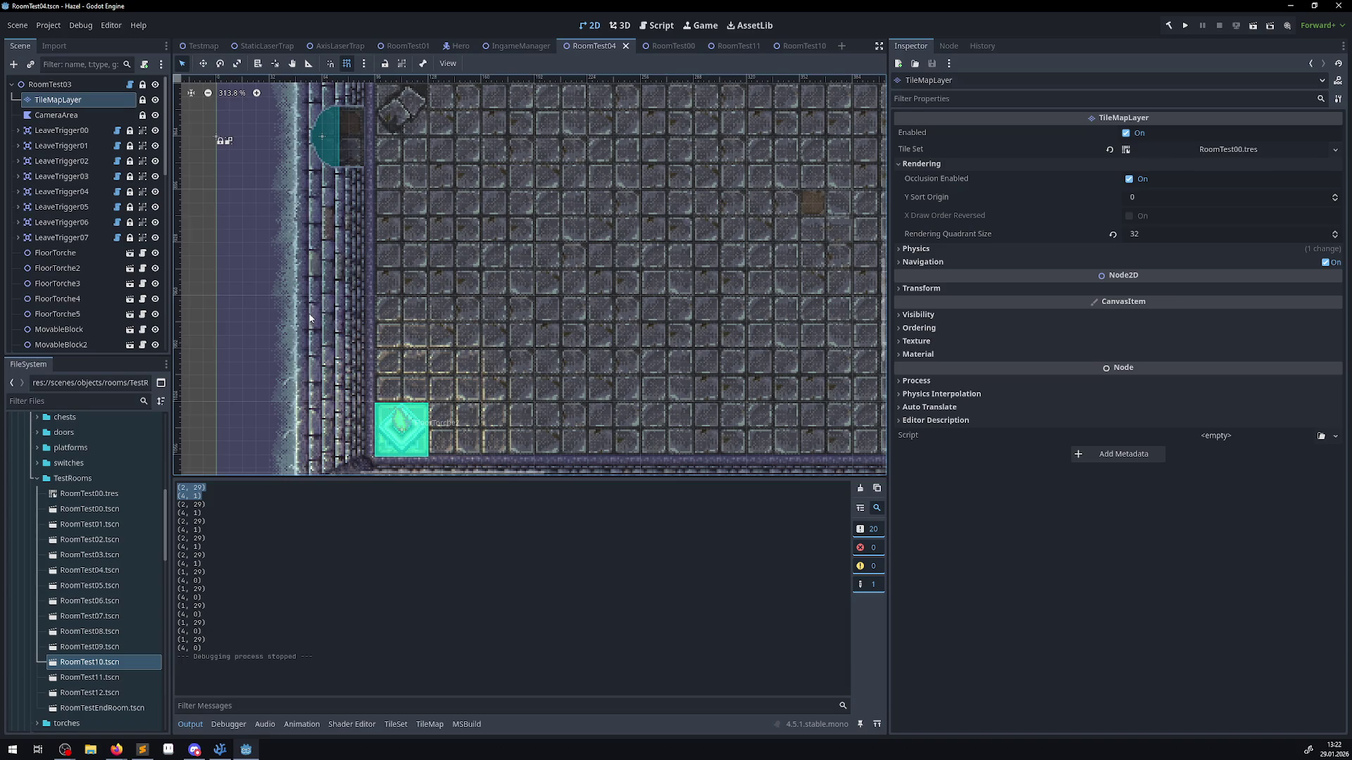
- Paint and undo a stone-wall tile on the room's edge, then pick the top-edge wall tile
click(65, 100)
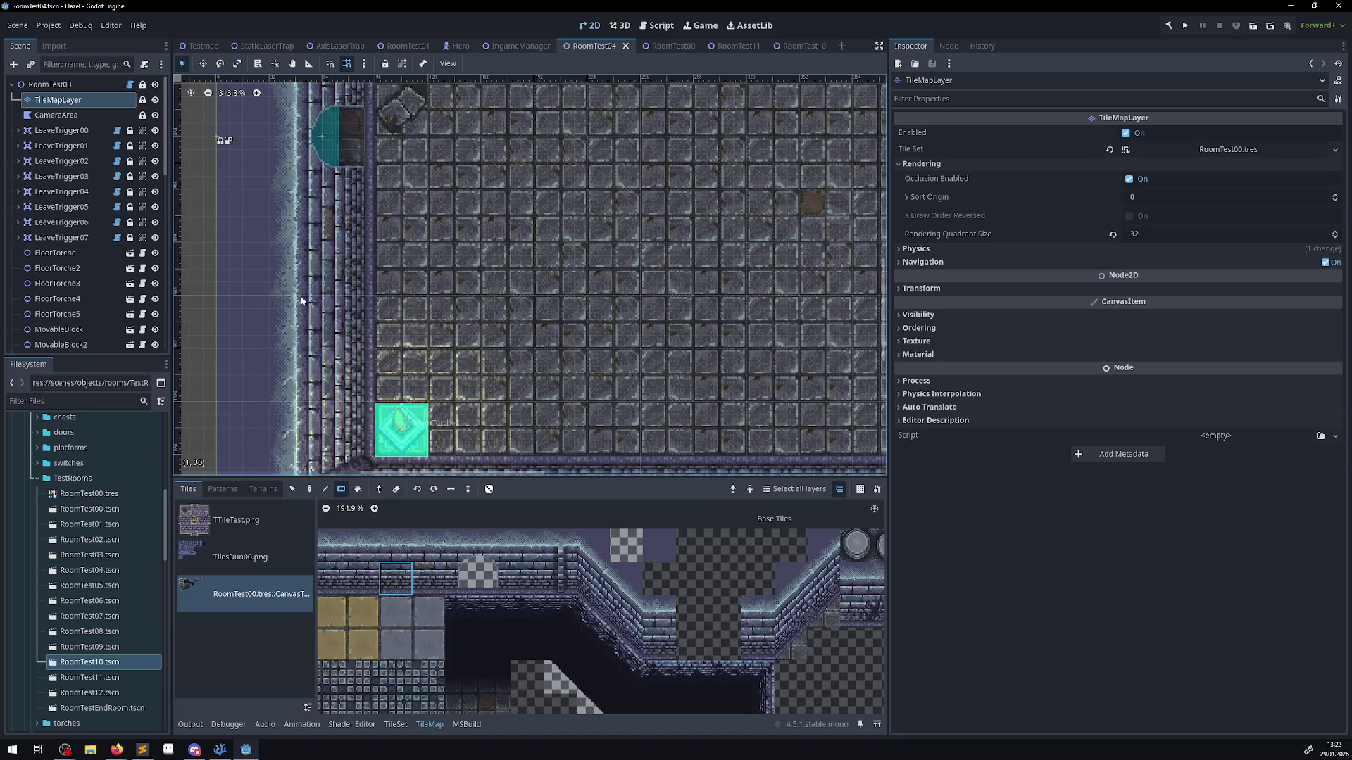
click(281, 285)
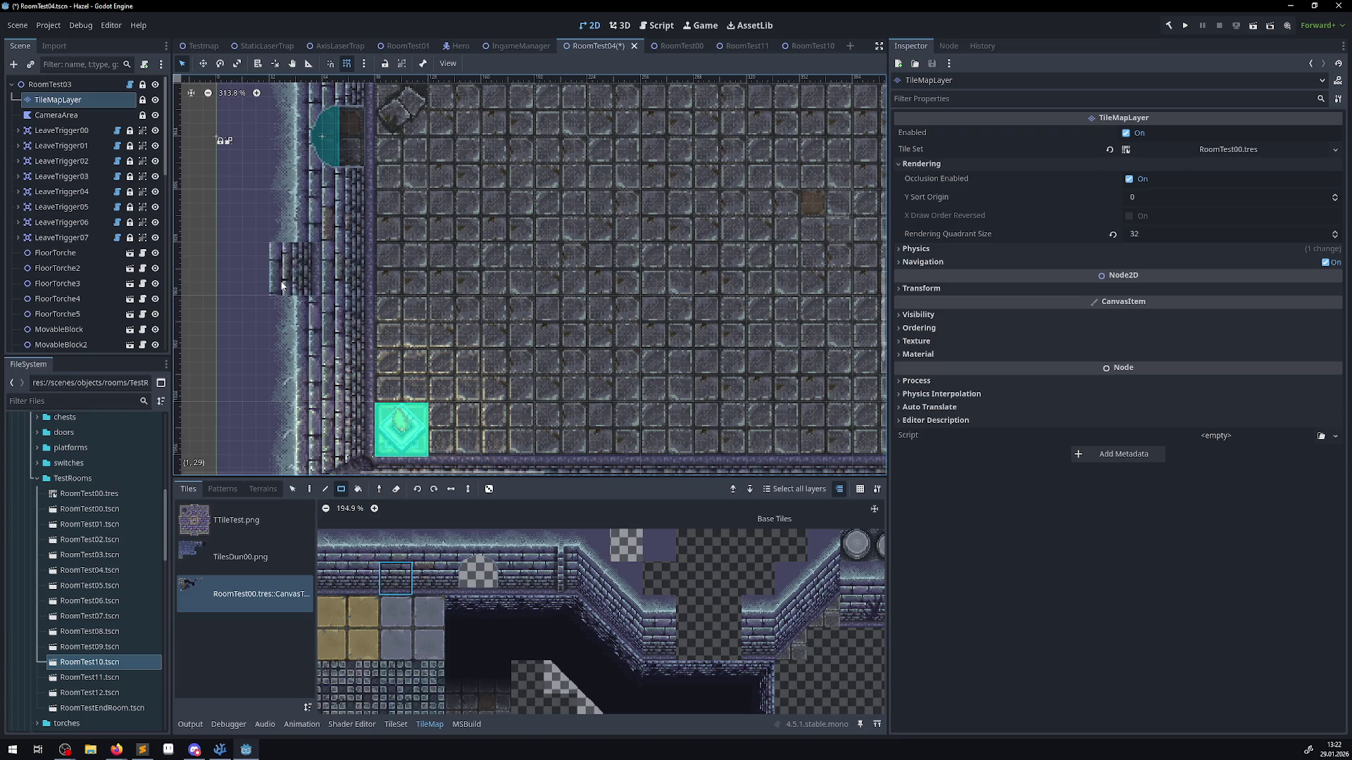
key(ctrl+z)
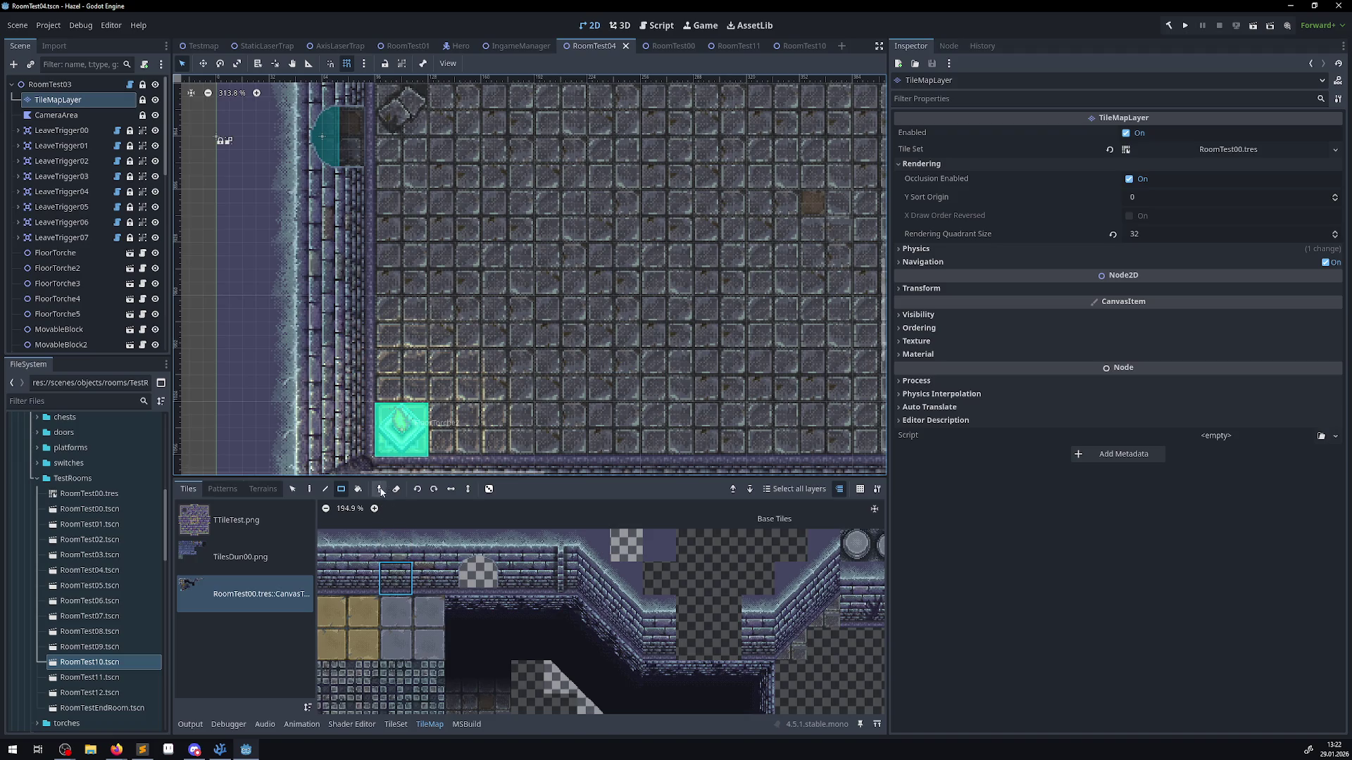
ctrl+click(298, 278)
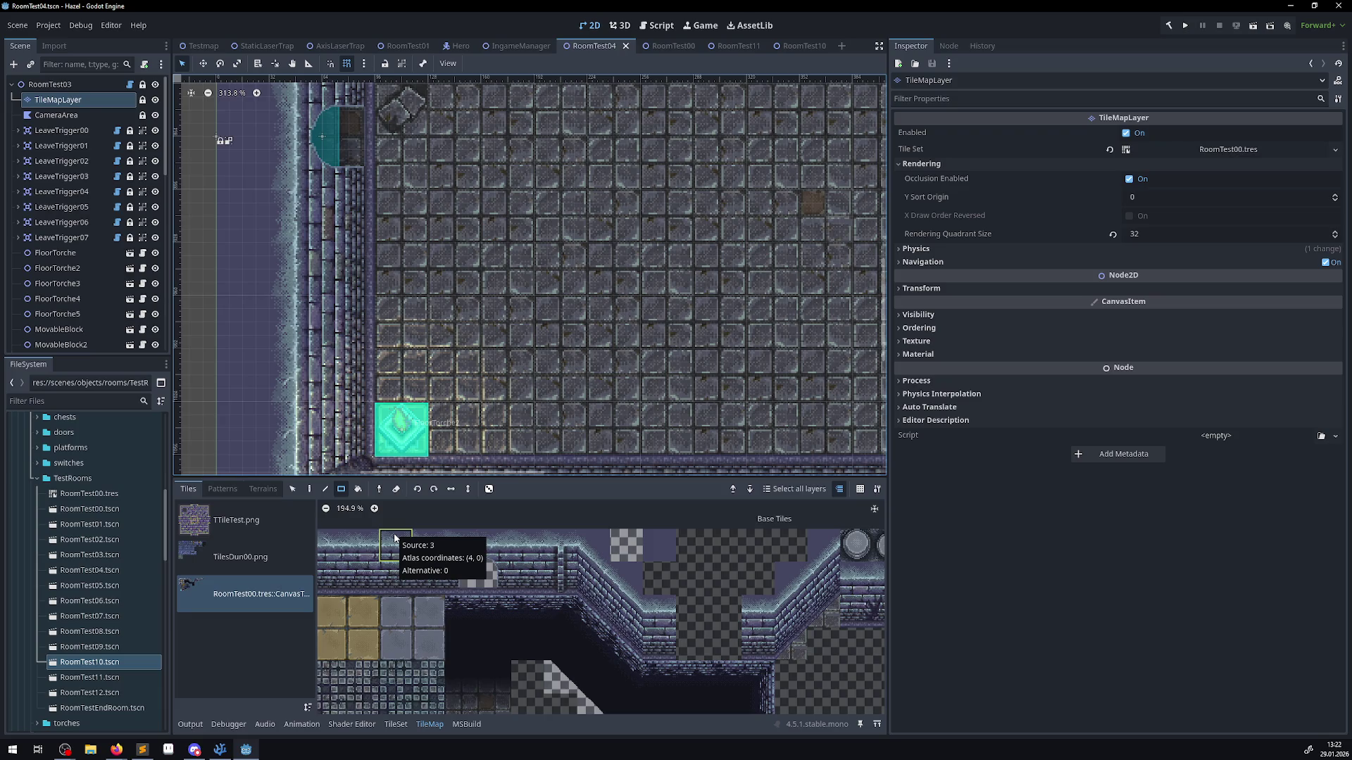
- Select the last printed coordinate (4, 0) in Output and bring up PProjectile.cs in VS Code
click(191, 725)
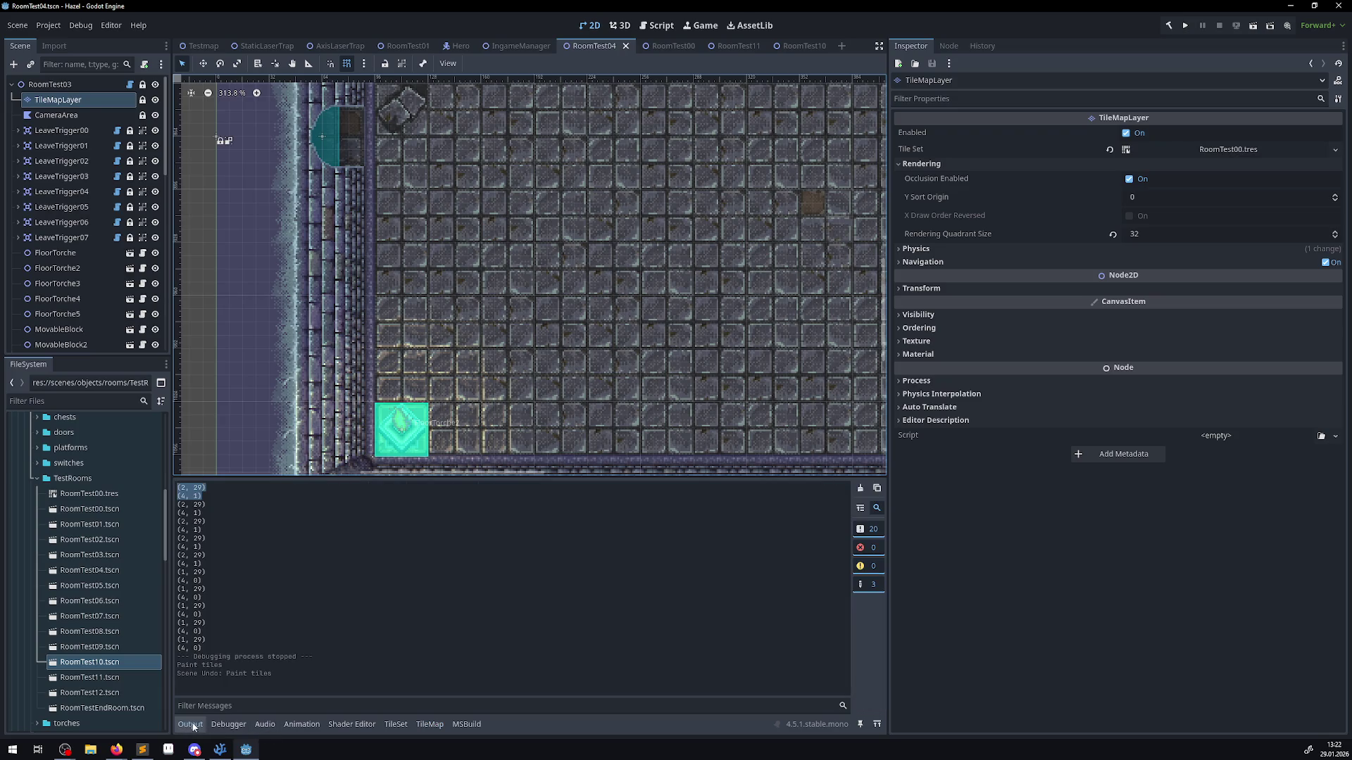
drag(199, 648, 177, 649)
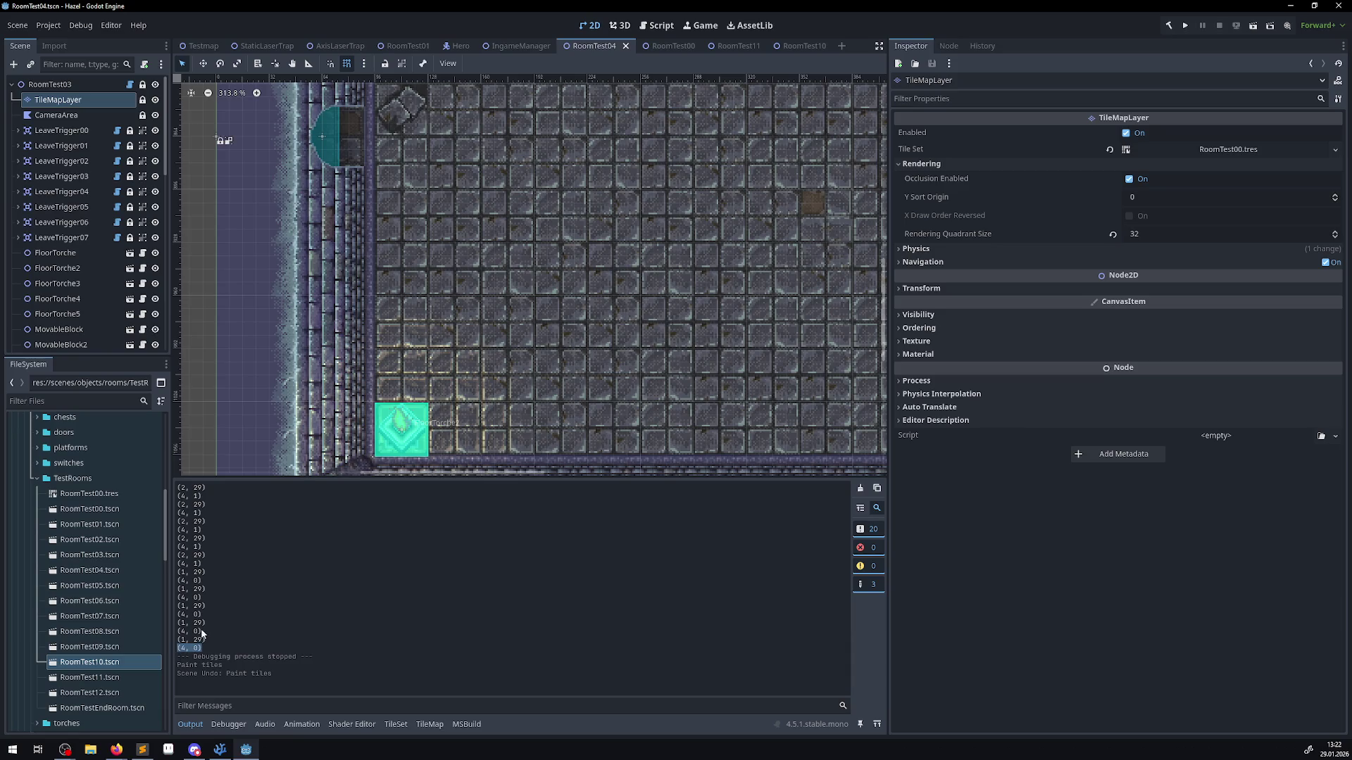
click(228, 755)
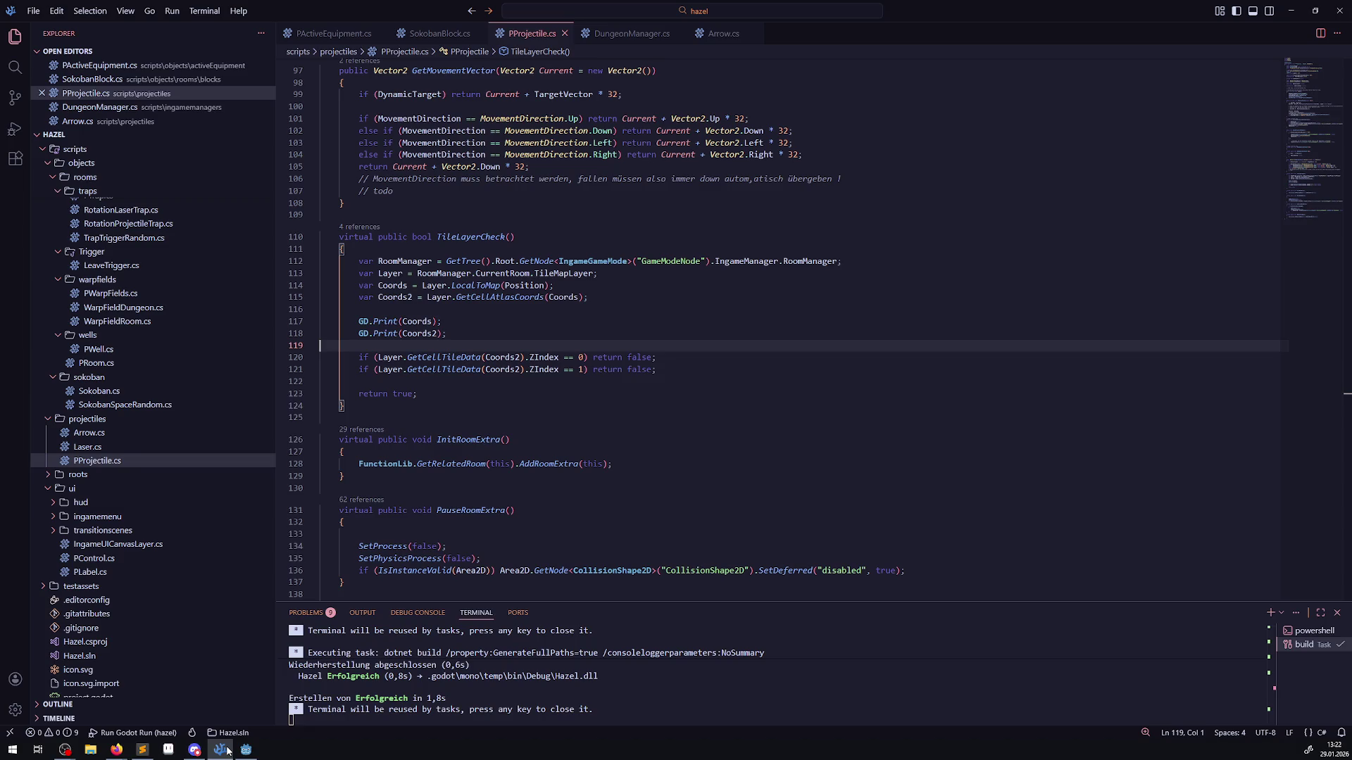
- Duplicate the Coords2 print line, make it print Layer.GetCellTileData(Coords2).ZIndex, and save
click(388, 333)
key(shift+alt+Down)
drag(378, 370, 563, 370)
key(ctrl+c)
double_click(419, 345)
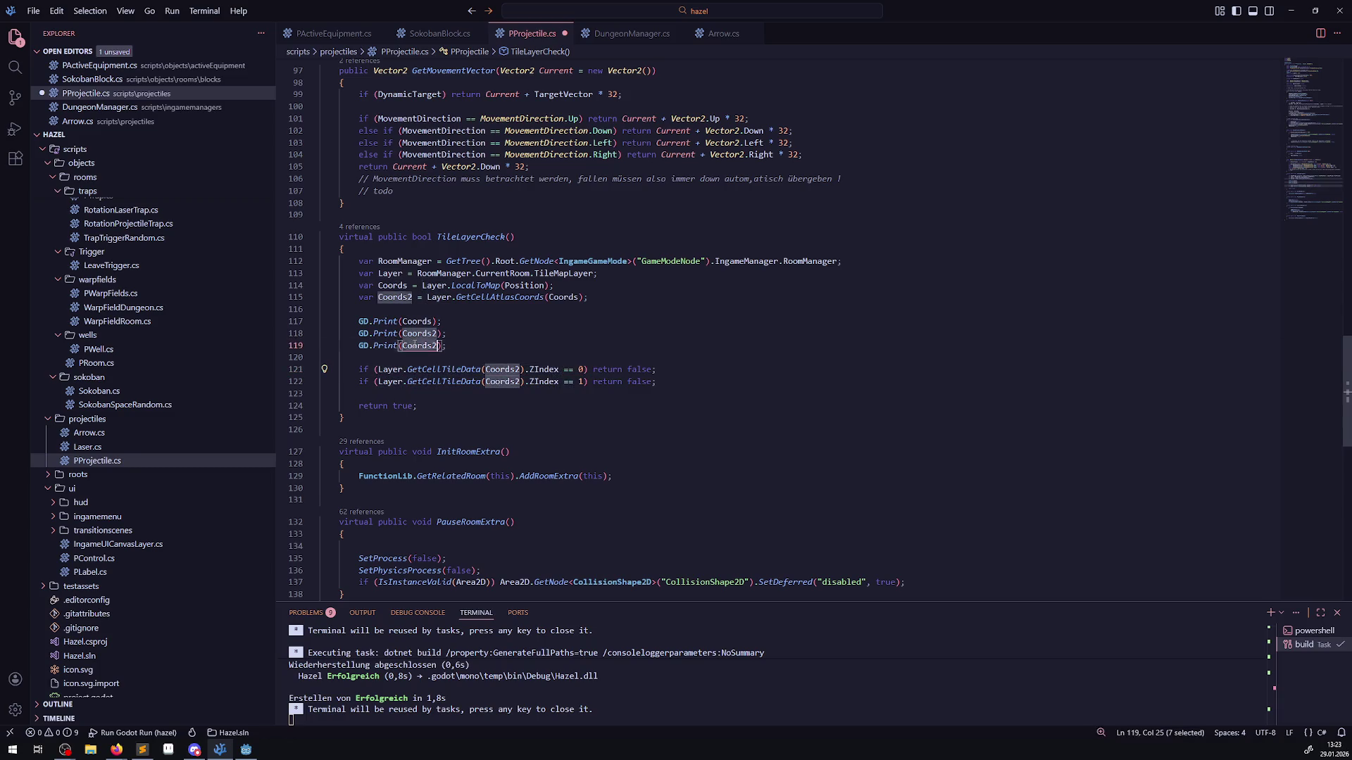
key(ctrl+v)
key(ctrl+s)
click(560, 412)
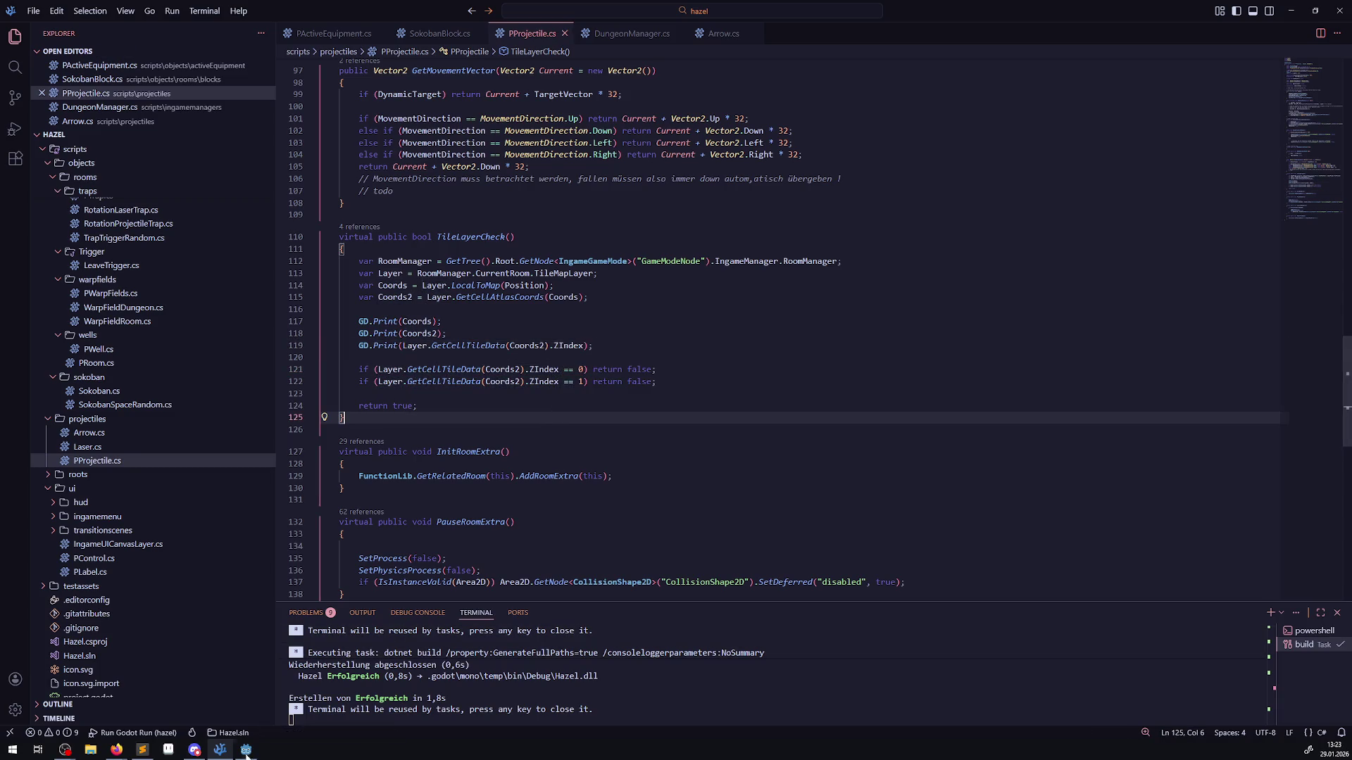
- Return to the Godot editor with Alt+Tab
key(alt+Tab)
scroll(497, 298, down, 3)
scroll(497, 298, up, 3)
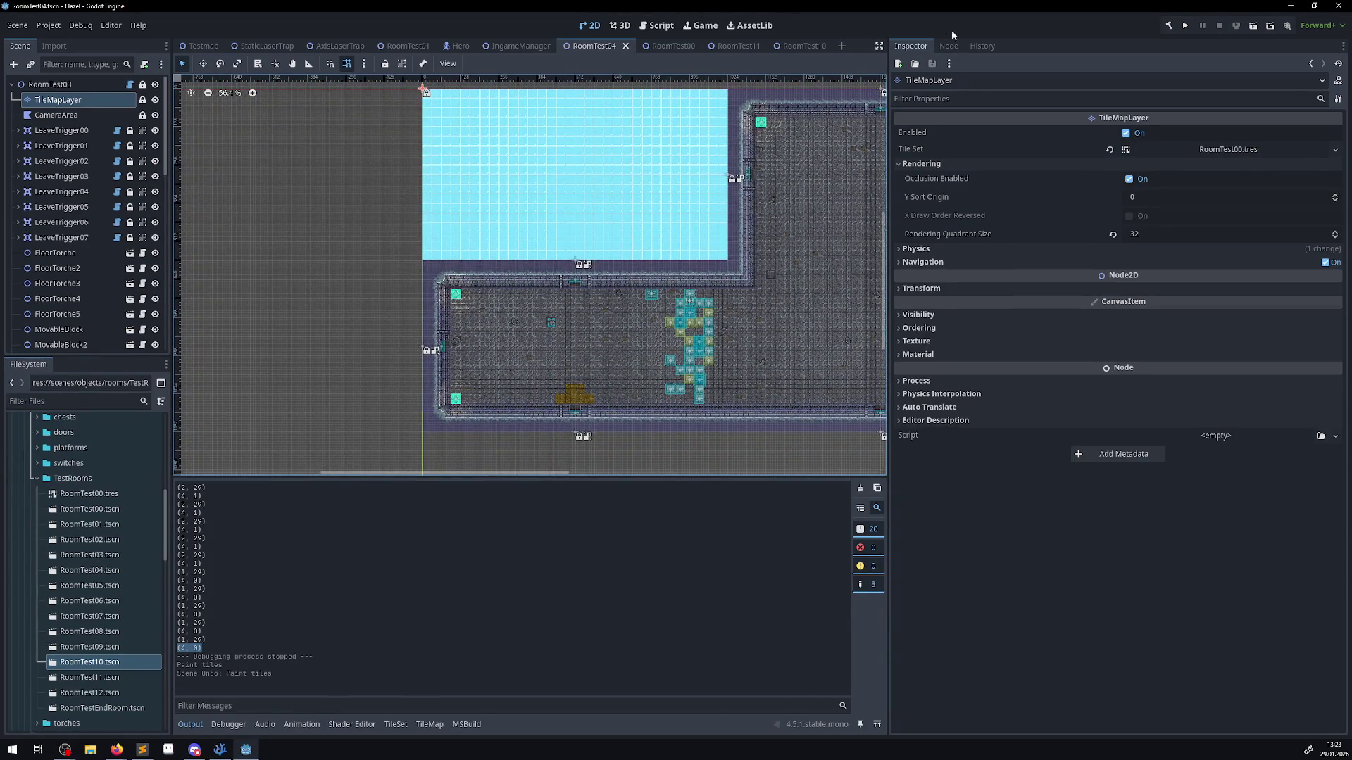
- Run the project and walk the hero over the blue switch into the next rooms
click(1185, 26)
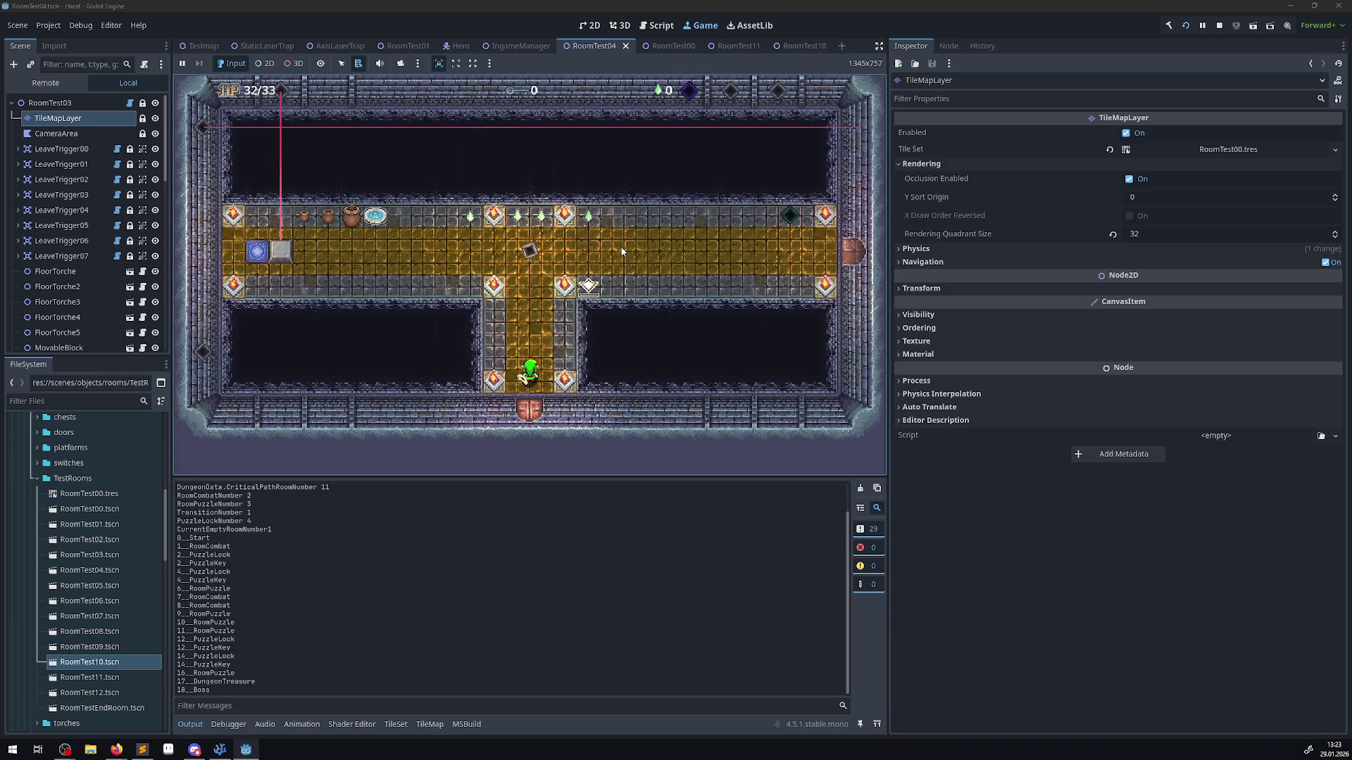
key(Up)
key(Left)
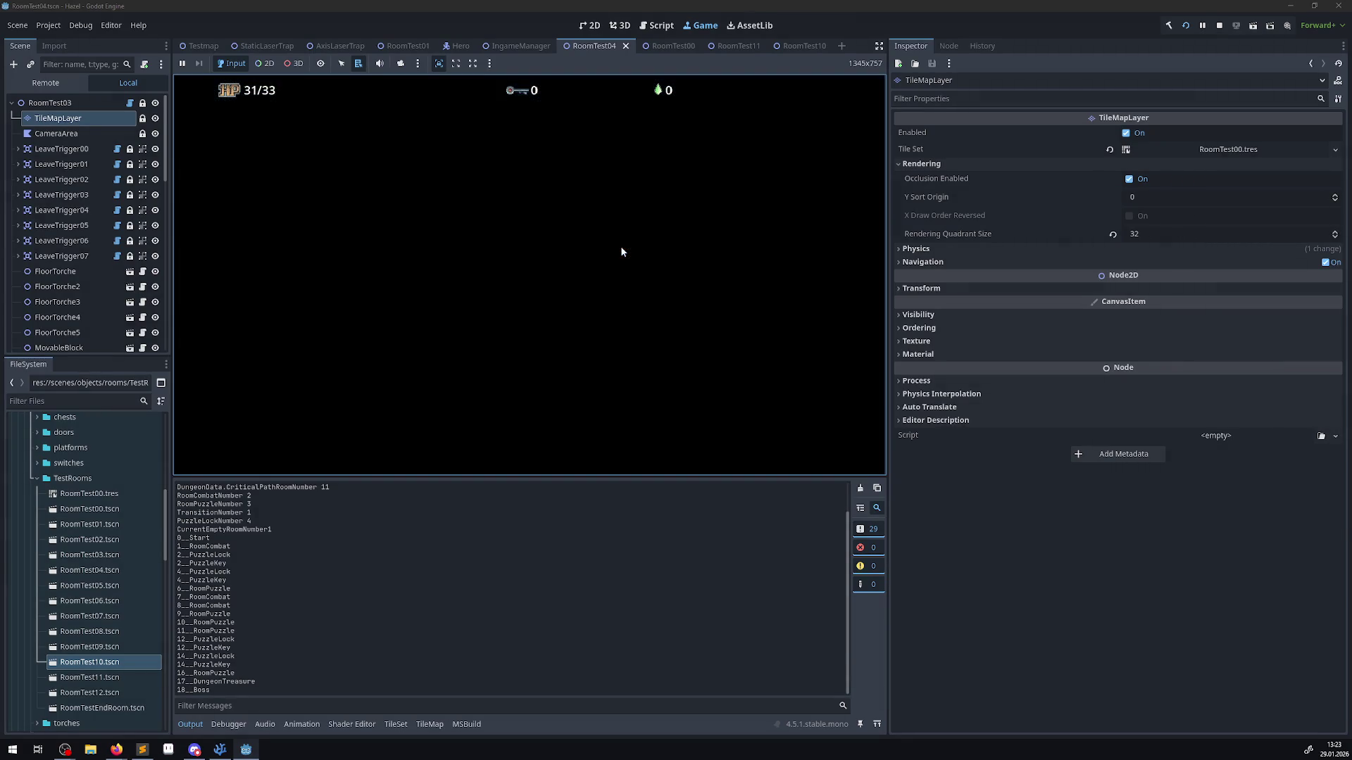
key(Right)
key(Down)
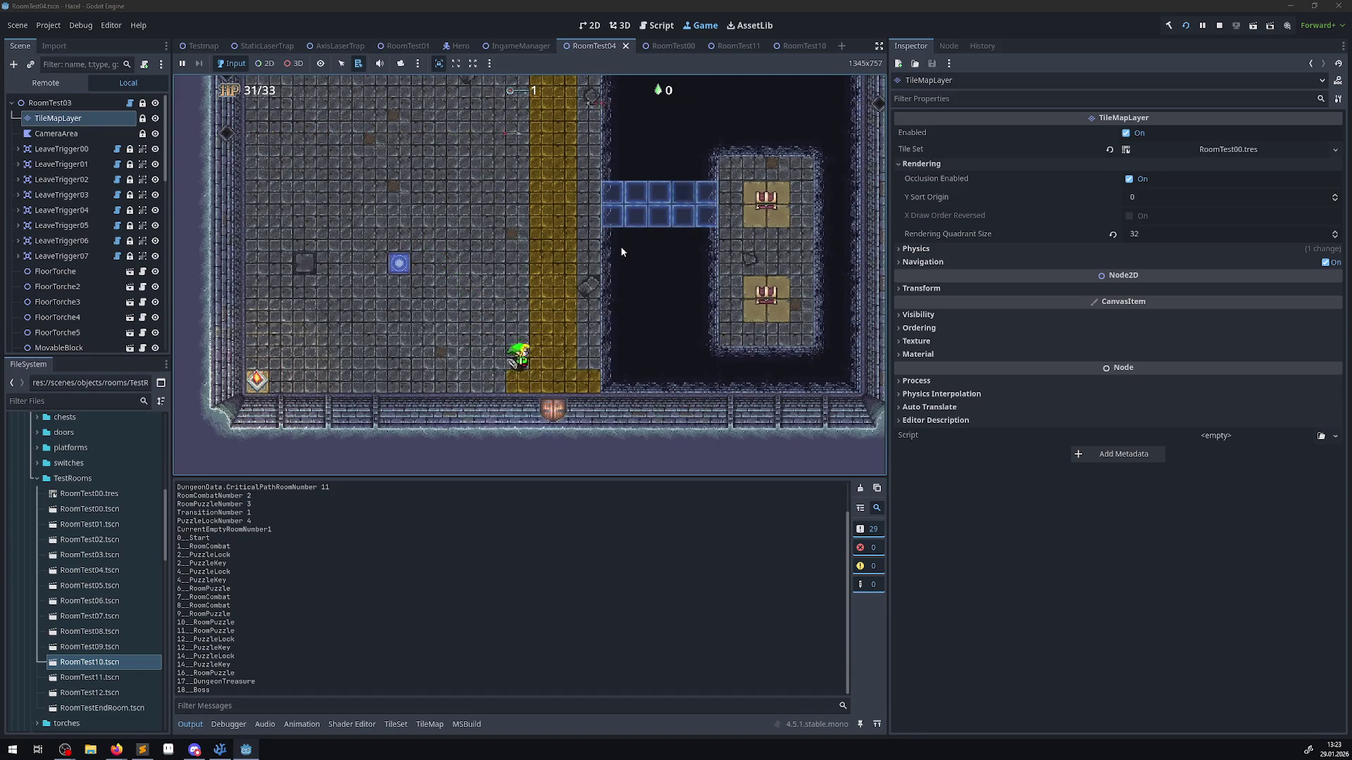
key(Up)
key(Left)
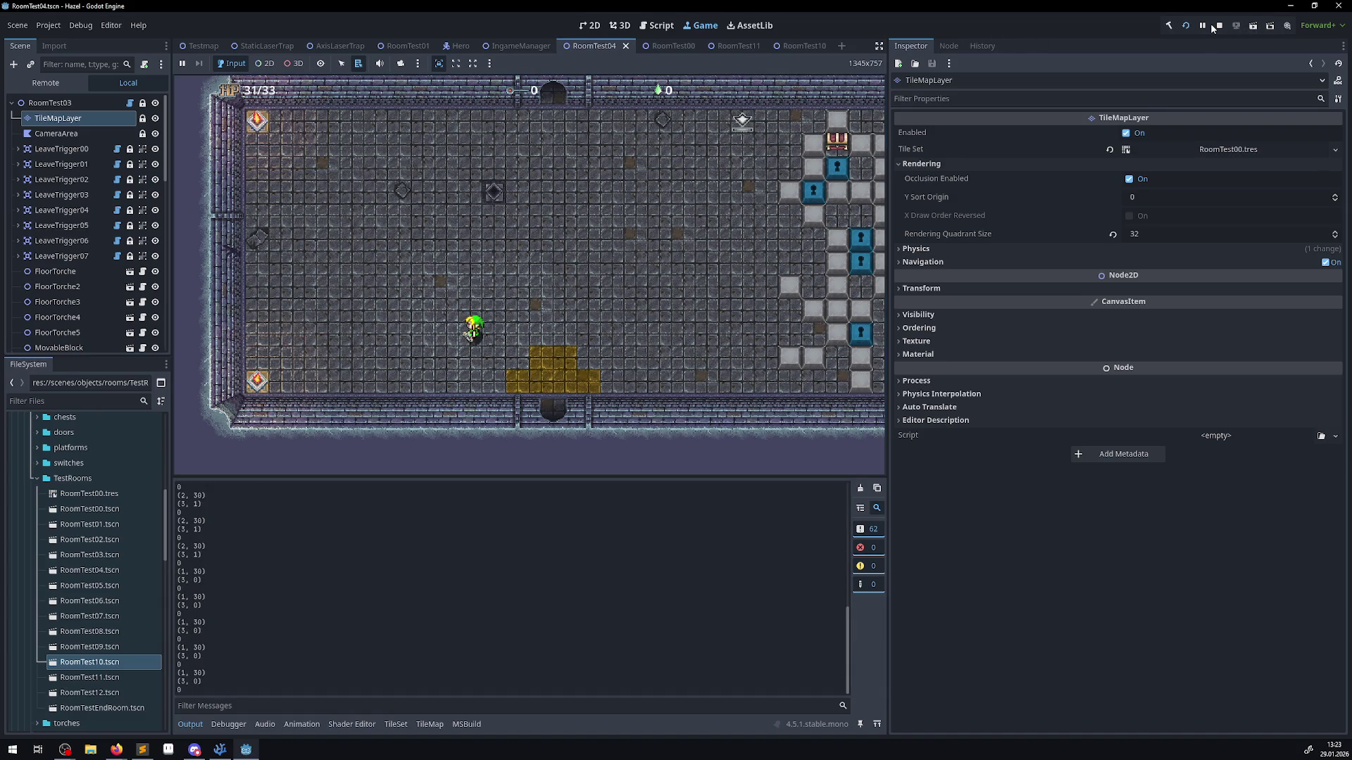
- Scroll the Output log and select the printed (3, 1) coordinates, each now shown with ZIndex 0
scroll(591, 595, up, 5)
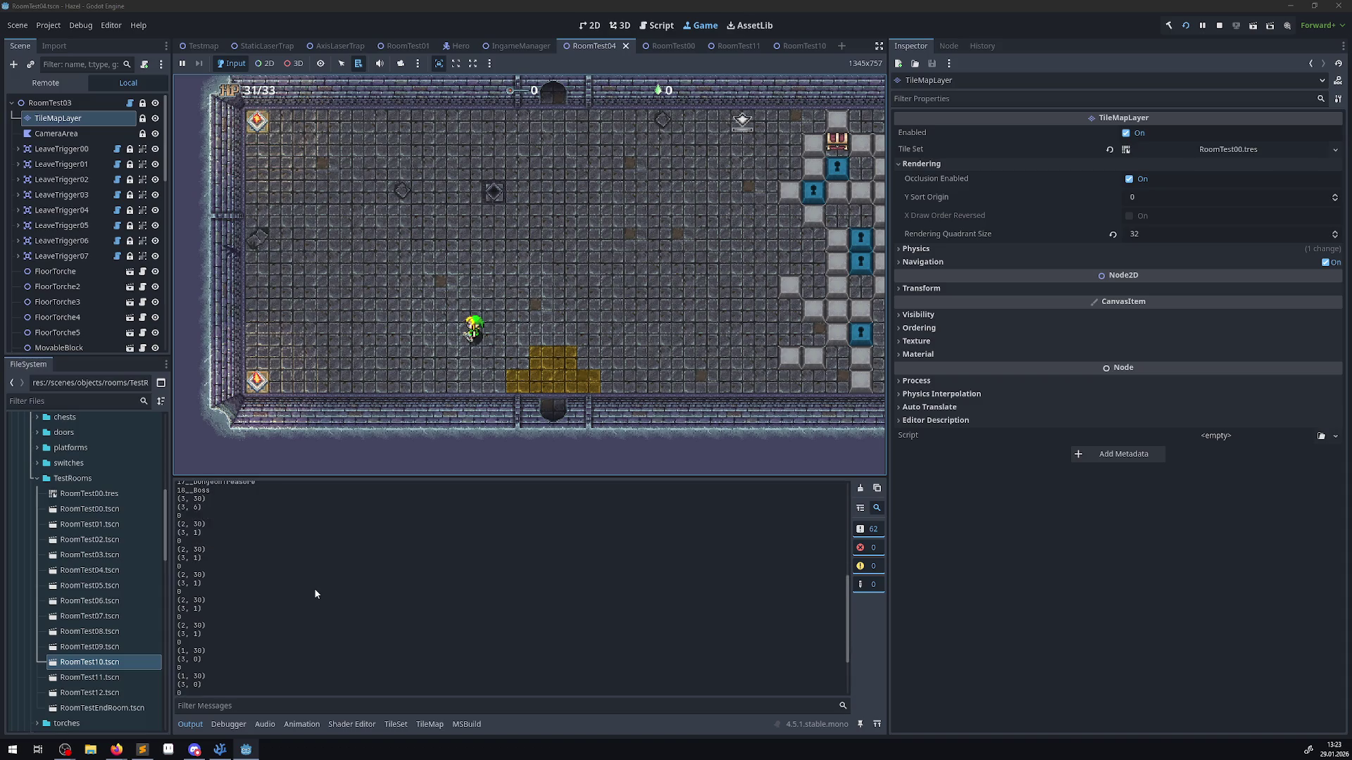
scroll(190, 607, down, 10)
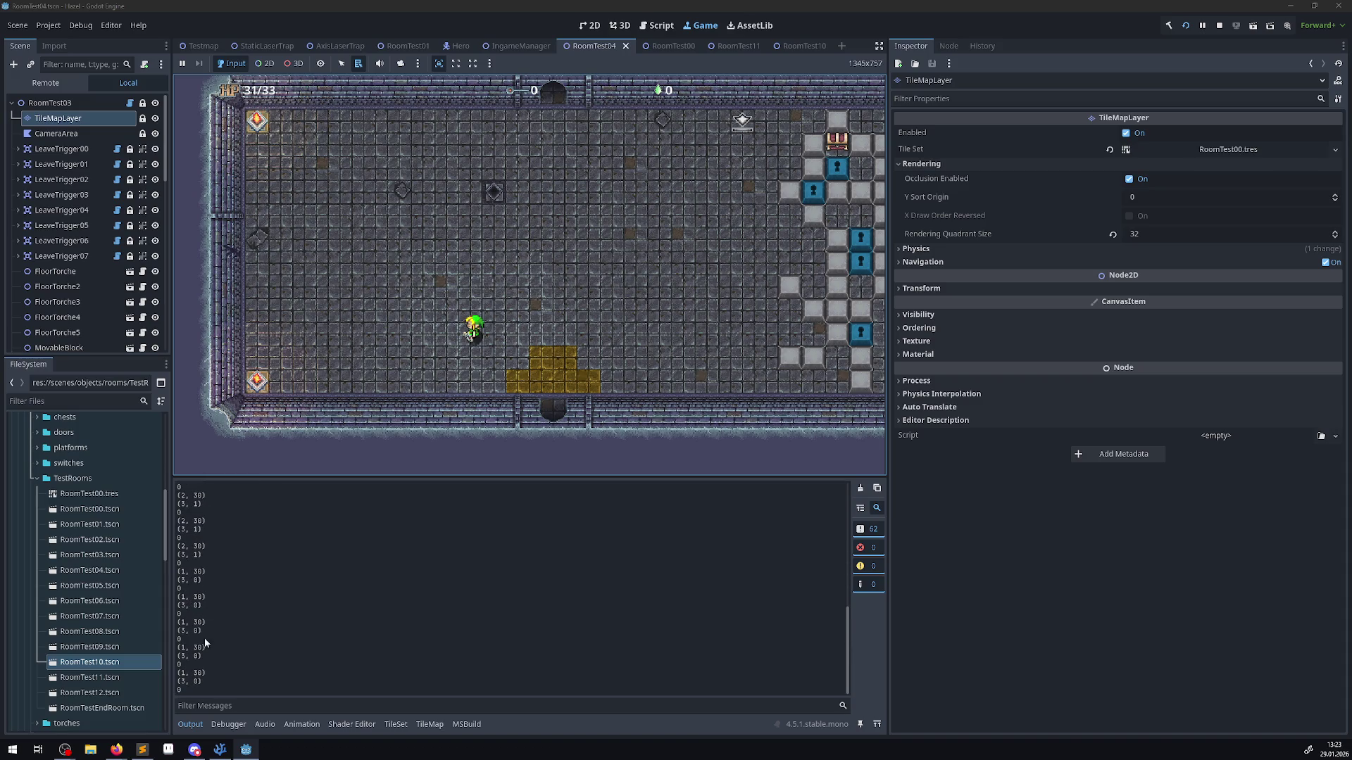
scroll(205, 564, up, 1)
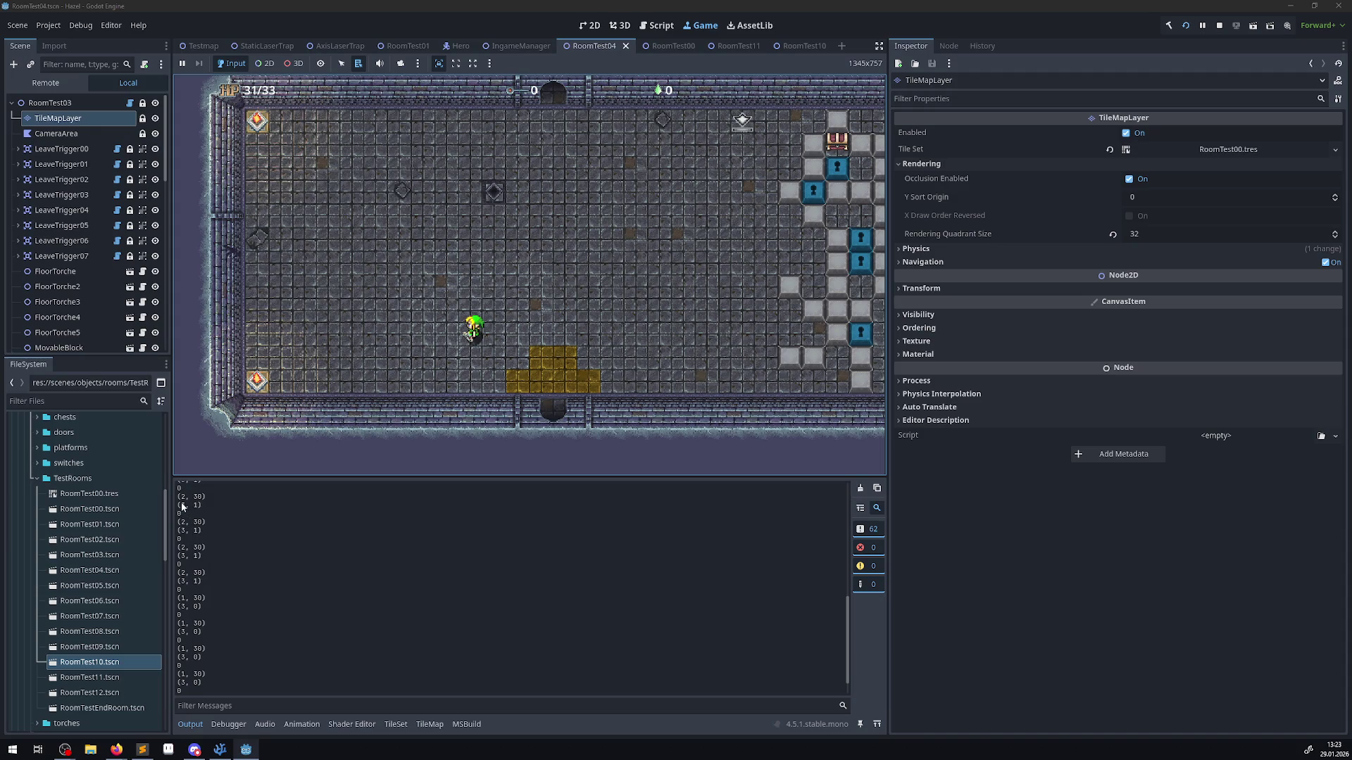
drag(183, 505, 202, 506)
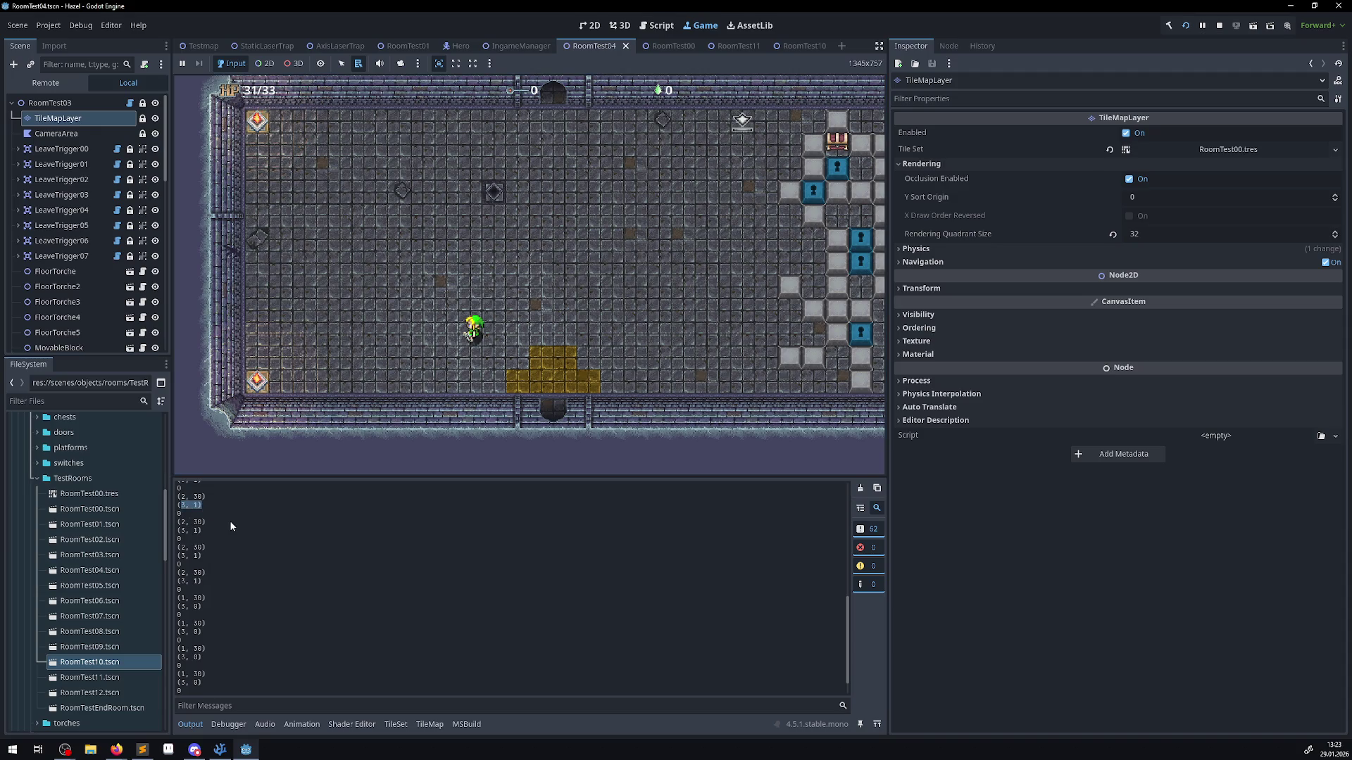
click(183, 614)
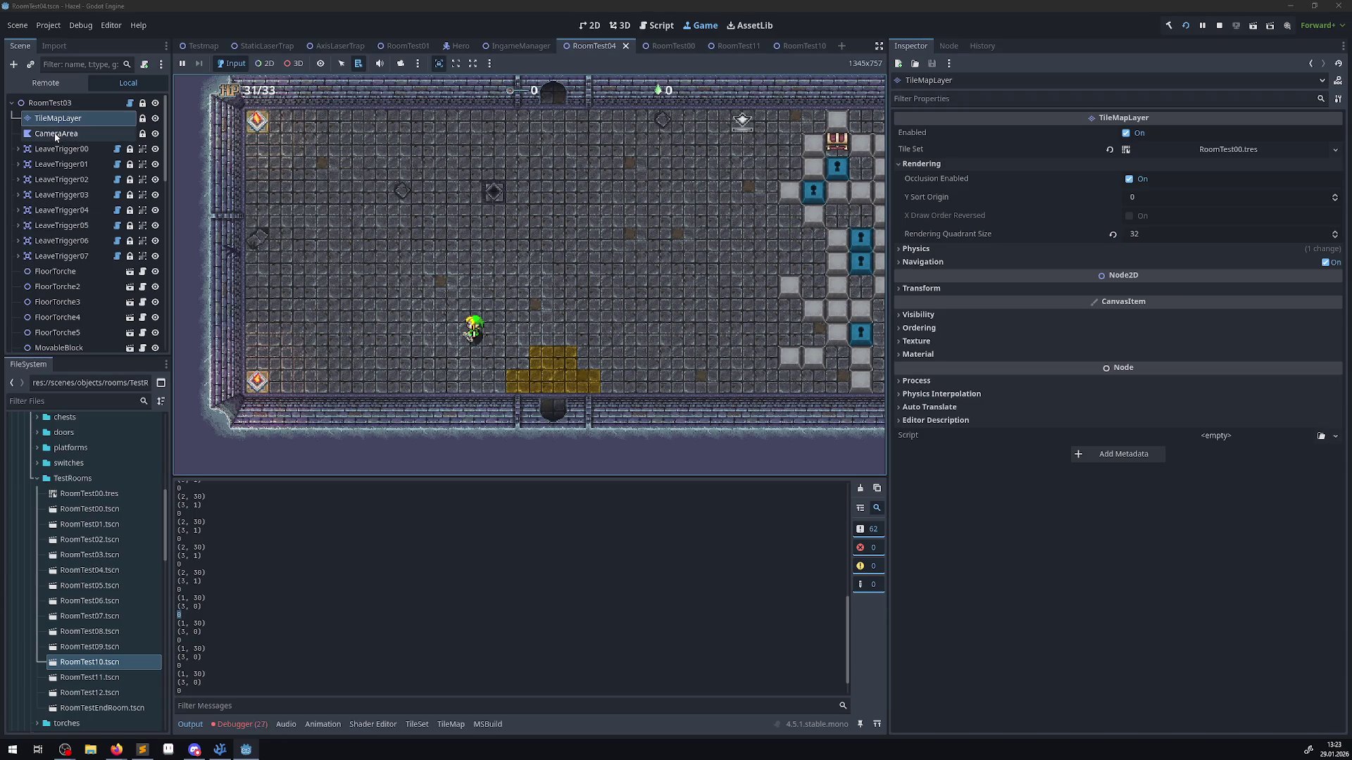
- Stop the game with F8 and open the TileMap palette to browse the atlas
key(F8)
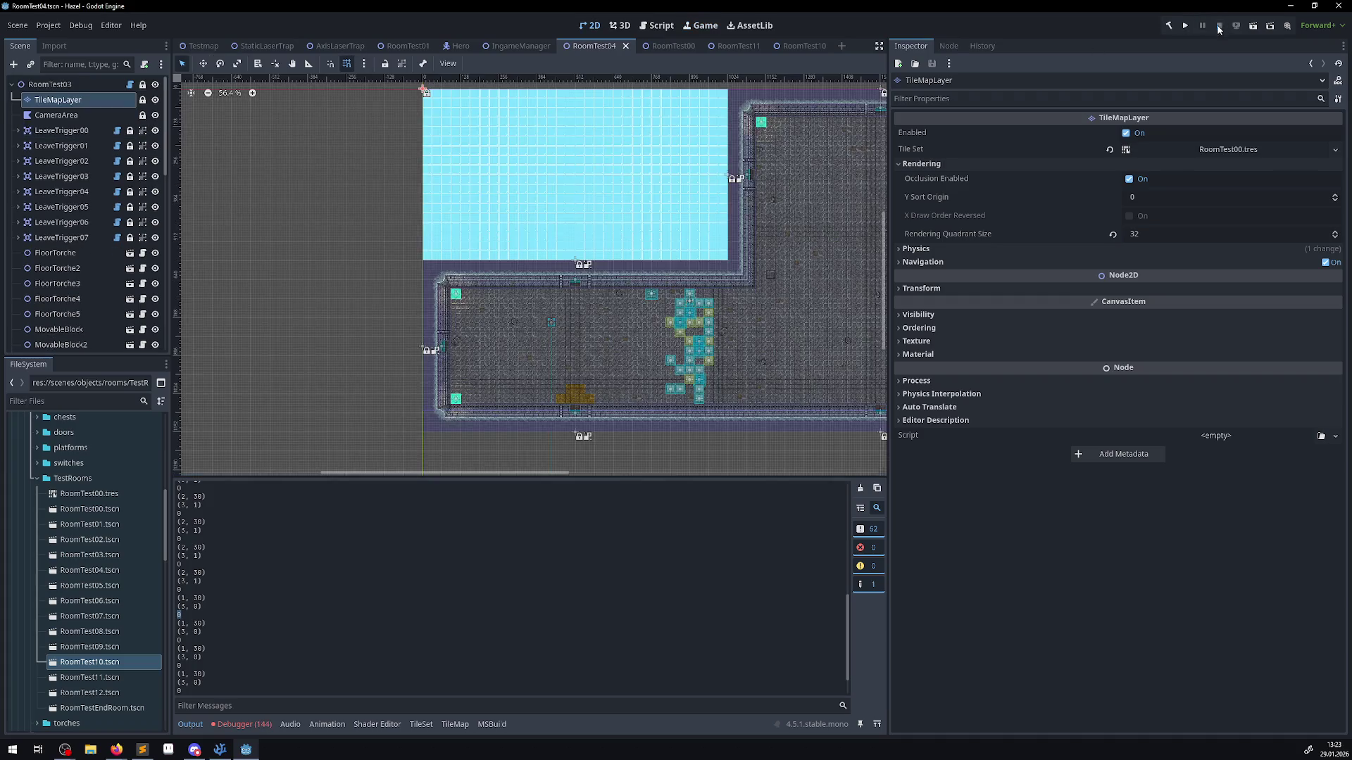
click(58, 100)
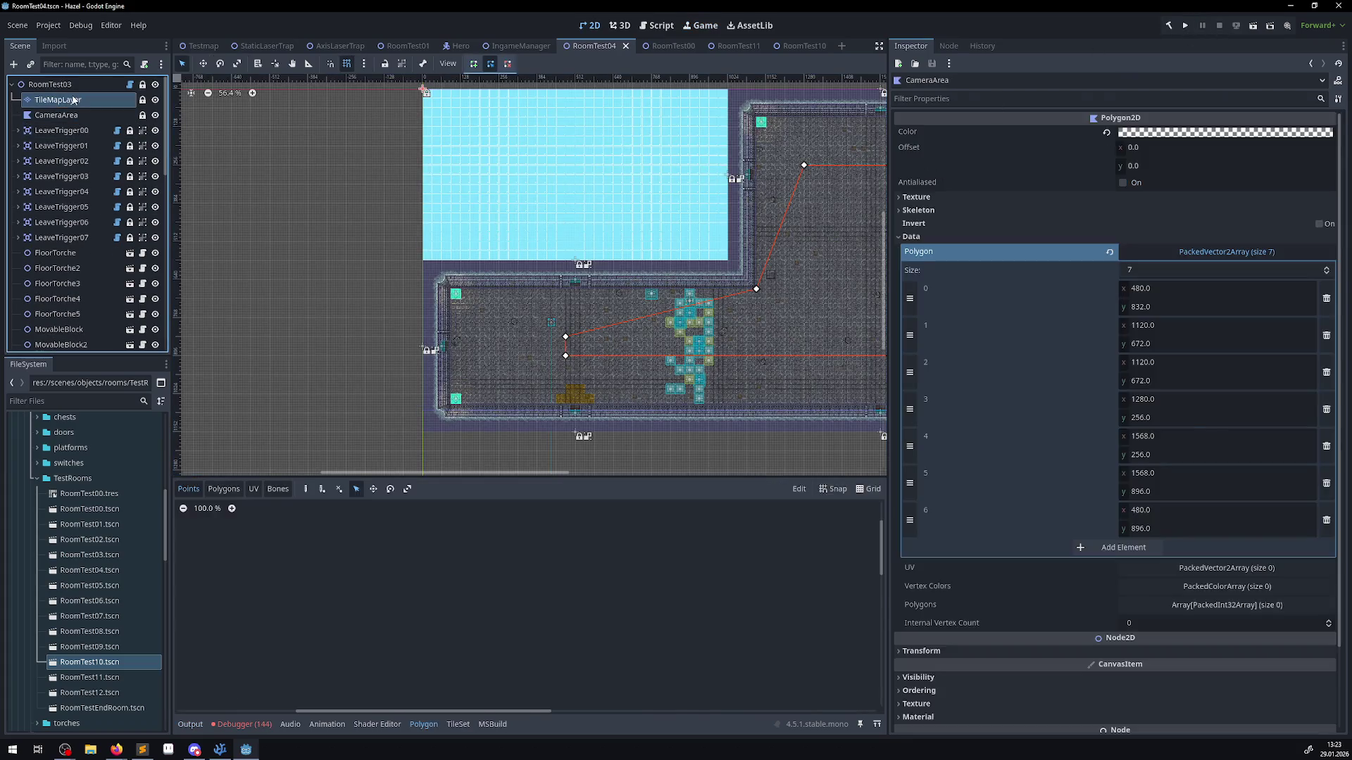
drag(393, 565, 495, 572)
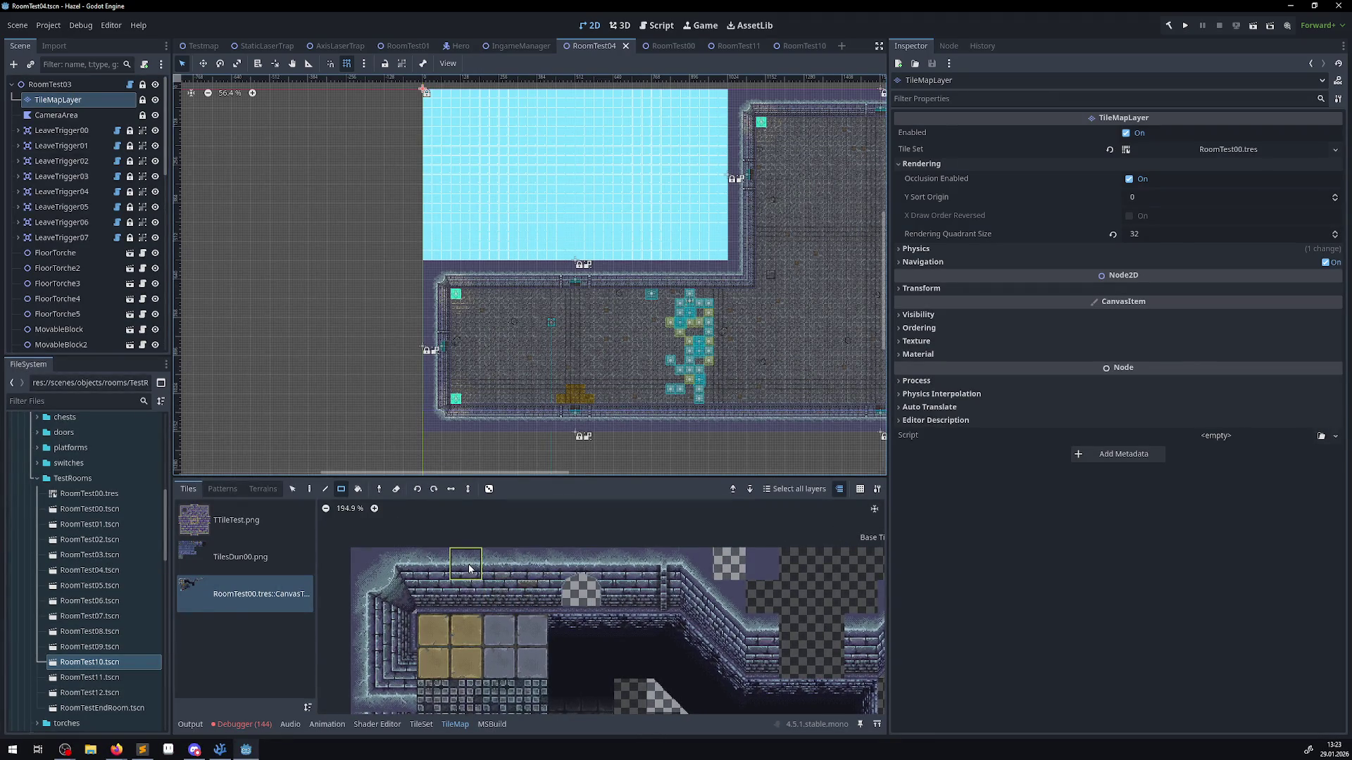
- Set atlas tile (3, 0)'s rendering Z Index to 101, then select atlas tile (12, 0)
click(421, 724)
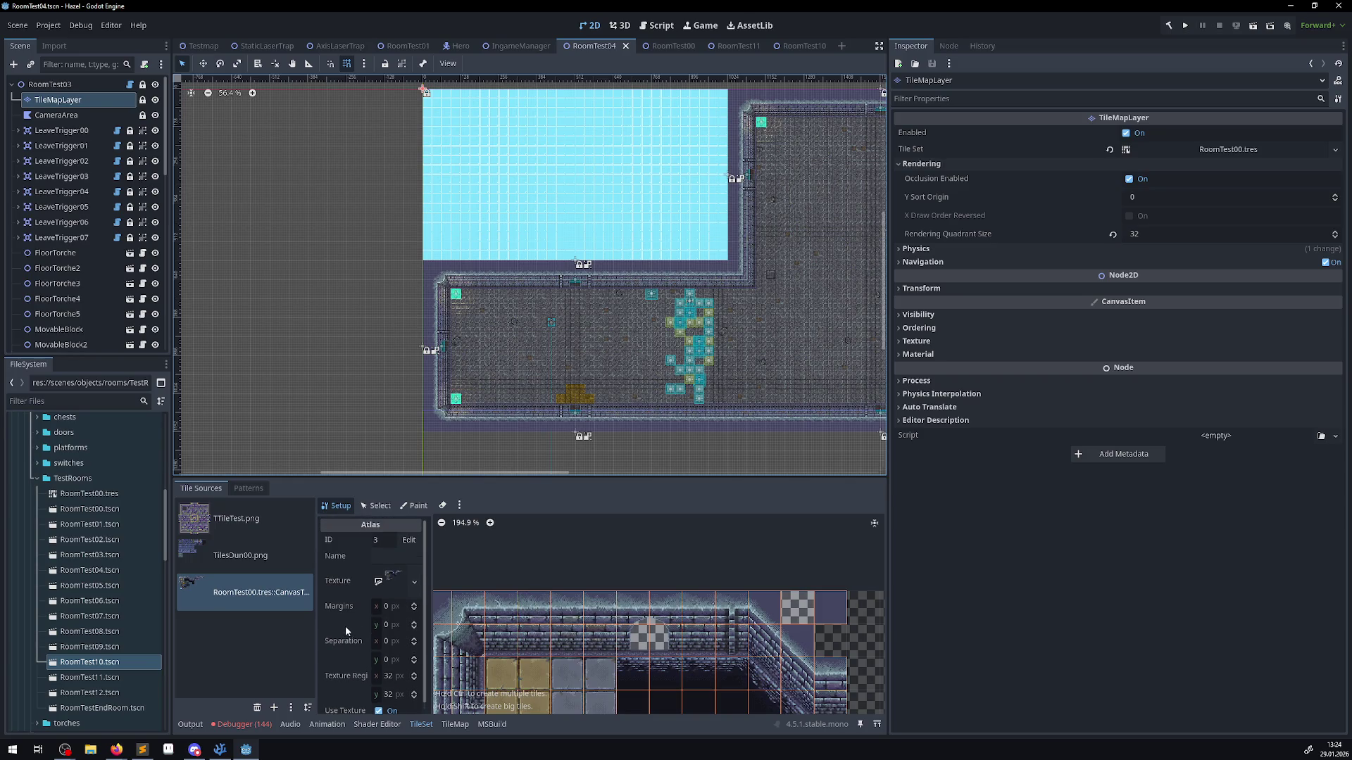
click(376, 506)
click(537, 598)
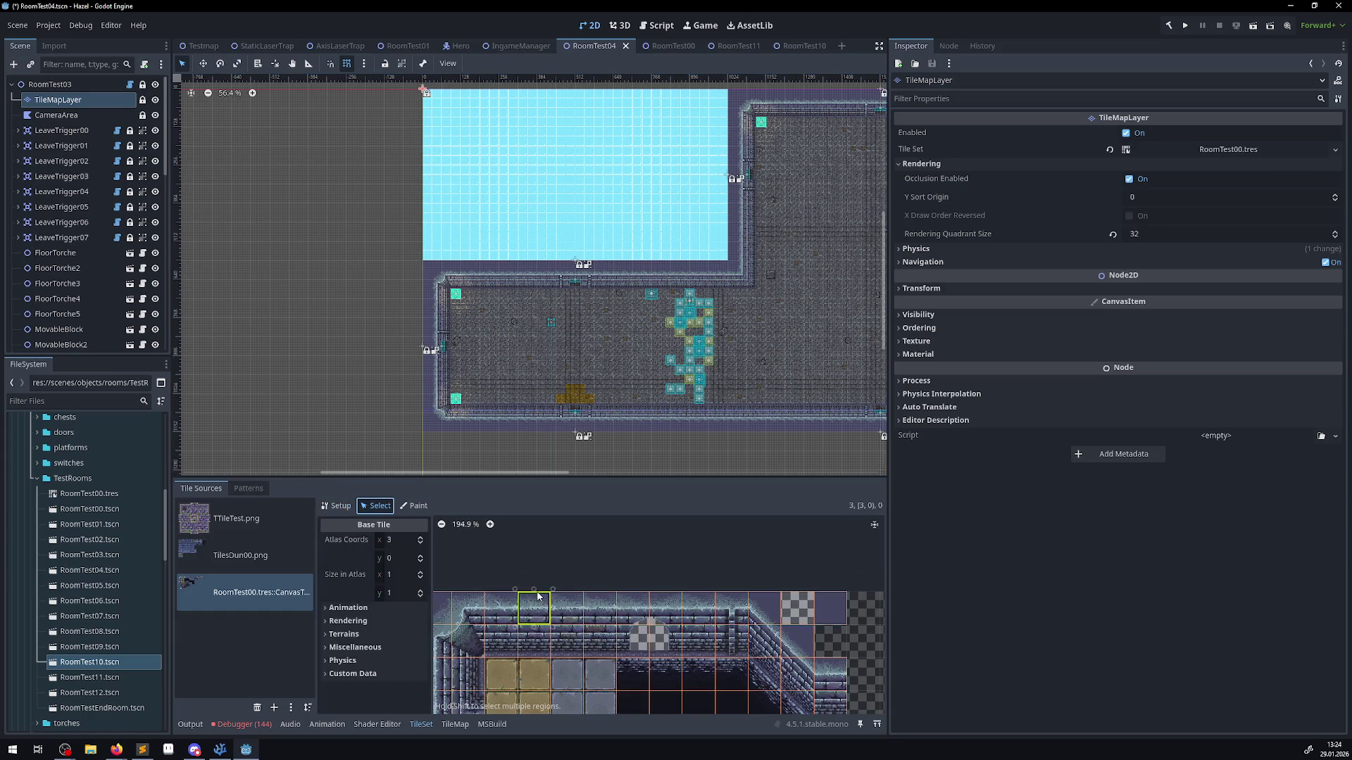
click(327, 620)
right_click(345, 638)
scroll(331, 652, down, 2)
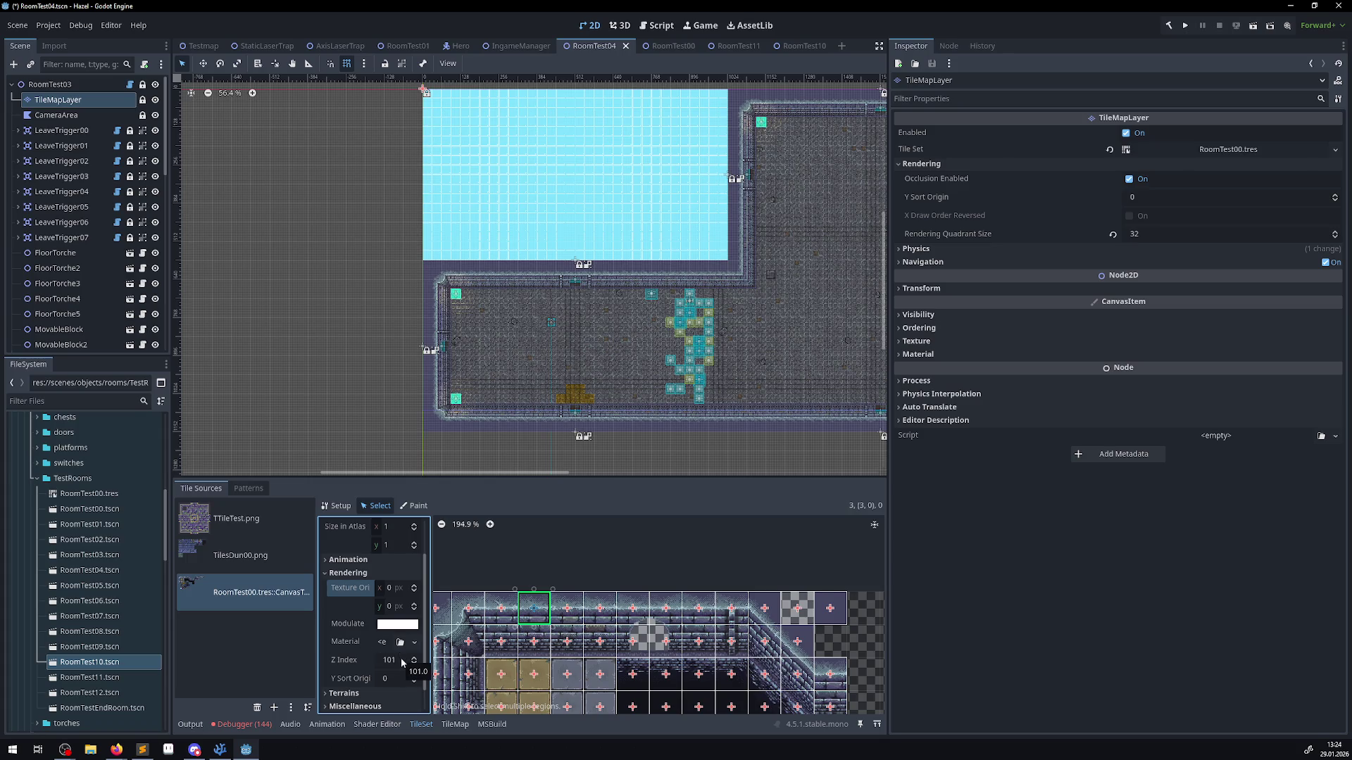
drag(518, 289, 481, 386)
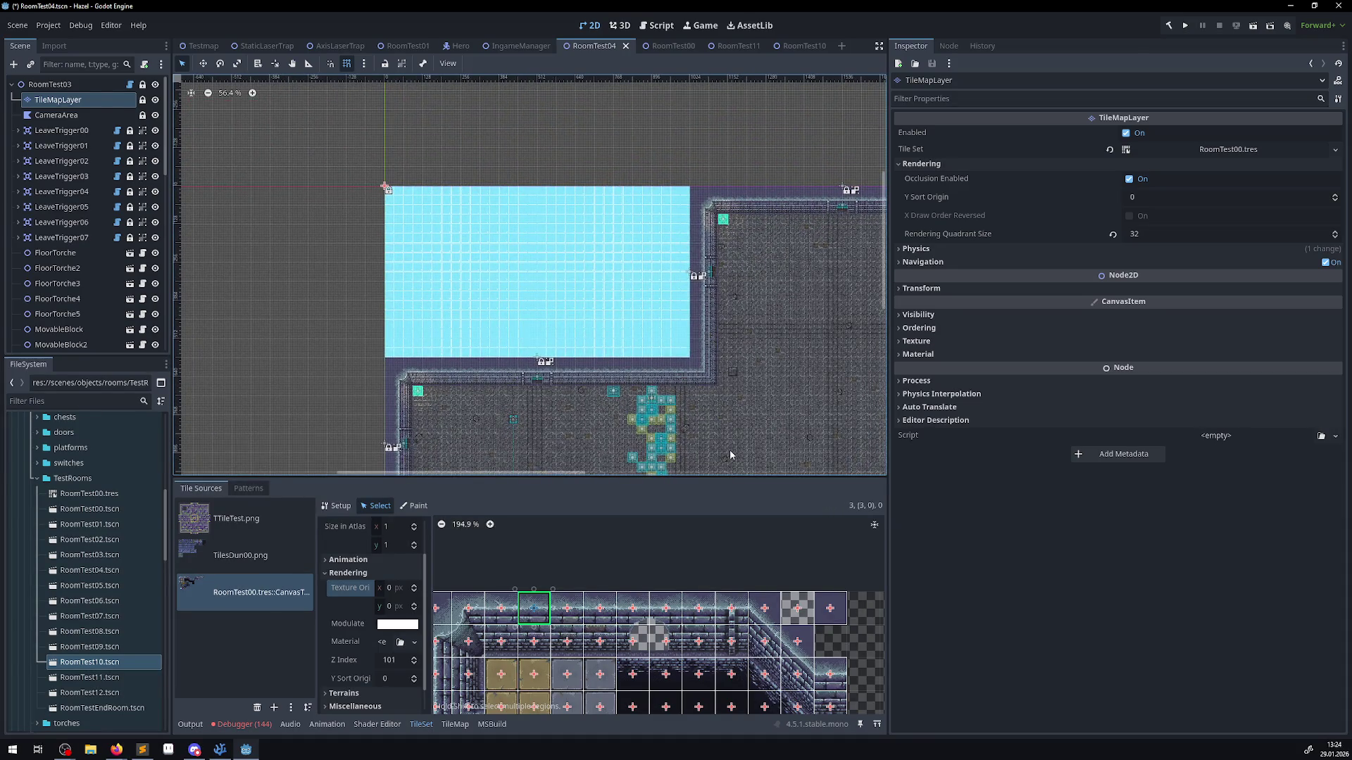
click(830, 607)
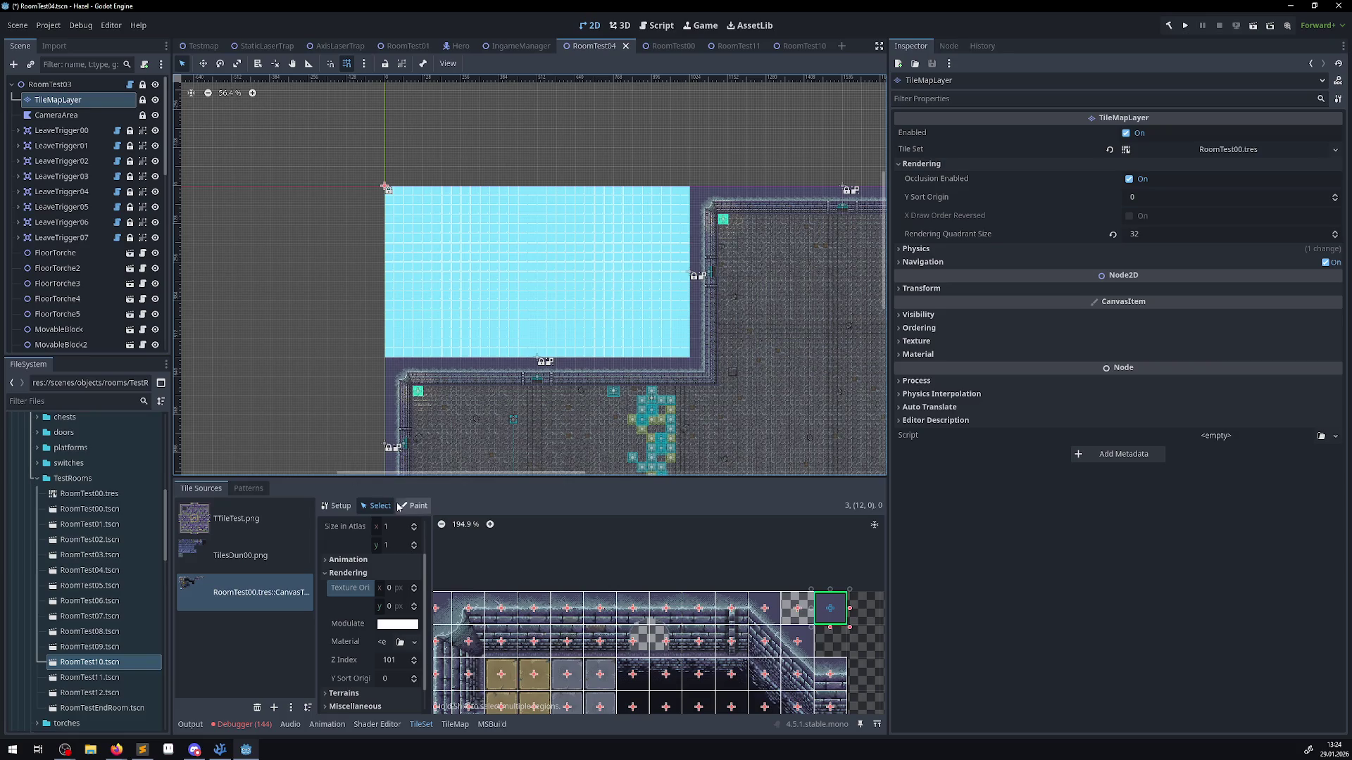
- Fill the light-blue top-left area with the dark (12, 0) atlas tile, save the scene, and run it
click(454, 724)
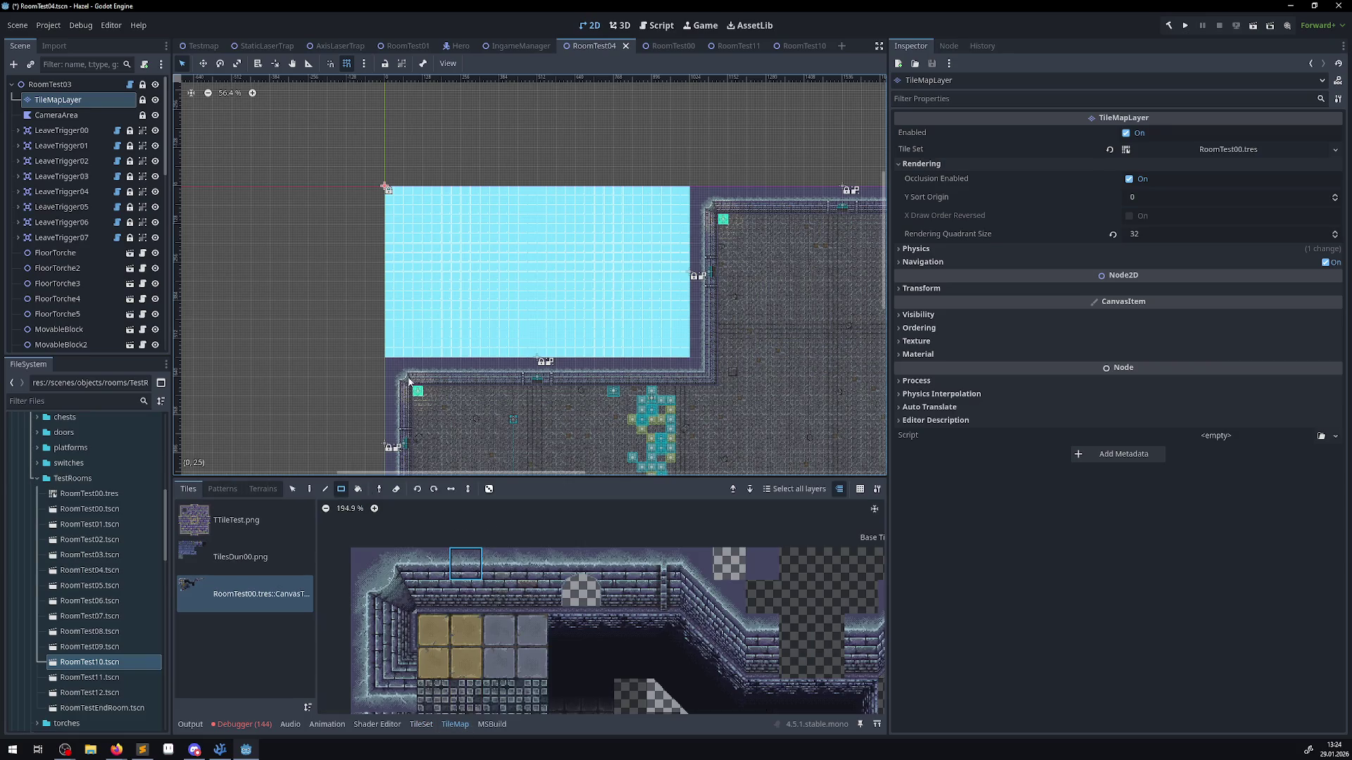
drag(390, 357, 390, 356)
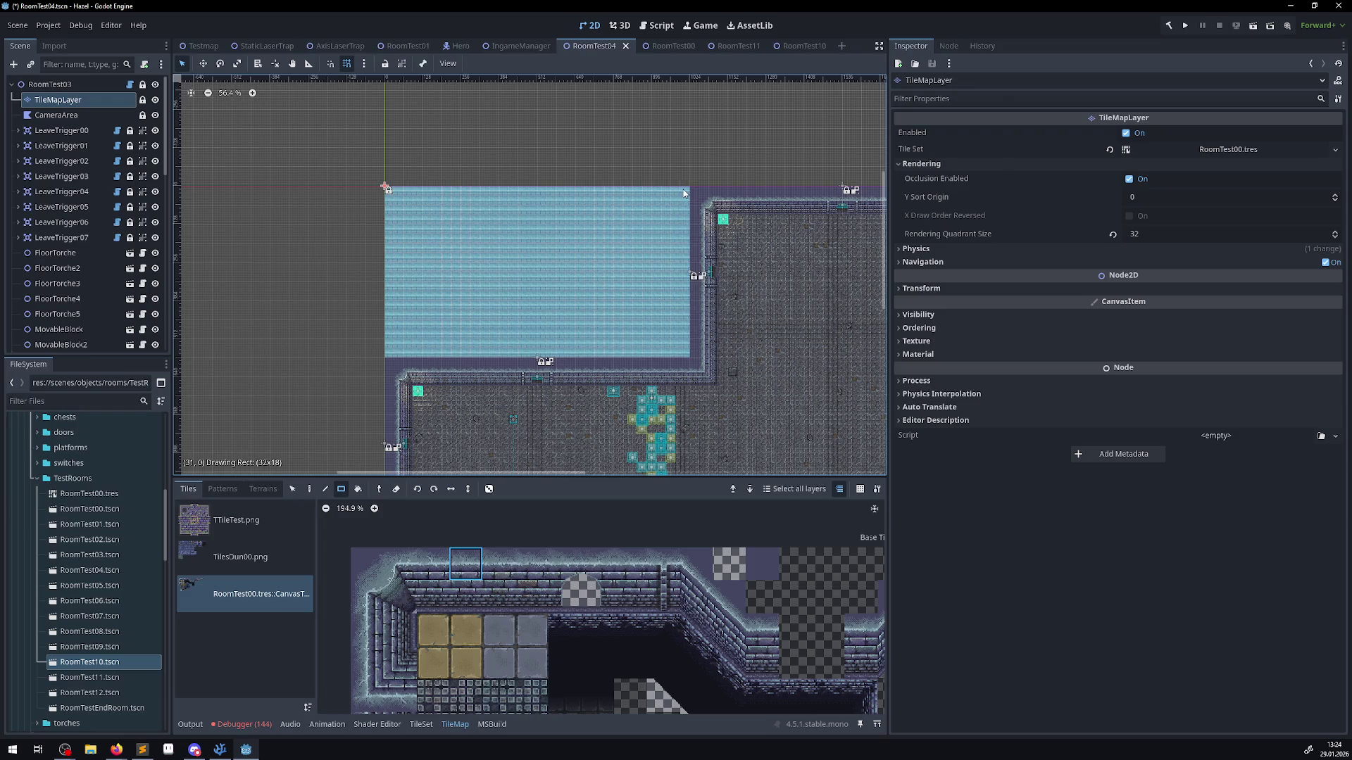
ctrl+click(407, 361)
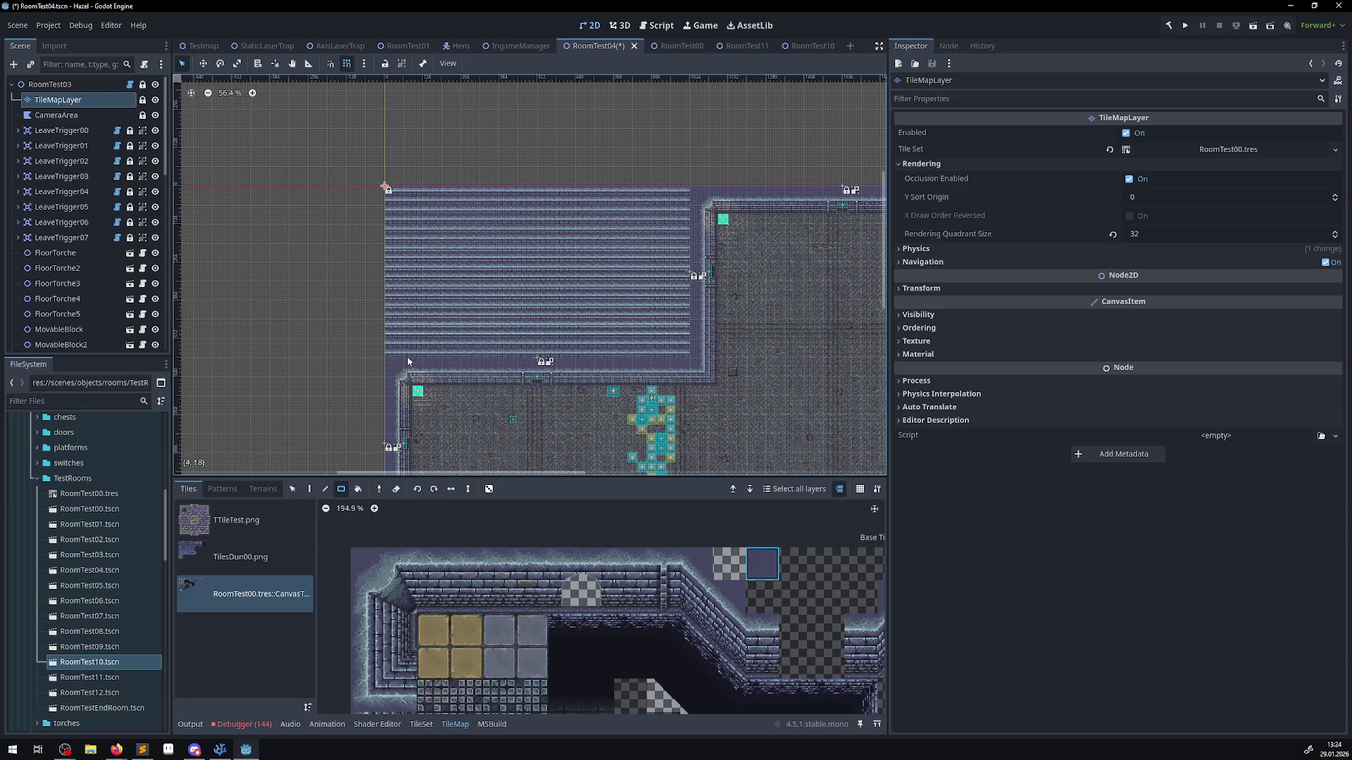
drag(386, 350, 686, 192)
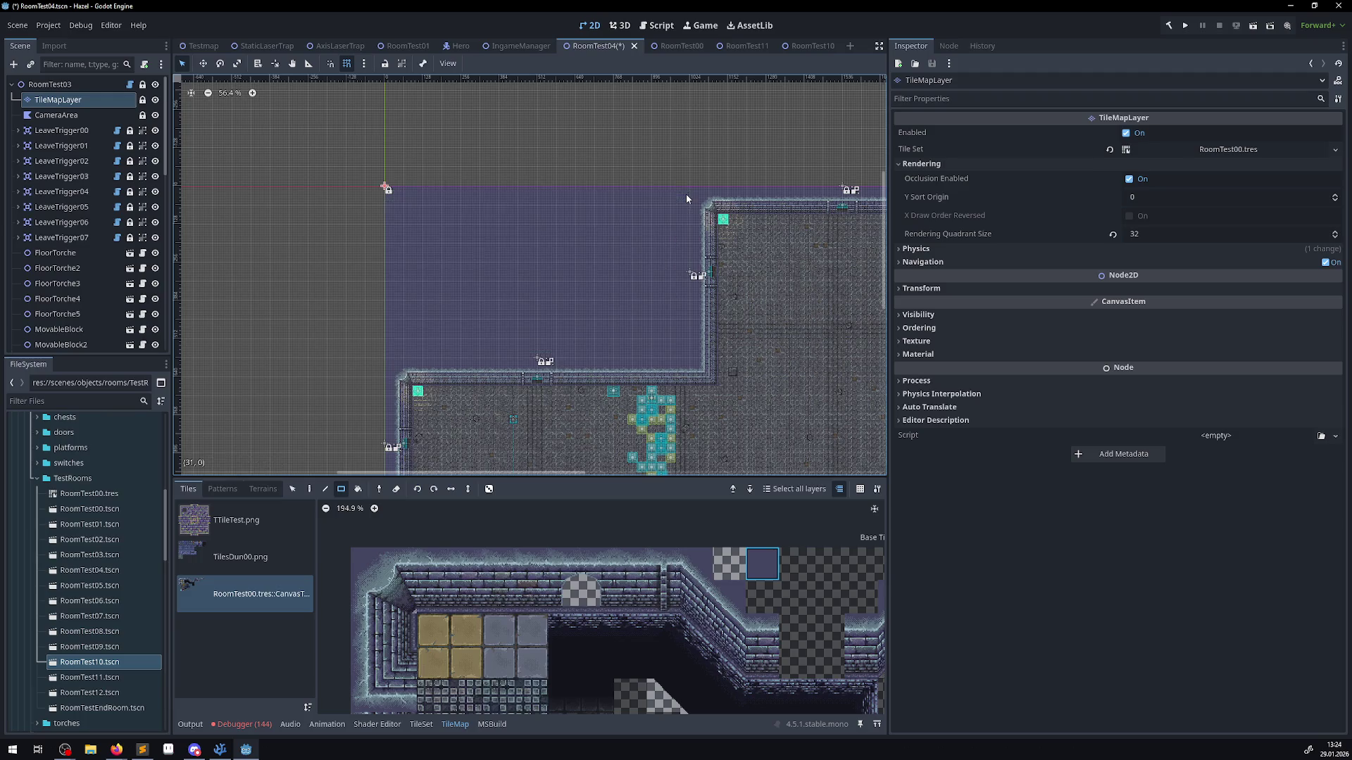
key(ctrl+s)
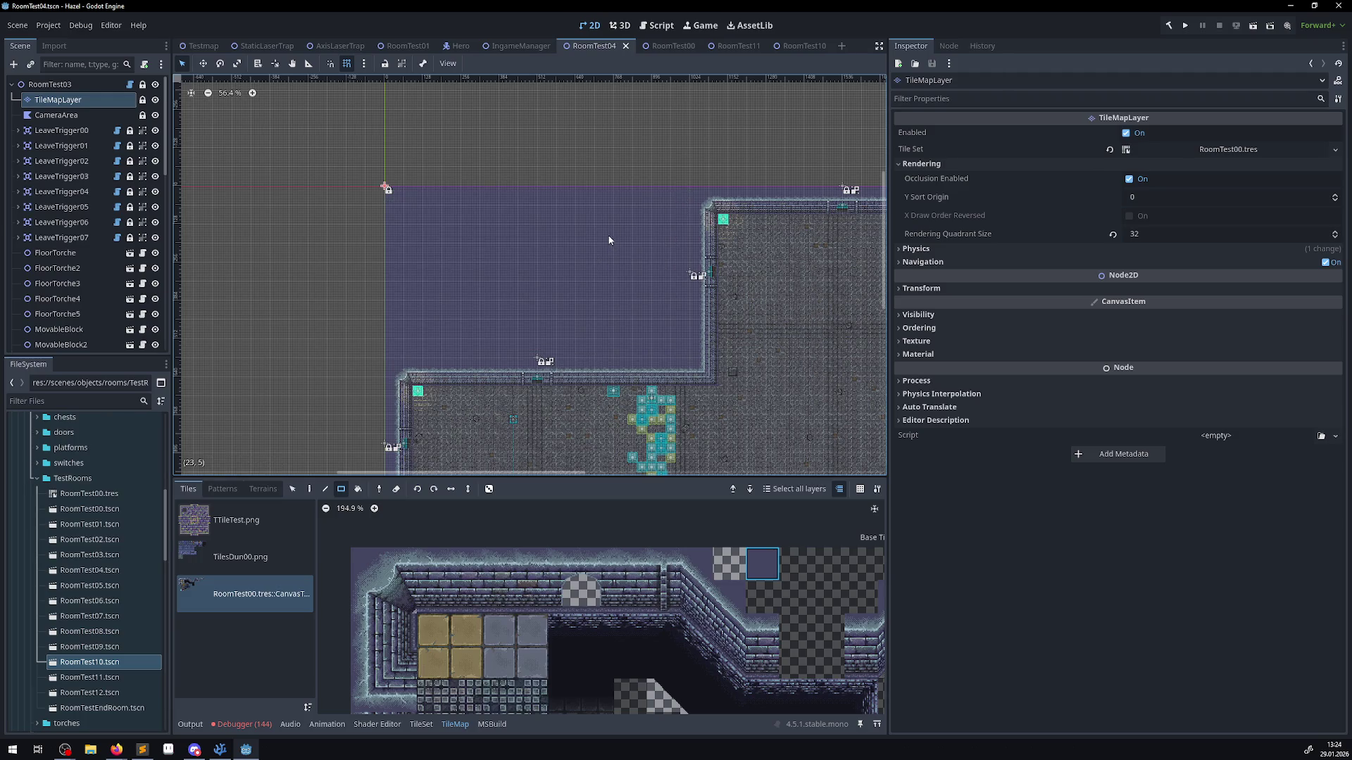
key(F5)
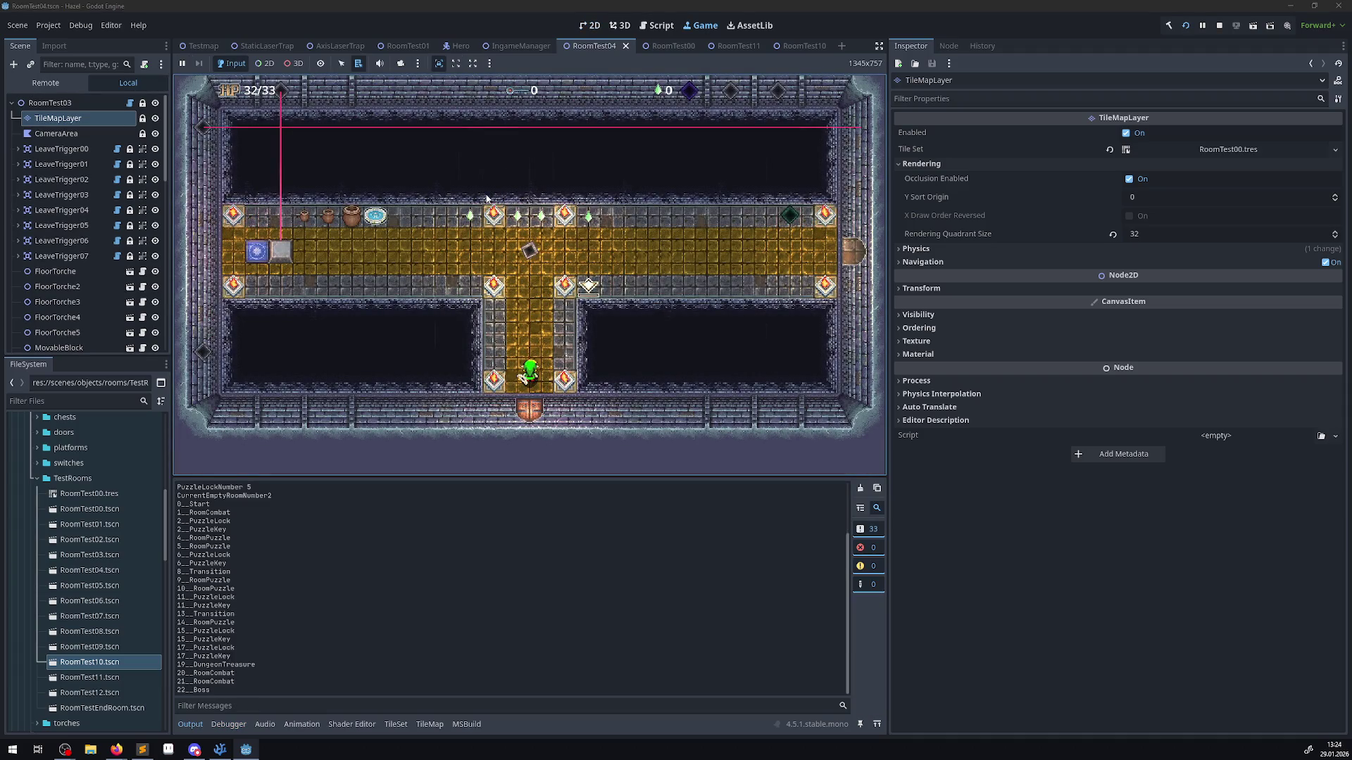
- Walk the hero past the blue switch and through the bottom door into the next room, then stop the game
key(Up)
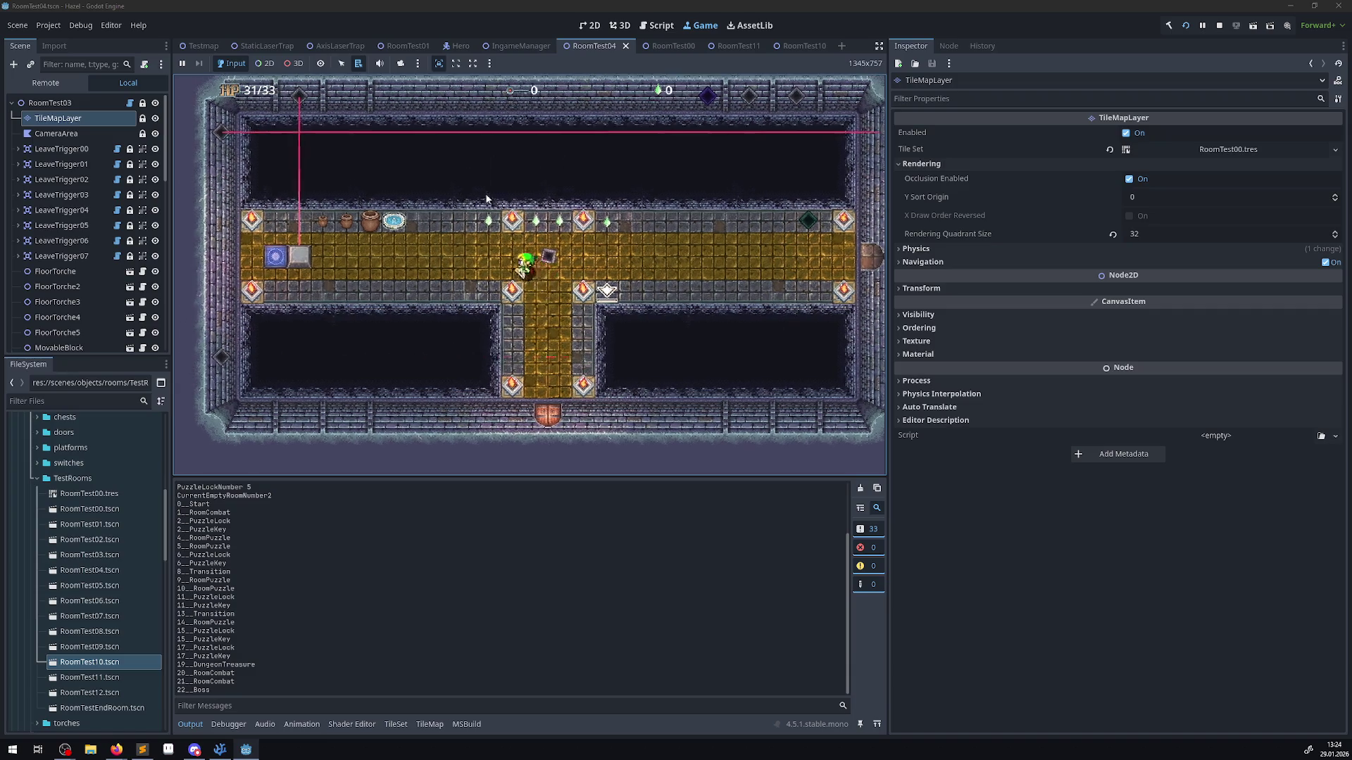
key(Left)
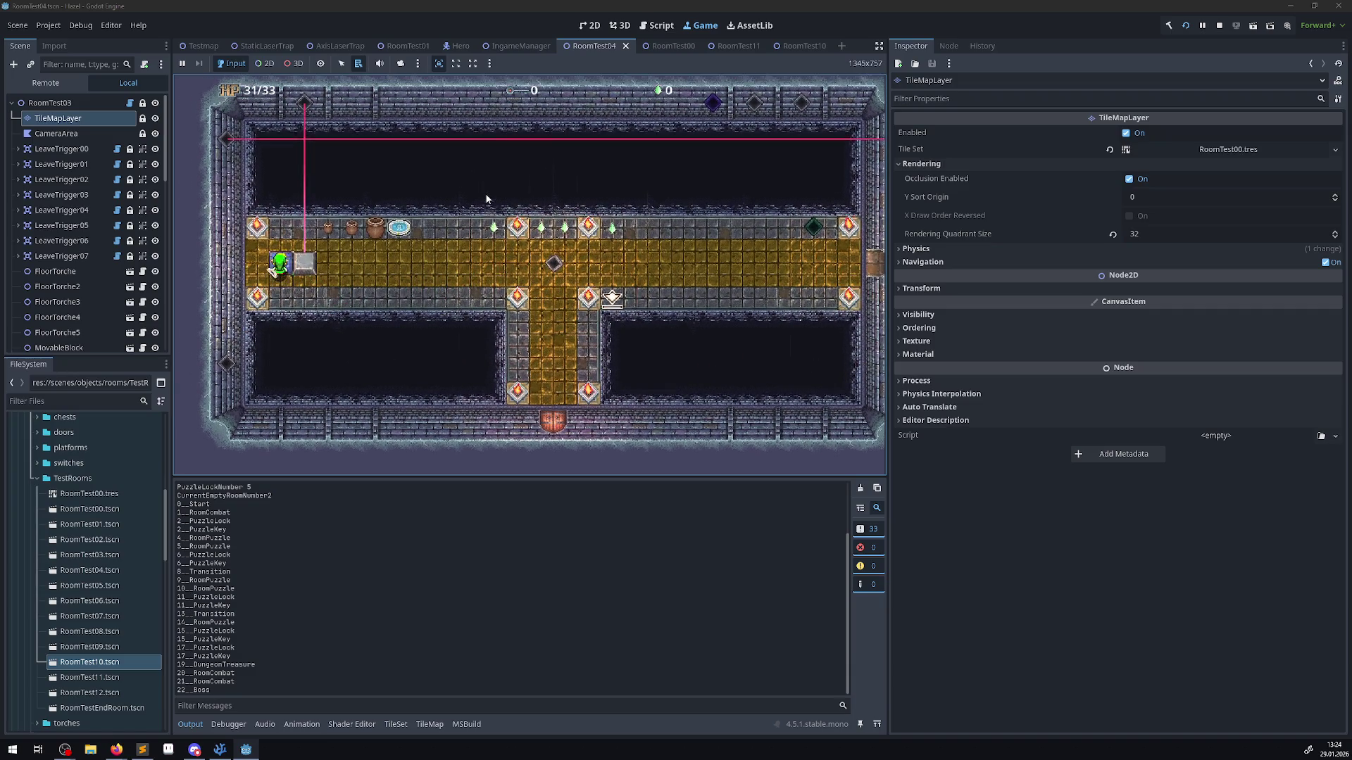
key(Right)
key(Down)
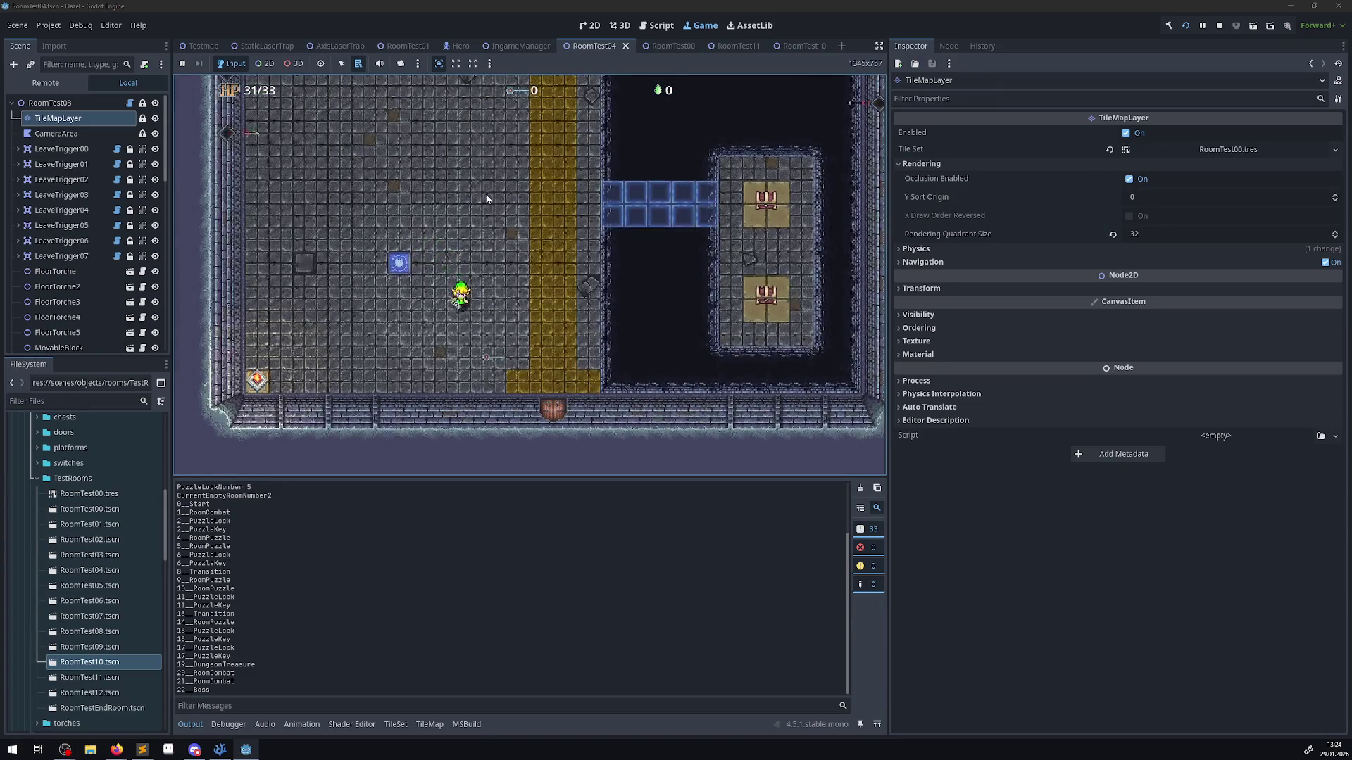
key(Down)
key(Right)
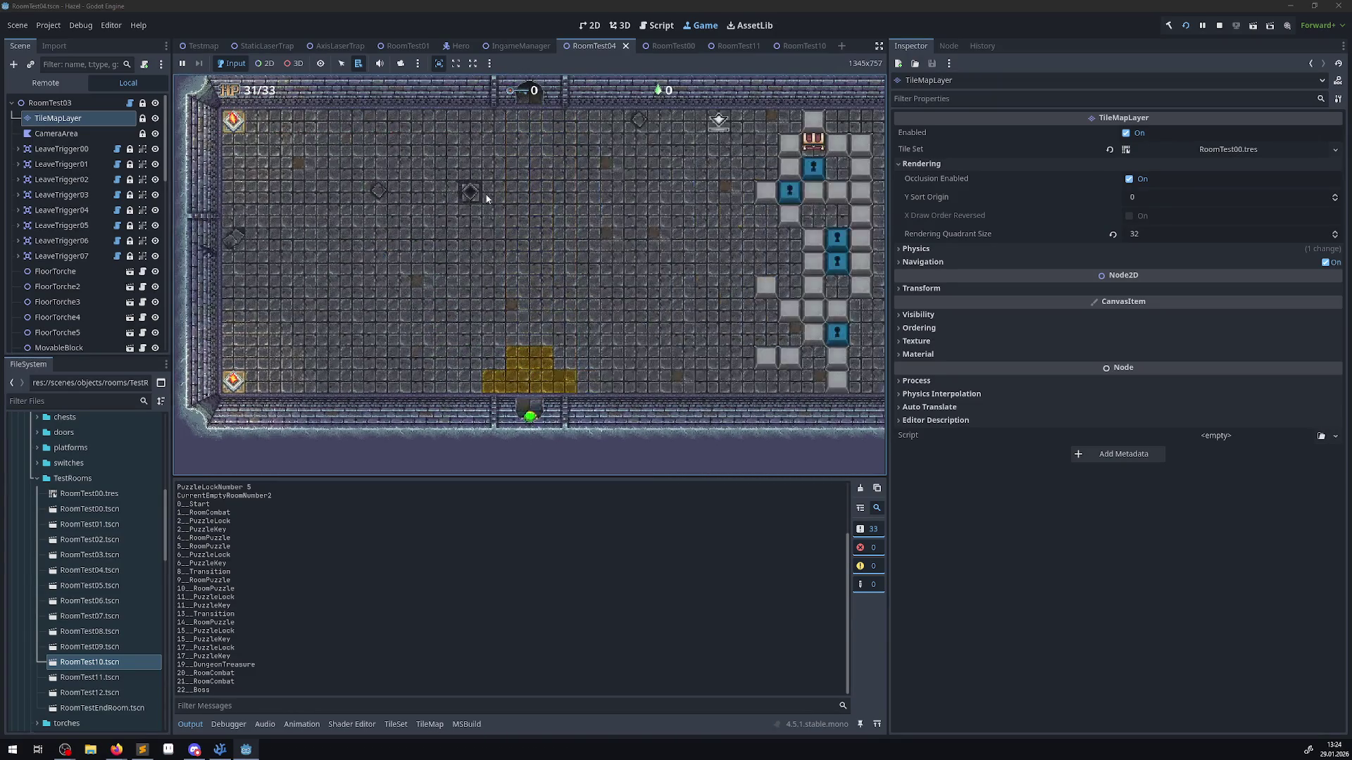
key(Up)
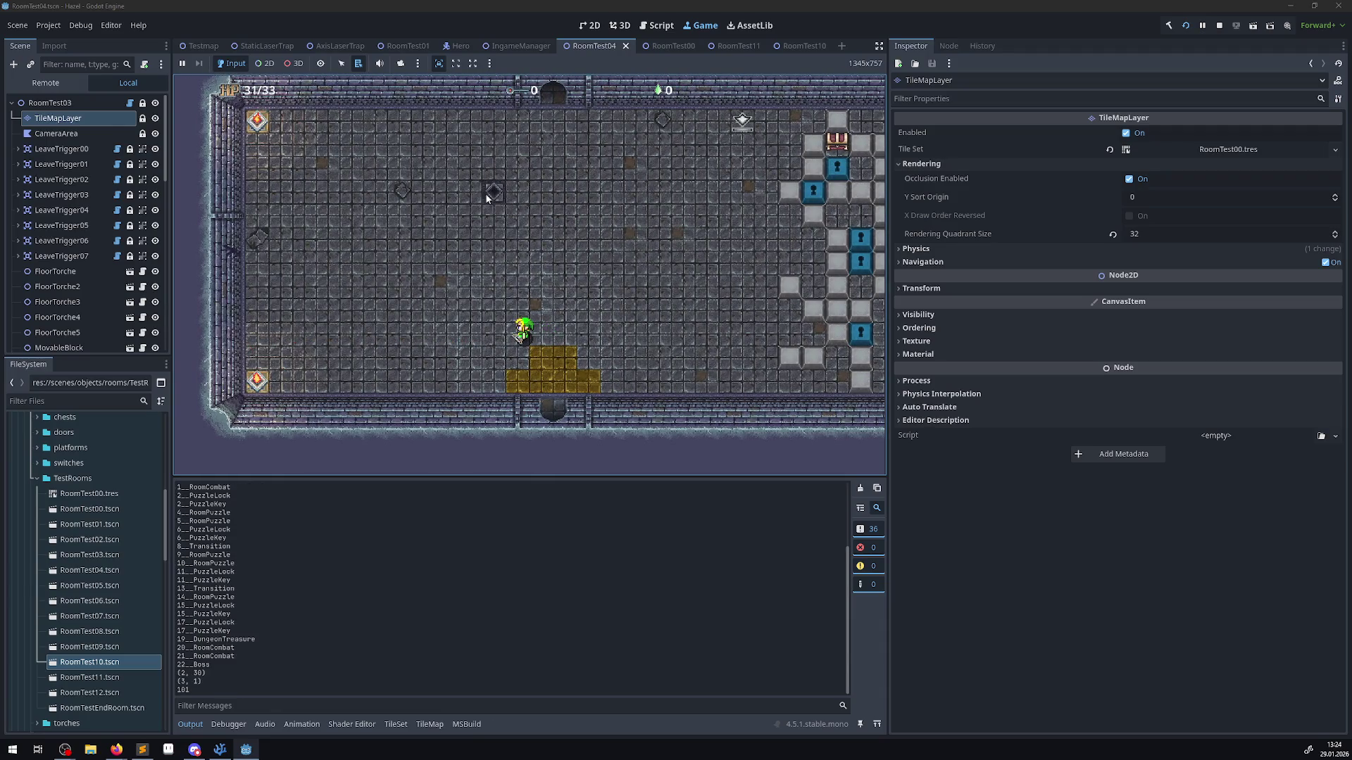
click(1220, 27)
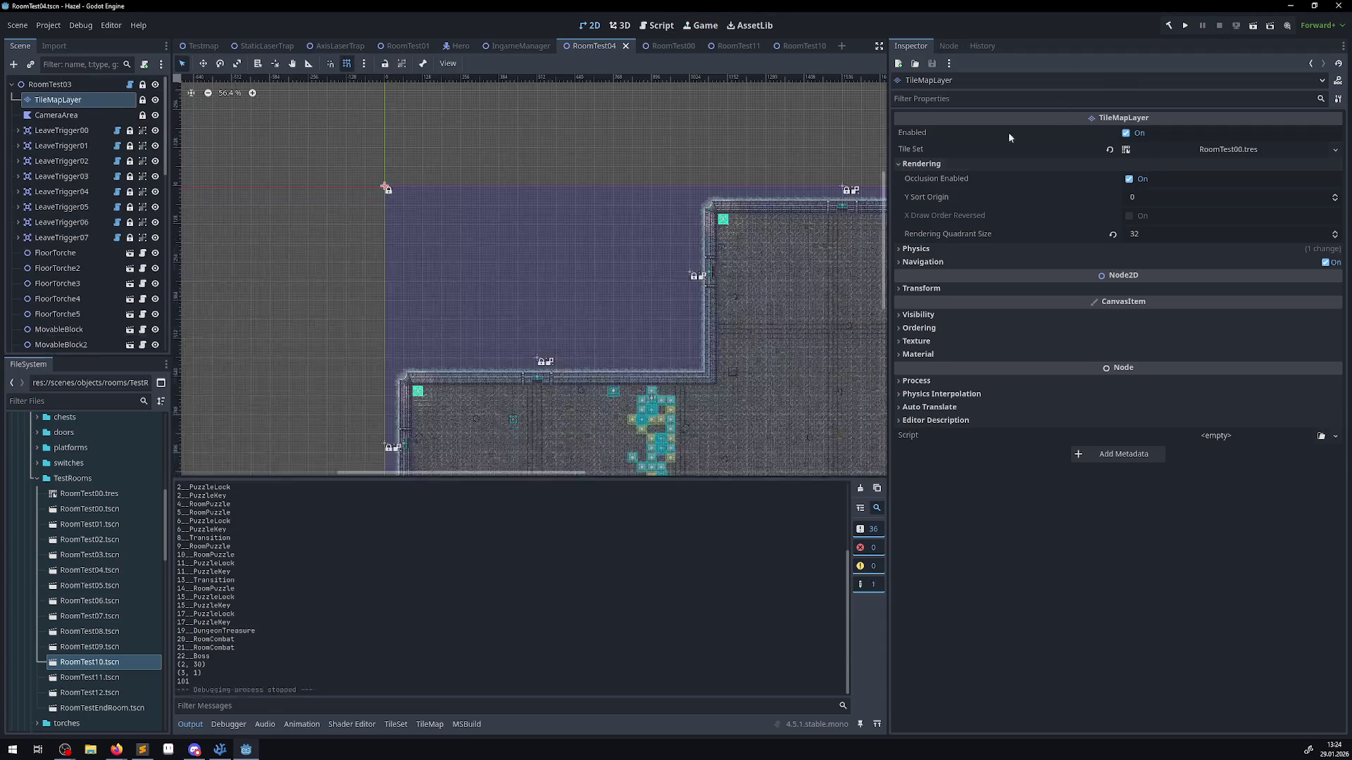
- Select the printed value 101 in the log and return to the TileMap painting panel
double_click(185, 682)
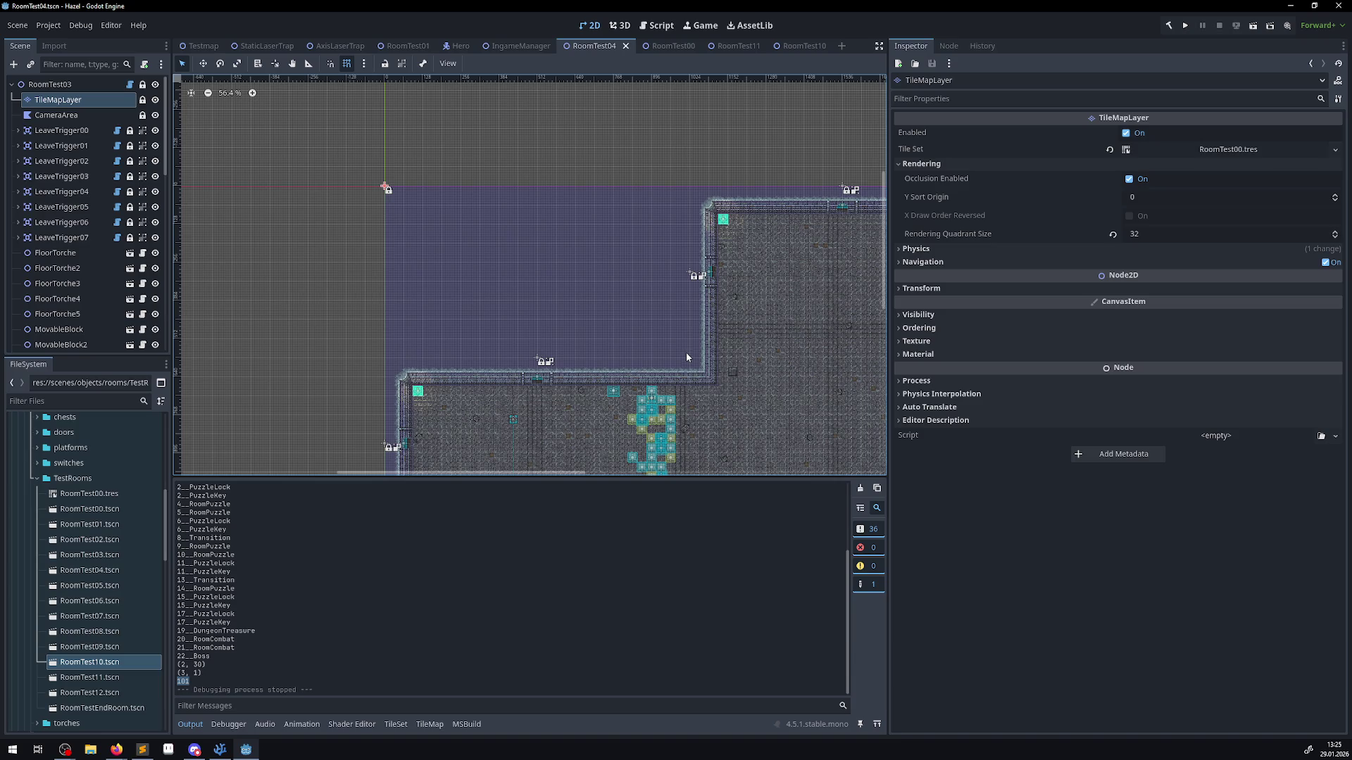
click(396, 724)
click(429, 725)
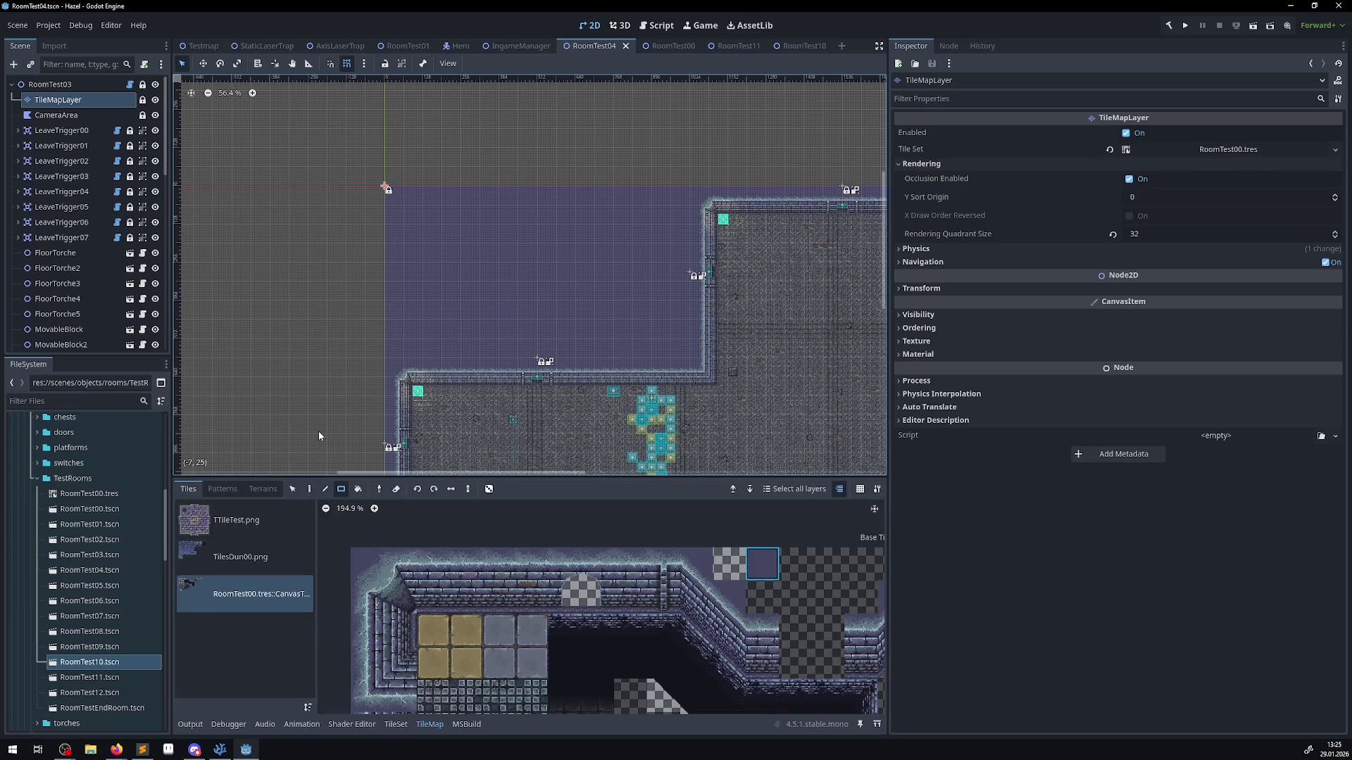
key(e)
- Paint a single cyan marker tile at the room's origin cell and save the scene
scroll(539, 563, down, 5)
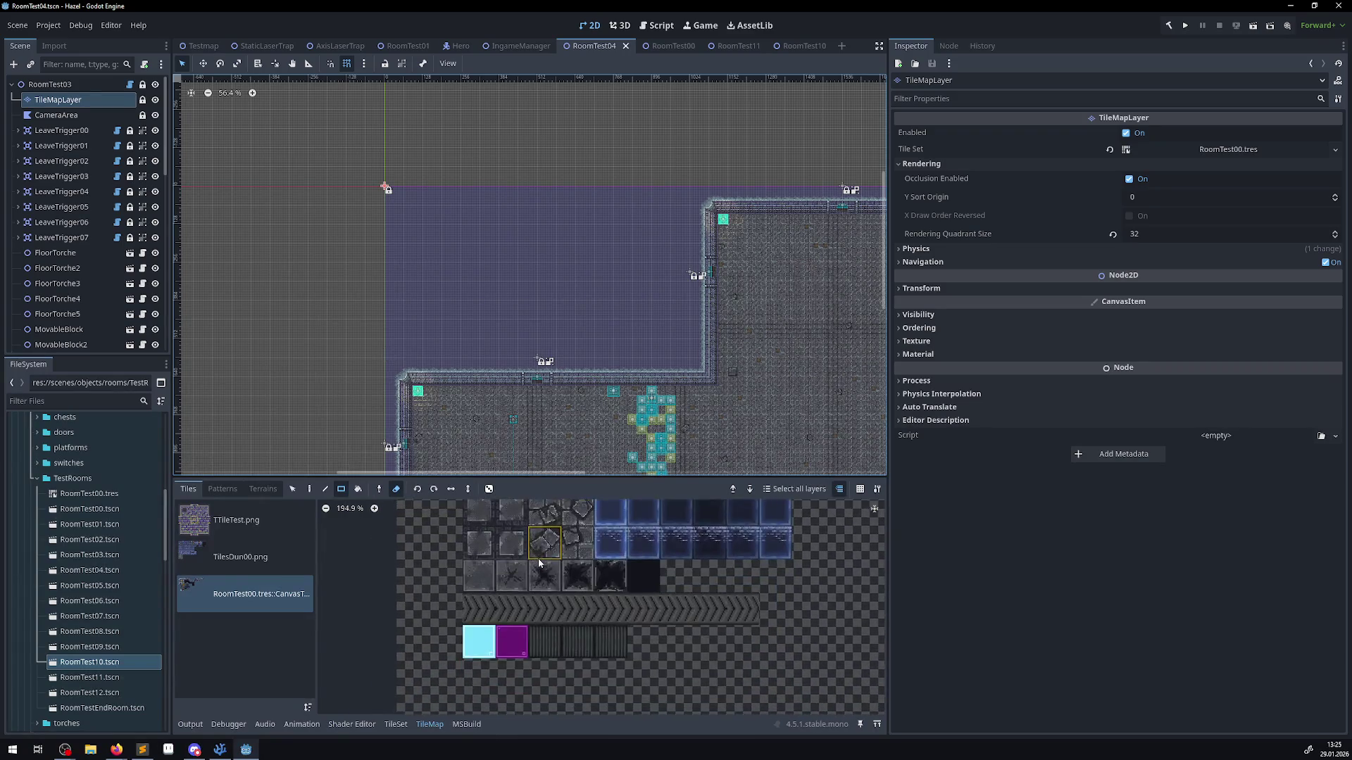
scroll(539, 563, up, 2)
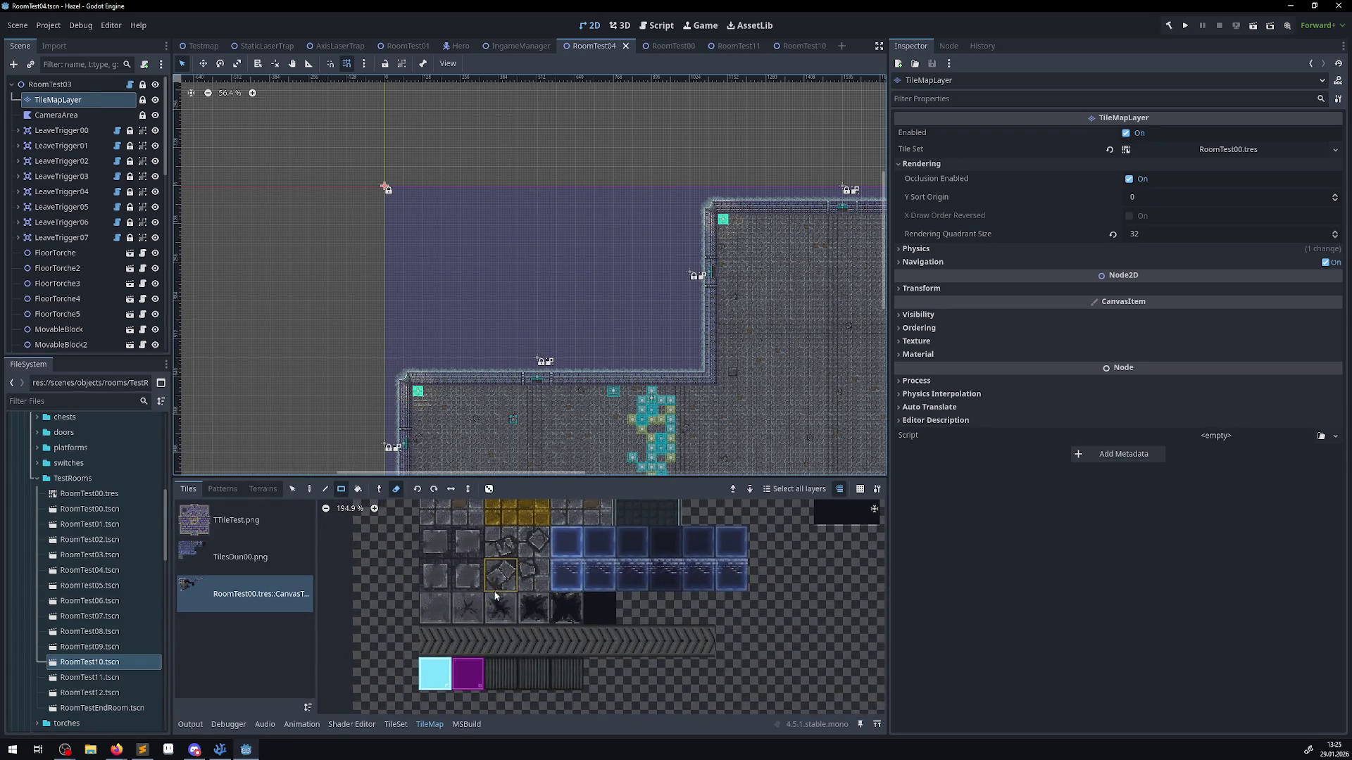
click(310, 492)
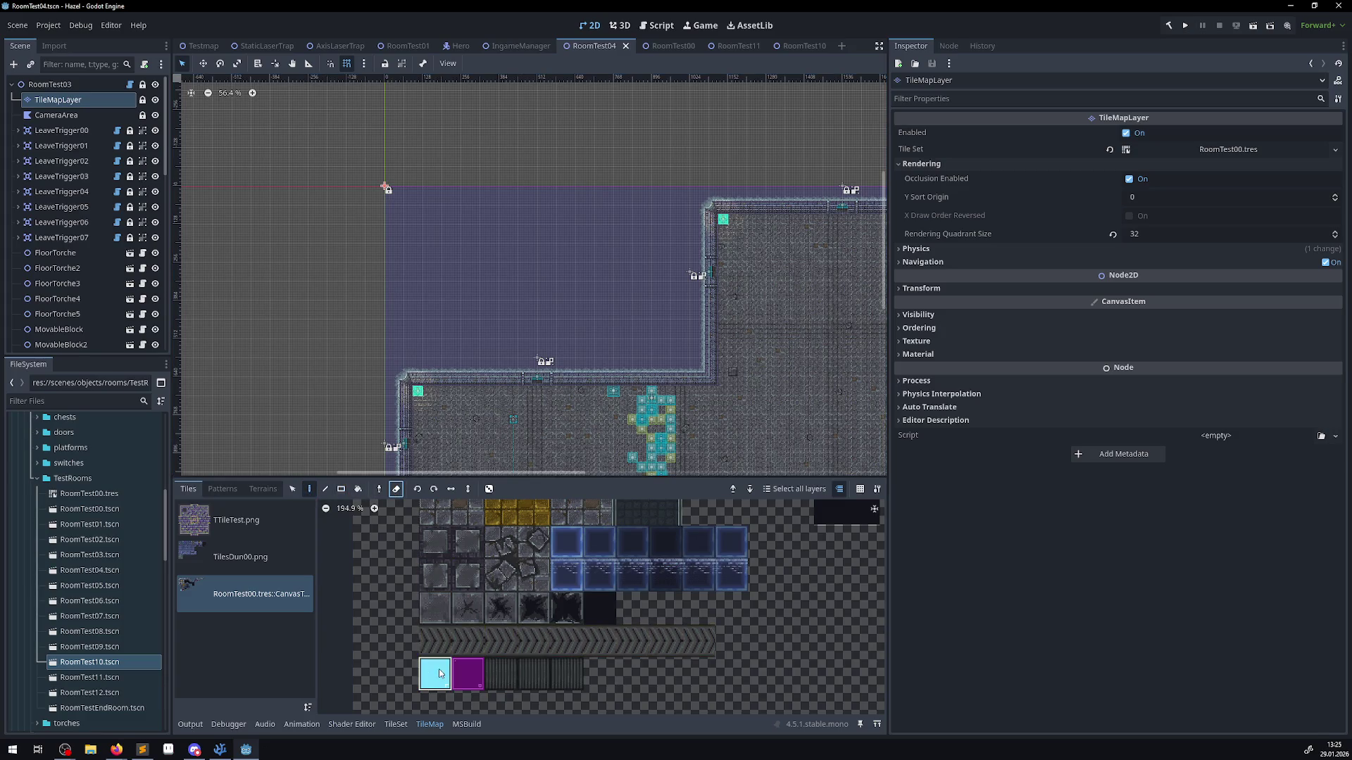
scroll(386, 189, up, 7)
click(413, 211)
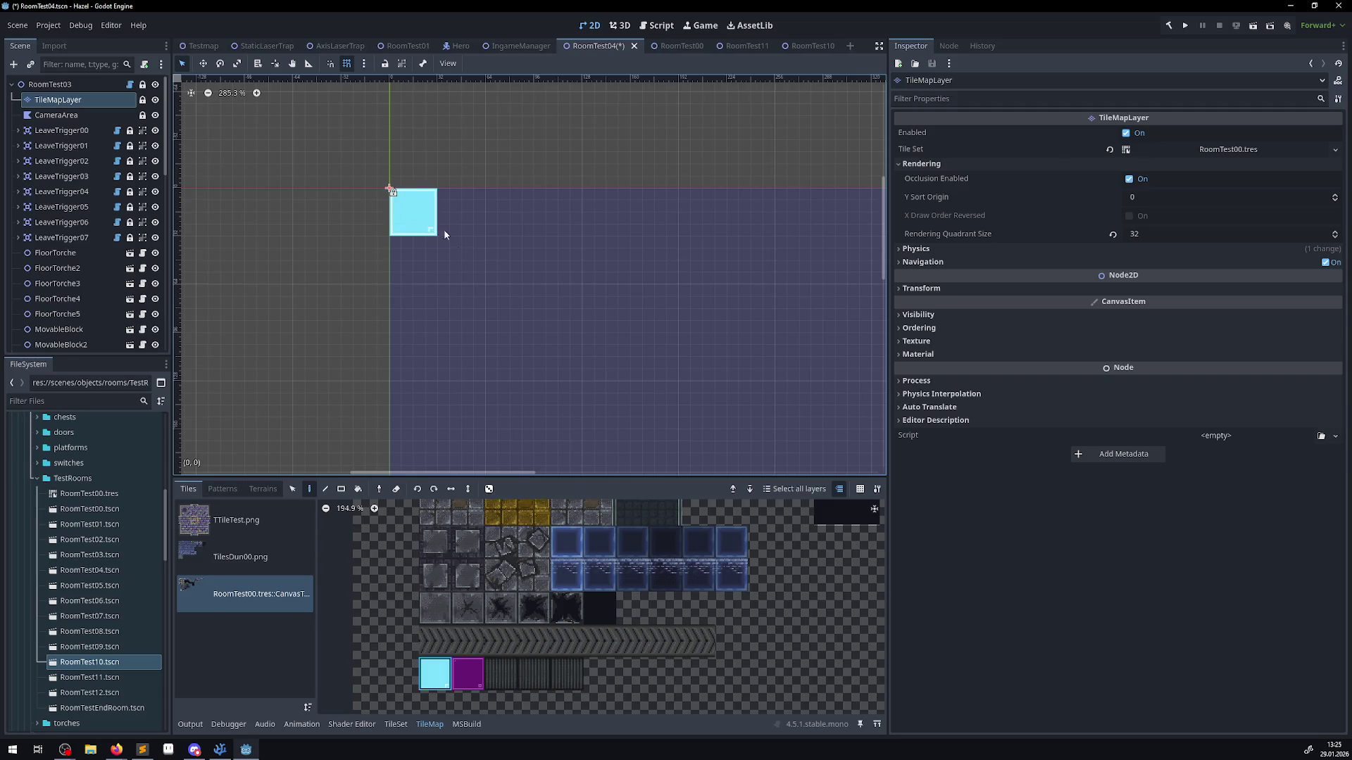
scroll(503, 305, down, 7)
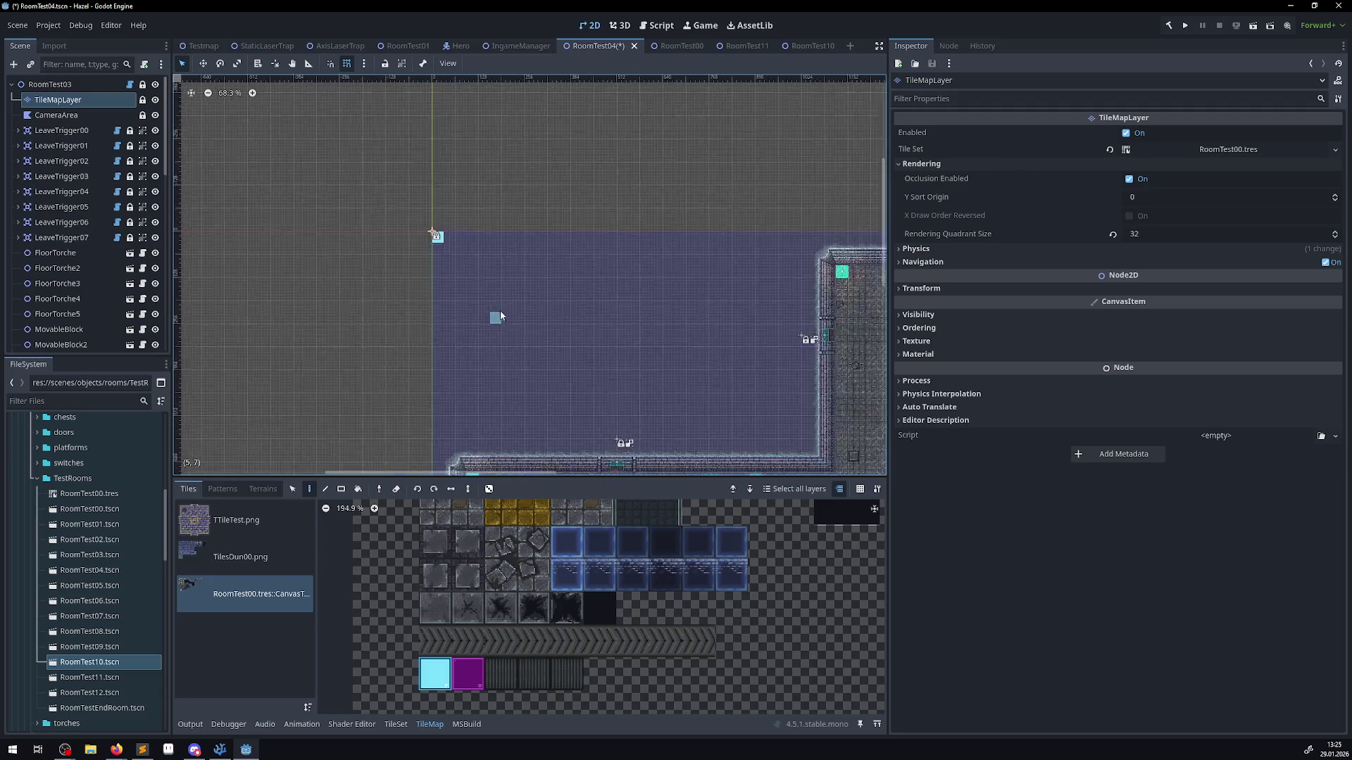
key(ctrl+s)
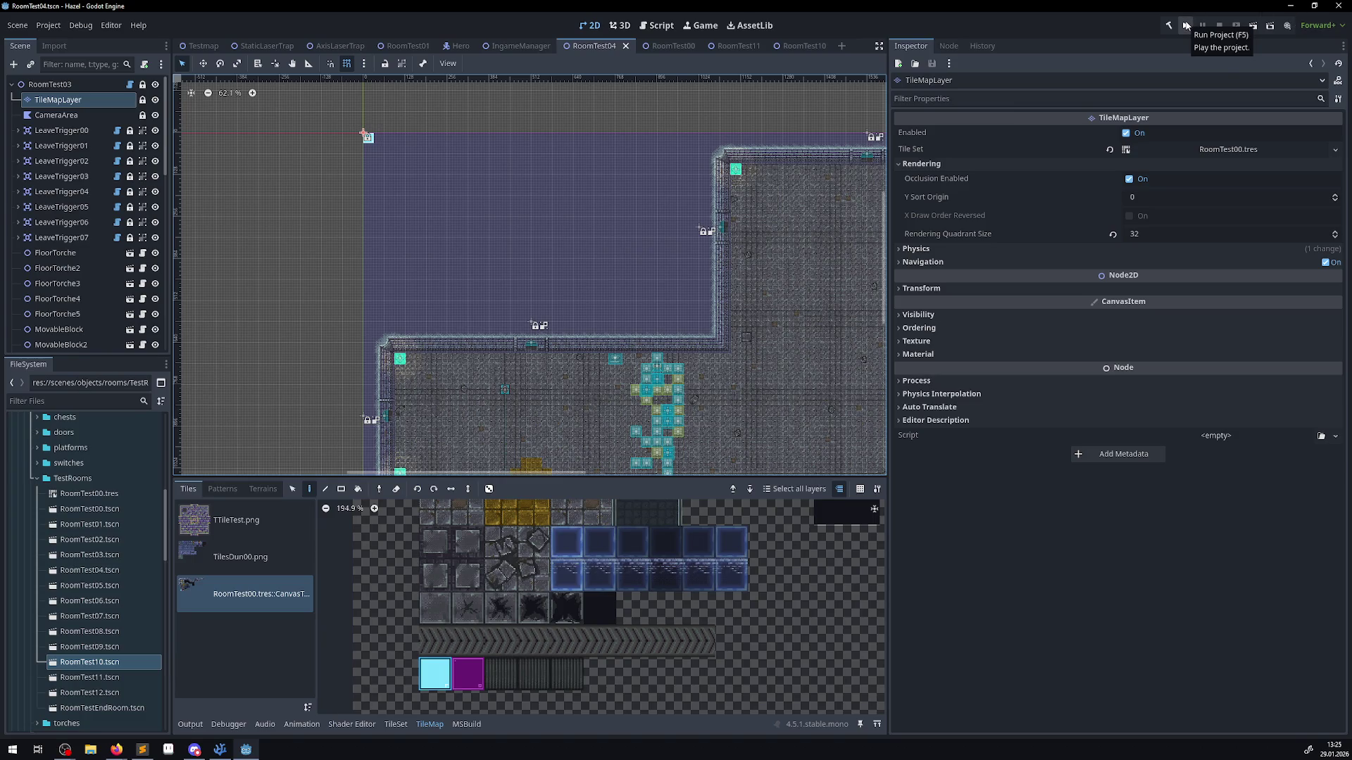
- Run the game, walk the hero through the doors into new rooms, fire a projectile, then stop with F8
click(1186, 30)
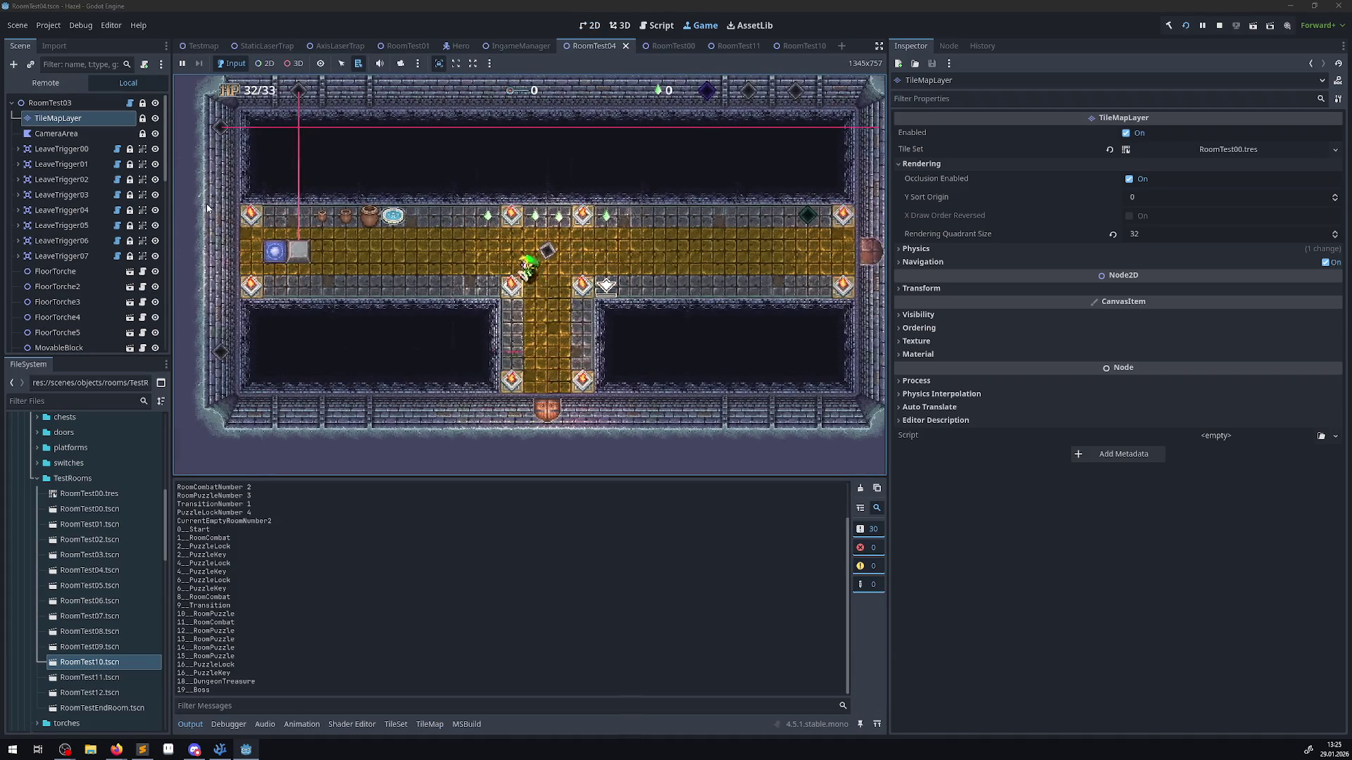
key(Left)
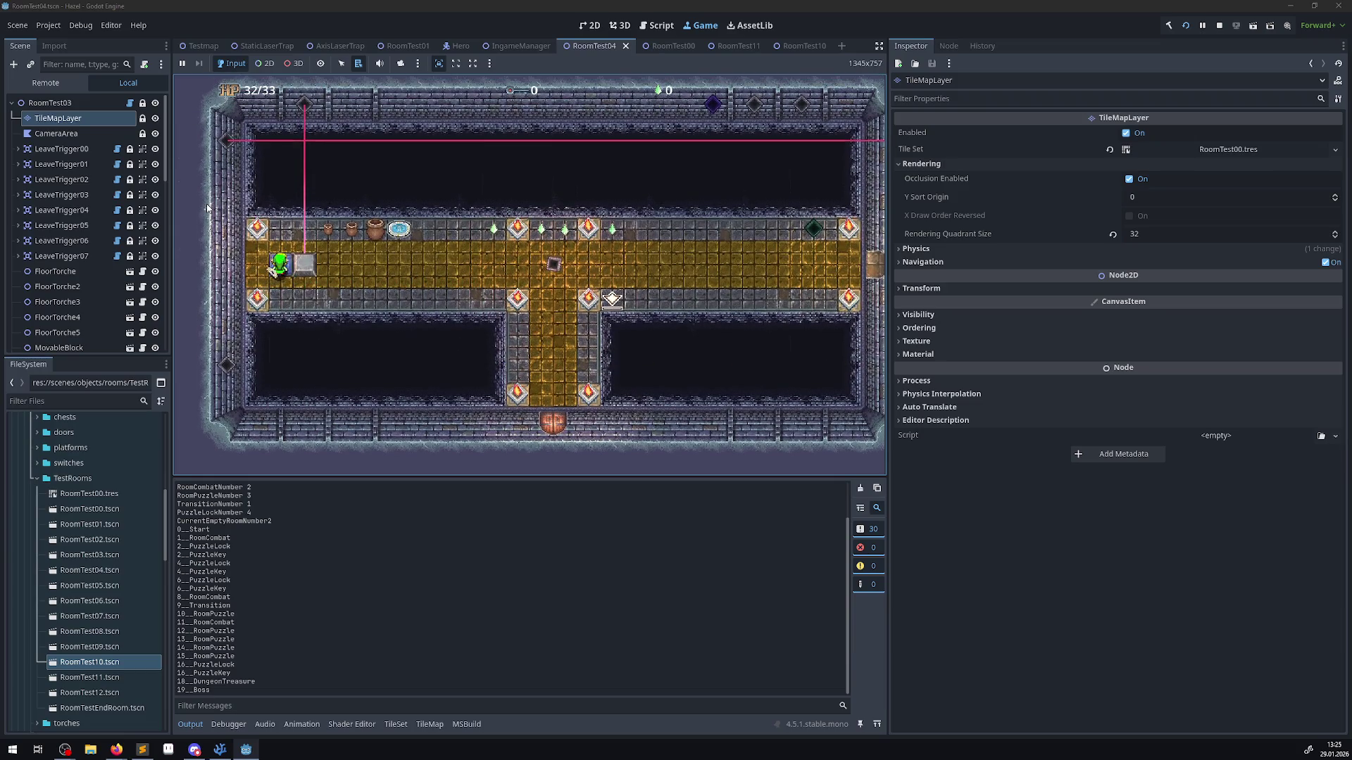
key(Left)
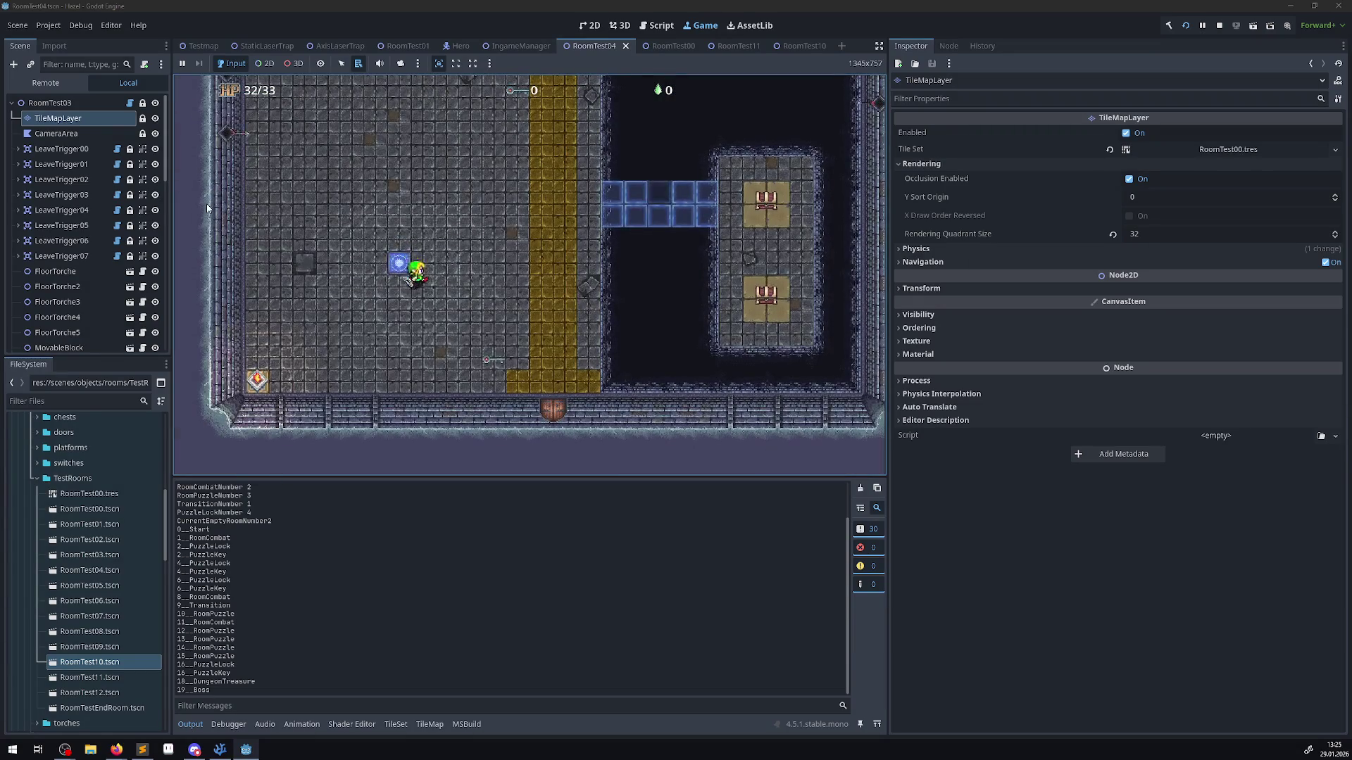
key(Right)
key(Down)
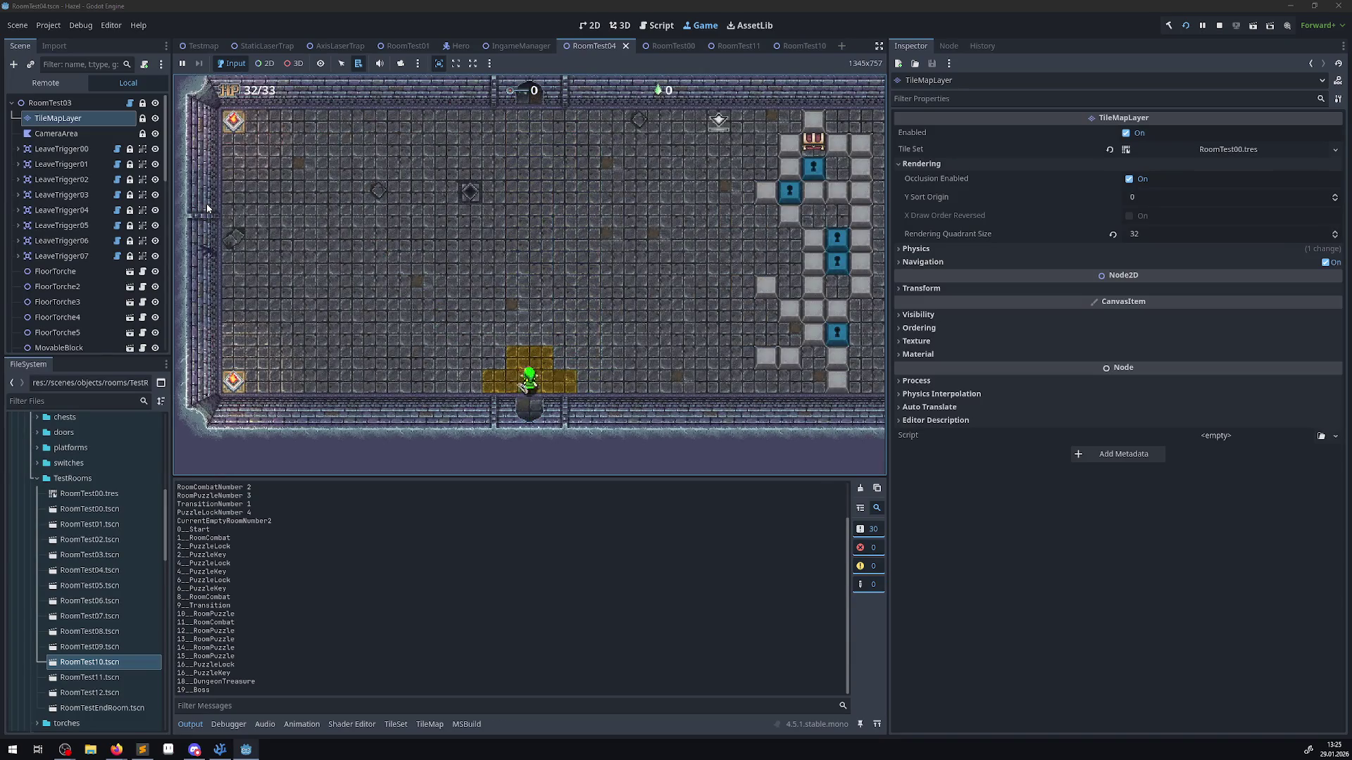
key(Up)
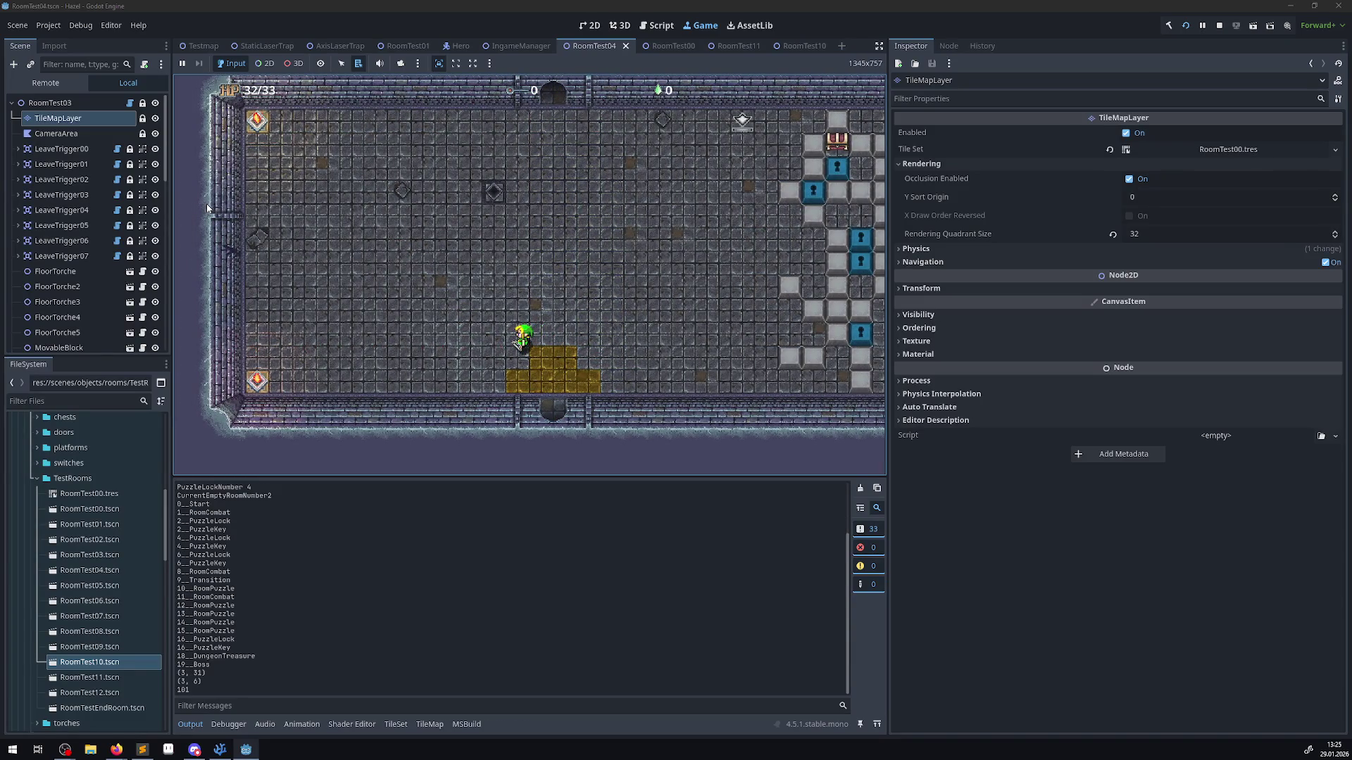
key(Left)
key(Up)
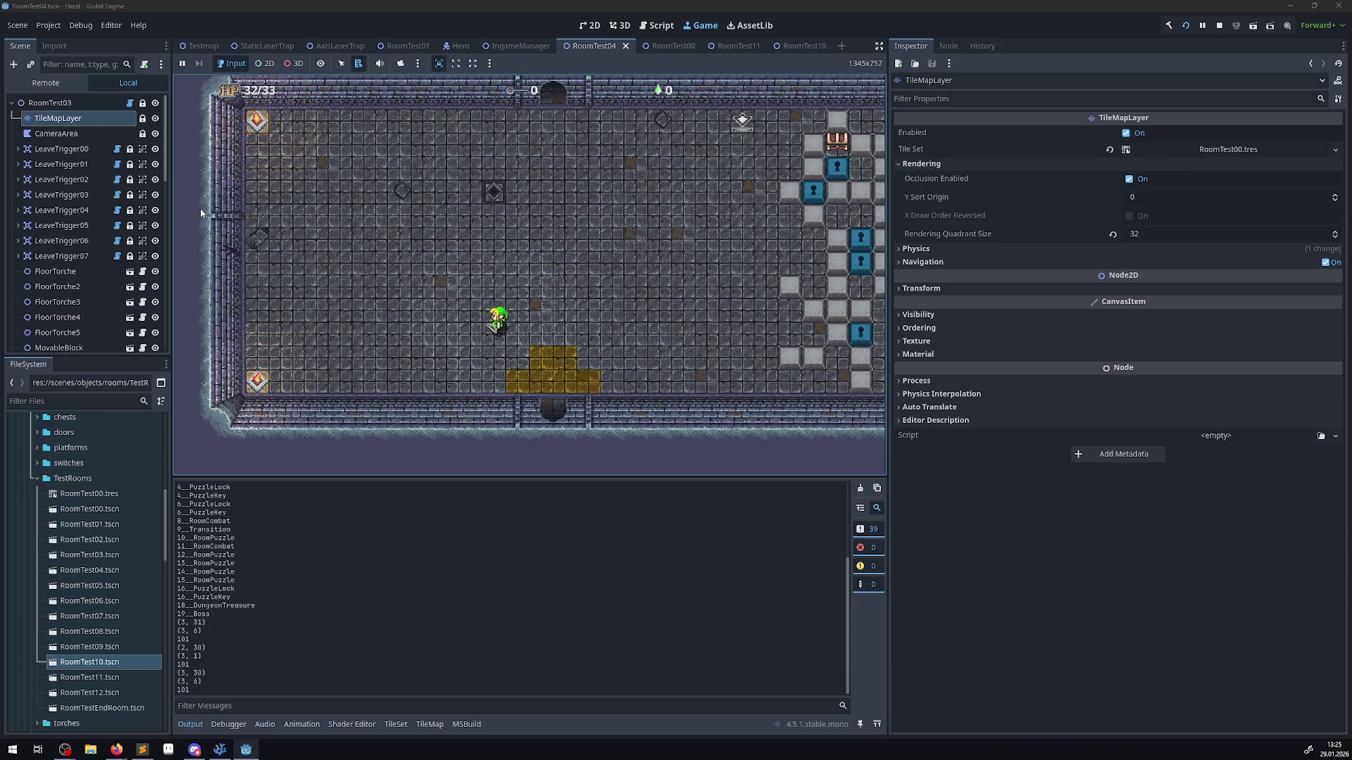
key(F8)
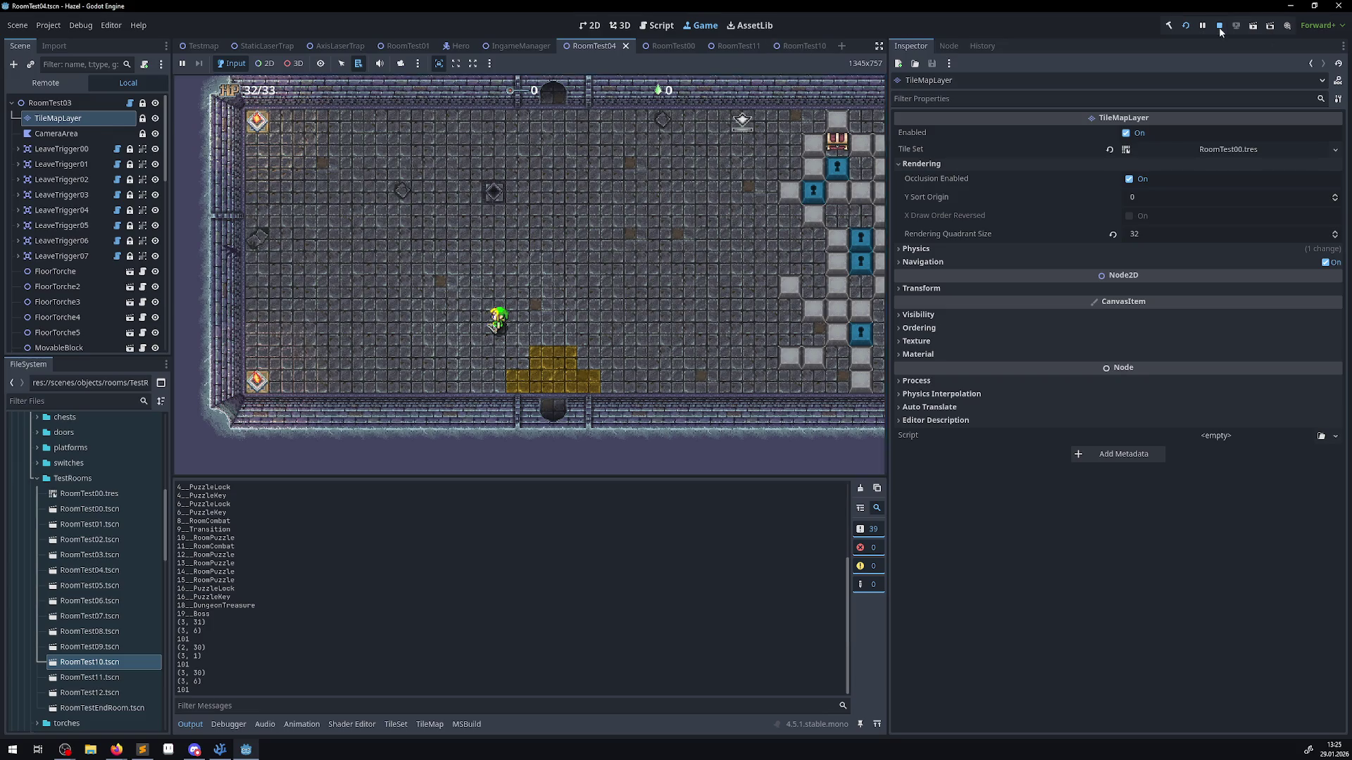
- Rectangle-fill a block of cyan tiles down-right from the origin, save the scene, and run the game
click(431, 723)
scroll(380, 138, up, 2)
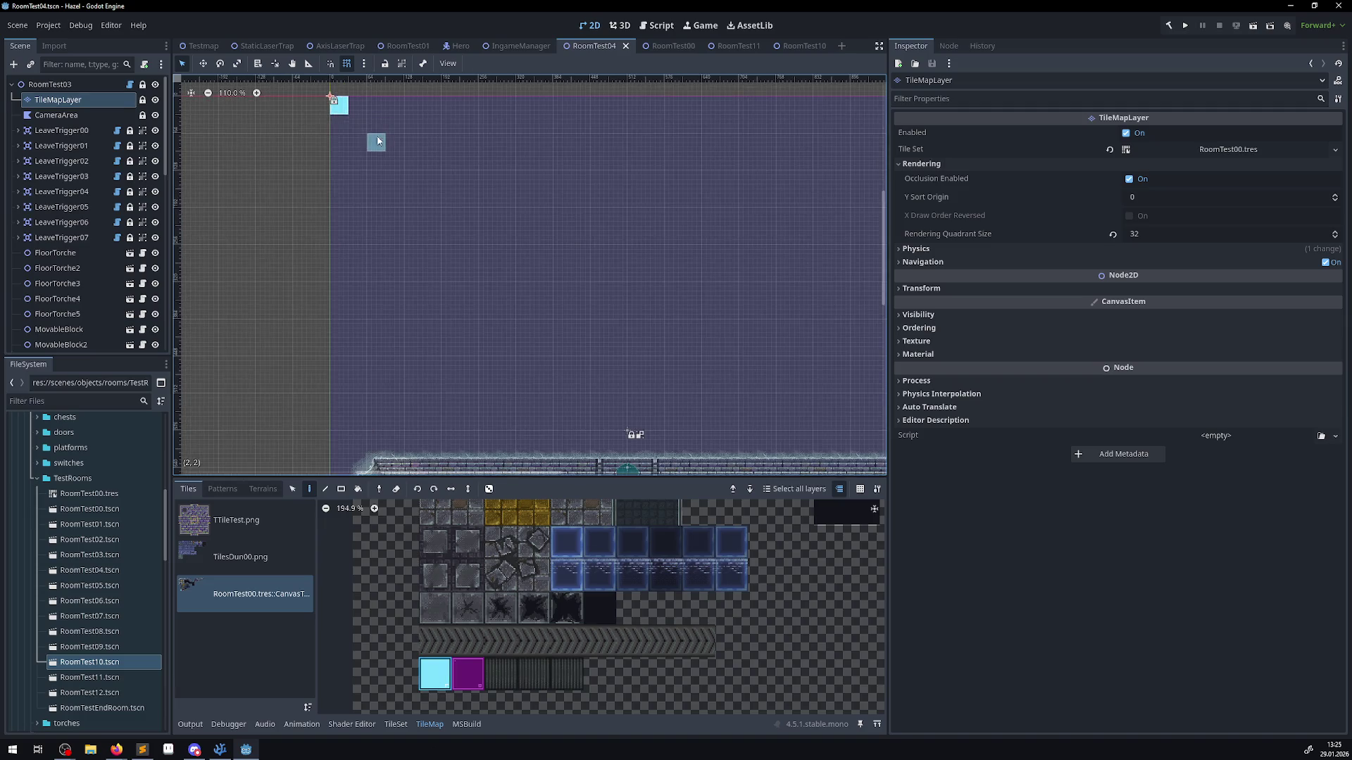
drag(345, 105, 451, 179)
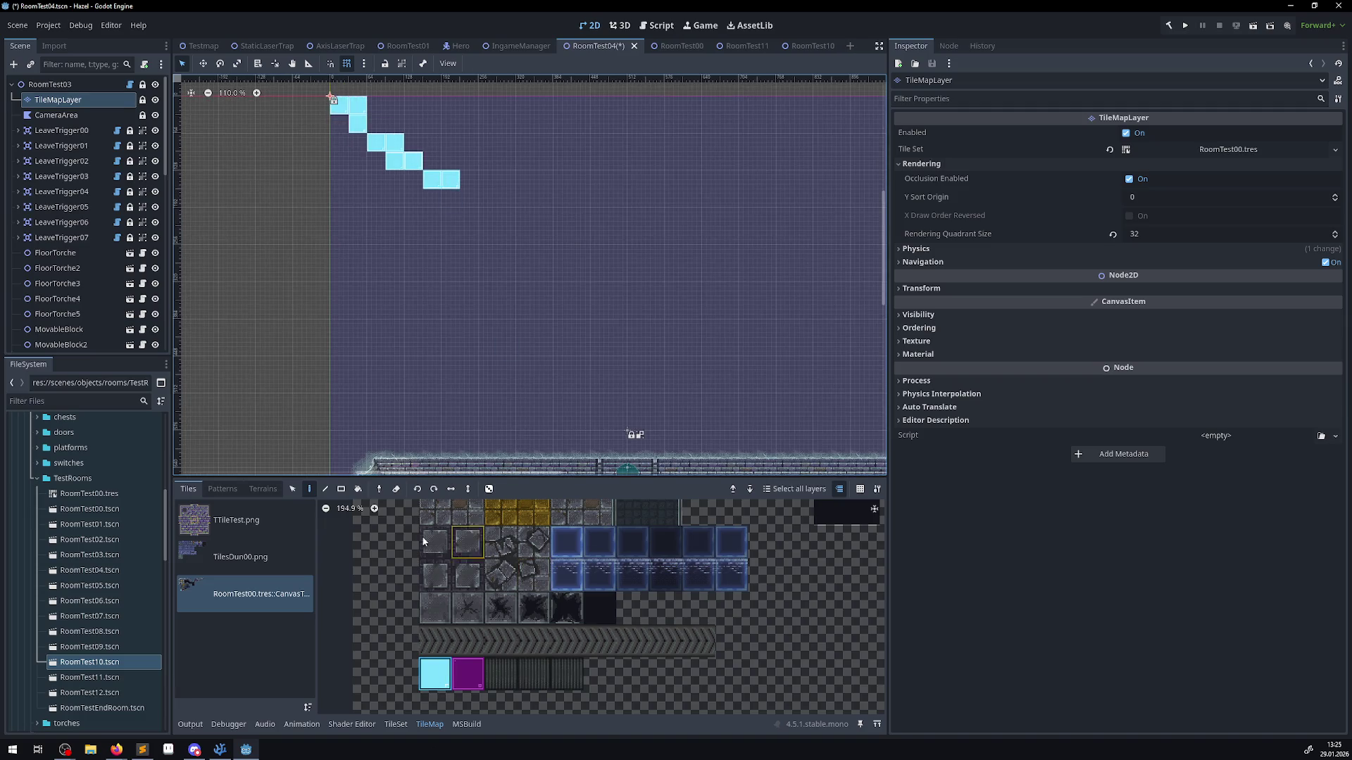
click(340, 489)
mouse_move(337, 104)
mouse_down()
mouse_move(521, 234)
mouse_move(508, 236)
mouse_up()
key(ctrl+s)
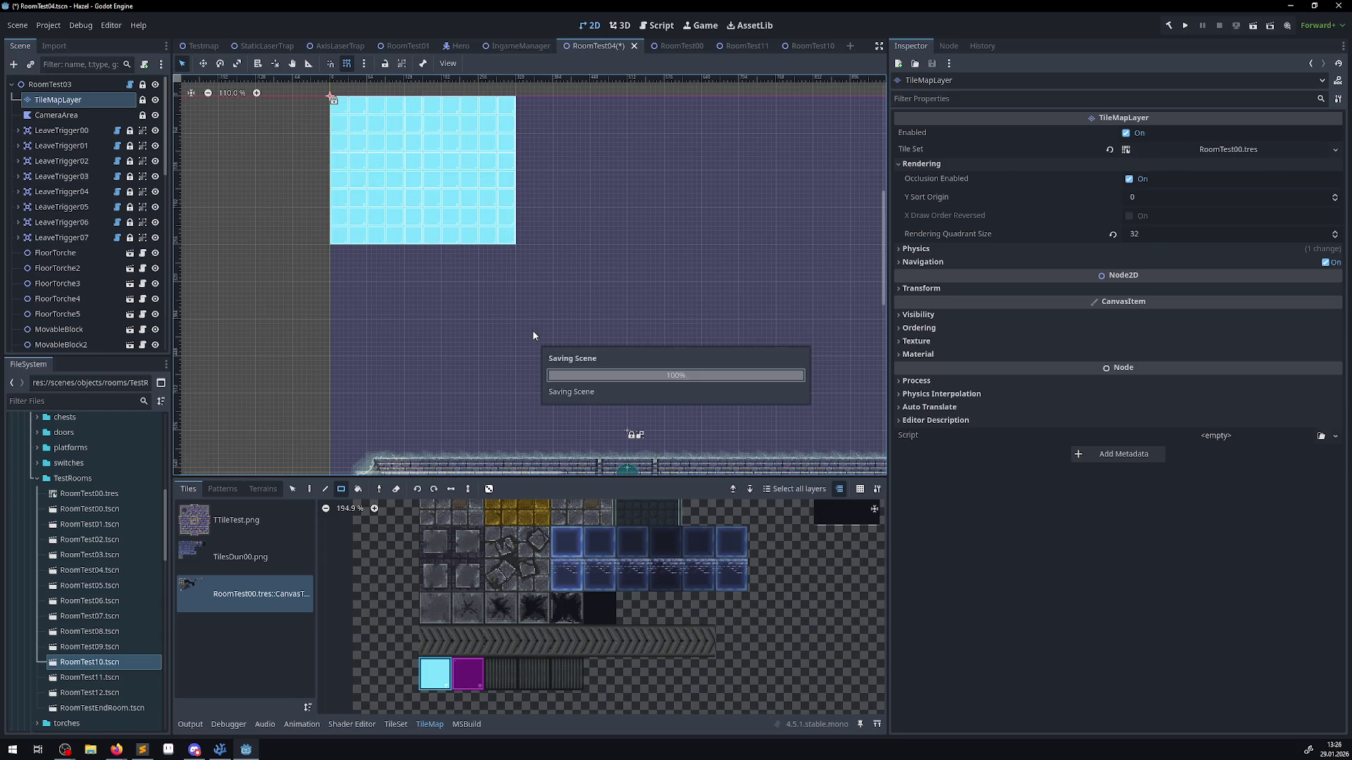
click(1190, 26)
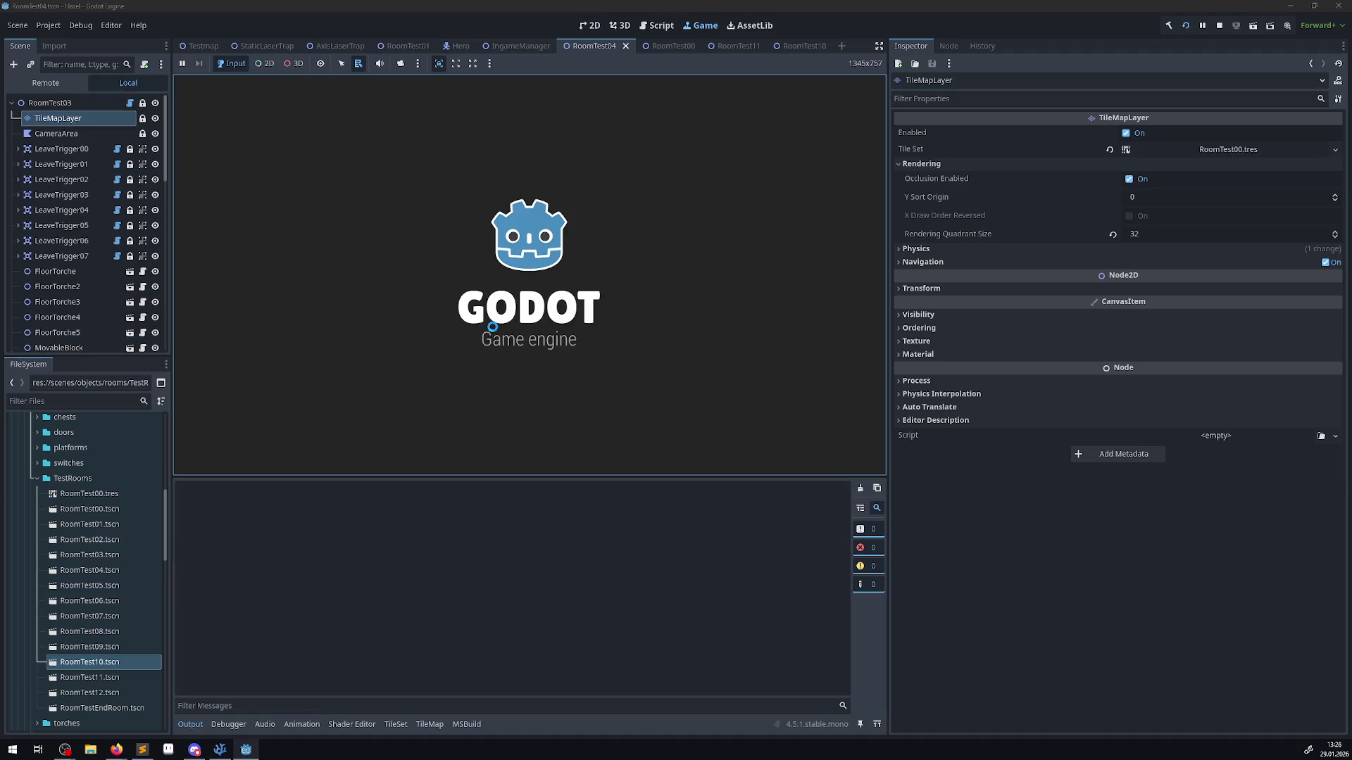
- Walk the hero along the corridor and through the bottom door into the next room, then stop the game
key(Up)
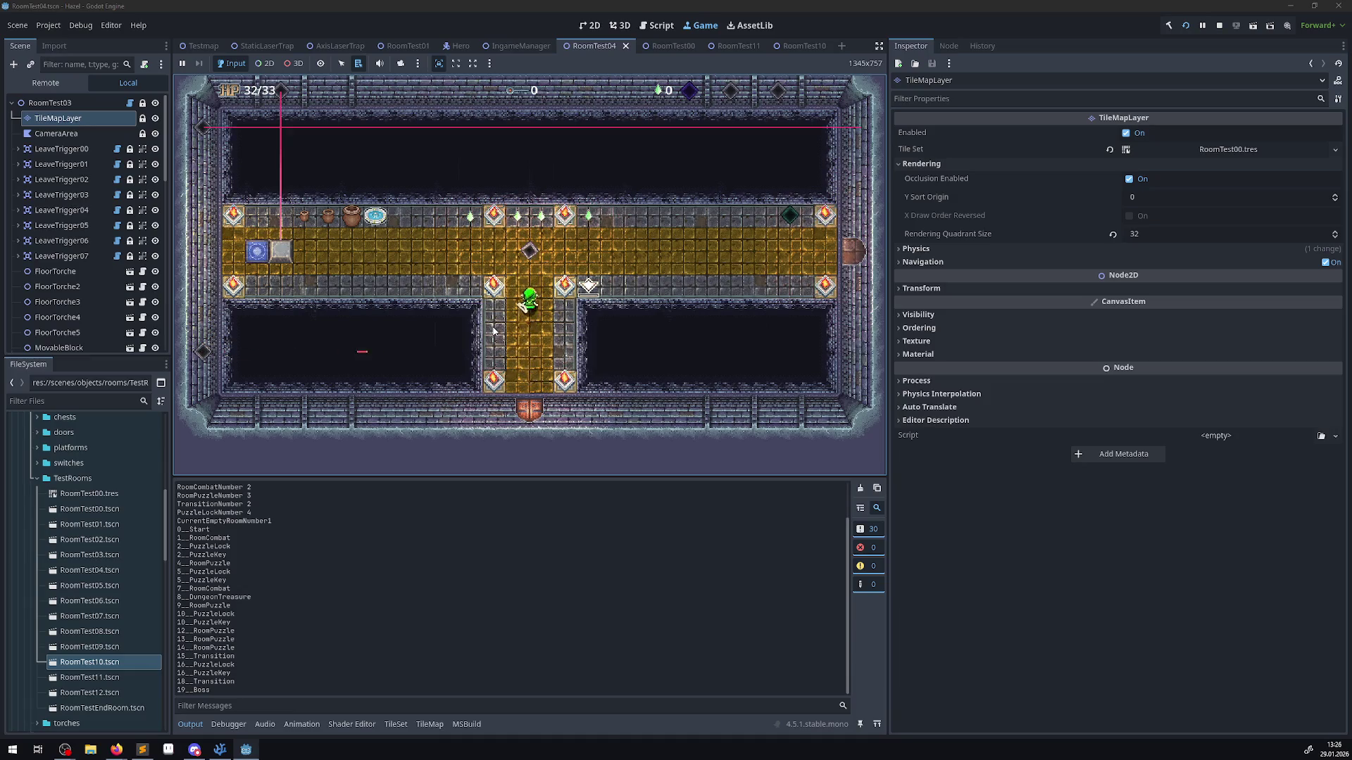
key(Left)
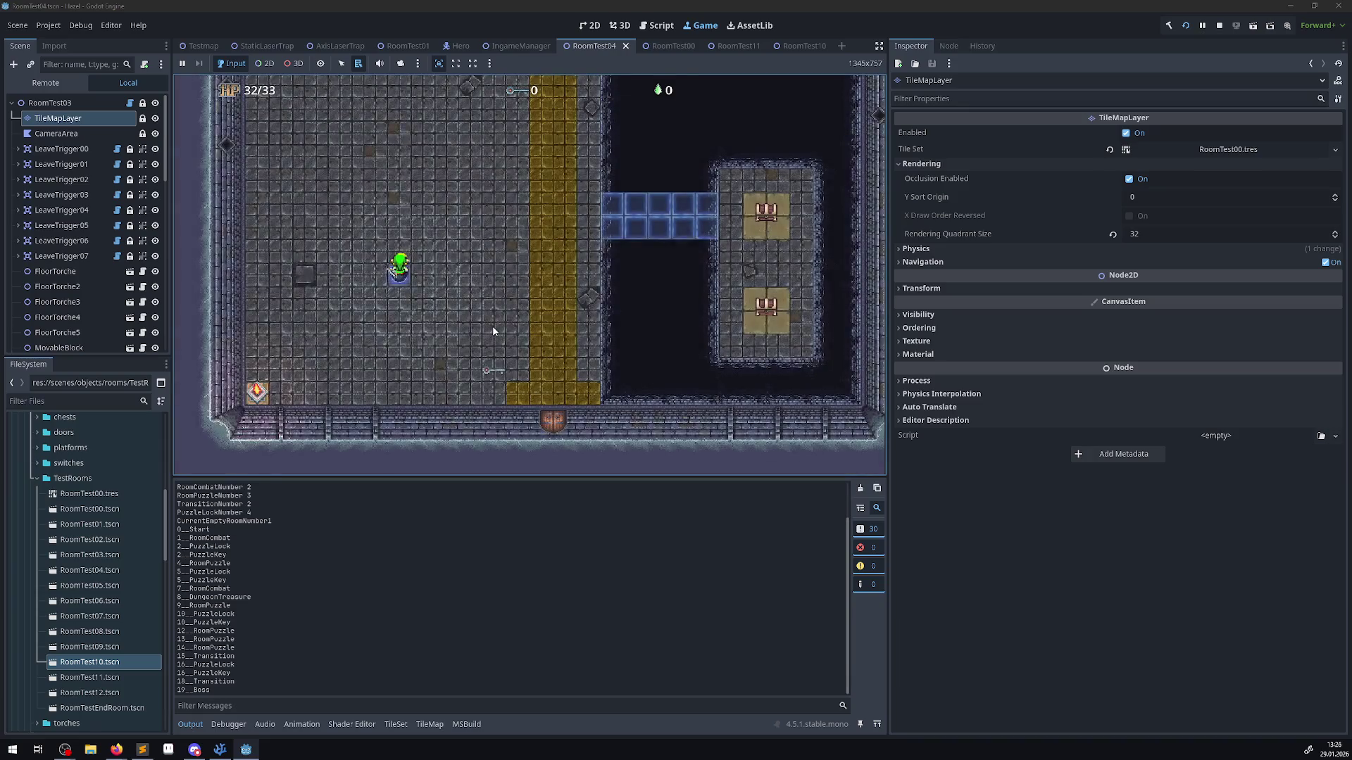
key(Down)
key(Right)
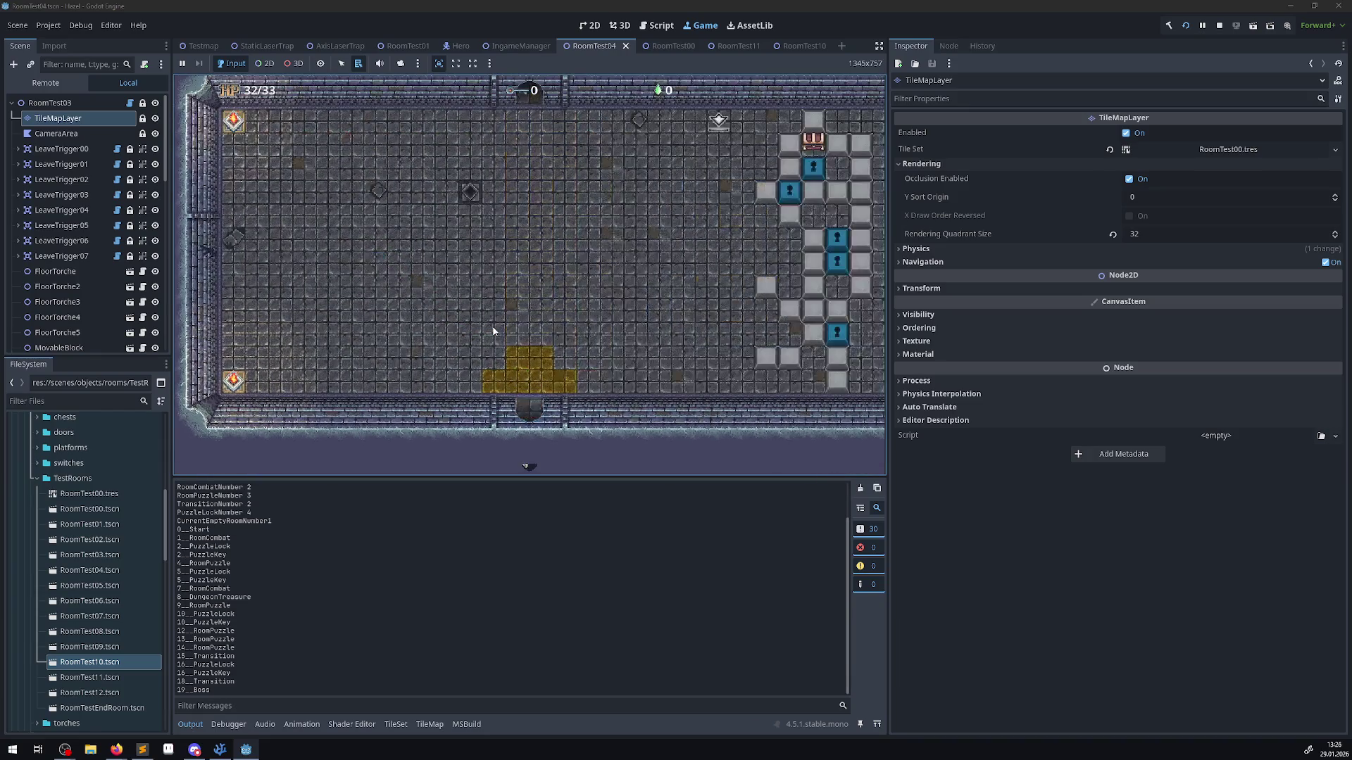
key(Up)
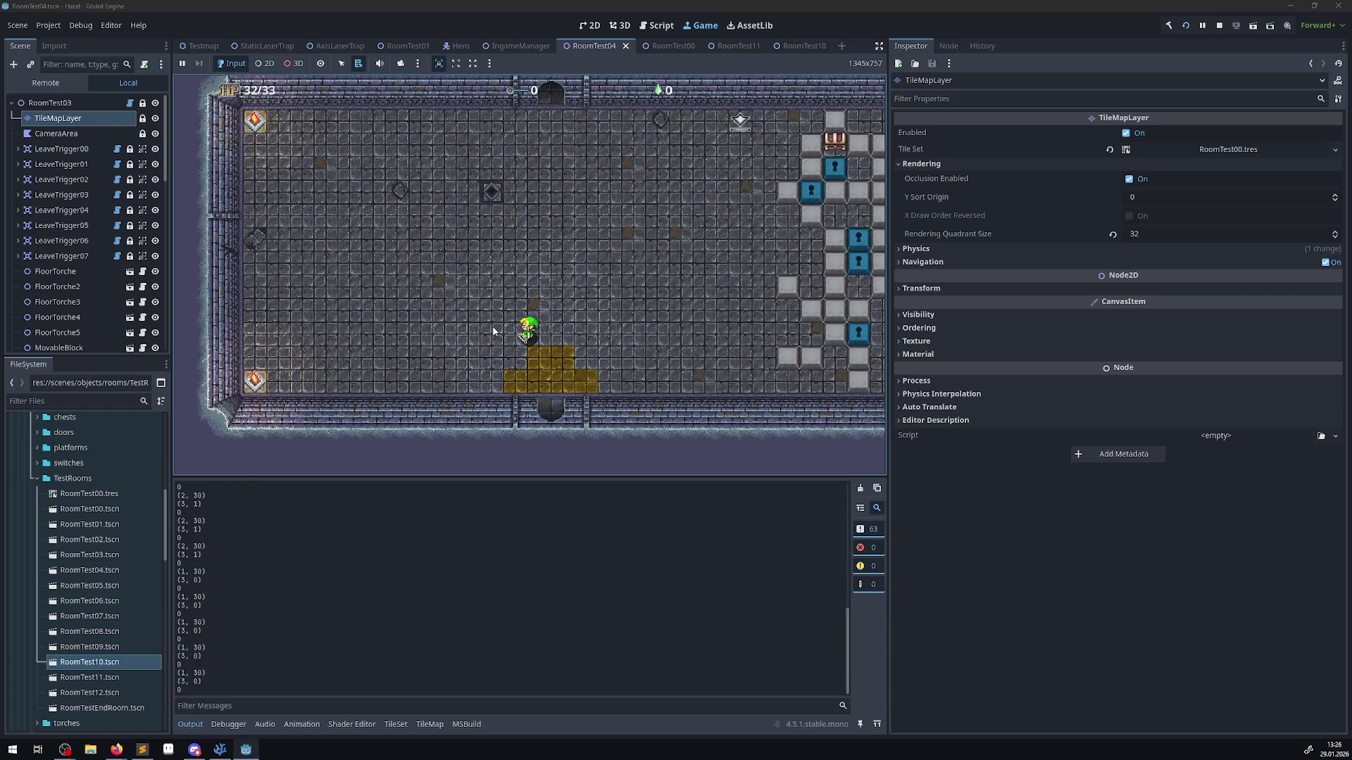
click(1220, 27)
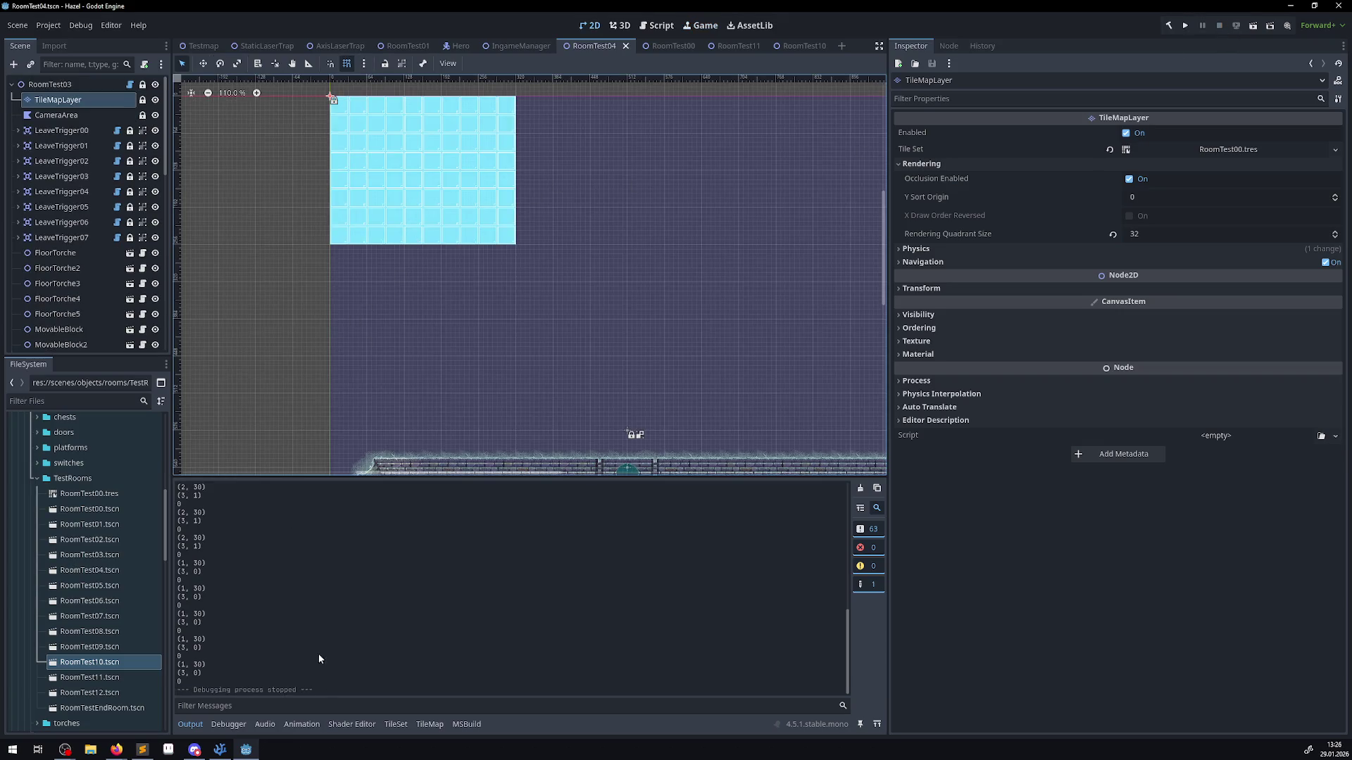
- Paint the dark Base Tiles tile down the cyan block's second column, then save the scene
click(429, 724)
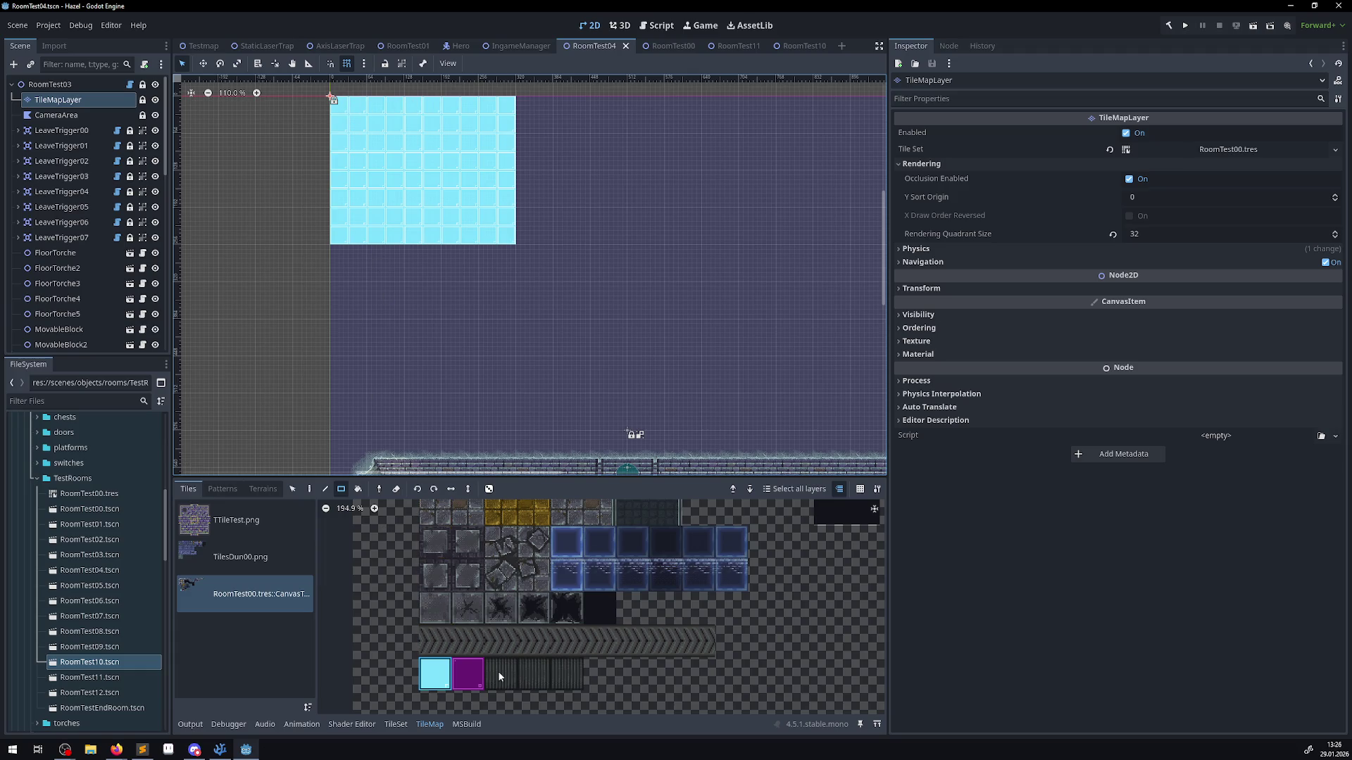
click(505, 549)
scroll(536, 577, up, 5)
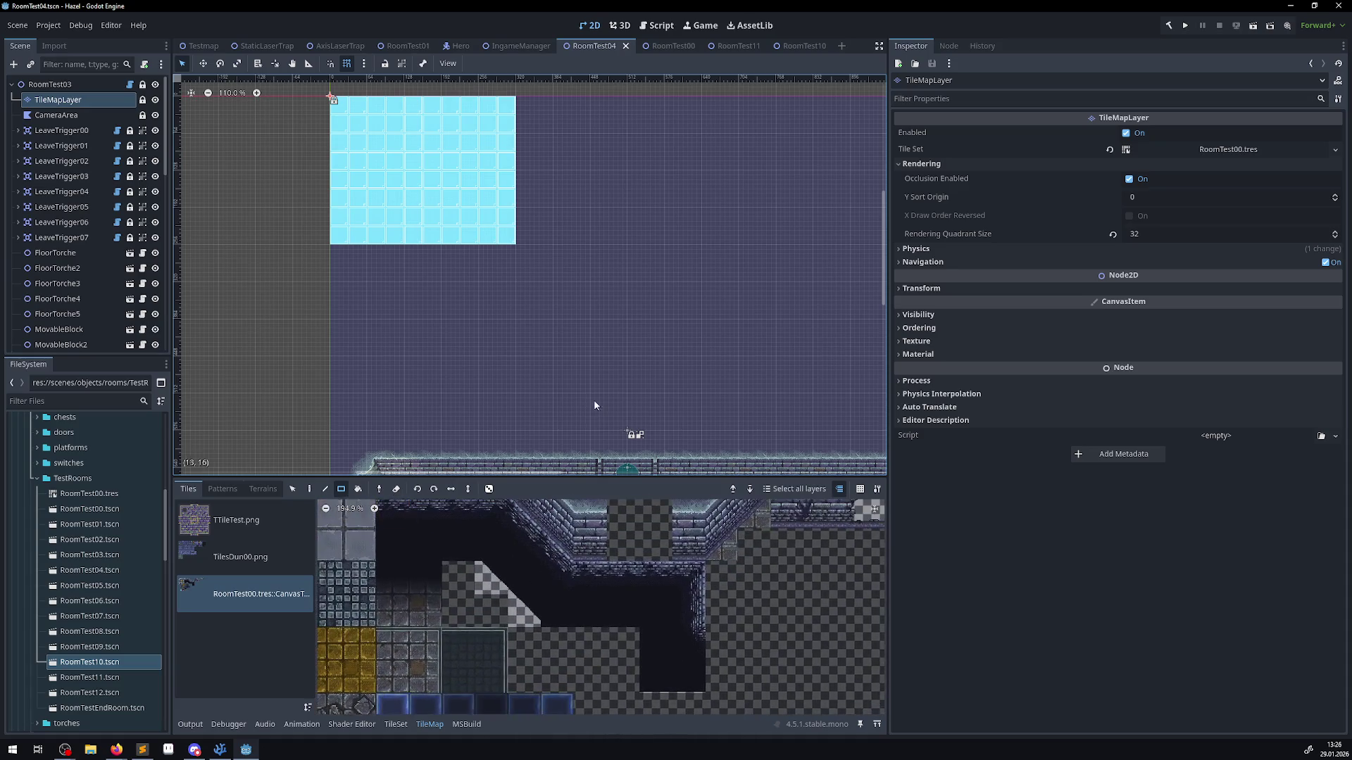
scroll(607, 611, up, 3)
click(549, 561)
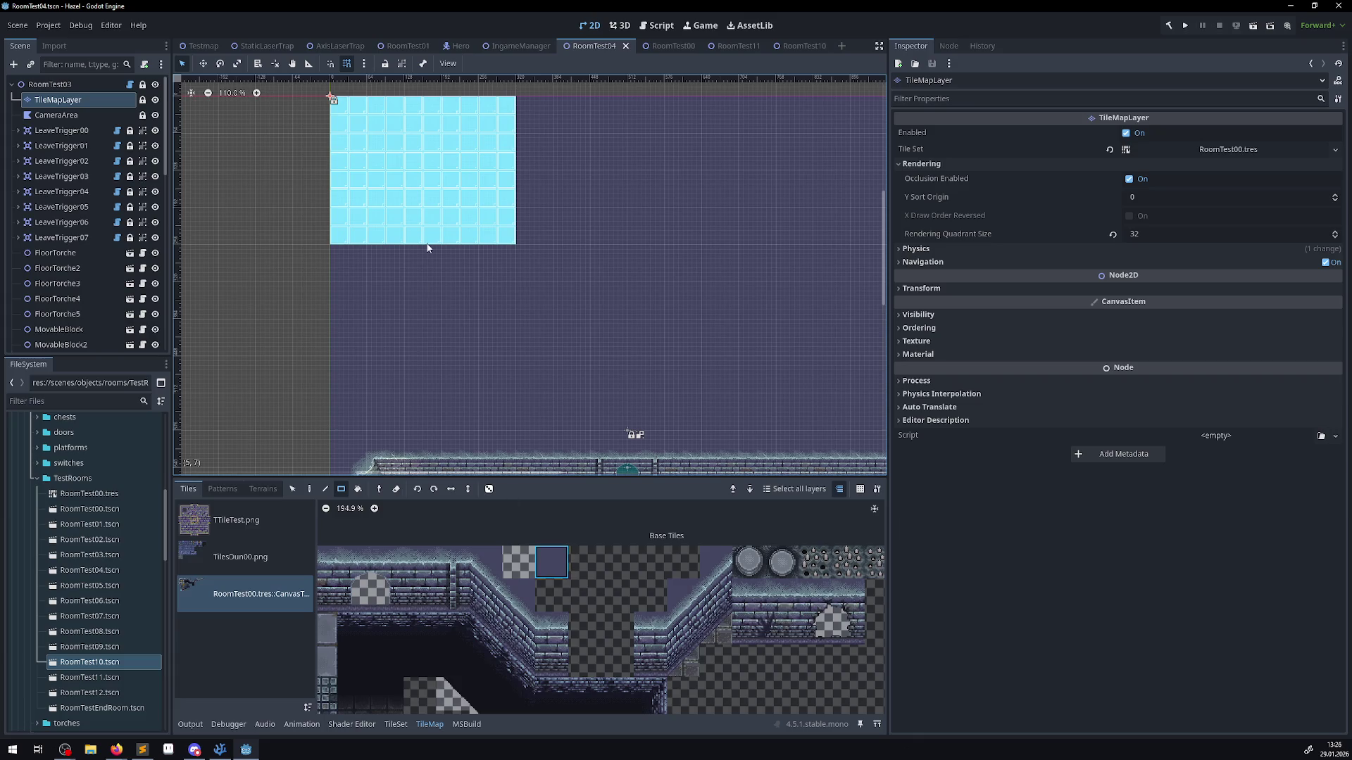
mouse_move(363, 105)
mouse_down()
mouse_move(341, 281)
mouse_move(358, 256)
mouse_up()
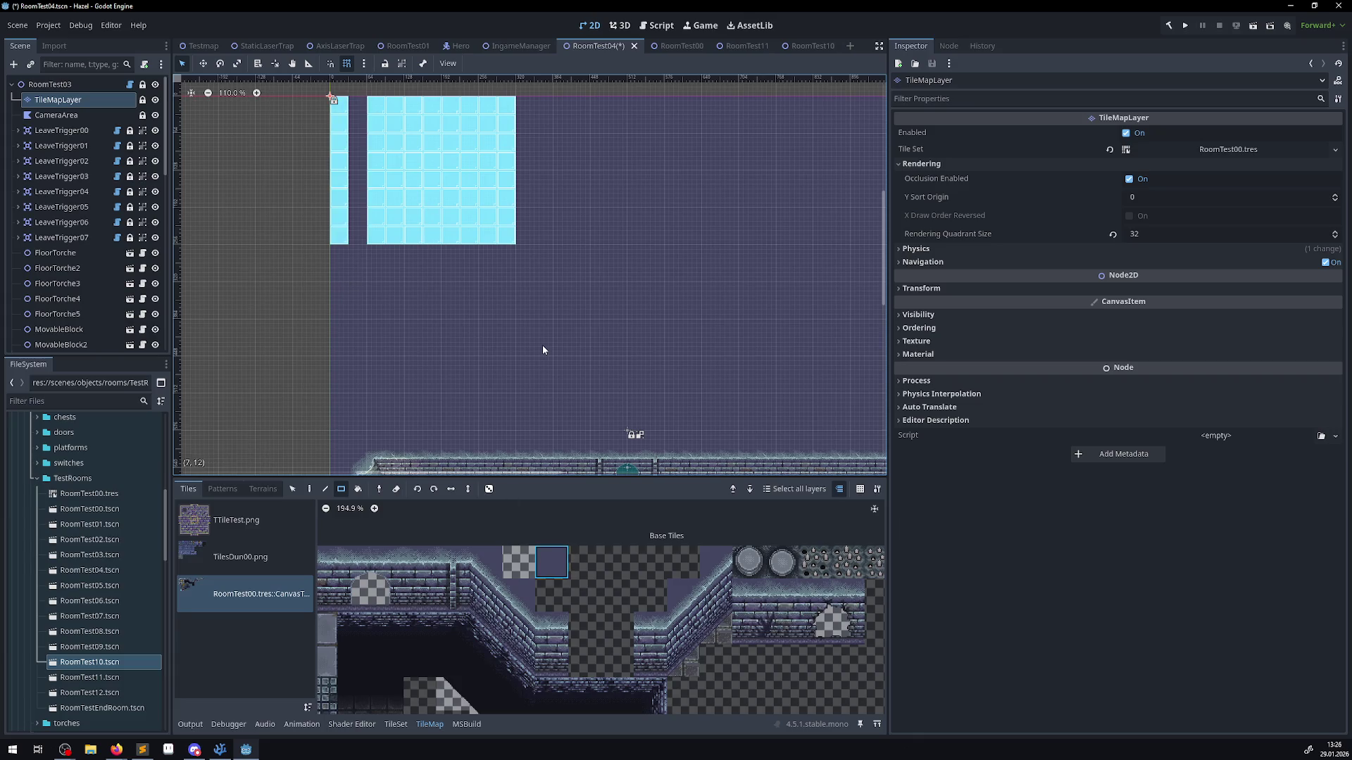
key(ctrl+s)
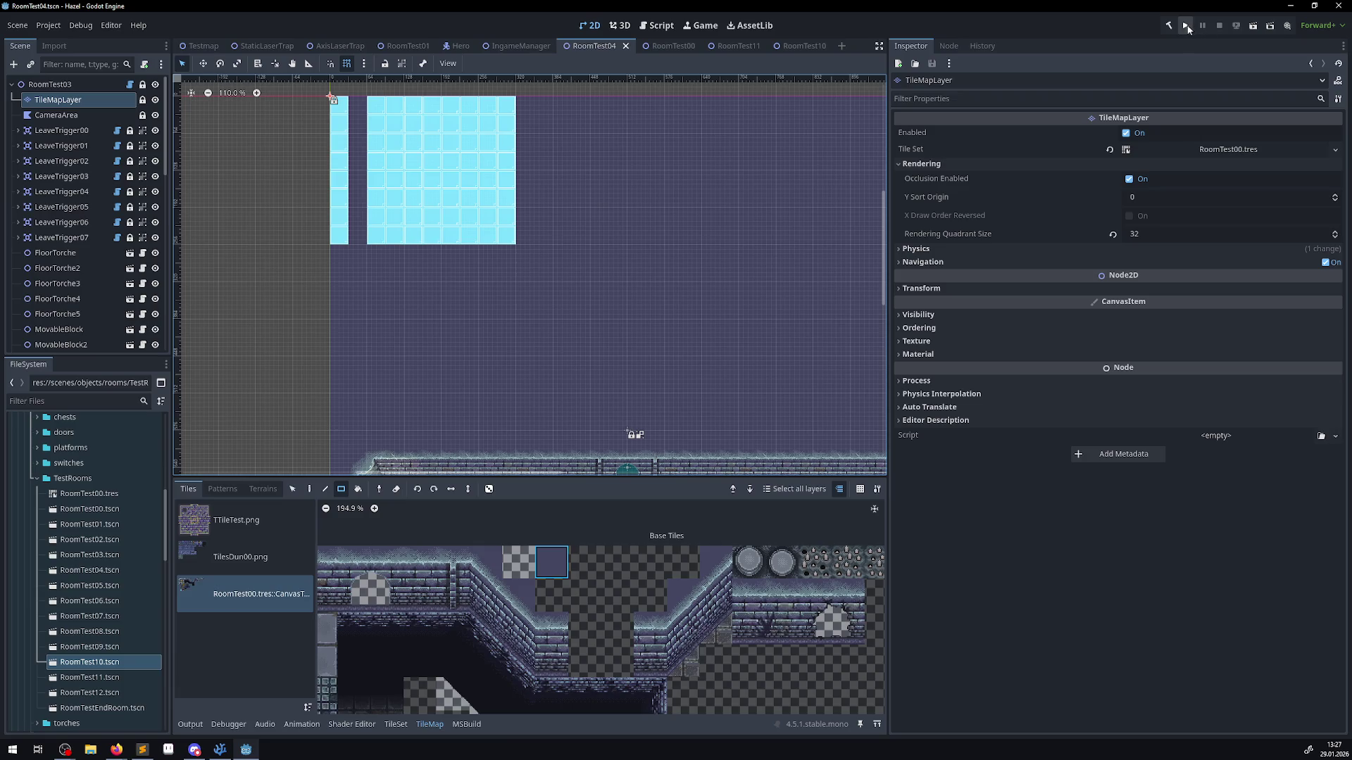
- Run the game and walk the hero left, through the bottom door, and up-left into the next room
click(1186, 26)
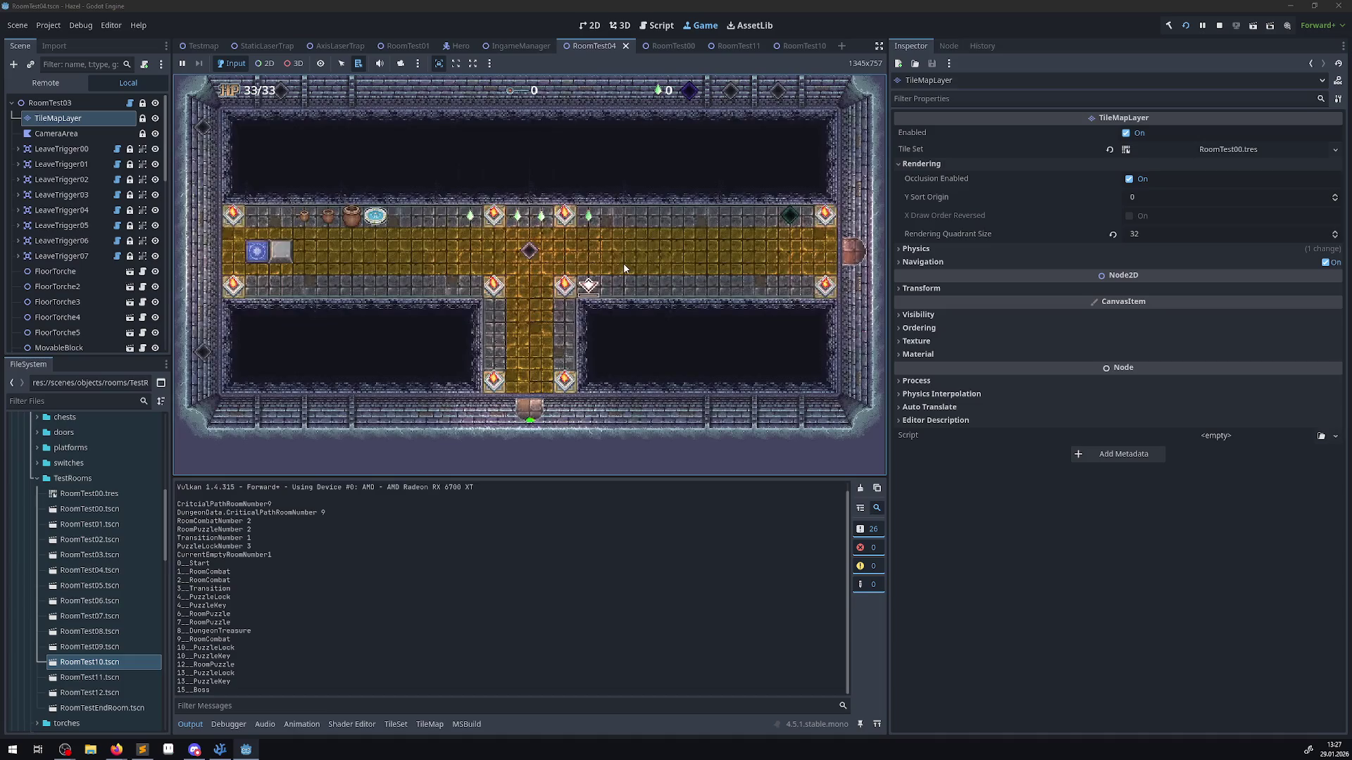
key(Left)
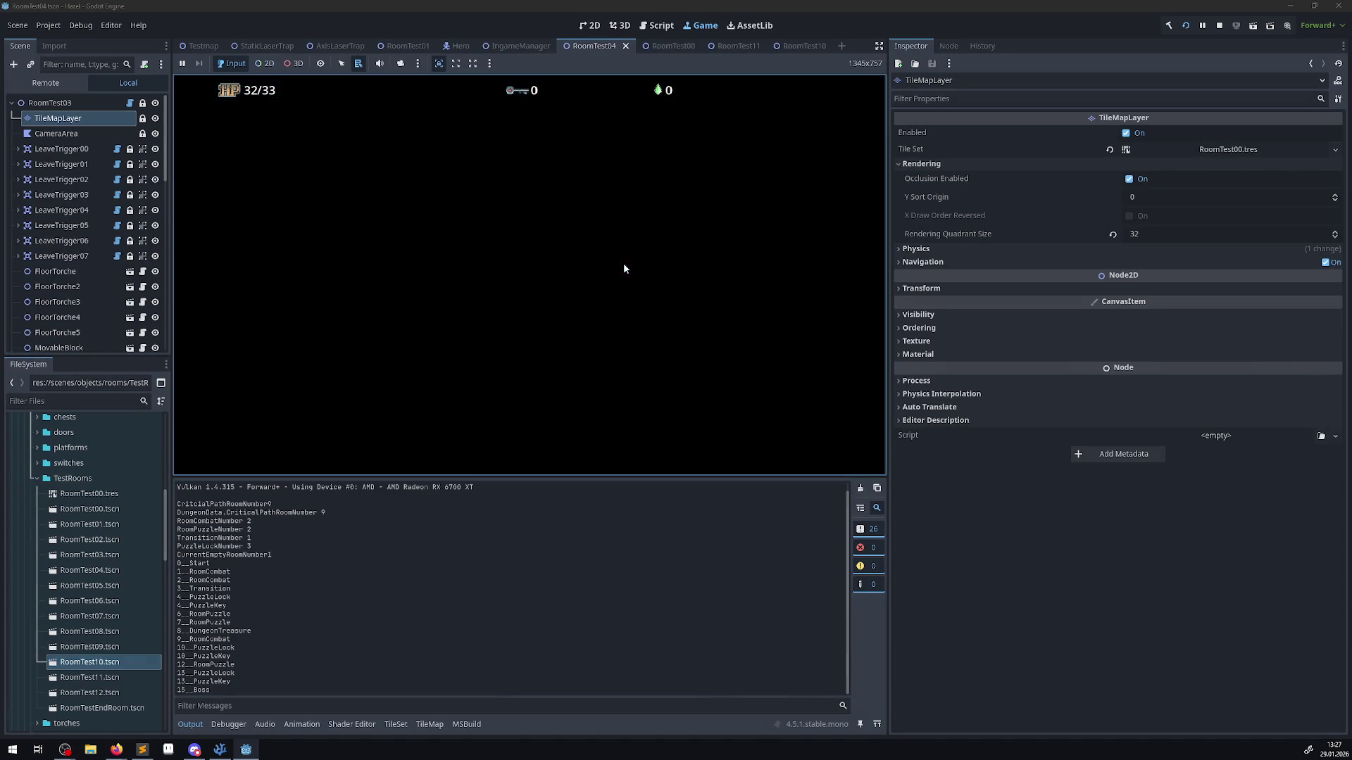
key(Down)
key(Right)
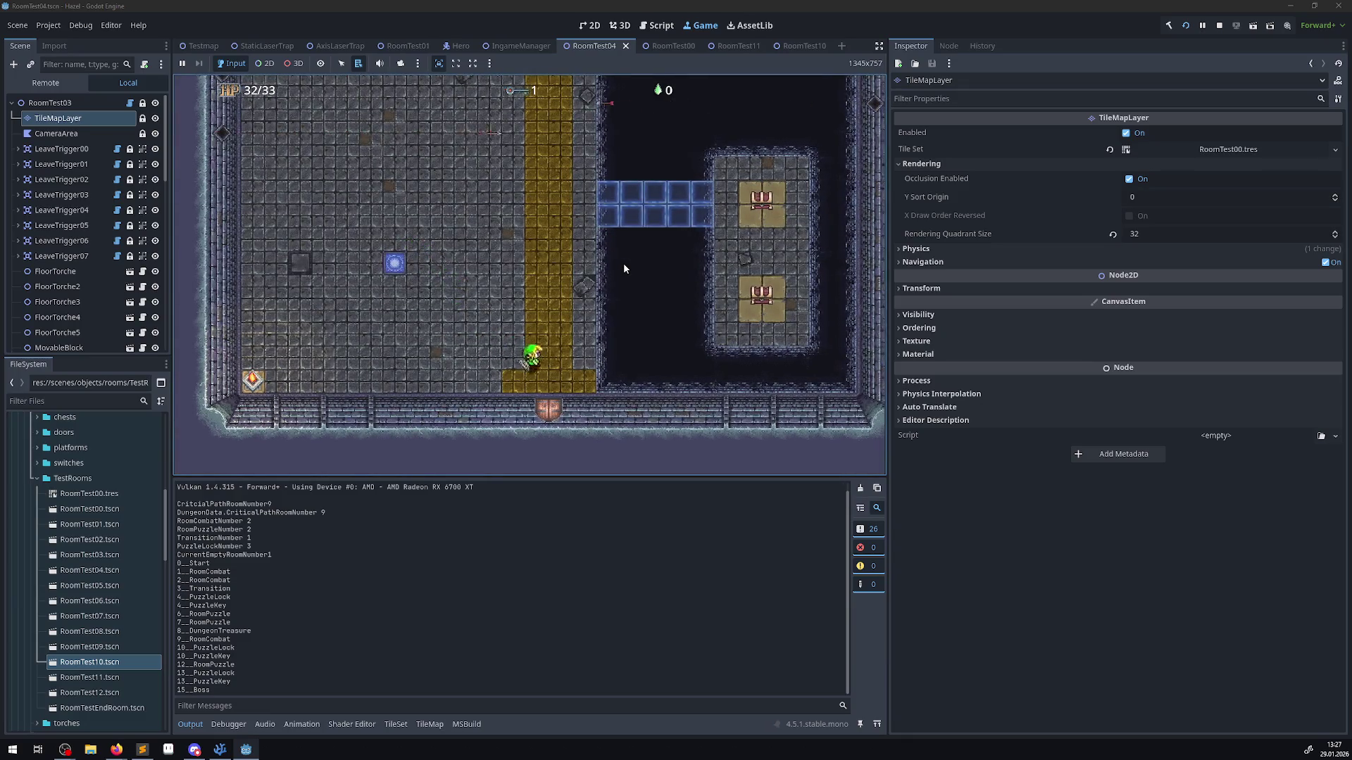
key(Up)
key(Left)
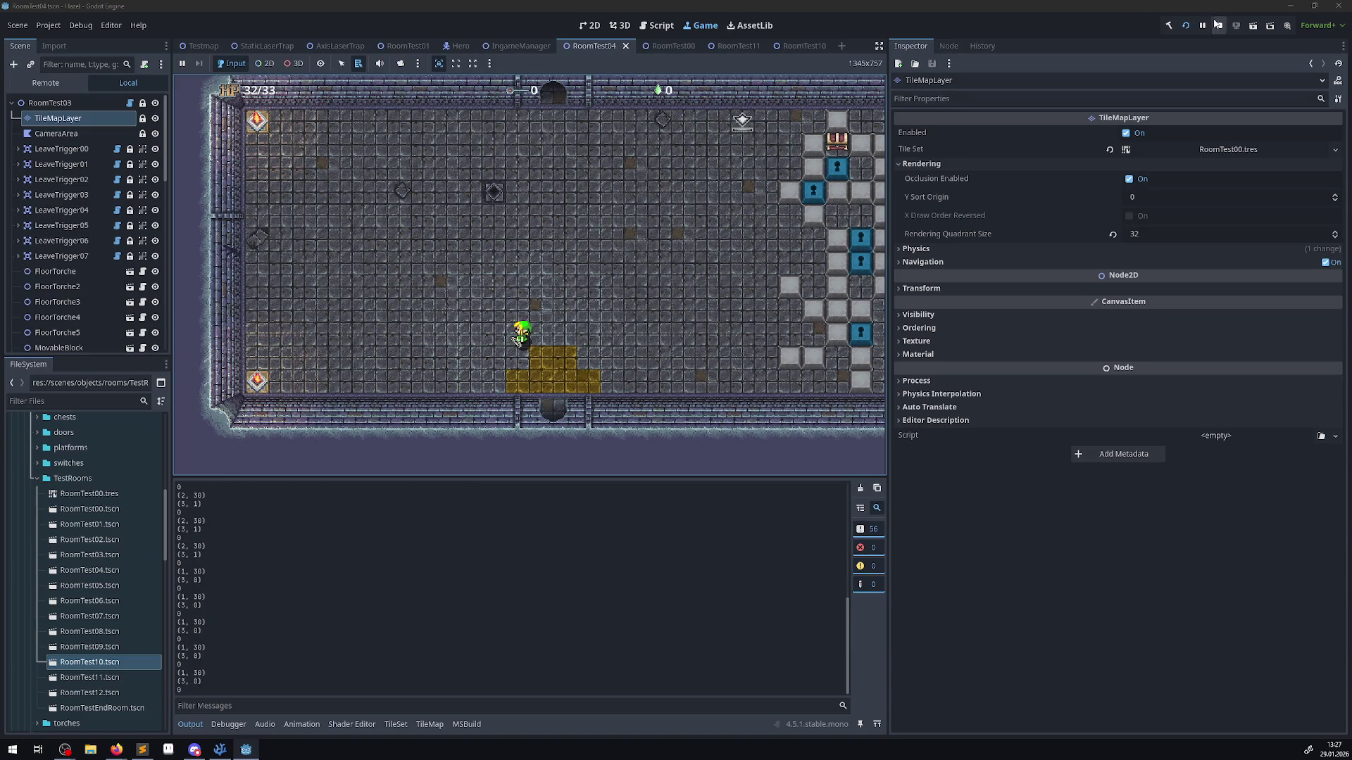
- Stop the game, erase the cyan block's leftmost column on the TileMapLayer, save, and relaunch
click(1217, 24)
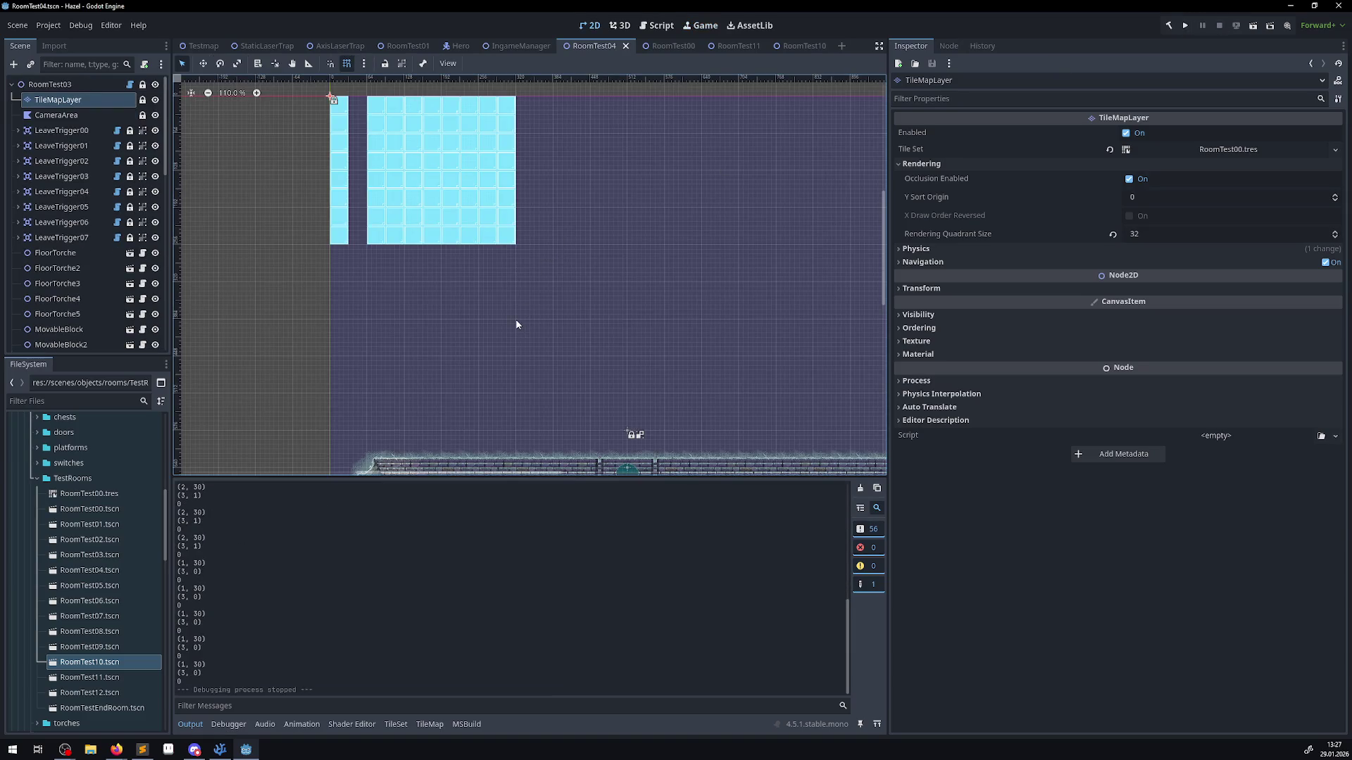
click(52, 115)
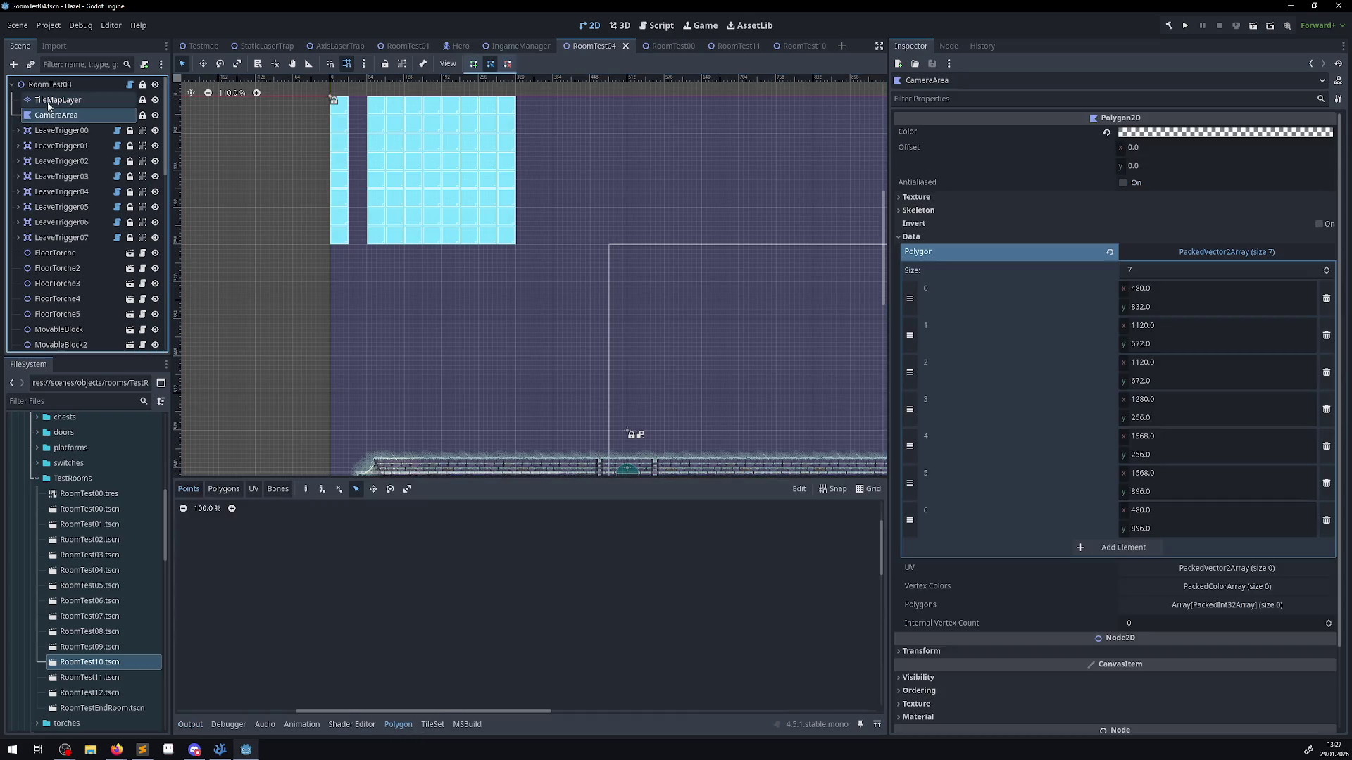
click(56, 99)
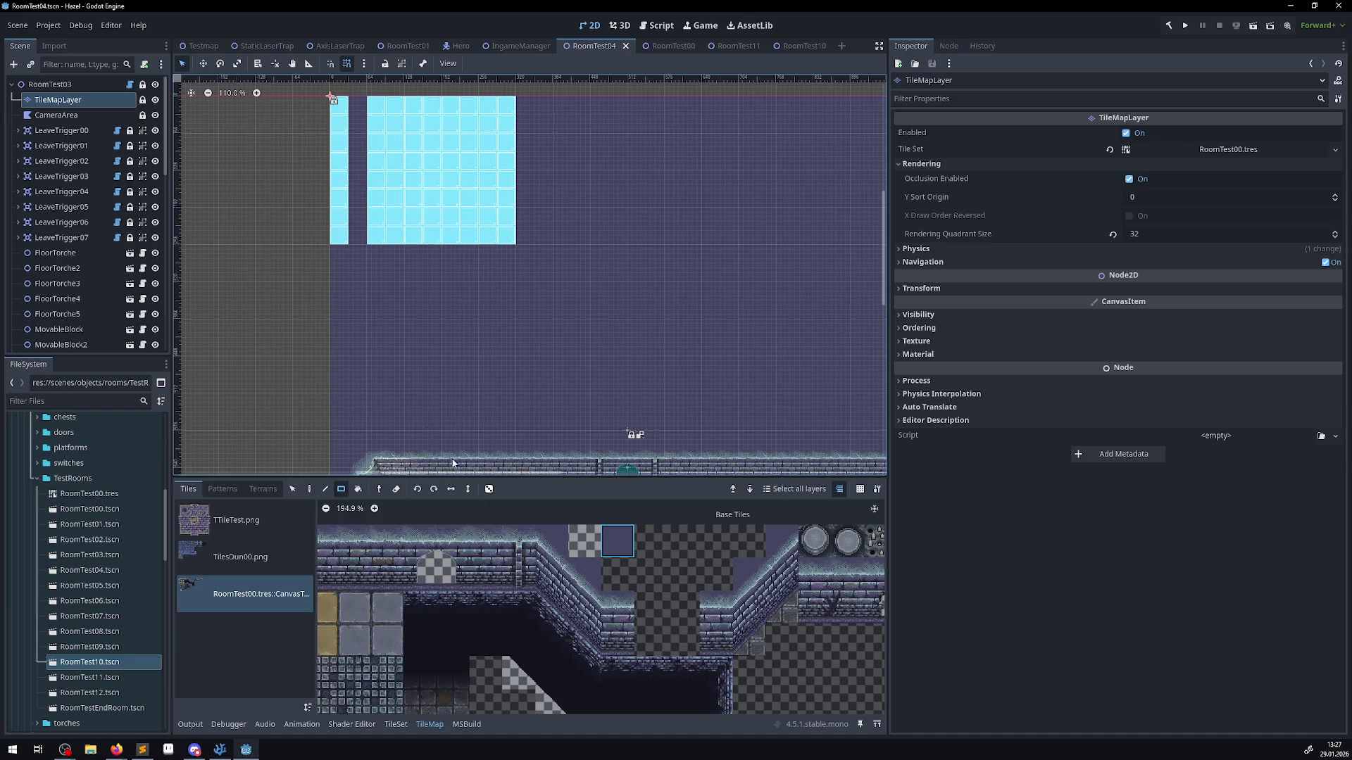
scroll(633, 311, down, 3)
scroll(634, 310, up, 5)
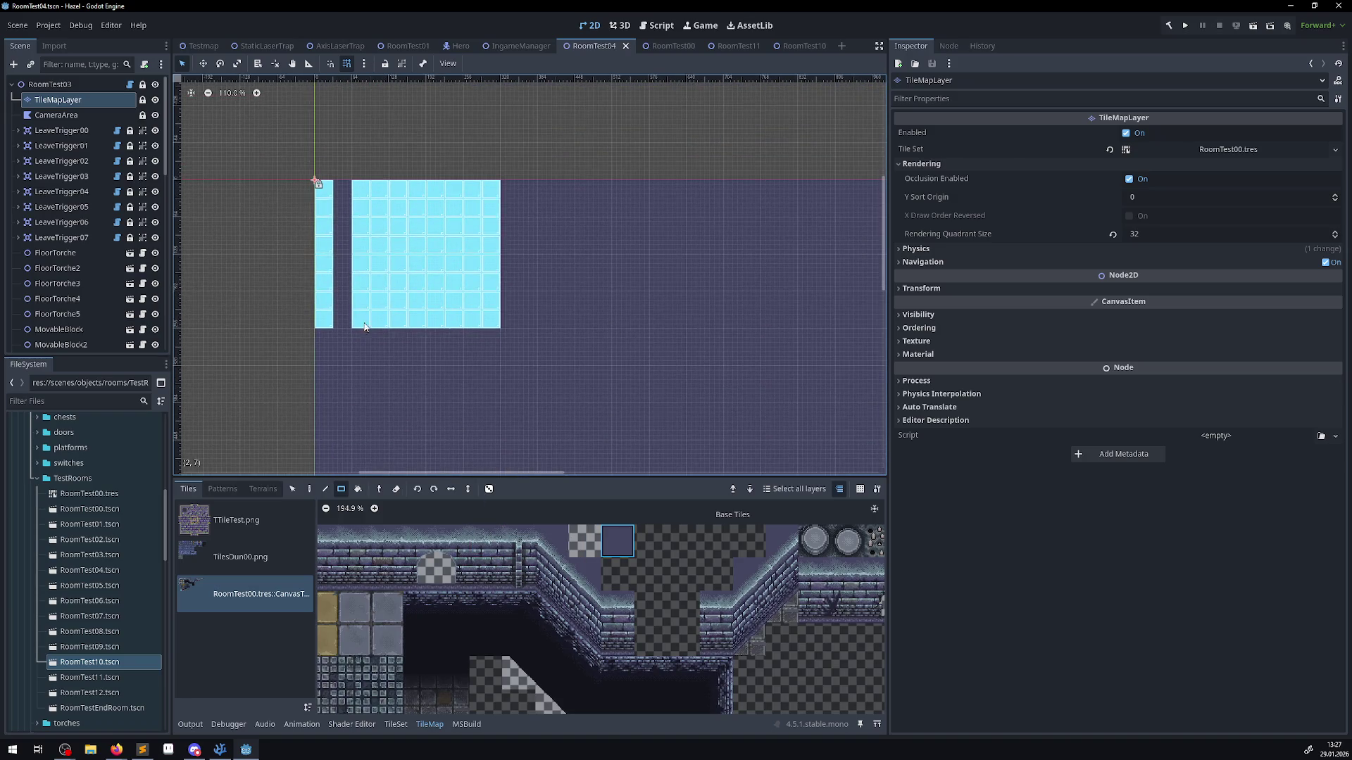
drag(365, 326, 370, 187)
key(ctrl+s)
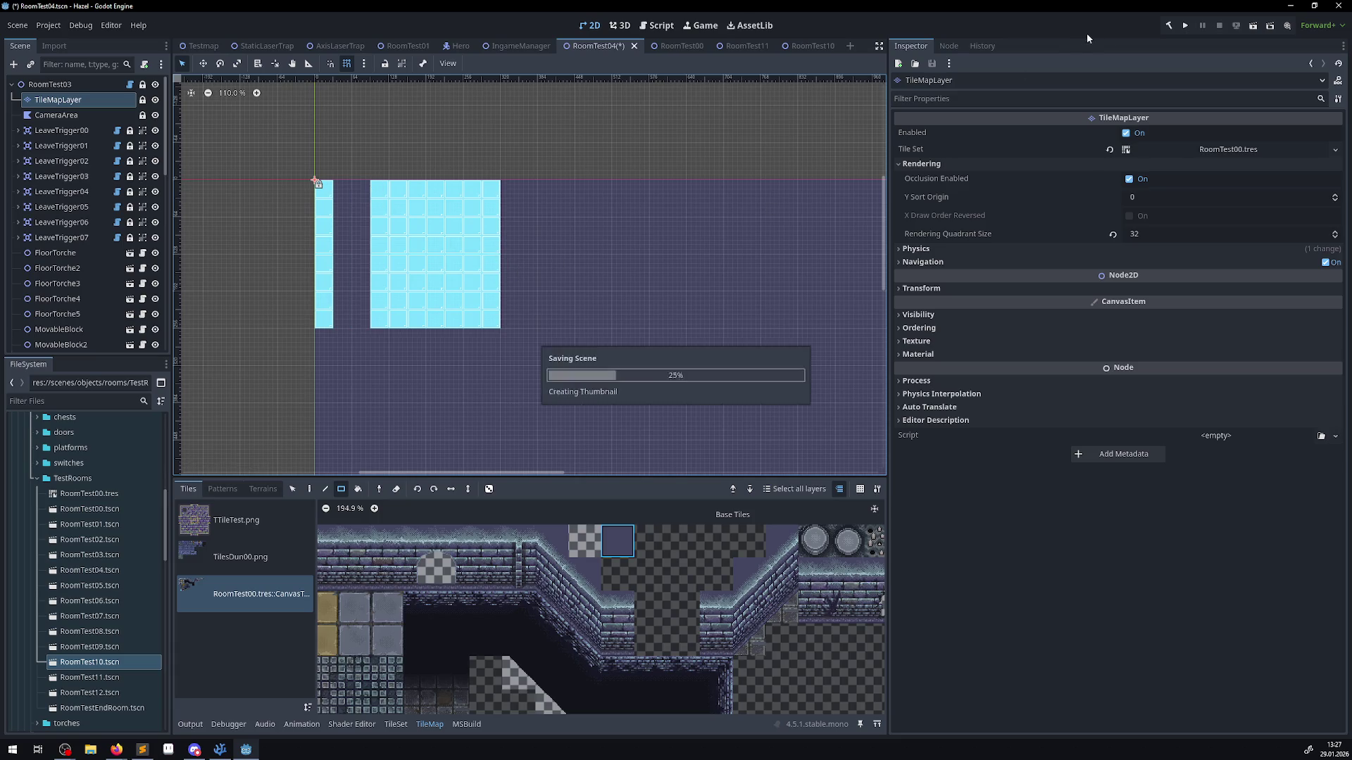
click(1182, 27)
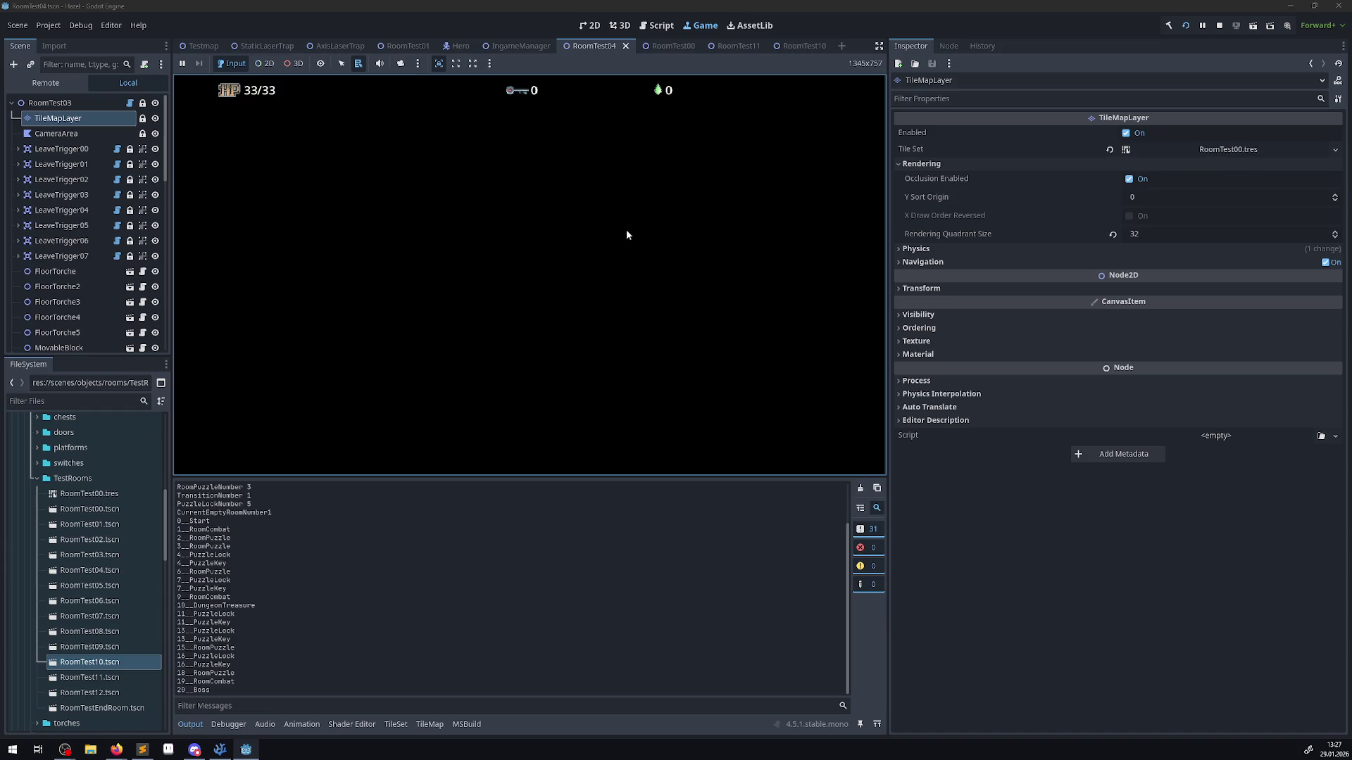
- Walk the player onto the teleporter pad and through the bottom door into the puzzle room, then stop the game
key(Left)
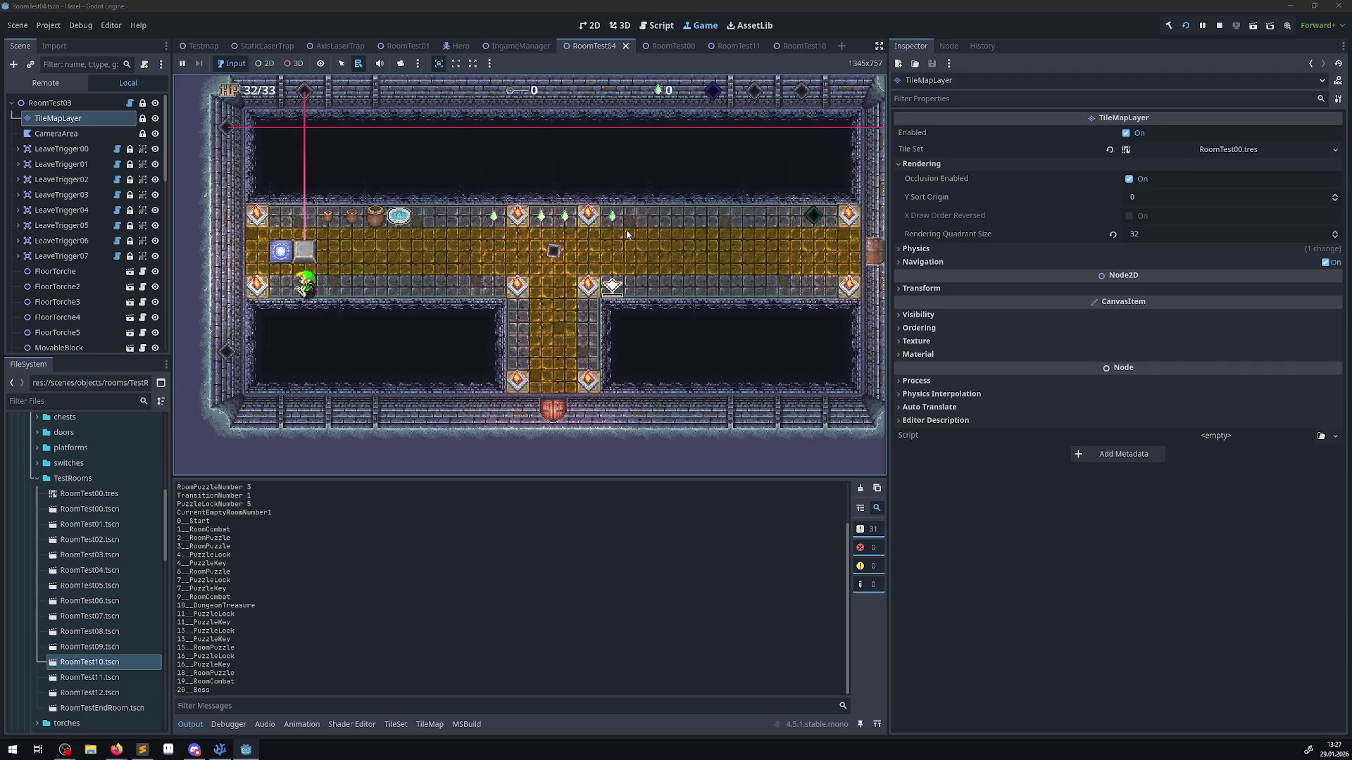
key(Up)
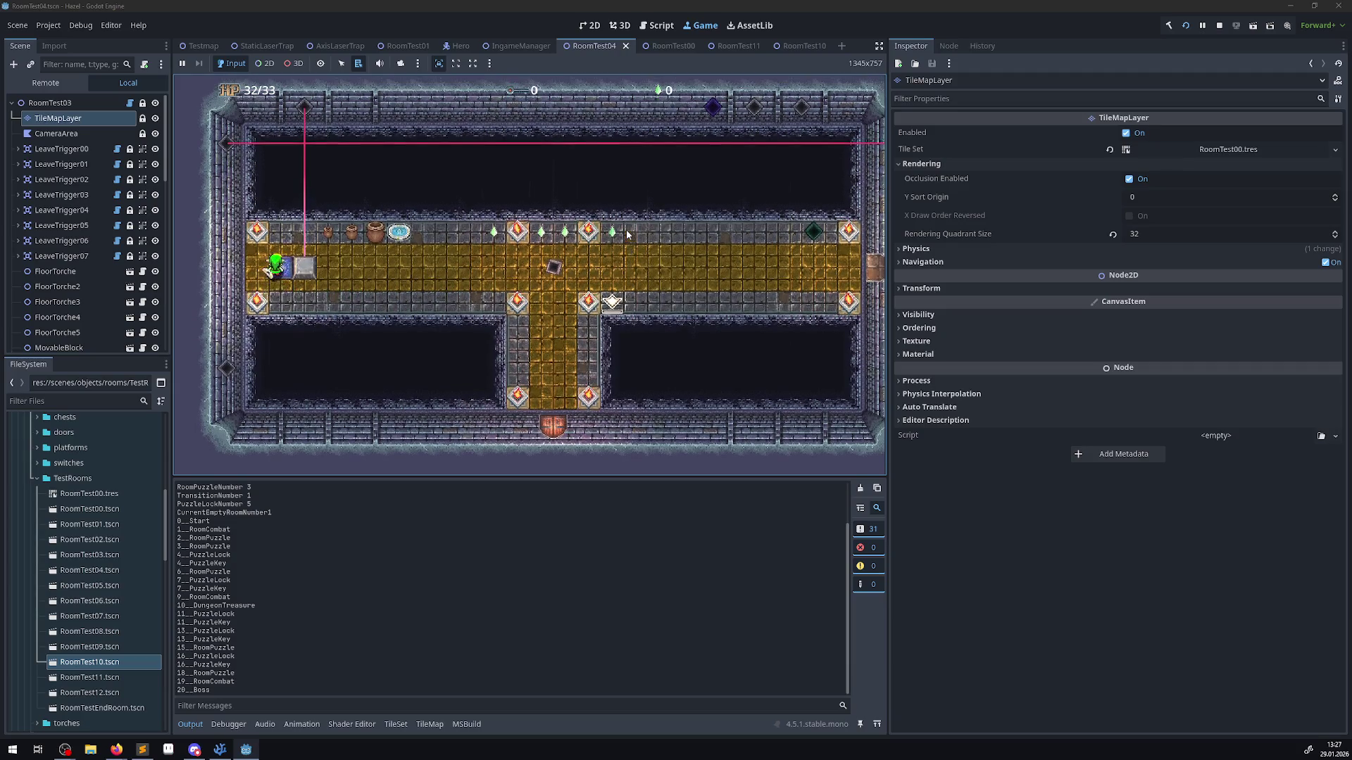
key(Down)
key(Right)
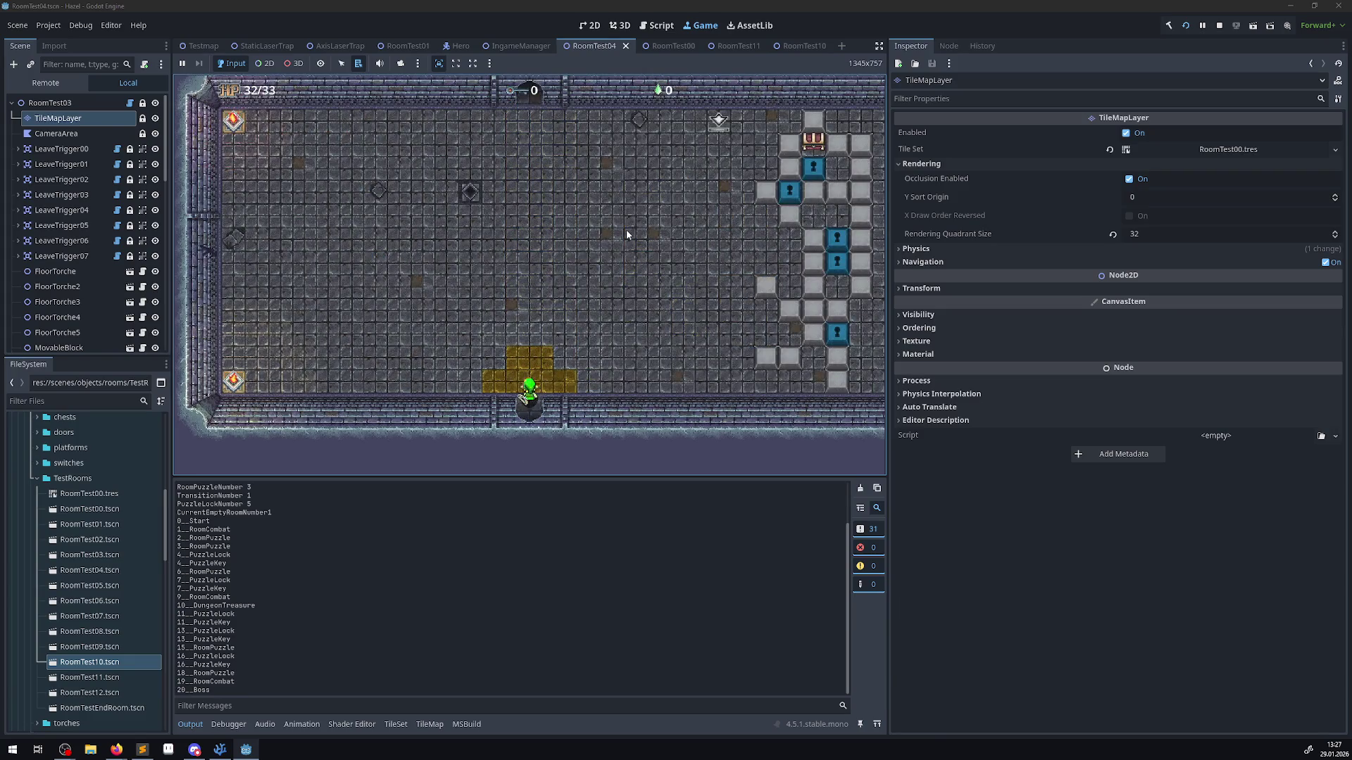
key(Up)
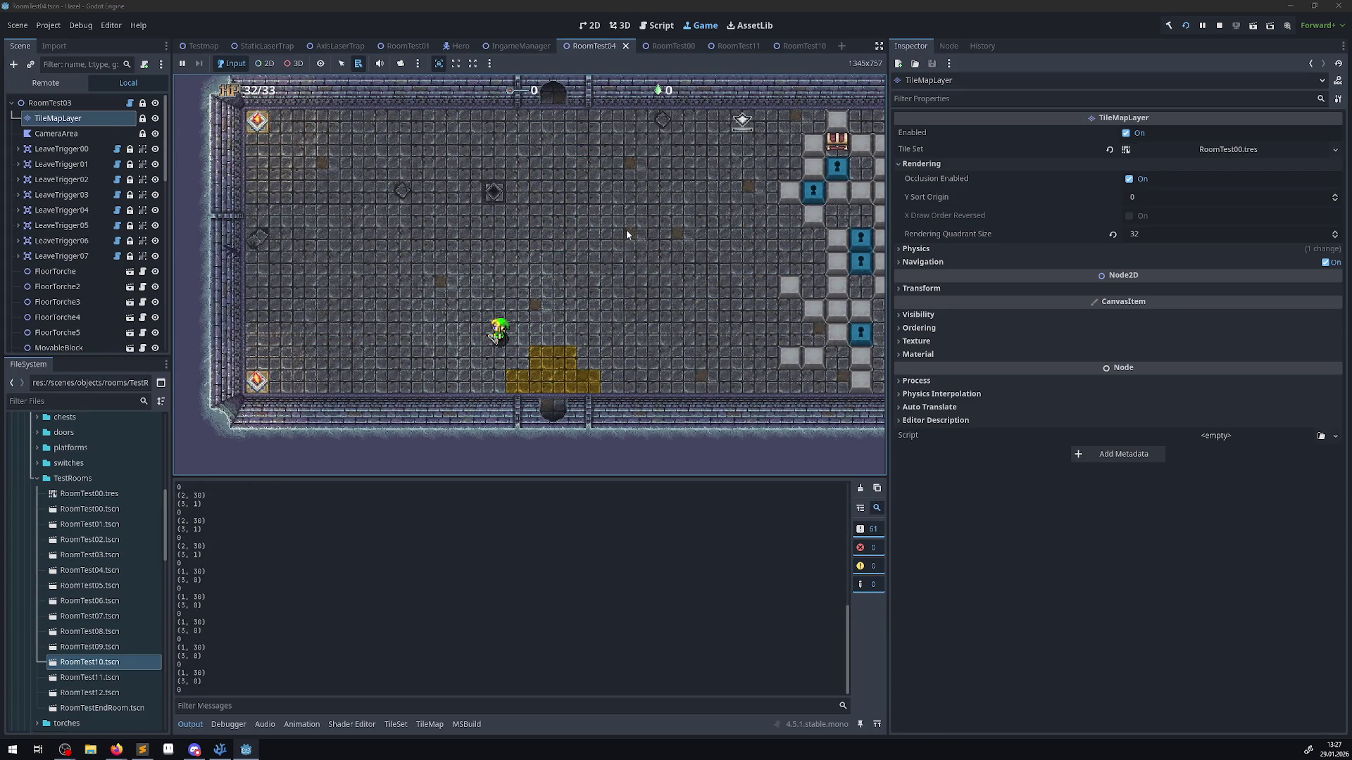
click(1218, 25)
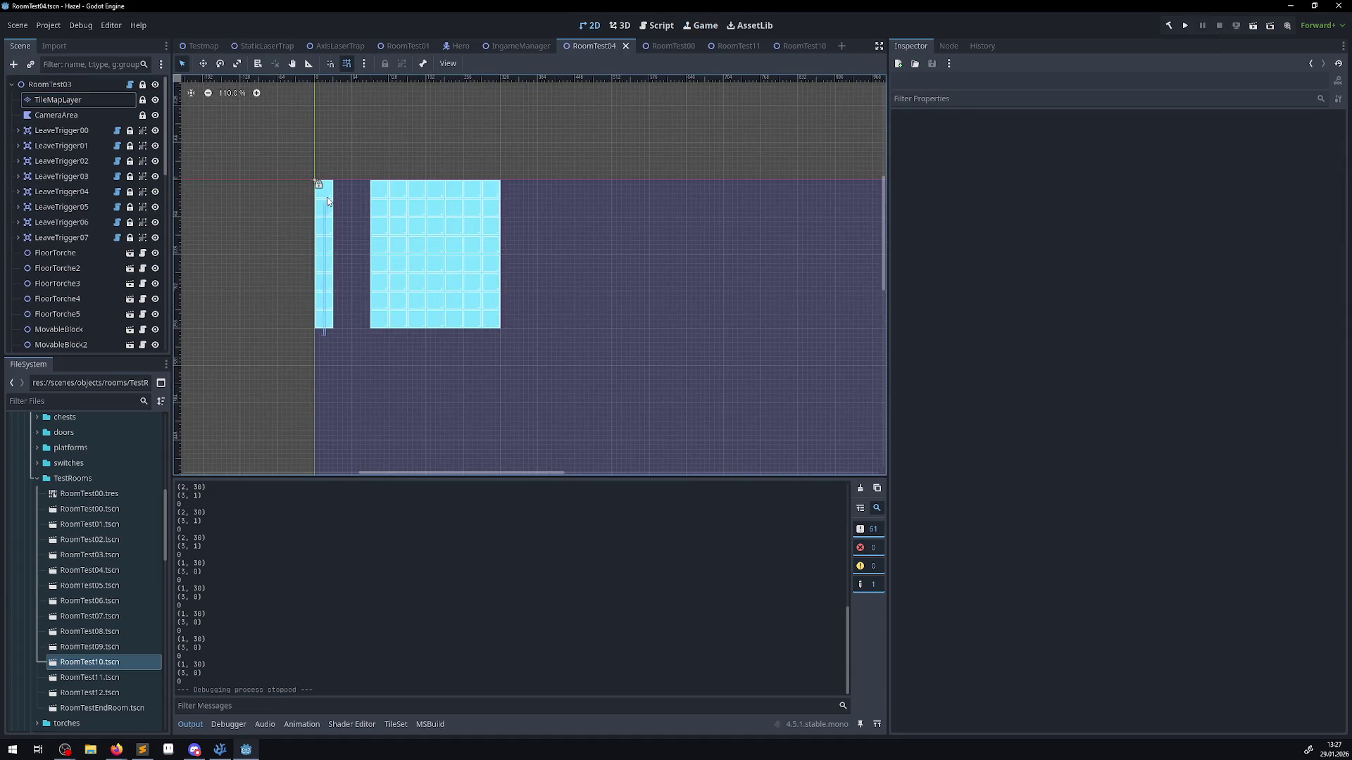
- Erase the thin left cyan strip and one column of the cyan block, save, and relaunch
click(59, 102)
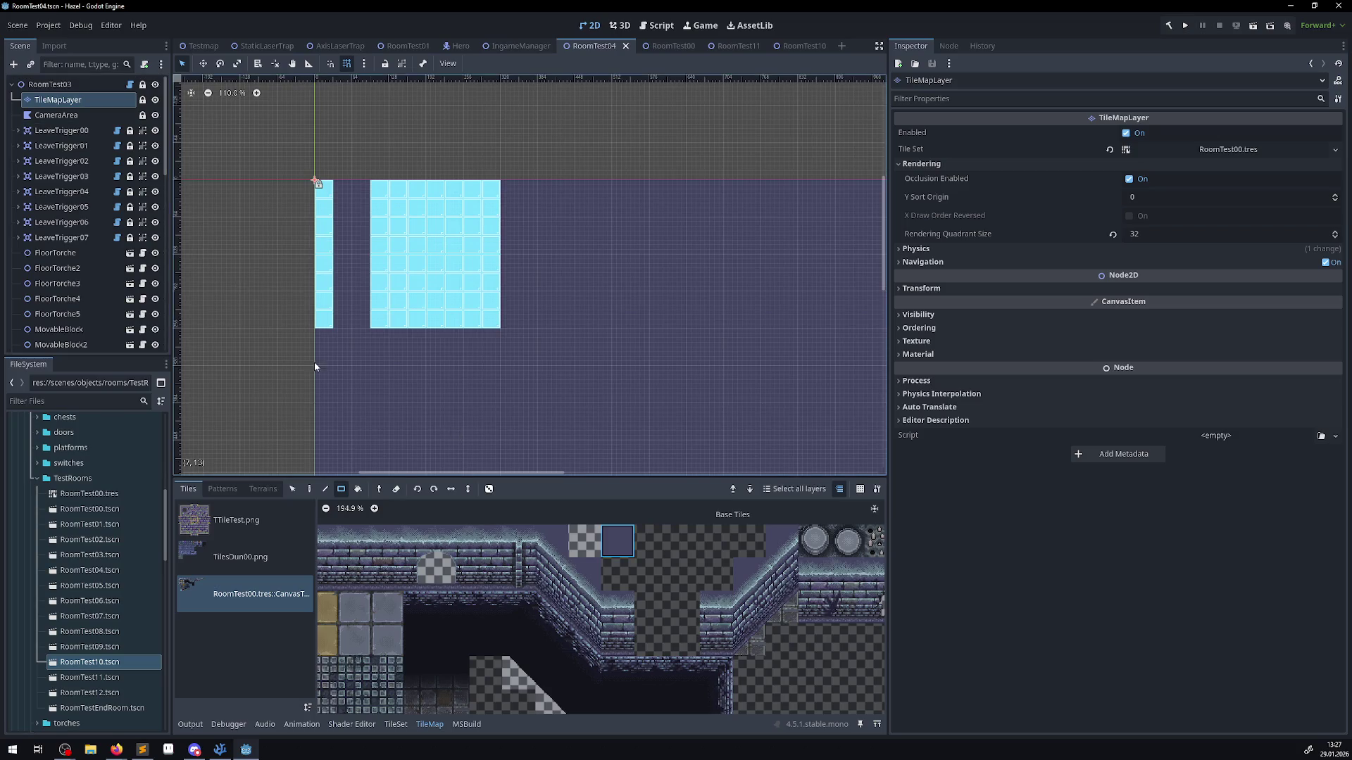
mouse_move(313, 339)
mouse_down()
mouse_move(322, 278)
mouse_move(378, 184)
mouse_up()
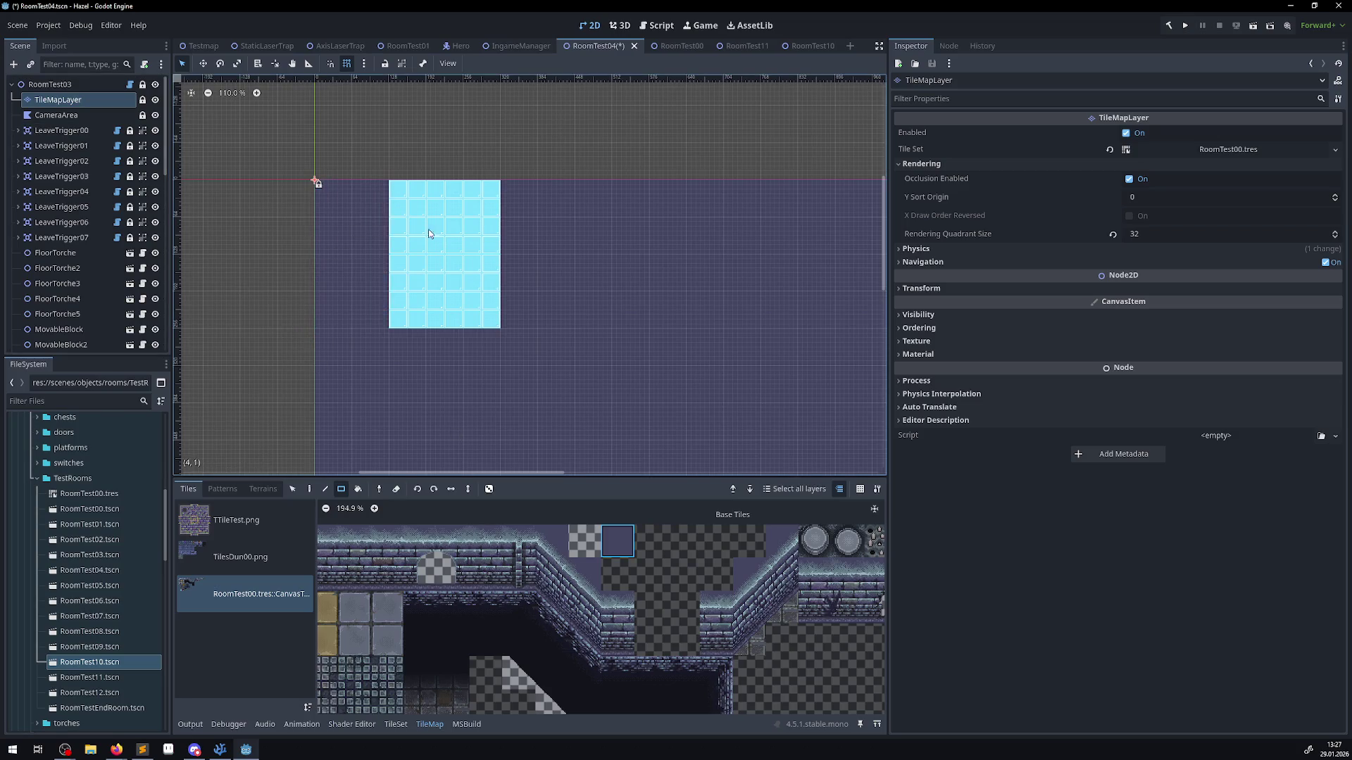
key(ctrl+s)
click(1185, 24)
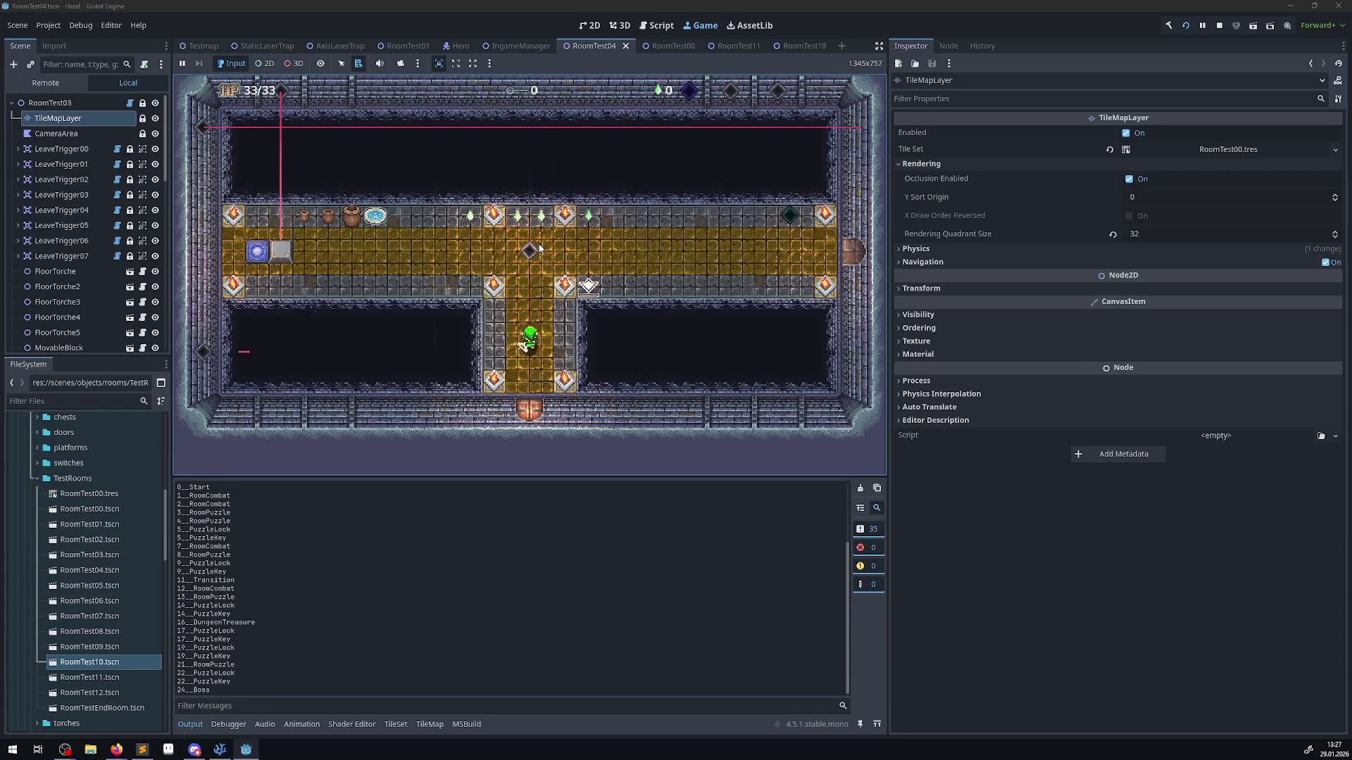
- Walk through the teleporter and bottom door to the puzzle room, shoot left, then stop
key(Left)
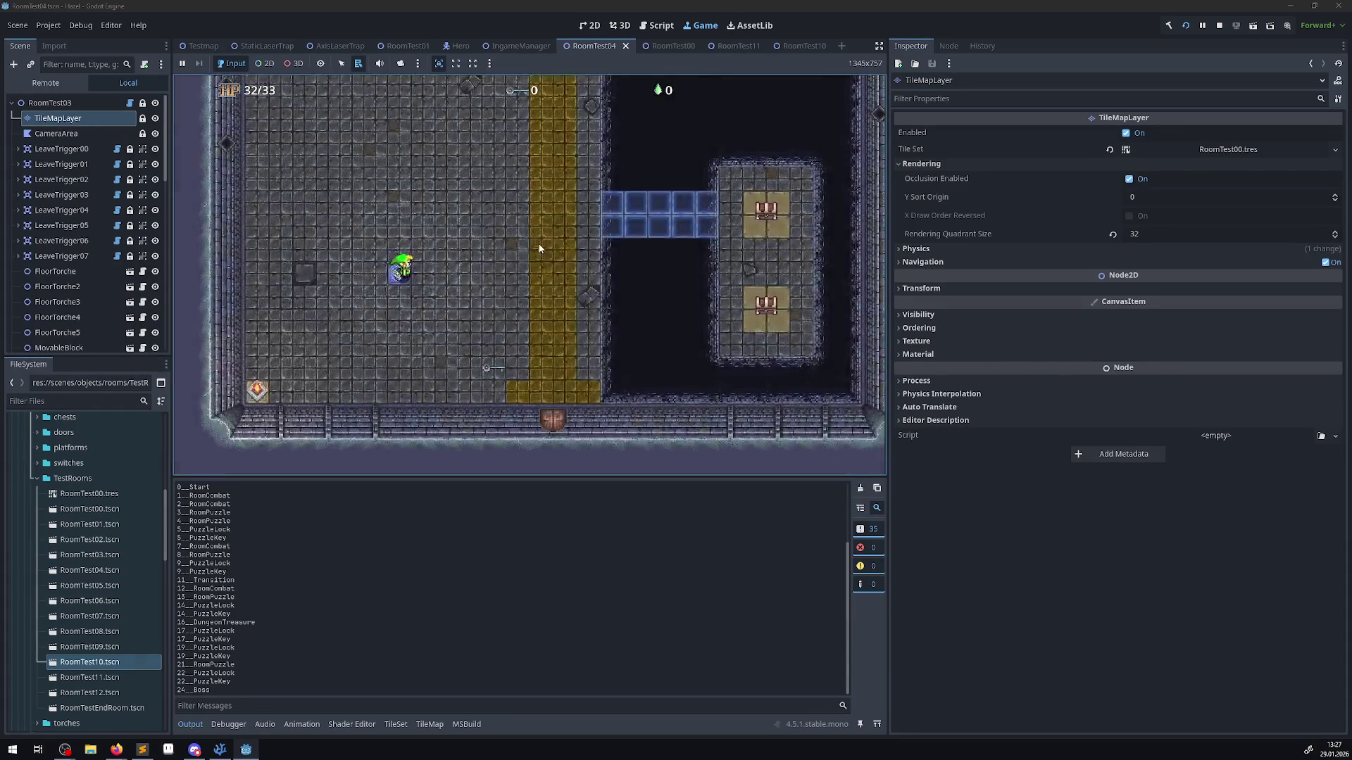
key(Right)
key(Down)
key(Right)
key(Down)
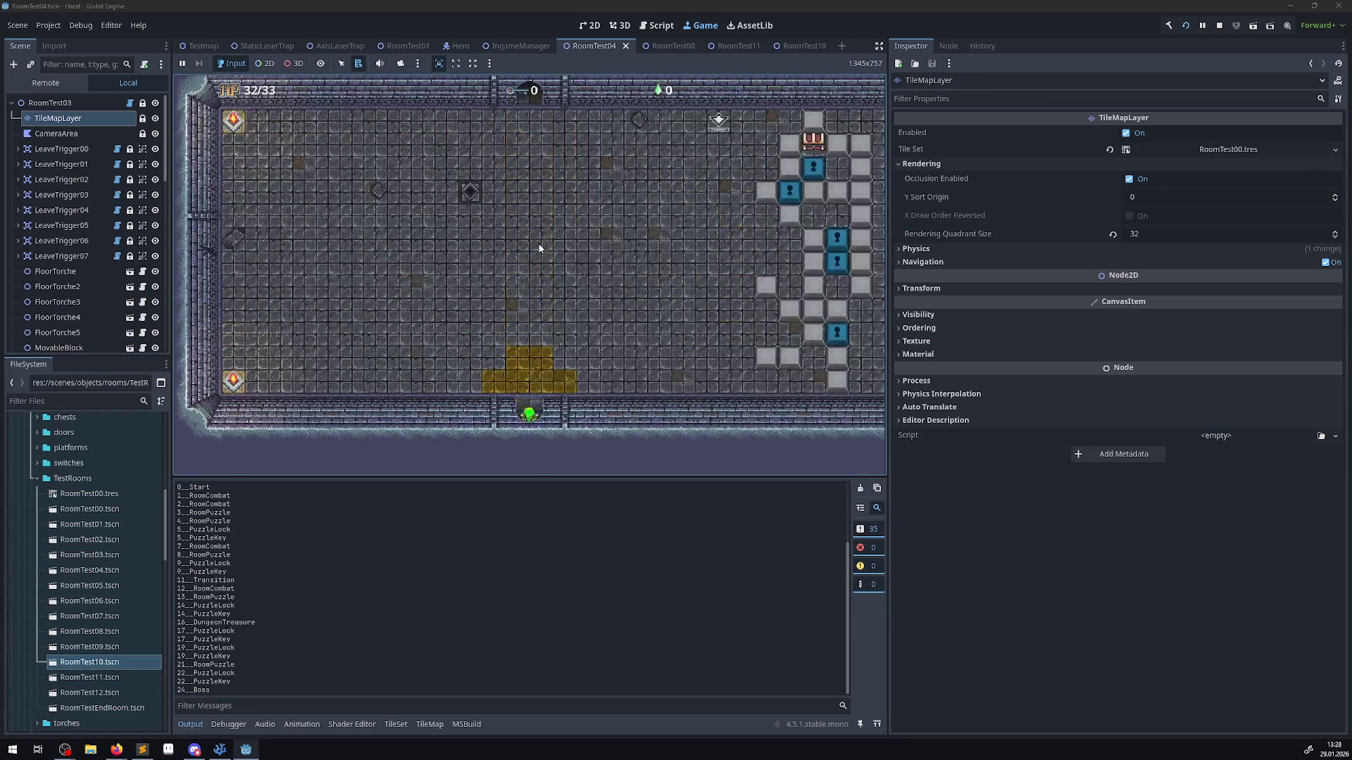
key(Left)
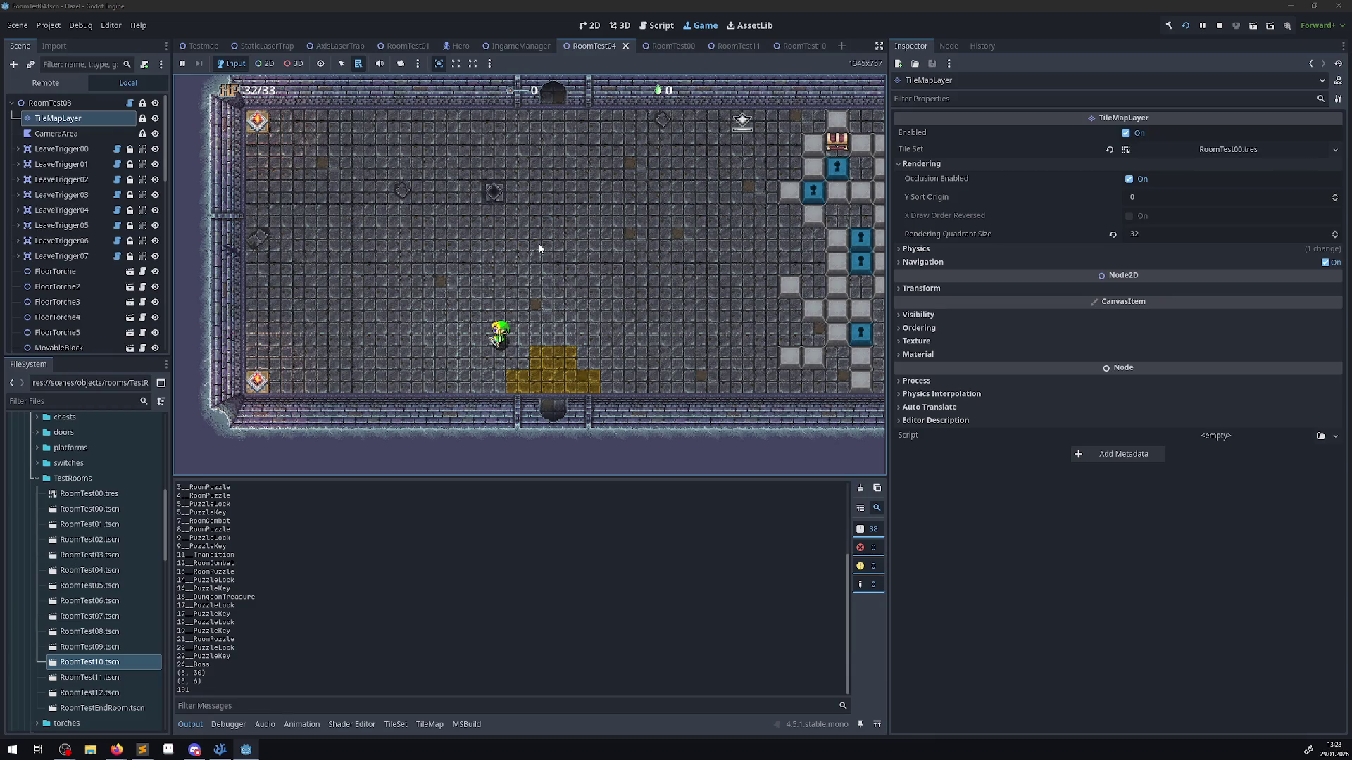
key(Left)
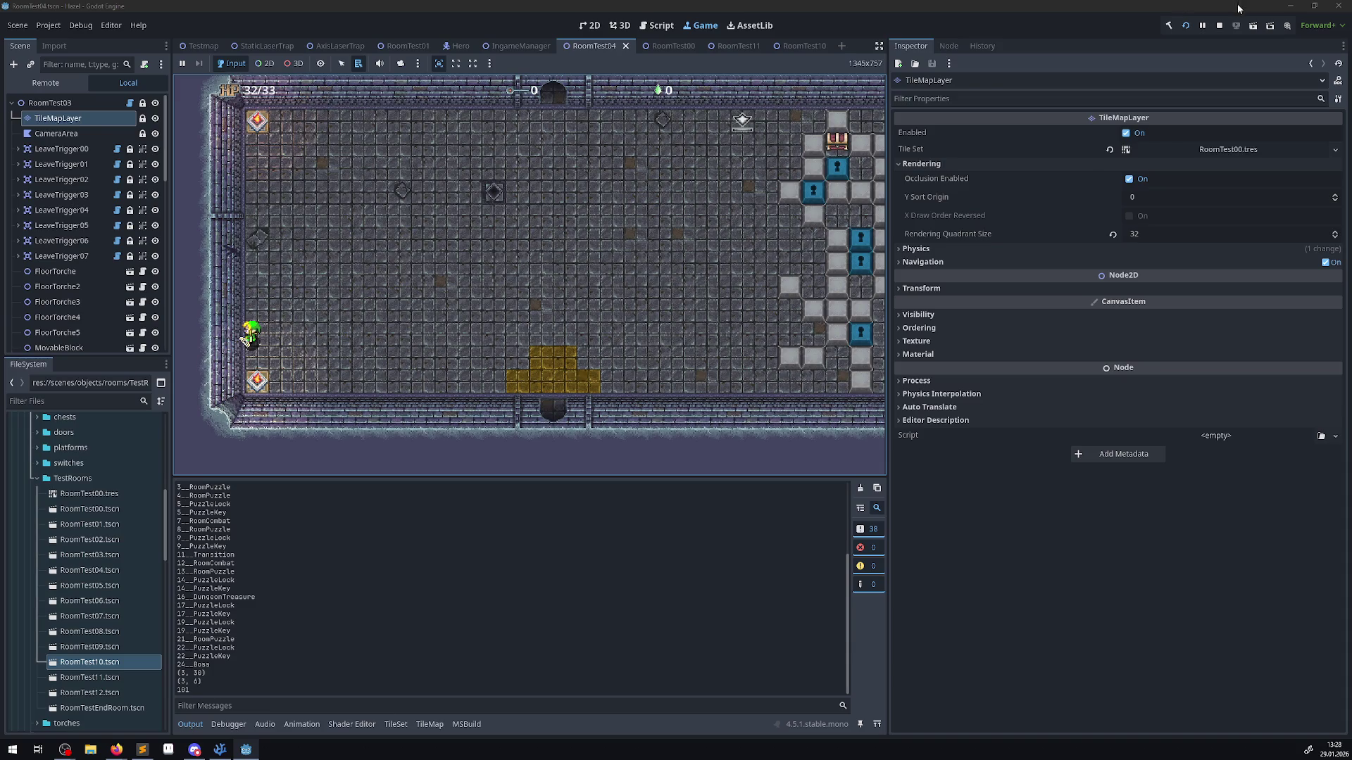
click(1218, 27)
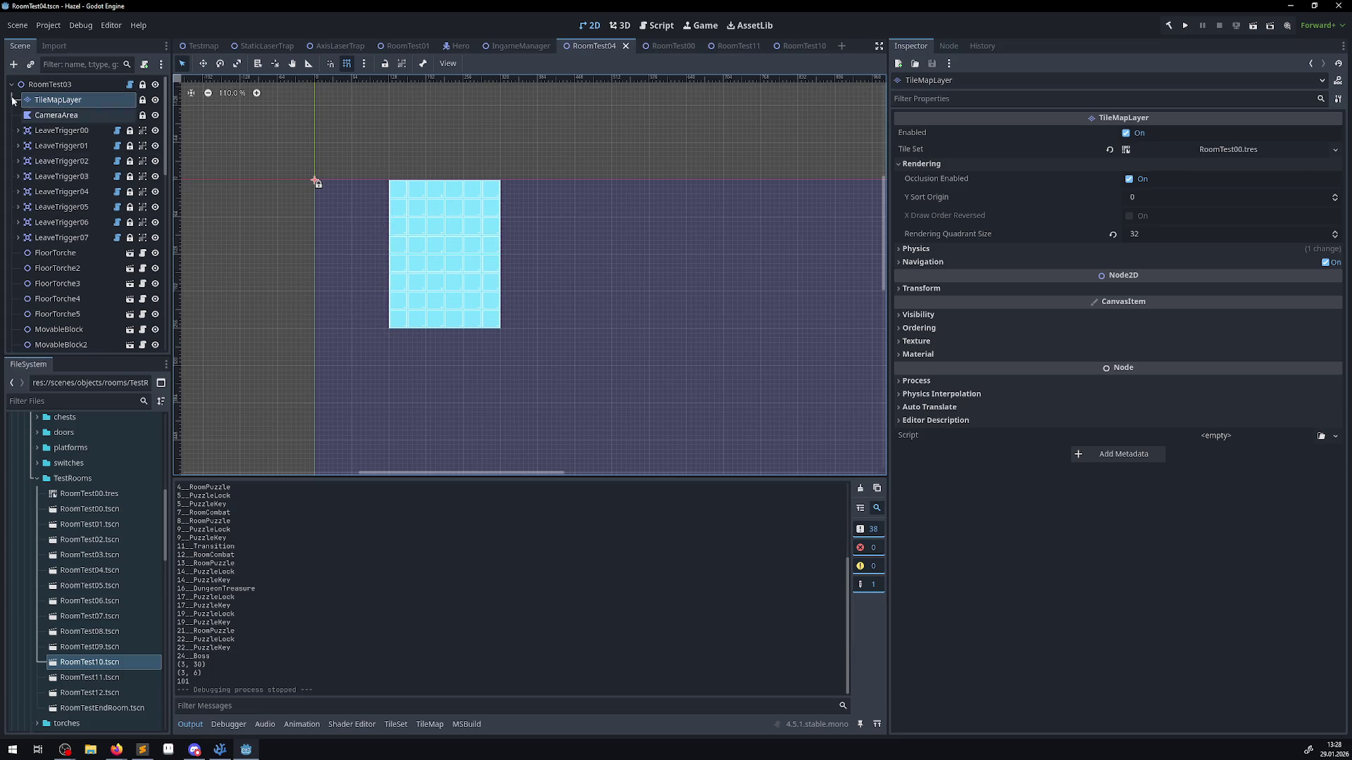
- Paint one cyan tile at the cyan block's top-left corner, then save and rerun the game
click(57, 99)
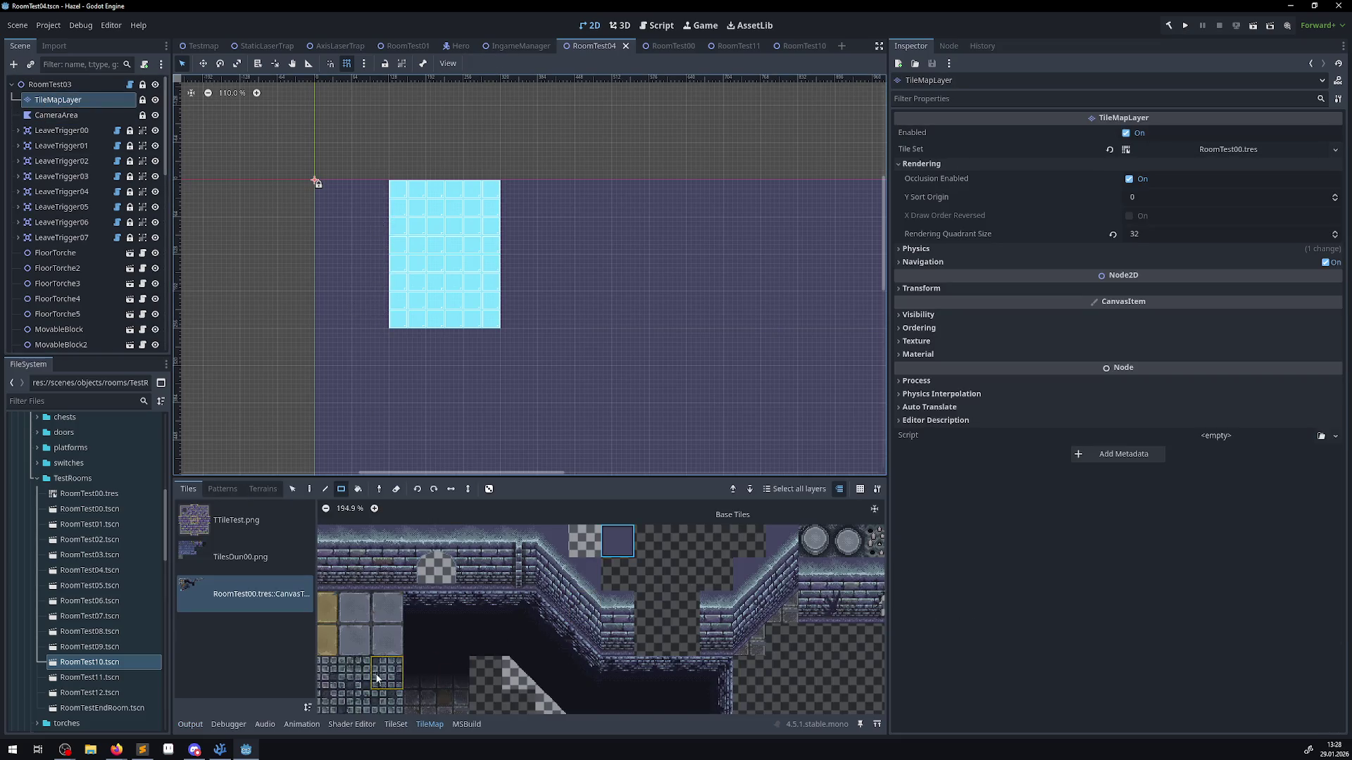
scroll(609, 560, down, 10)
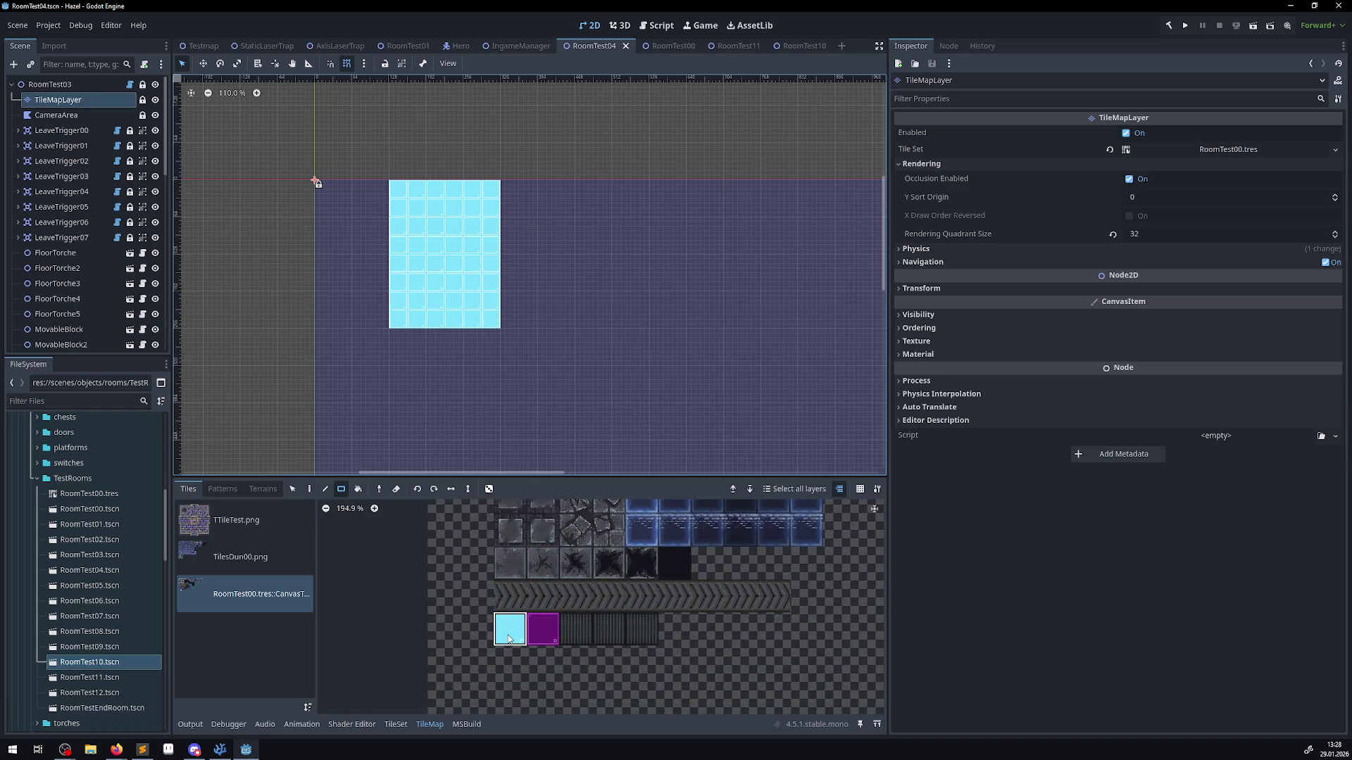
click(378, 189)
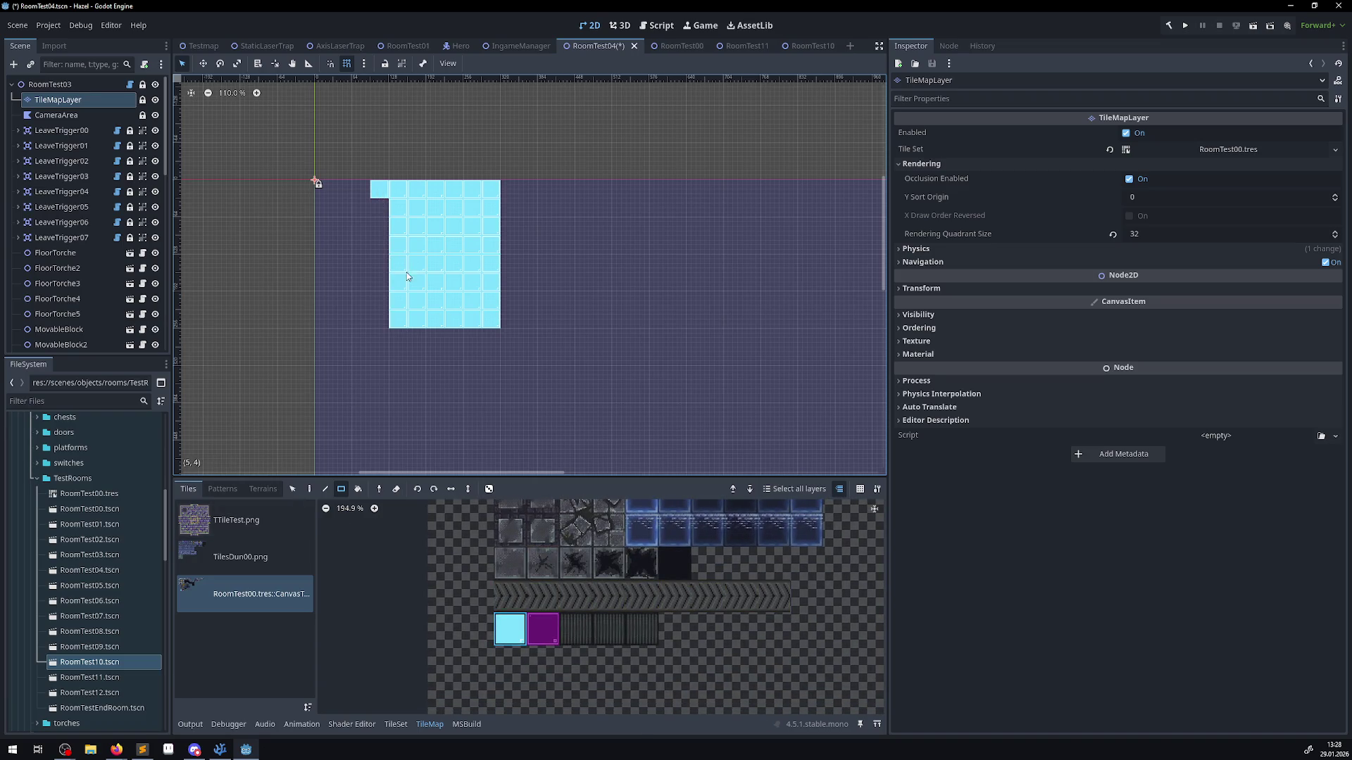
click(1182, 28)
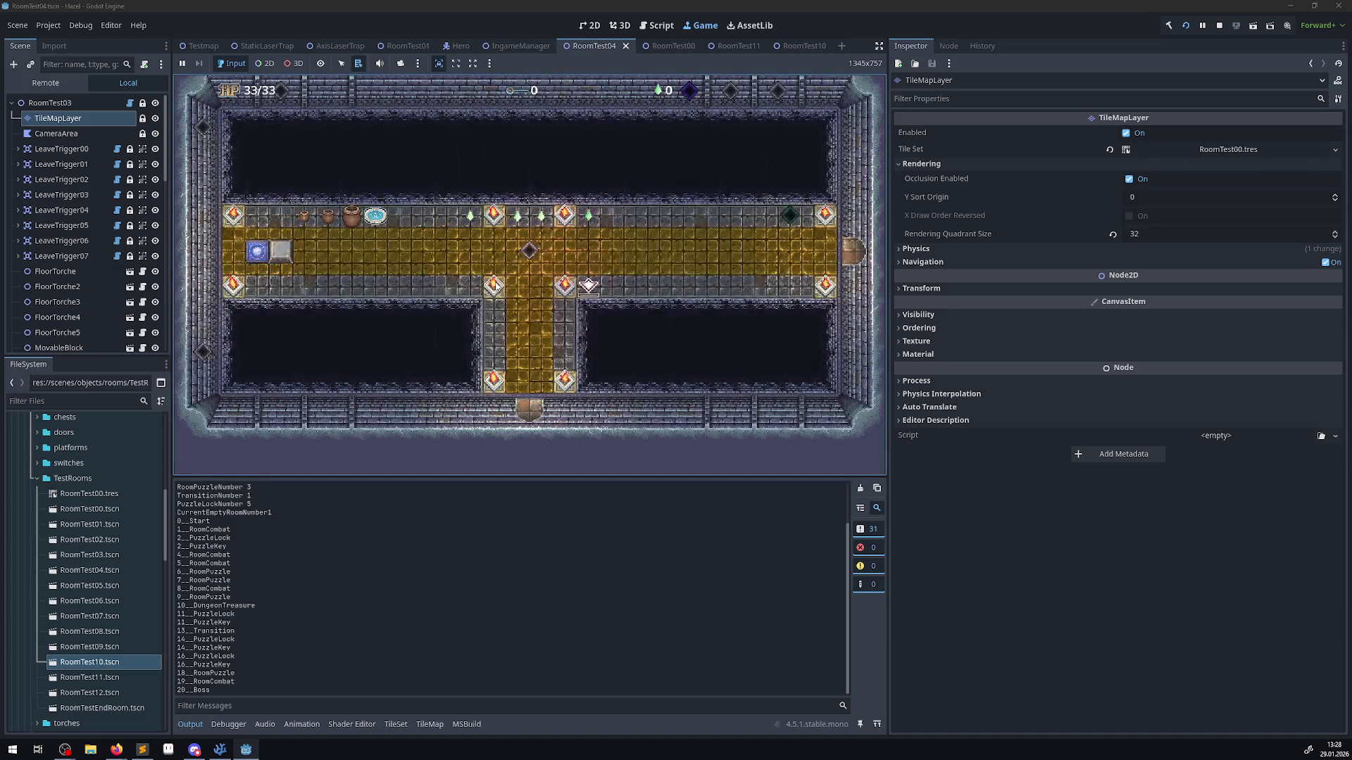
- Take the hero via the blue switch and bottom door, fire a projectile left, then stop
key(Left)
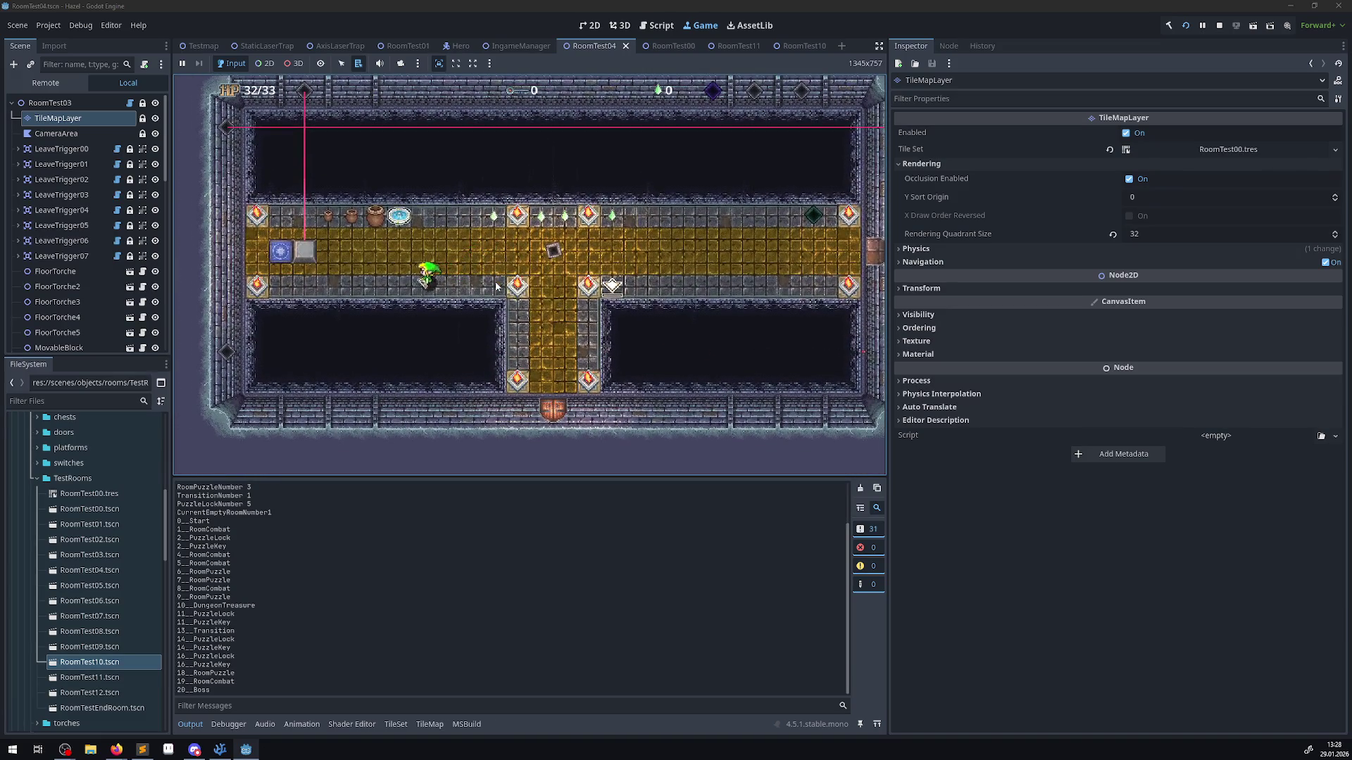
key(Up)
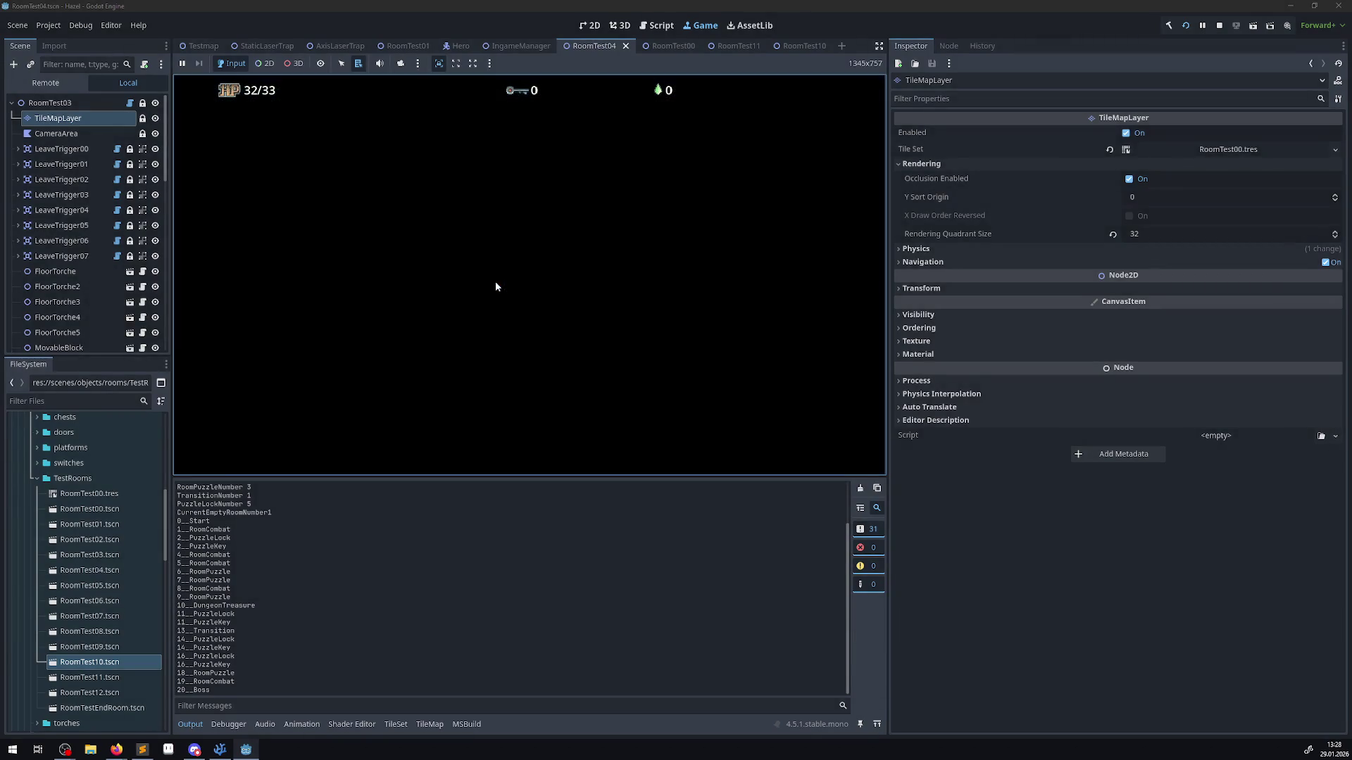
key(Right)
key(Down)
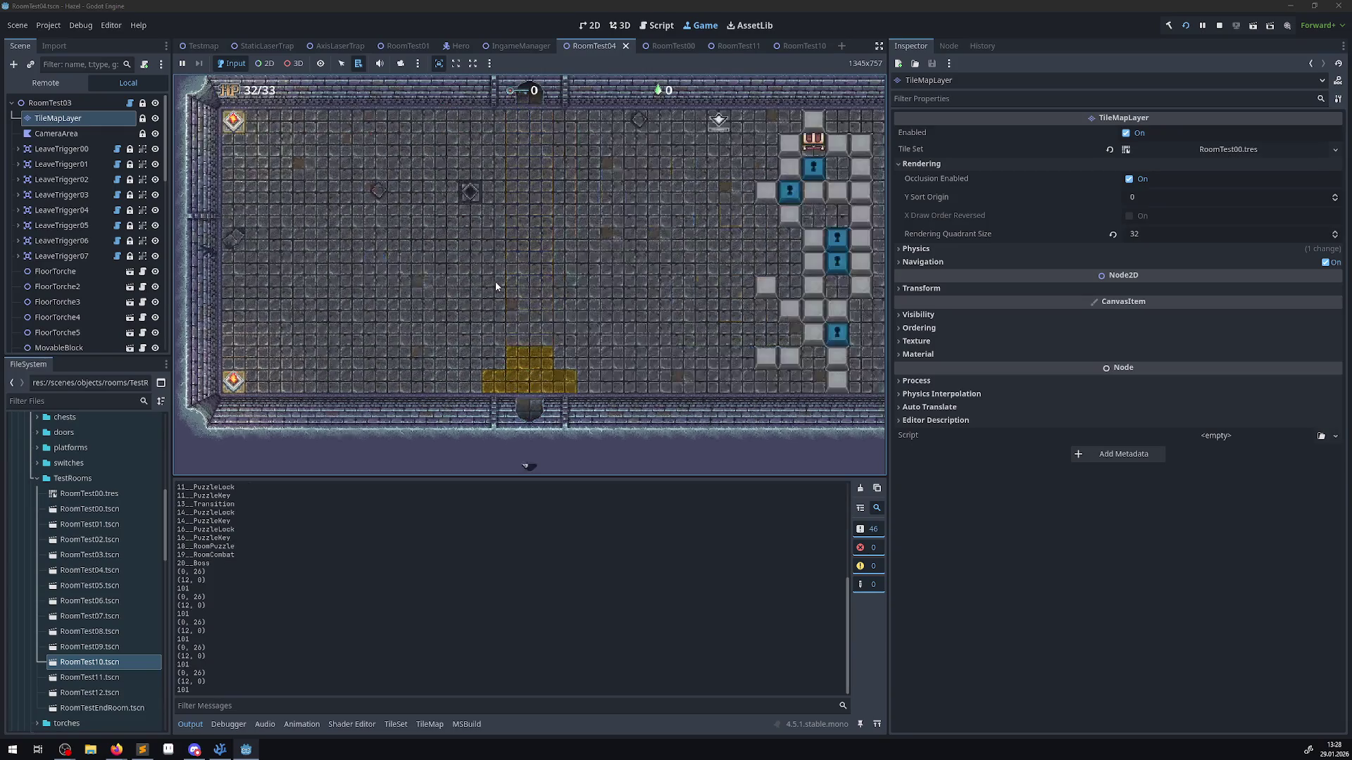
key(Up)
key(Left)
key(space)
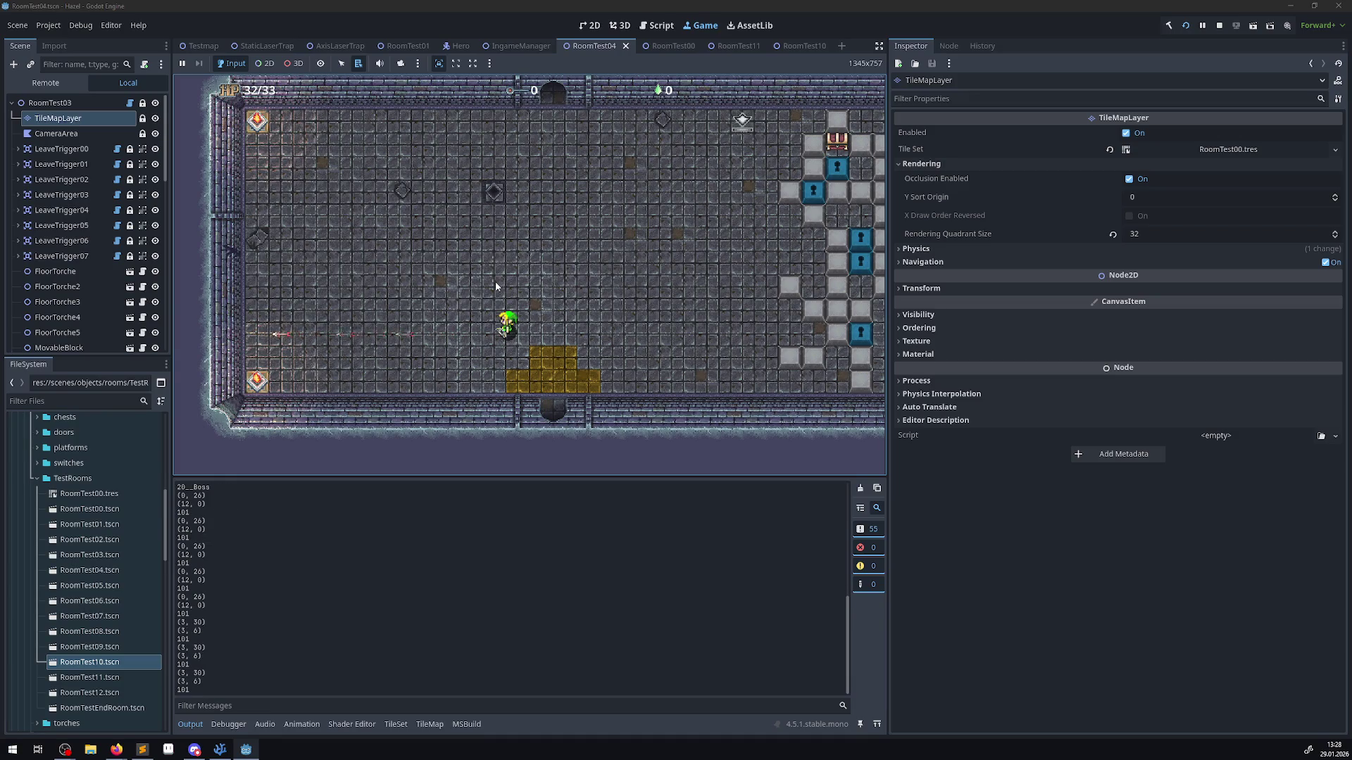
click(1219, 25)
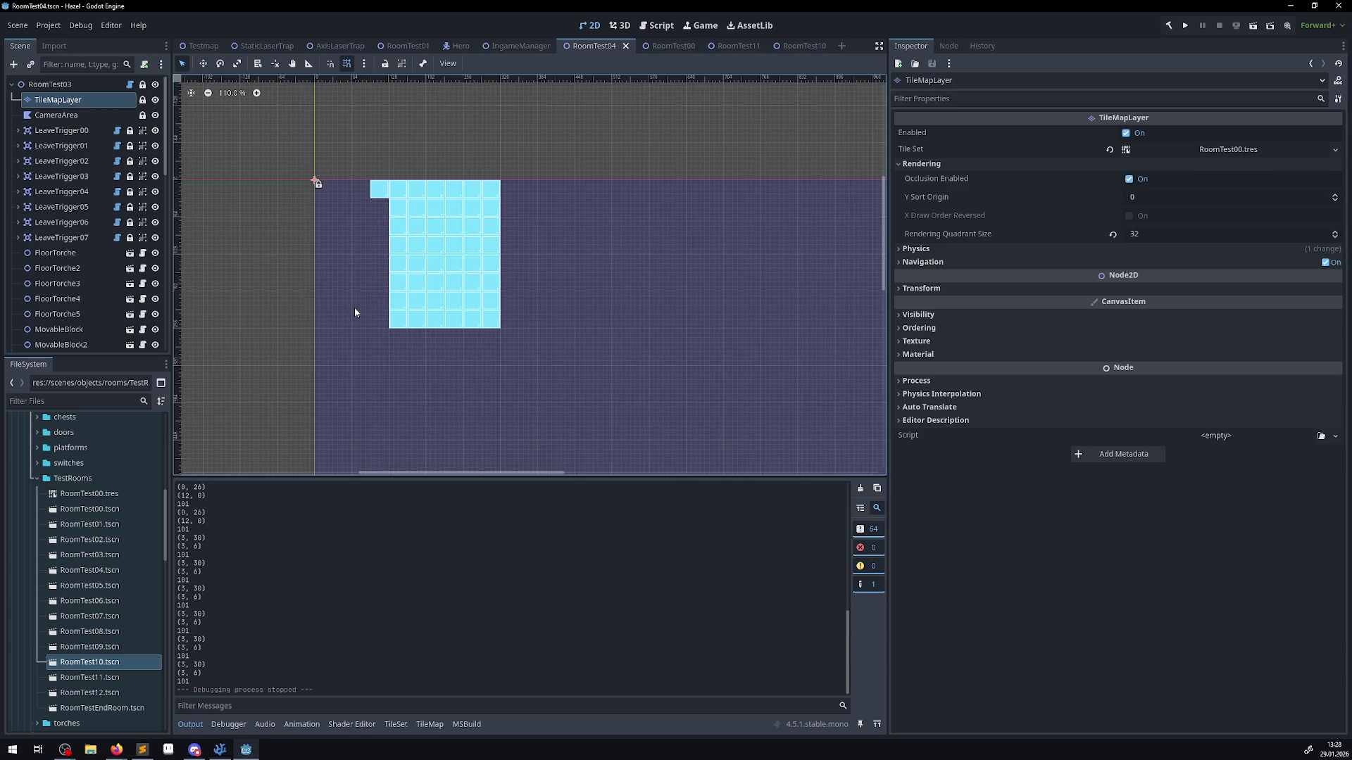
- Deselect the TileMapLayer, rerun the game, walk through the bottom door, shoot an arrow left, and stop
drag(356, 312, 422, 243)
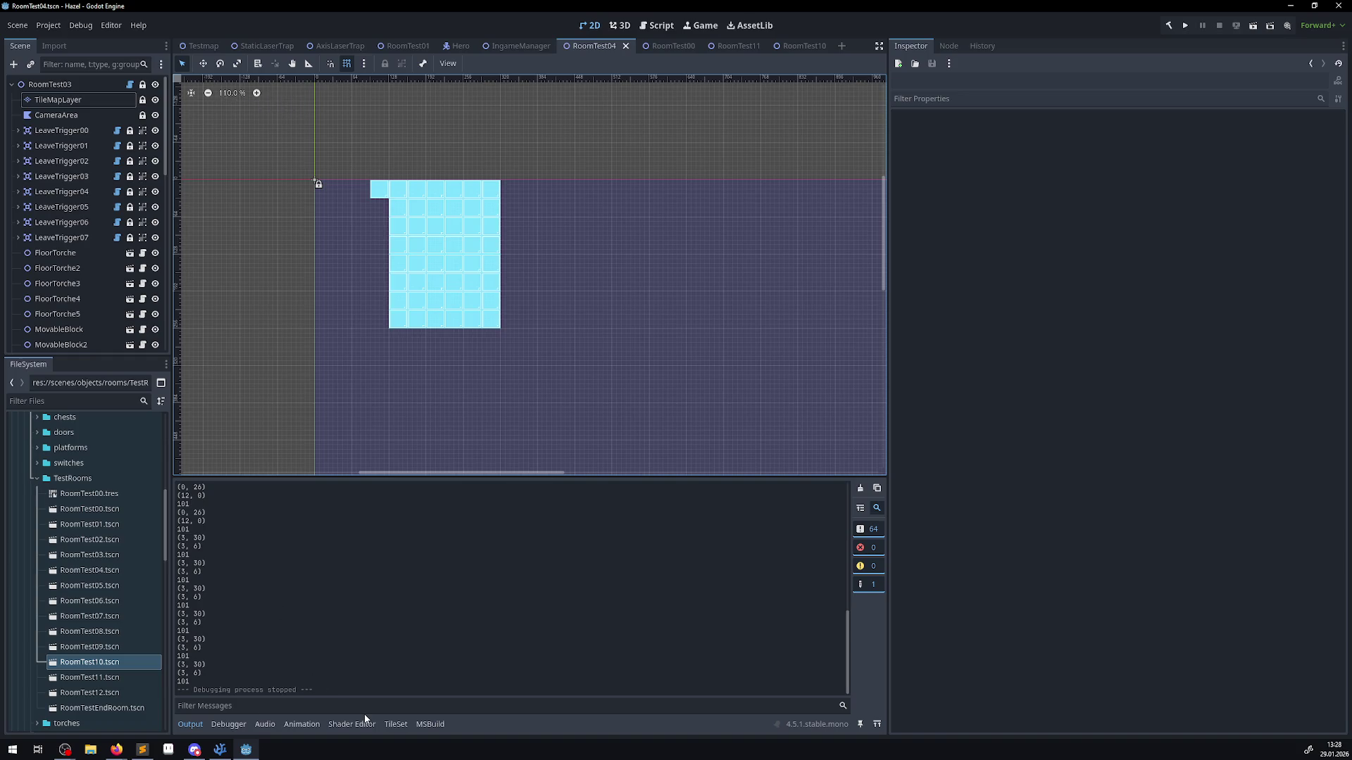
click(1184, 27)
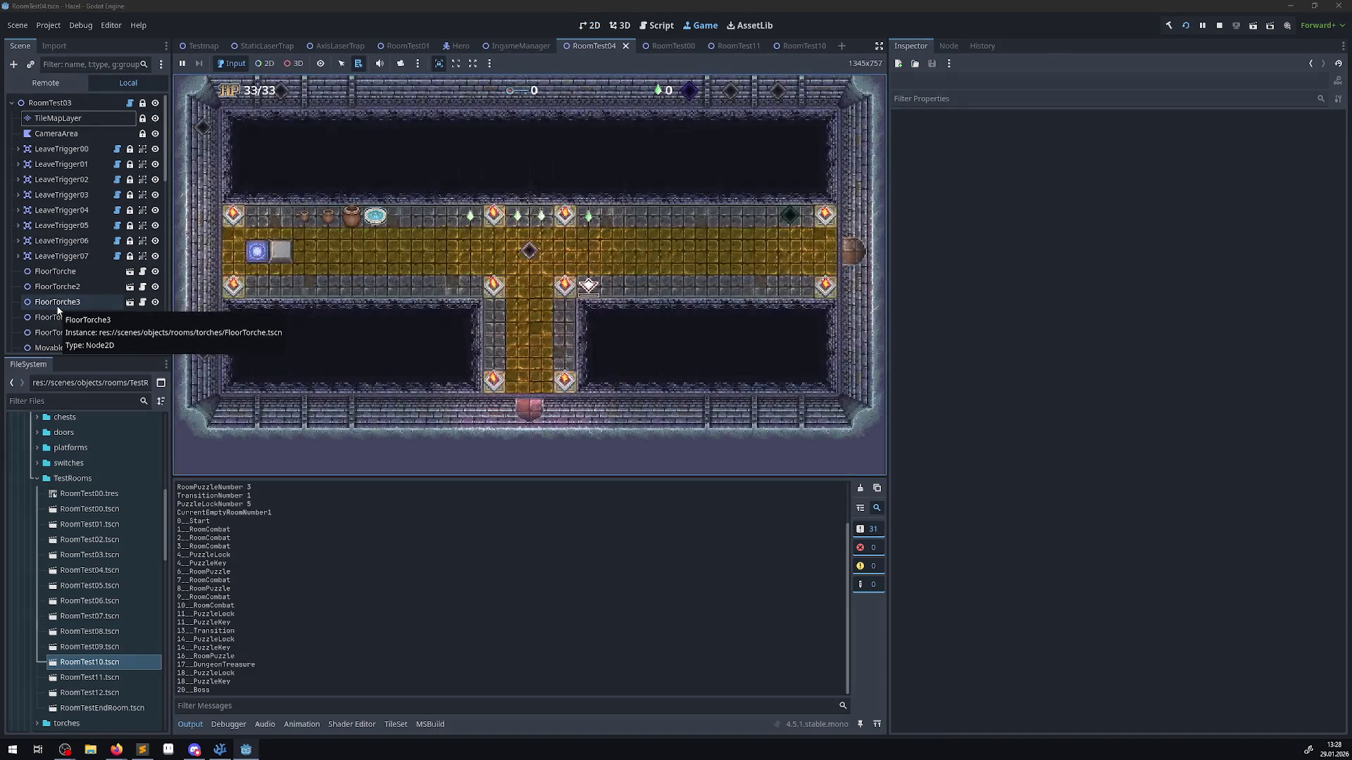
key(Left)
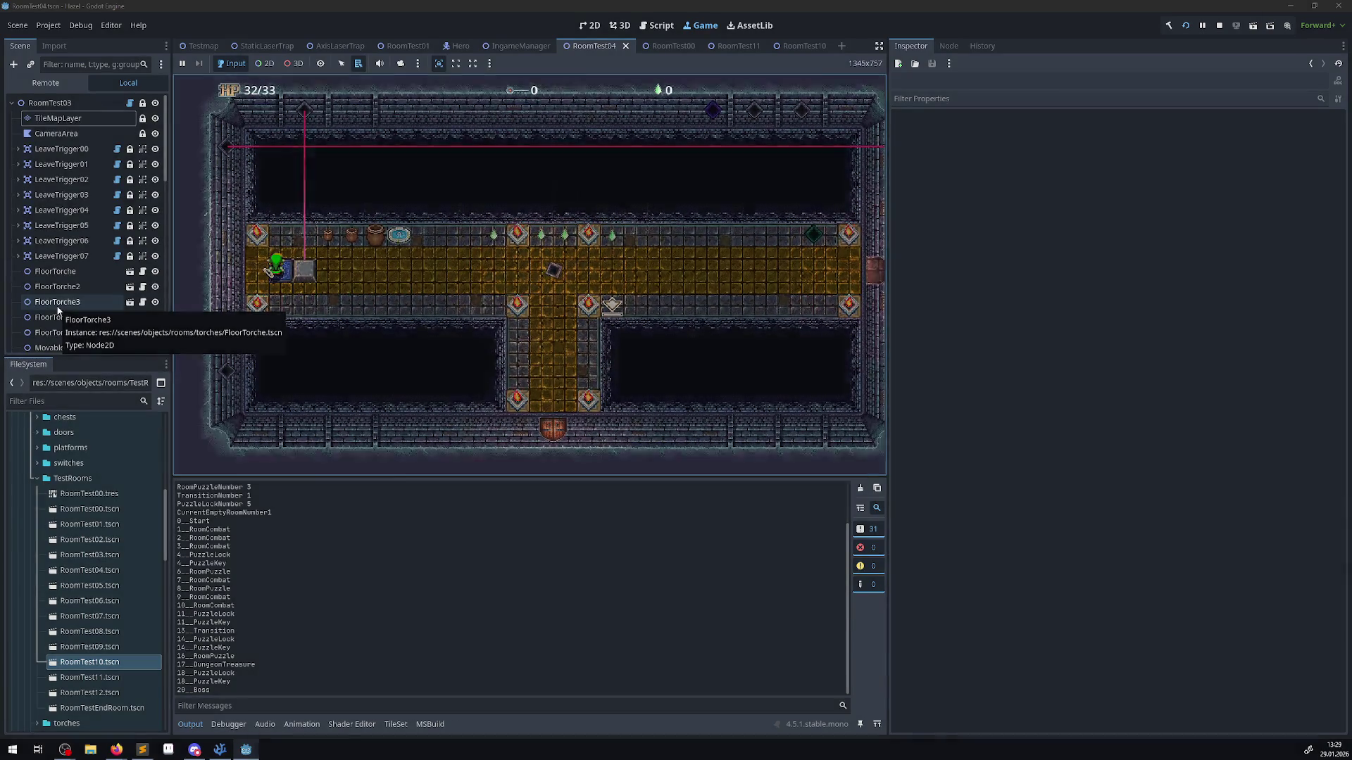
key(Down)
key(Right)
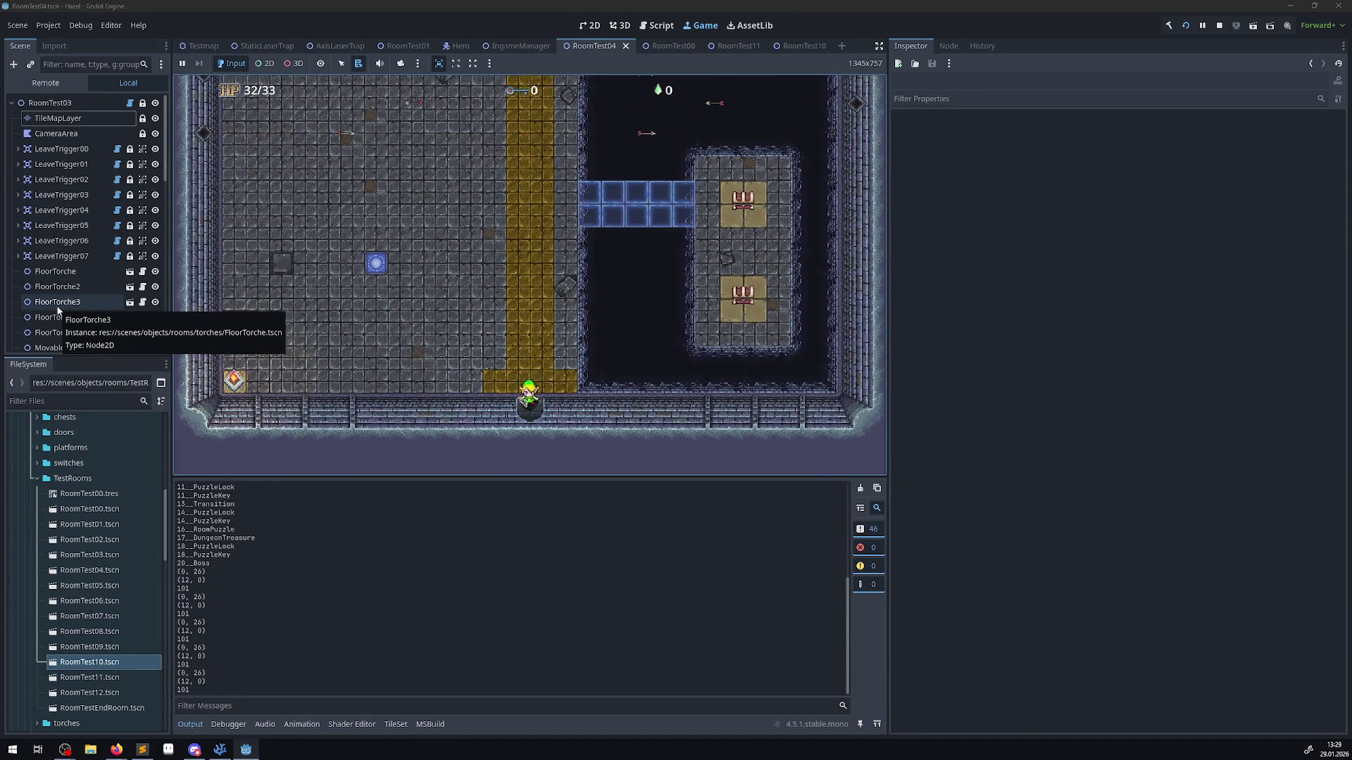
key(Up)
key(Left)
key(Up)
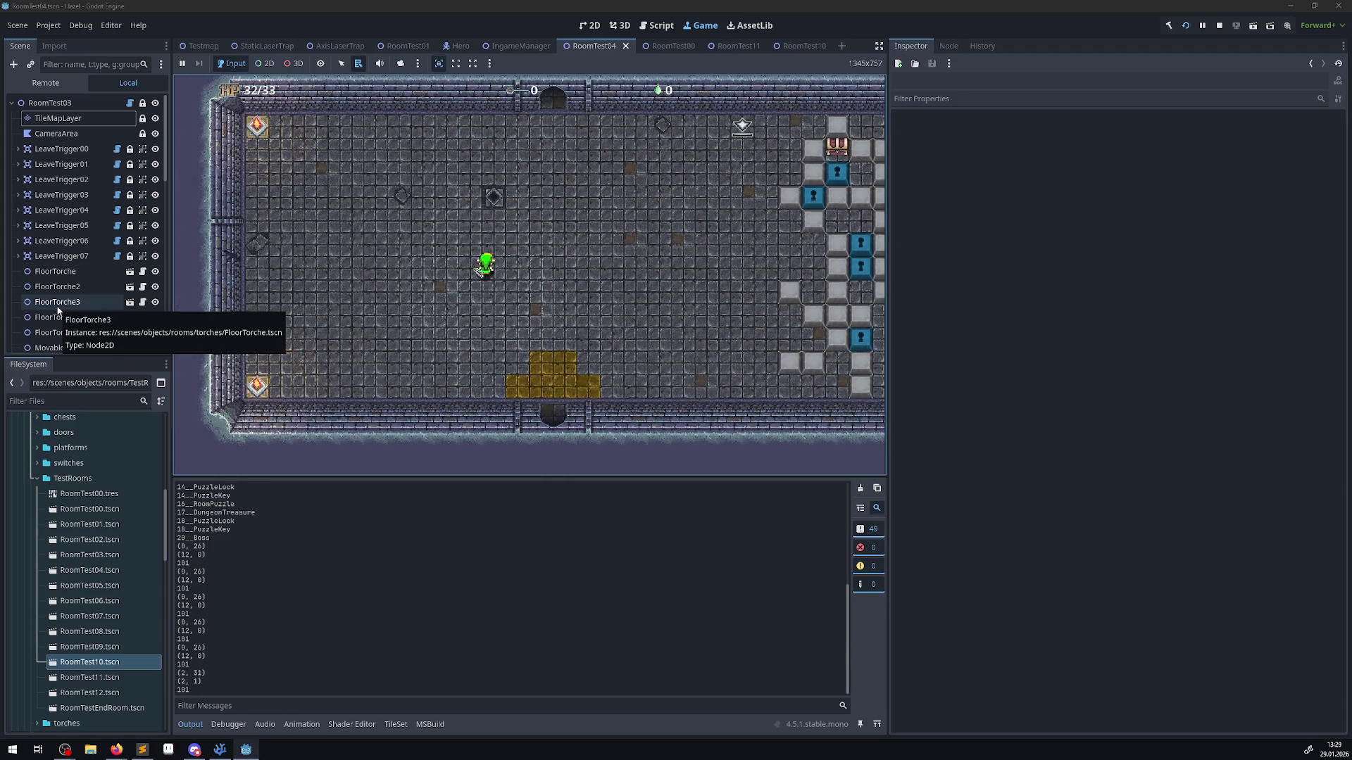
key(Down)
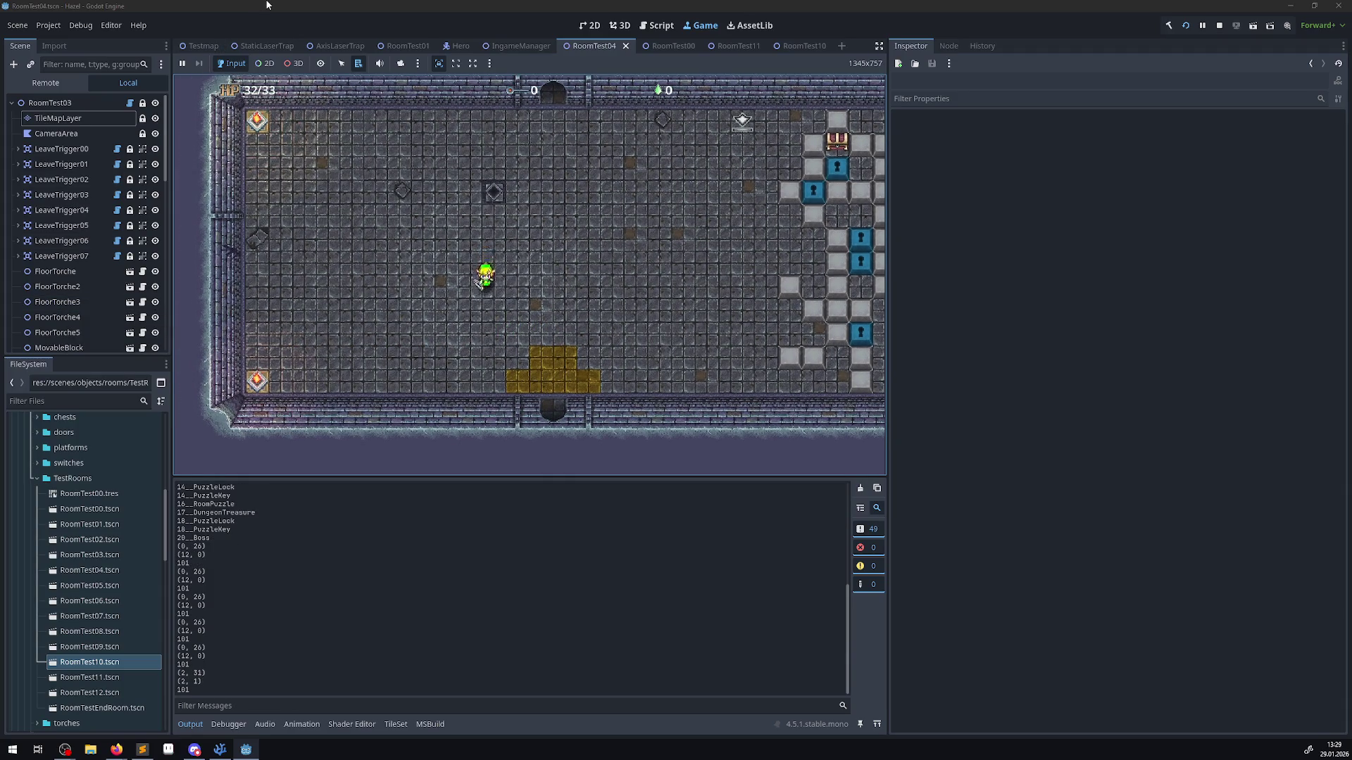
key(Left)
key(space)
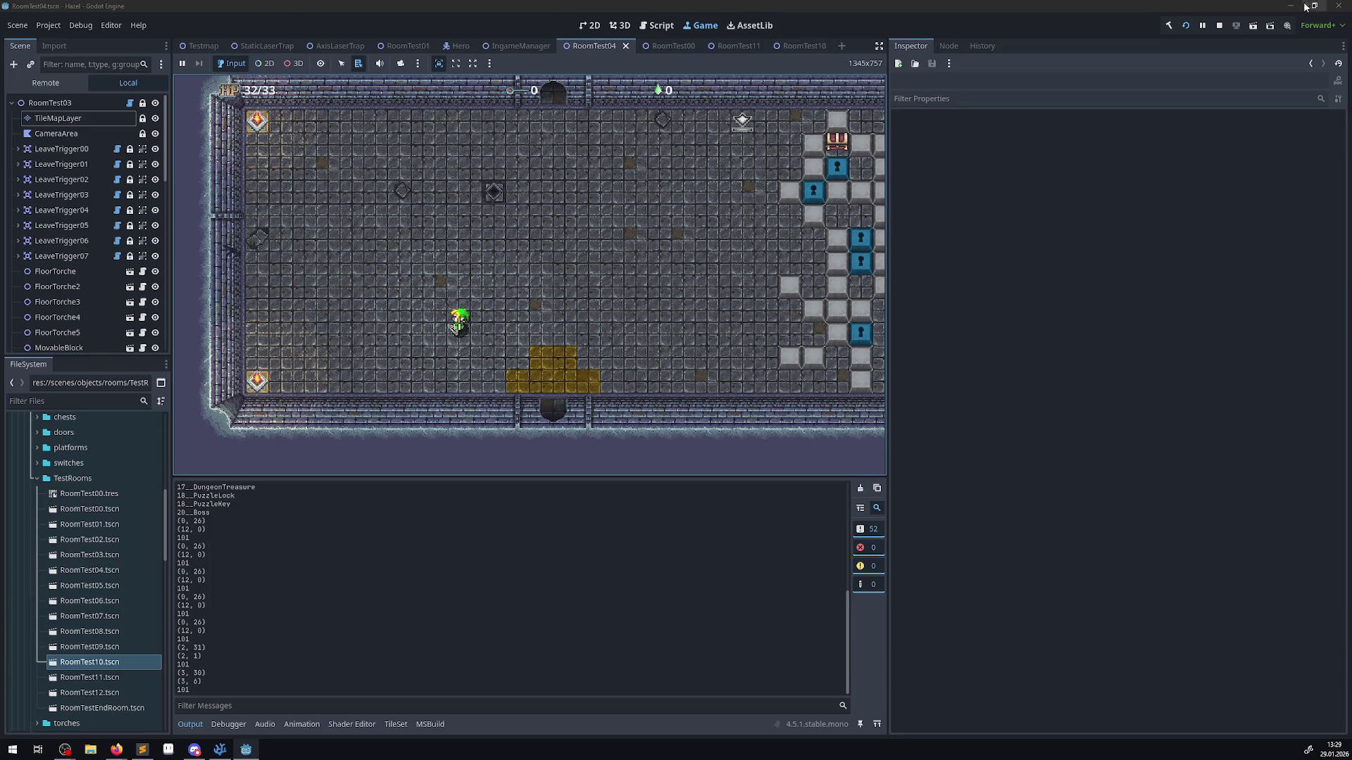
click(1219, 25)
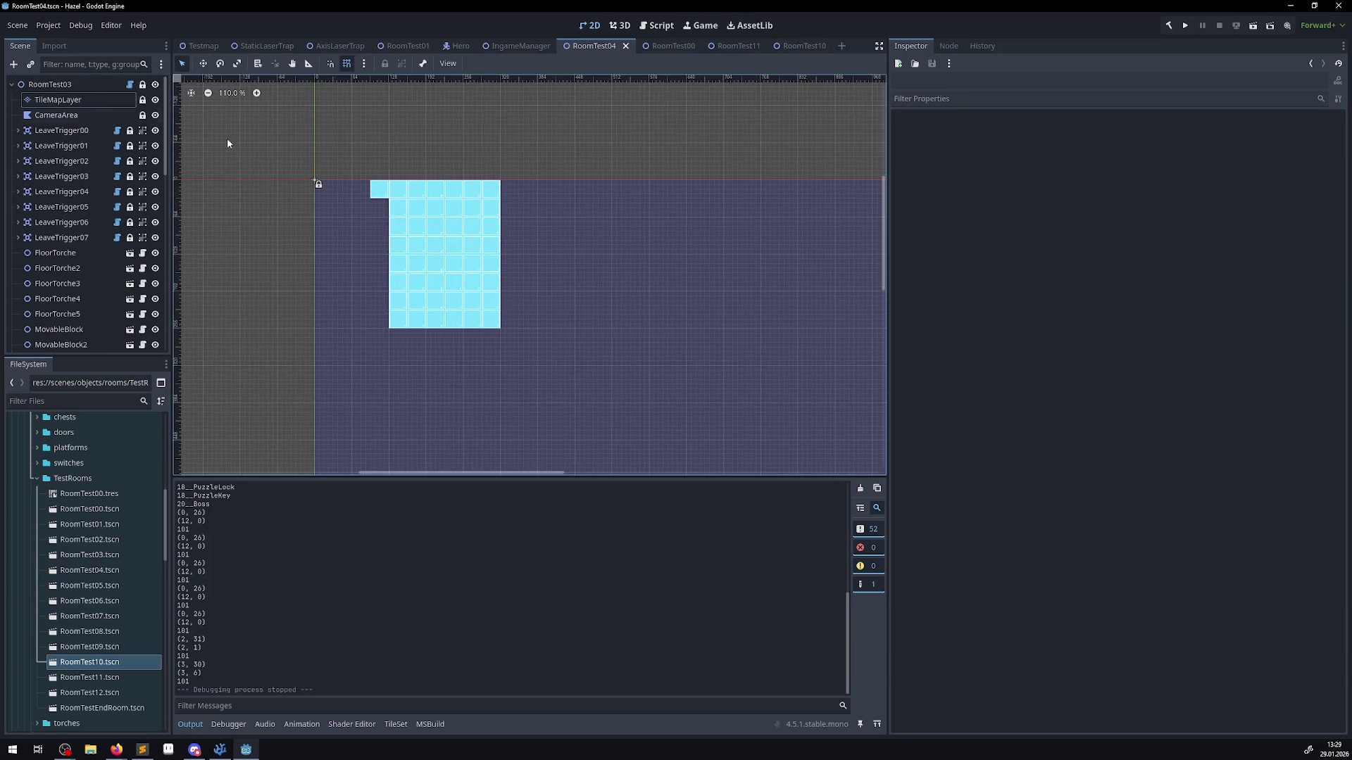
- Rect-paint a column of cyan marker tiles along RoomTest04's left edge, save, and launch the game
click(62, 99)
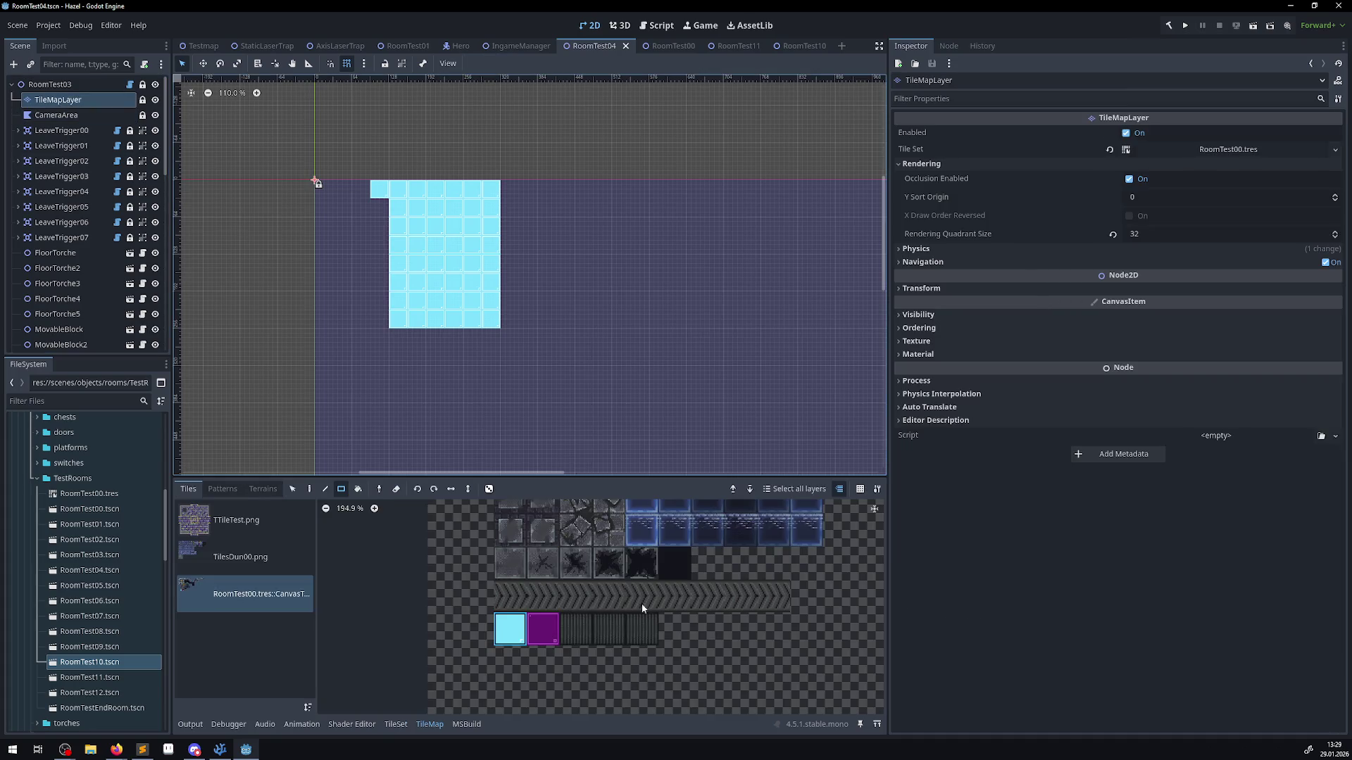
click(495, 611)
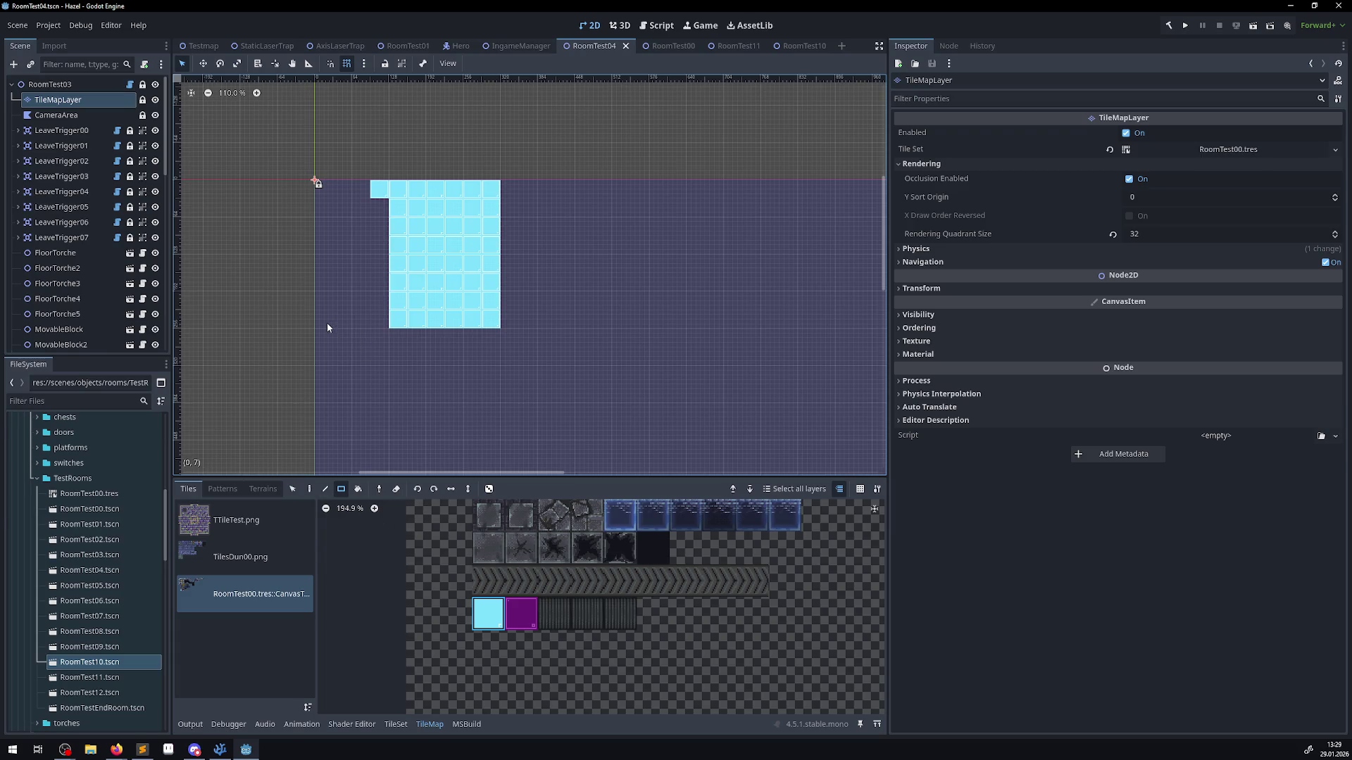
mouse_move(325, 326)
mouse_down()
mouse_move(318, 191)
mouse_move(338, 195)
mouse_up()
key(ctrl+s)
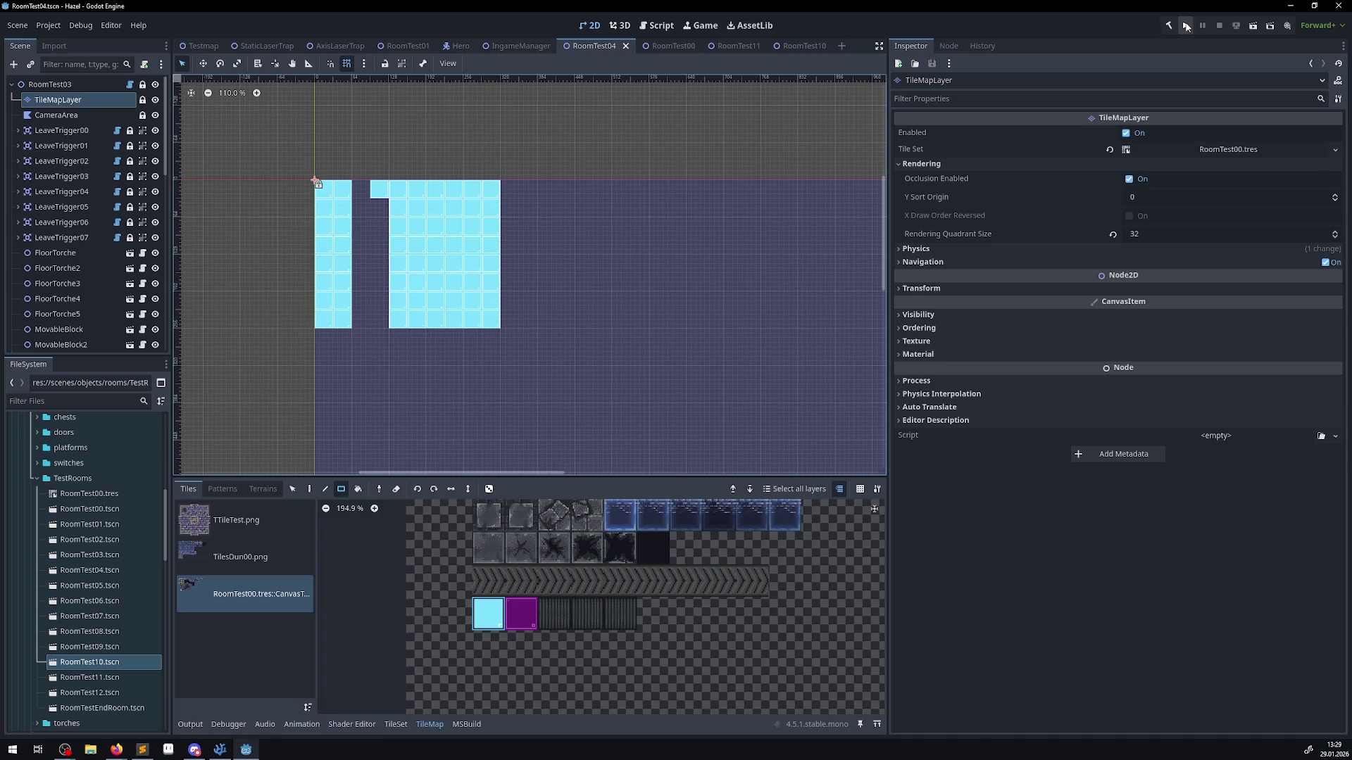
click(1186, 26)
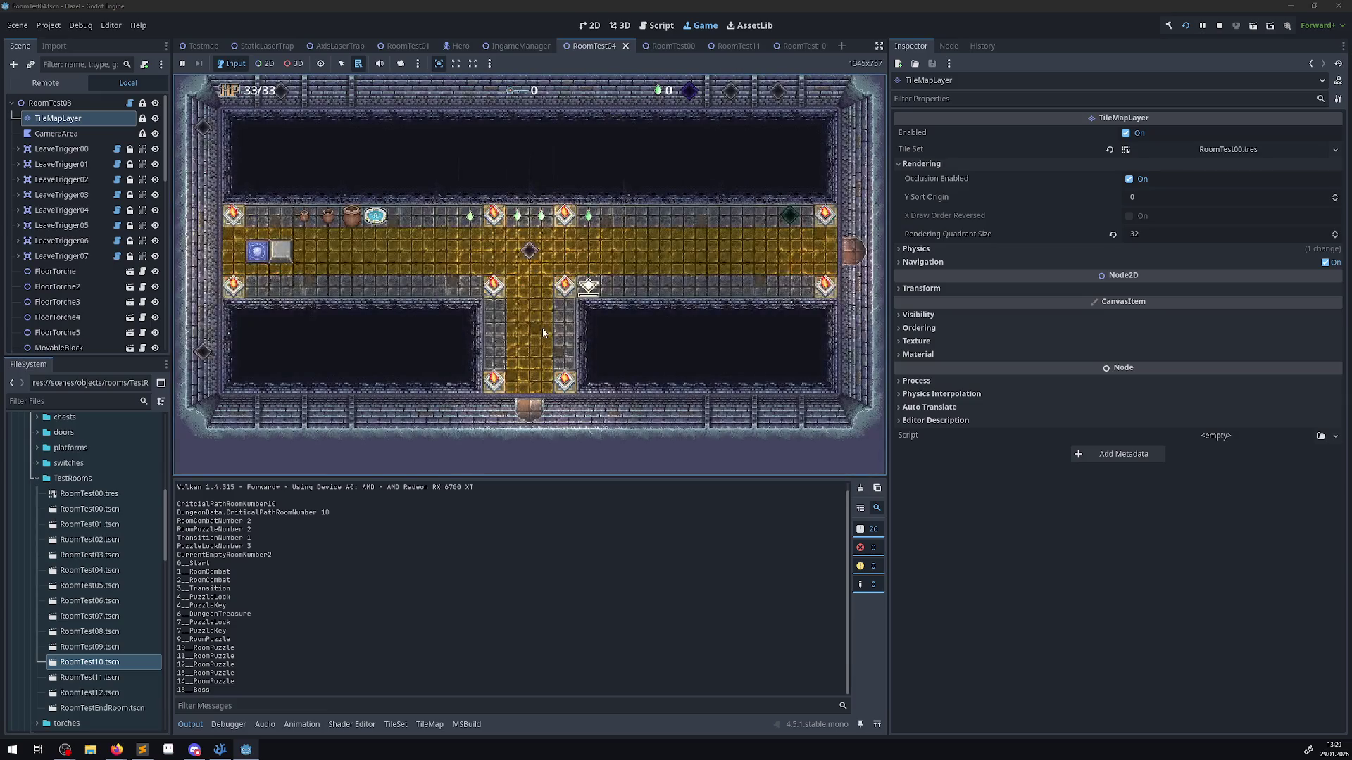
- Walk the hero along the corridor, grab the key, pass the bottom door, then stop
key(Left)
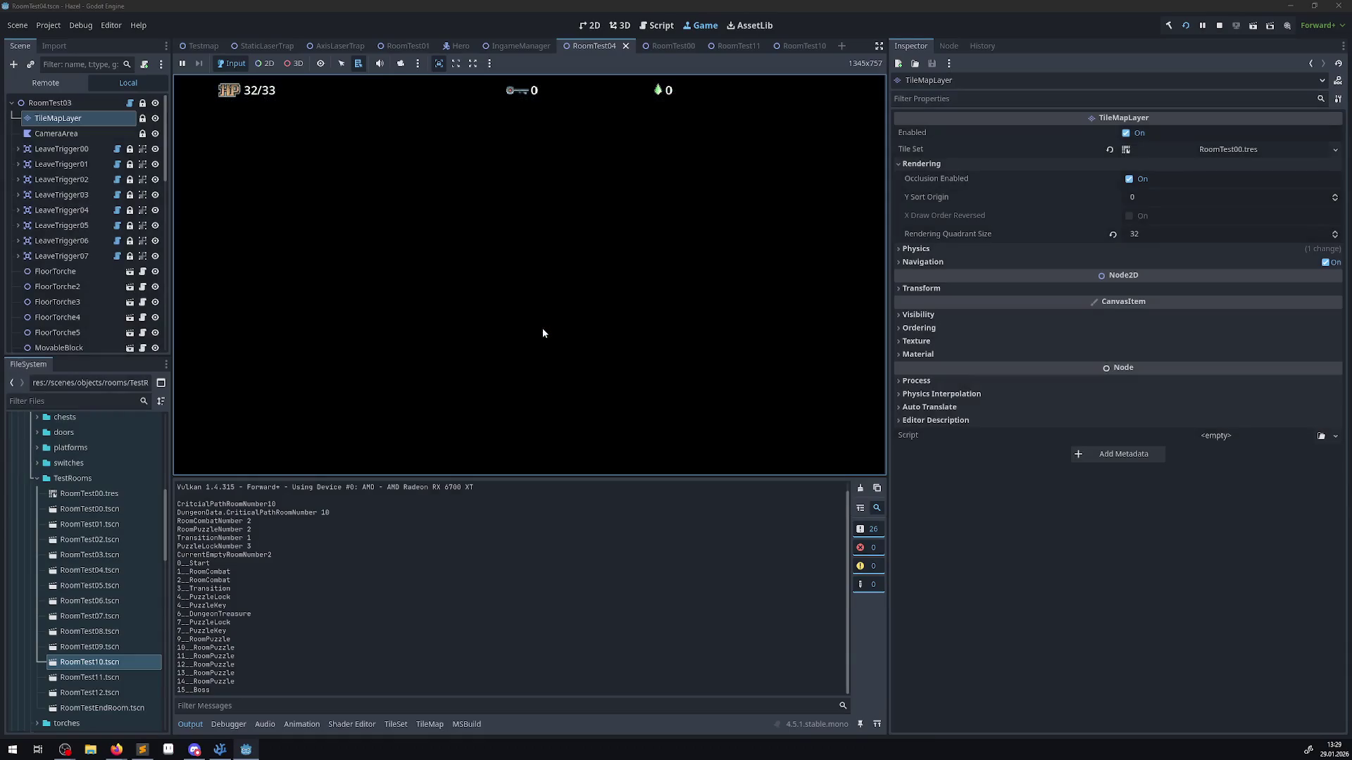
key(Down)
key(Right)
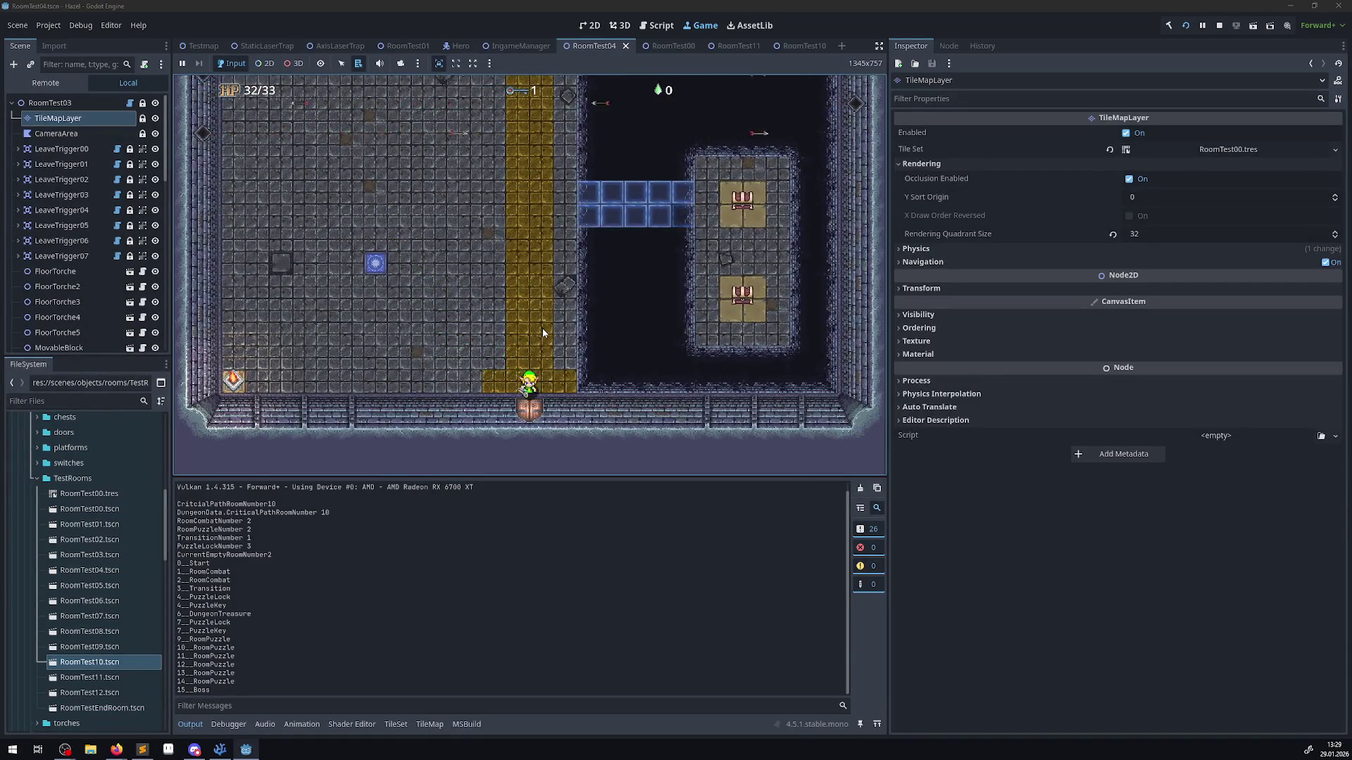
key(Down)
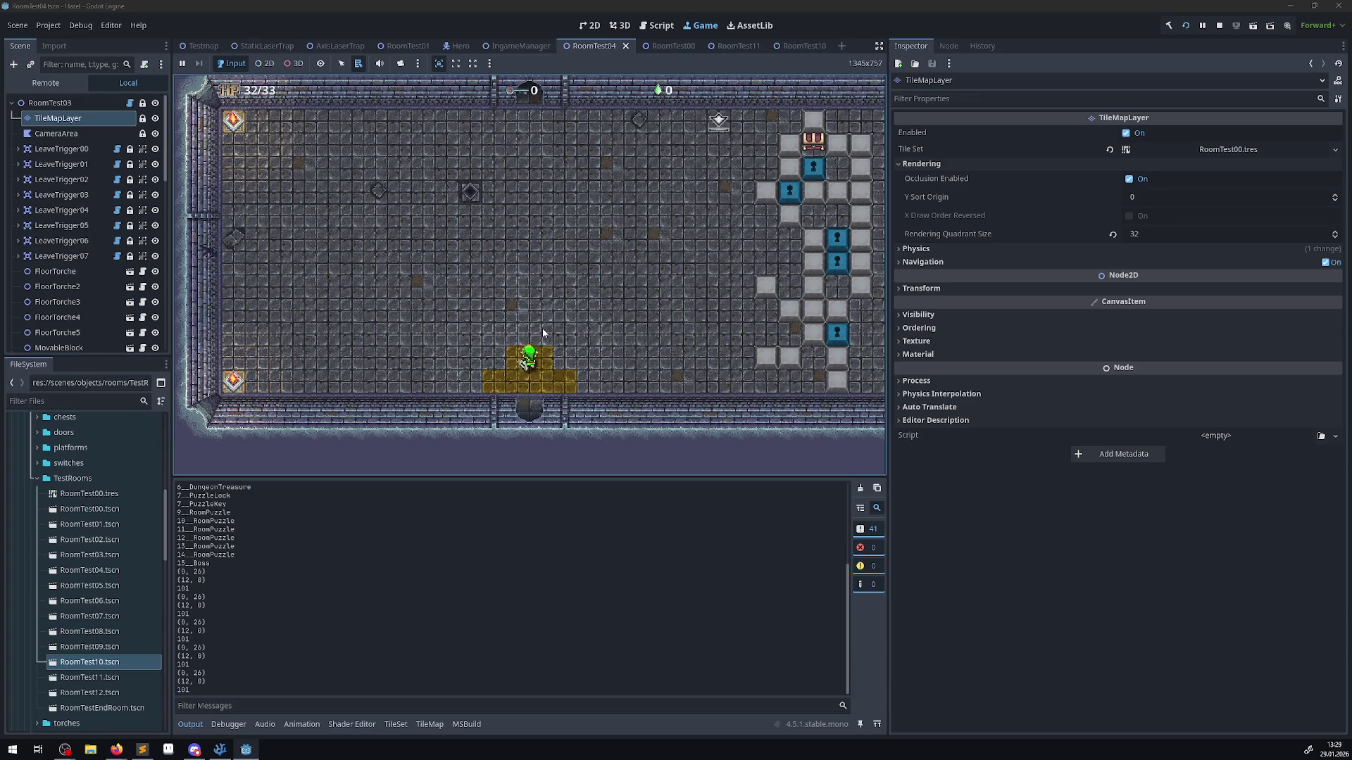
key(Up)
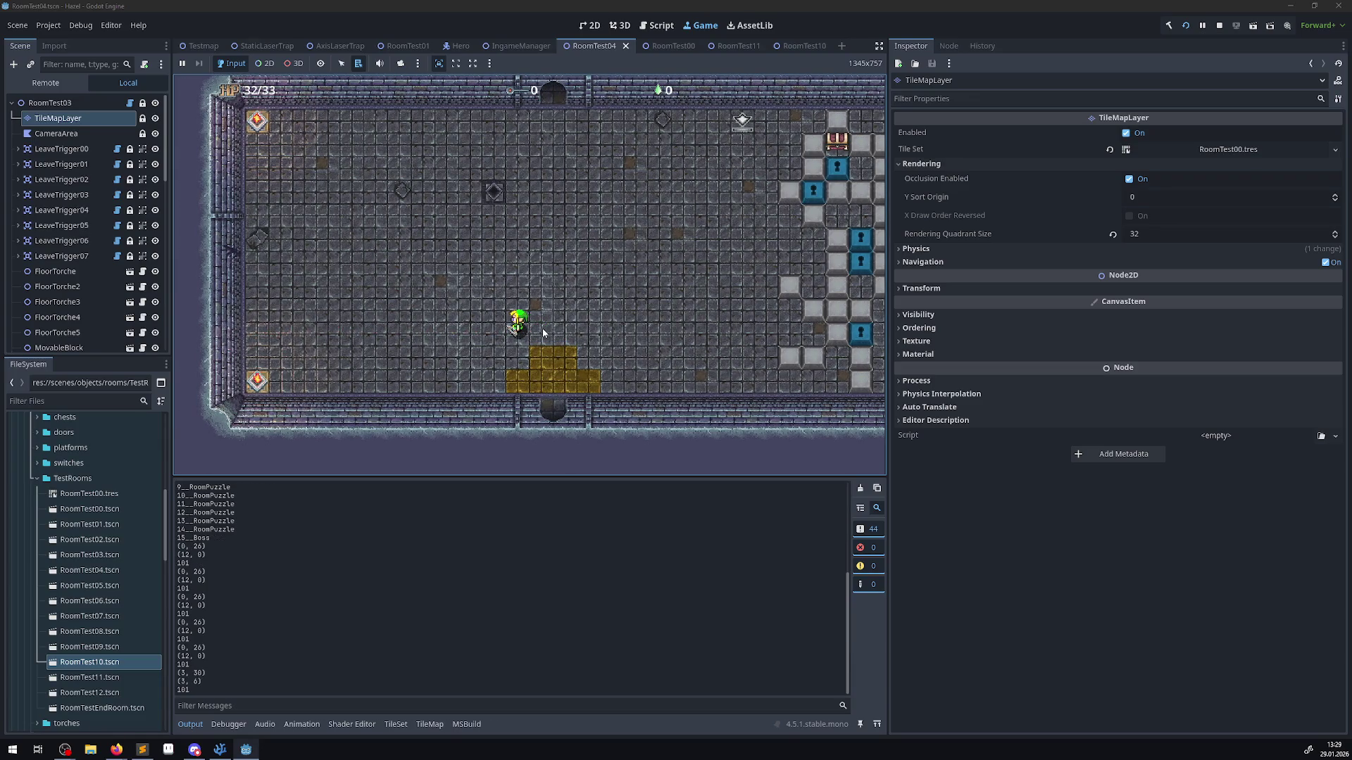
click(1219, 26)
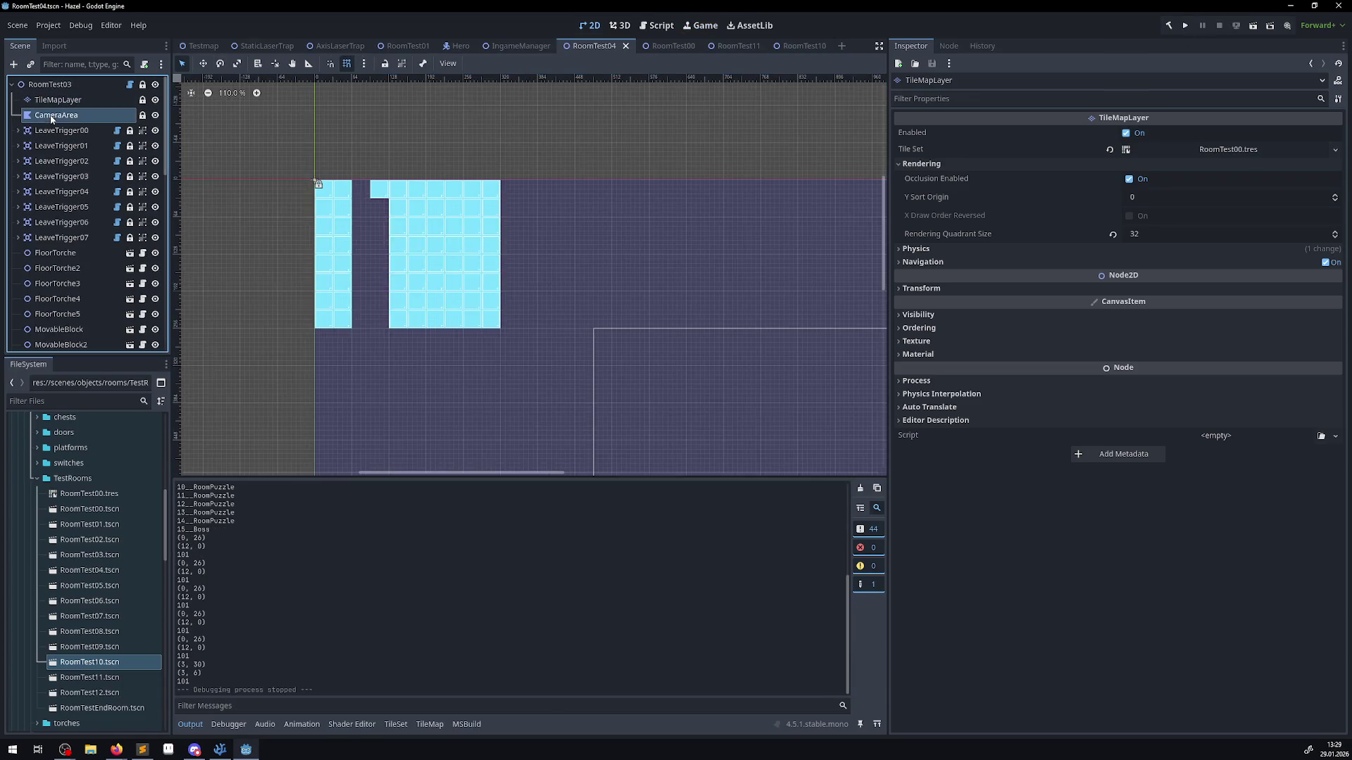
- Open the TileSet editor and select the base tiles of the TilesDun00.png atlas
click(256, 568)
scroll(408, 590, down, 3)
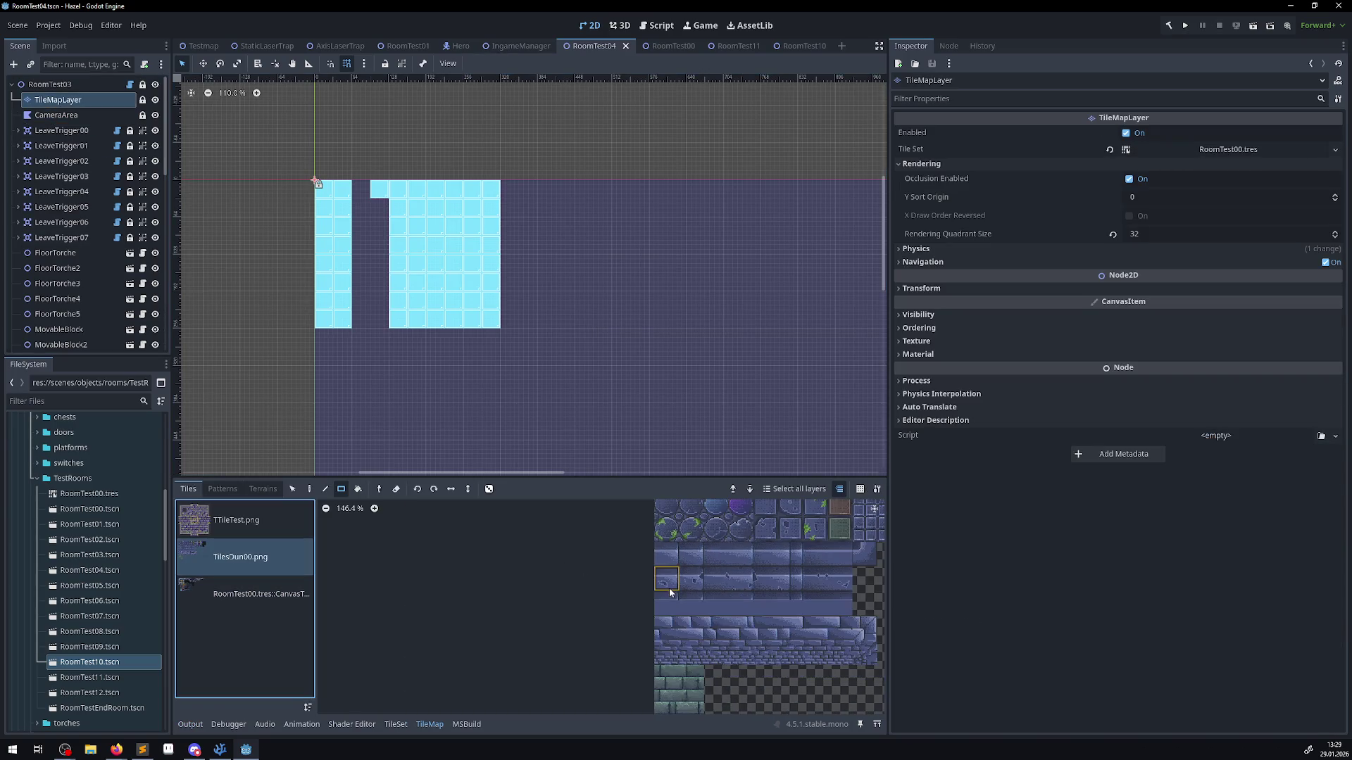
click(392, 725)
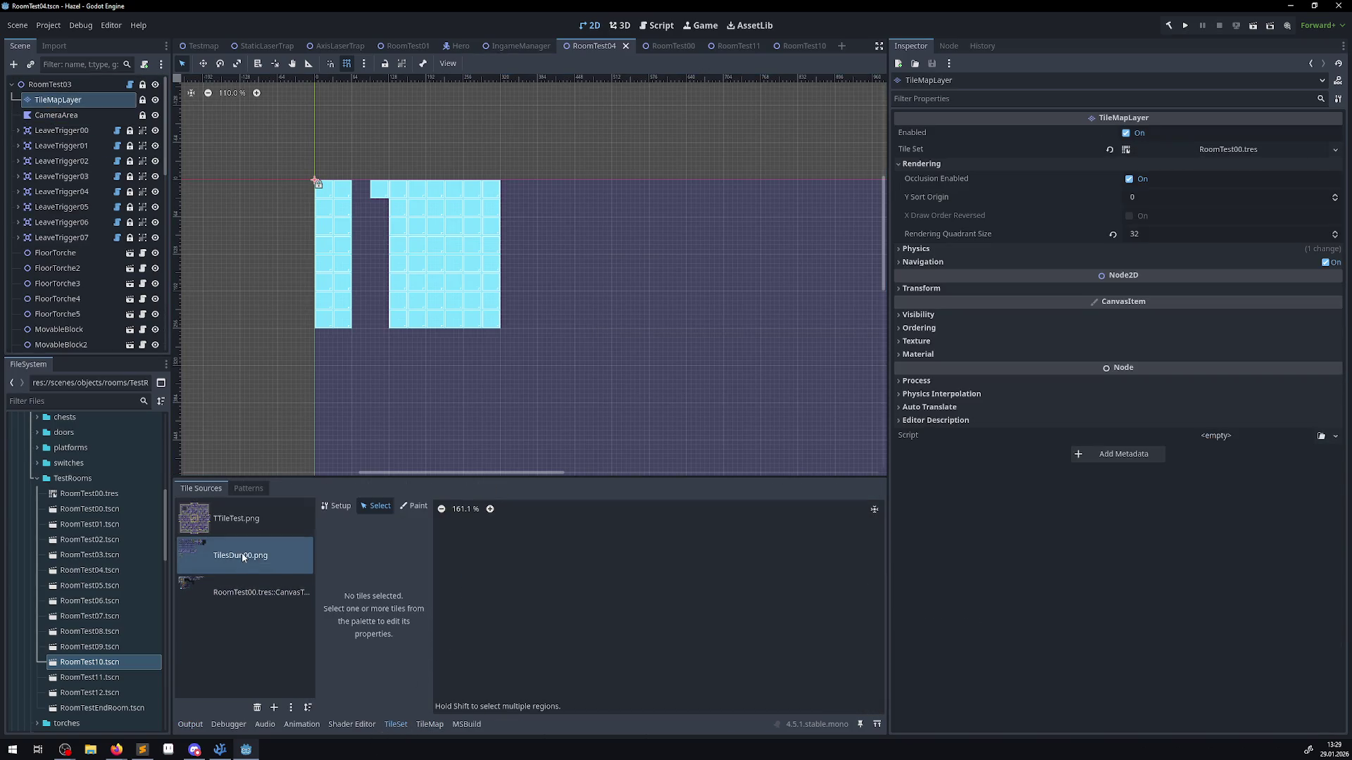
click(873, 510)
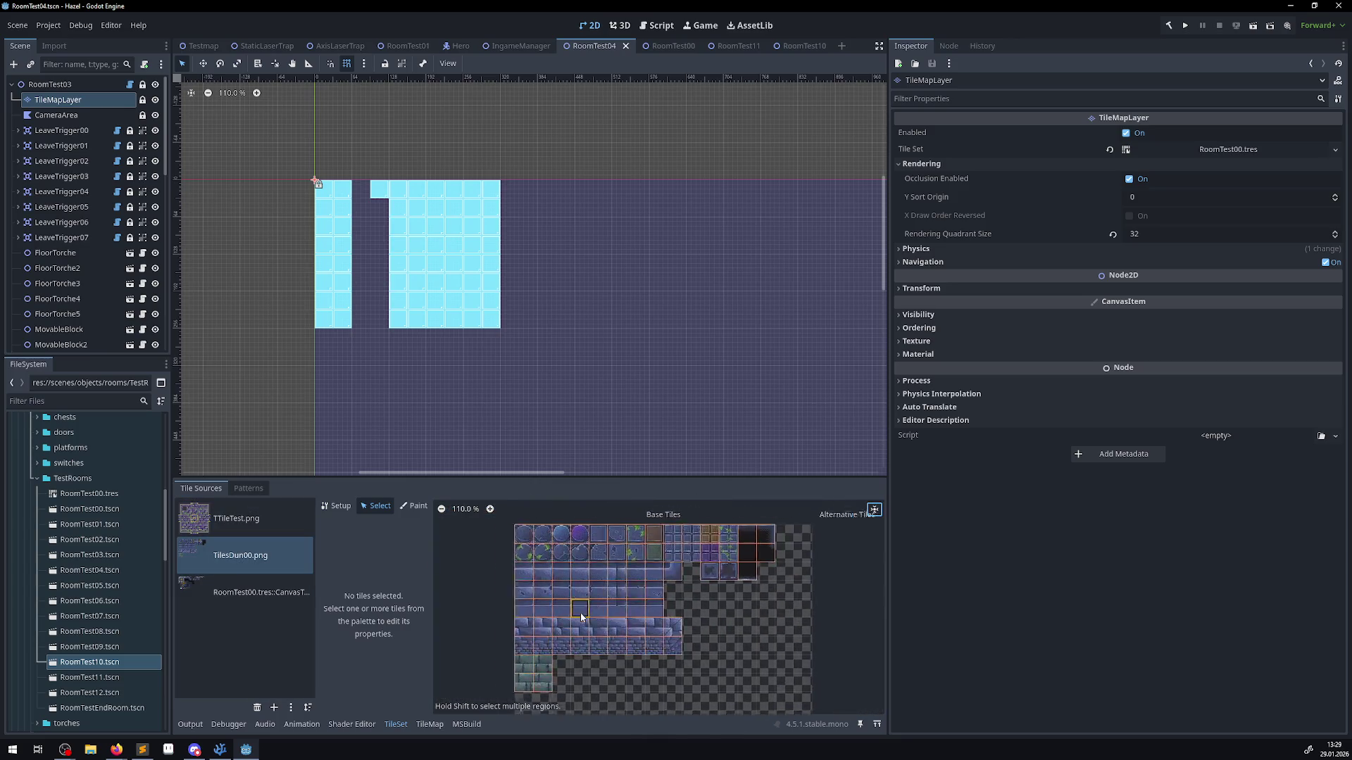
scroll(577, 626, down, 1)
drag(509, 692, 710, 554)
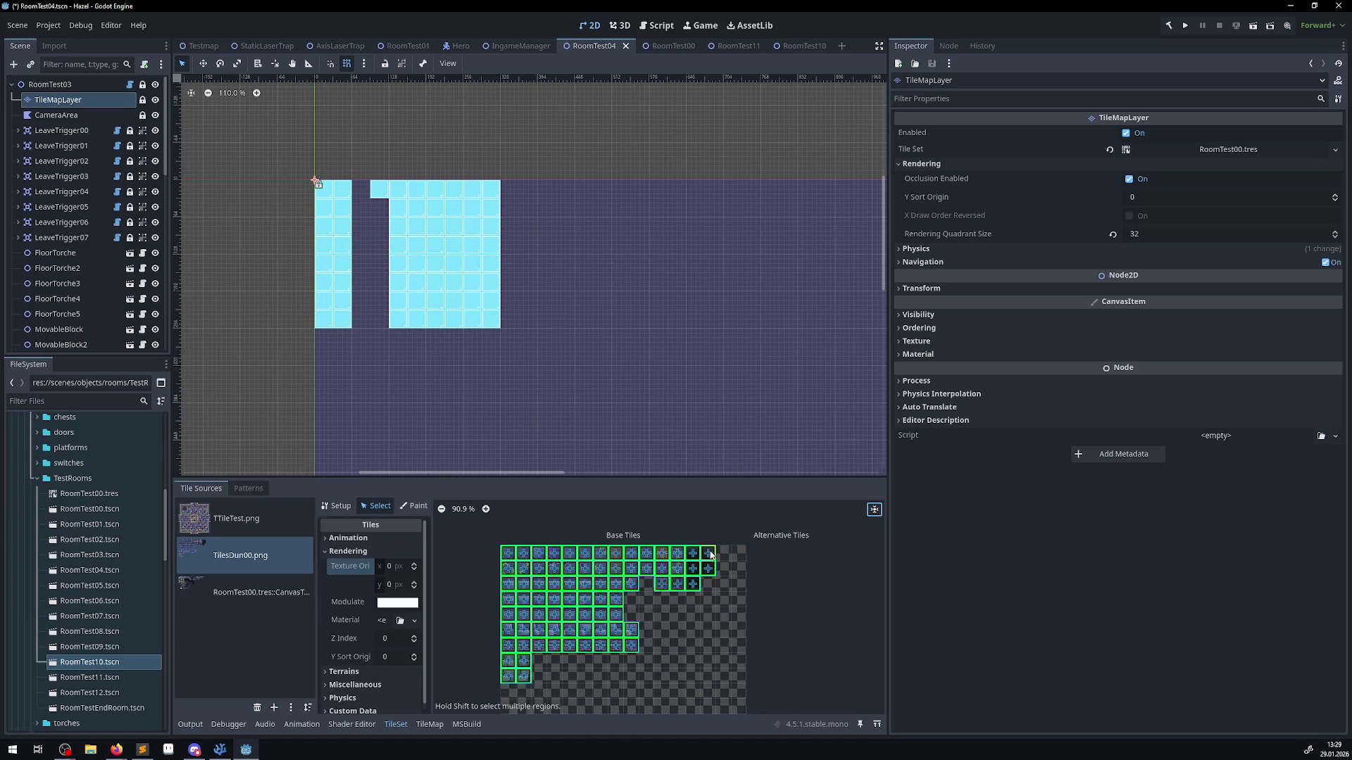
click(390, 638)
text(-255)
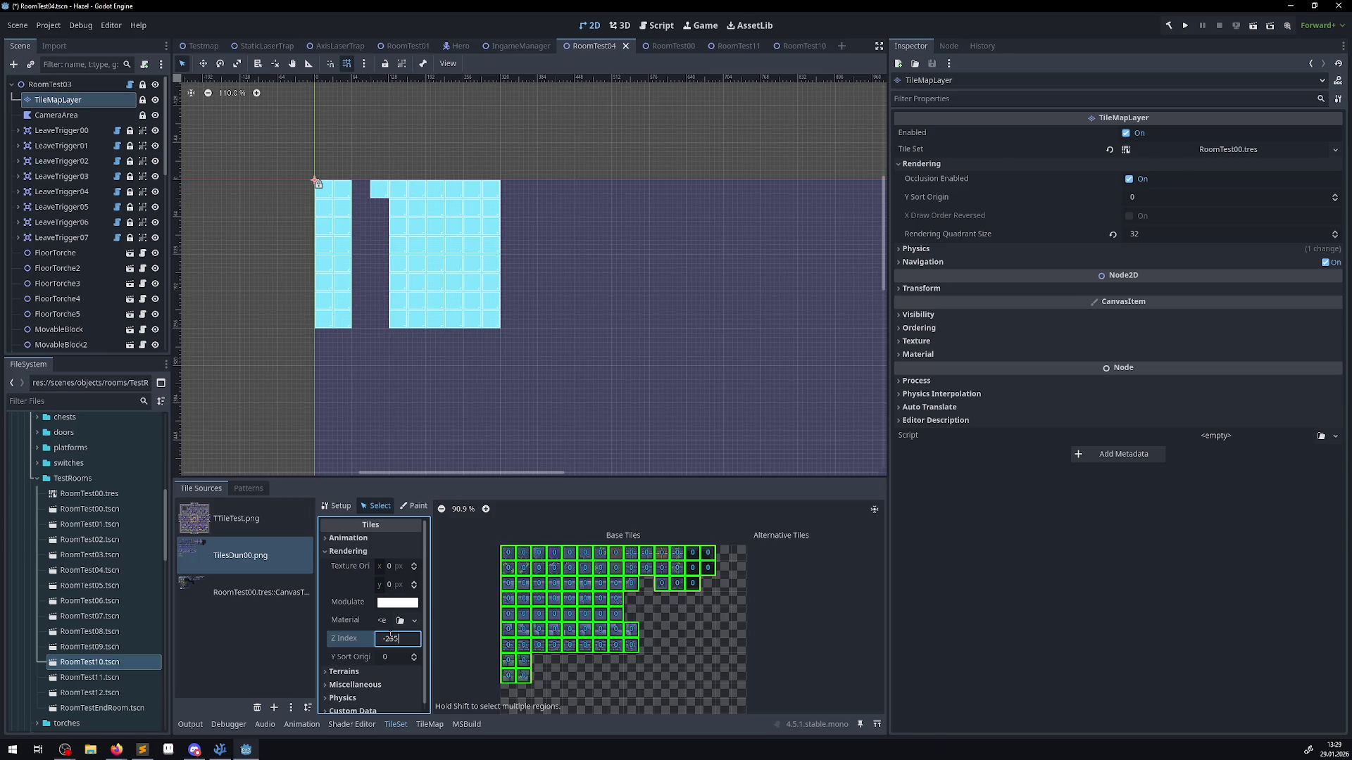
- Give all TTileTest.png tiles Z Index -255, save the tileset, and relaunch the game
click(263, 528)
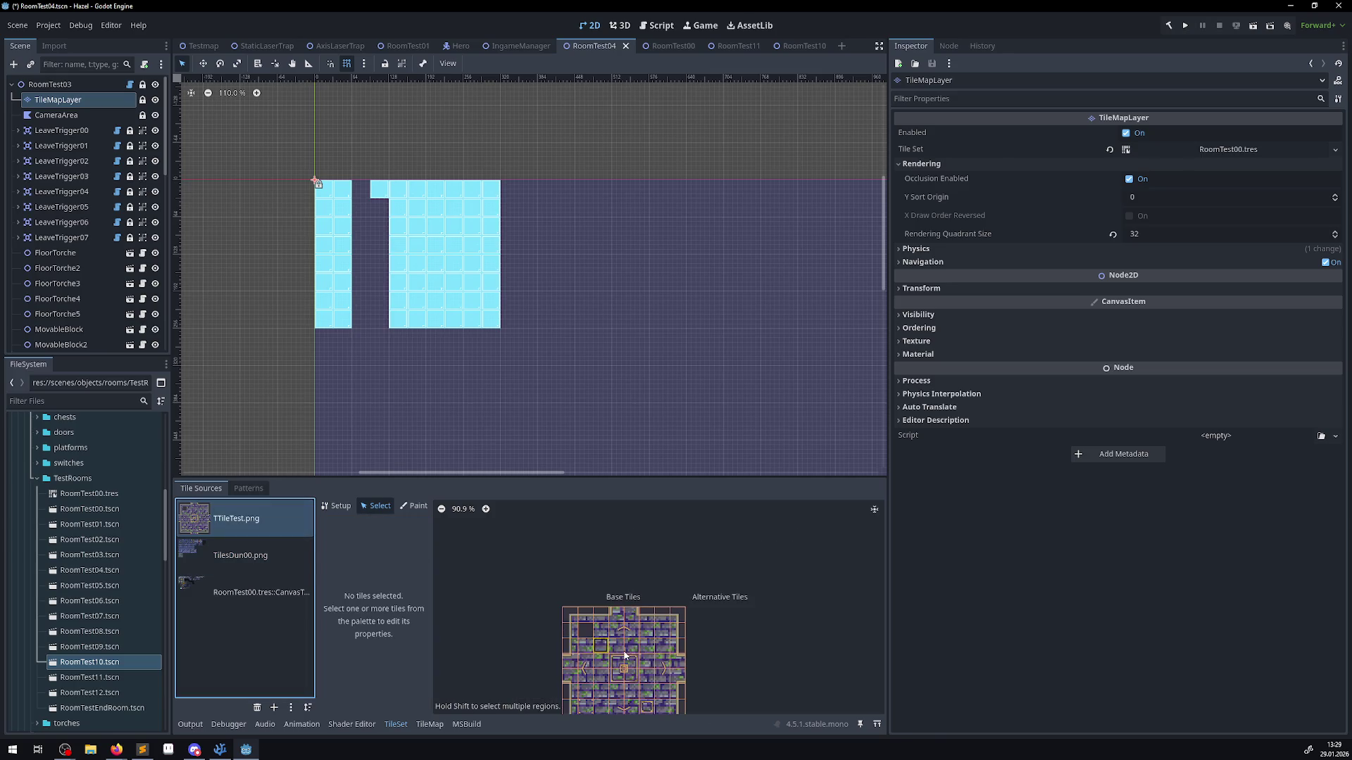
key(ctrl+a)
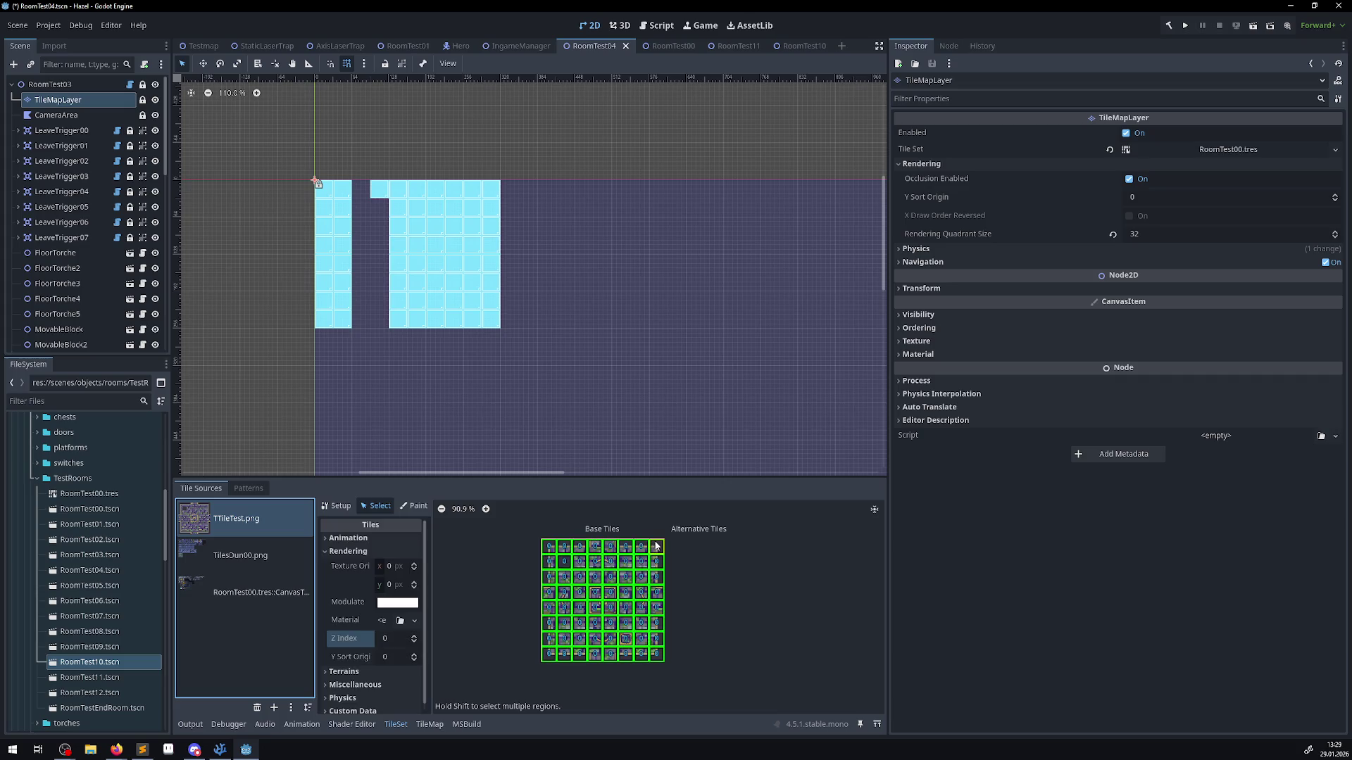
click(395, 638)
text(-255)
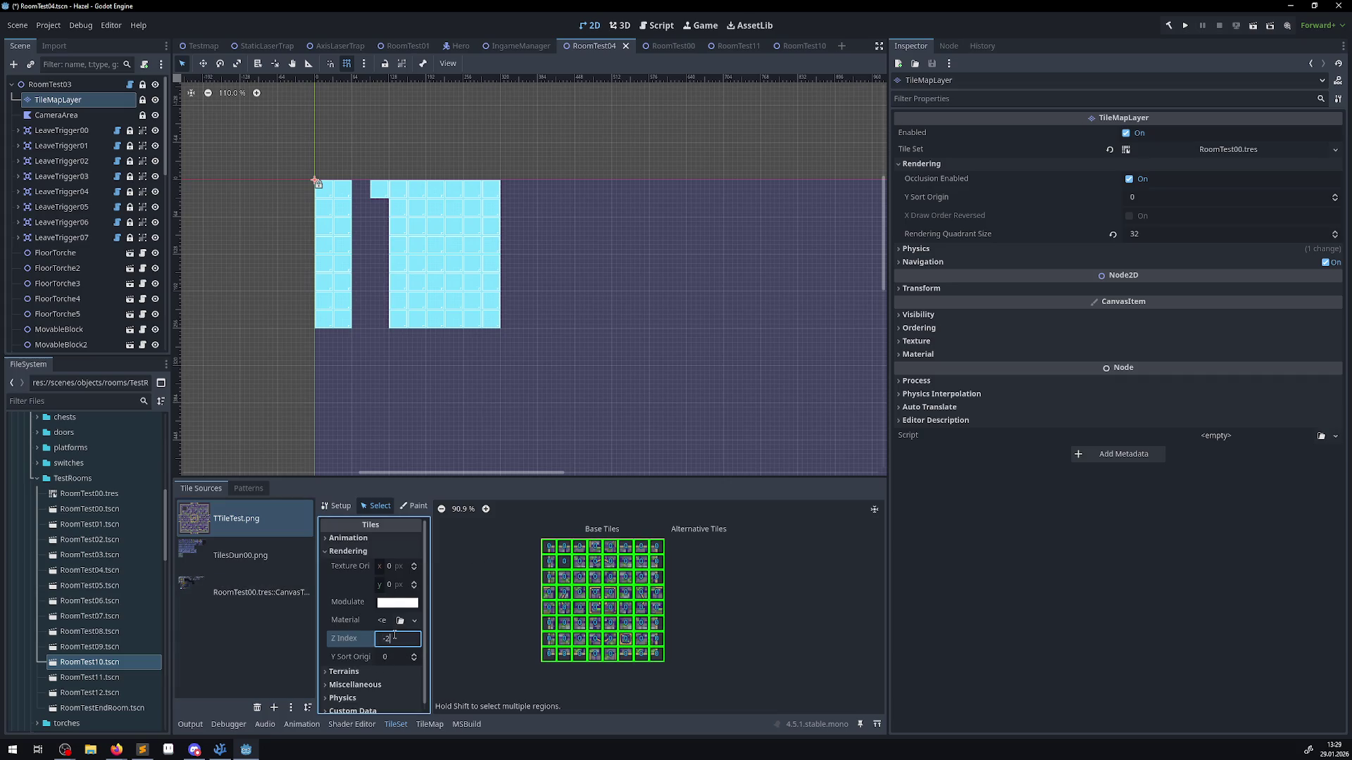
key(Return)
key(ctrl+s)
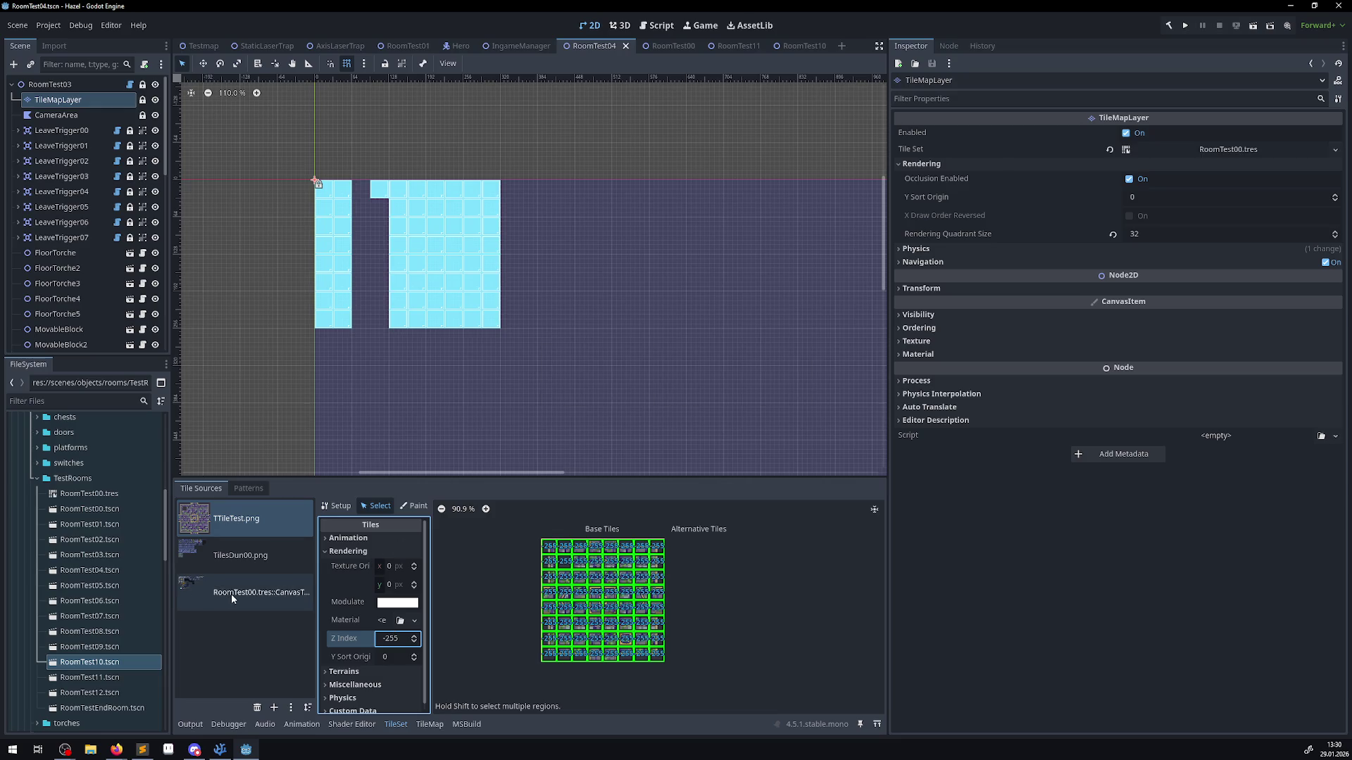
click(242, 600)
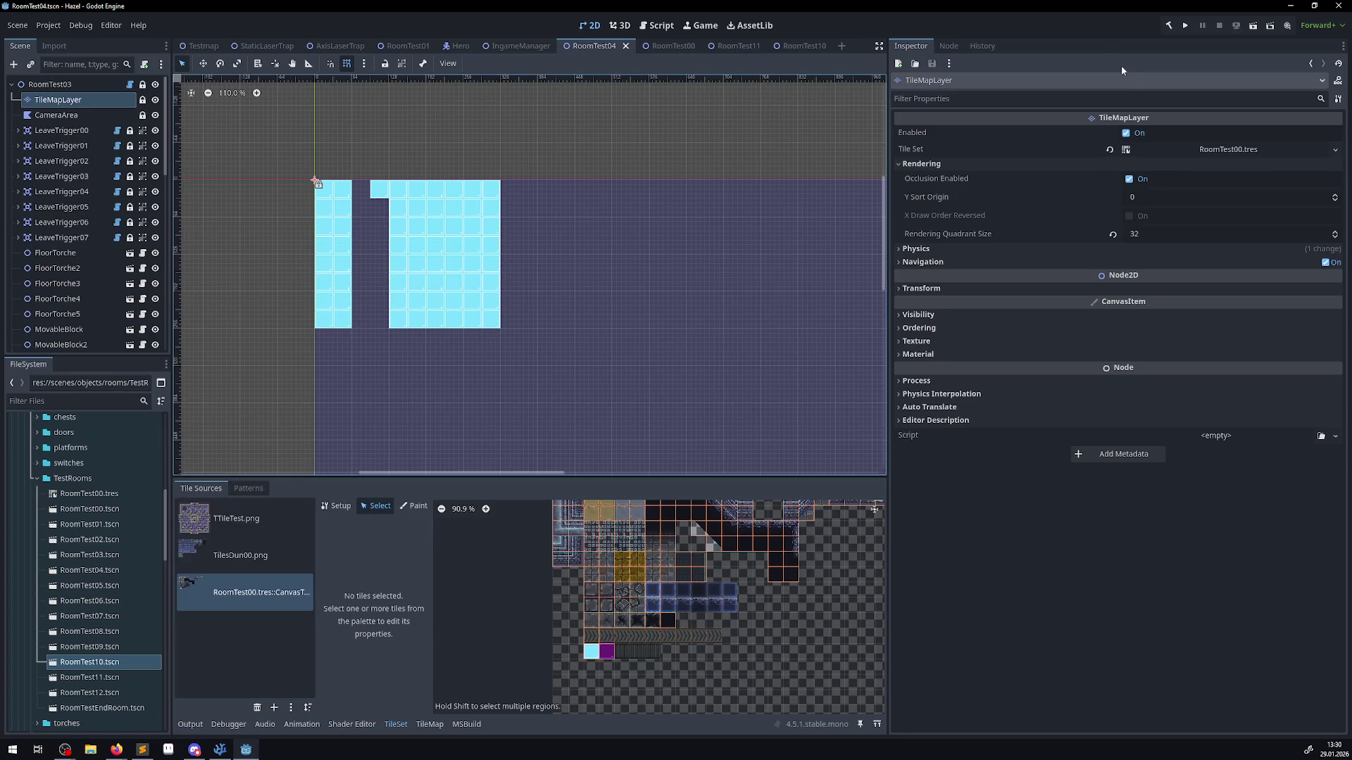
click(1185, 26)
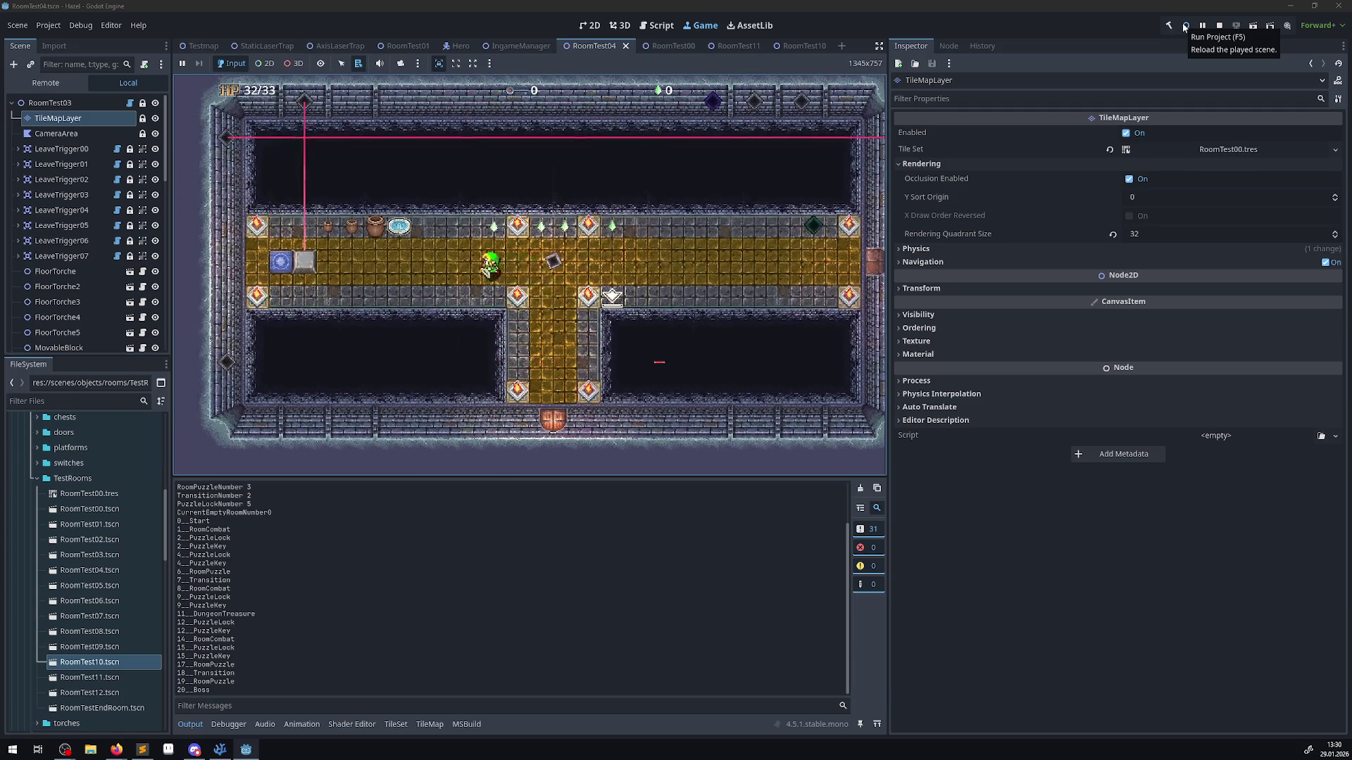
- Walk the hero onto the blue switch into the next room, then reload and stop the game
key(Left)
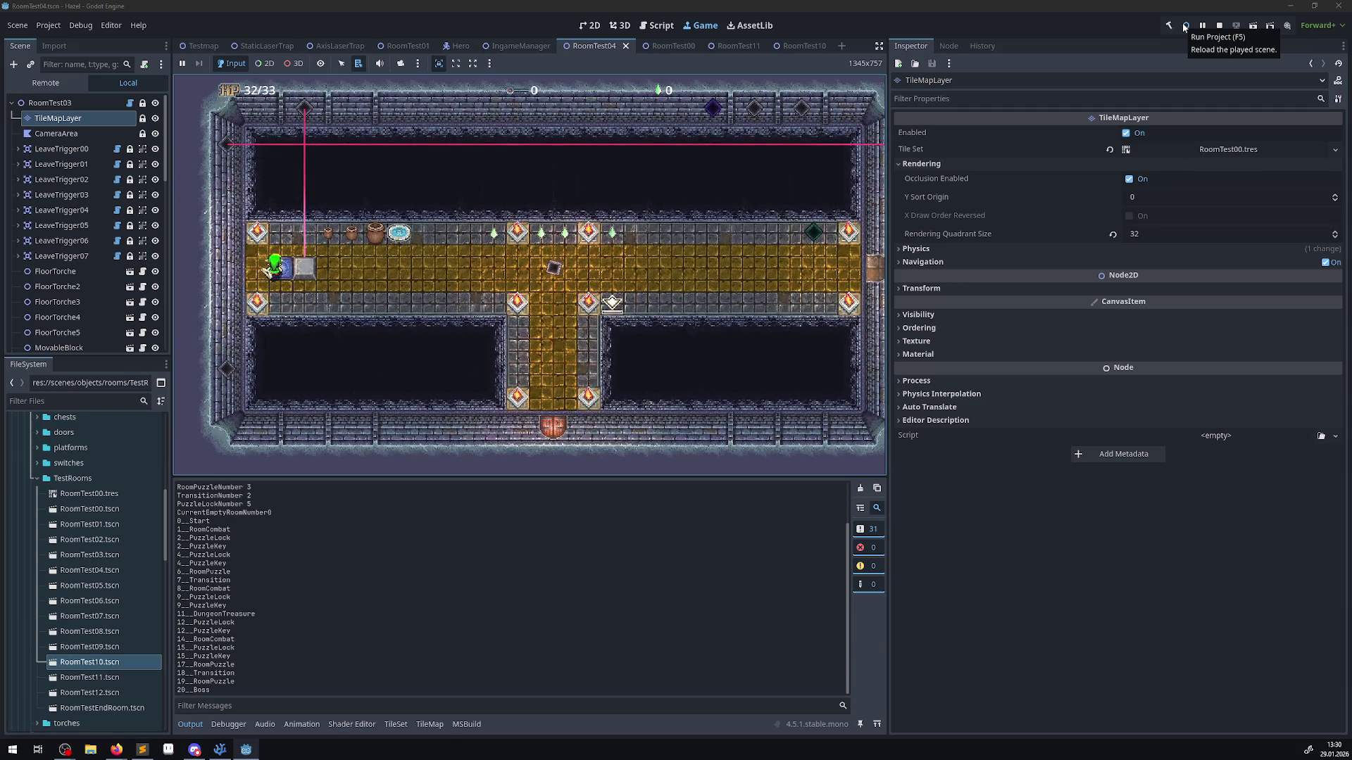
key(Right)
key(Down)
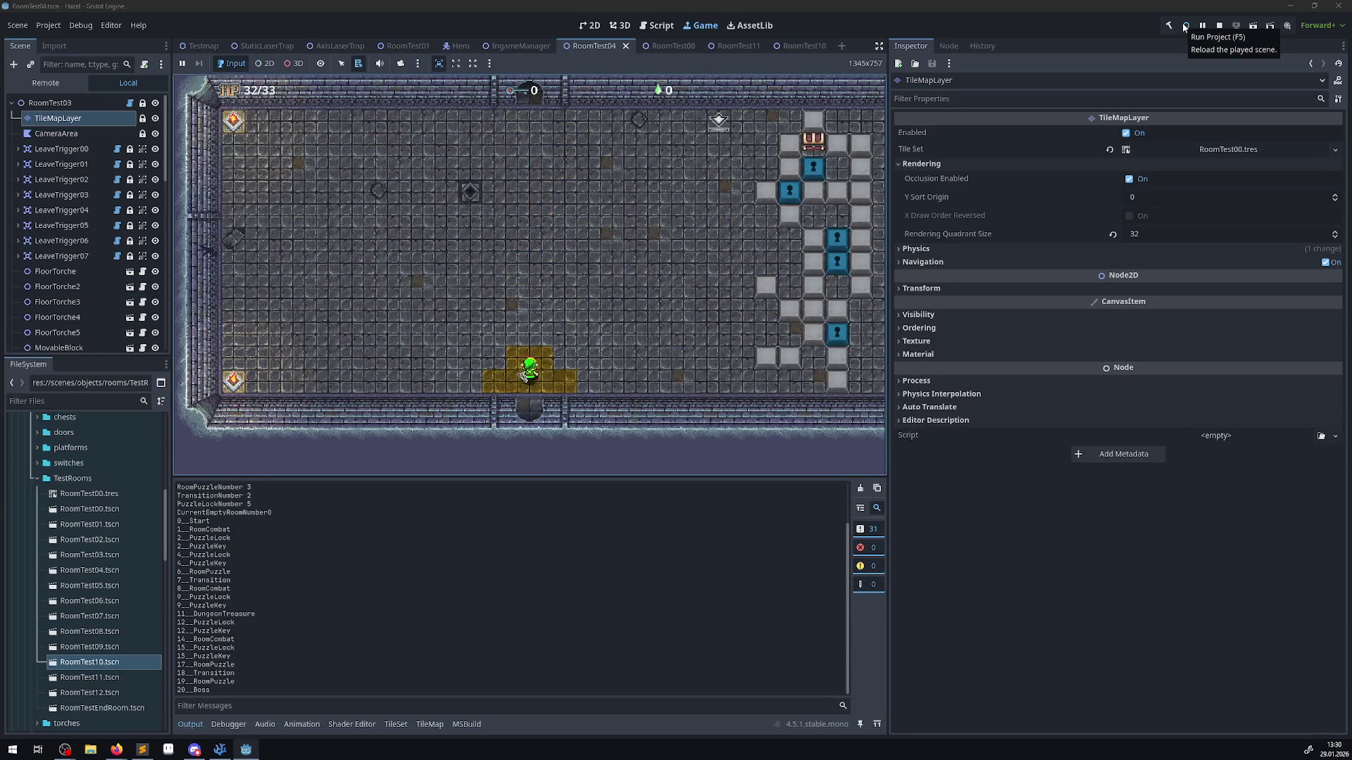
key(Up)
key(Left)
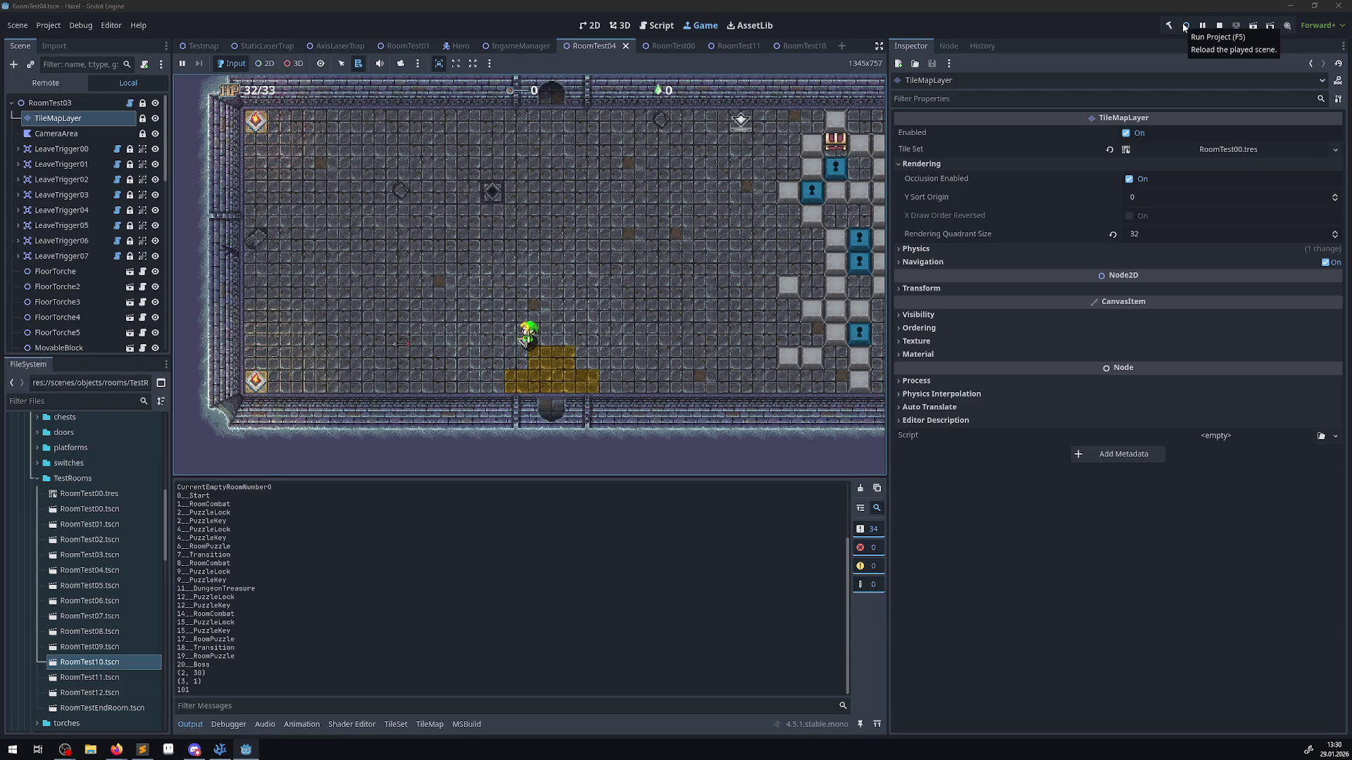
click(1184, 25)
click(1219, 25)
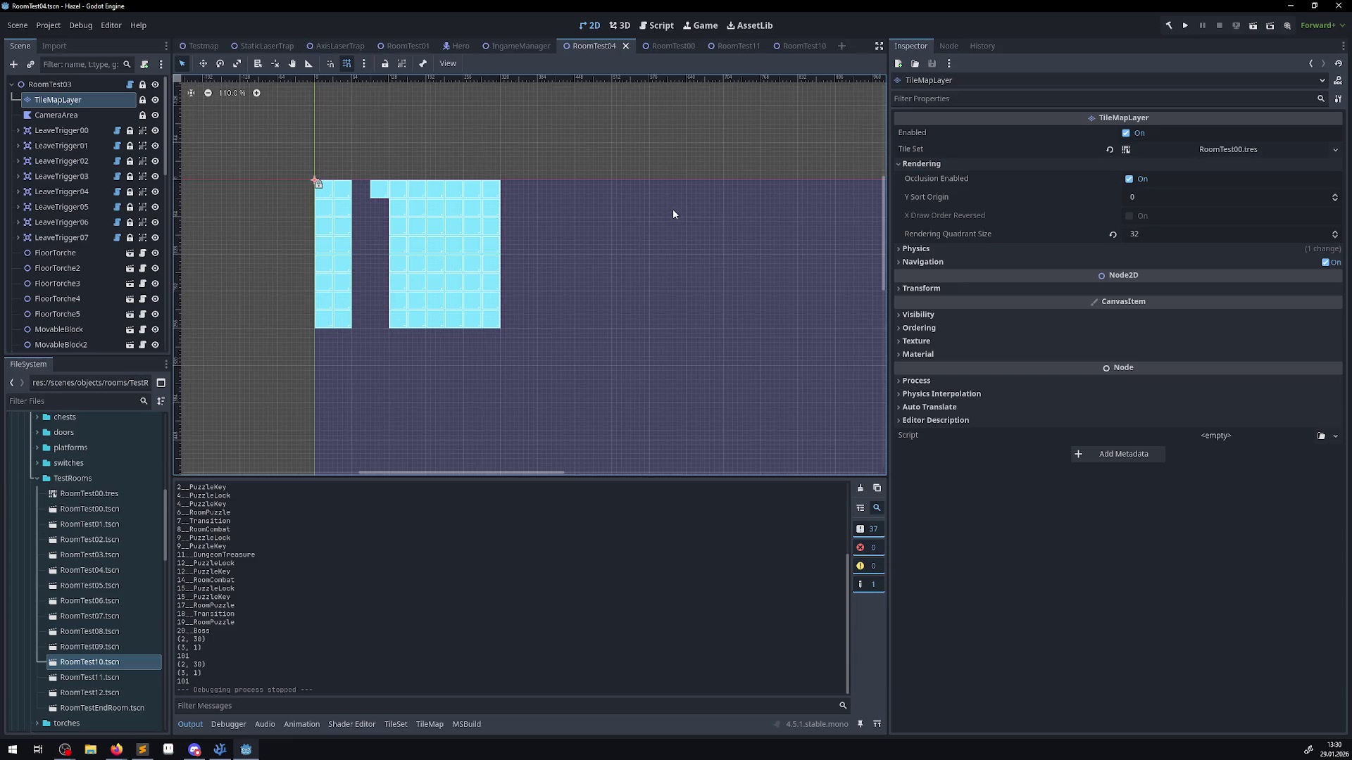
- Rect-paint cyan tiles into the empty column between the cyan blocks, then save and run
click(61, 102)
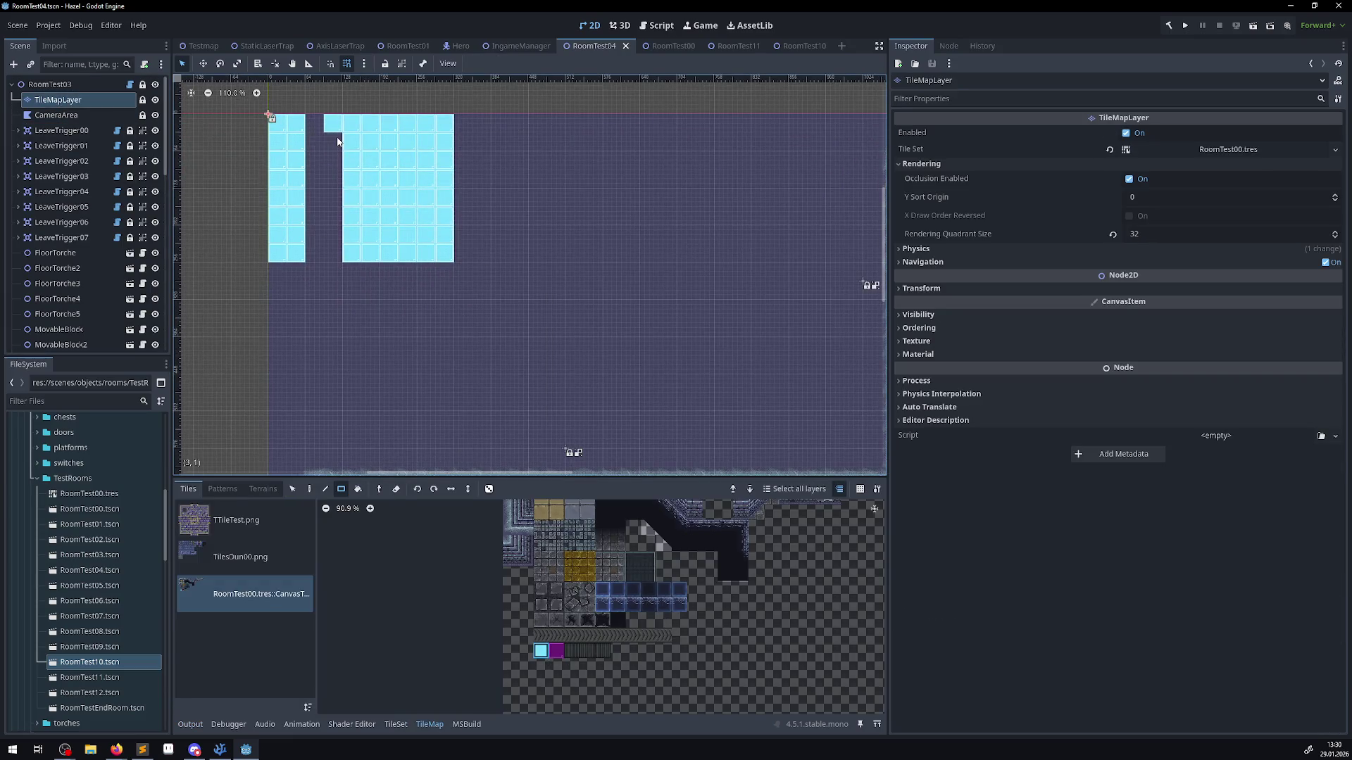
drag(333, 141, 337, 252)
click(1185, 26)
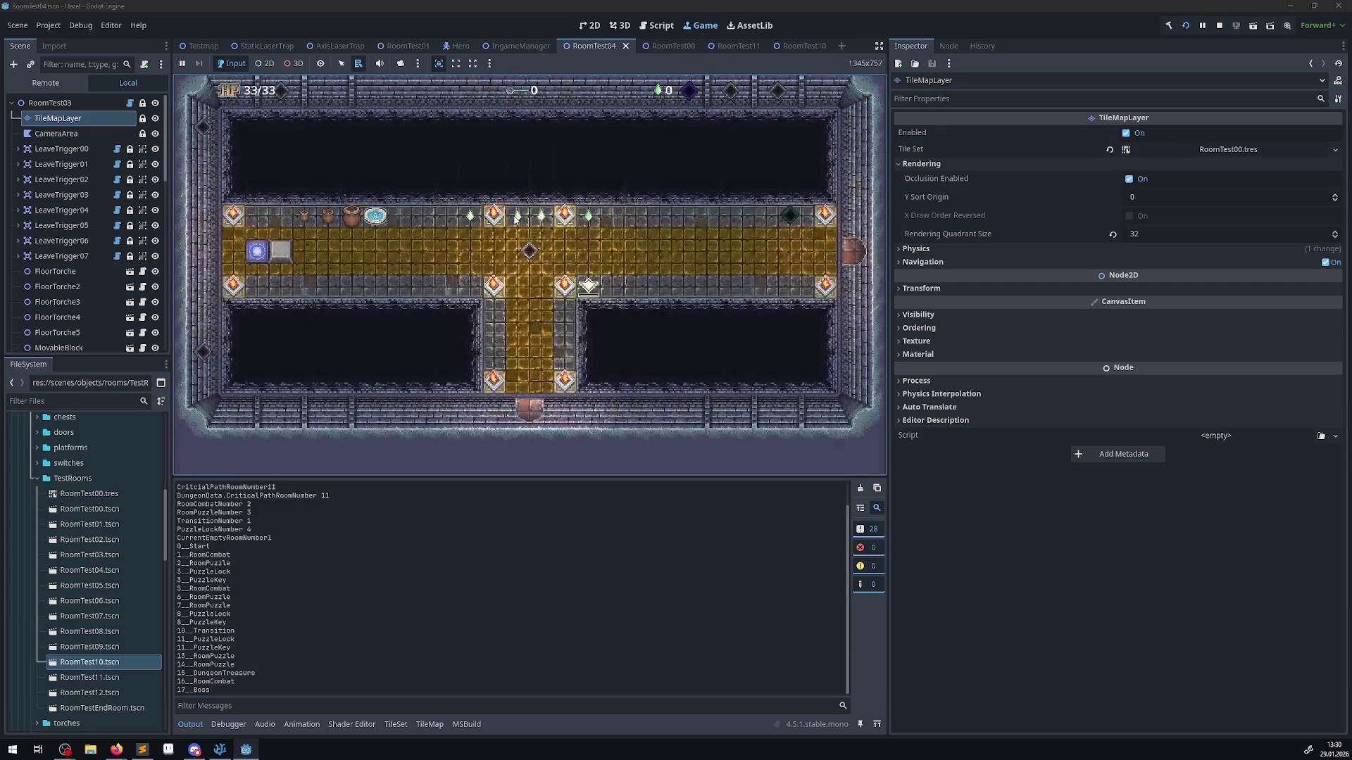
- Walk the hero left, right, down and up through several rooms while tile data logs, then stop the game
key(Left)
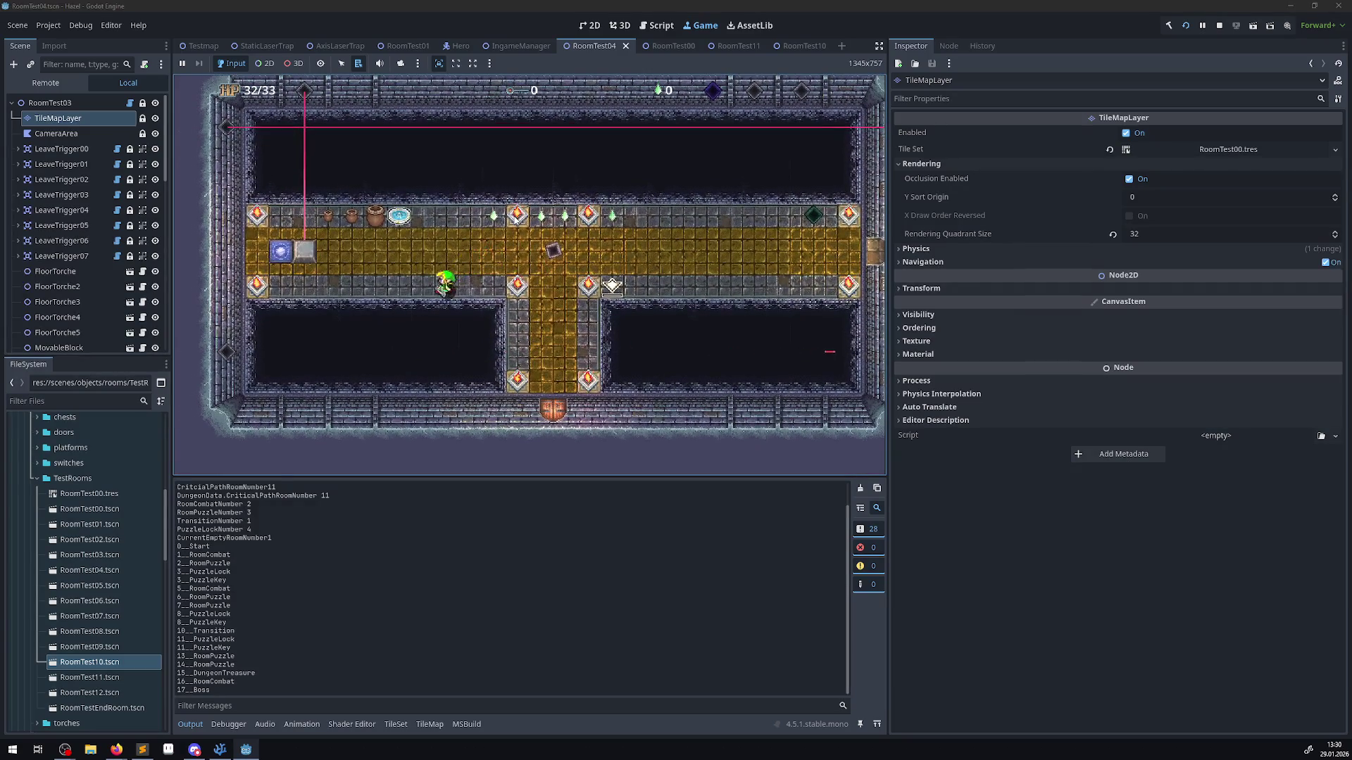
key(Left)
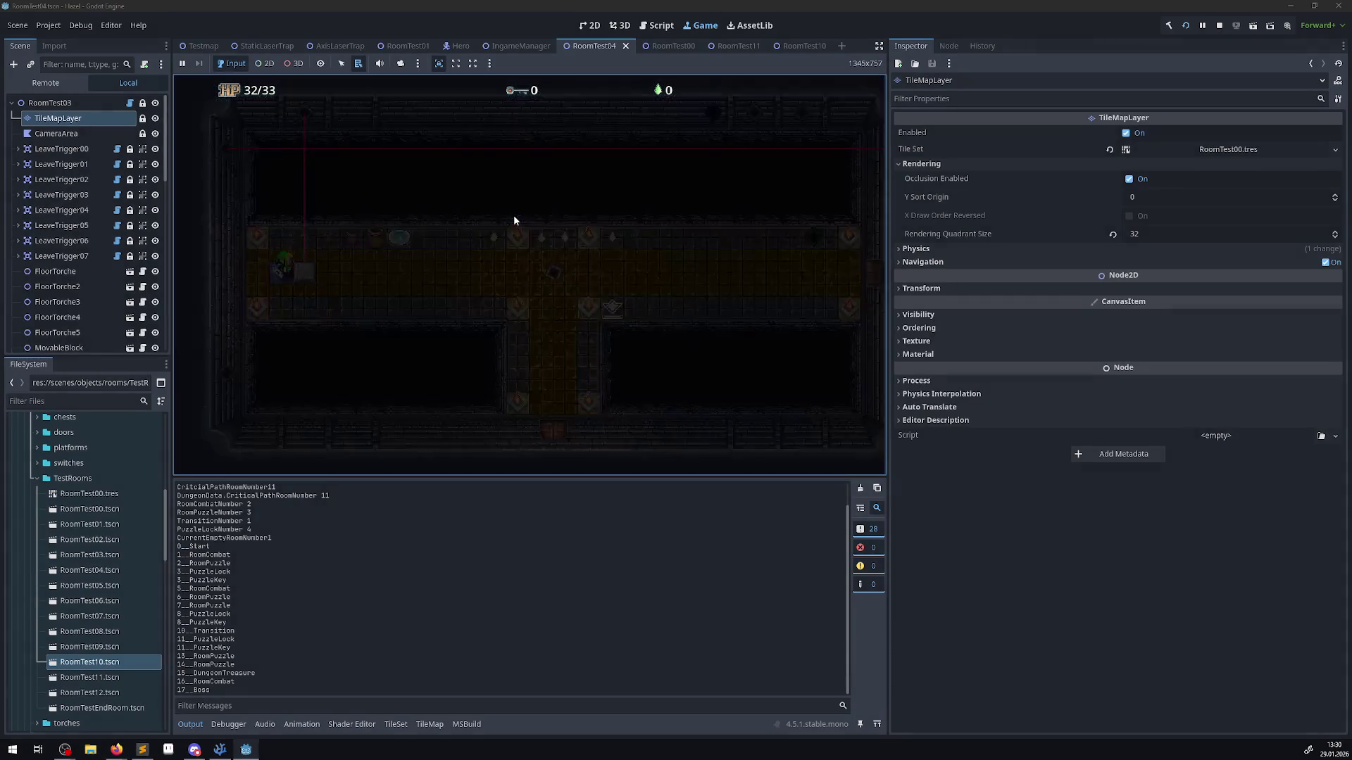
key(Right)
key(Down)
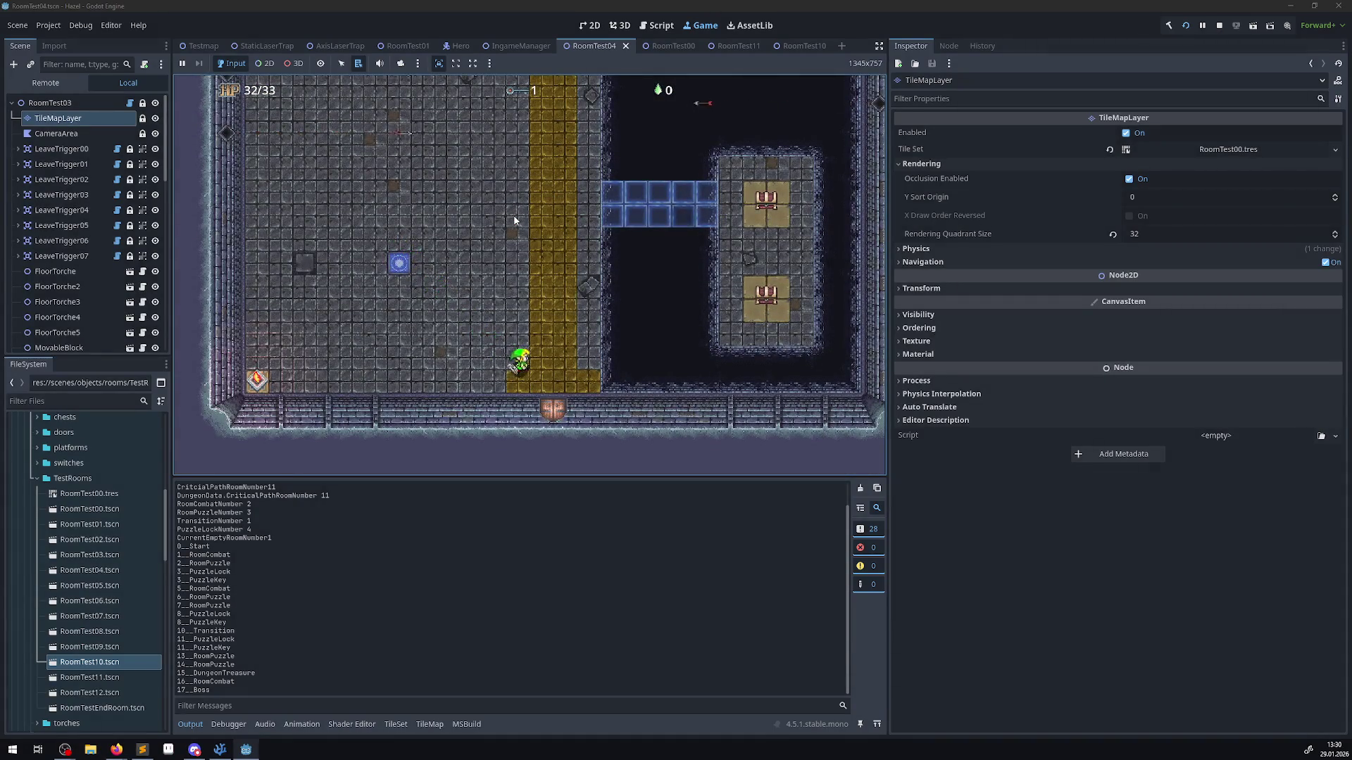
key(Up)
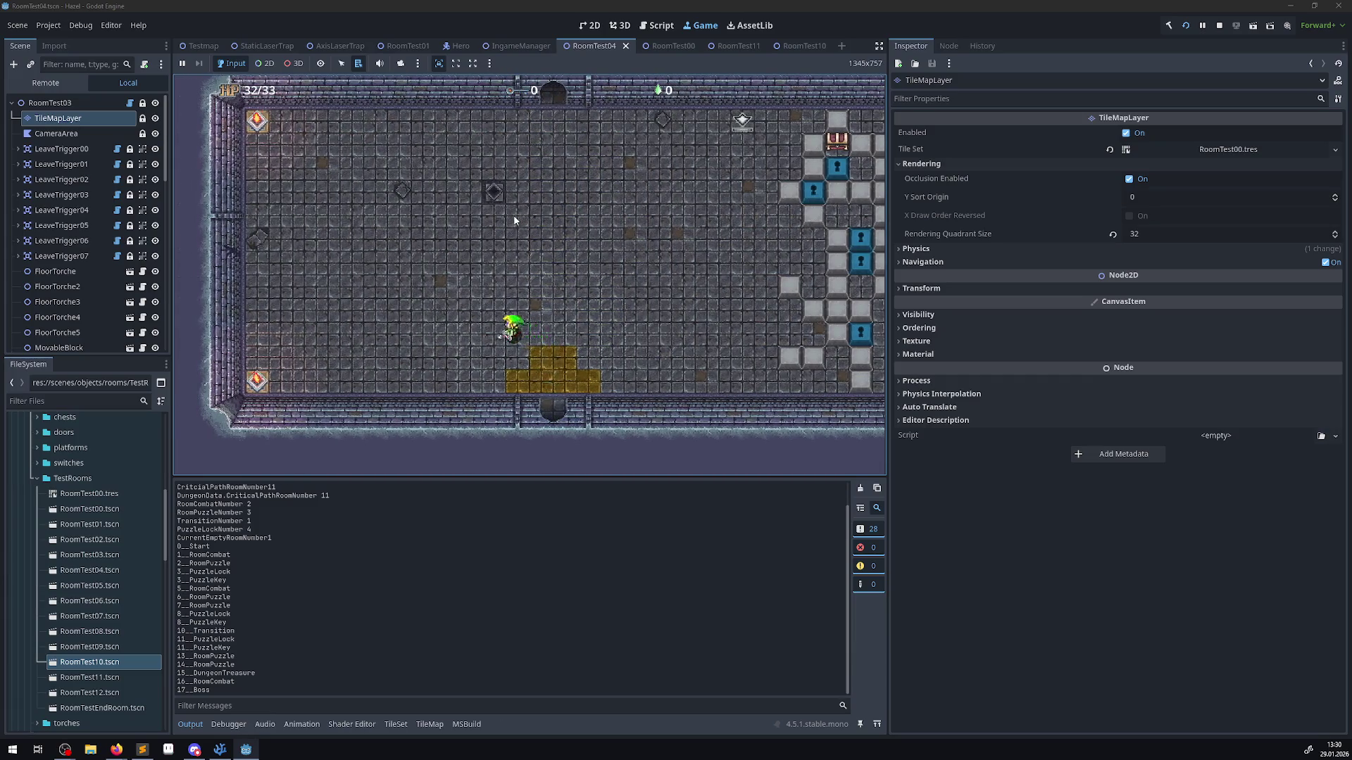
key(Left)
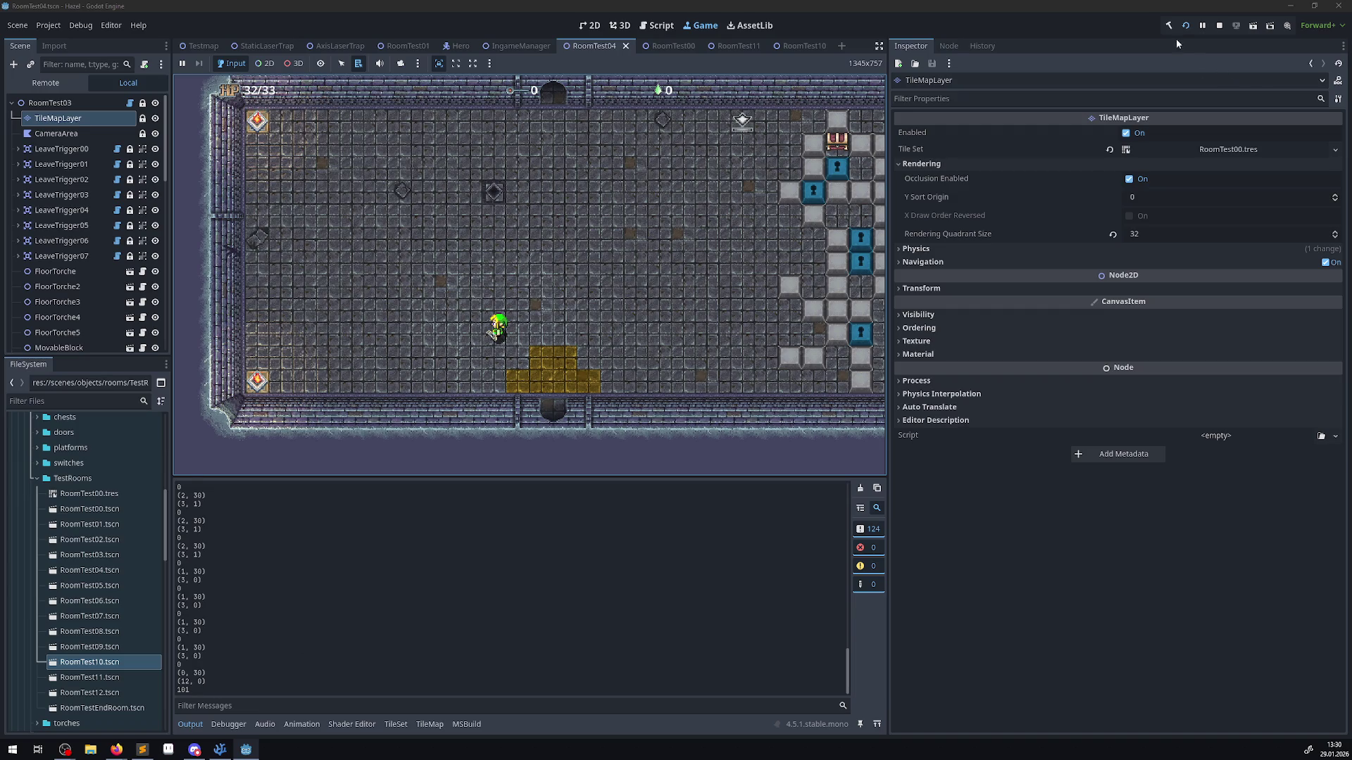
click(1219, 25)
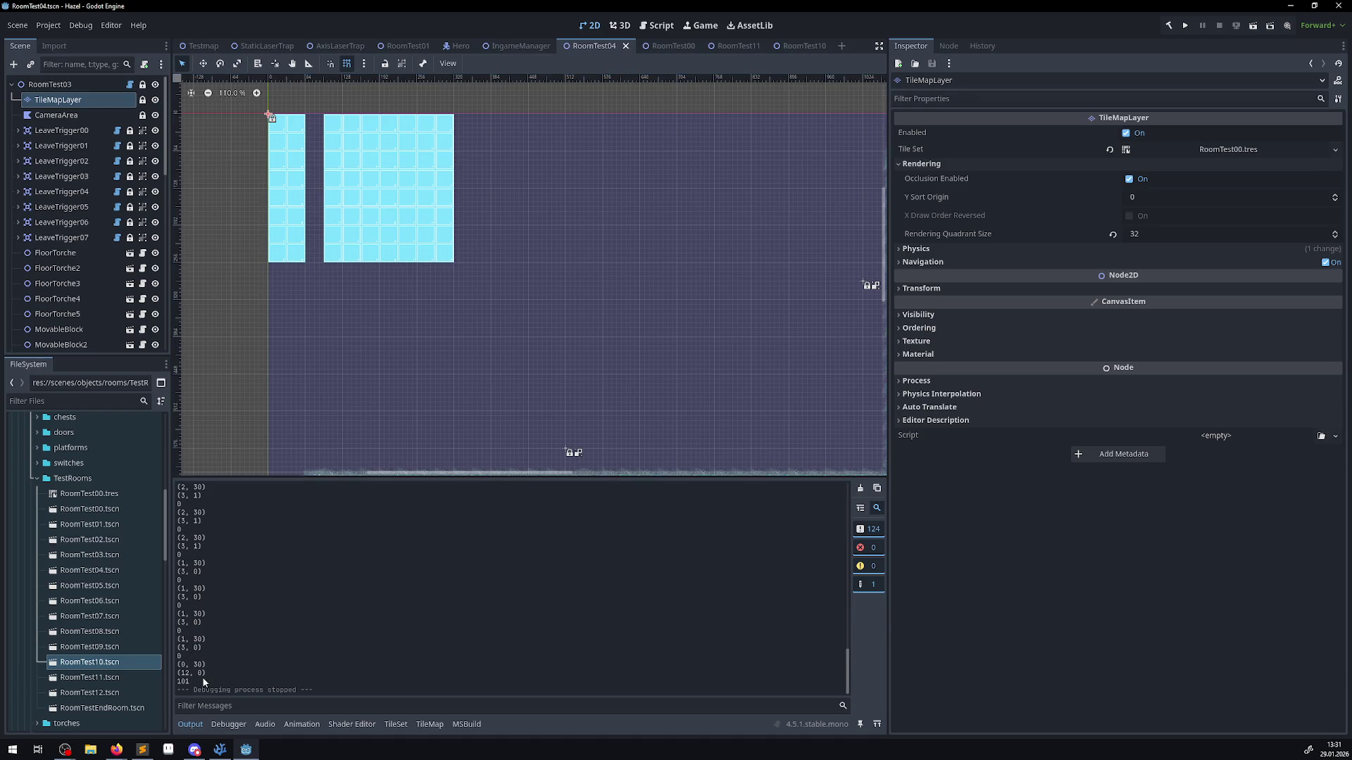
- Select the final logged coordinate and ZIndex lines in the Output panel, then select the CameraArea node
drag(203, 682, 181, 640)
drag(204, 681, 170, 639)
key(alt+Tab)
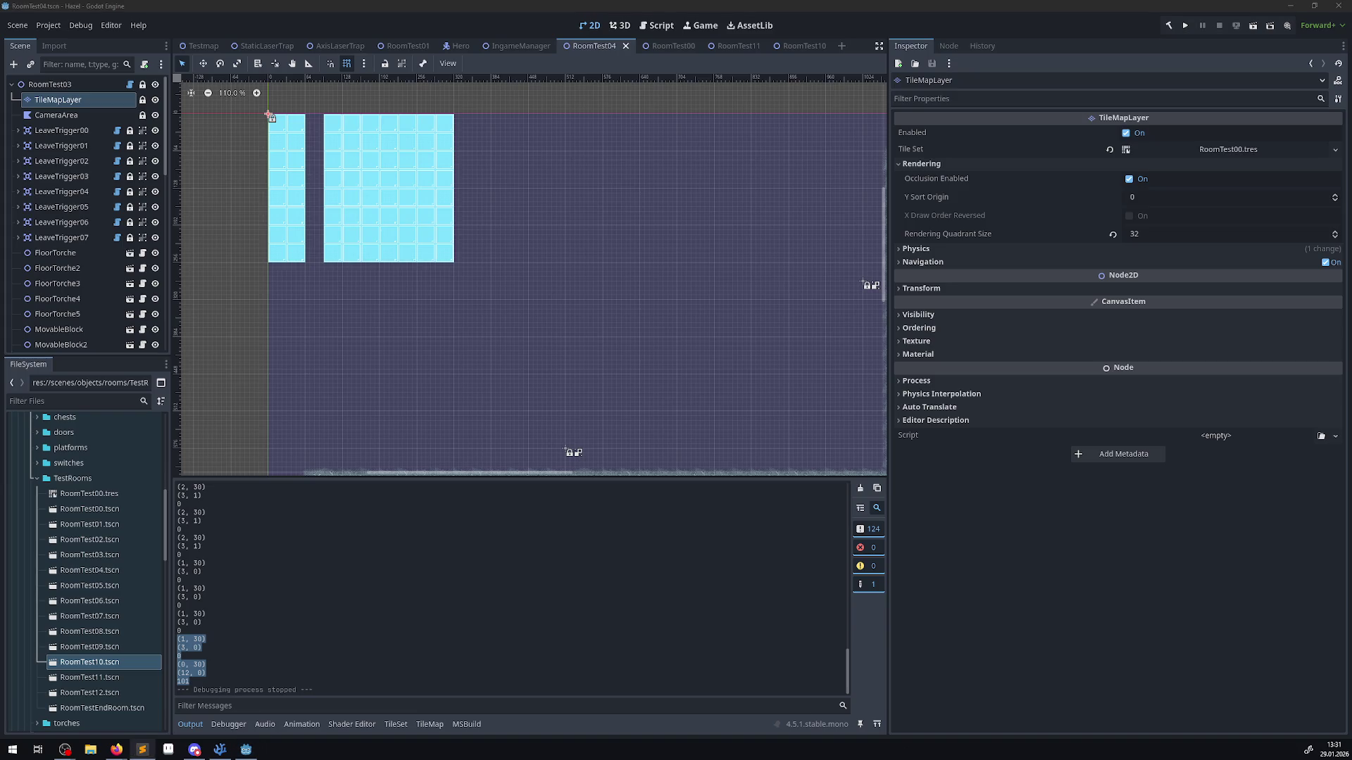
click(56, 115)
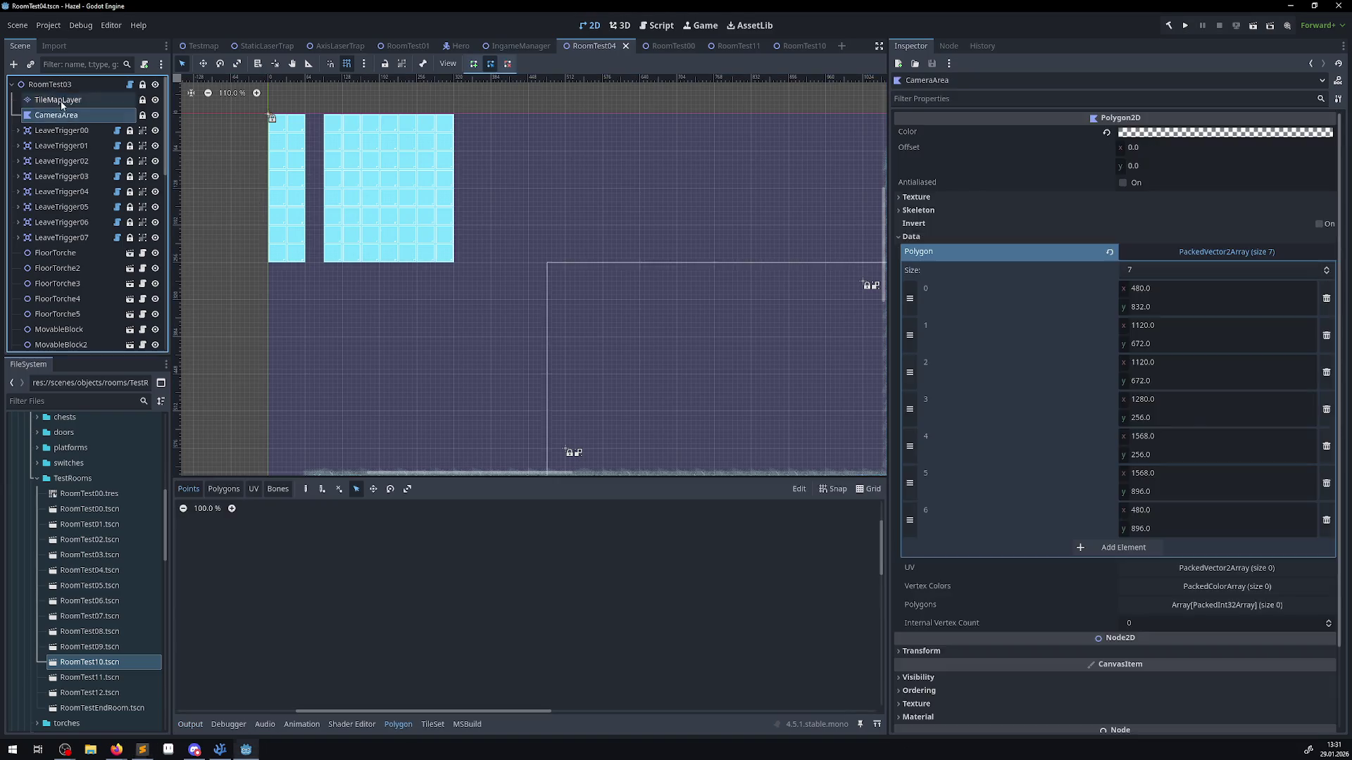
- With TileMapLayer selected, paint one cyan tile left of the room wall, then undo it
click(58, 99)
scroll(386, 302, down, 3)
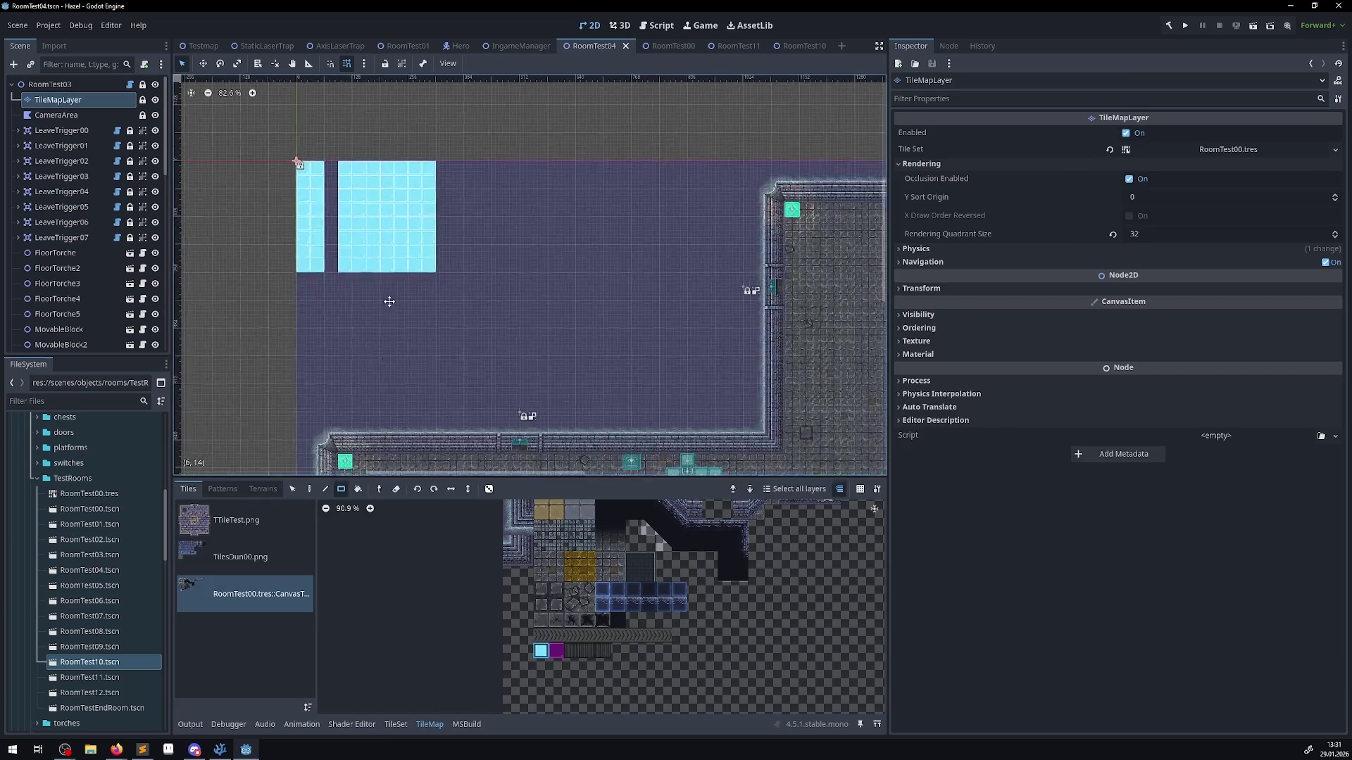
scroll(395, 309, right, 5)
scroll(397, 318, up, 4)
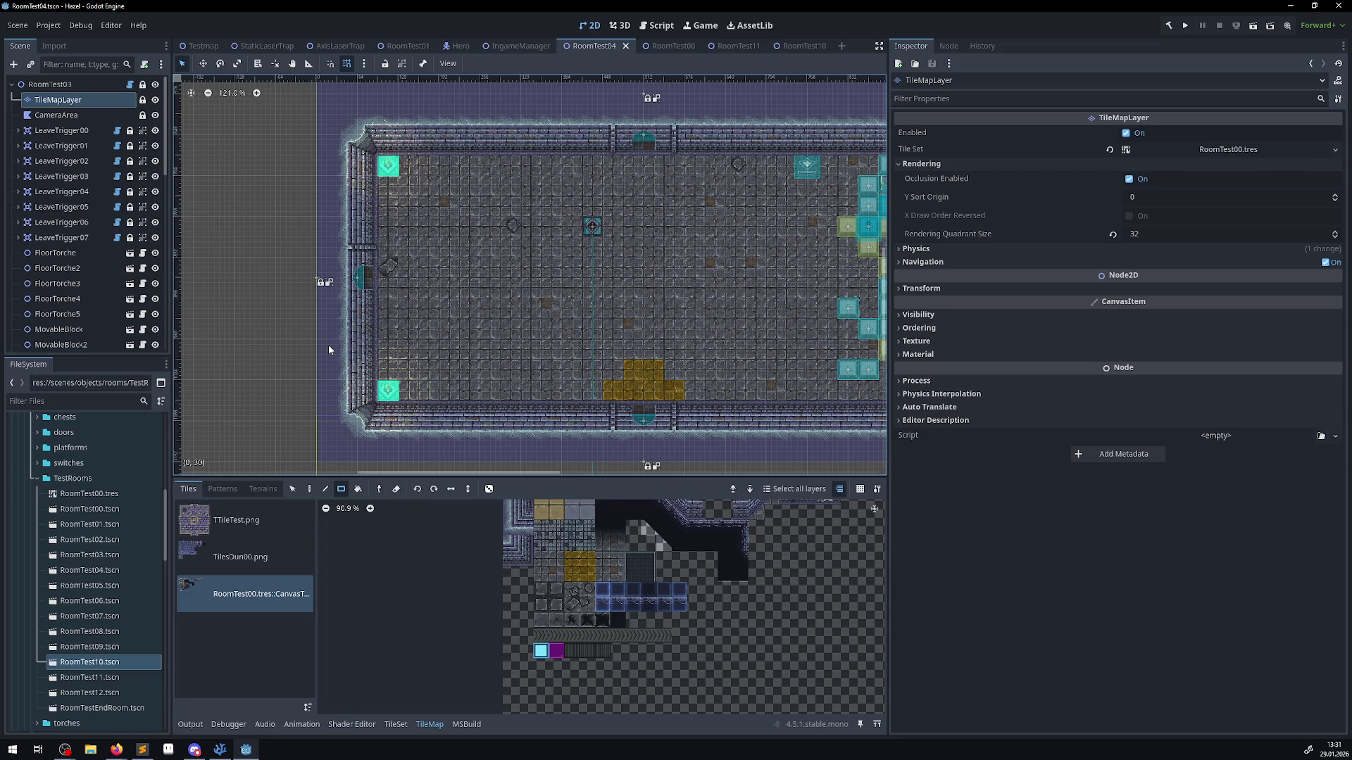
click(330, 351)
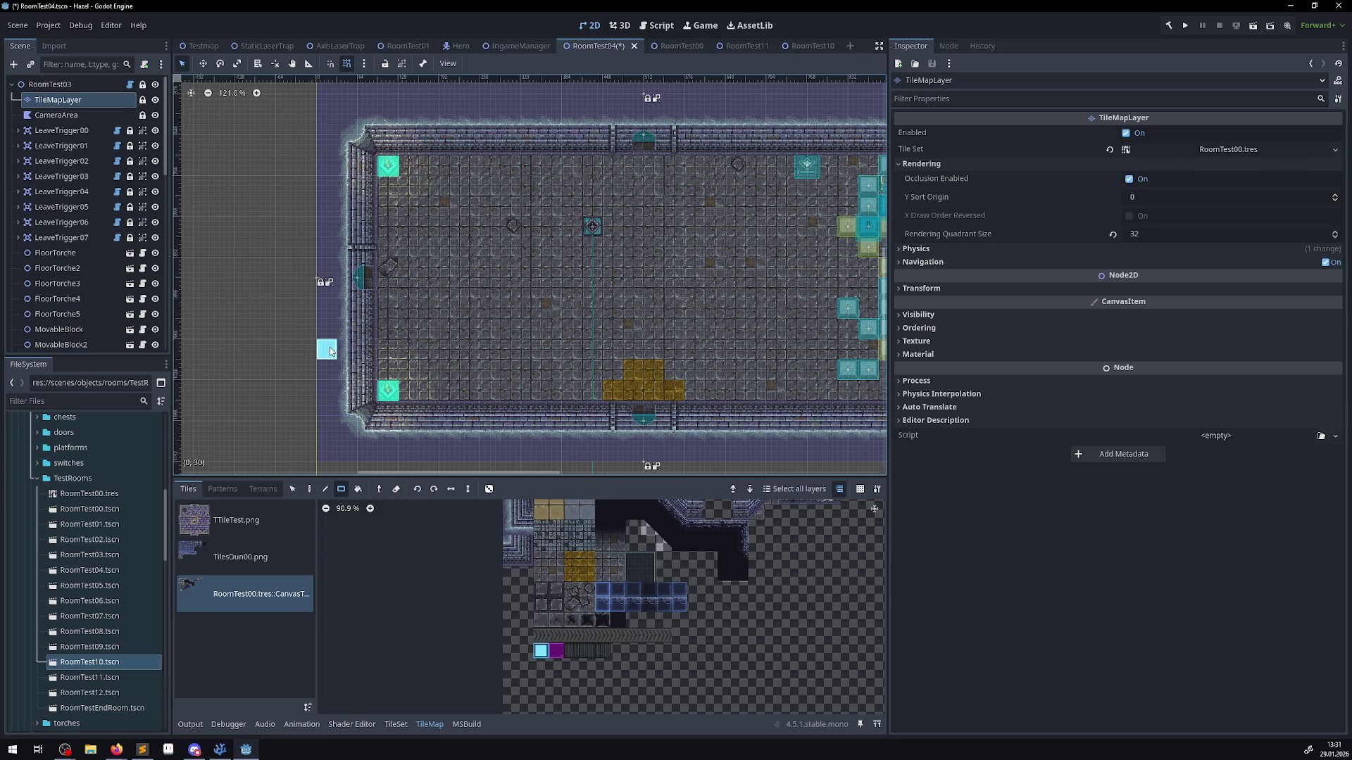
key(ctrl+z)
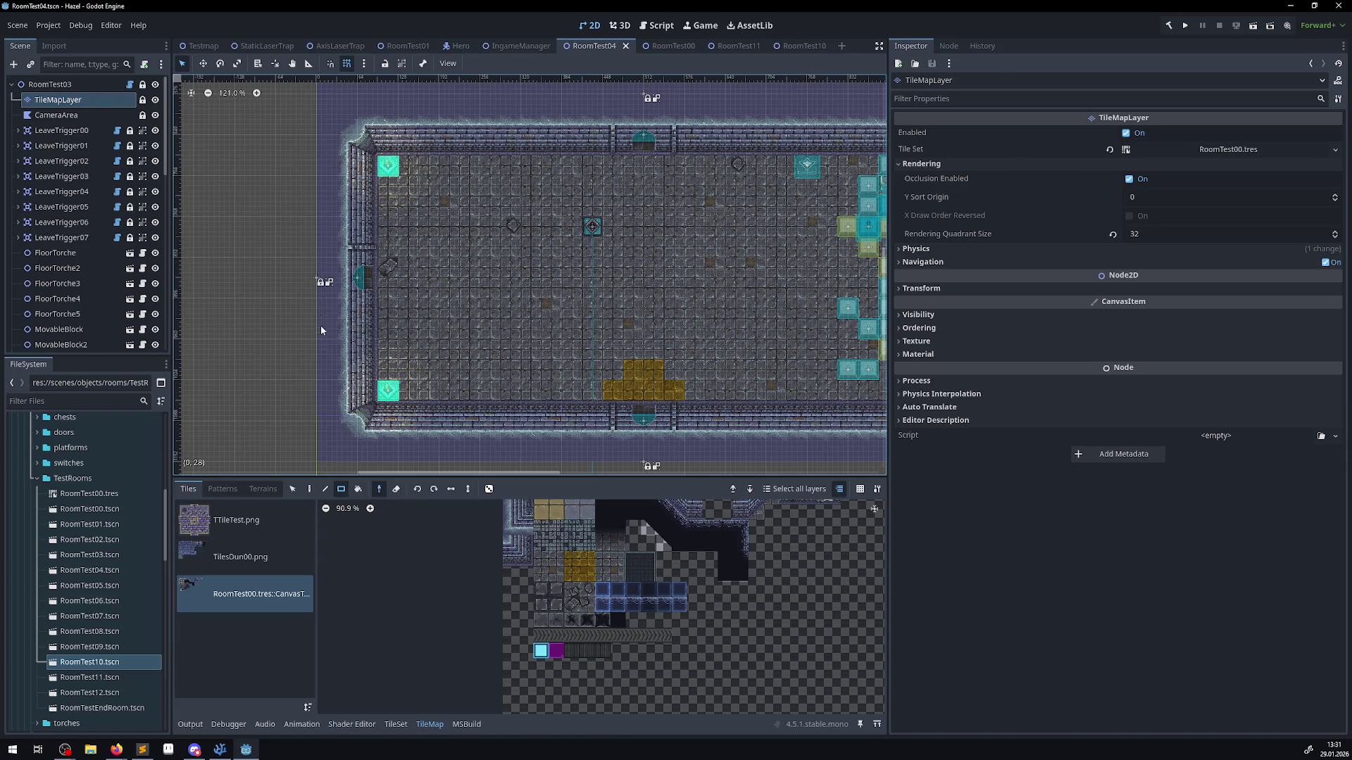
- Choose the dark base tile at atlas coordinates (12, 0) in the Base Tiles atlas
scroll(662, 590, up, 5)
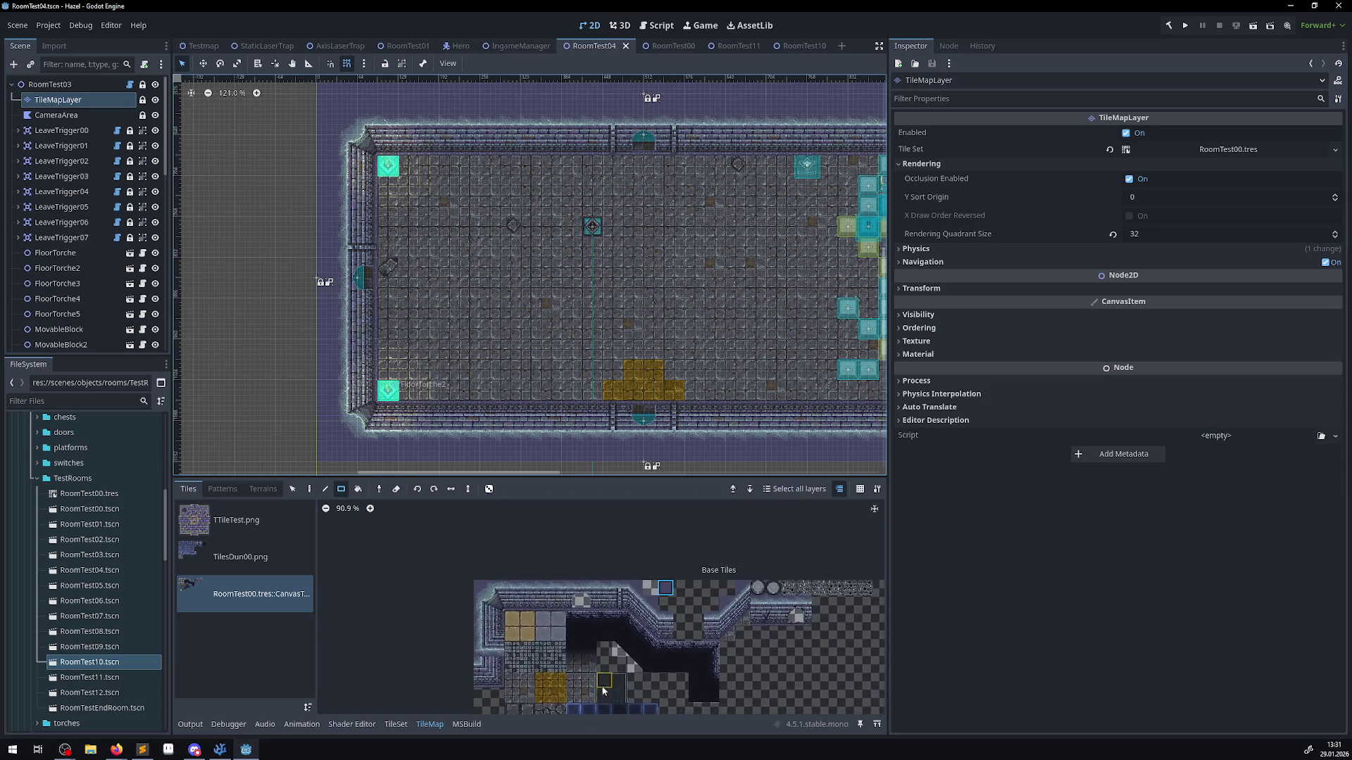
click(664, 586)
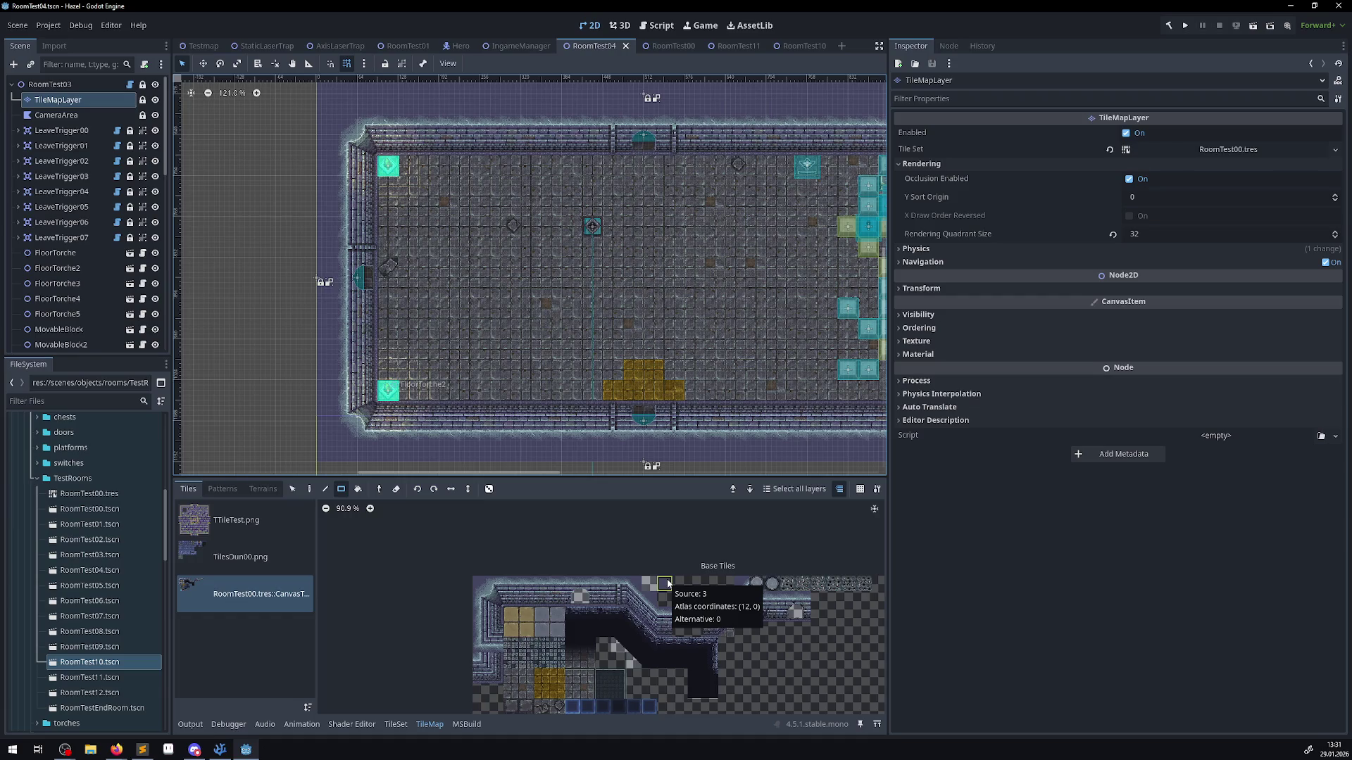
drag(666, 583, 676, 613)
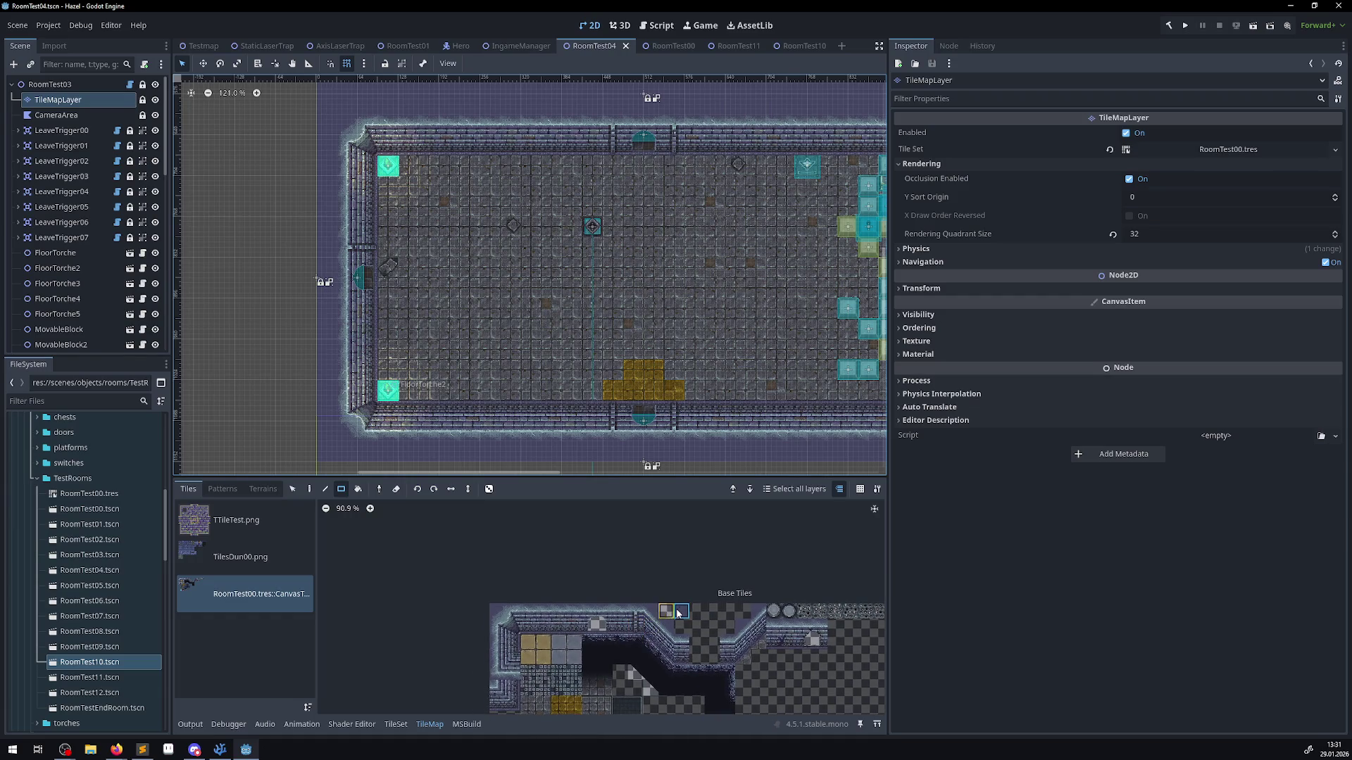
scroll(676, 613, up, 4)
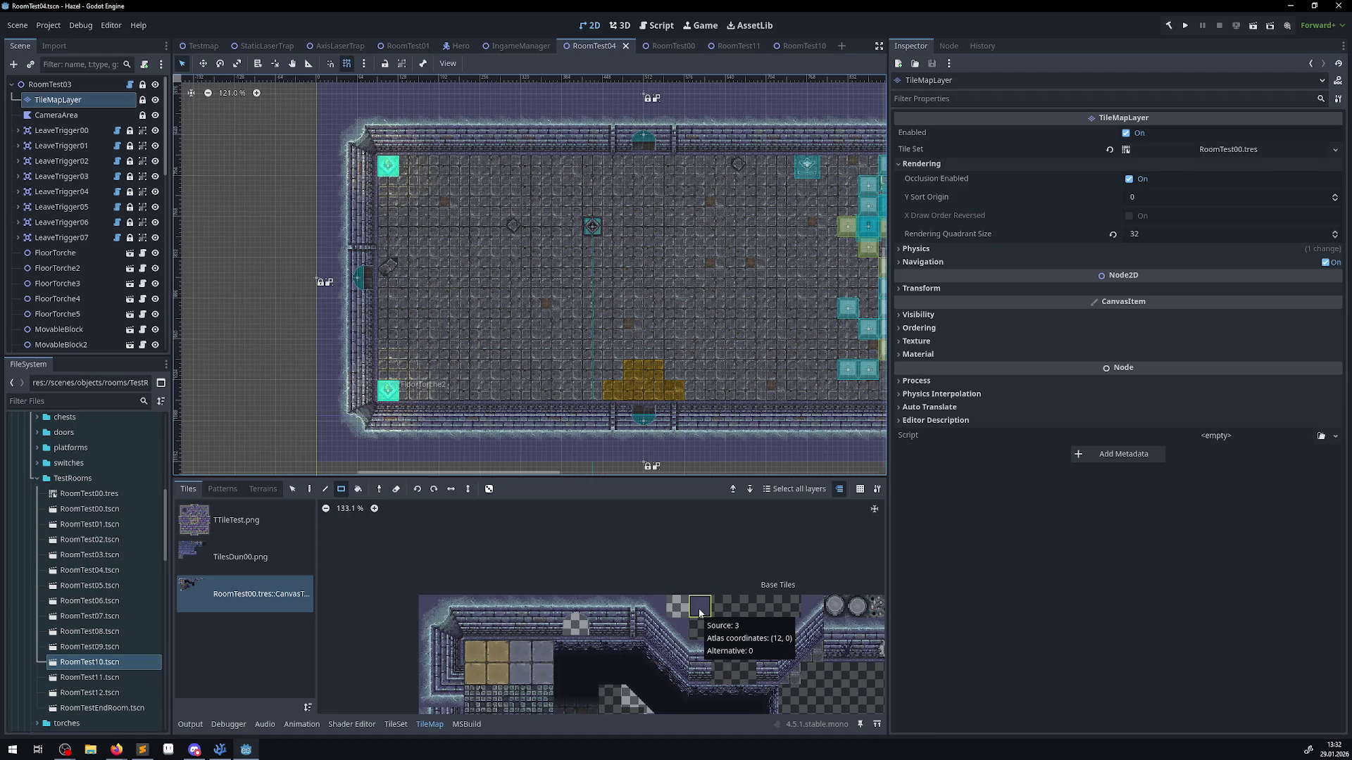
click(699, 607)
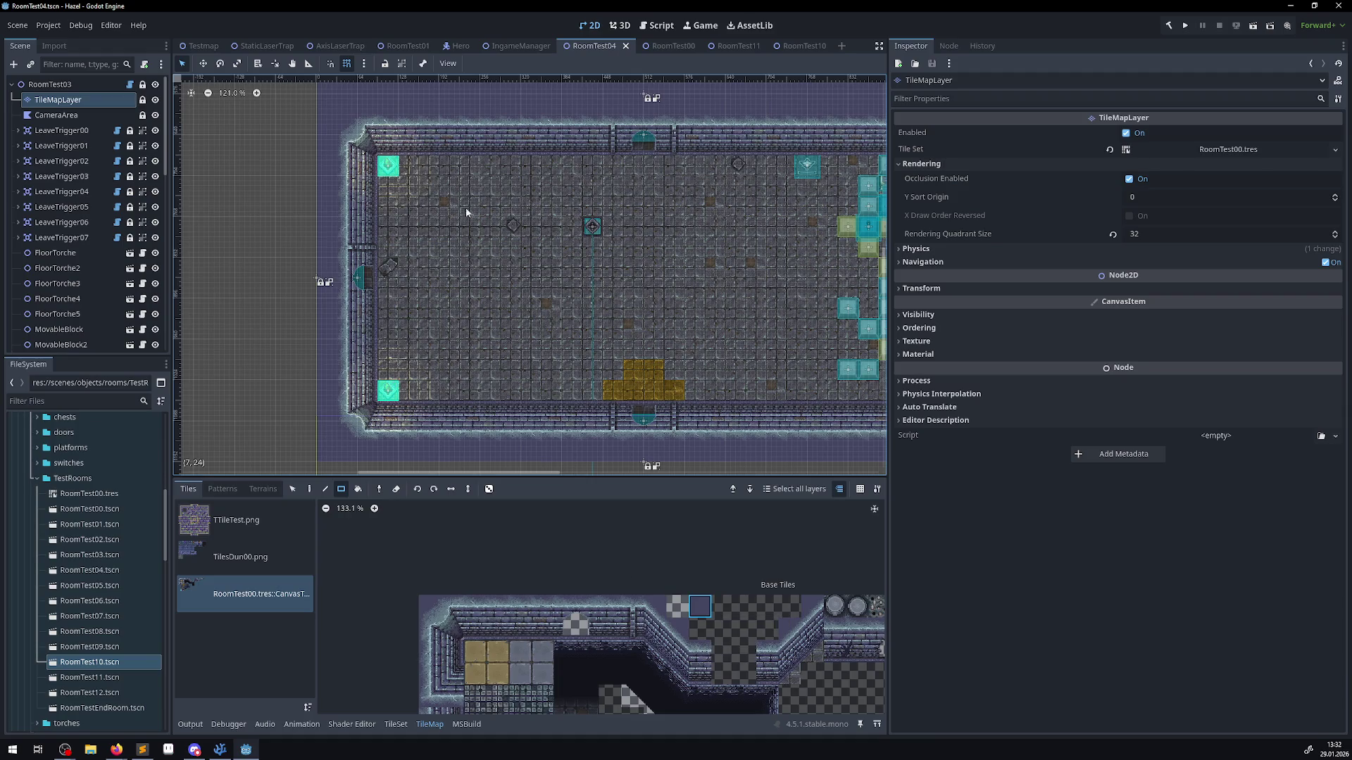
- Pan the canvas up to bring the cyan tile blocks above the room into view
drag(466, 229, 466, 313)
scroll(459, 145, up, 5)
mouse_move(458, 145)
mouse_down()
mouse_move(452, 202)
mouse_move(463, 121)
mouse_move(453, 173)
mouse_up()
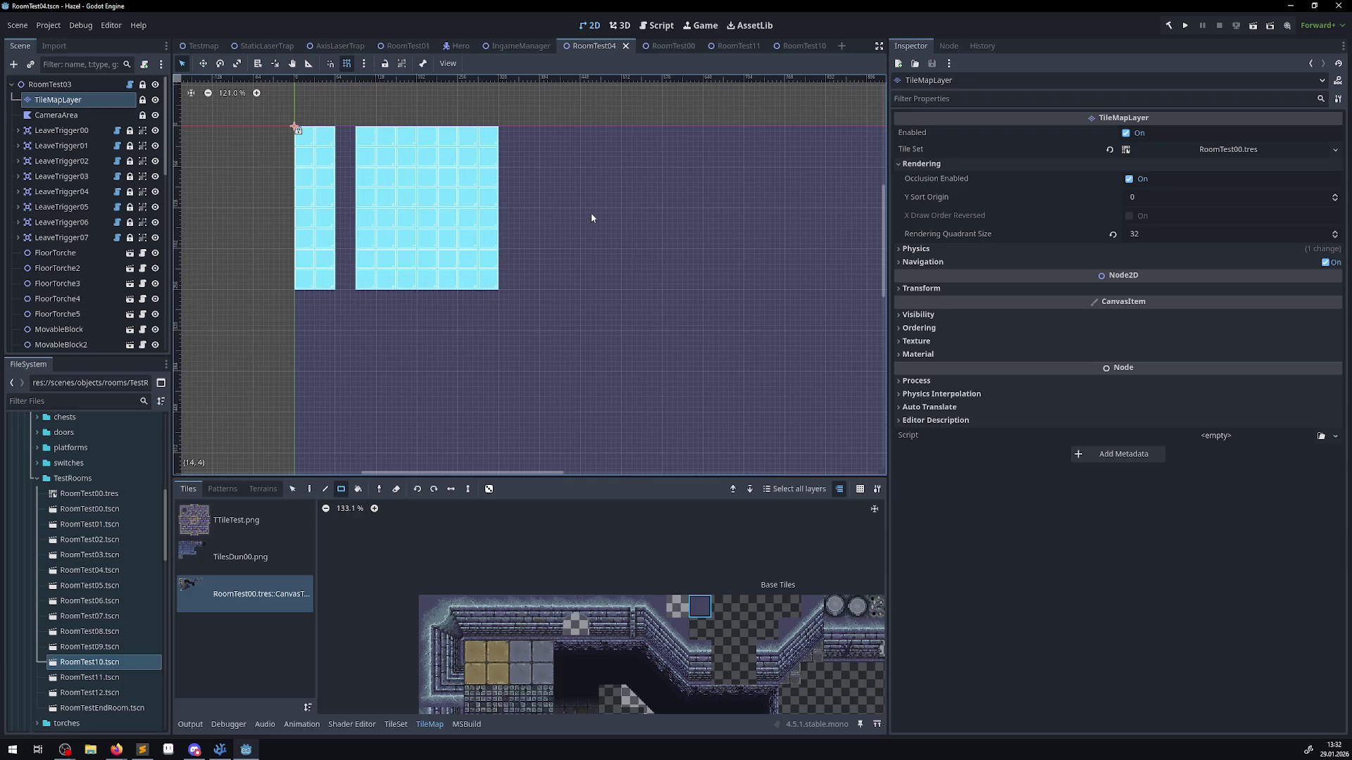
- Erase the cyan marker tiles and purple fill above the room with a rectangle eraser drag
scroll(536, 634, down, 3)
ctrl+scroll(479, 637, down, 1)
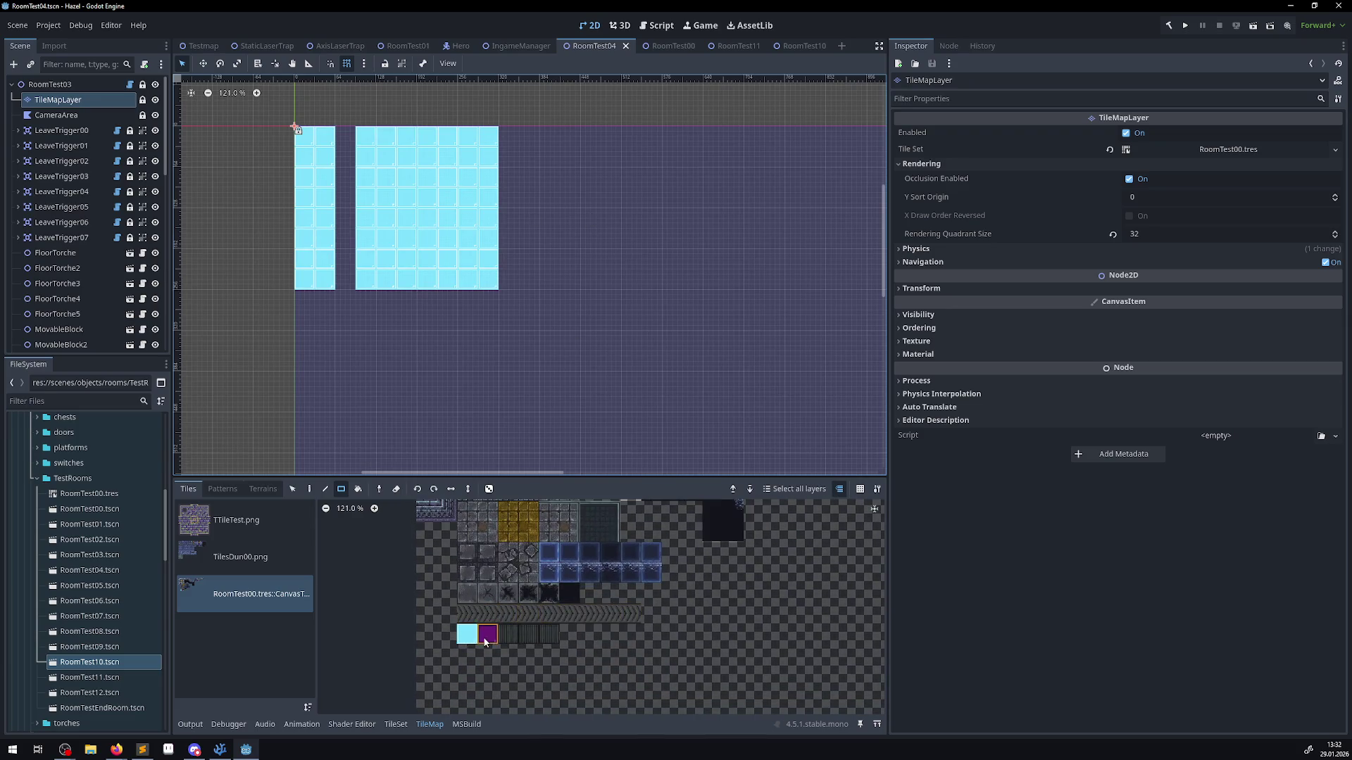
scroll(352, 374, down, 3)
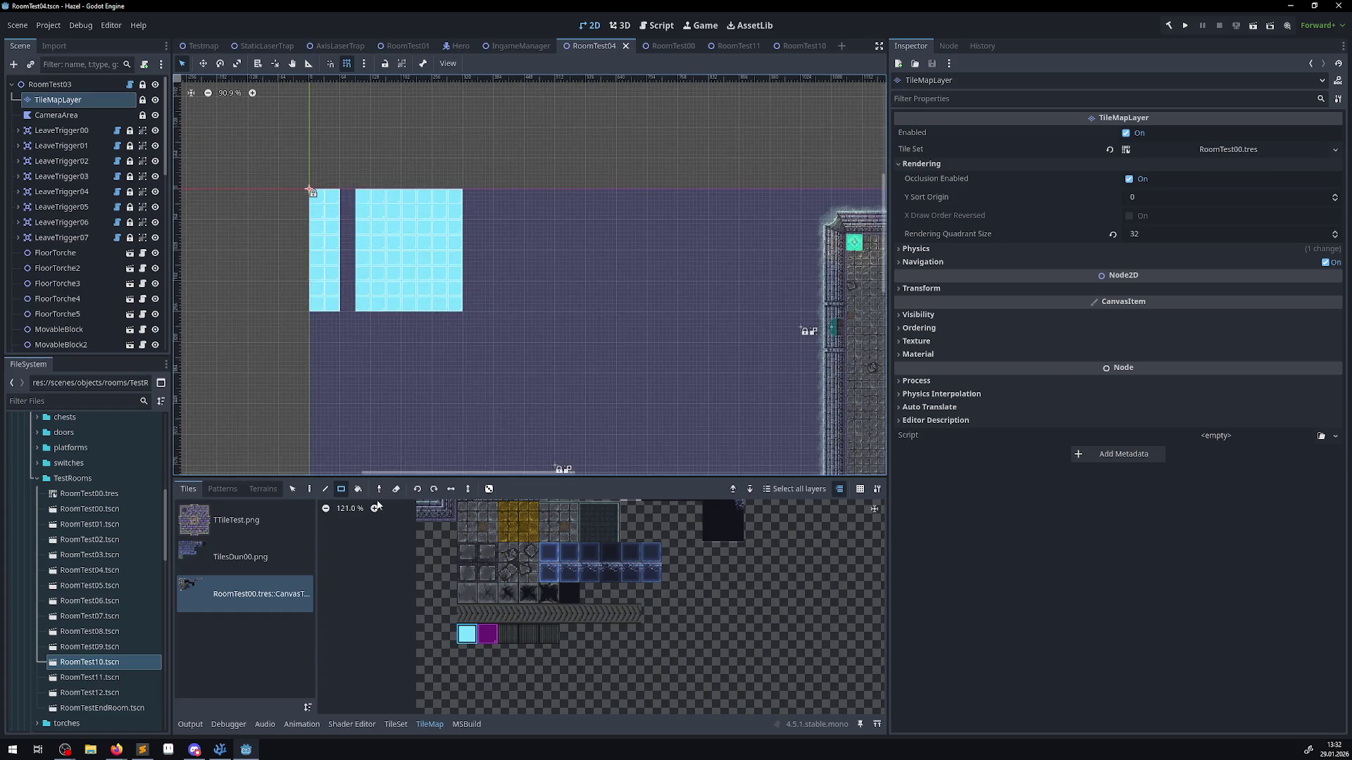
click(396, 490)
drag(455, 386, 423, 333)
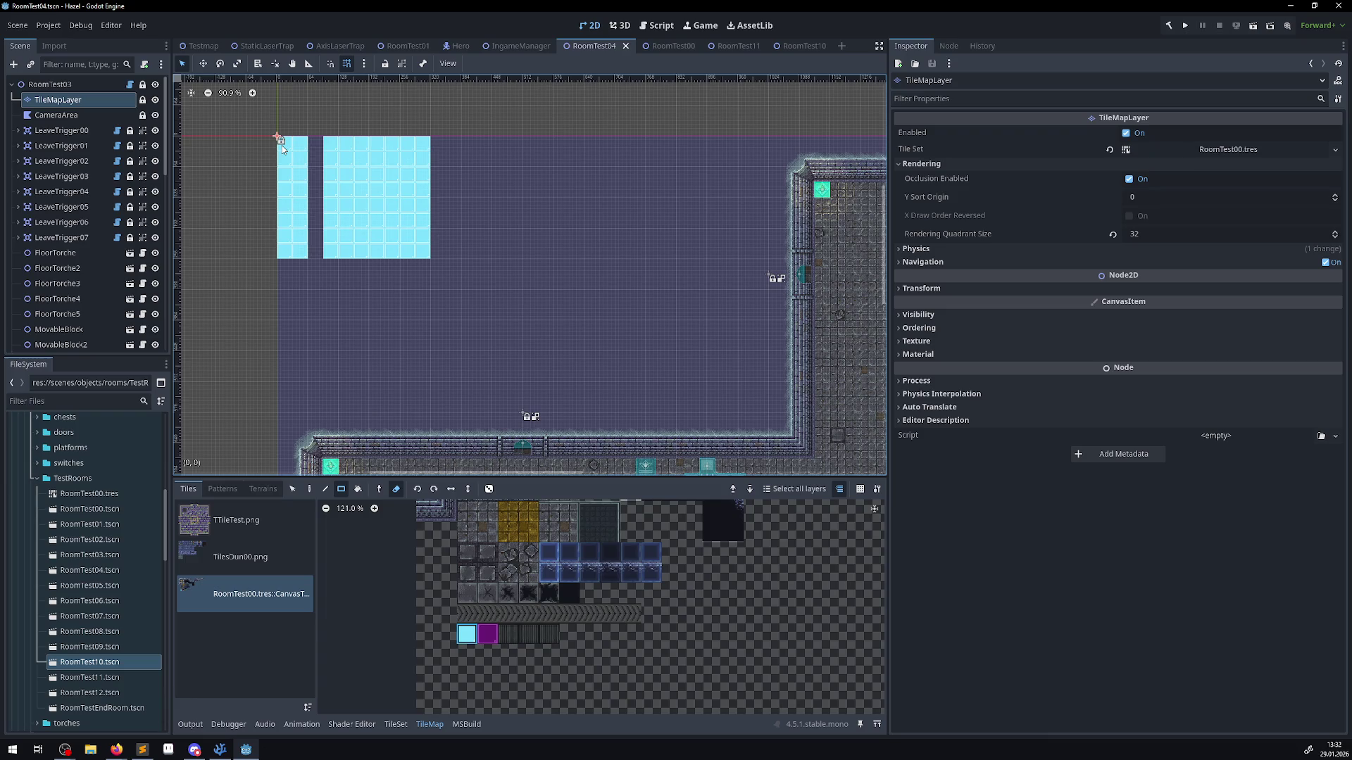
mouse_move(282, 149)
mouse_down()
mouse_move(398, 243)
mouse_move(750, 426)
mouse_move(757, 405)
mouse_up()
- Save the RoomTest04 scene and switch to Visual Studio Code
drag(635, 353, 541, 275)
key(ctrl+s)
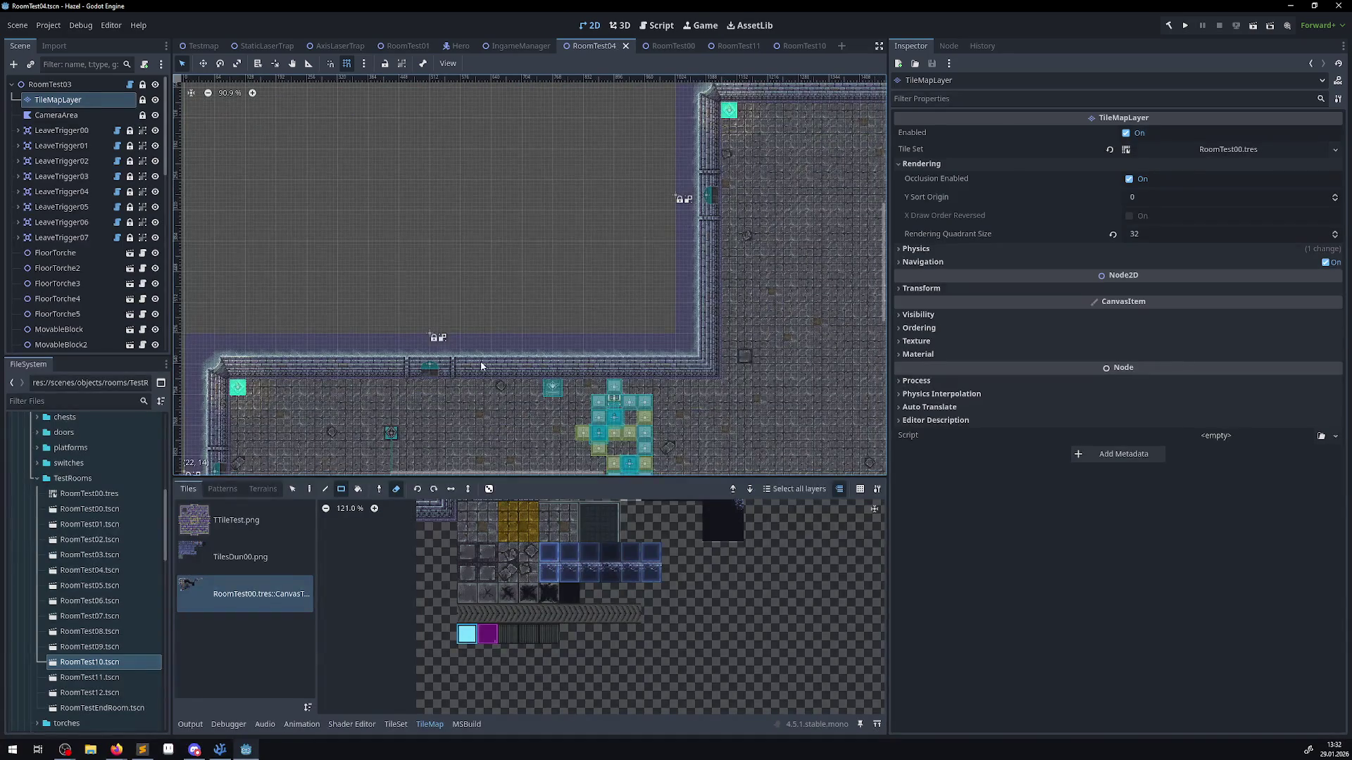
click(219, 749)
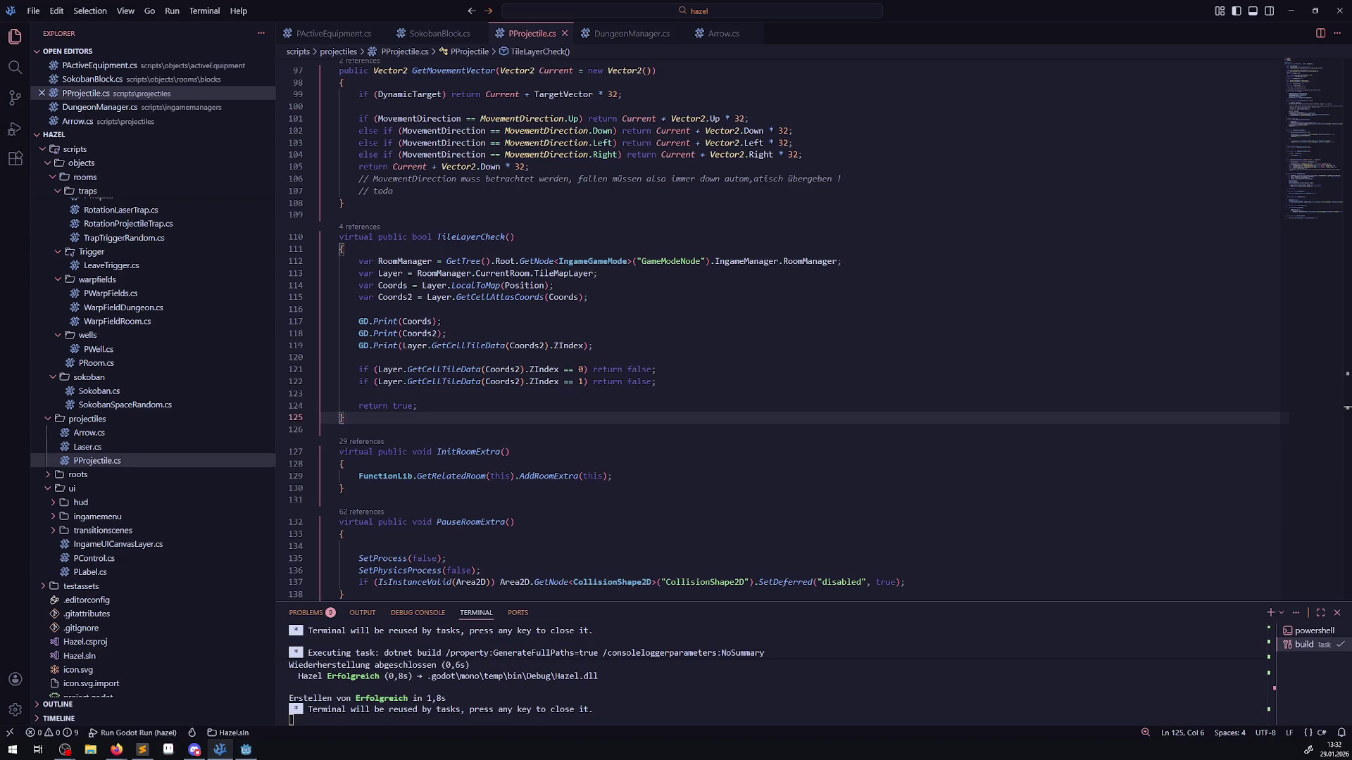
- Bring up PProjectile.cs in VS Code at the TileLayerCheck method
scroll(775, 330, down, 5)
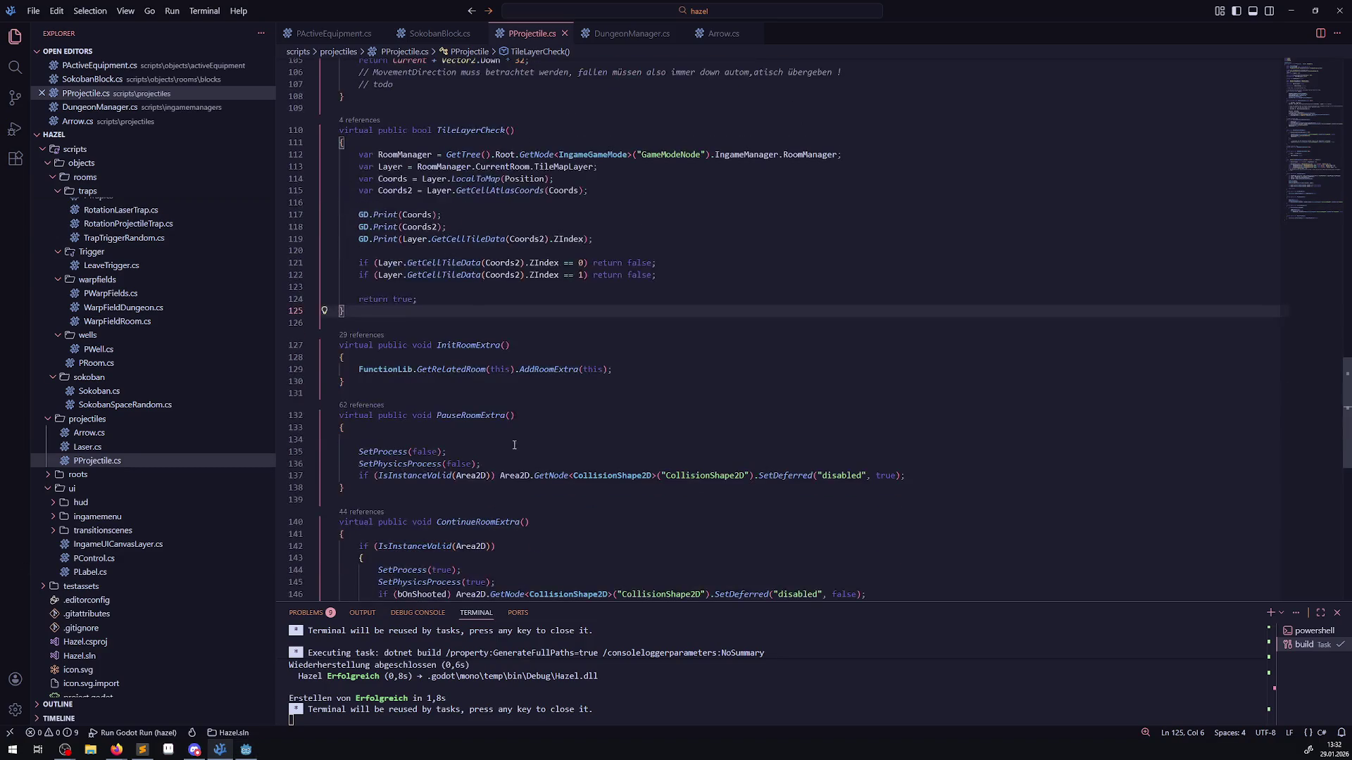
click(116, 750)
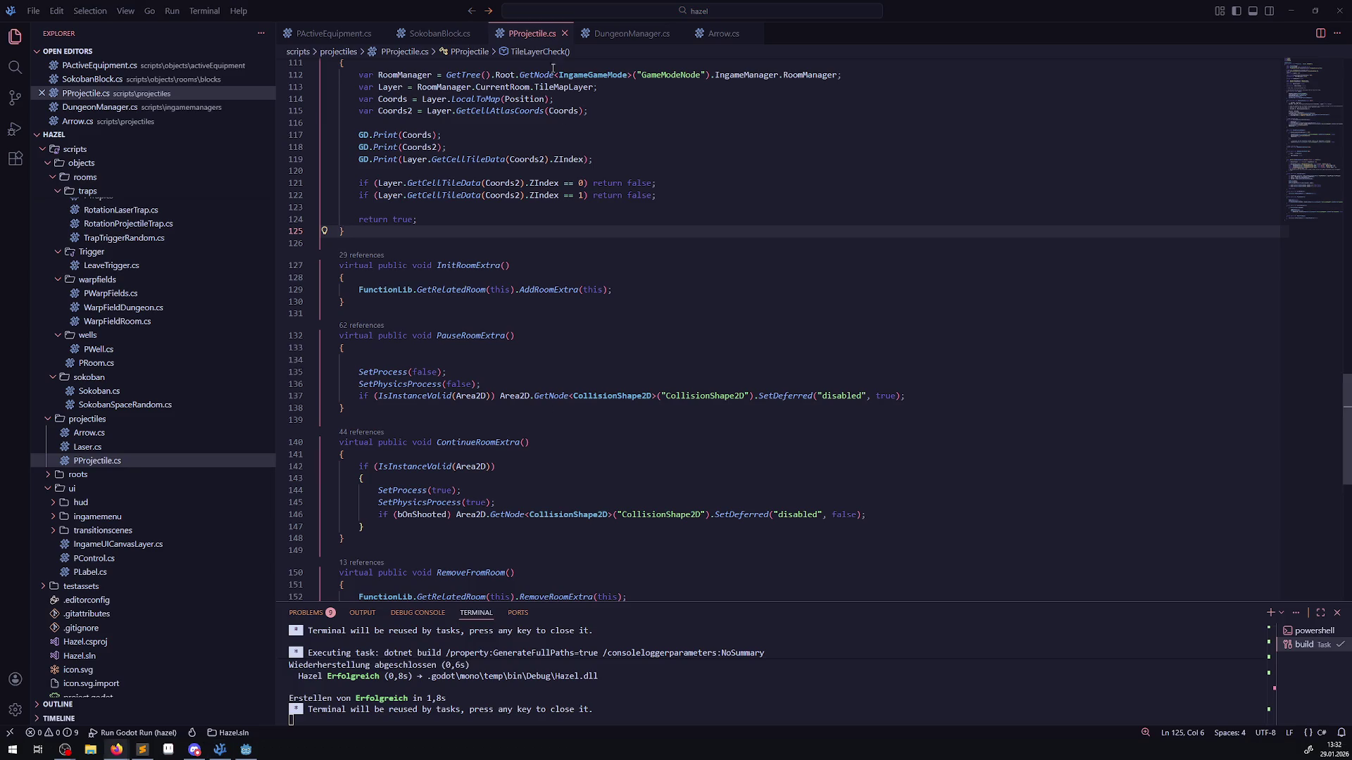
scroll(566, 292, down, 5)
scroll(549, 292, up, 10)
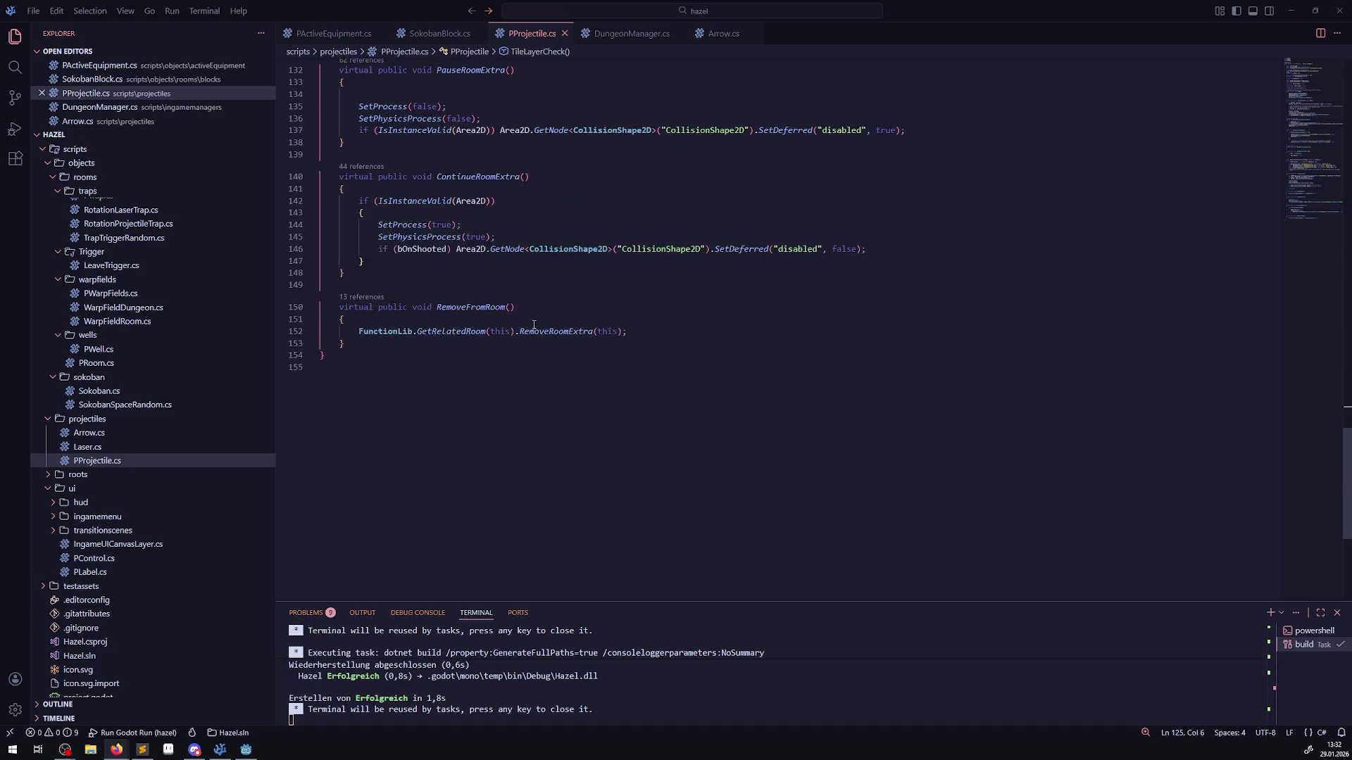
scroll(501, 391, down, 2)
- Comment out the three GD.Print debug lines and leave an empty line 121 below them
click(625, 371)
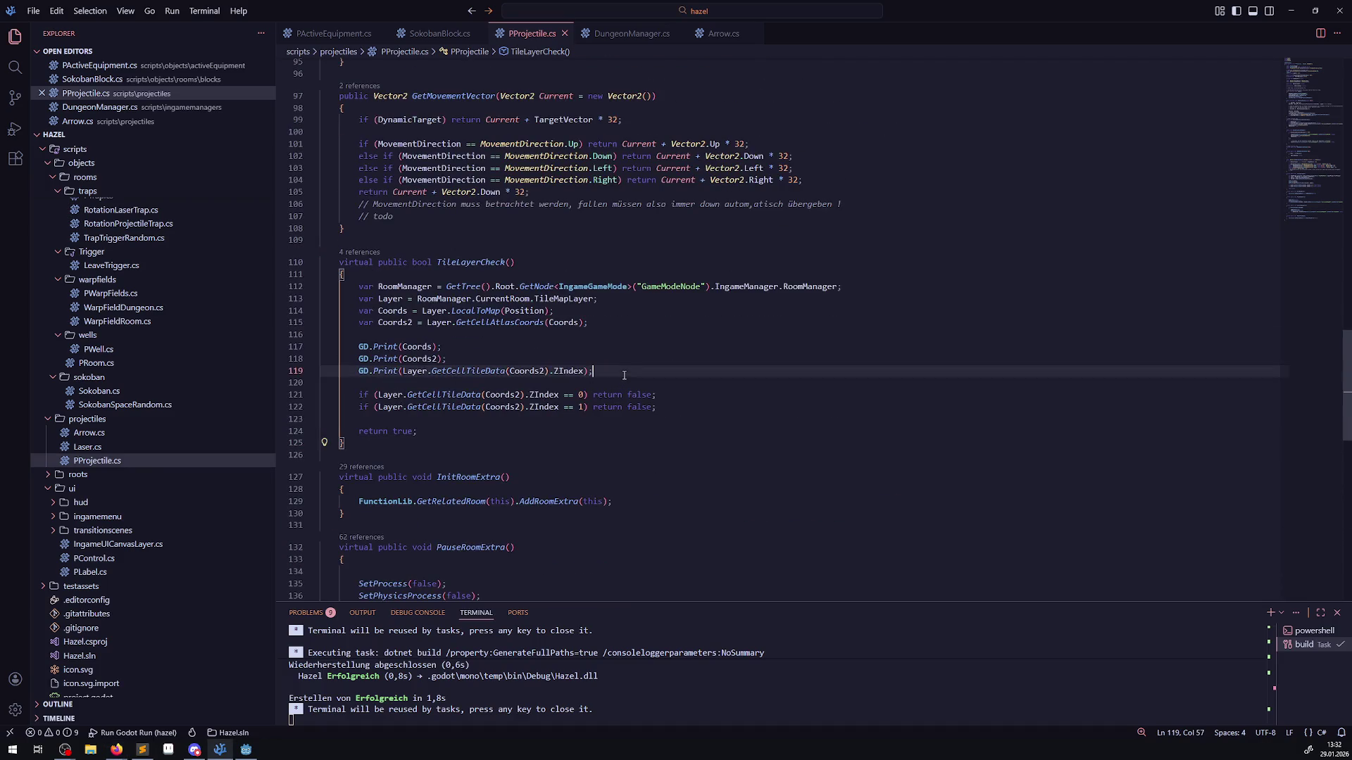
key(Return)
key(Return)
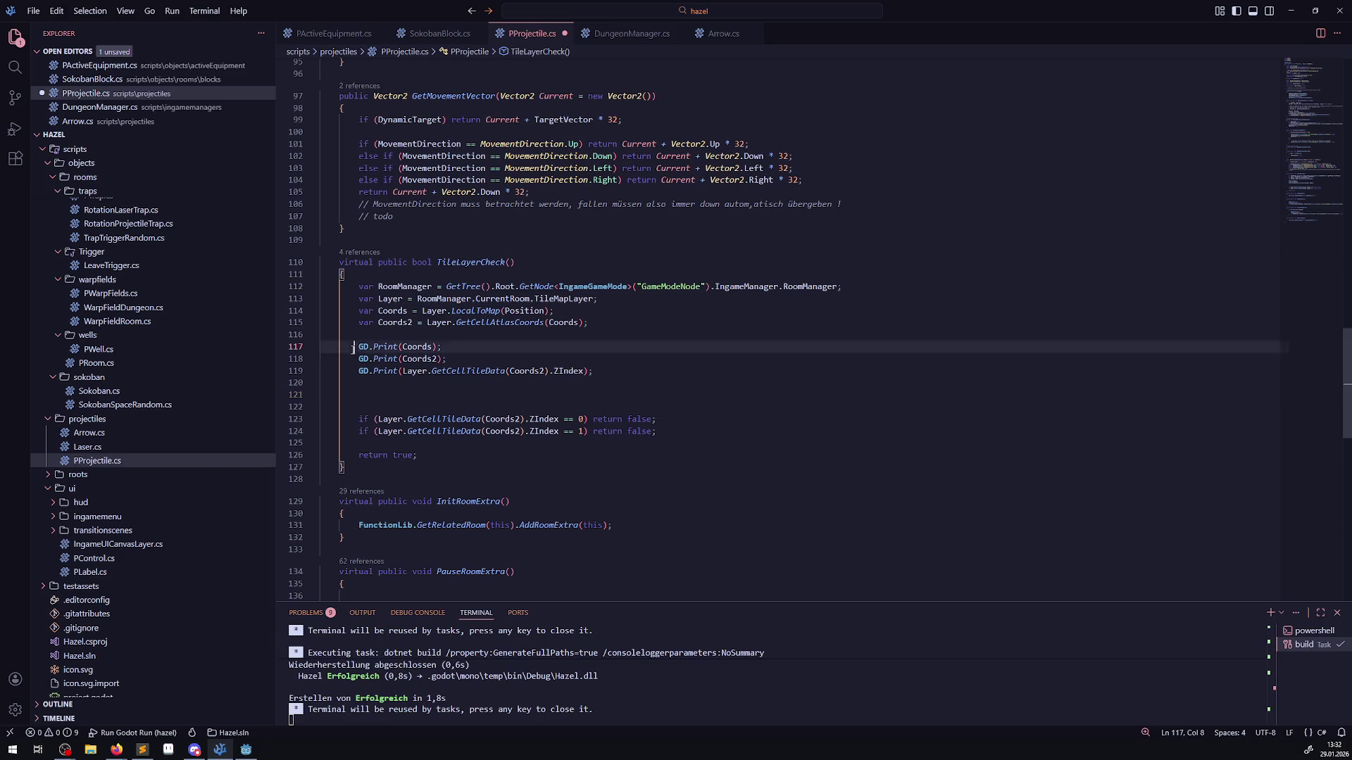
drag(359, 346, 630, 371)
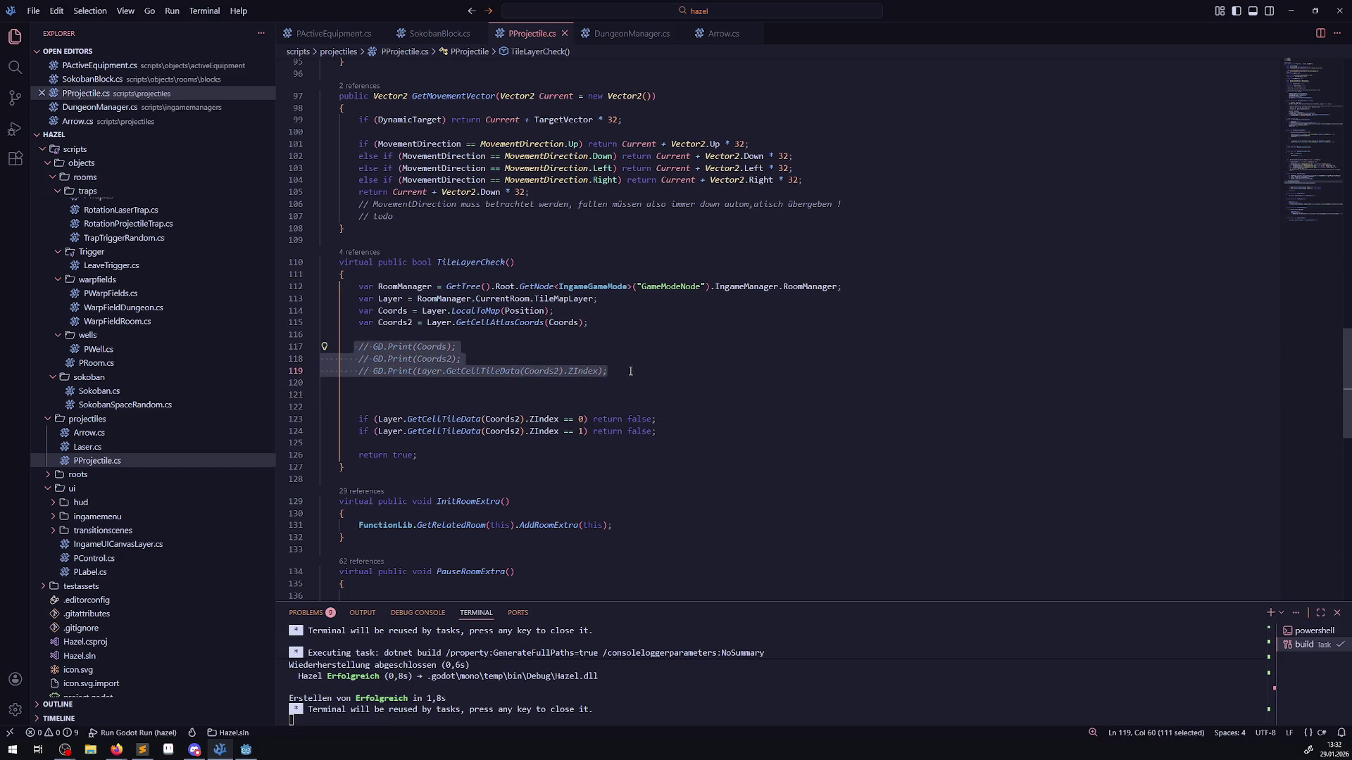
key(BackSpace)
key(Return)
key(ctrl+z)
key(ctrl+z)
key(ctrl+slash)
key(Return)
key(Return)
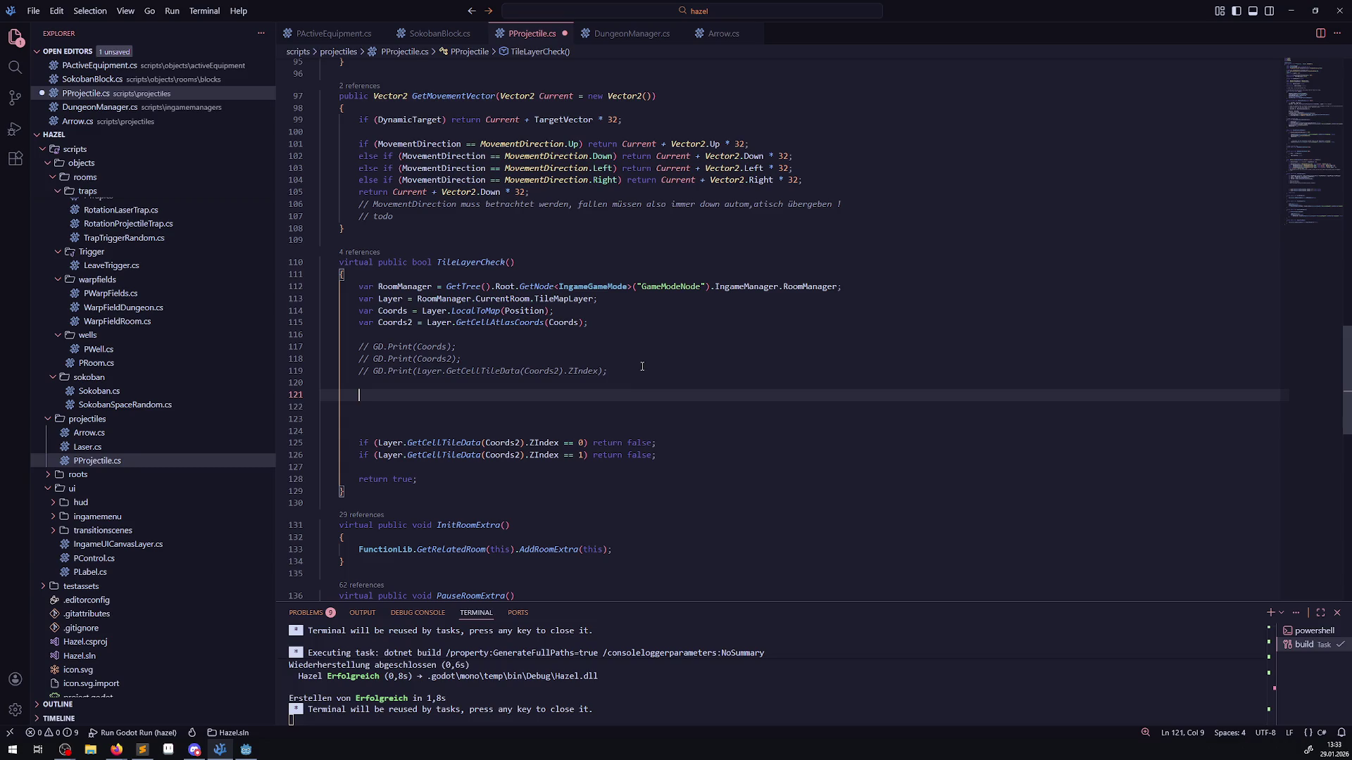
- Write Layer.GetUsedRect() on line 121 using IntelliSense, removing the extra leading space
text(Layer)
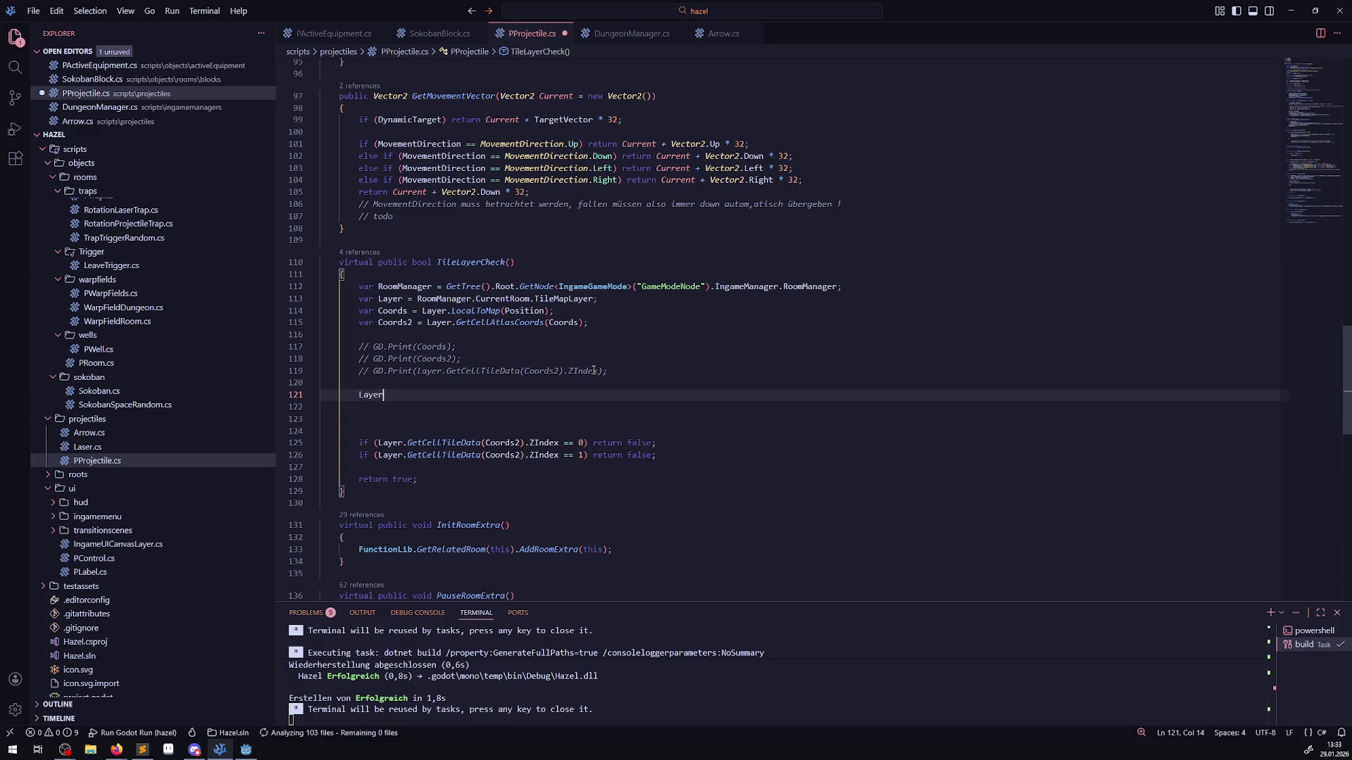
text(.GetUs)
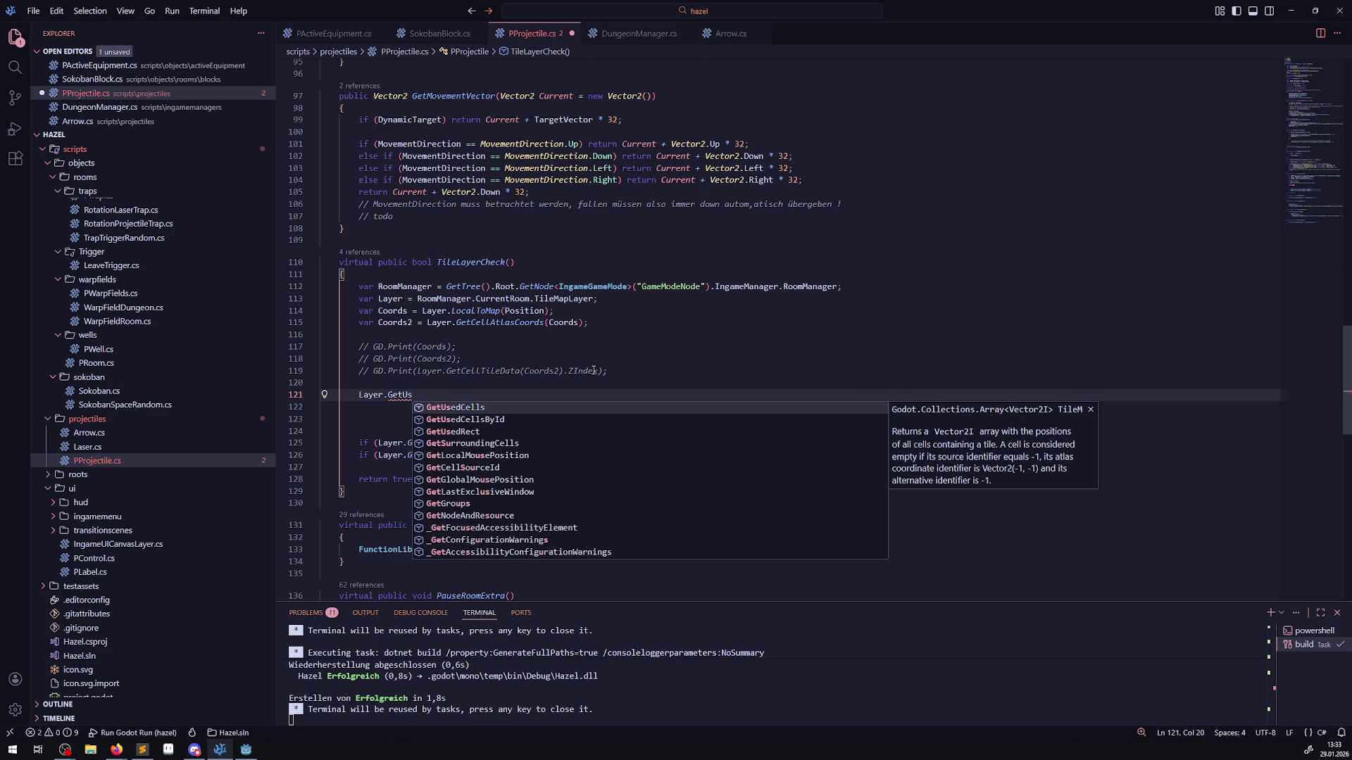
key(Down)
key(Down)
key(Tab)
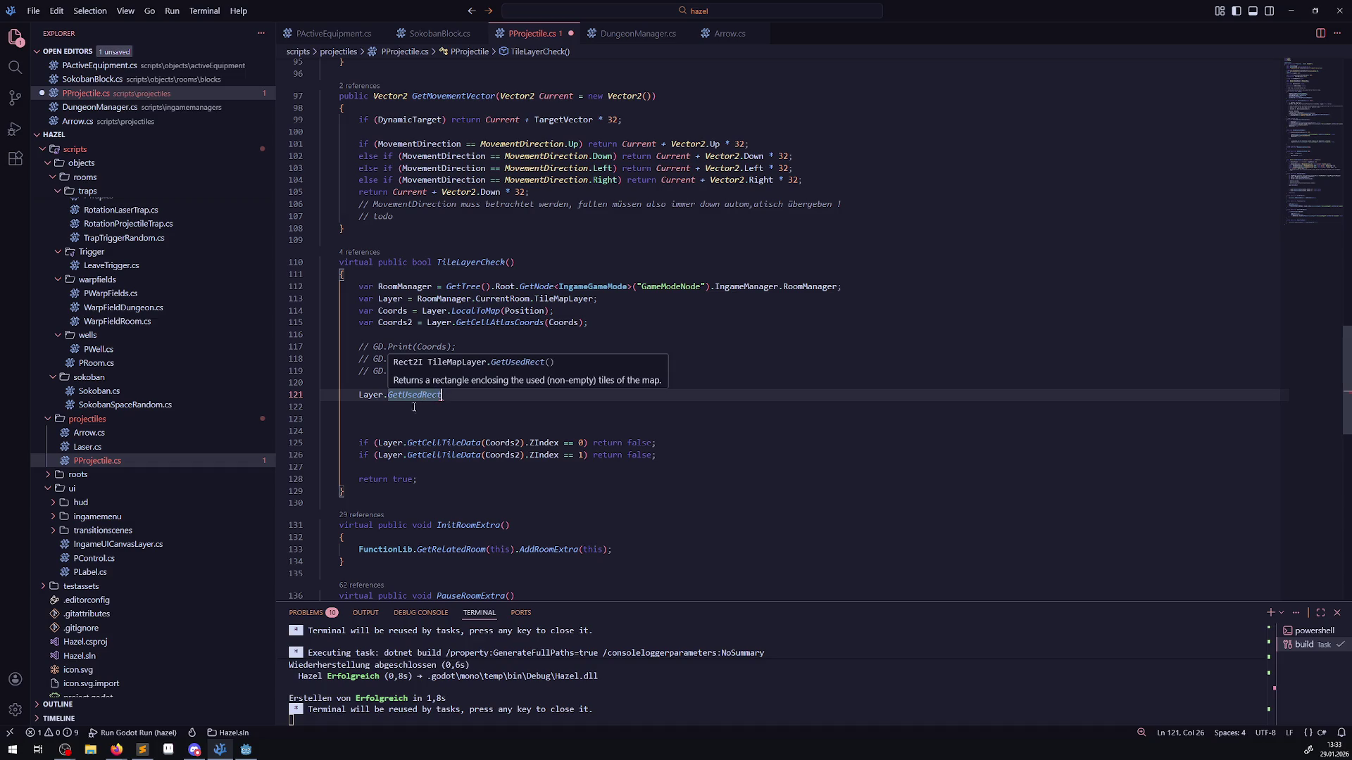
click(356, 394)
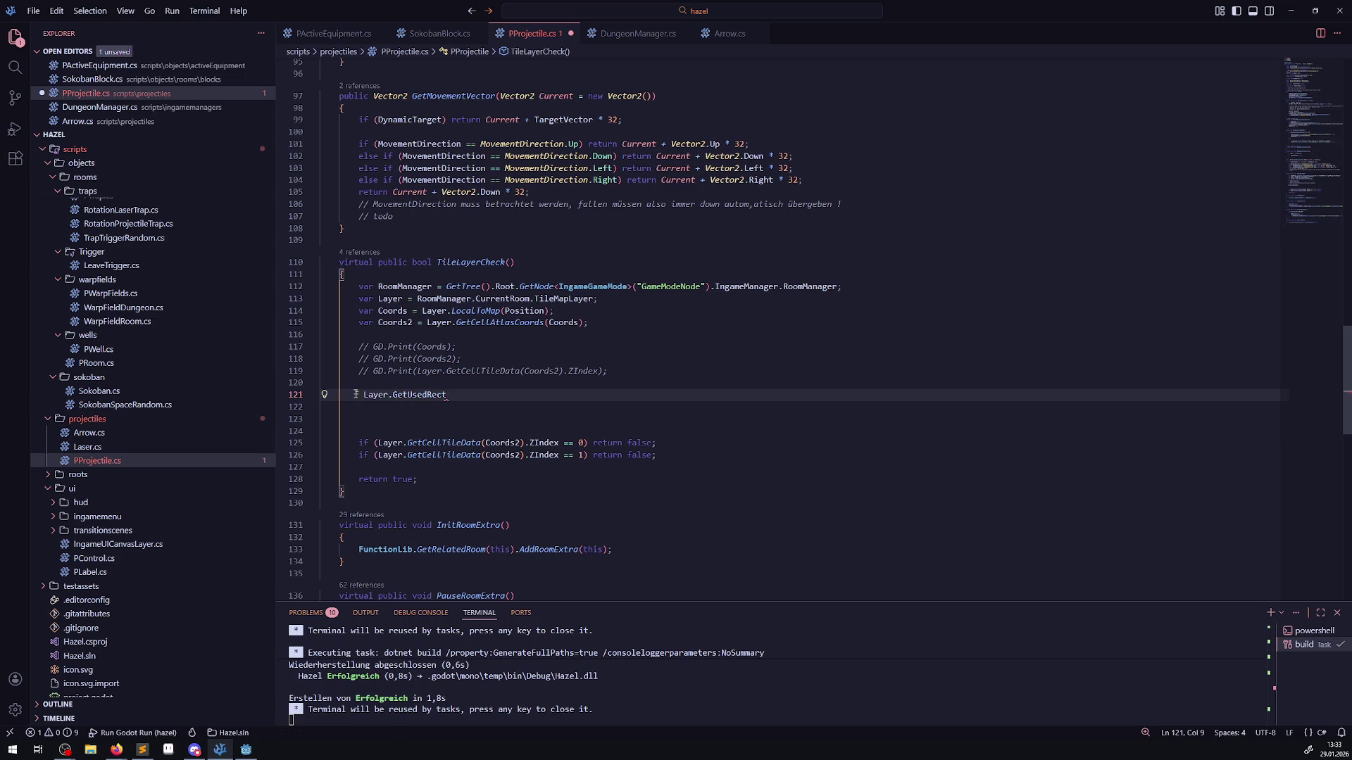
key(BackSpace)
click(441, 396)
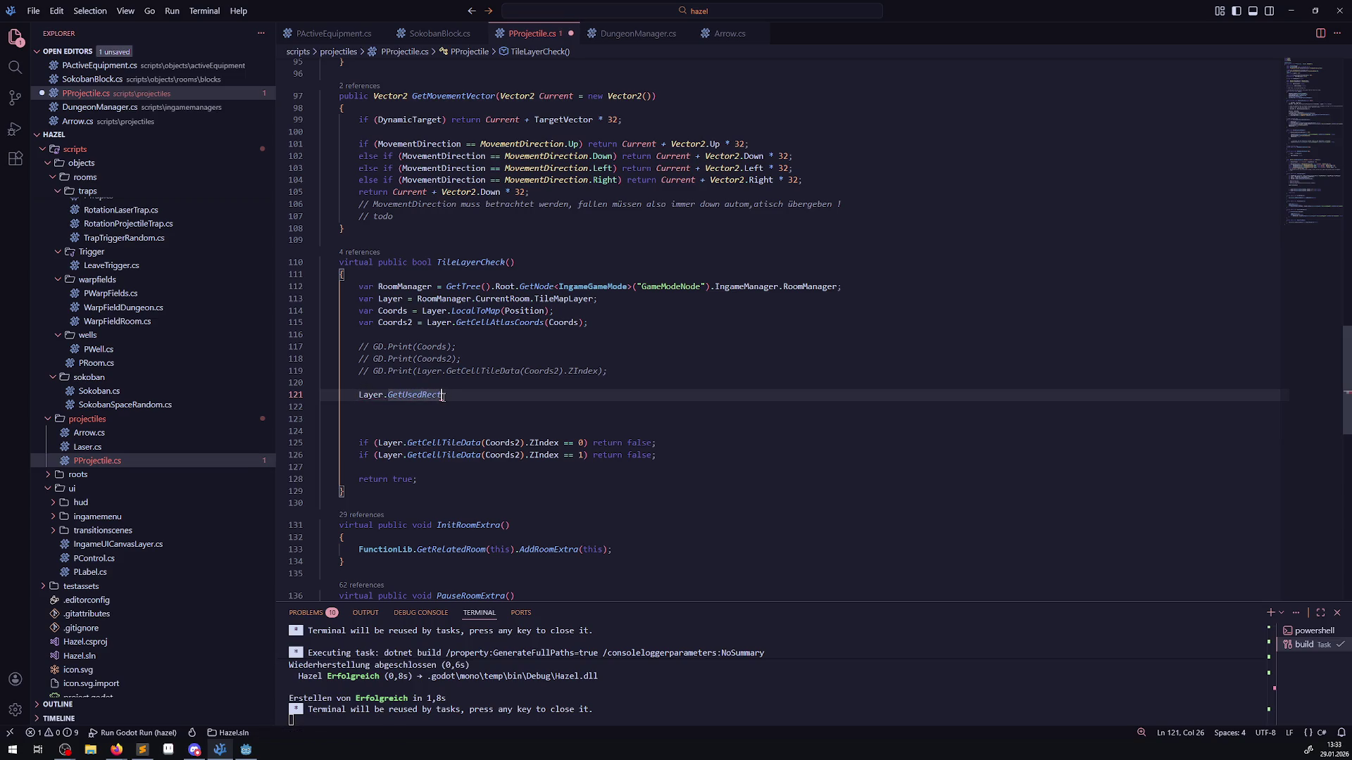
text(().)
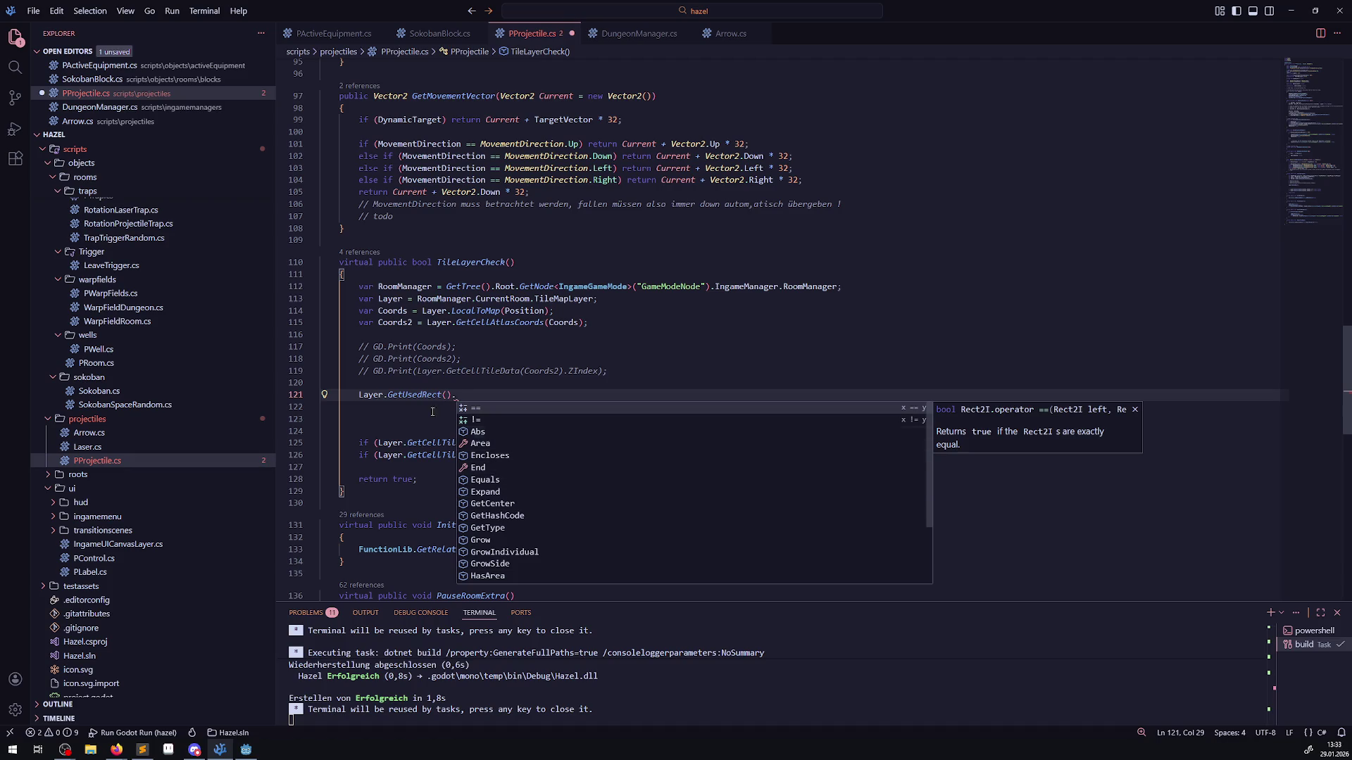
right_click(421, 400)
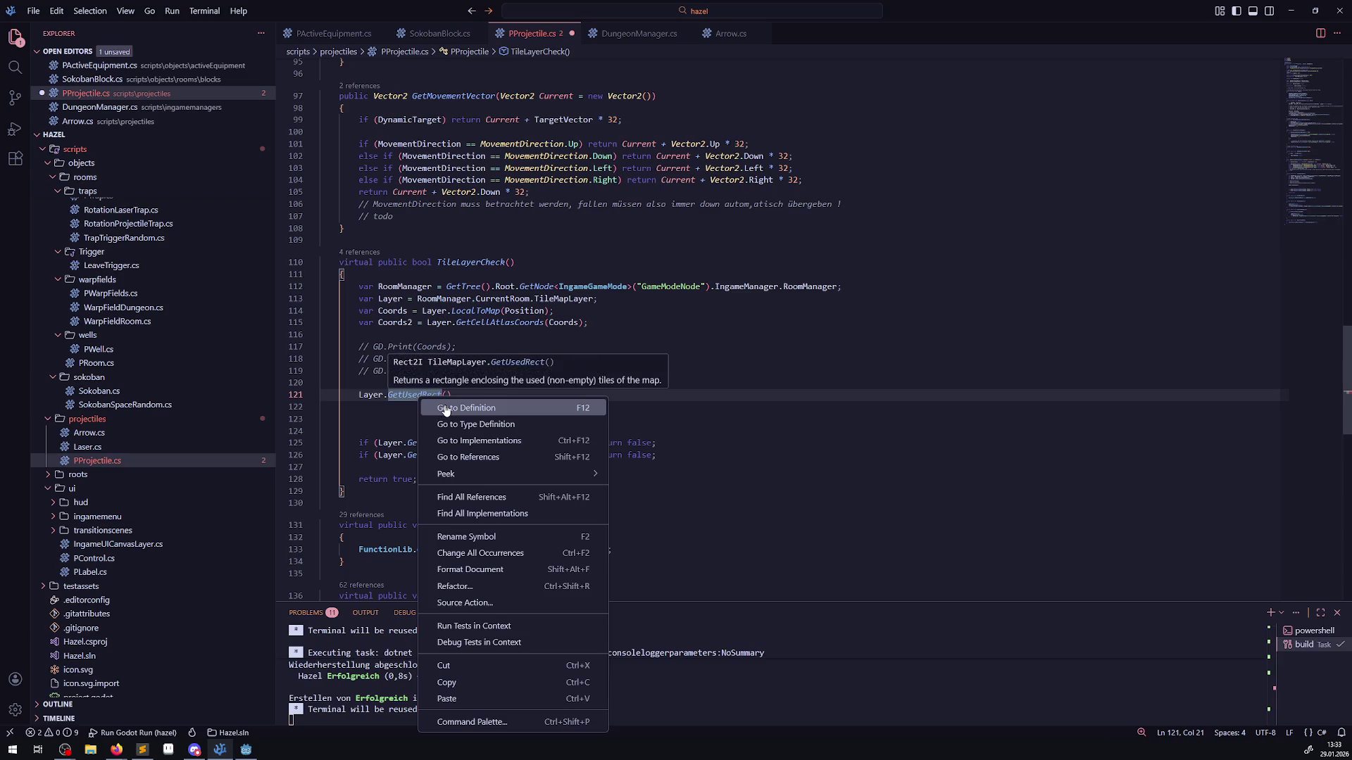
- Jump to the GetUsedRect definition, then on to the Rect2I struct definition
click(446, 409)
scroll(405, 251, up, 2)
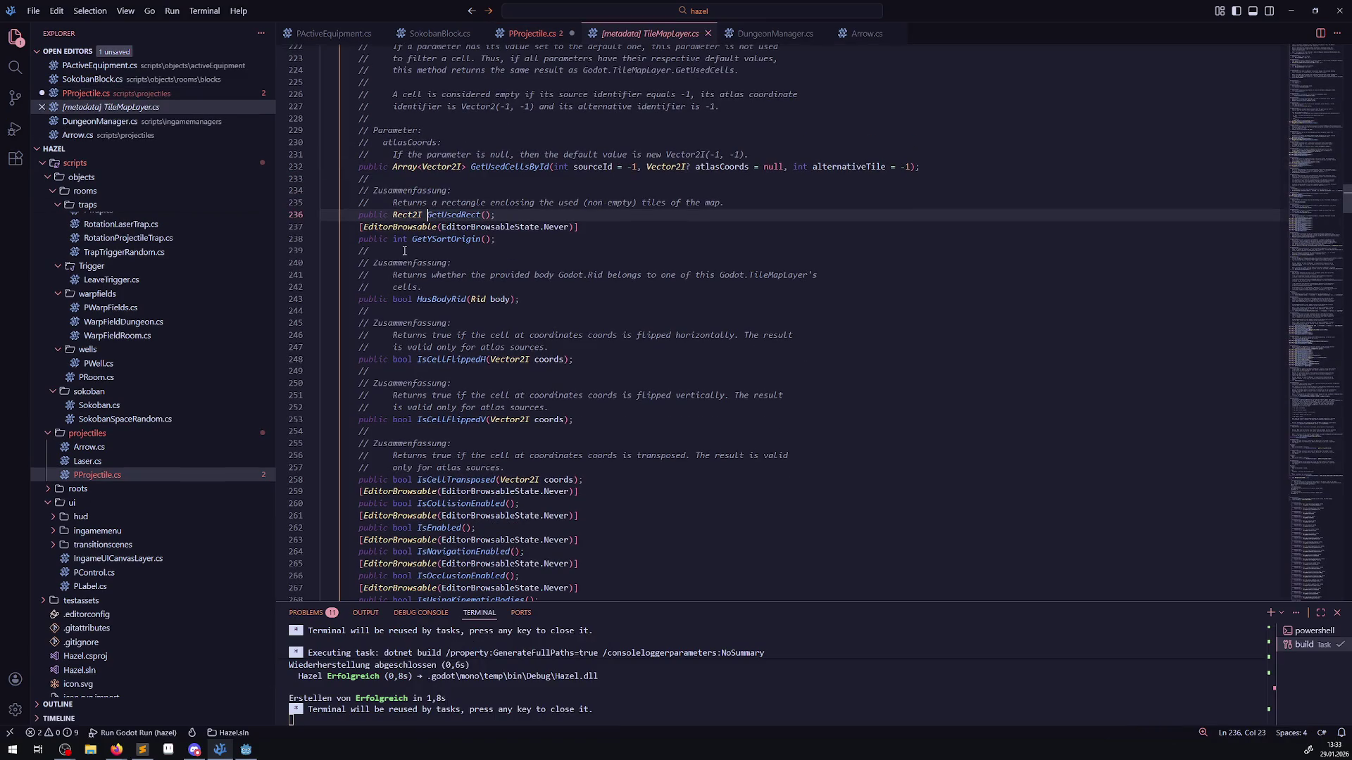
right_click(408, 215)
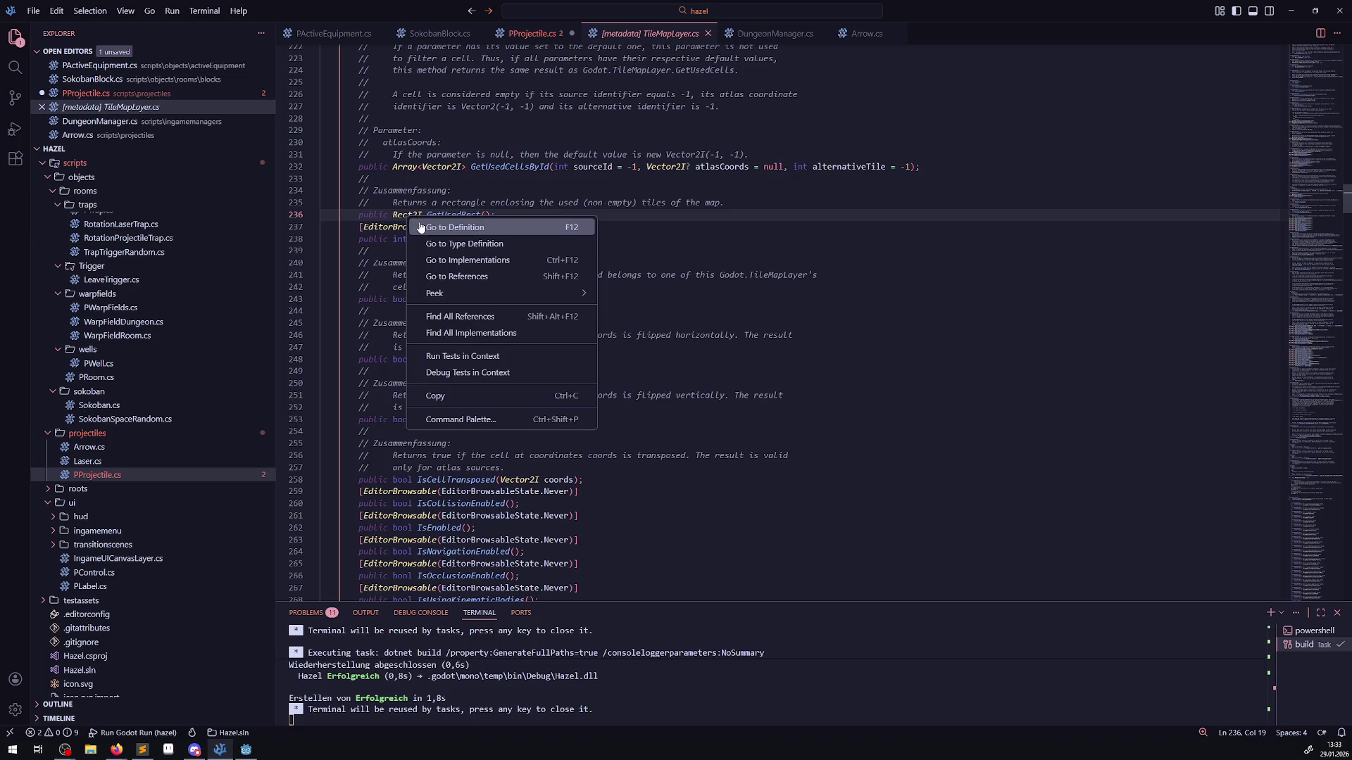
click(444, 224)
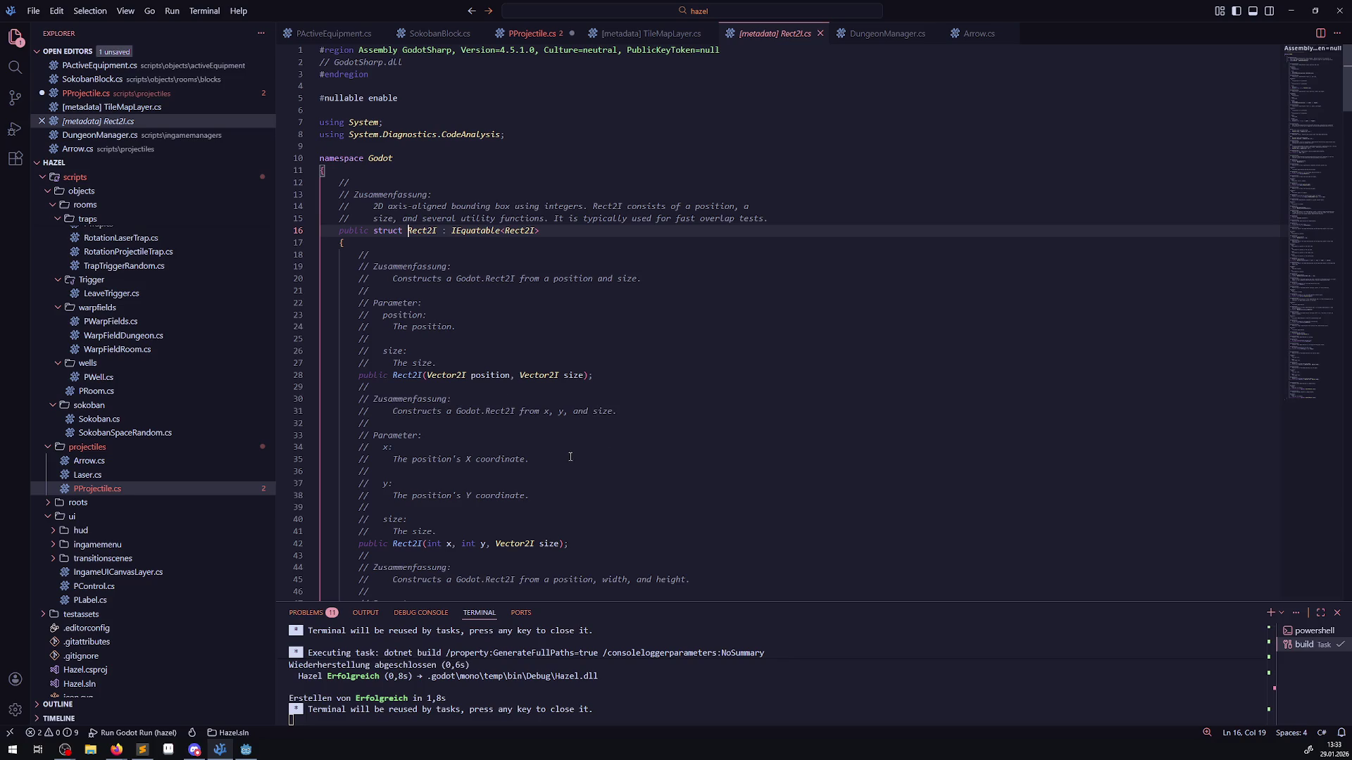
scroll(568, 459, down, 12)
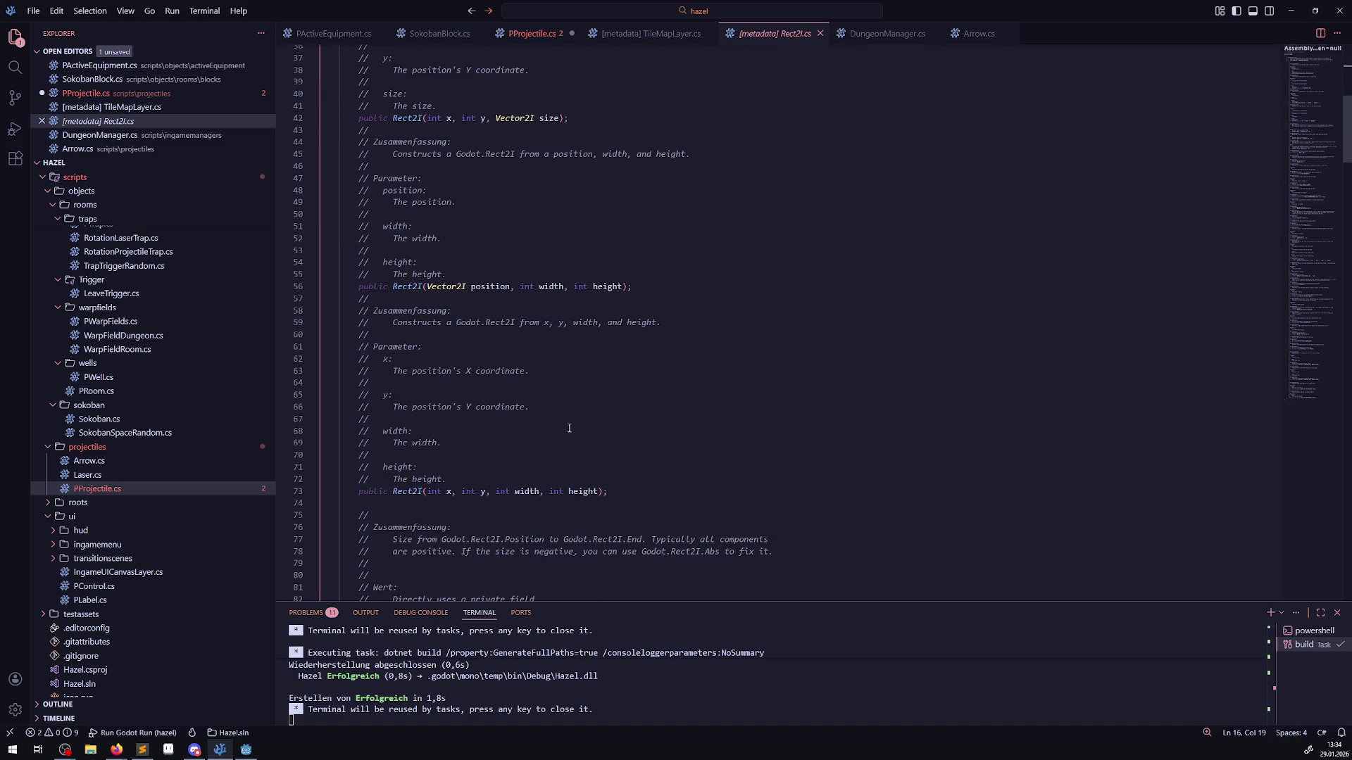
scroll(569, 428, down, 5)
scroll(568, 424, down, 4)
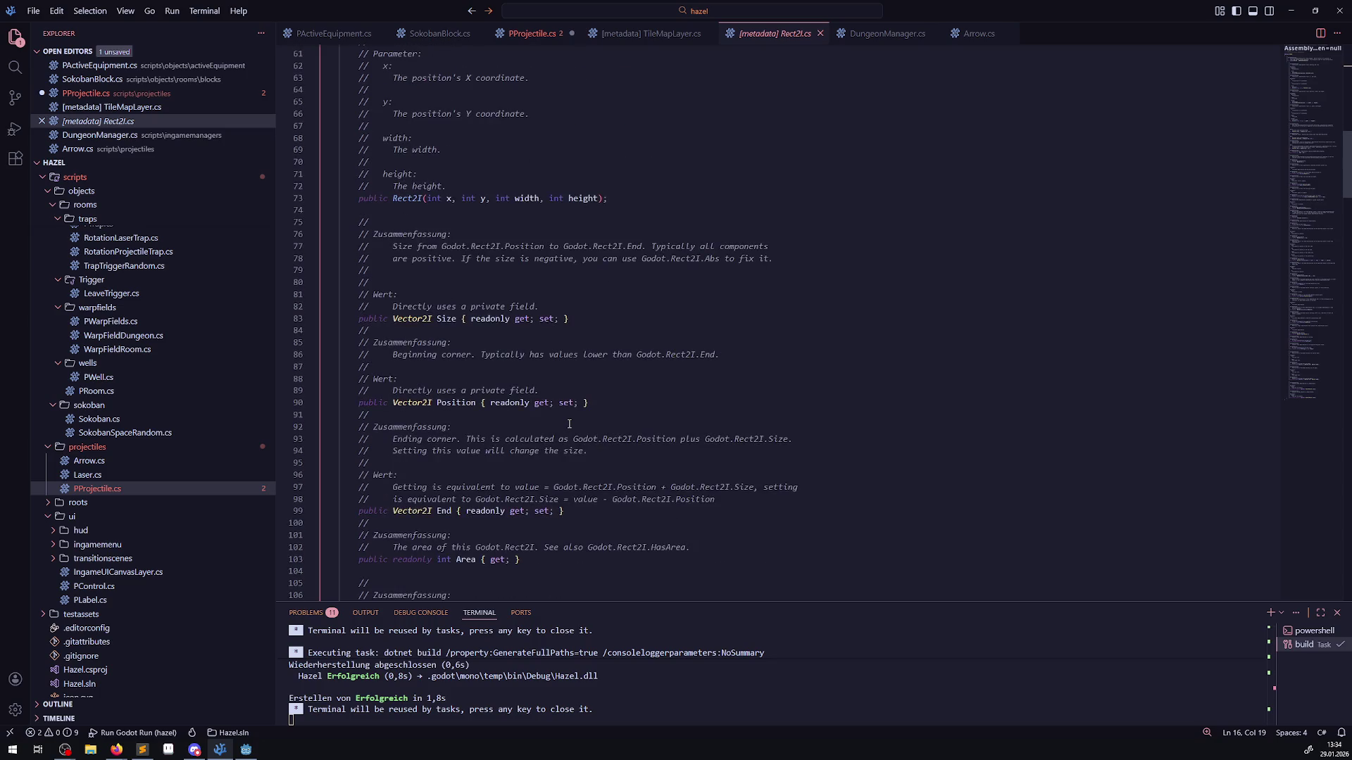
scroll(569, 424, down, 13)
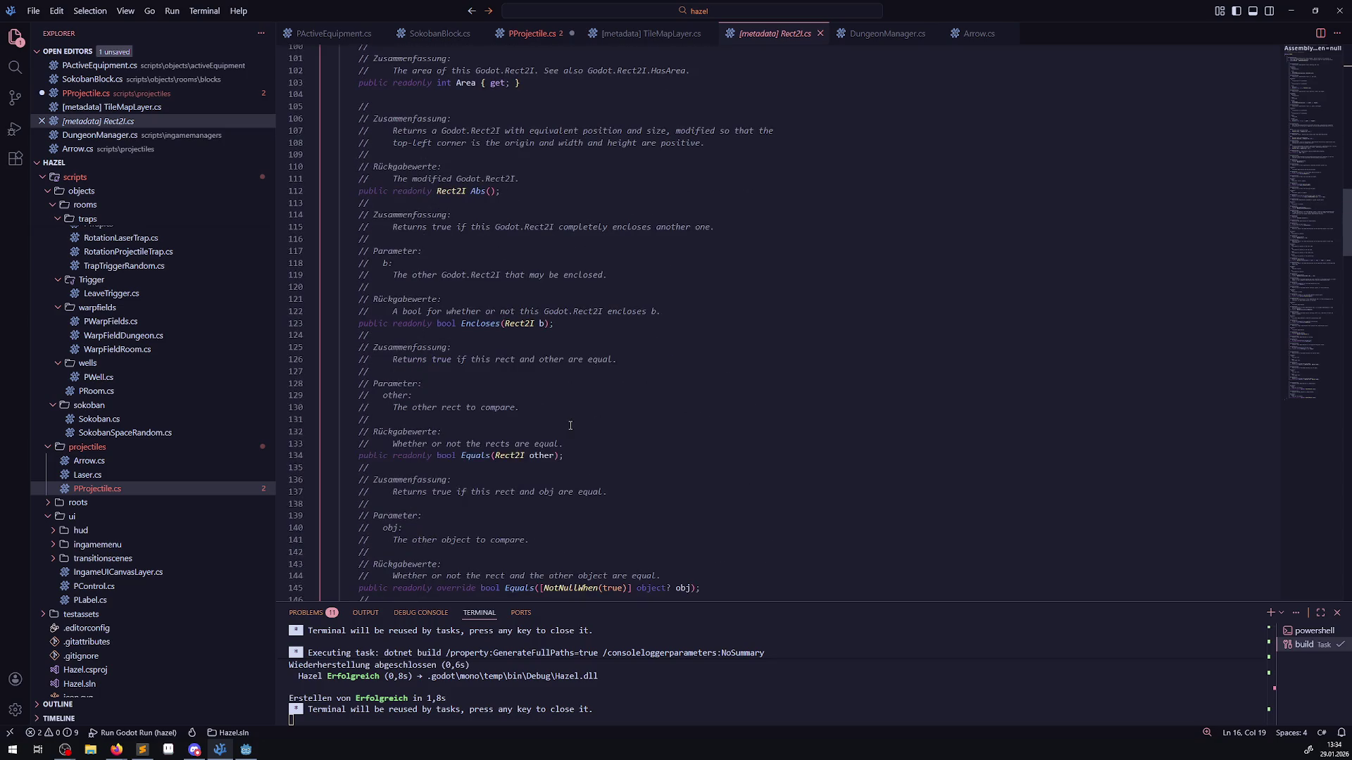
scroll(570, 425, down, 7)
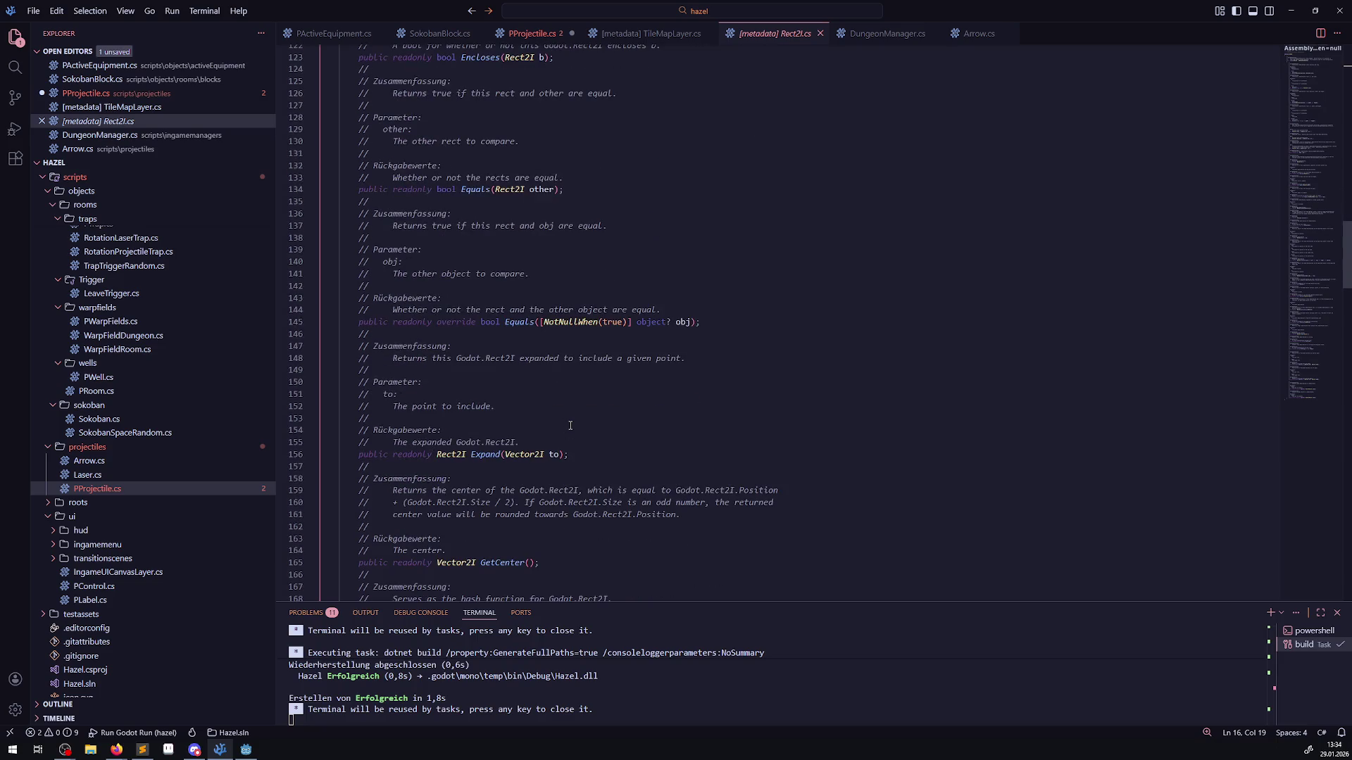
scroll(570, 425, down, 10)
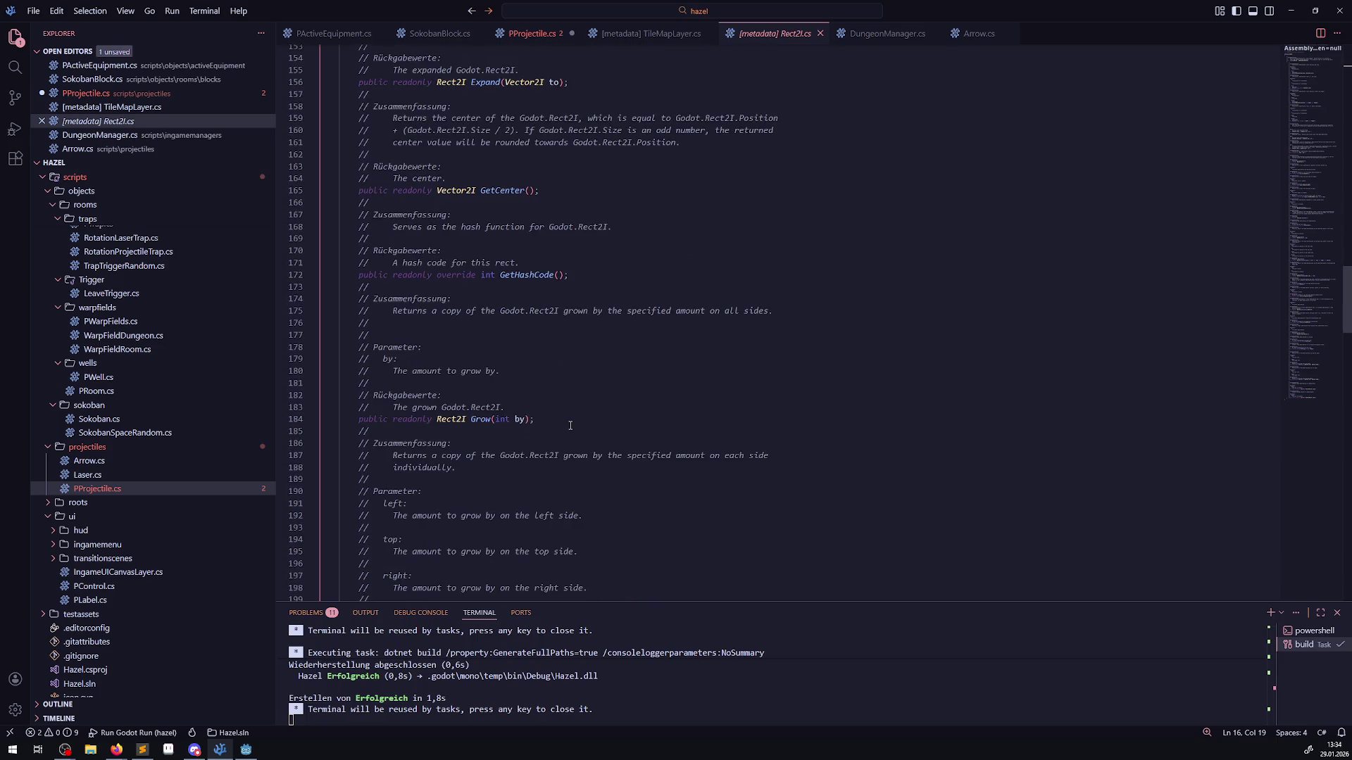
scroll(571, 425, down, 13)
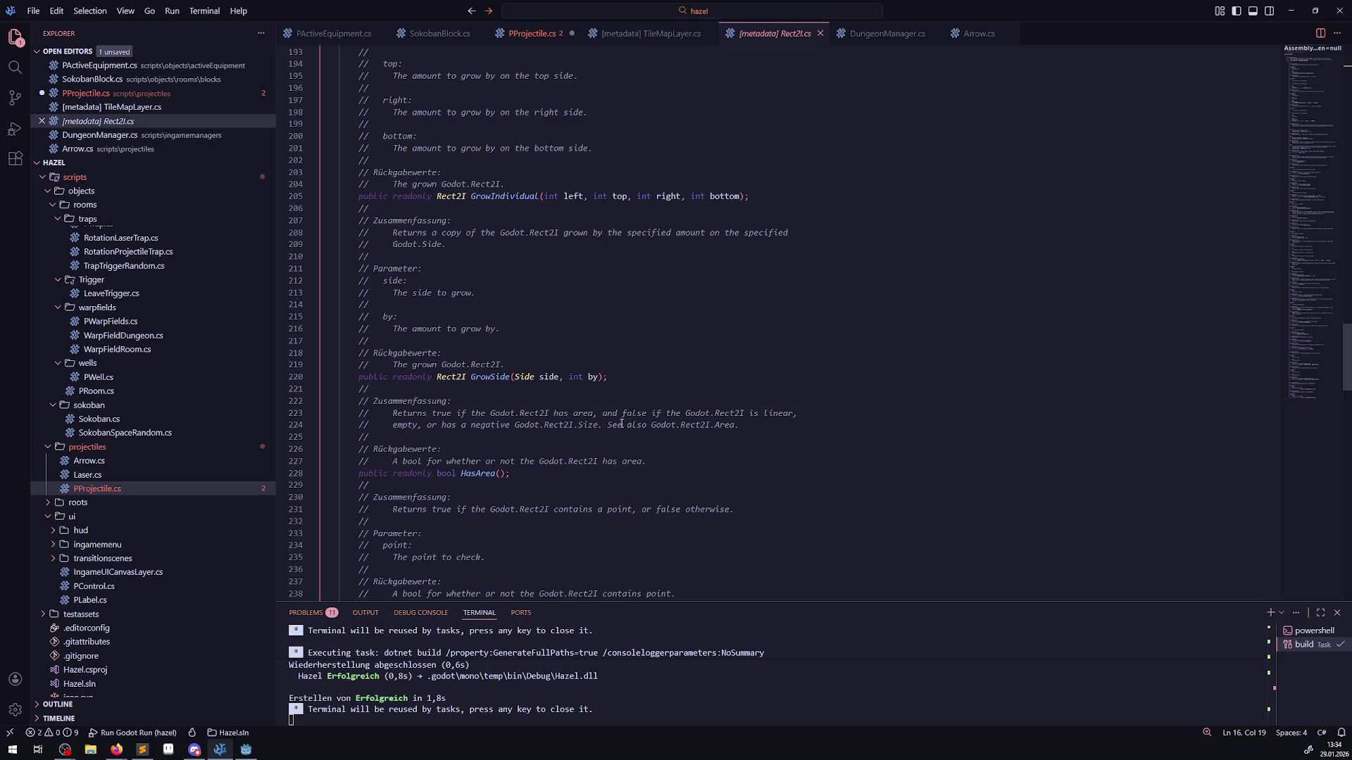
scroll(545, 436, down, 10)
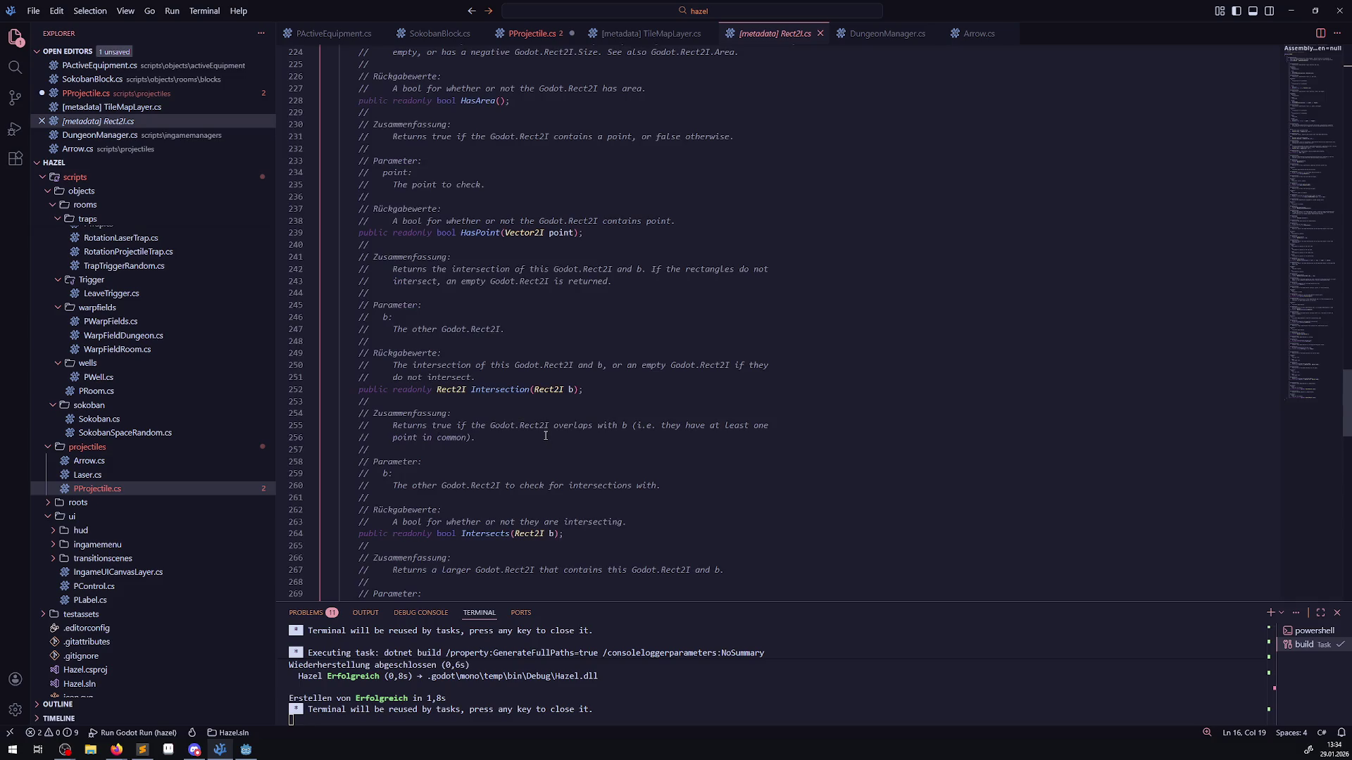
scroll(546, 436, down, 7)
scroll(546, 434, up, 20)
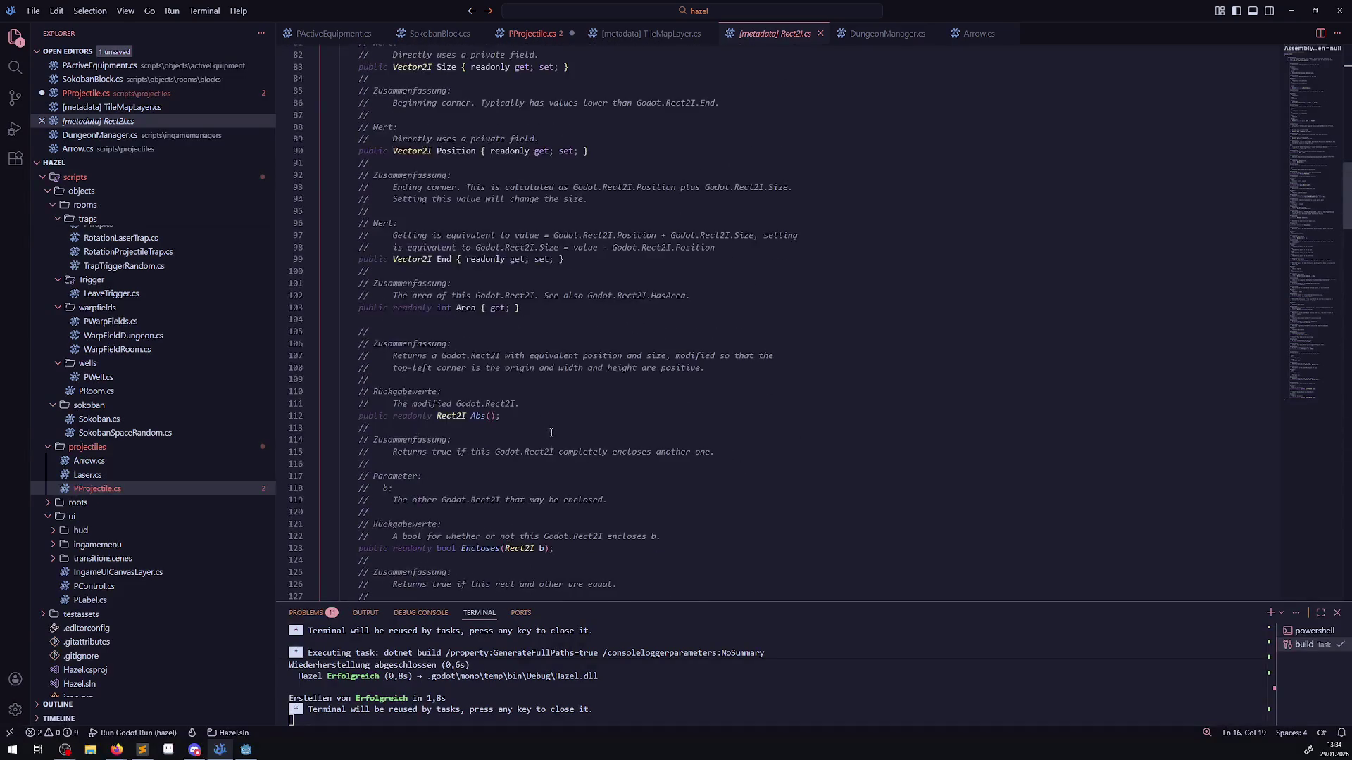
scroll(415, 114, up, 3)
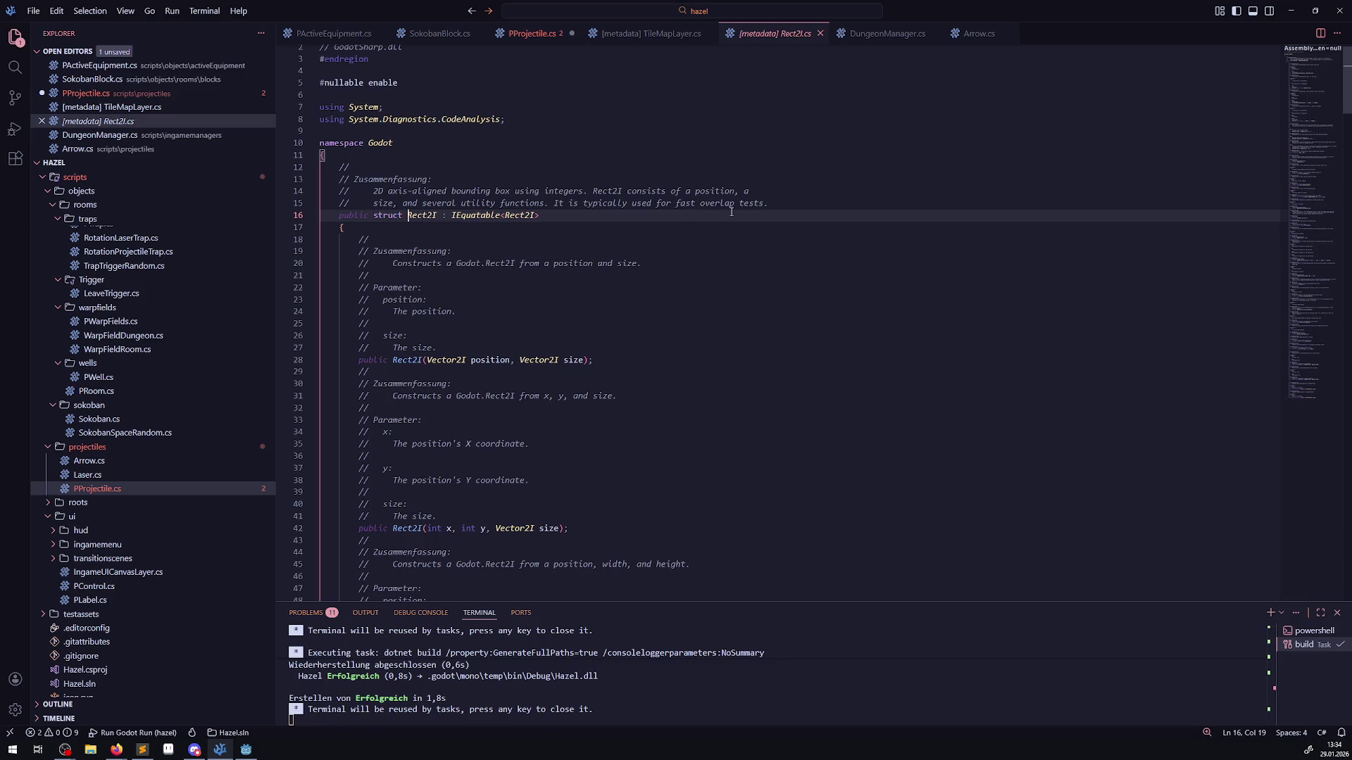
click(820, 34)
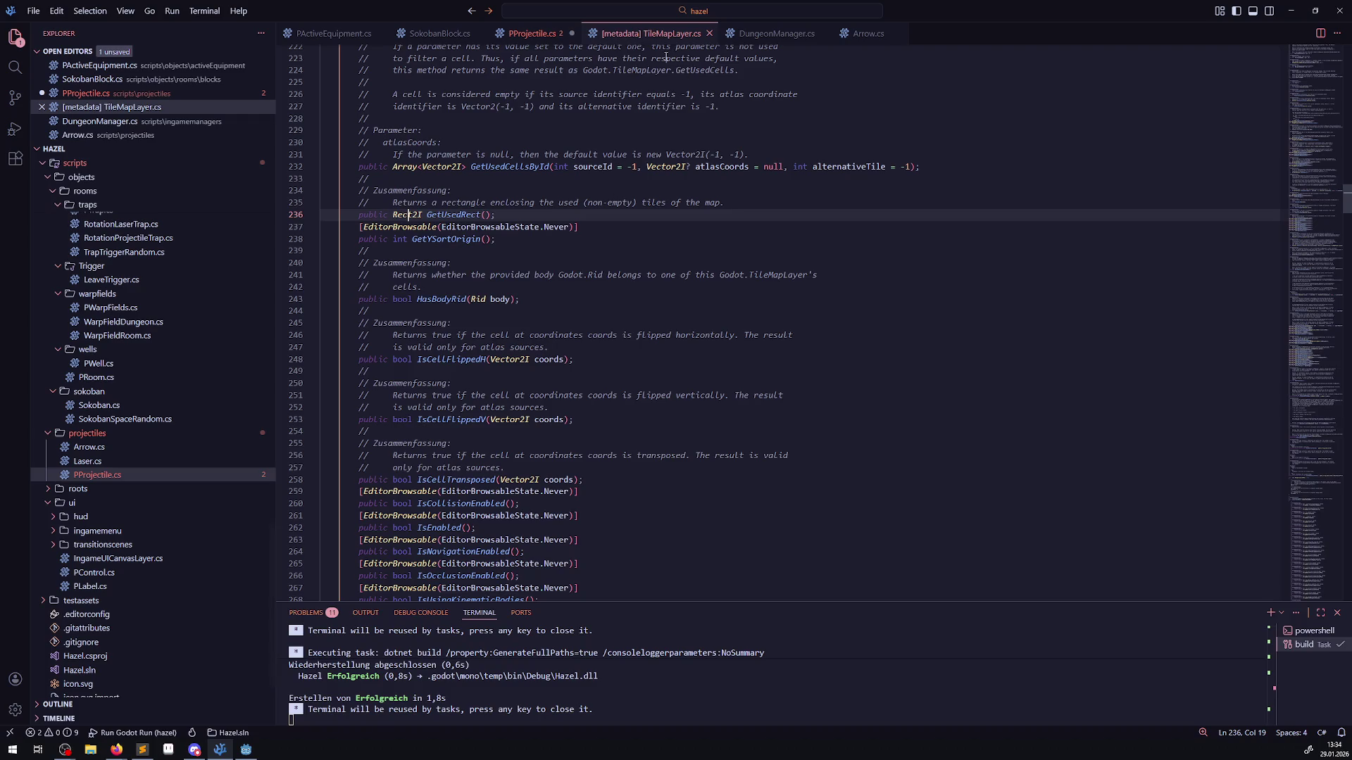
- Return to PProjectile.cs and comment out the GetUsedRect line with //
click(535, 34)
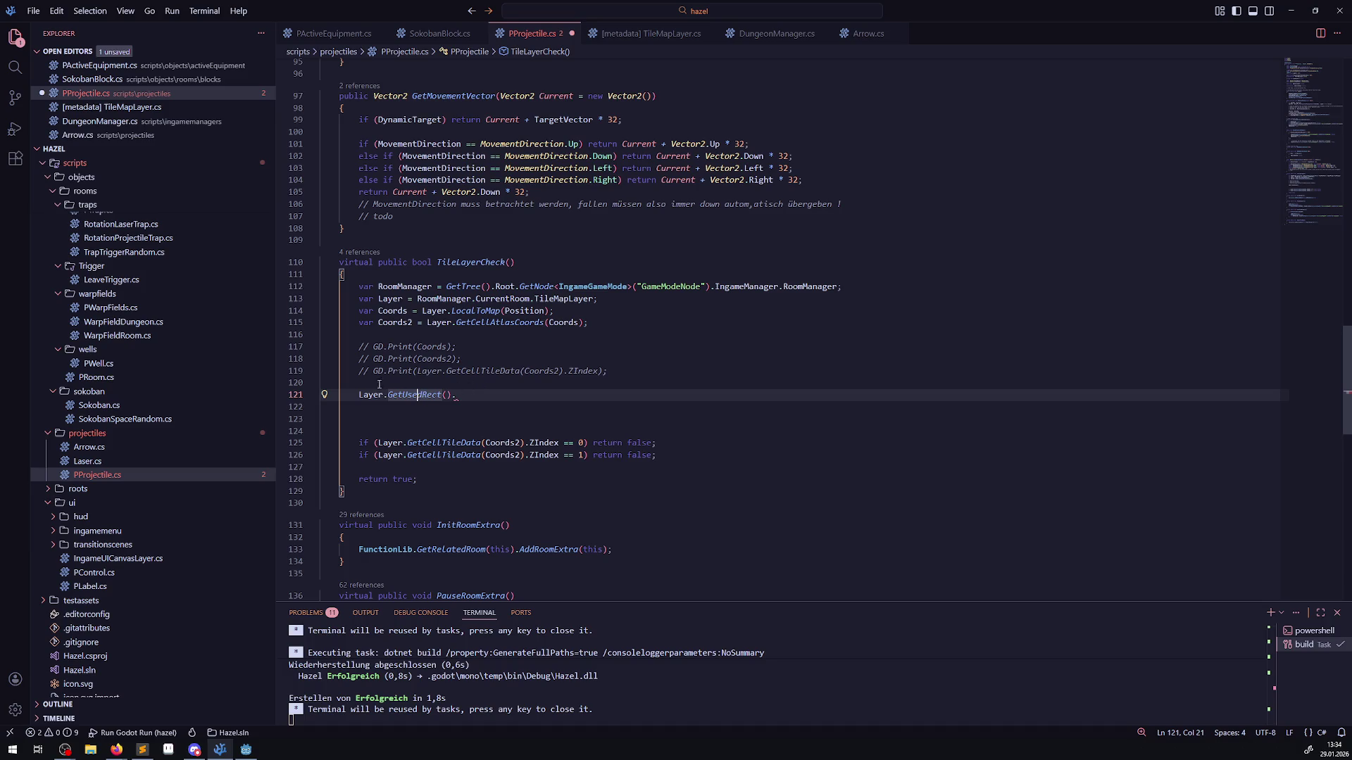
key(Home)
text(//)
- Insert empty lines above the commented line and start a new line reading Layer.Tile
click(427, 382)
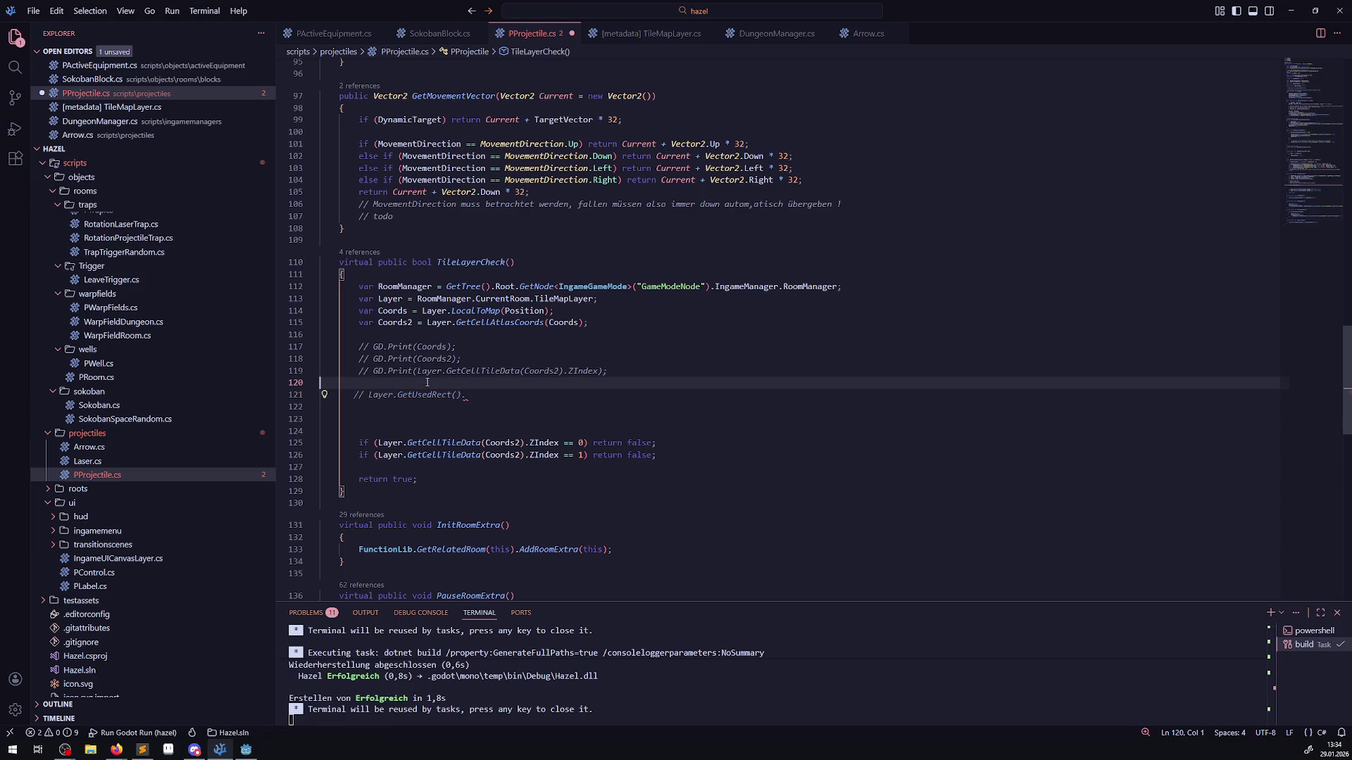
key(Return)
key(Return)
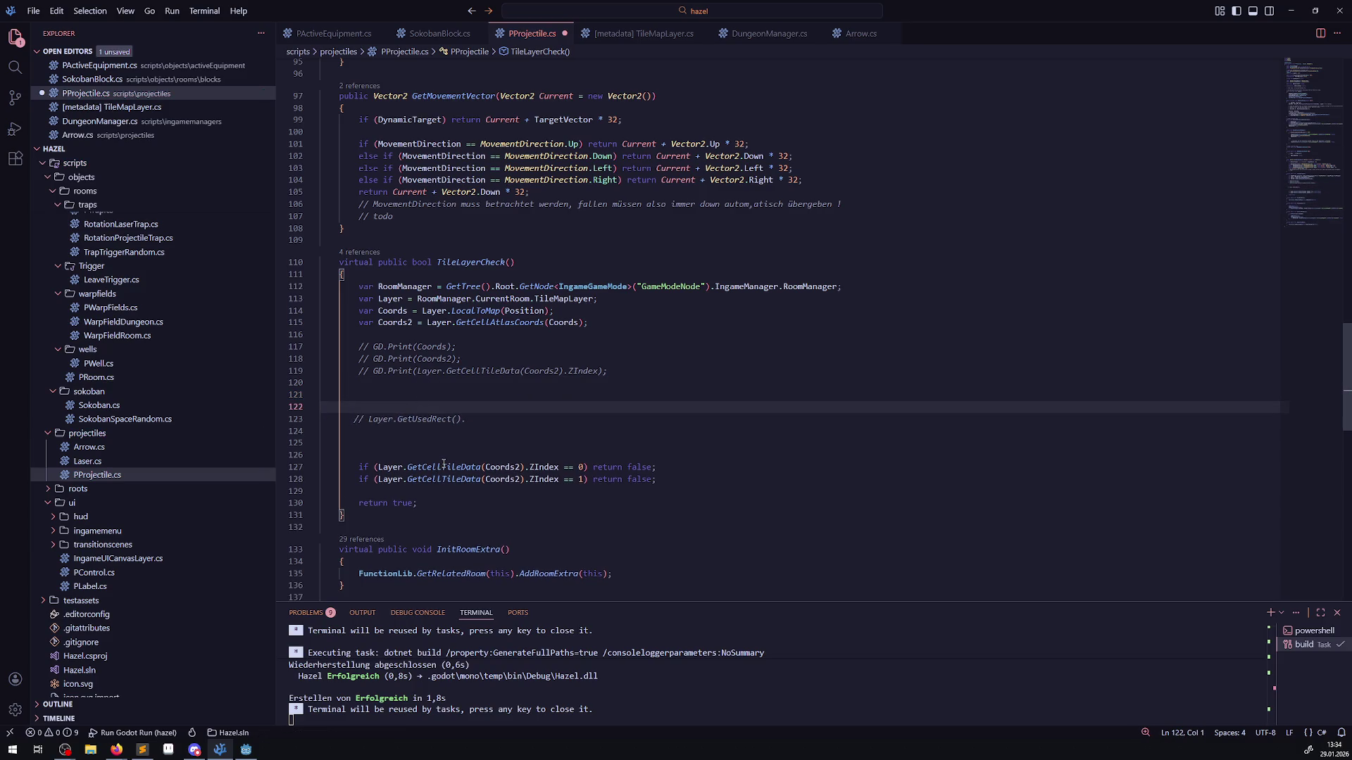
mouse_move(443, 466)
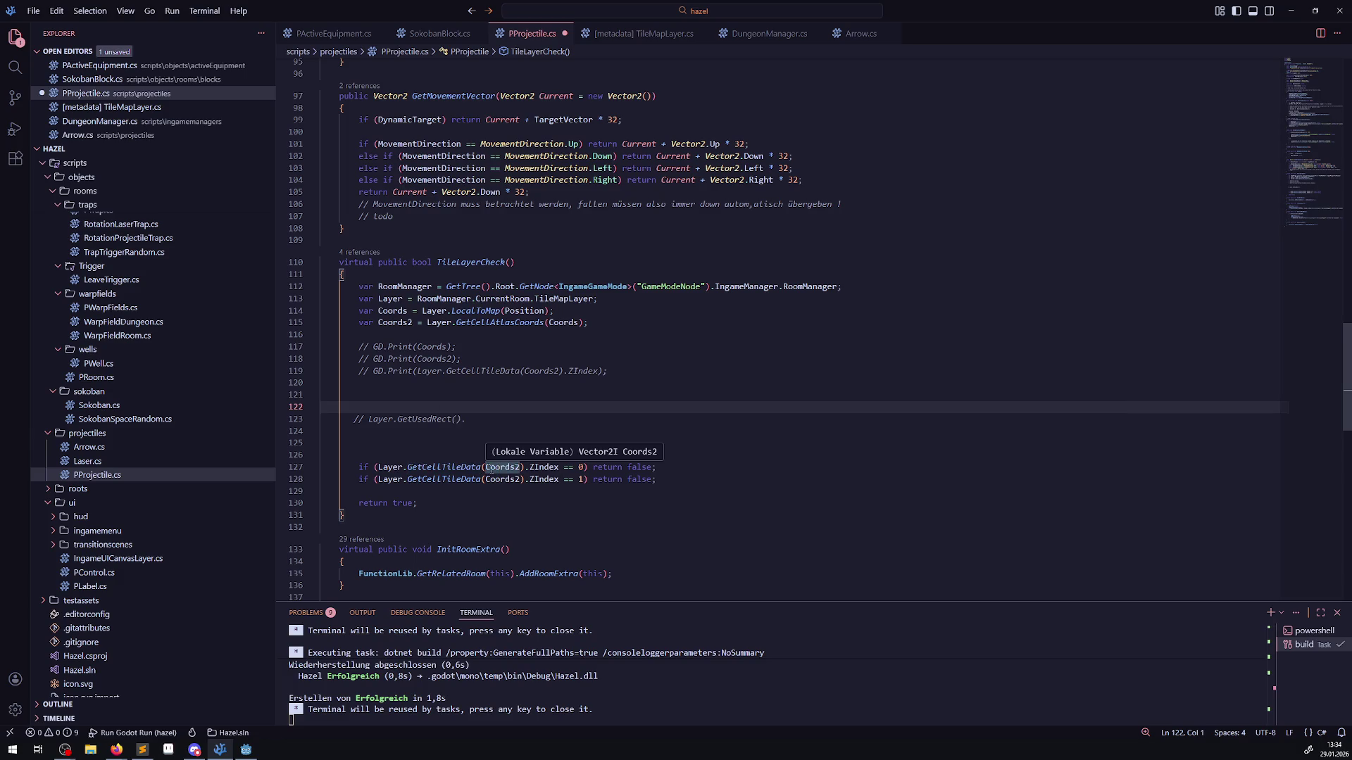
mouse_move(374, 467)
mouse_down()
mouse_move(408, 467)
mouse_move(431, 391)
mouse_up()
key(ctrl+space)
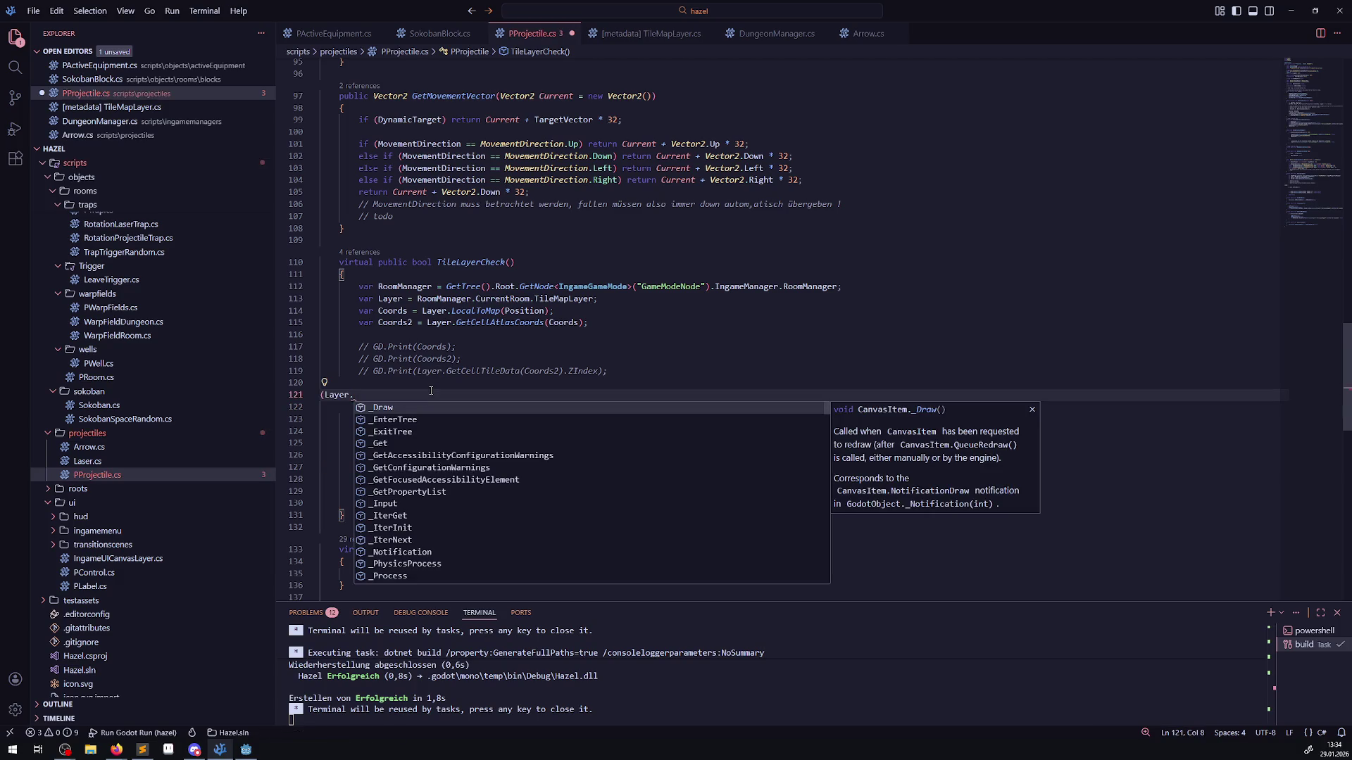
key(ctrl+z)
key(ctrl+z)
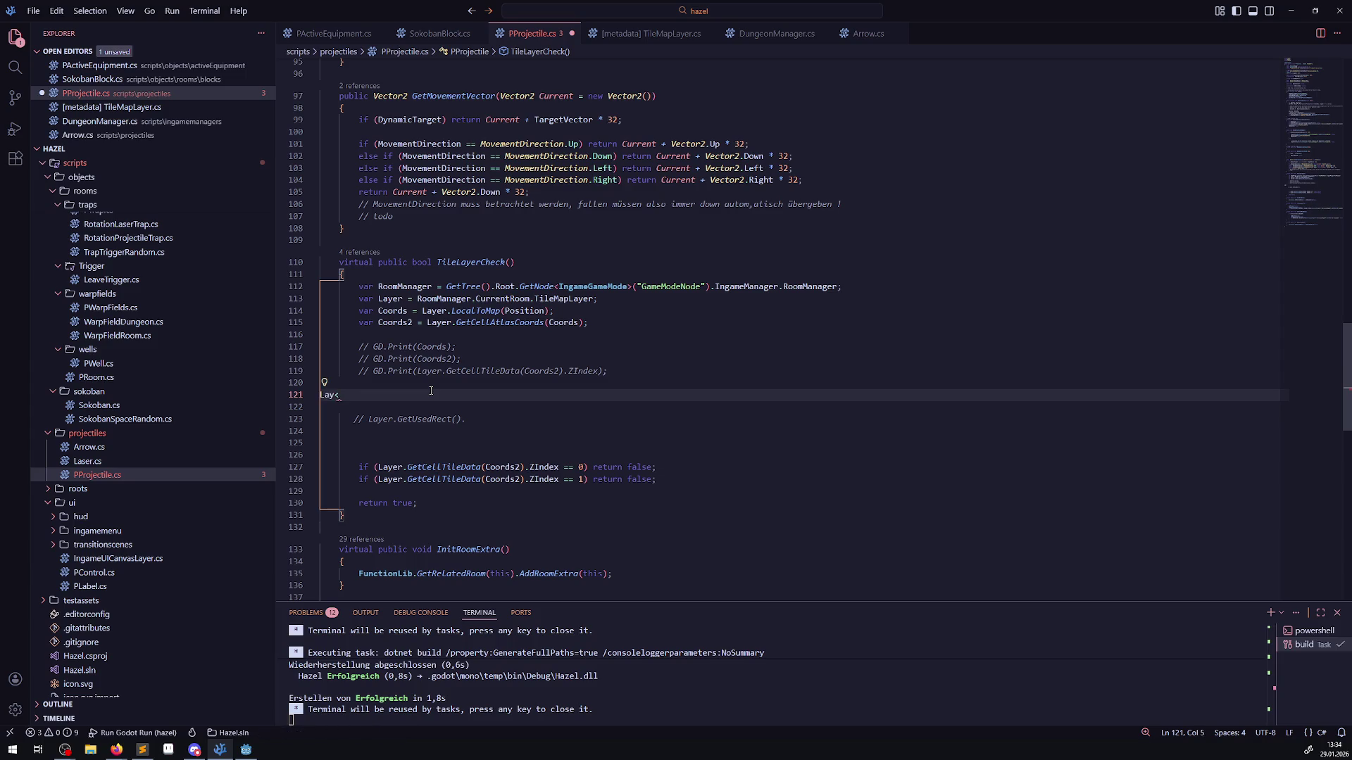
text(r)
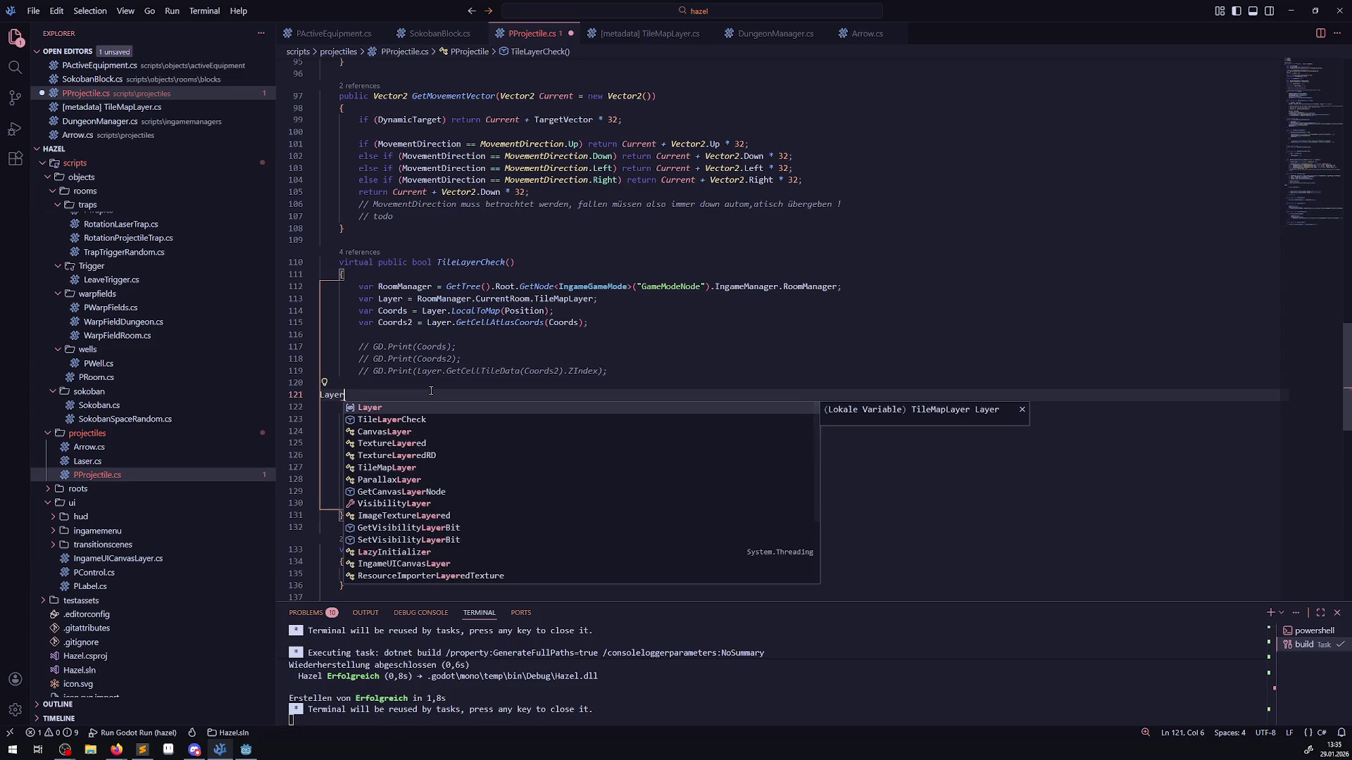
text(.Tile)
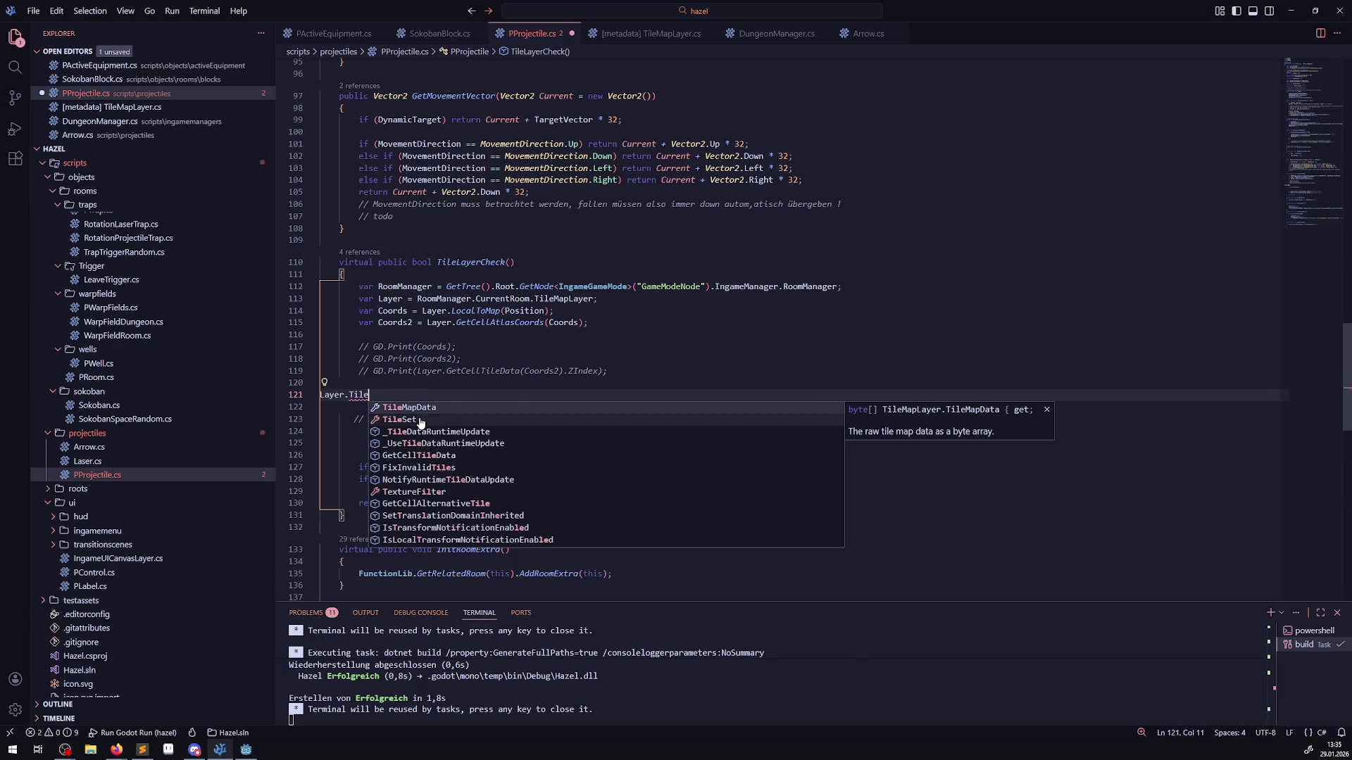
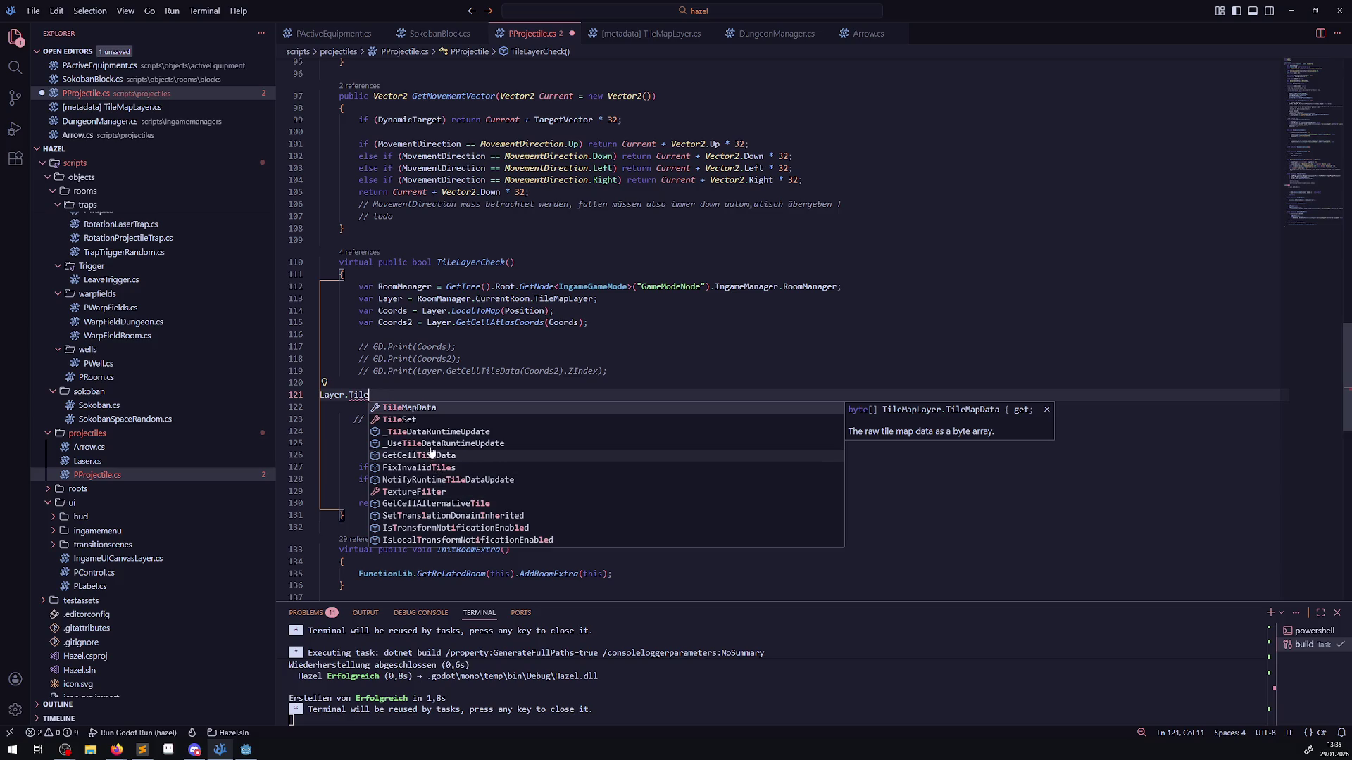
- Complete the line as Layer.TileSet. and view the TileSet property's documentation
click(394, 421)
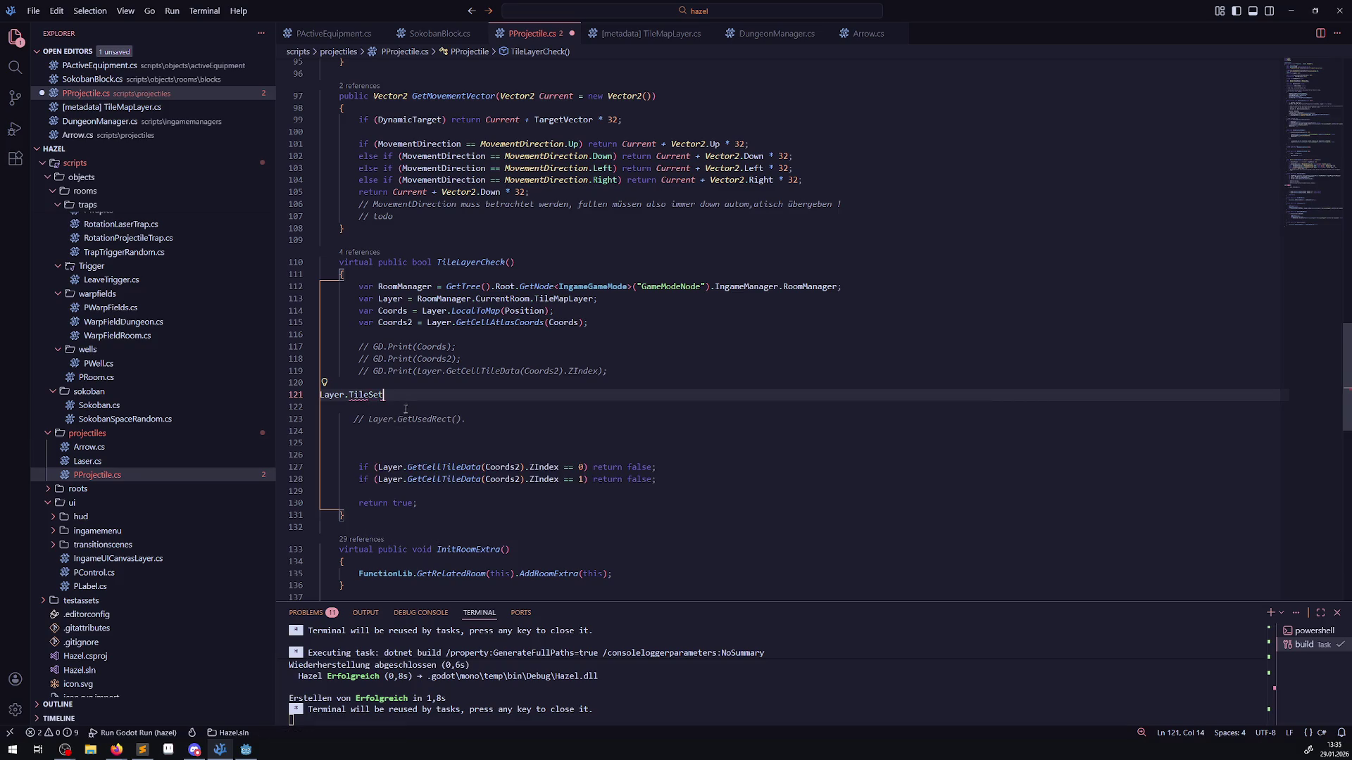
text(.)
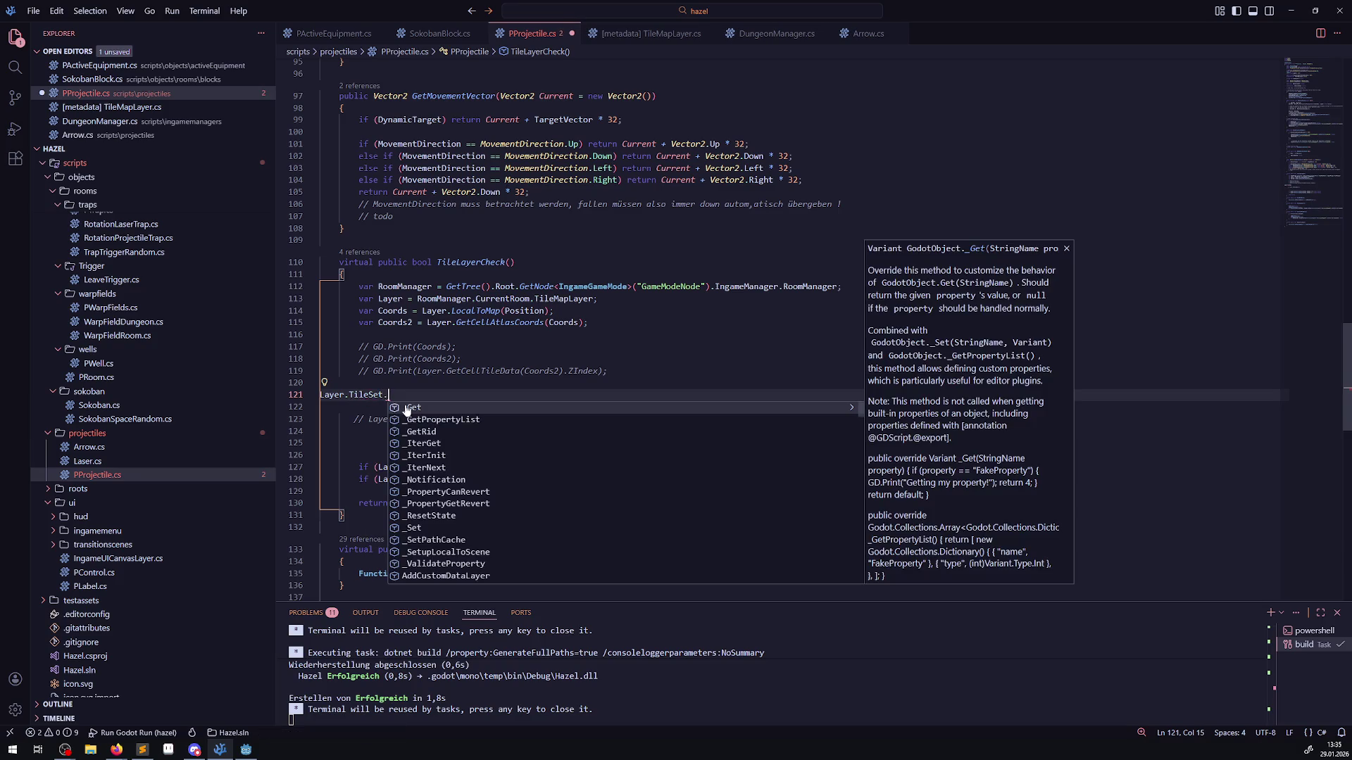
click(368, 397)
mouse_move(369, 396)
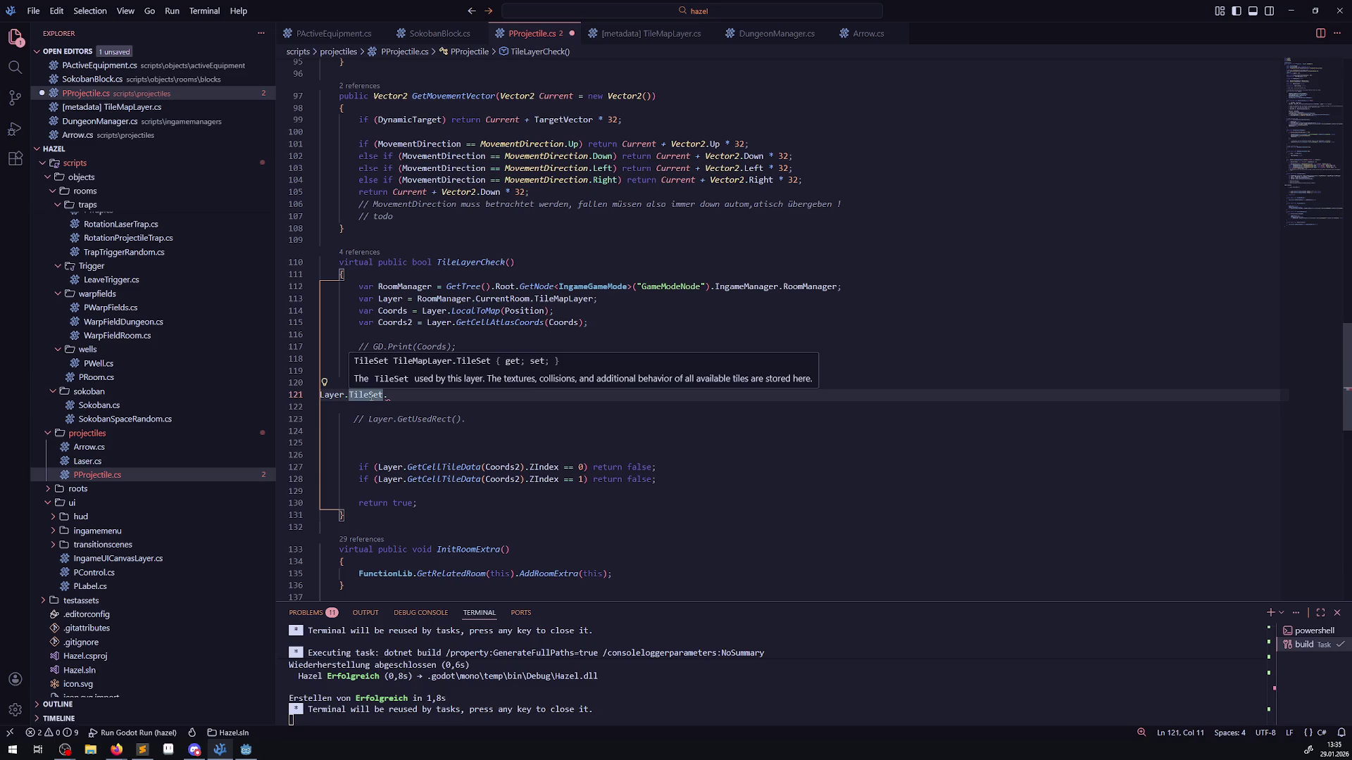
- Browse TileSet's members in the completion list, filtering by 'cell' and then 'ce'
key(End)
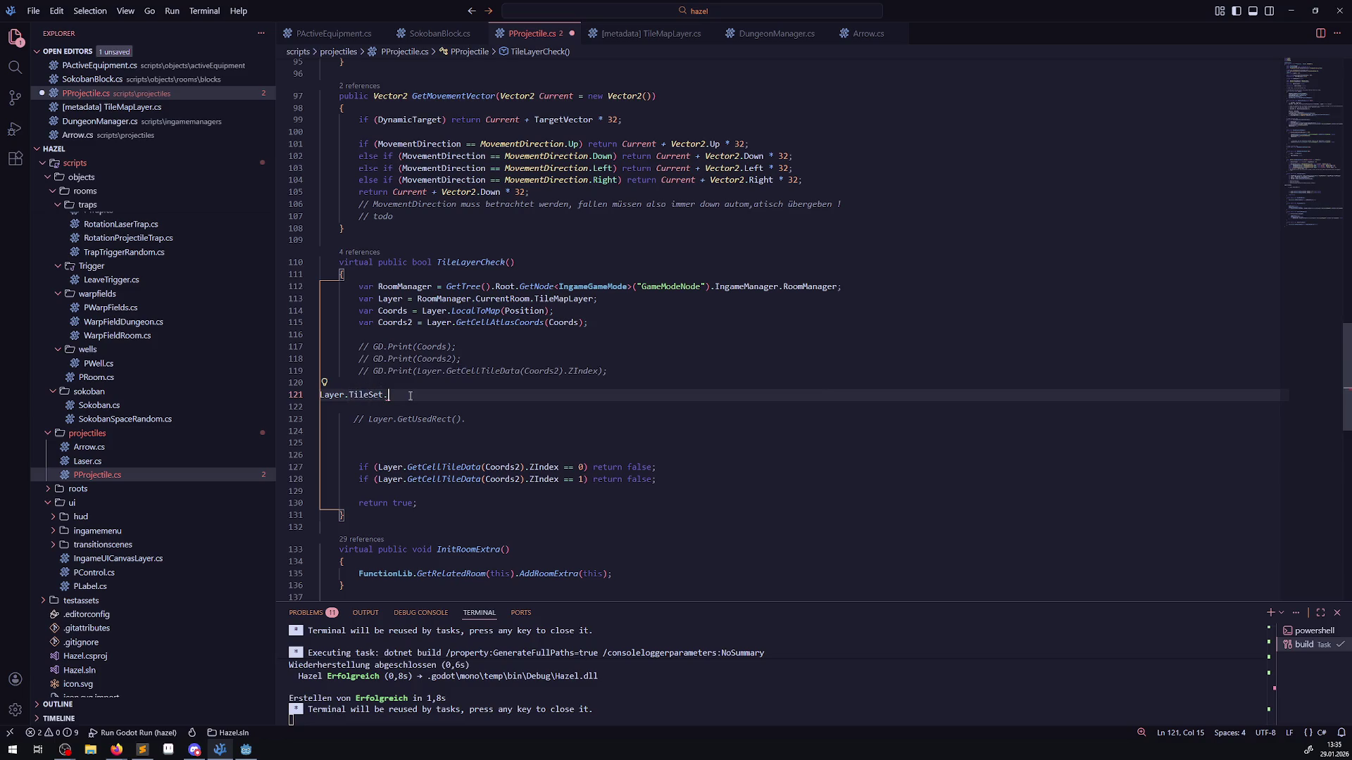
key(ctrl+space)
scroll(472, 462, down, 4)
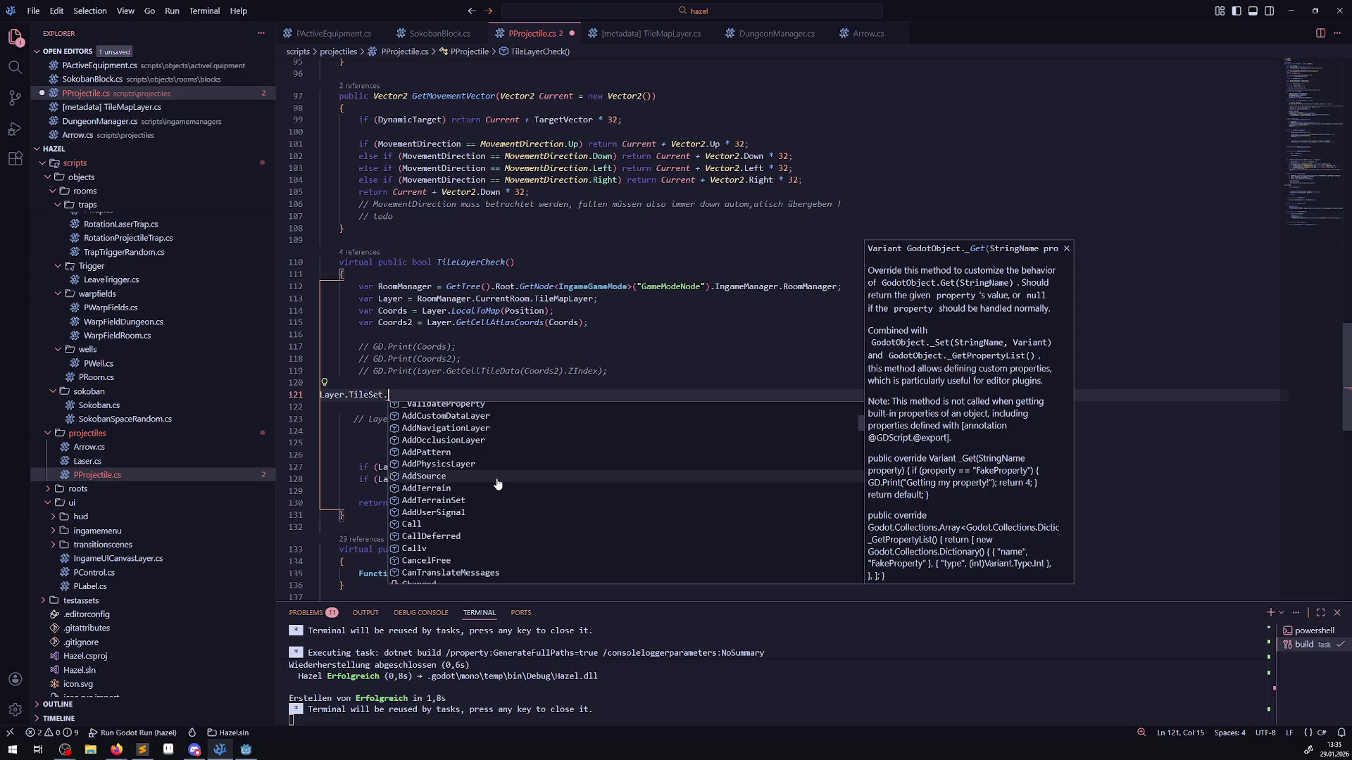
scroll(498, 483, down, 2)
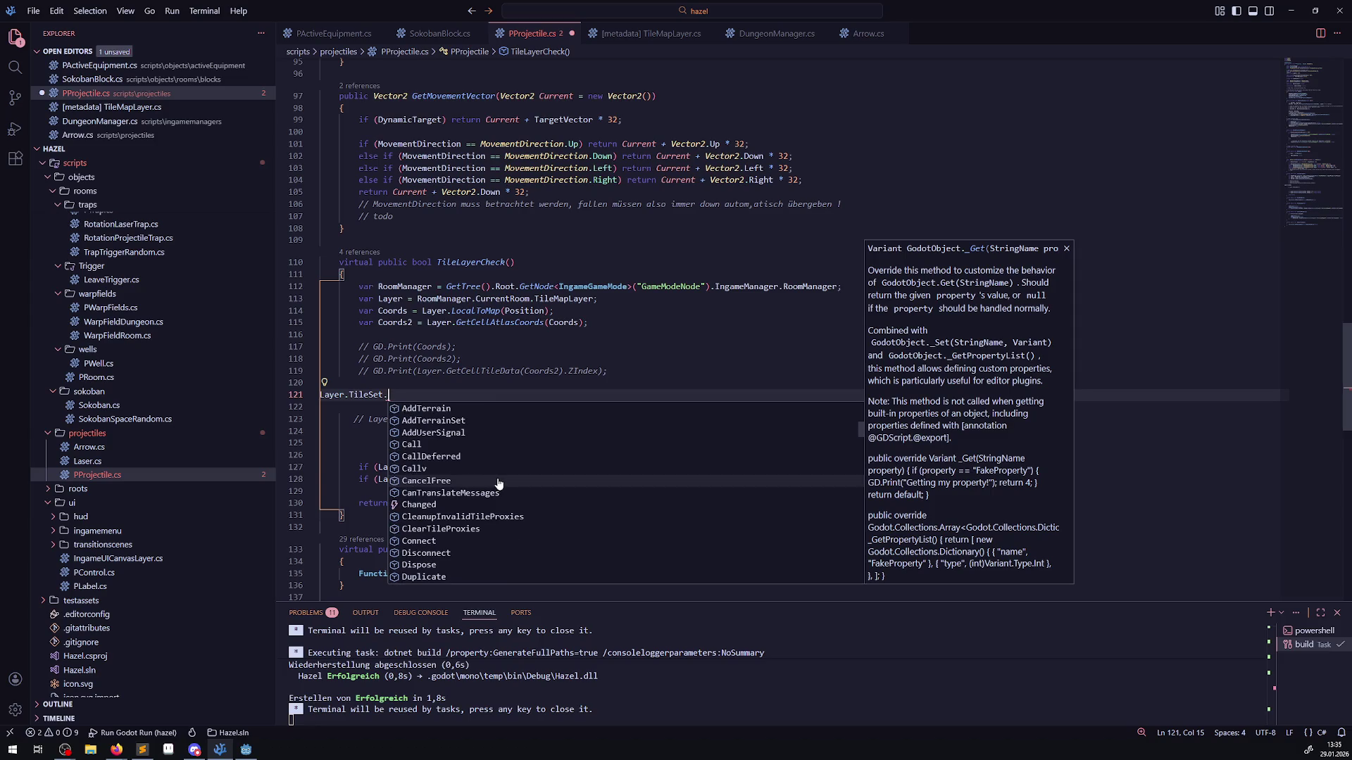
text(cell)
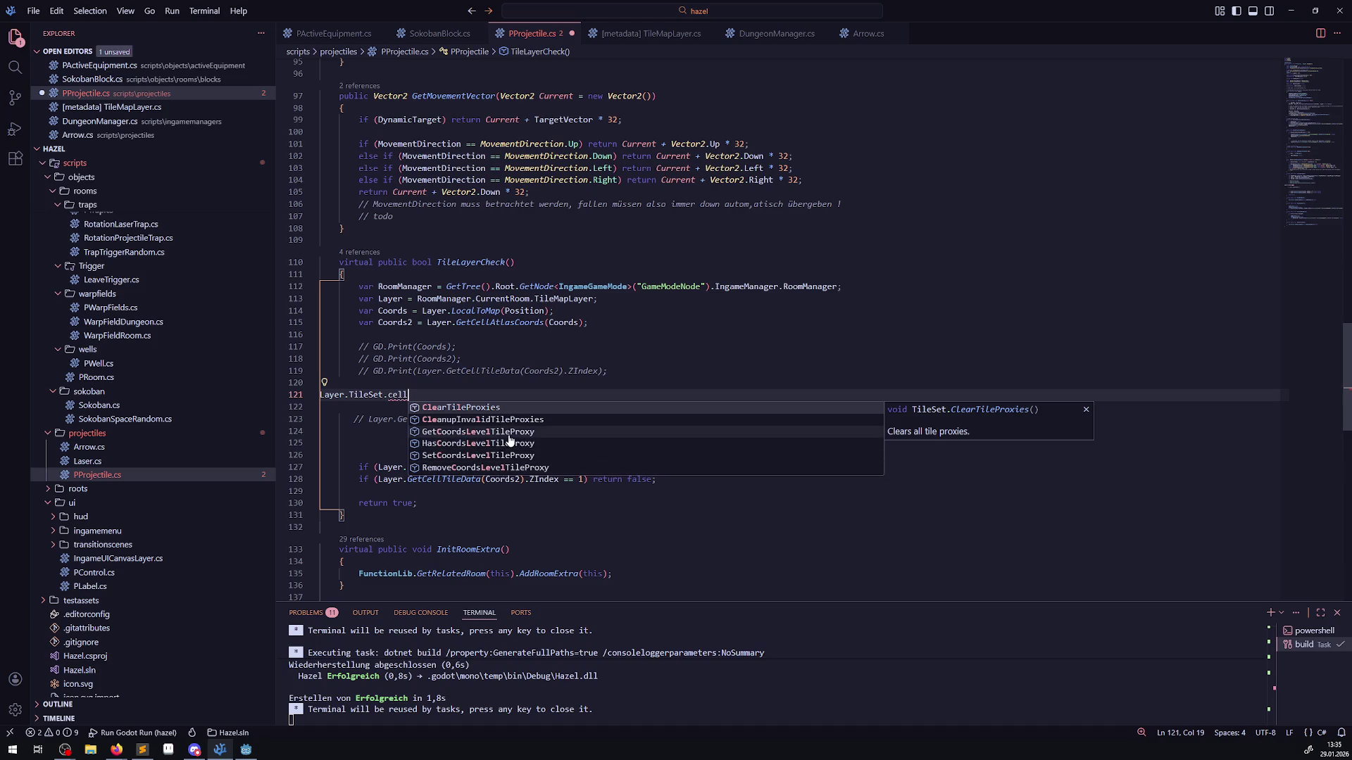
key(BackSpace)
key(BackSpace)
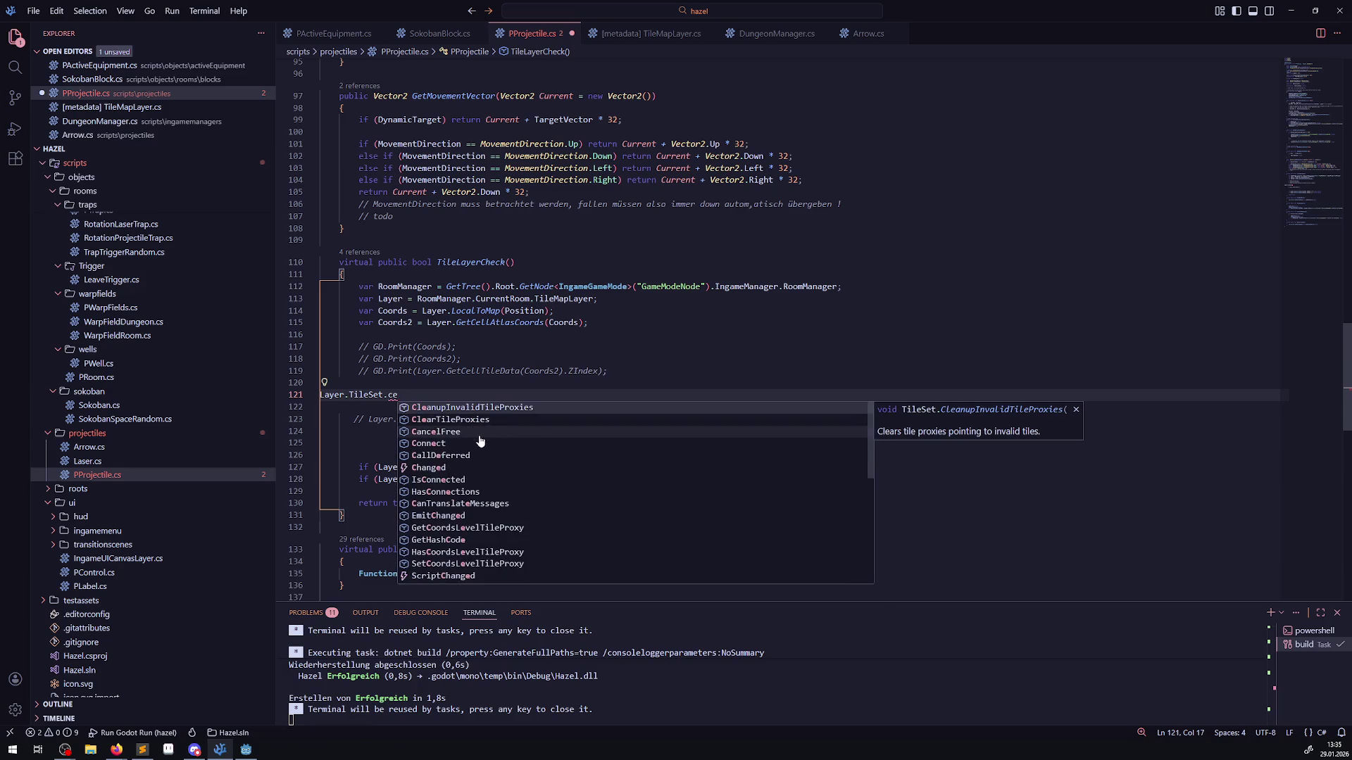
scroll(484, 493, down, 5)
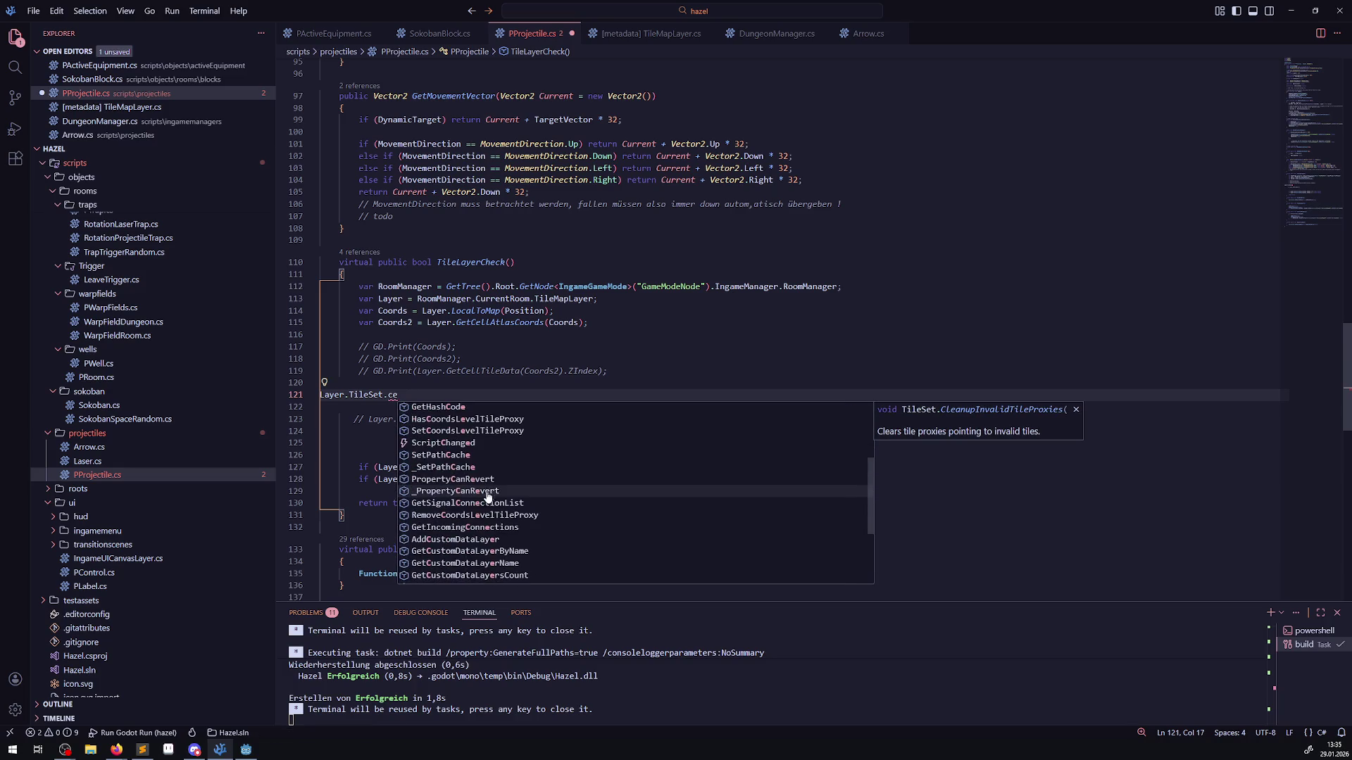
scroll(486, 508, down, 3)
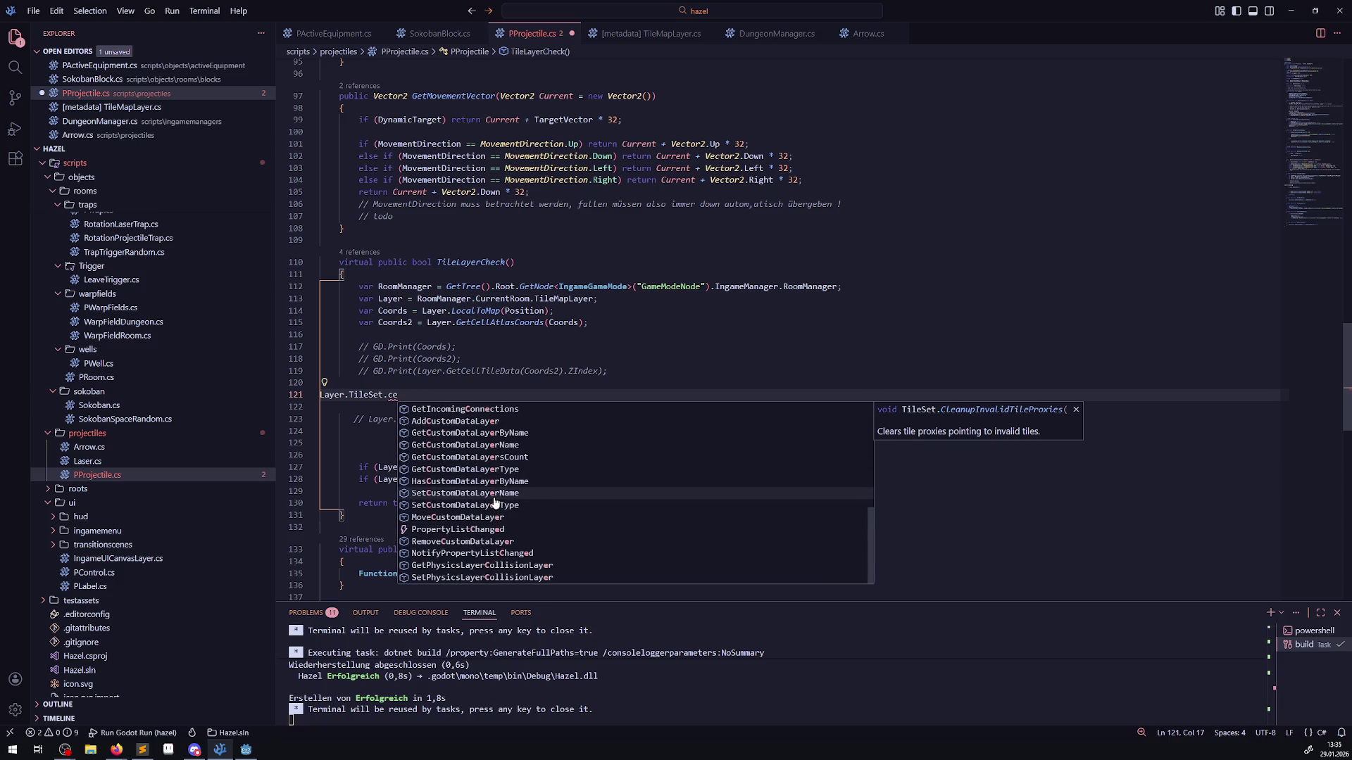
- Clear the filter, briefly try 'z', then leave the line and bring up the Godot editor
key(BackSpace)
key(BackSpace)
text(z)
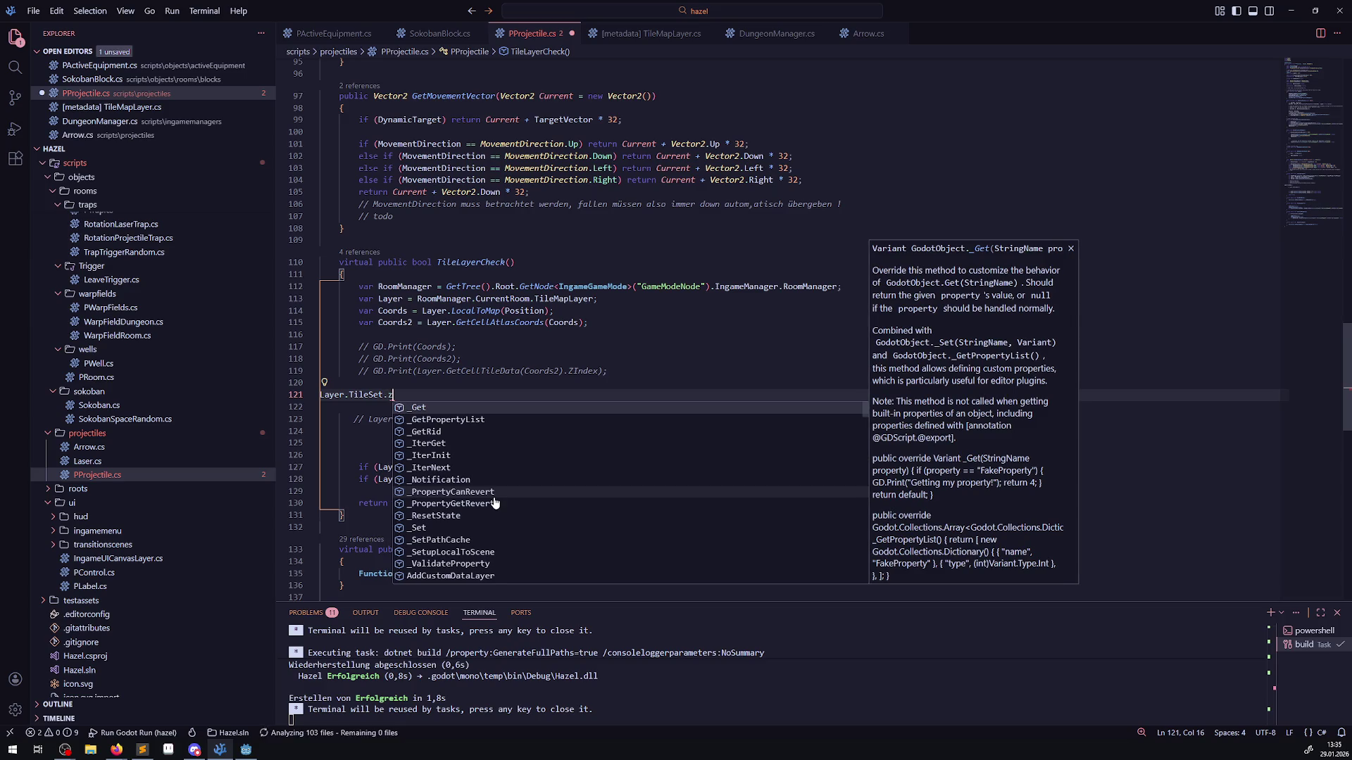
key(BackSpace)
click(493, 347)
mouse_move(491, 312)
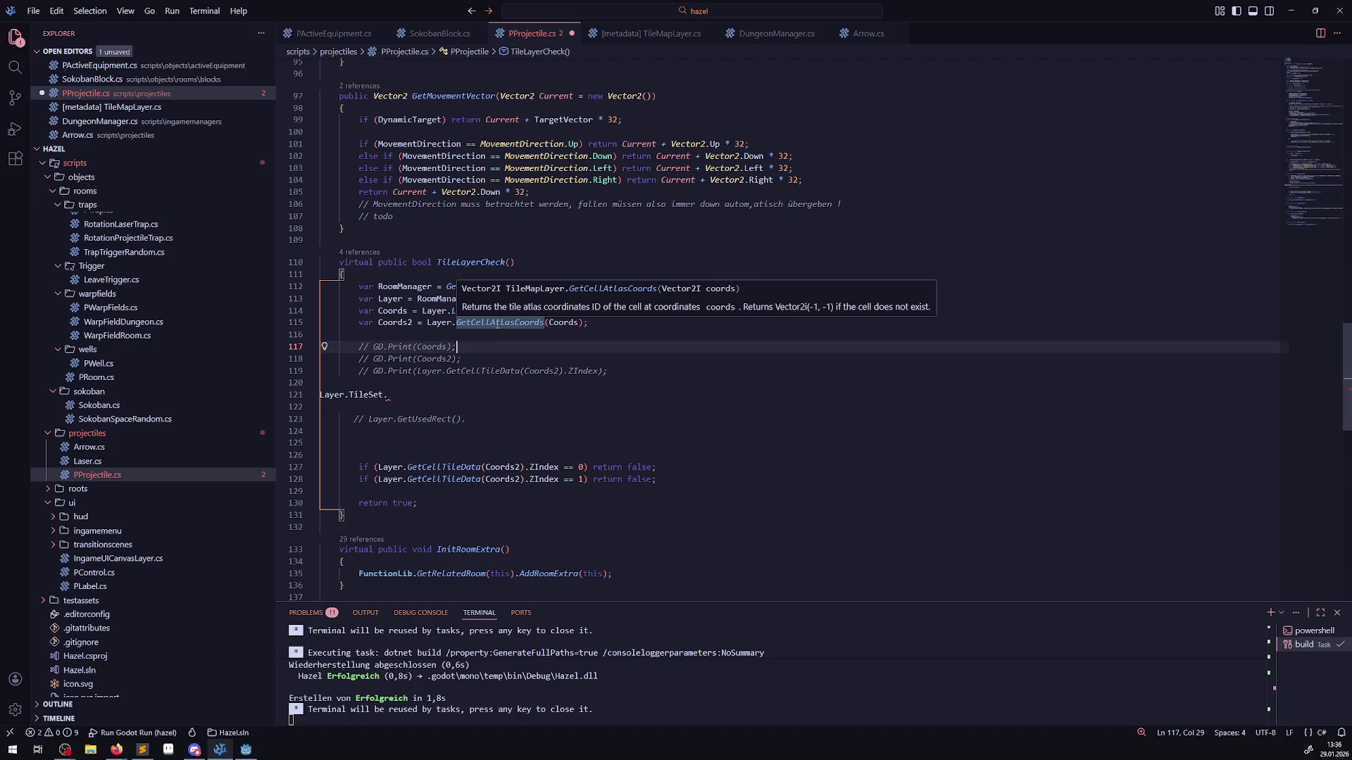
click(246, 749)
scroll(527, 334, down, 5)
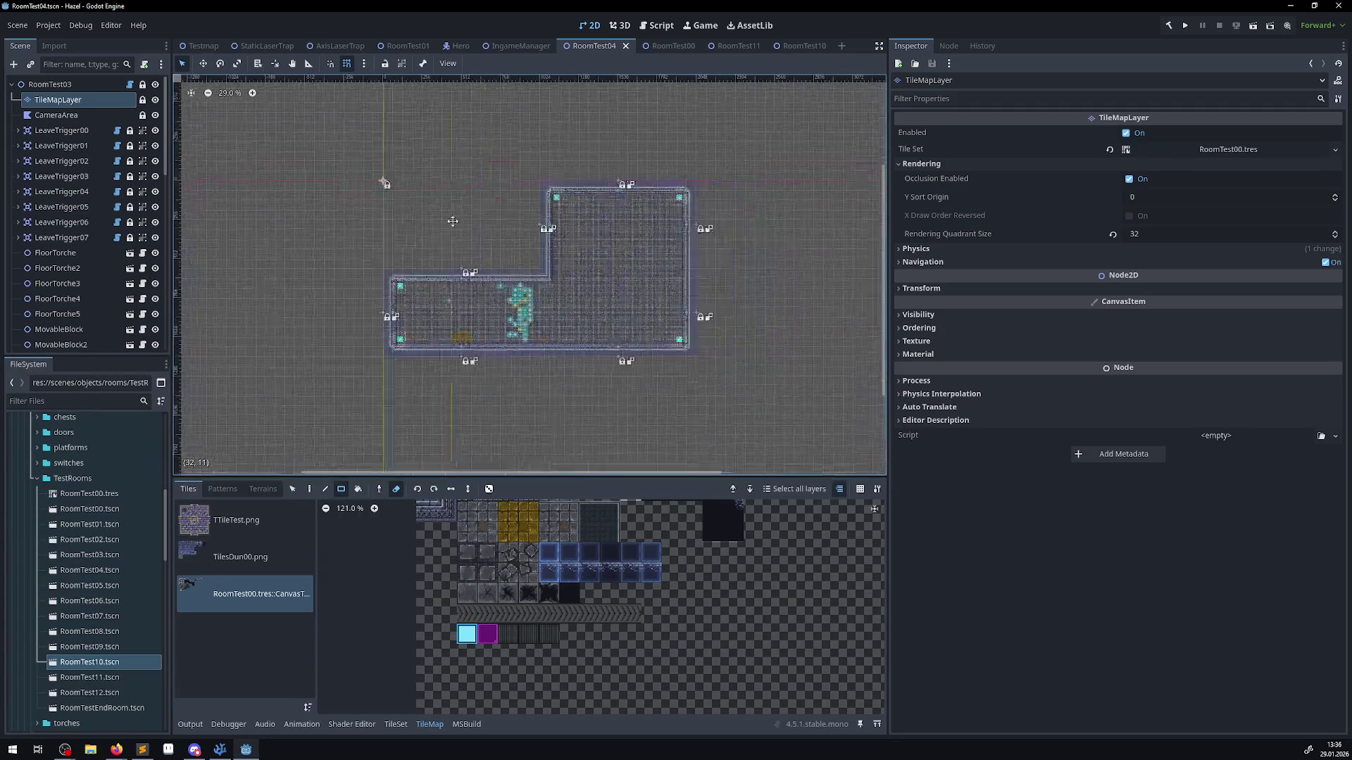
scroll(526, 334, up, 5)
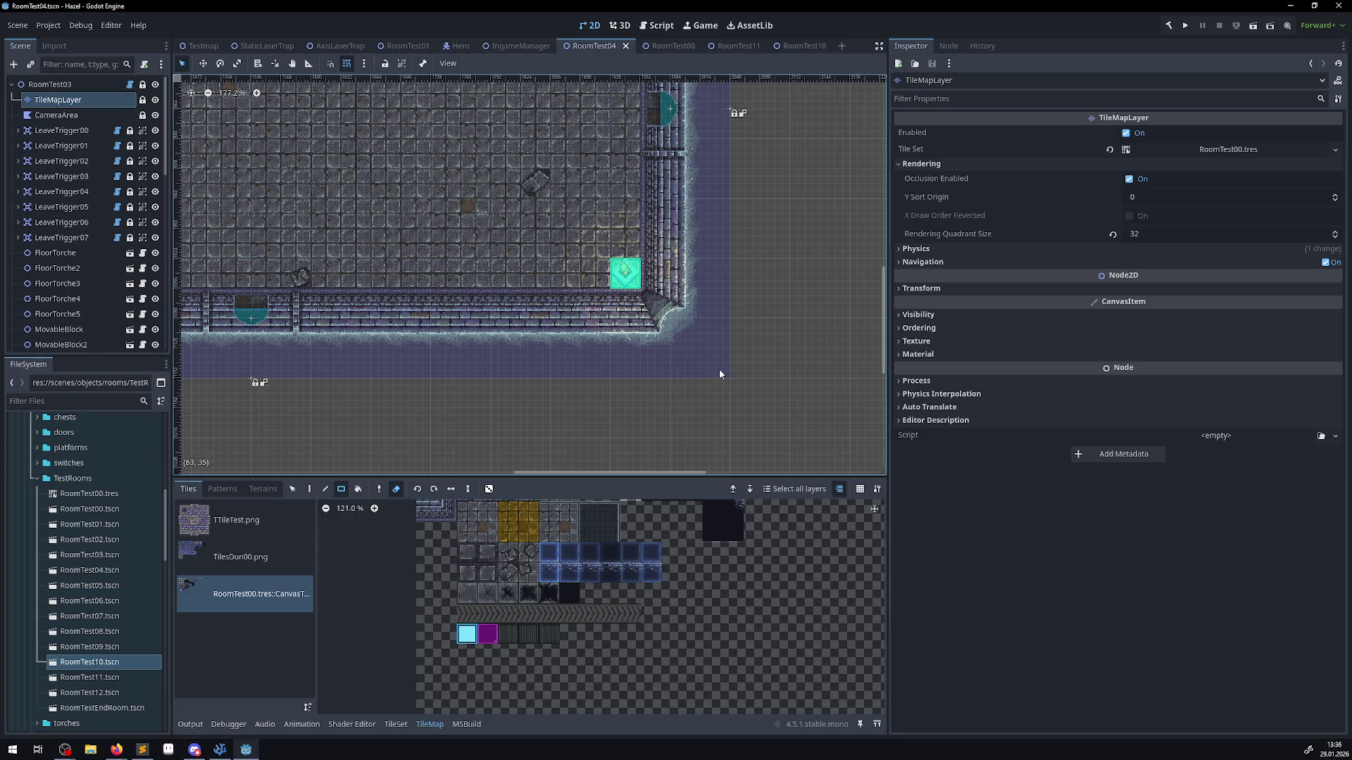
click(219, 749)
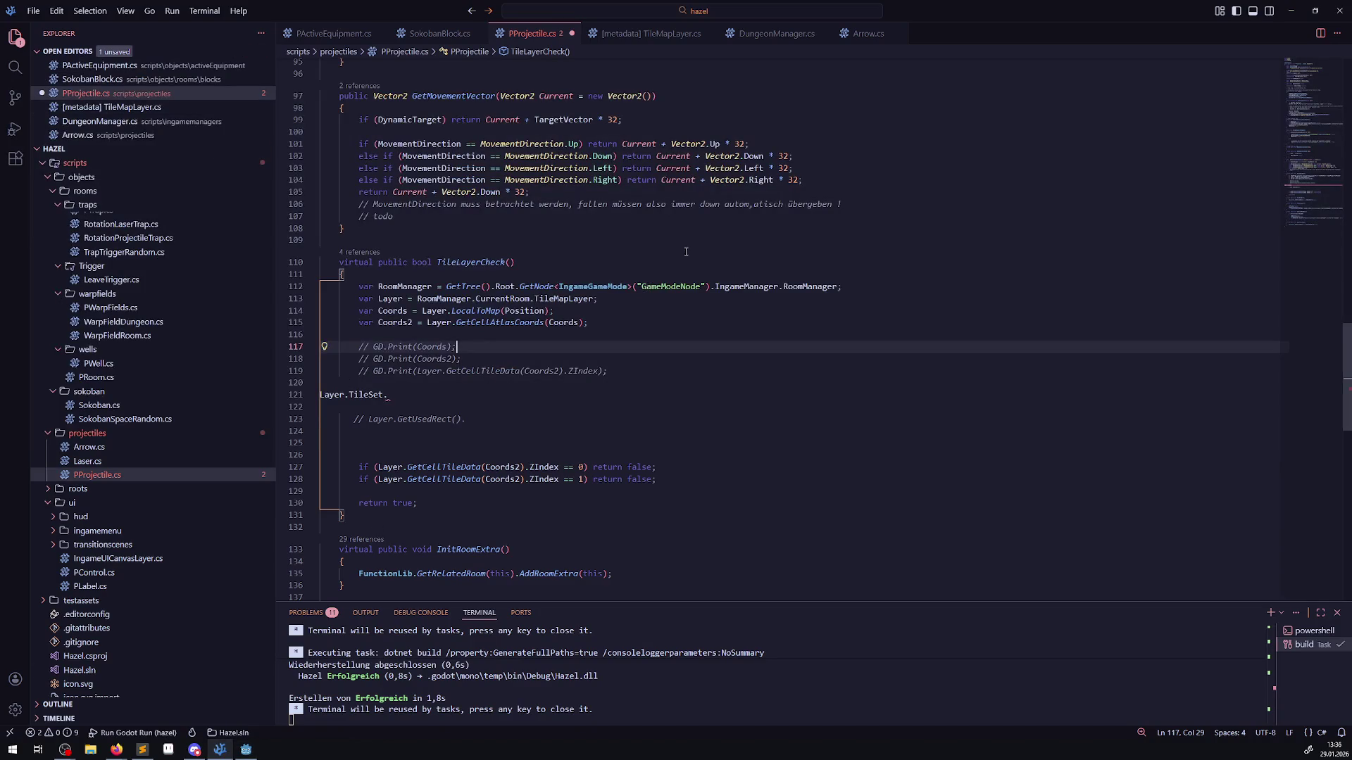
- Add a '// 64,35' comment and delete the unfinished Layer.TileSet. line
click(510, 334)
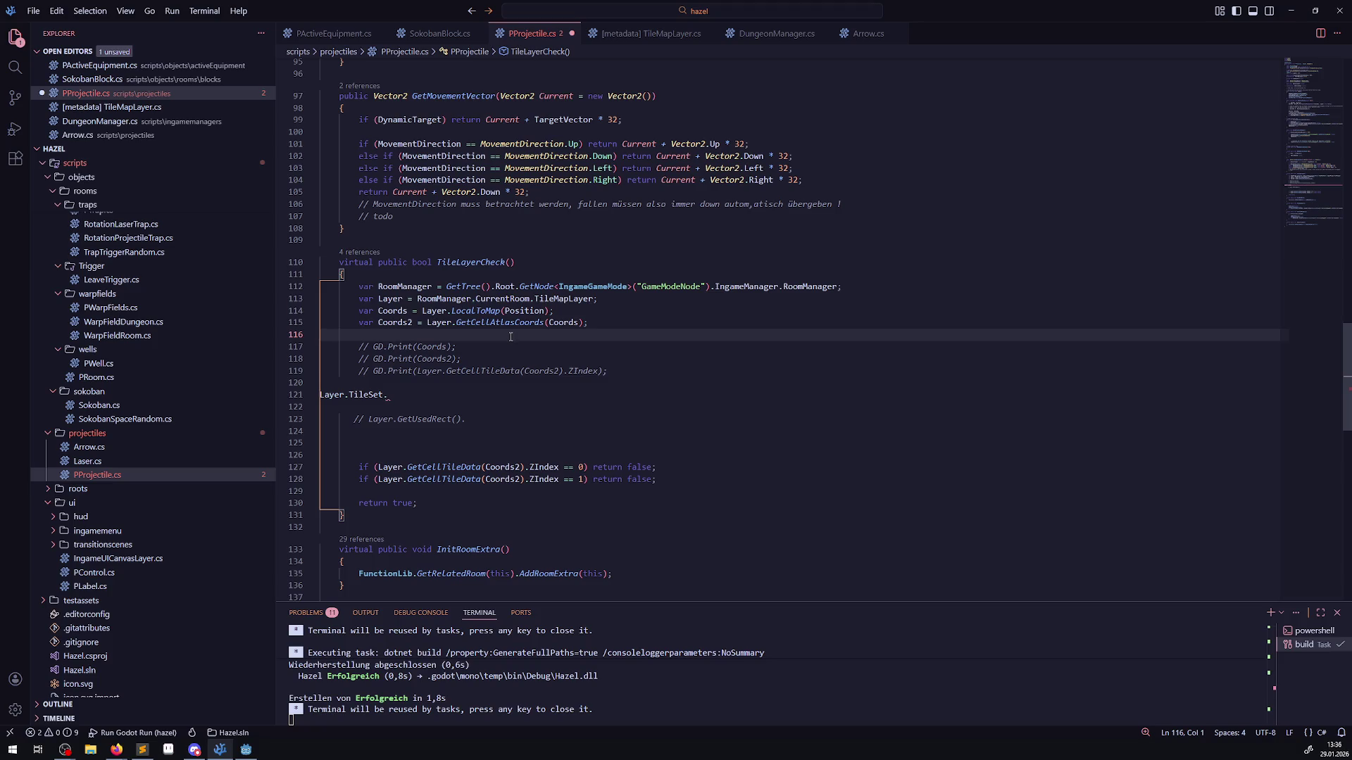
click(486, 383)
key(Return)
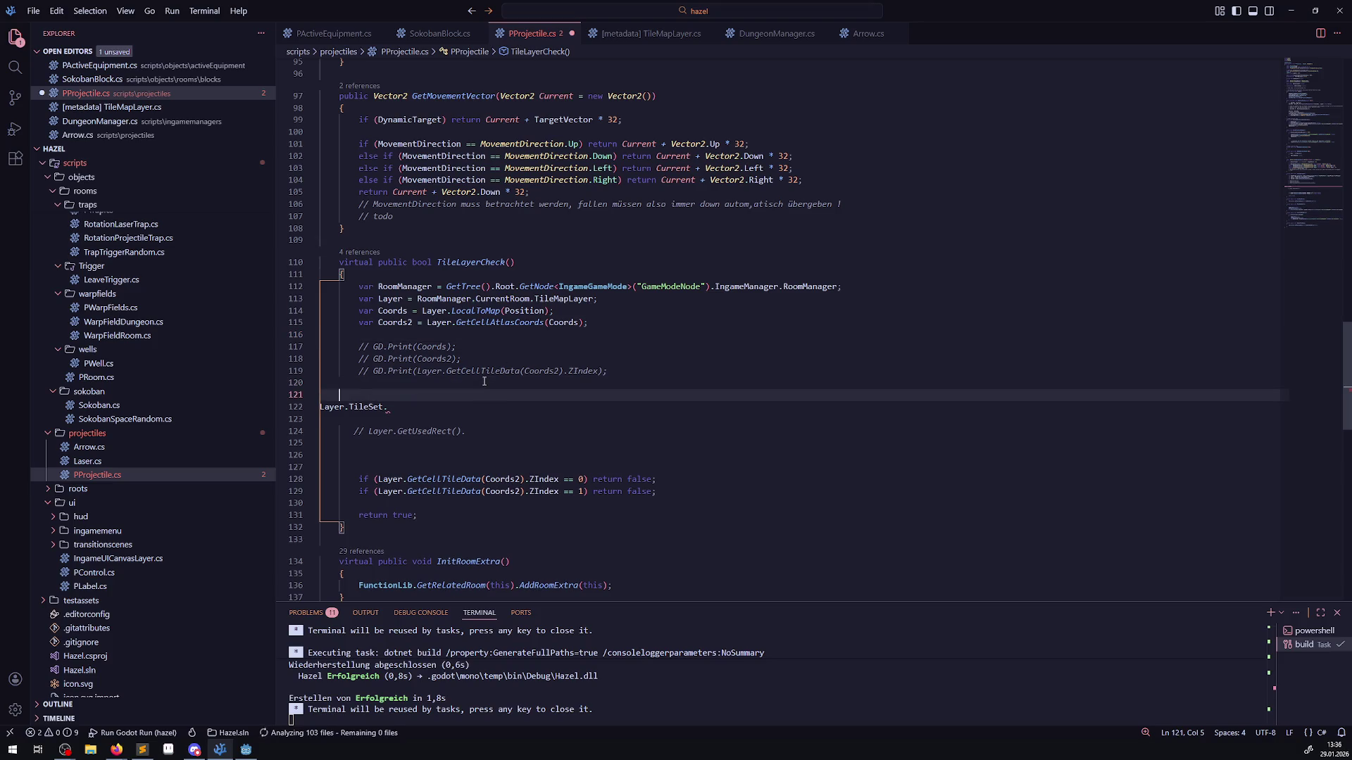
text(// 64,)
text(35)
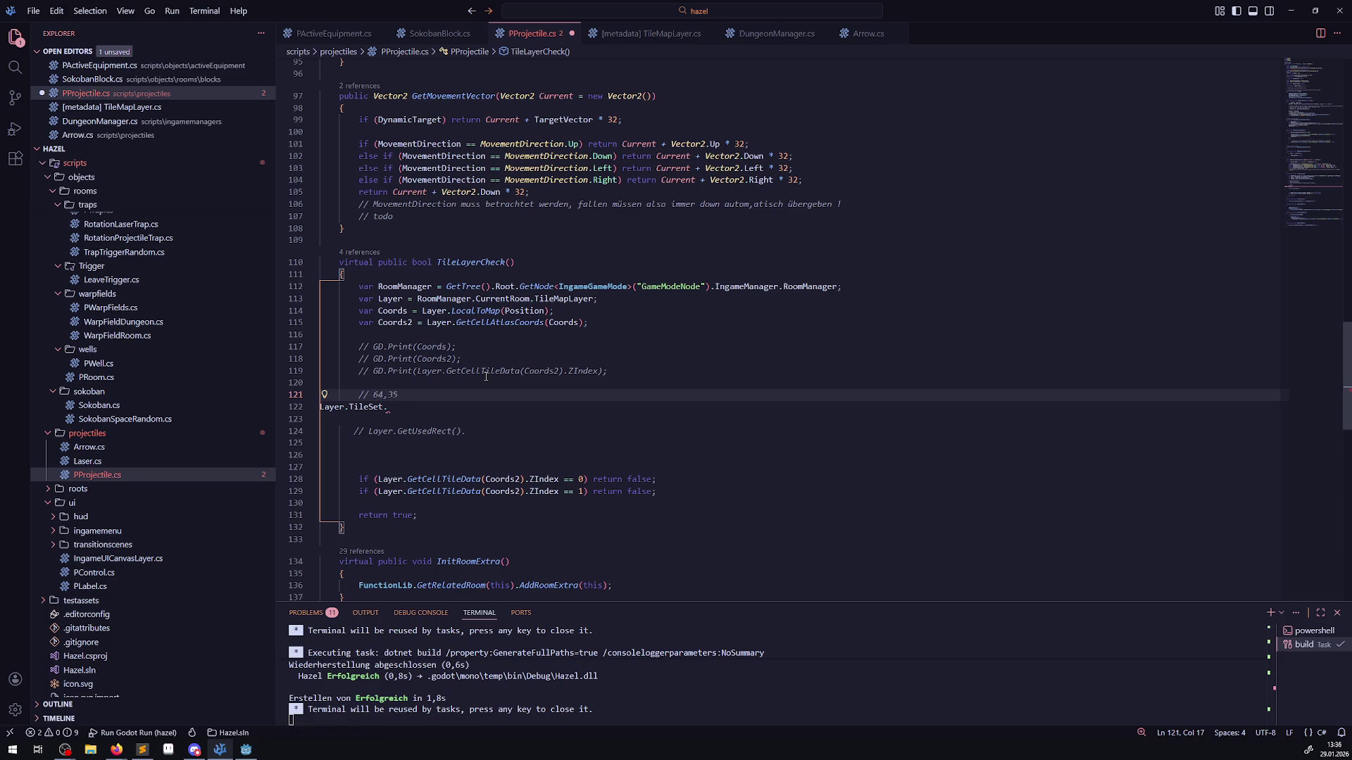
key(Return)
drag(389, 419, 288, 412)
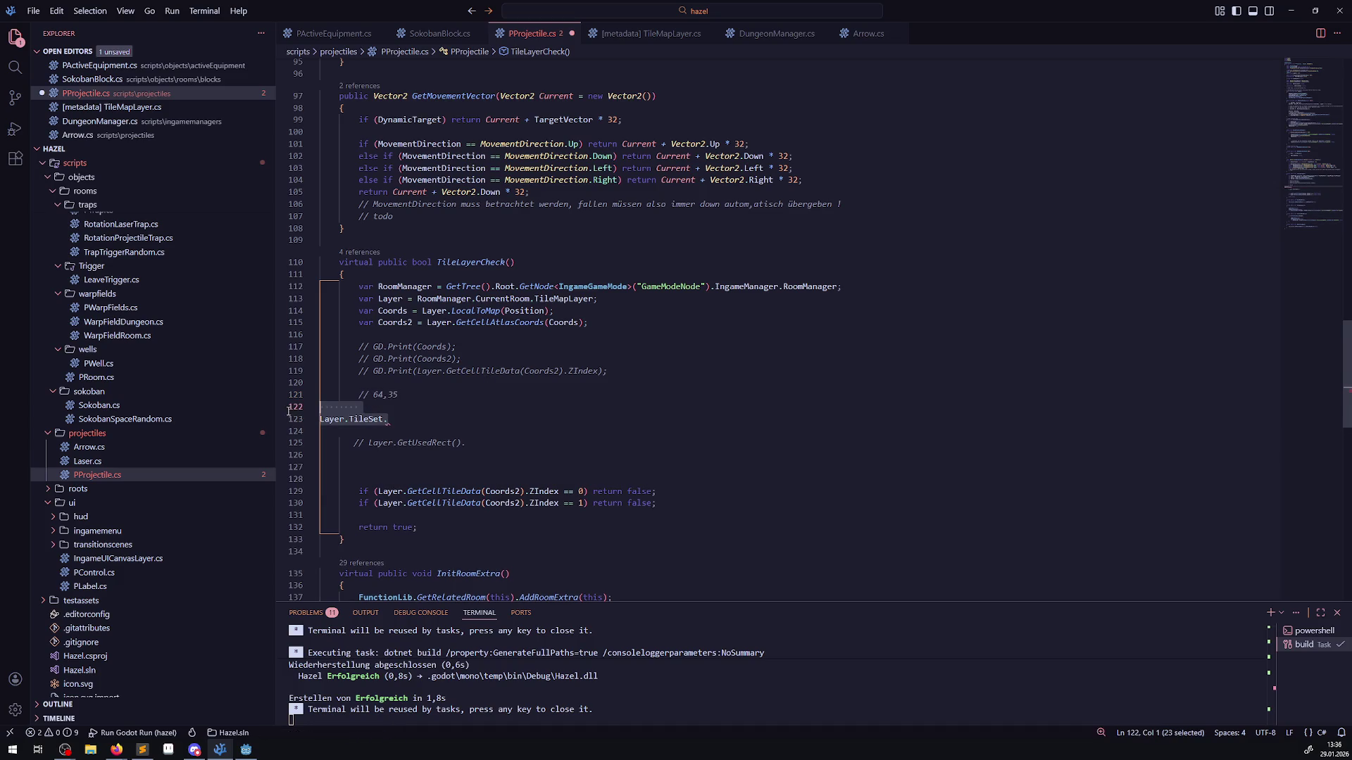
key(BackSpace)
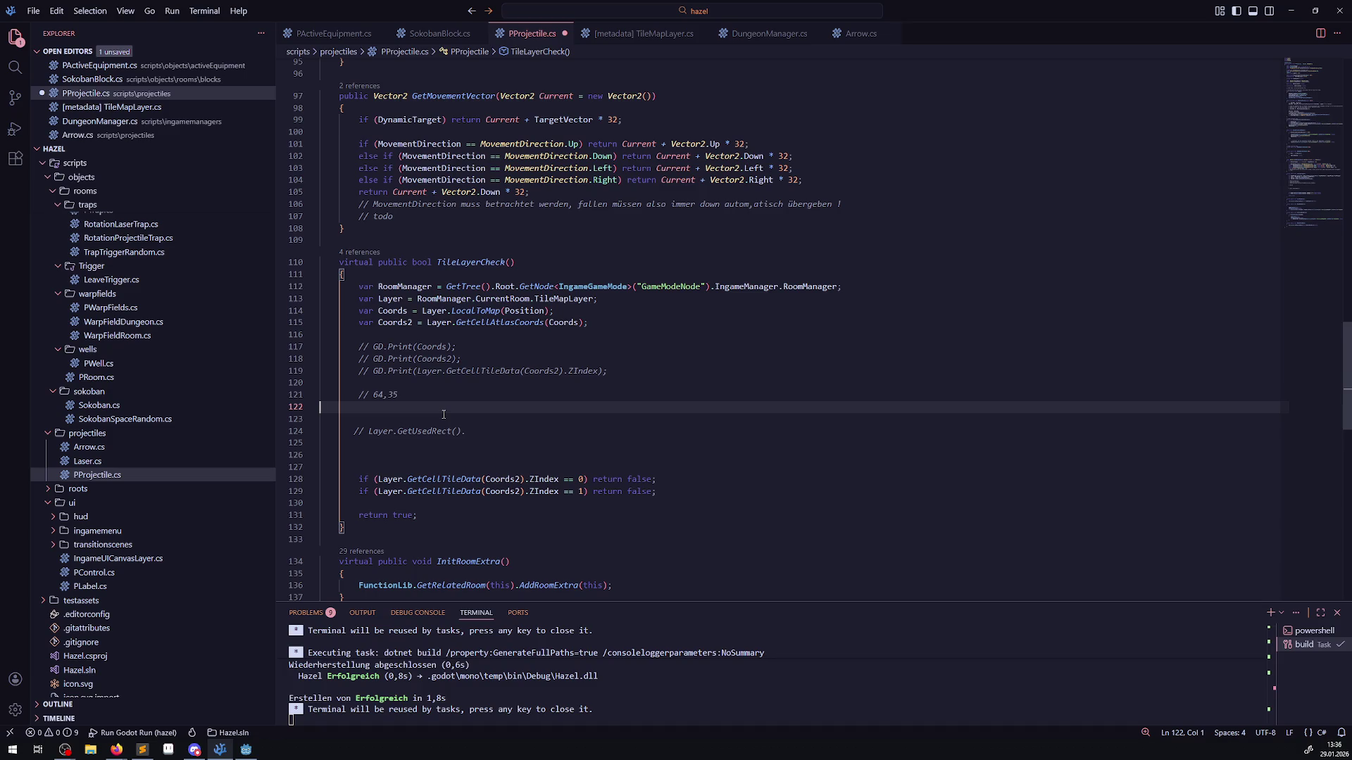
- Write a for(int I = 0; I < 64; I++) loop with an empty body and save
text(for)
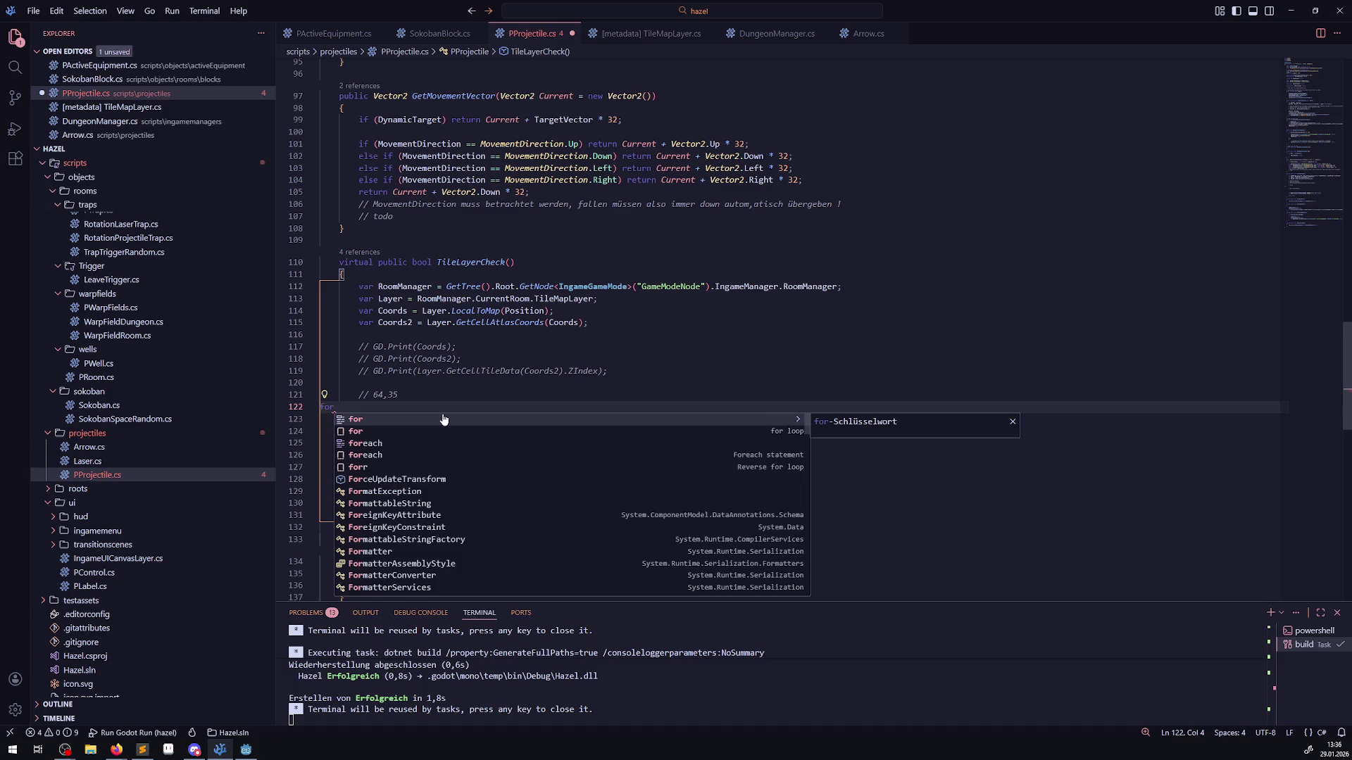
text((int I )
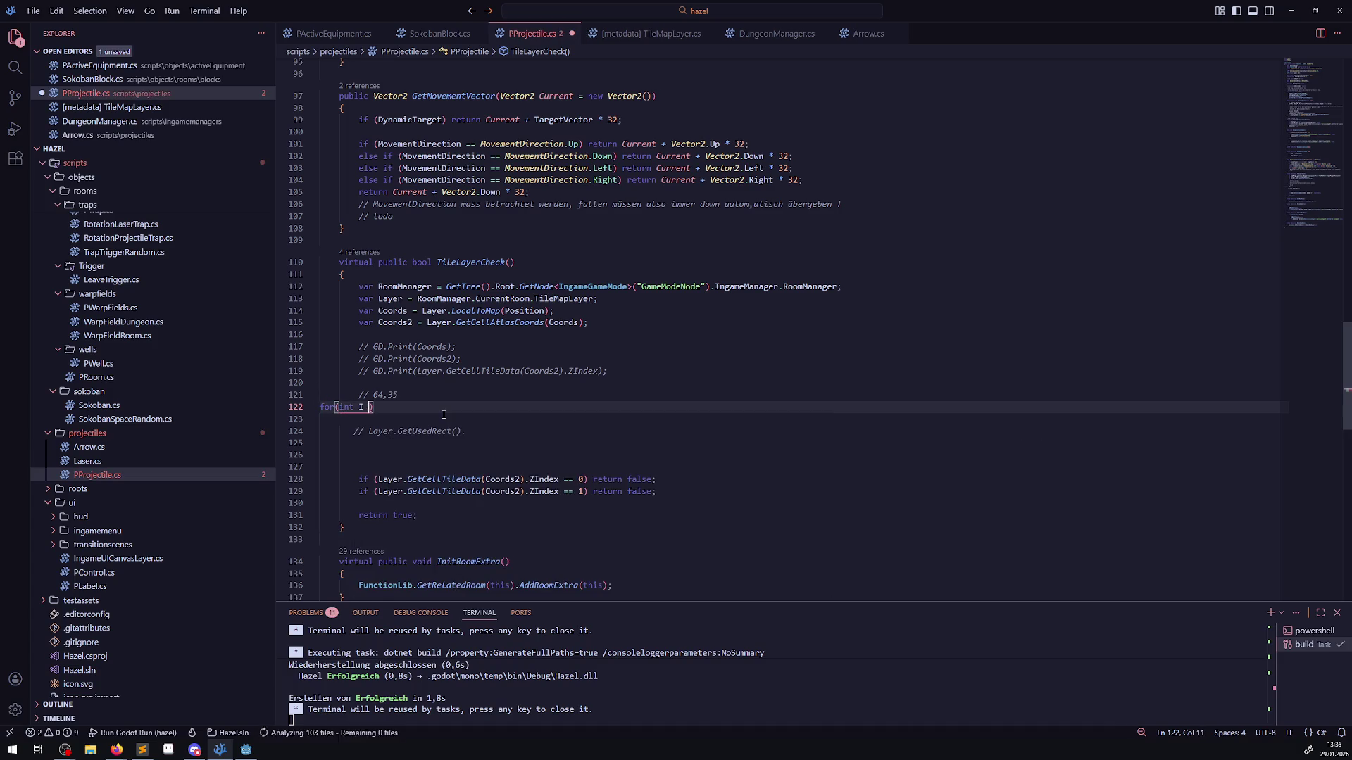
text(= 0)
text(; I < 64)
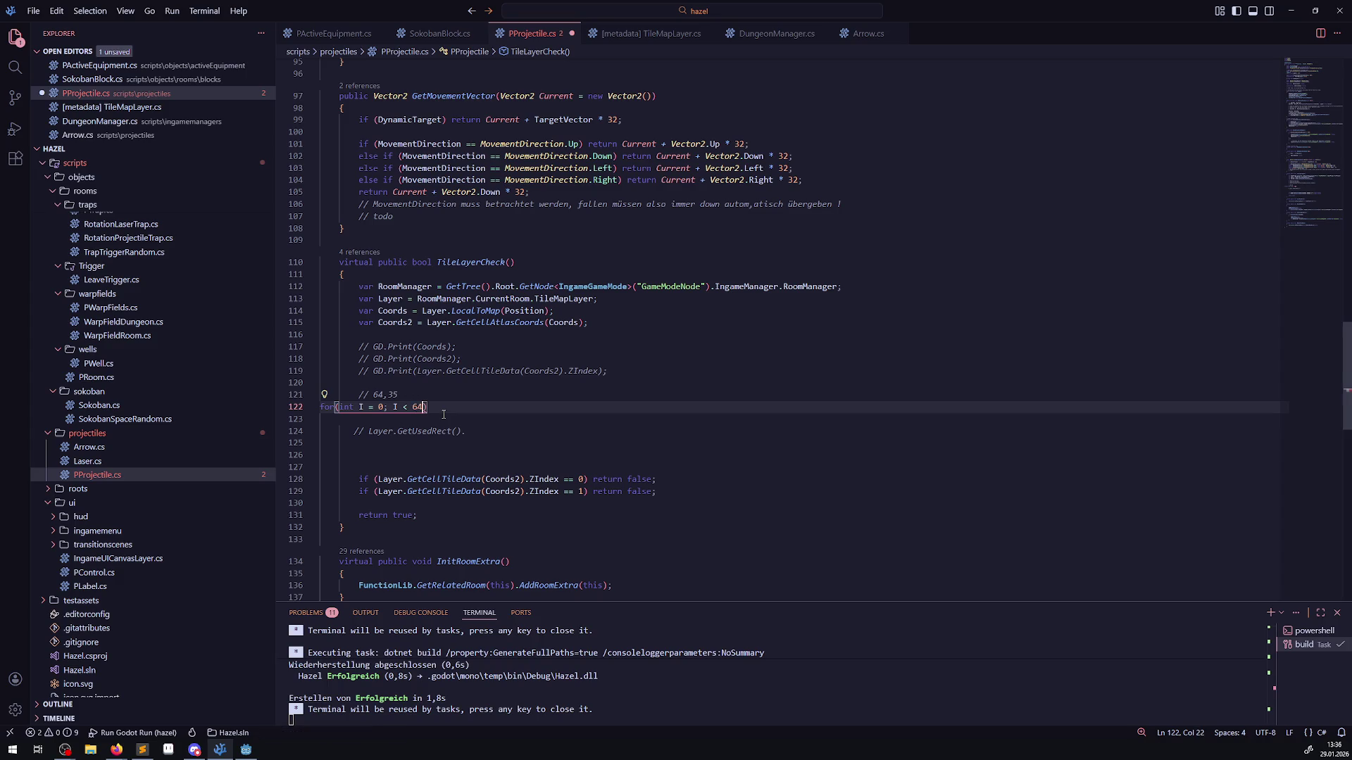
text(; I++)
text())
key(Return)
text({)
key(Return)
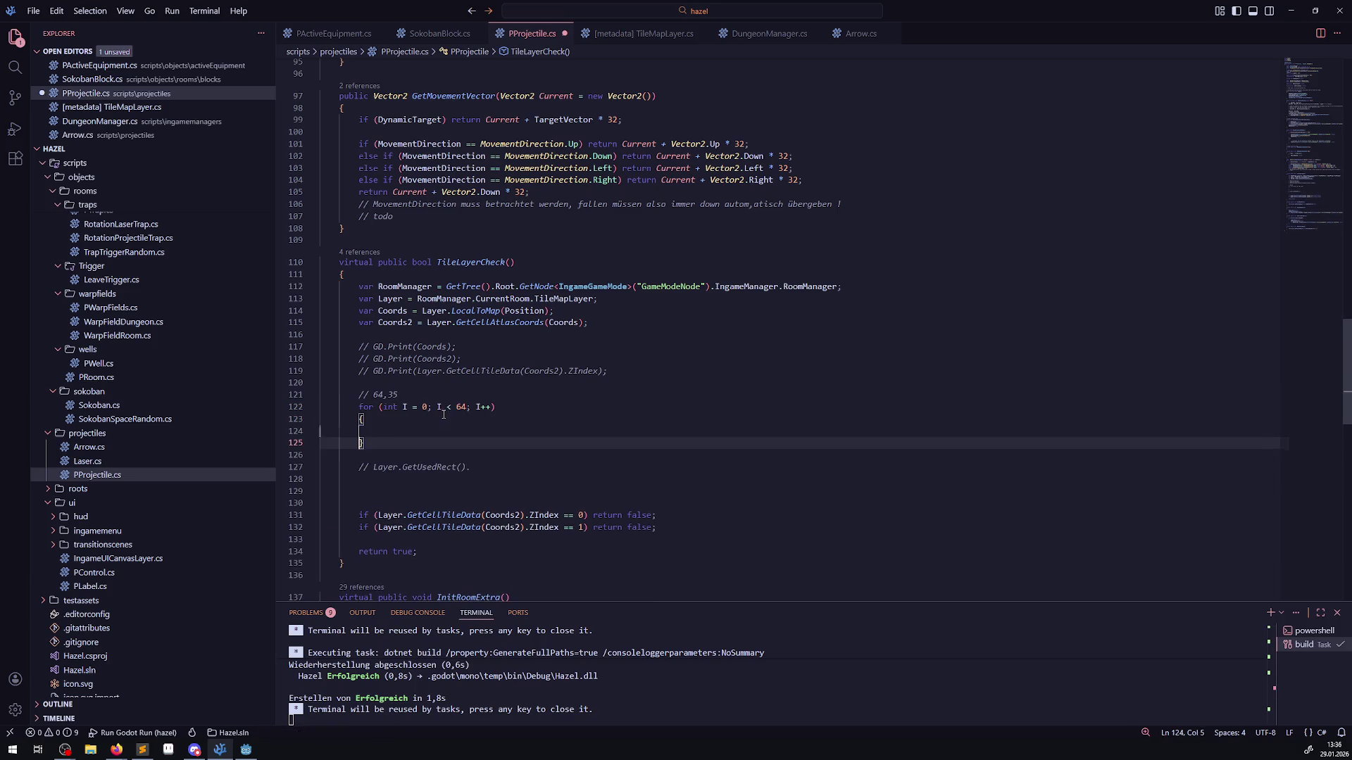
key(ctrl+s)
- Rename the loop variable I to X in the loop header
drag(389, 430, 363, 412)
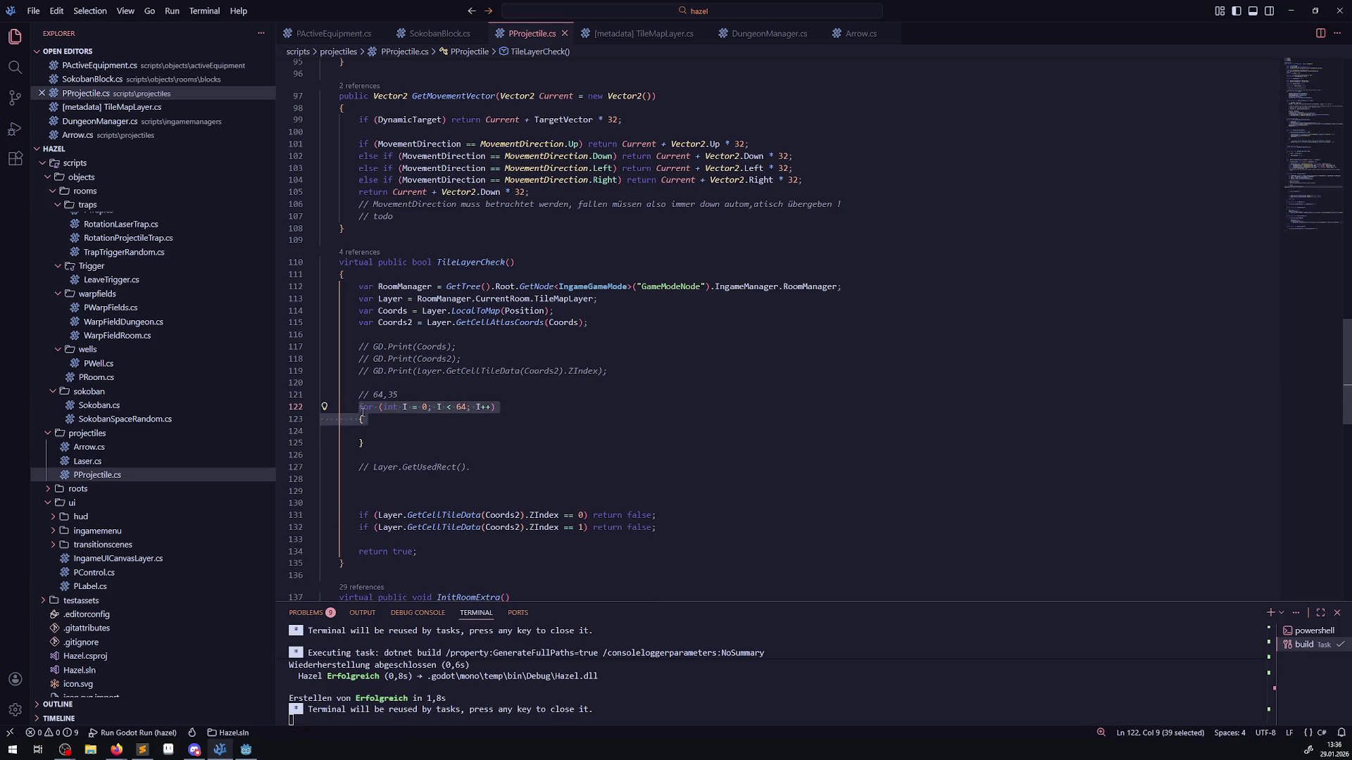
click(414, 419)
double_click(405, 406)
text(X)
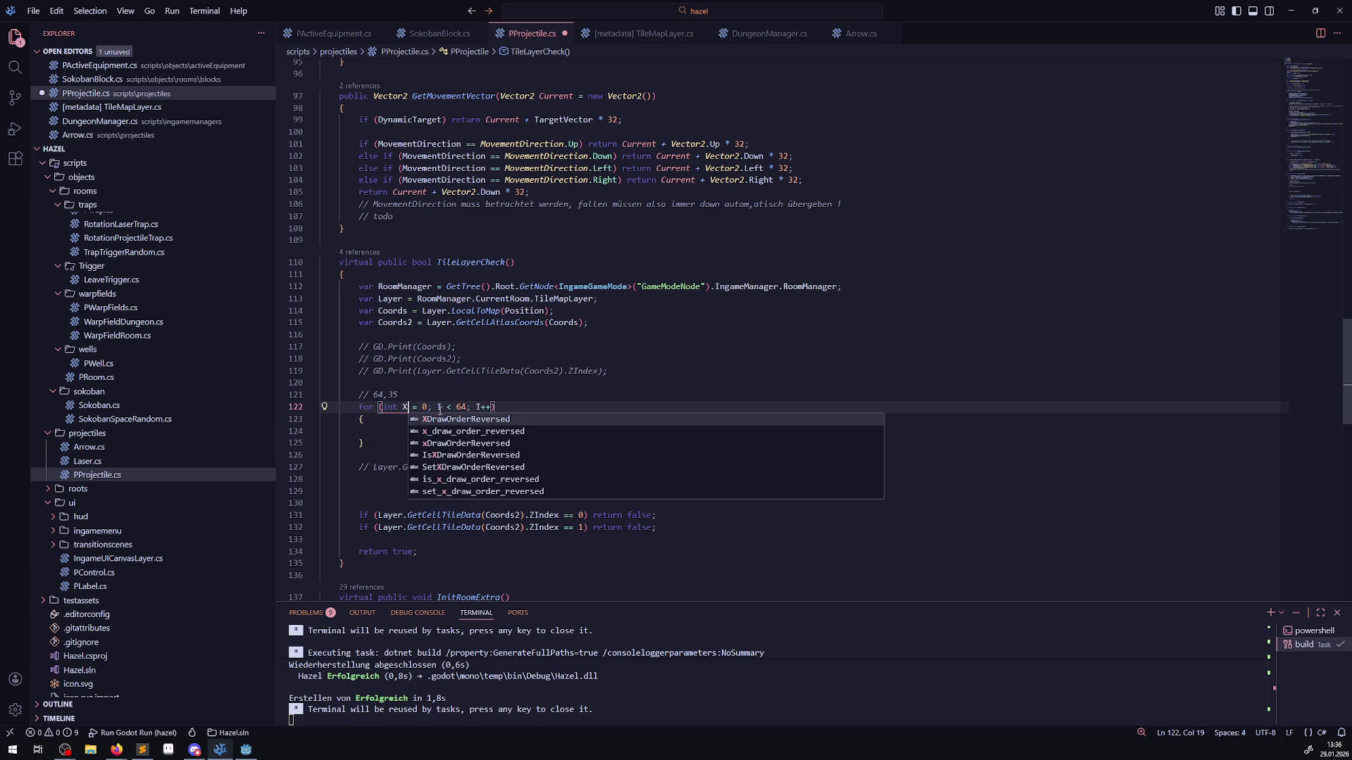
drag(437, 407, 445, 407)
text(X)
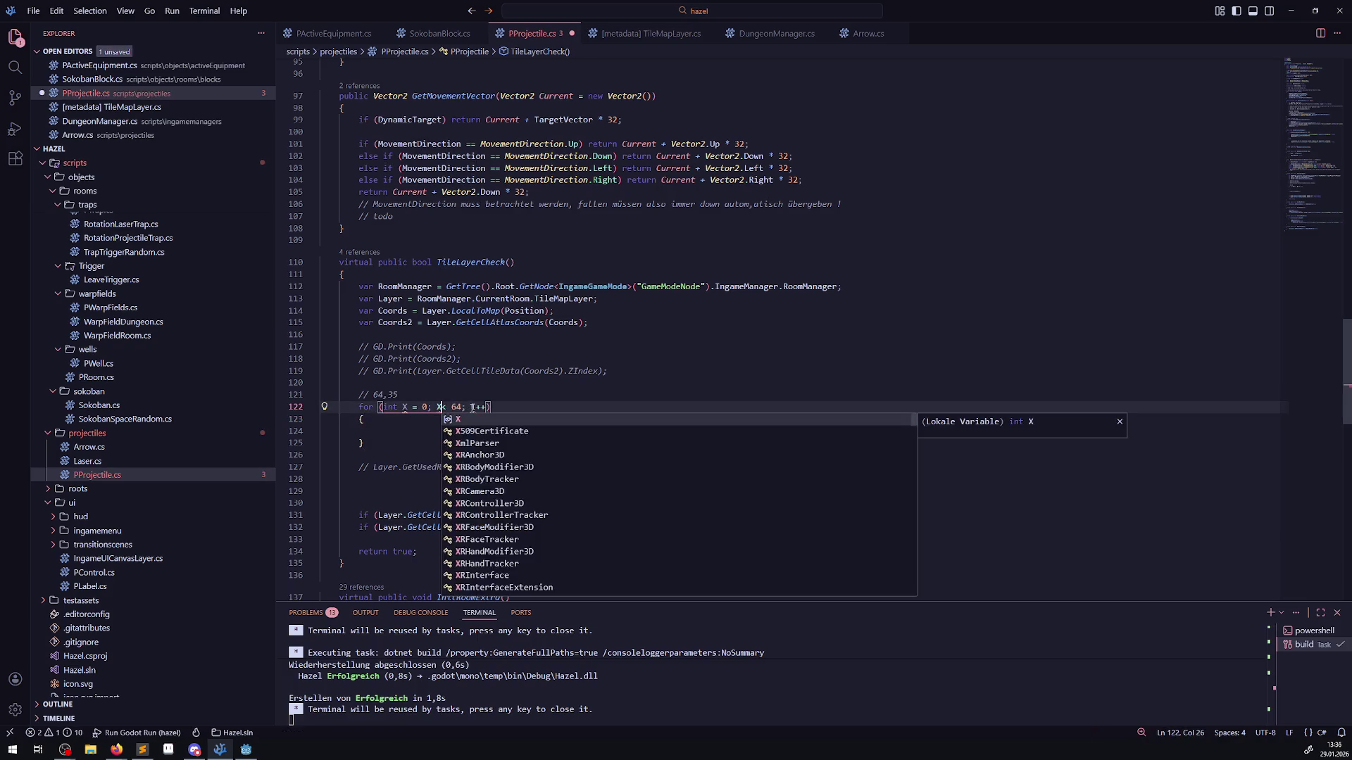
double_click(474, 407)
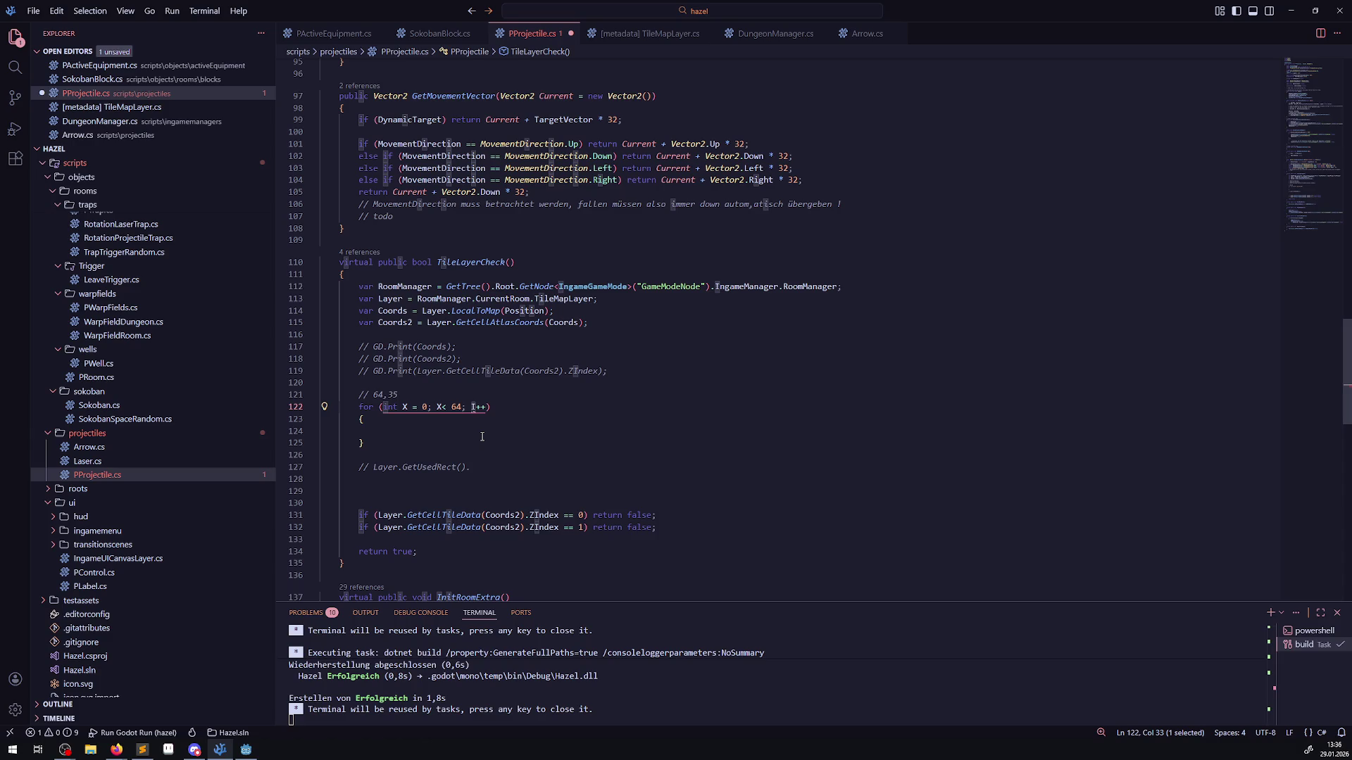
- Change the loop variable to Y throughout the header and save
double_click(405, 407)
text(Y)
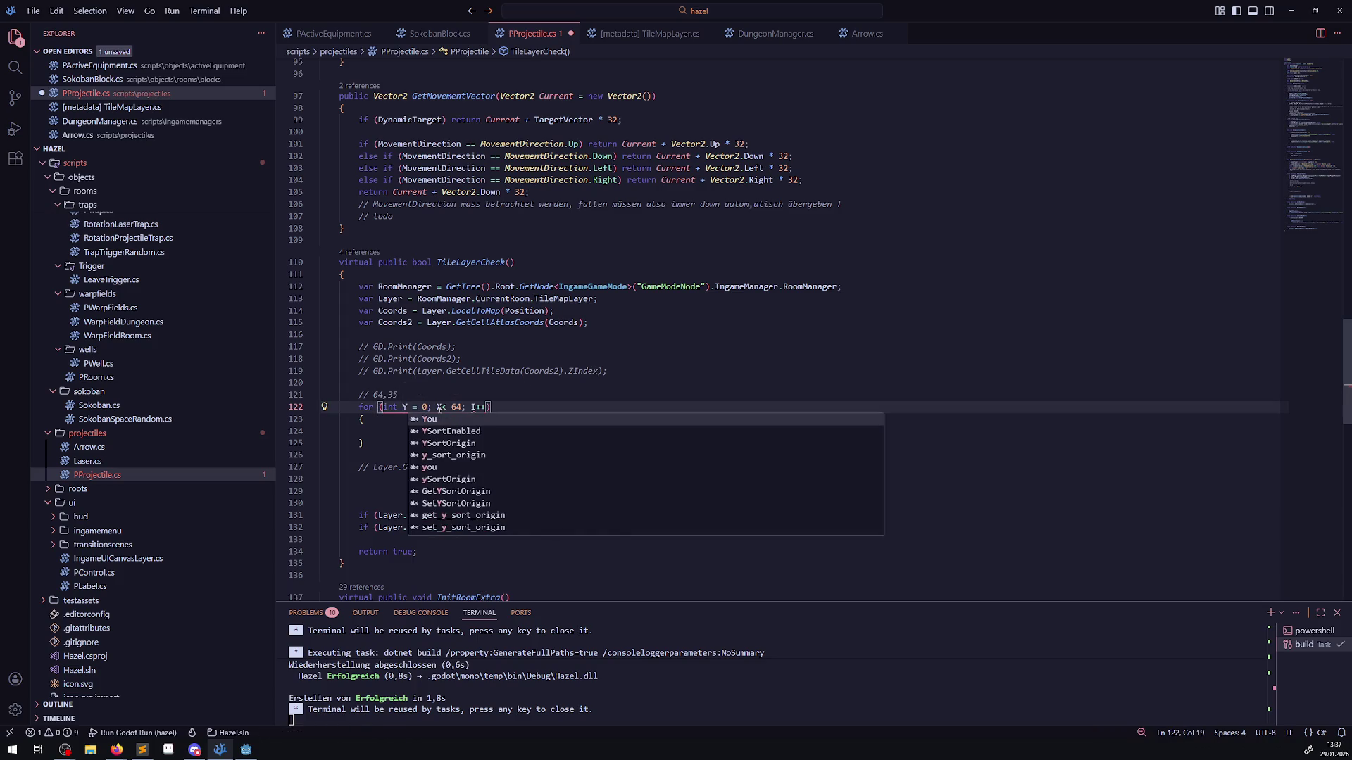
double_click(439, 407)
text(Y)
double_click(474, 406)
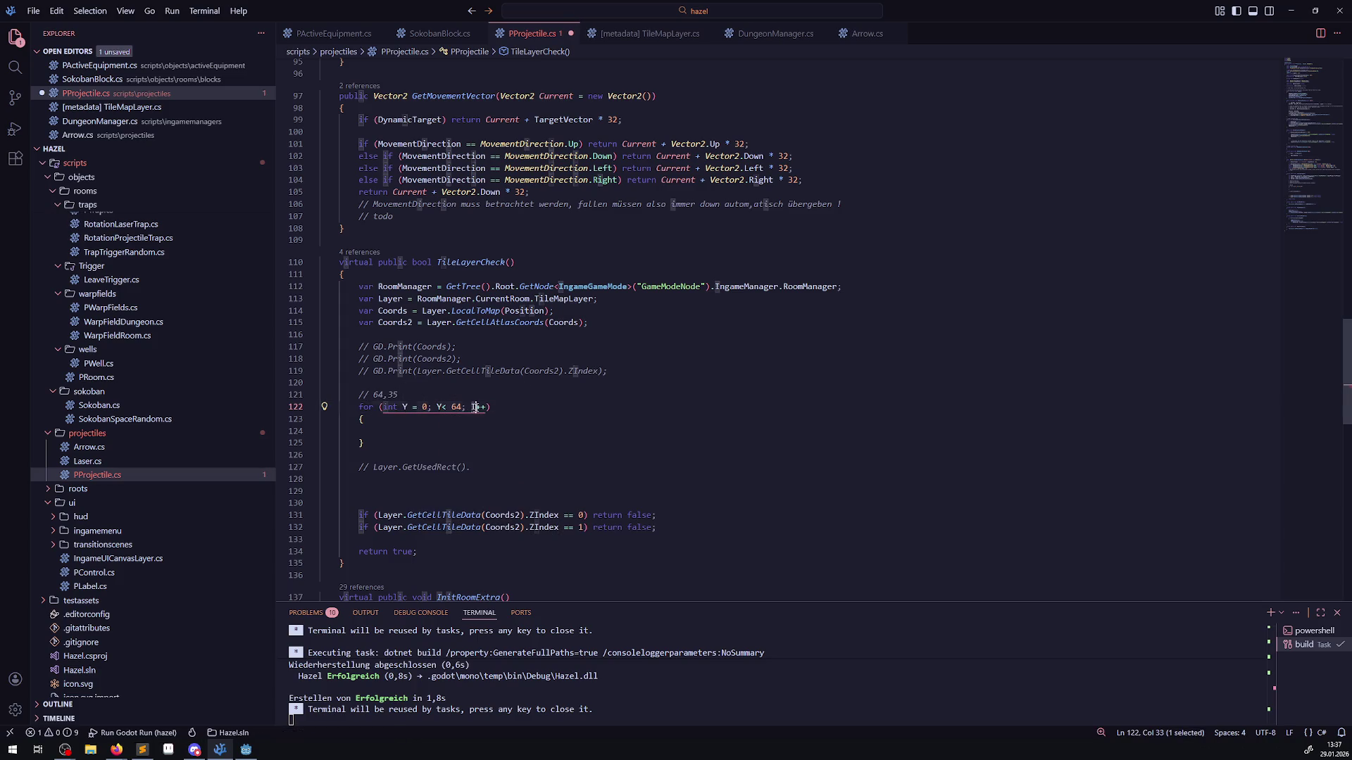
text(Y)
key(ctrl+s)
- Copy the Y loop and paste a nested copy inside its body
drag(373, 430, 355, 407)
key(ctrl+c)
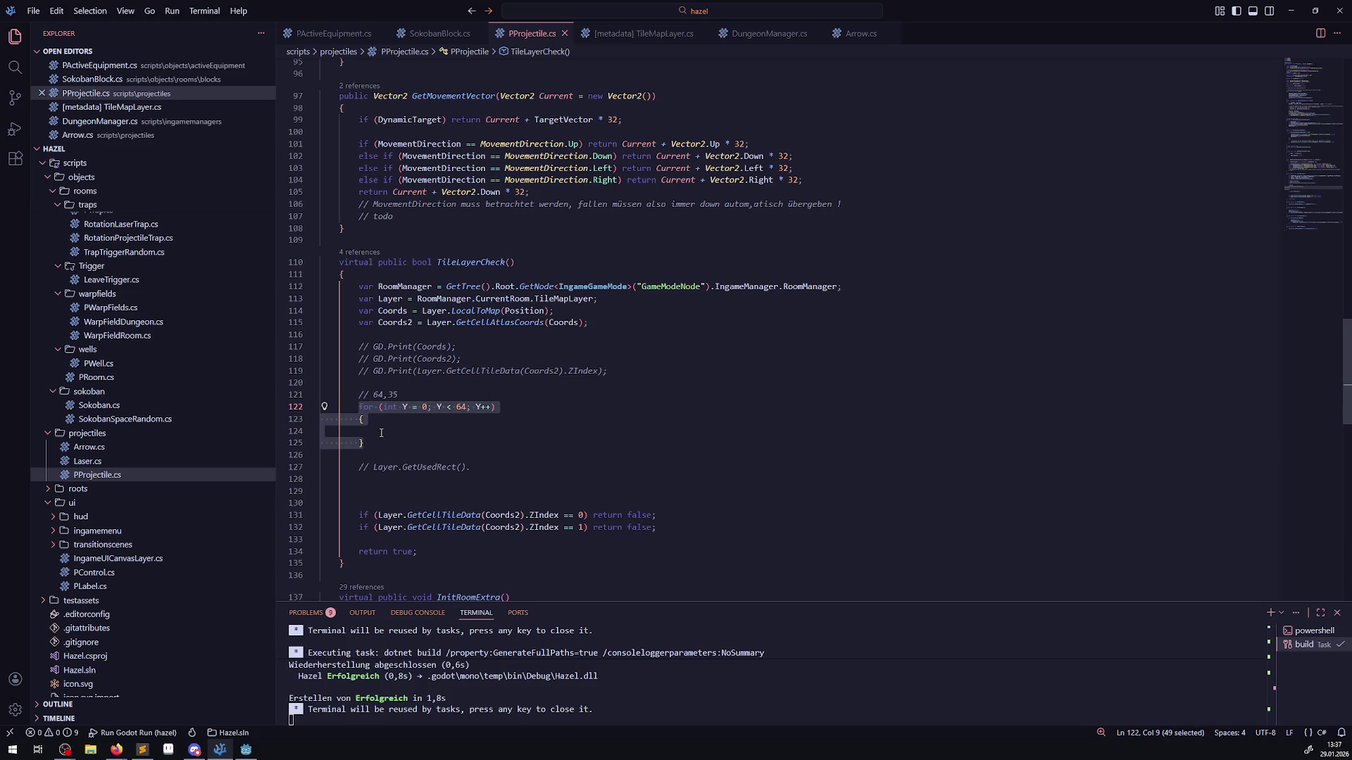
click(406, 433)
key(ctrl+v)
- Rename the inner loop's variable to X: for (int X = 0; X < 64; X++)
click(427, 430)
key(BackSpace)
key(BackSpace)
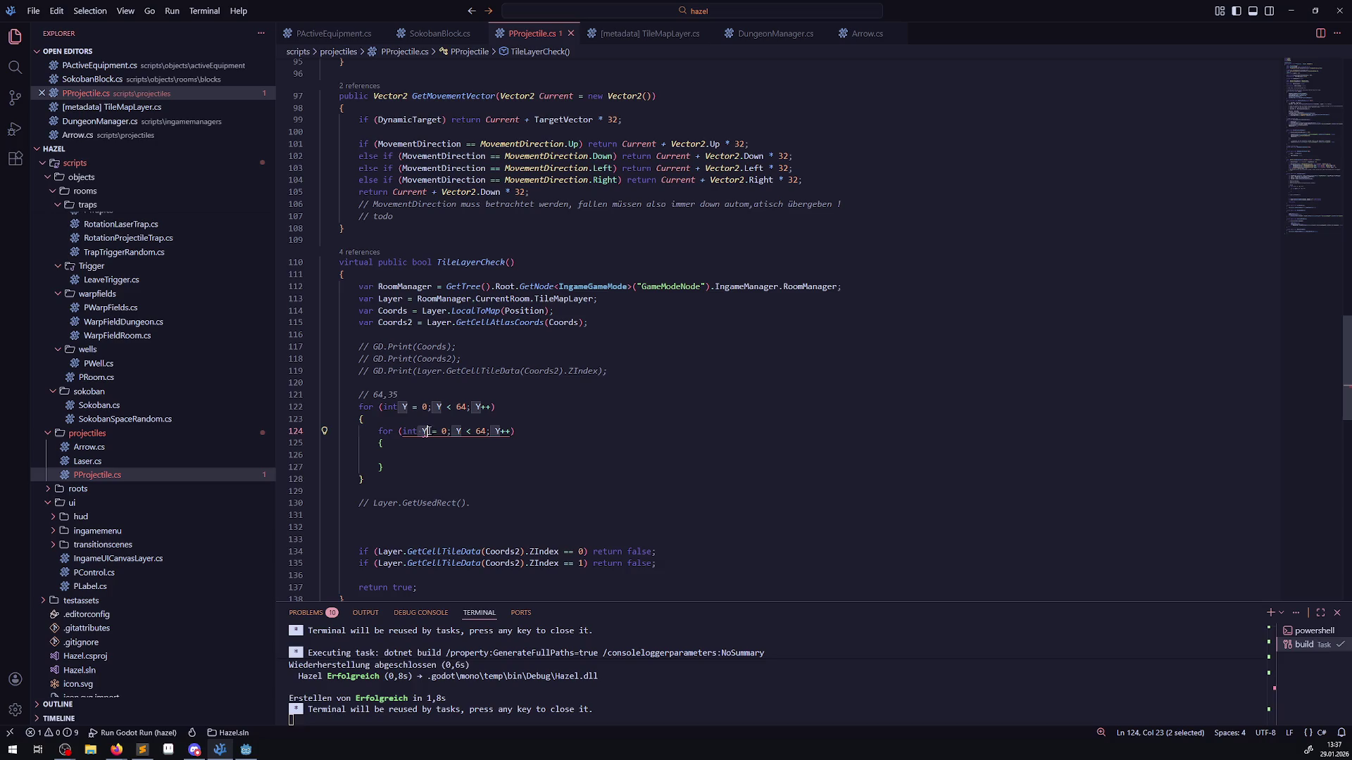
text(X)
key(Left)
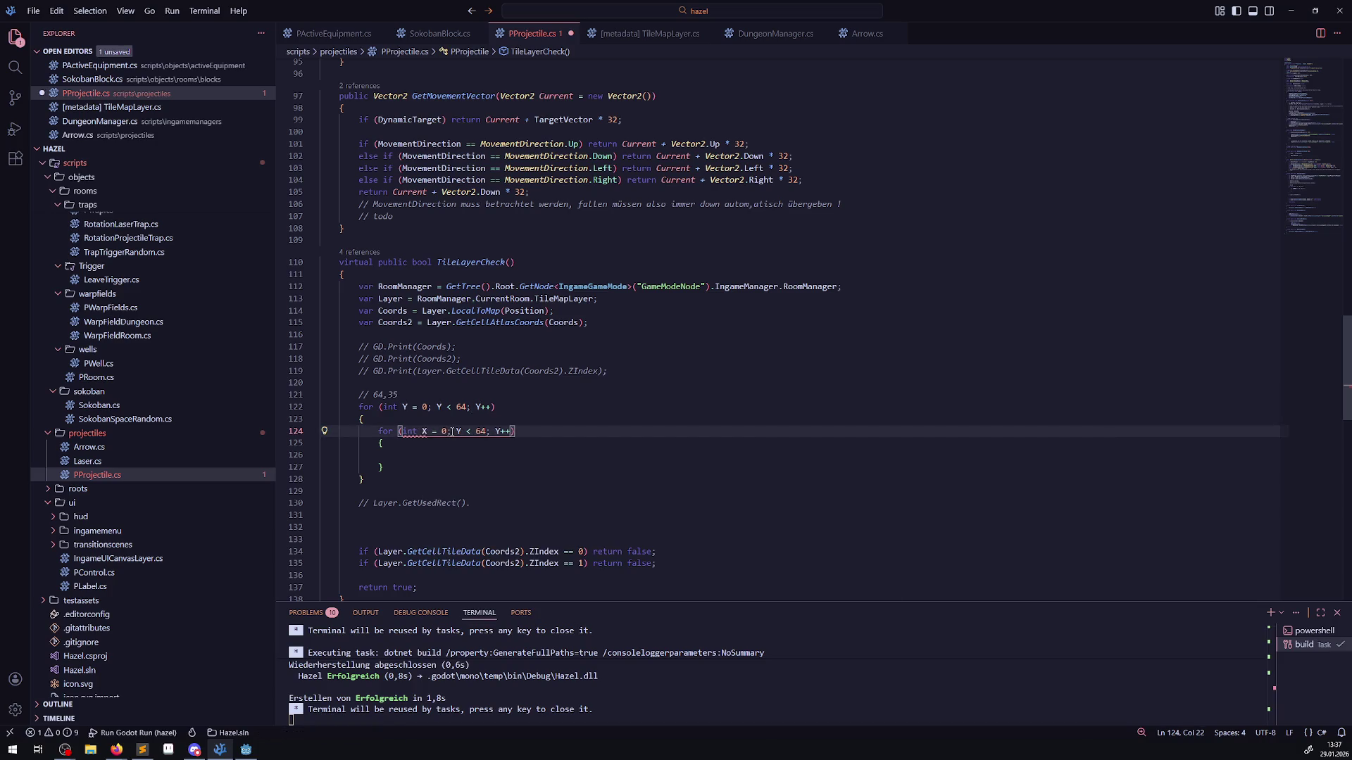
double_click(459, 430)
text(X)
key(ctrl+s)
double_click(499, 431)
text(X)
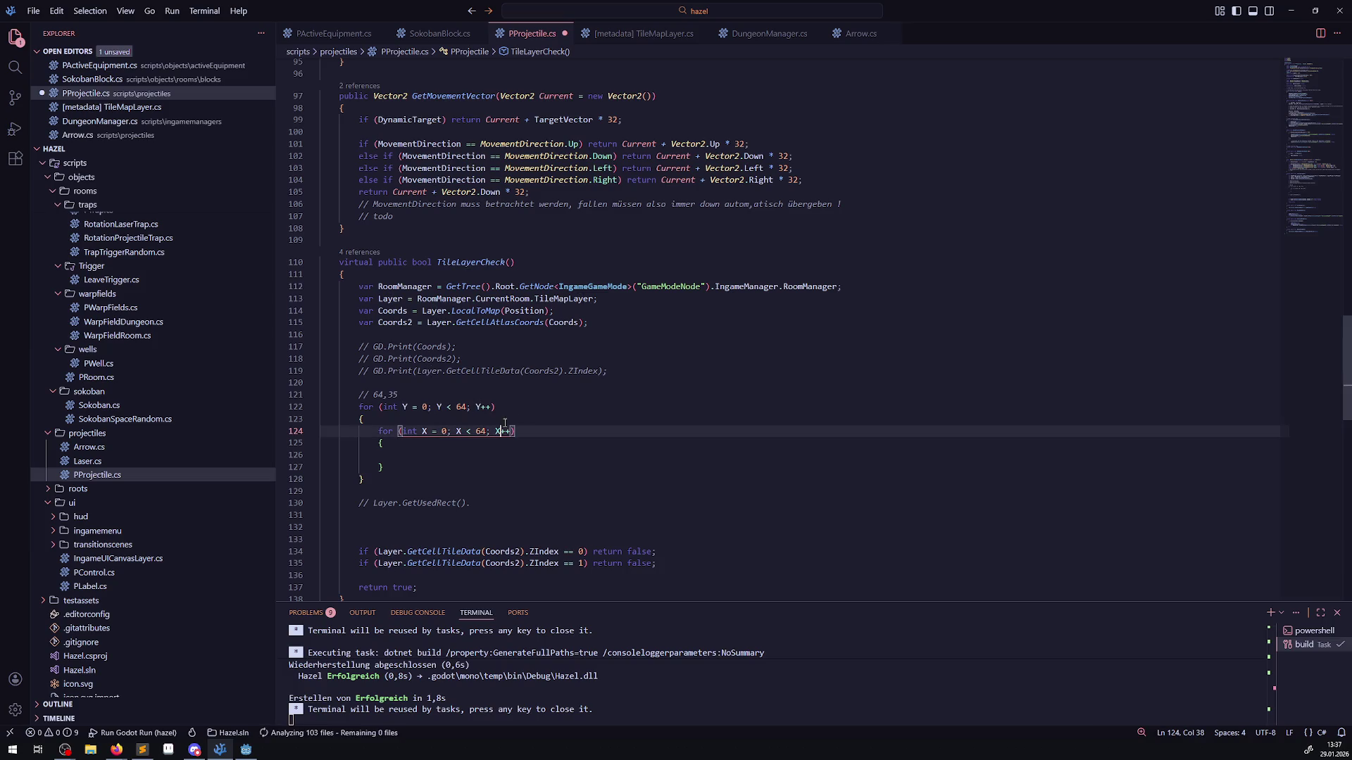
click(528, 410)
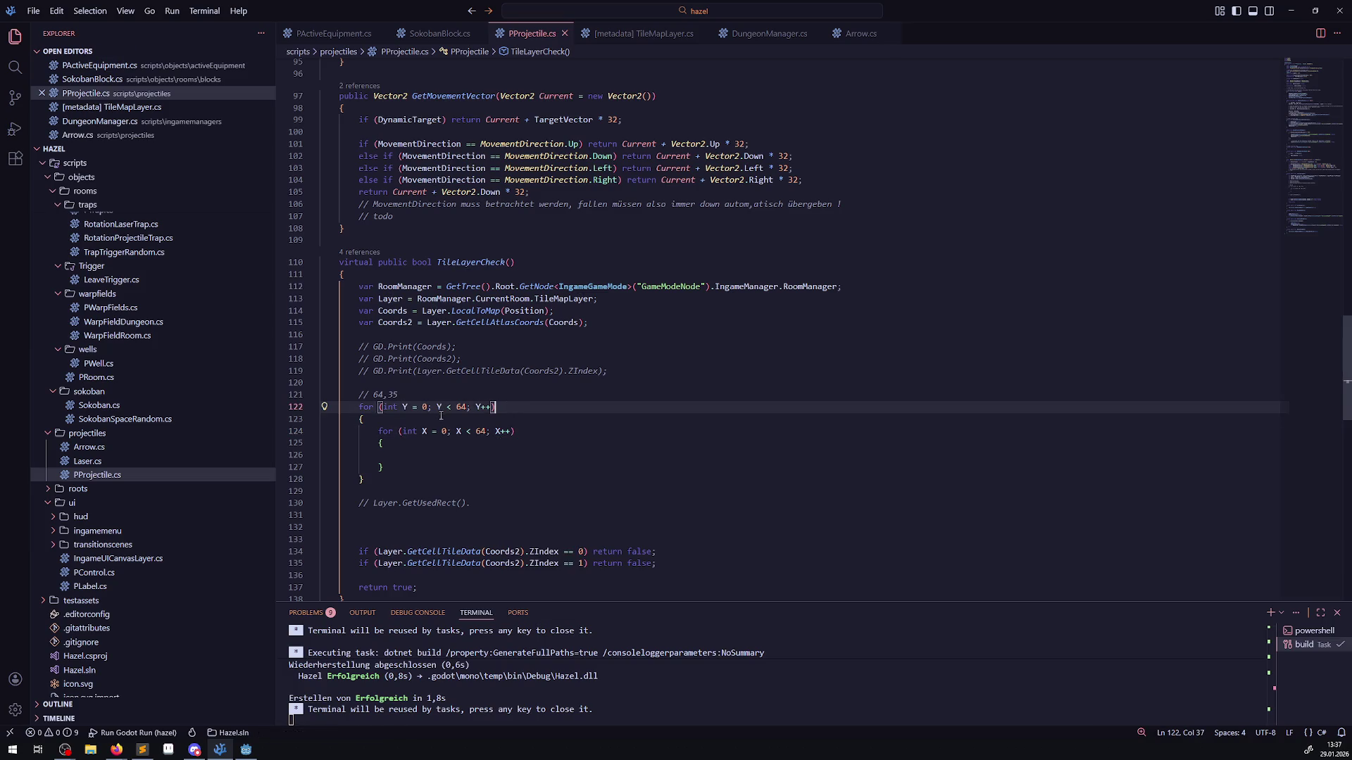
click(423, 457)
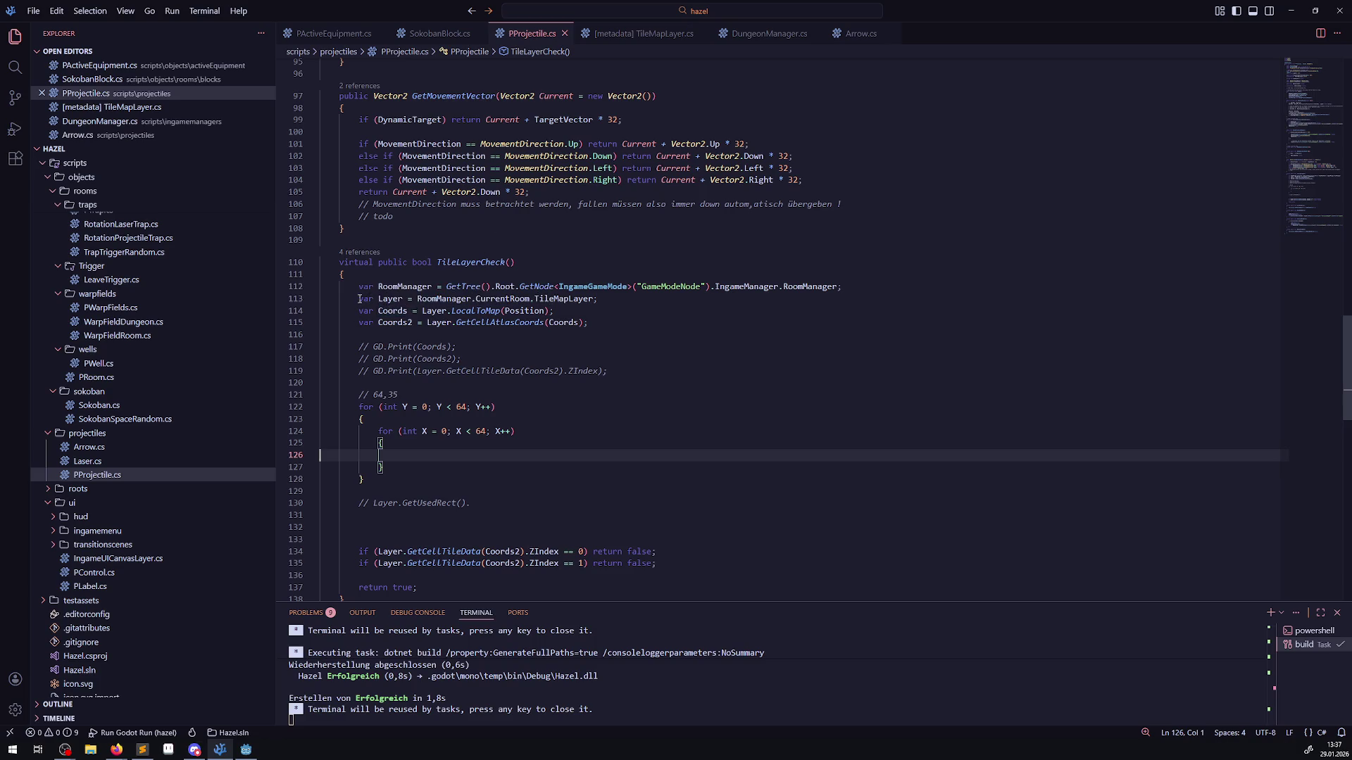
- Copy the Coords2 statement from line 115 into the inner loop and rename it TEST
drag(349, 299, 602, 296)
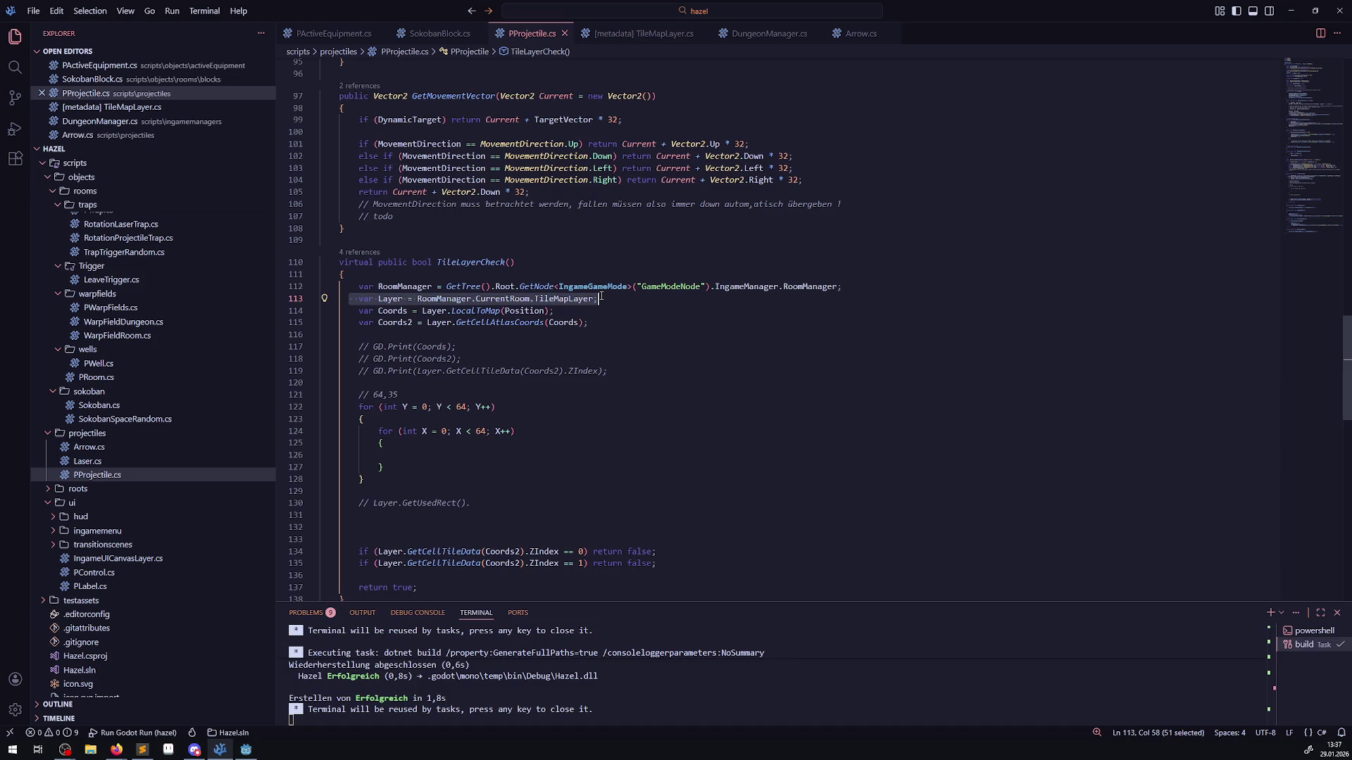
drag(611, 324, 335, 324)
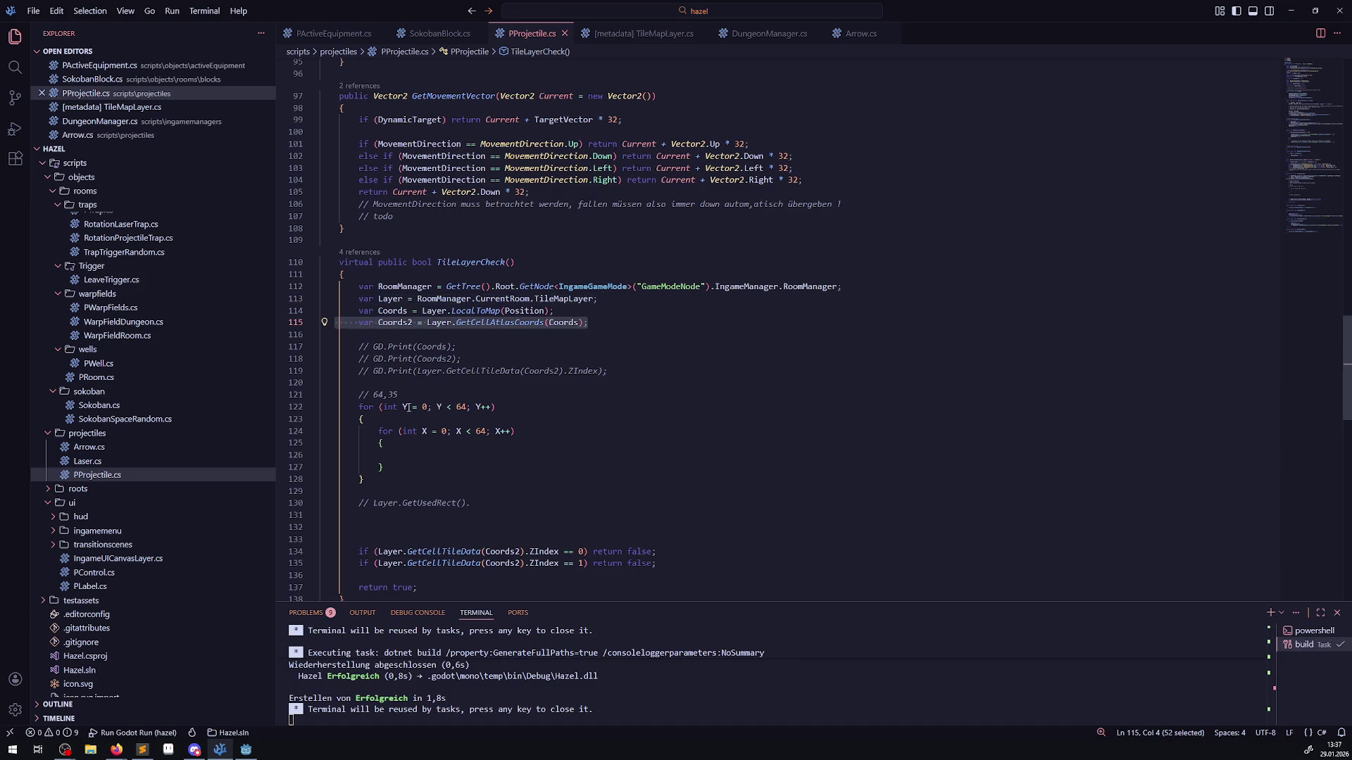
key(ctrl+c)
click(399, 453)
key(ctrl+v)
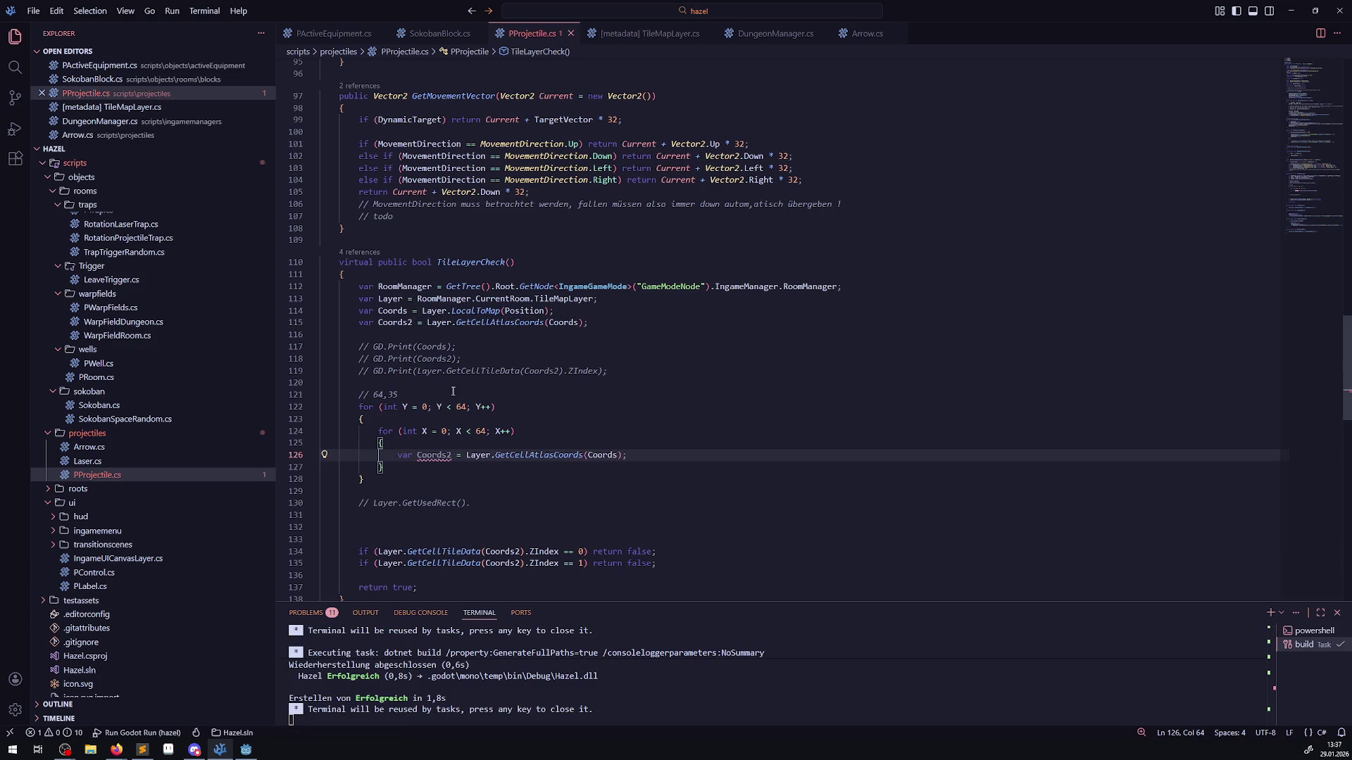
double_click(433, 455)
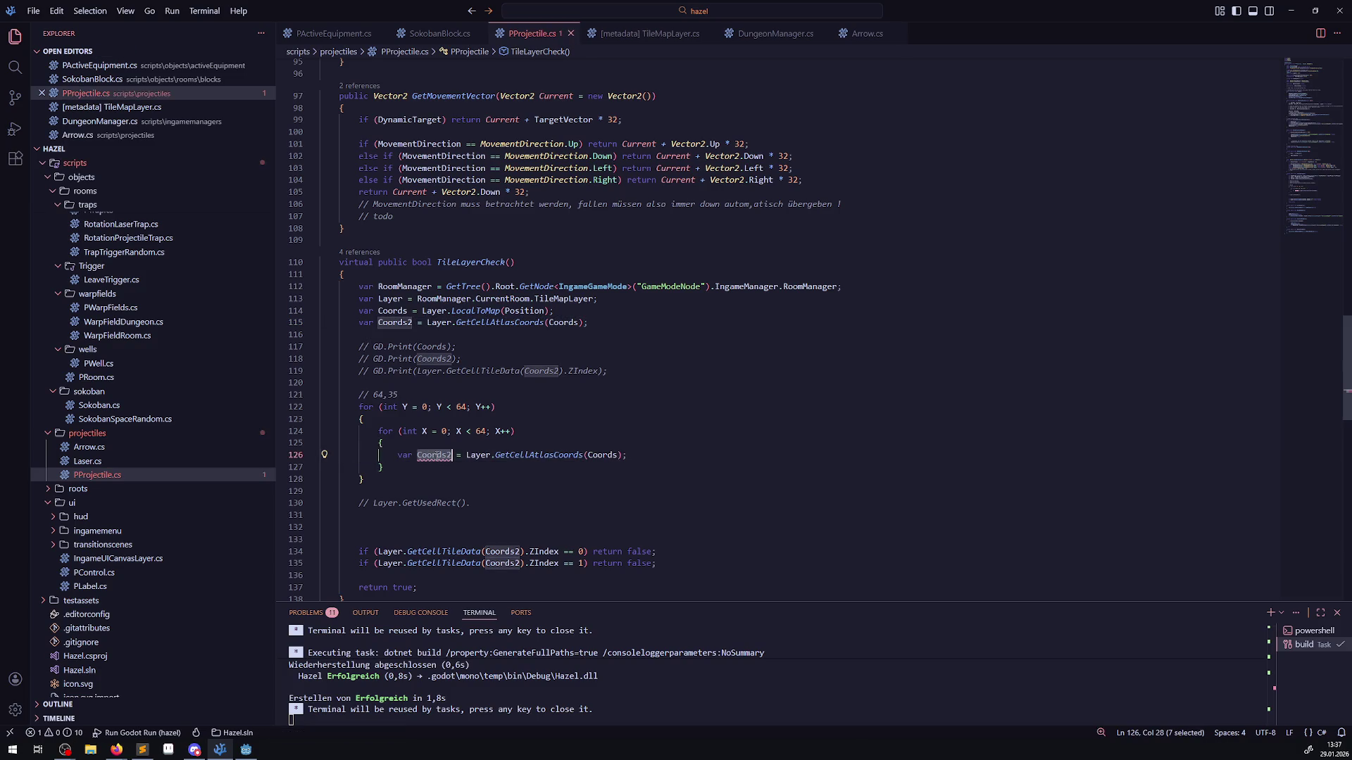
text(TEST)
key(ctrl+s)
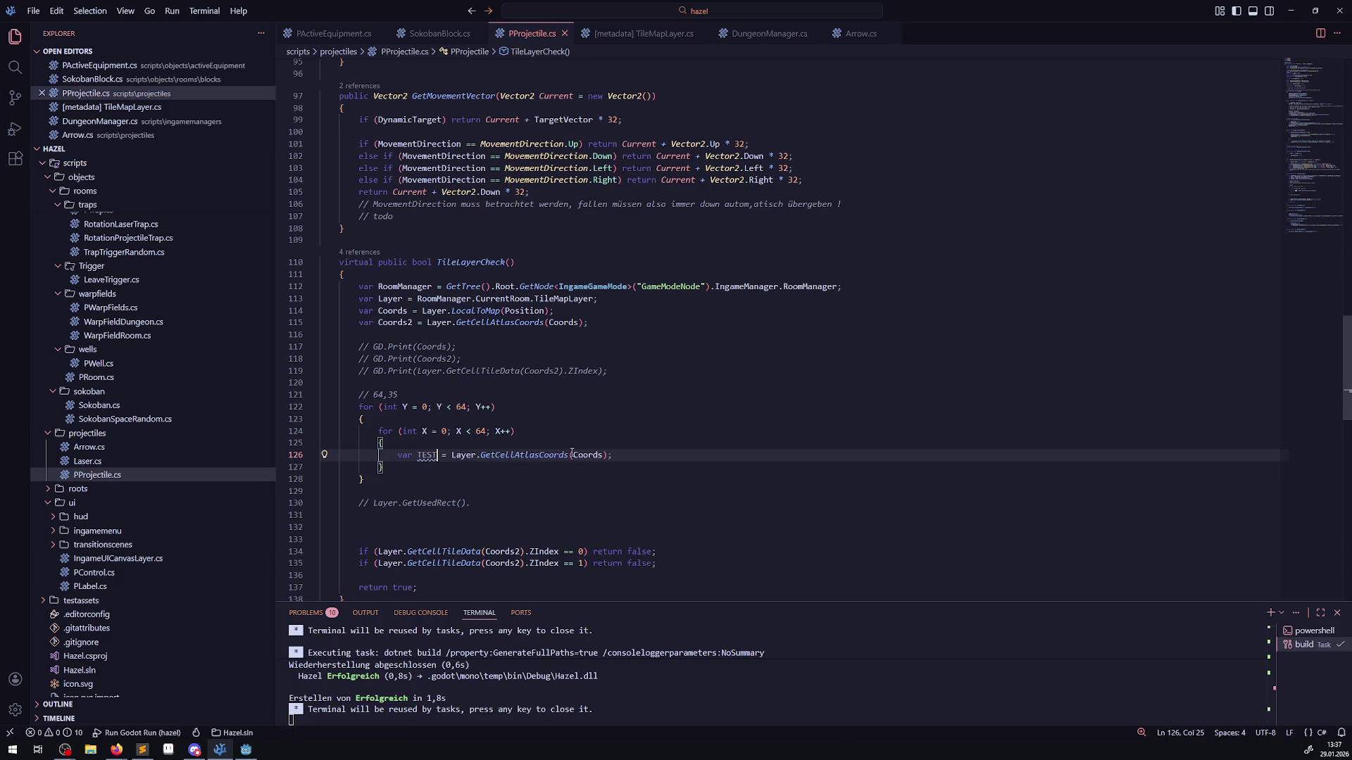
- Pass new Vector2I(X, Y) to GetCellAtlasCoords and change the inner loop limit from 64 to 35
double_click(583, 453)
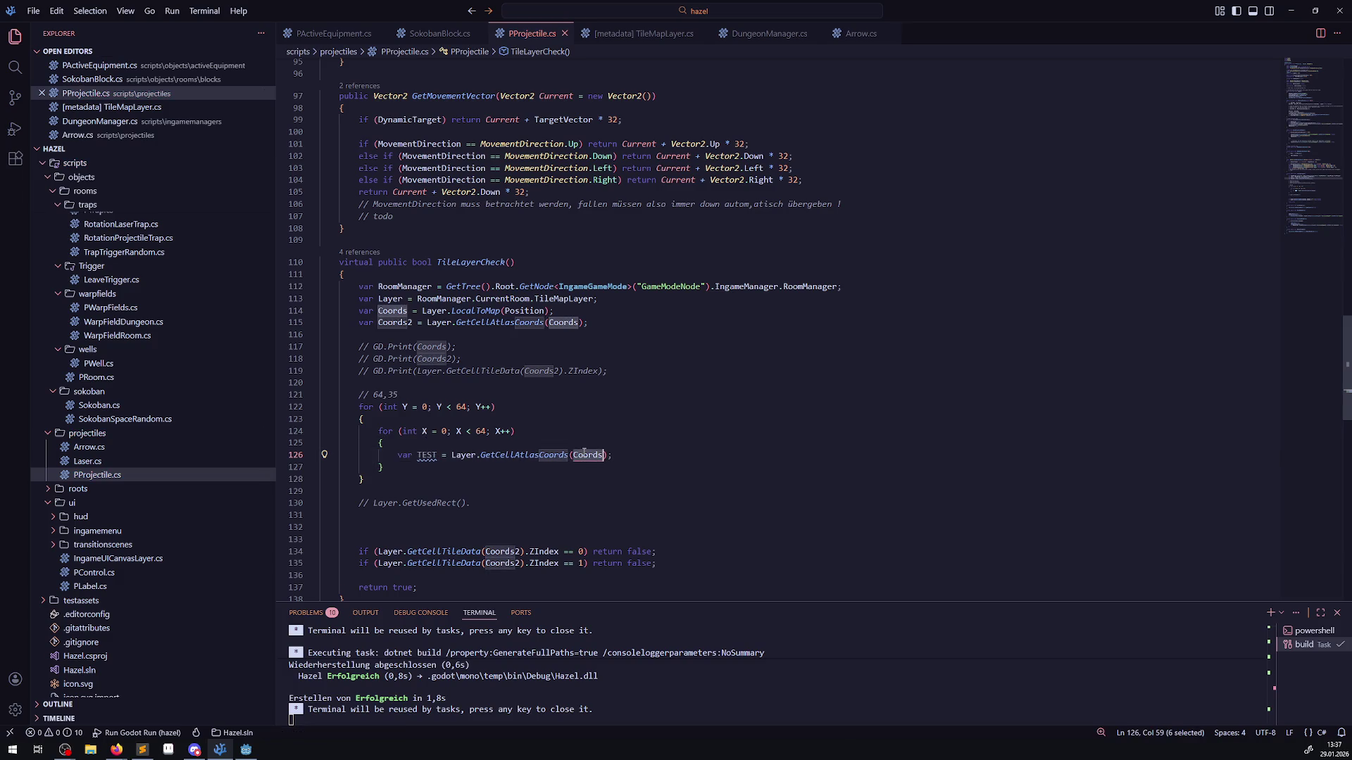
text(new Vec)
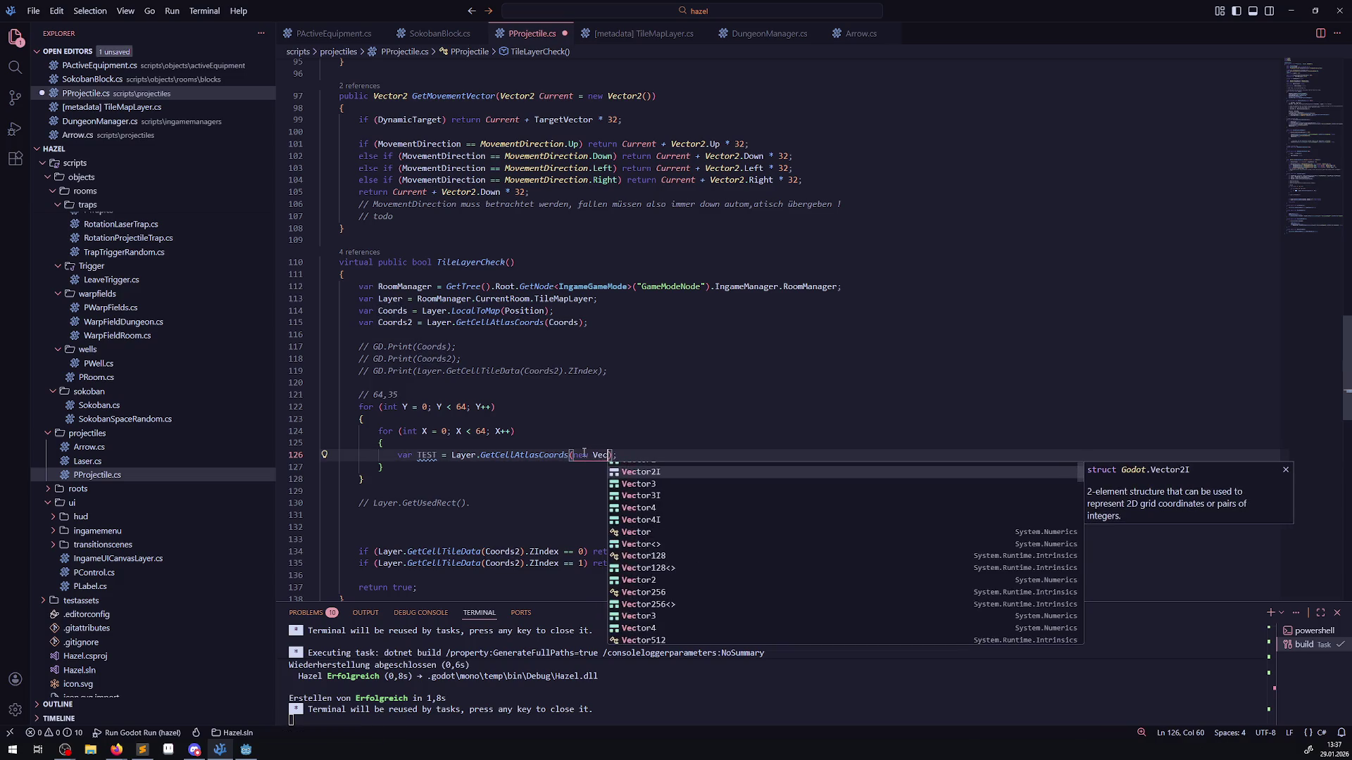
key(Tab)
text(())
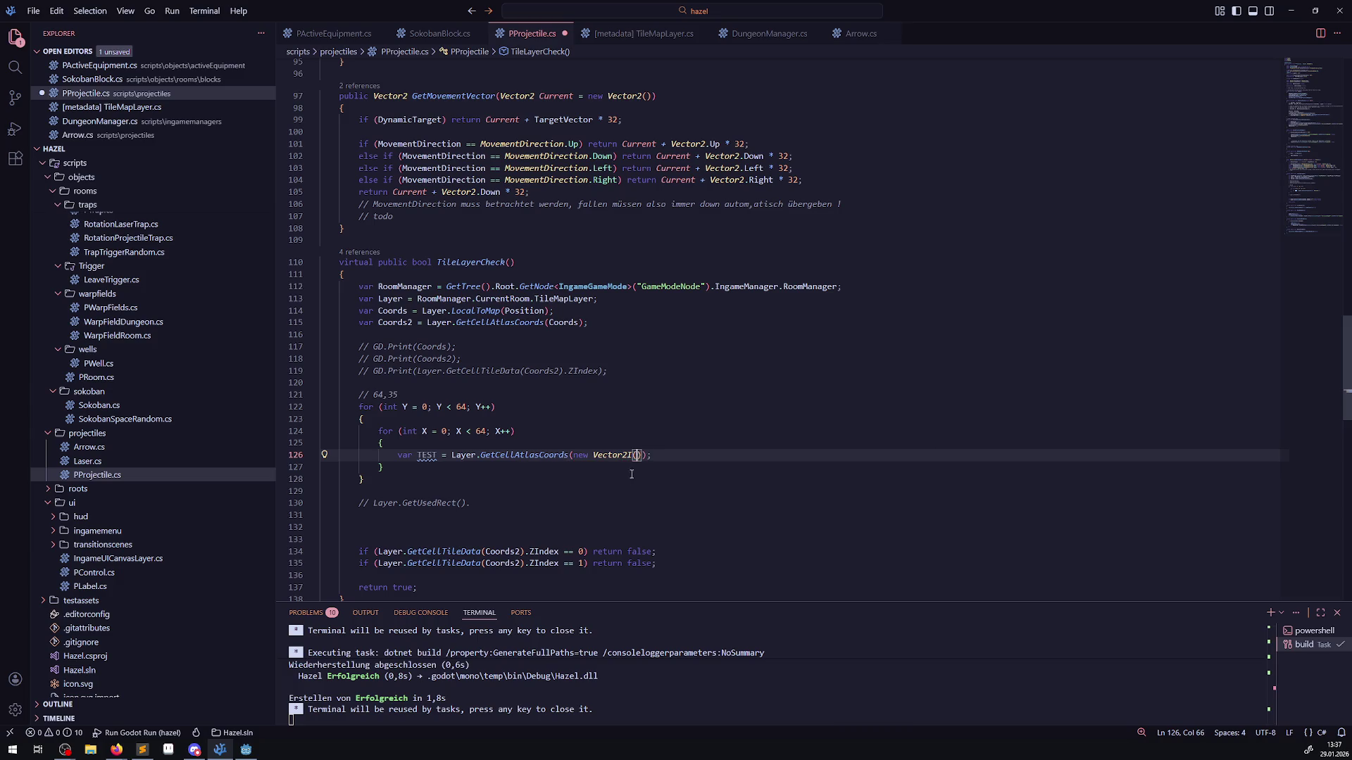
double_click(480, 430)
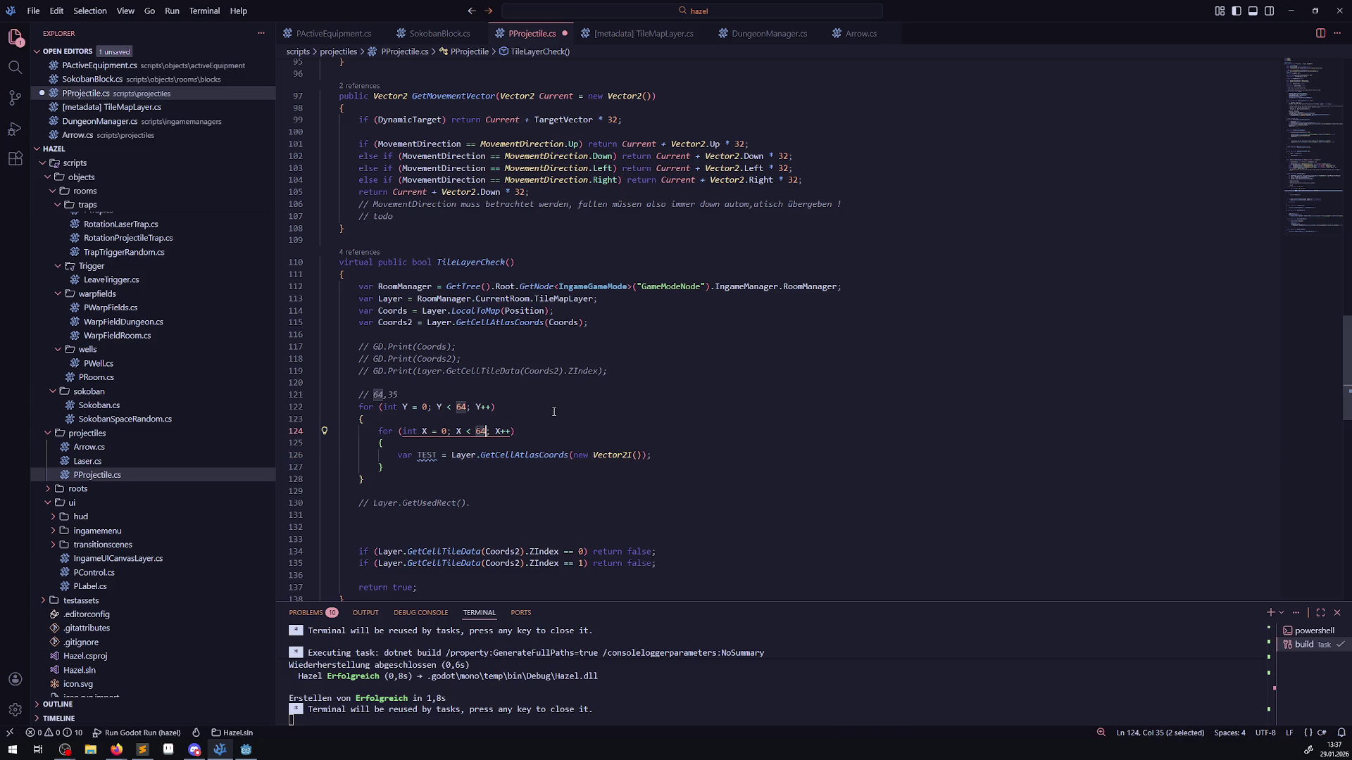
text(35)
click(637, 456)
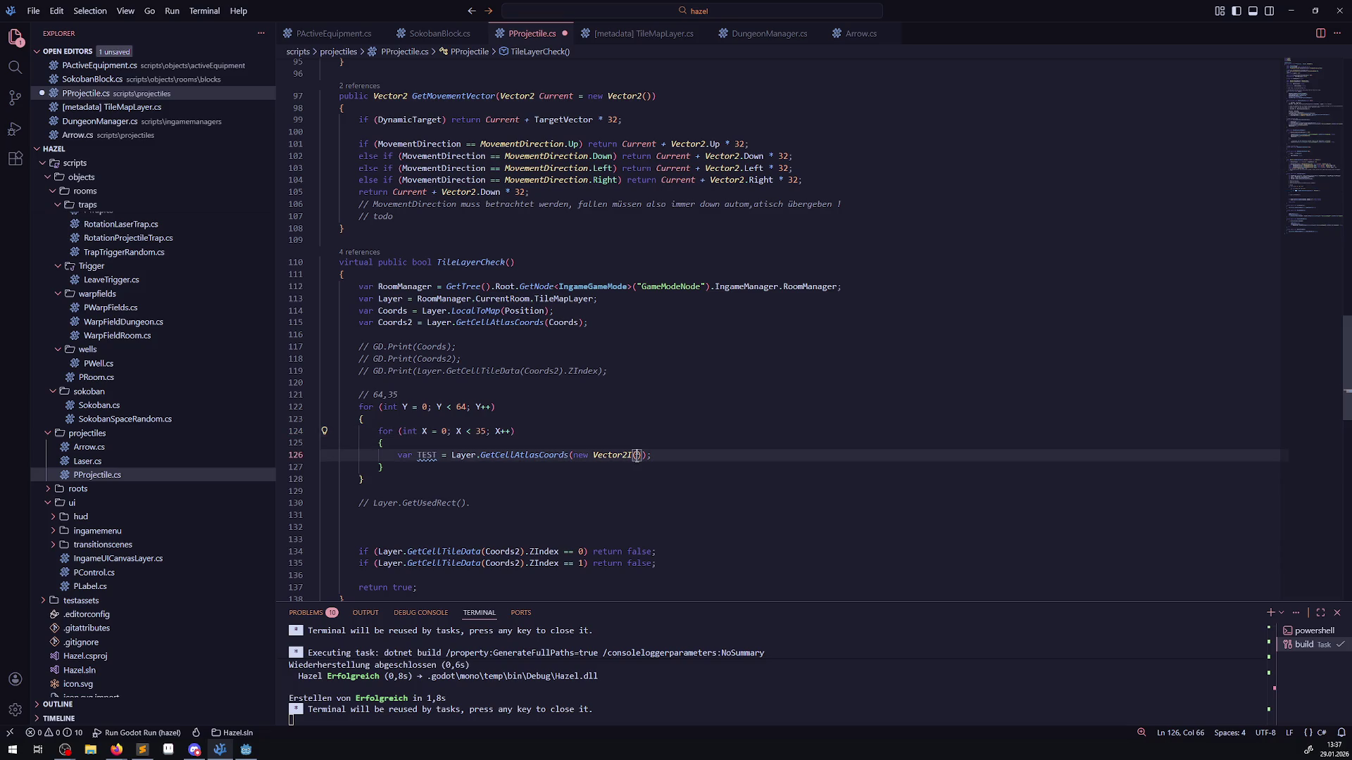
text(X, Y)
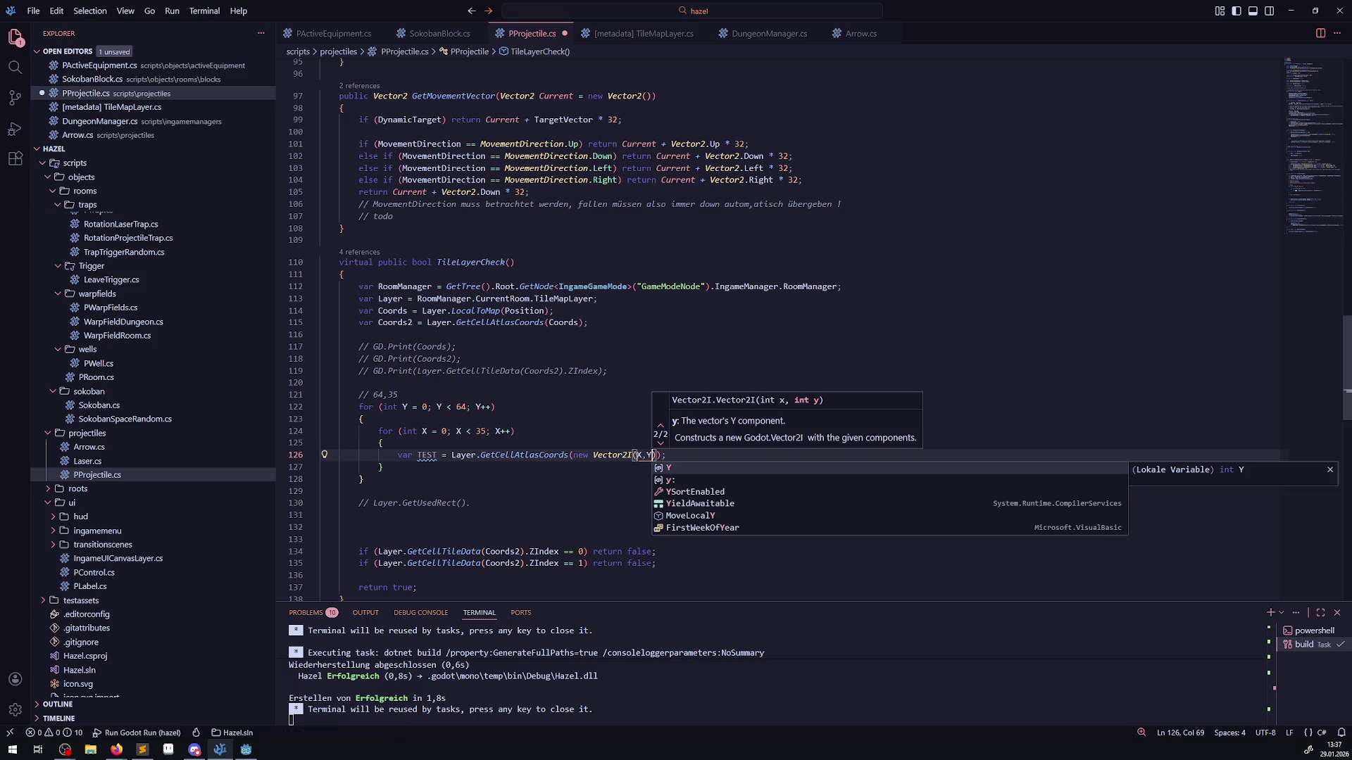
key(ctrl+s)
click(580, 417)
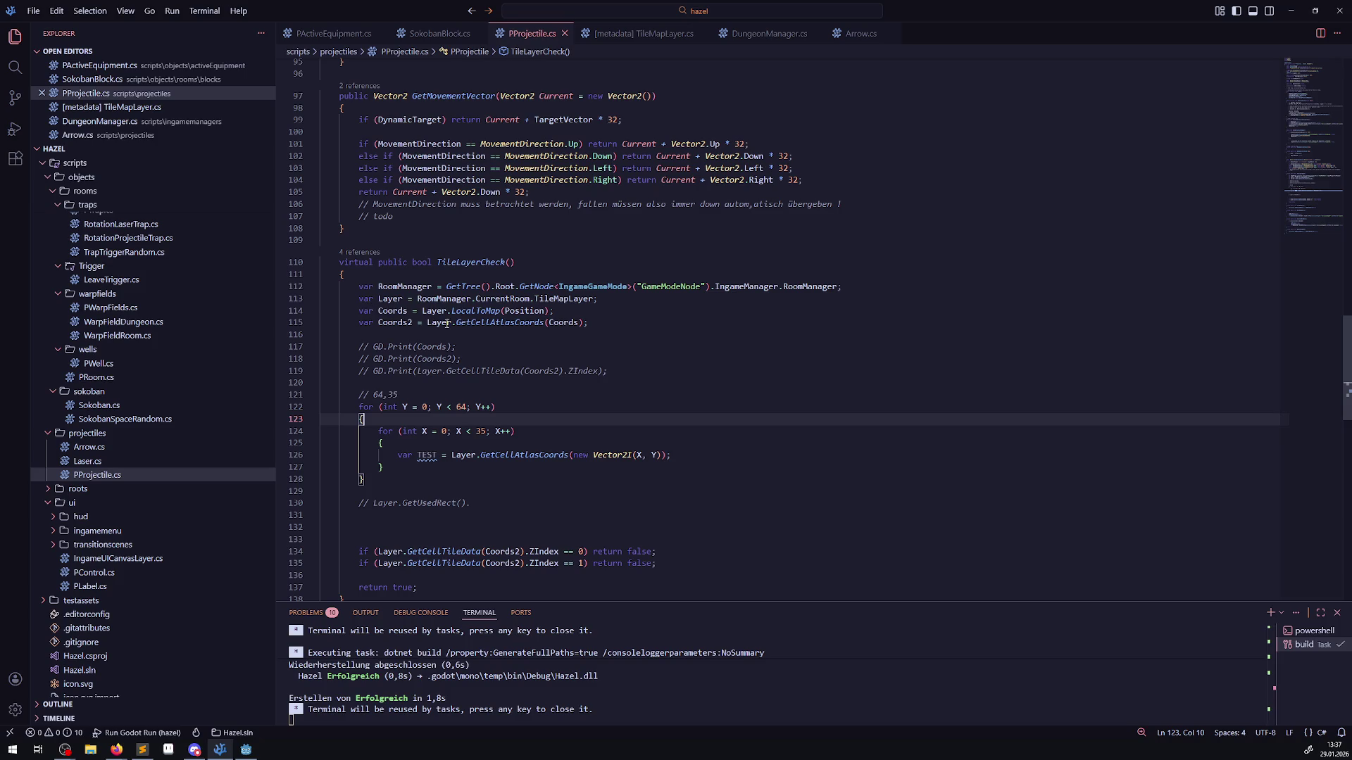
- Add the condition if (TEST.X != -1) below the TEST line and save
drag(426, 324, 541, 323)
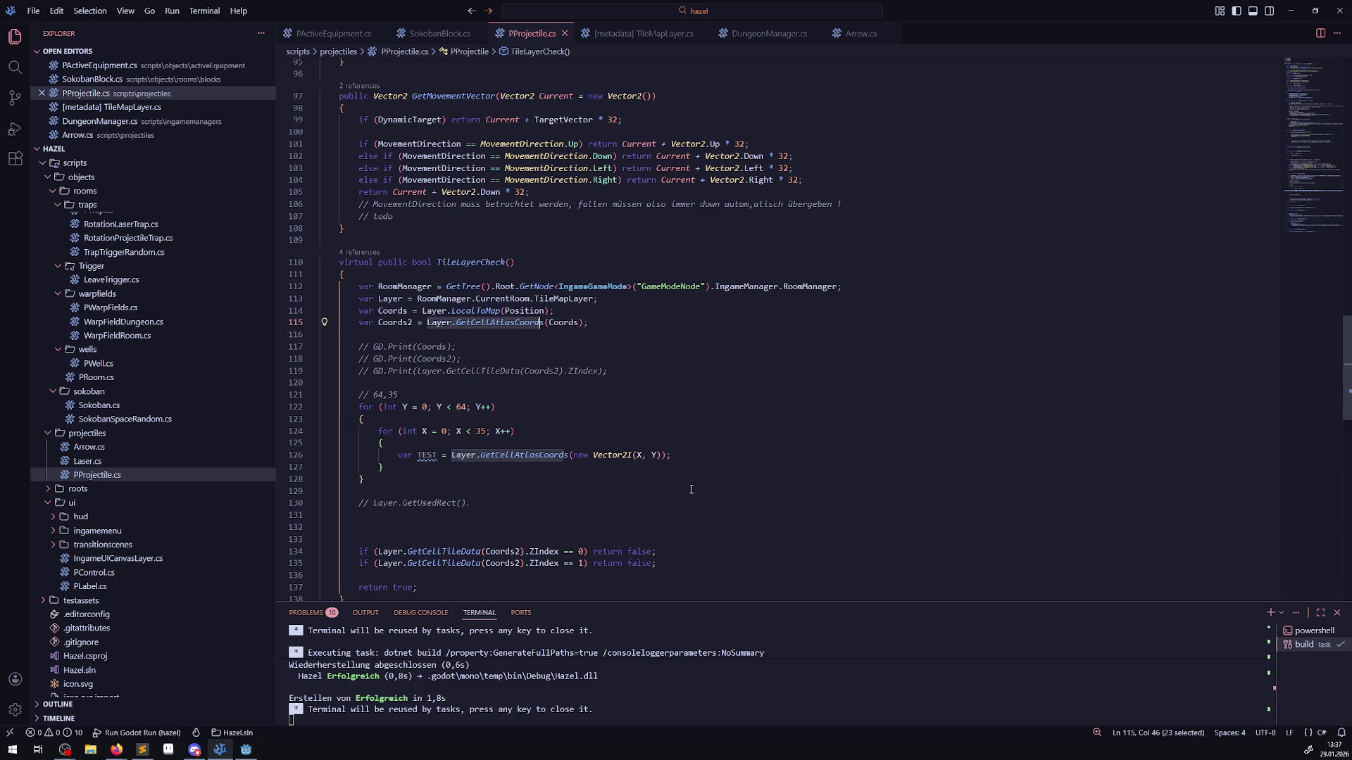
click(689, 460)
key(Return)
key(Return)
text(if (TE)
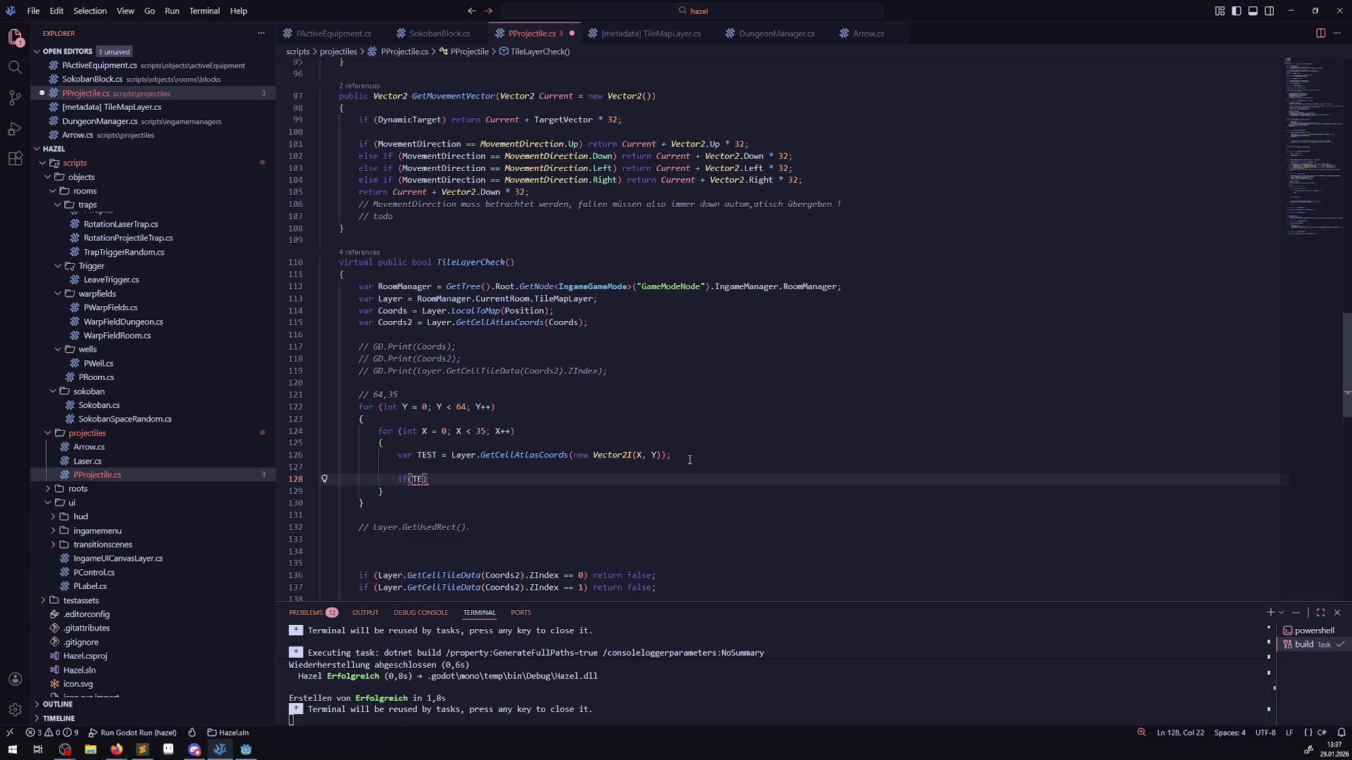
text(ST.X)
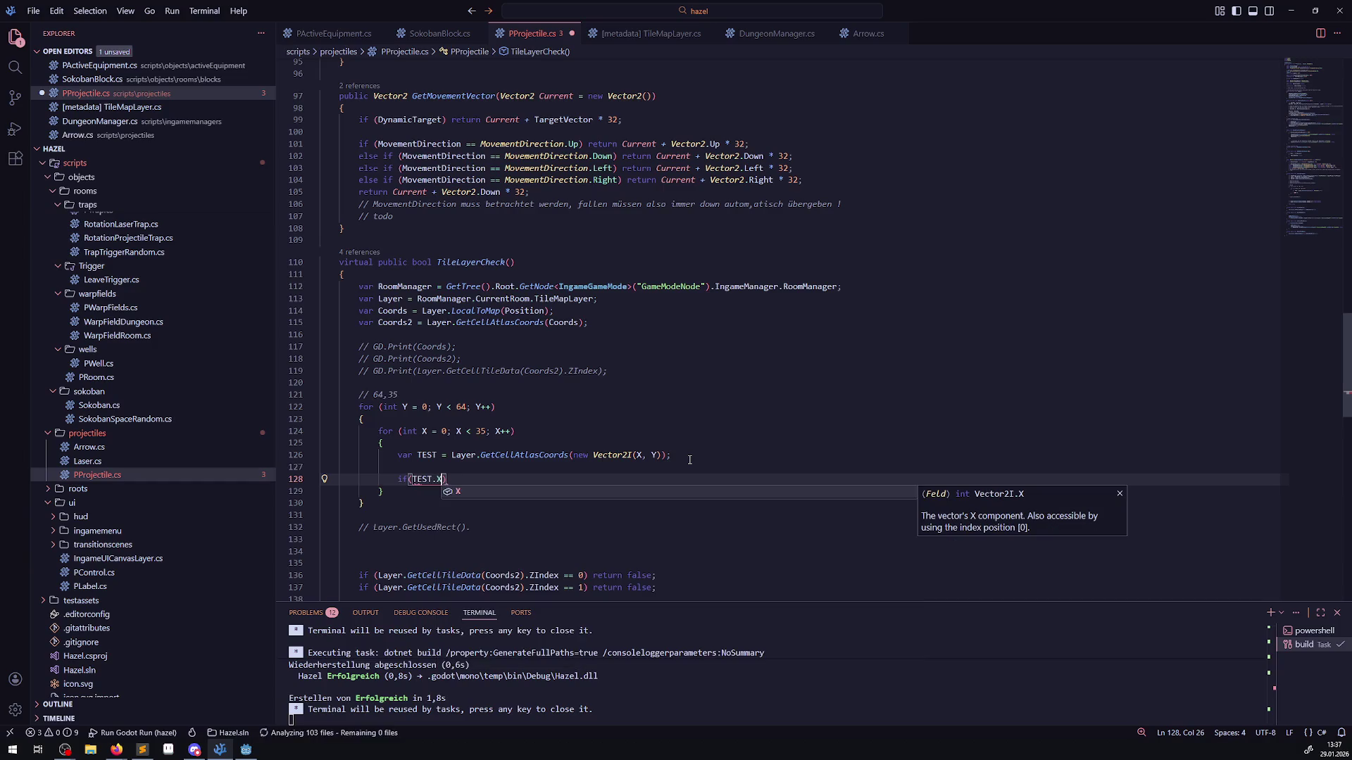
text( != -)
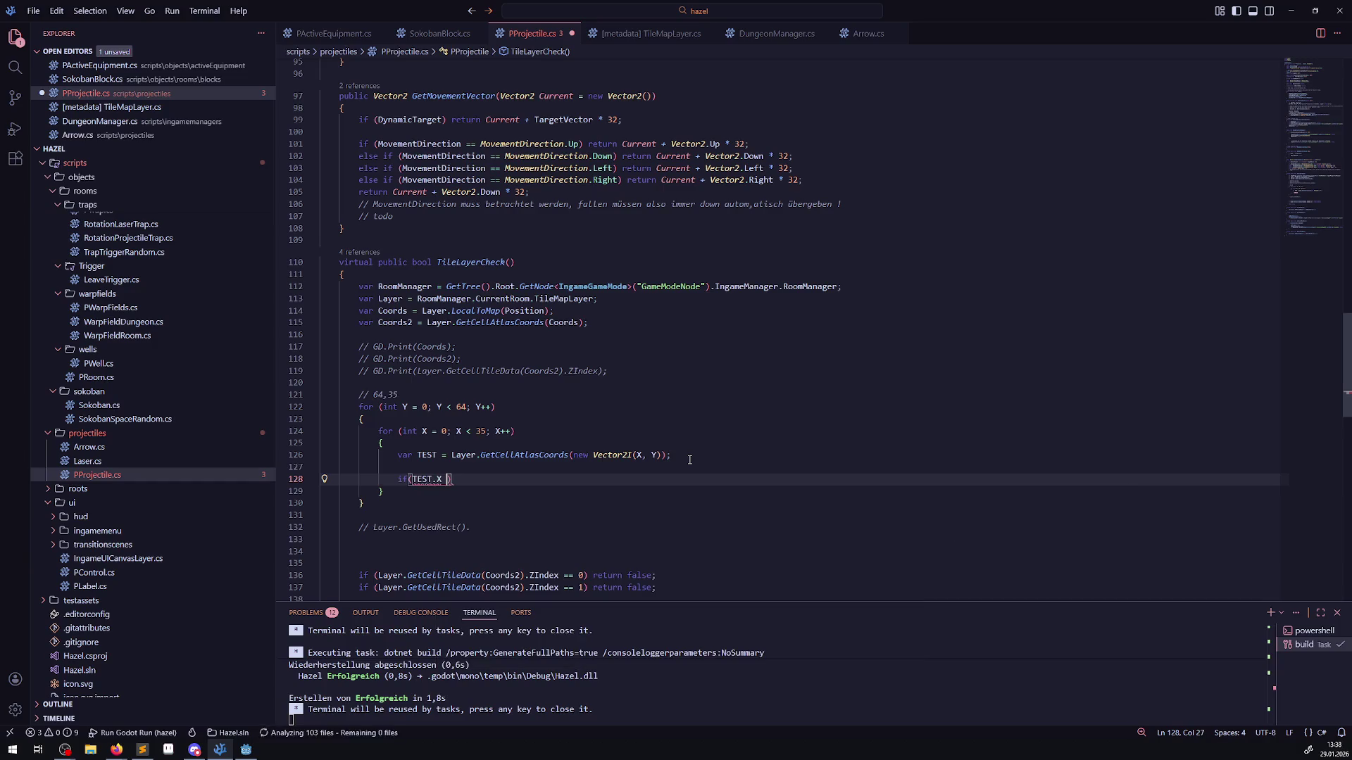
text(1)
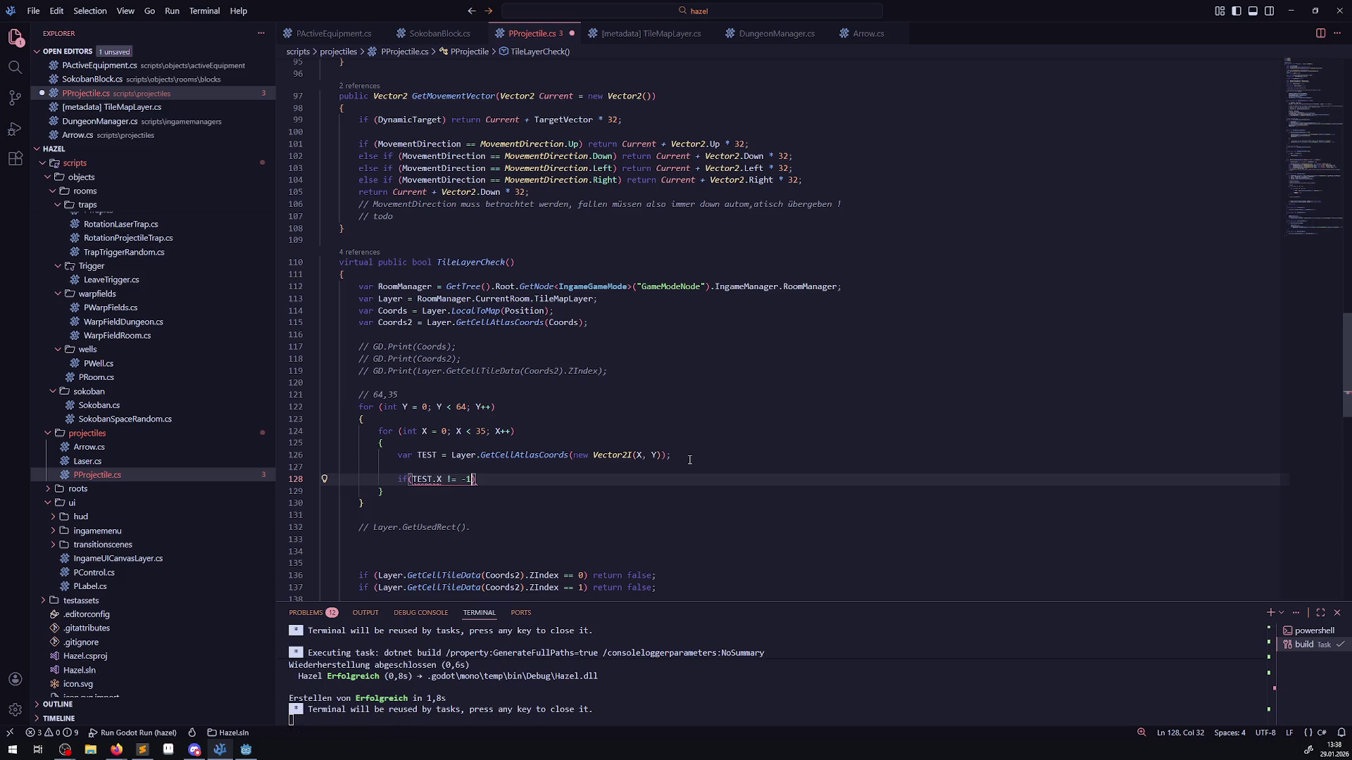
key(ctrl+s)
- Add an empty GD.Print(); call after the if condition and save
key(Down)
key(Down)
key(Down)
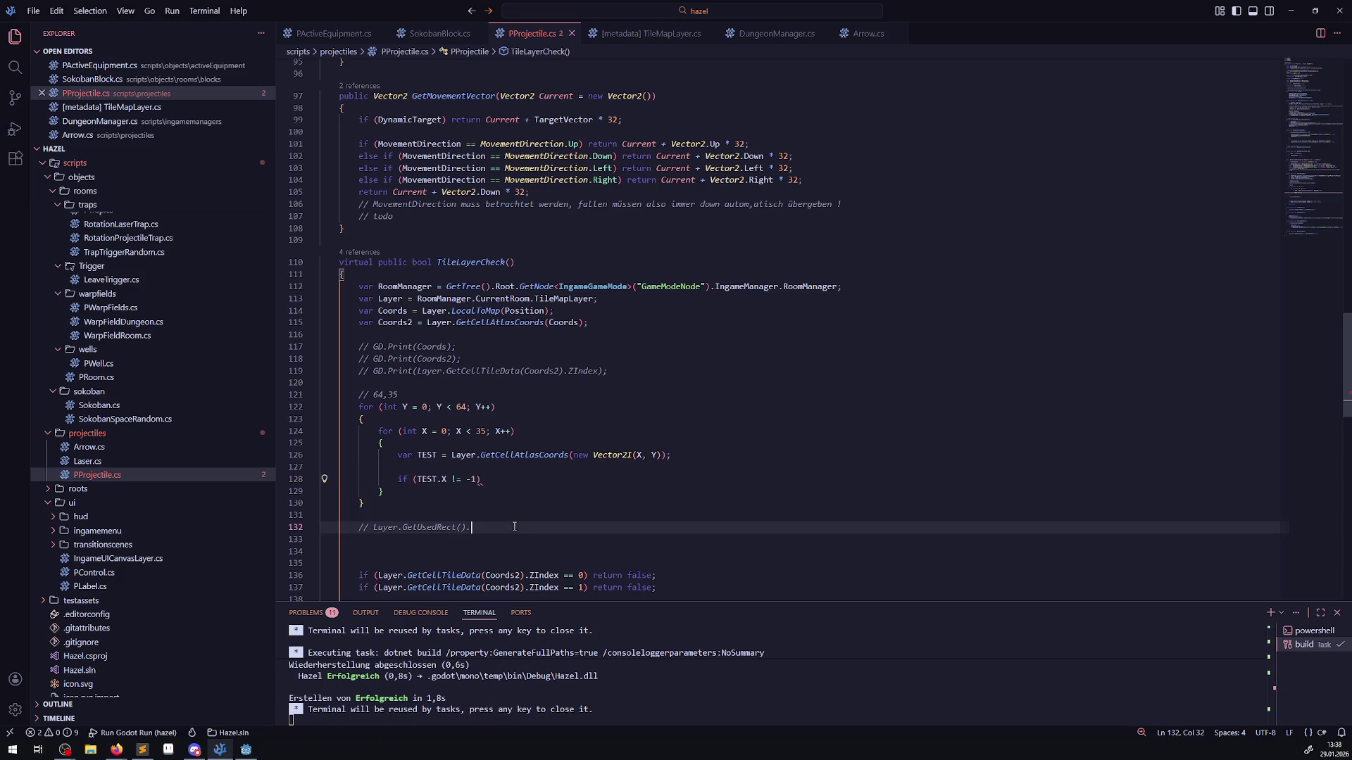
scroll(468, 493, down, 1)
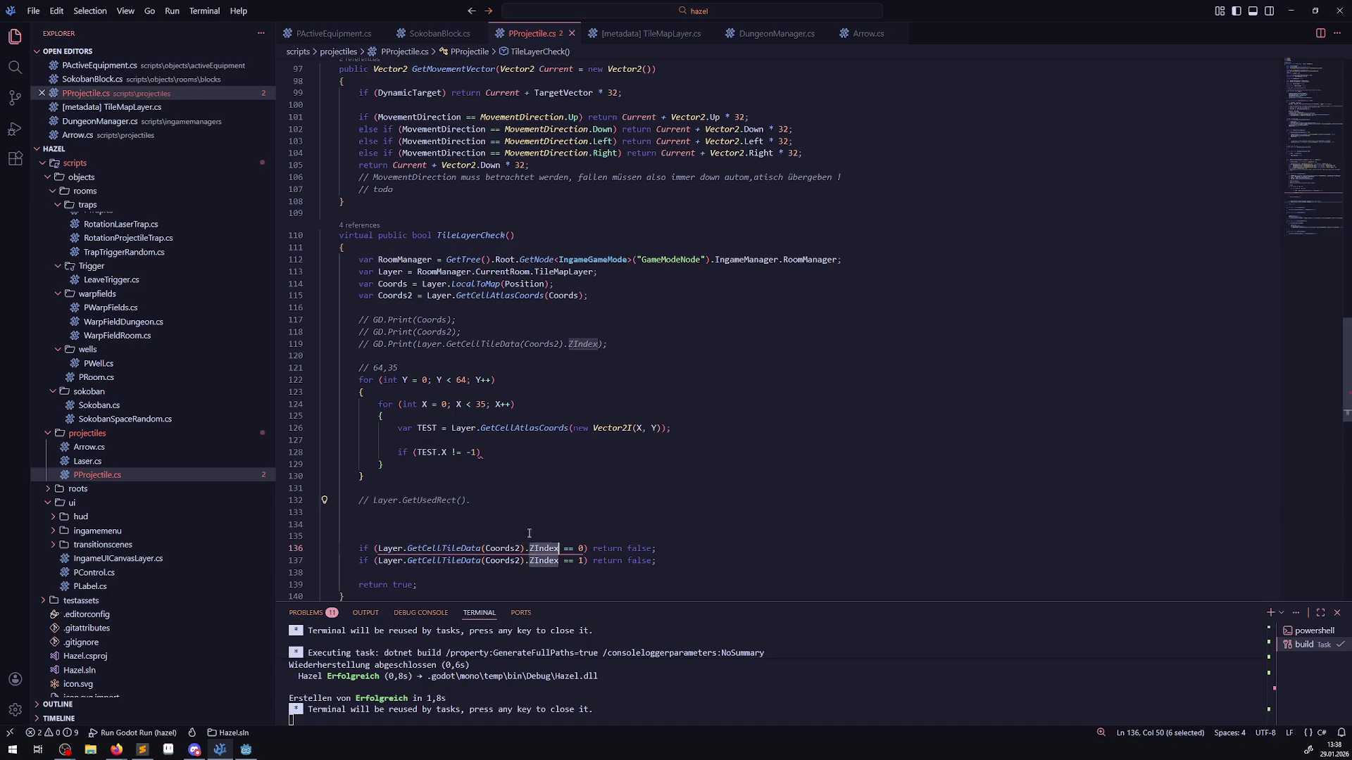
click(499, 456)
text(GD)
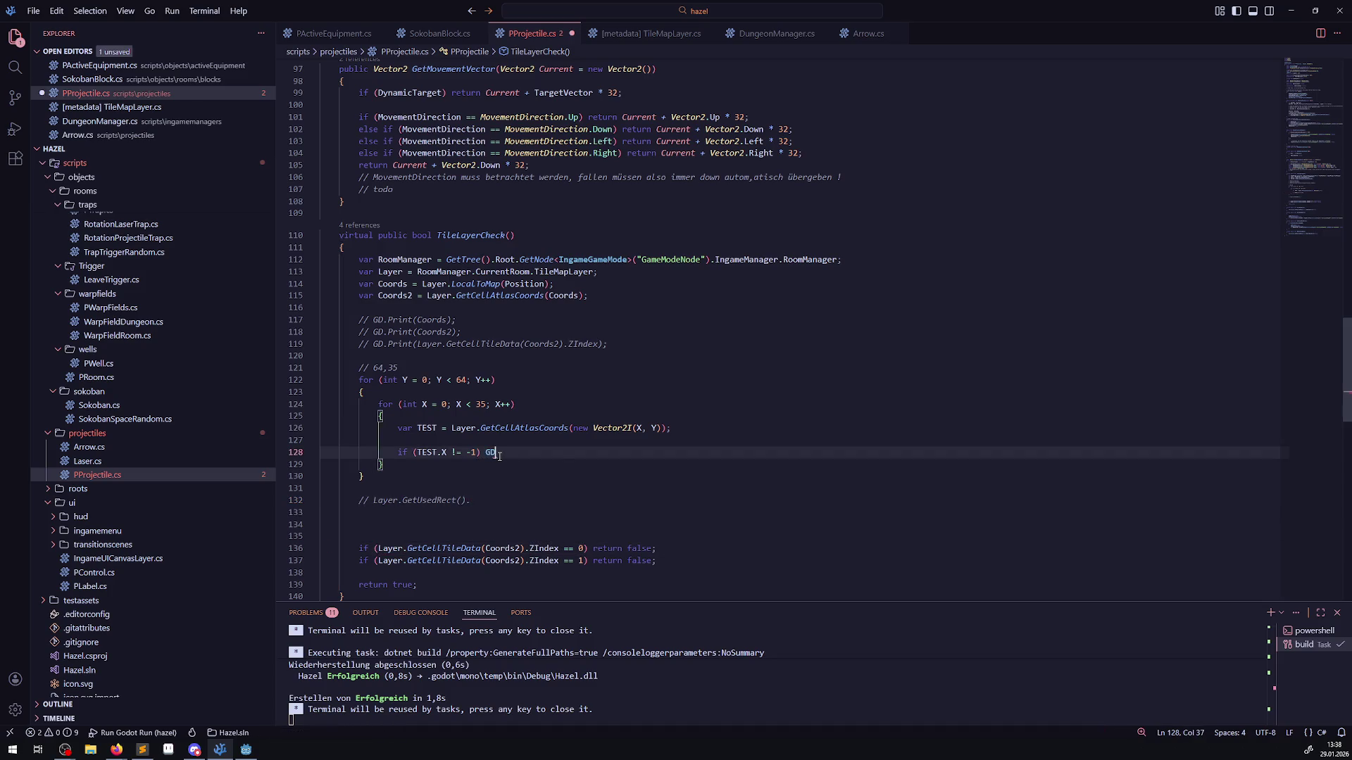
text(.Print();)
key(ctrl+s)
- Fill the print with Layer.GetCellTileData(TEST).ZIndex, swapping Coords2 for TEST
drag(378, 549, 560, 548)
key(ctrl+c)
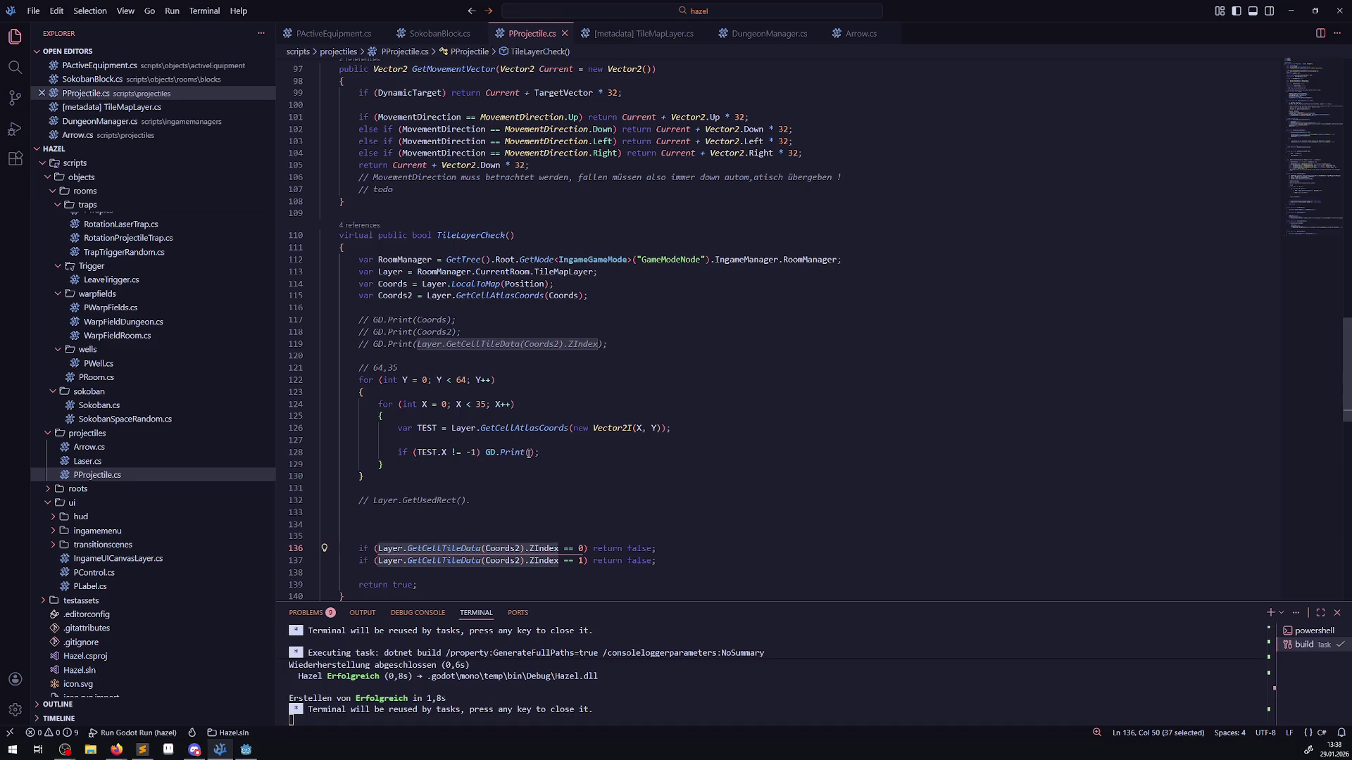
click(529, 453)
key(ctrl+v)
double_click(420, 429)
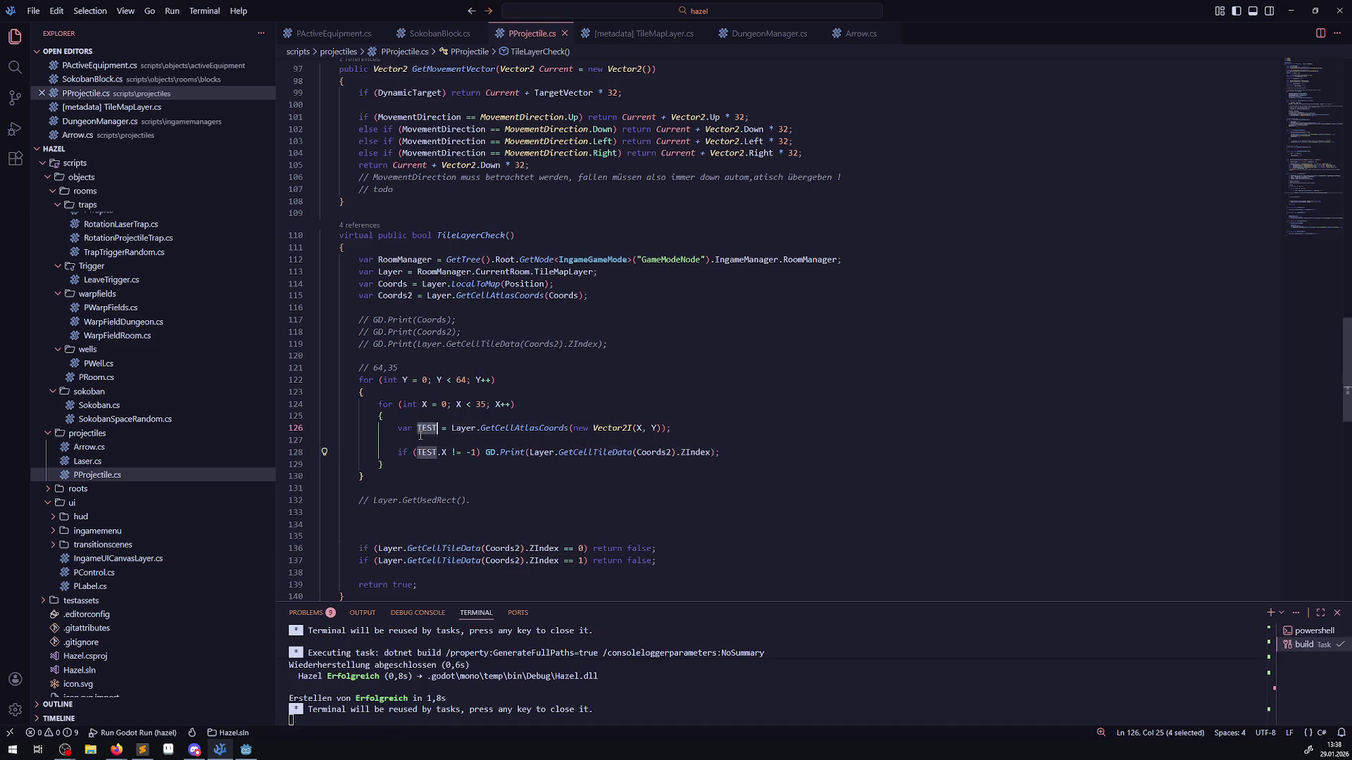
key(ctrl+c)
double_click(655, 453)
key(ctrl+v)
click(609, 475)
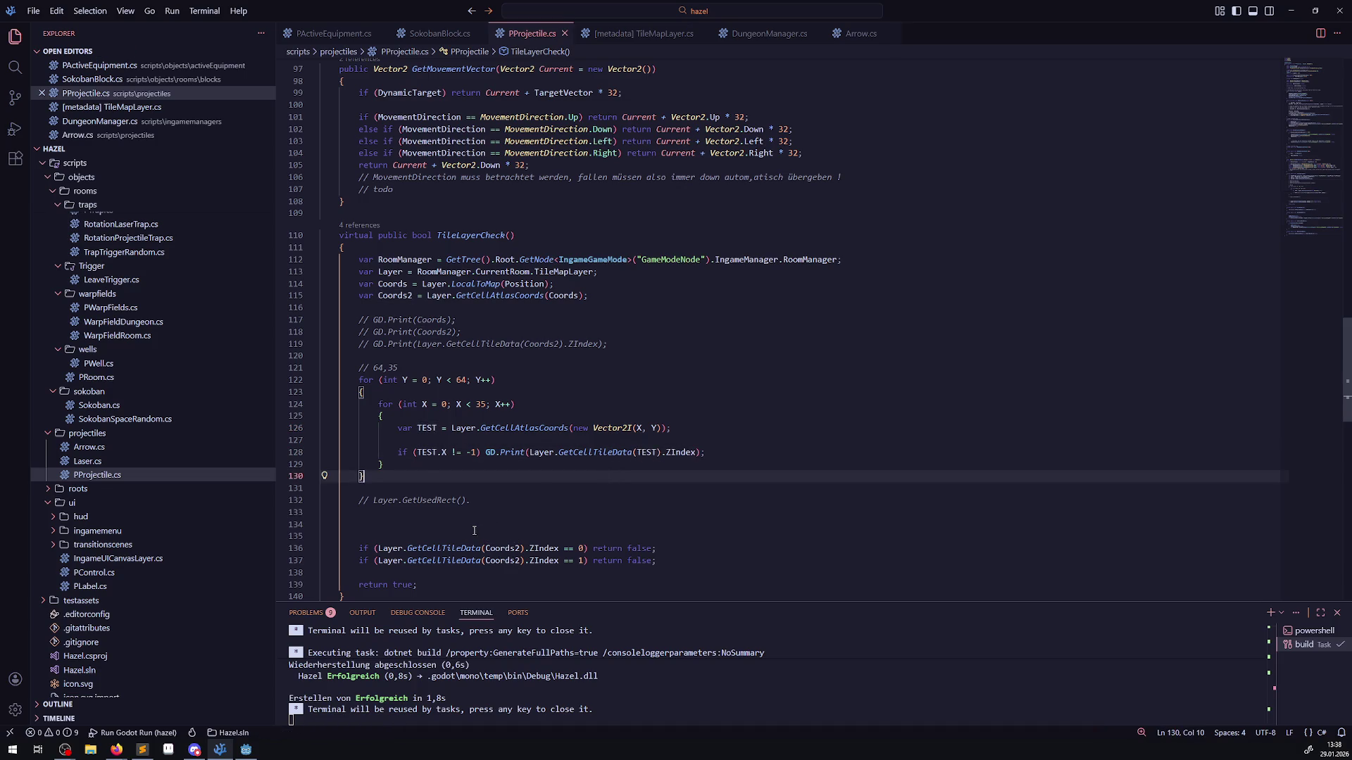
scroll(474, 531, down, 1)
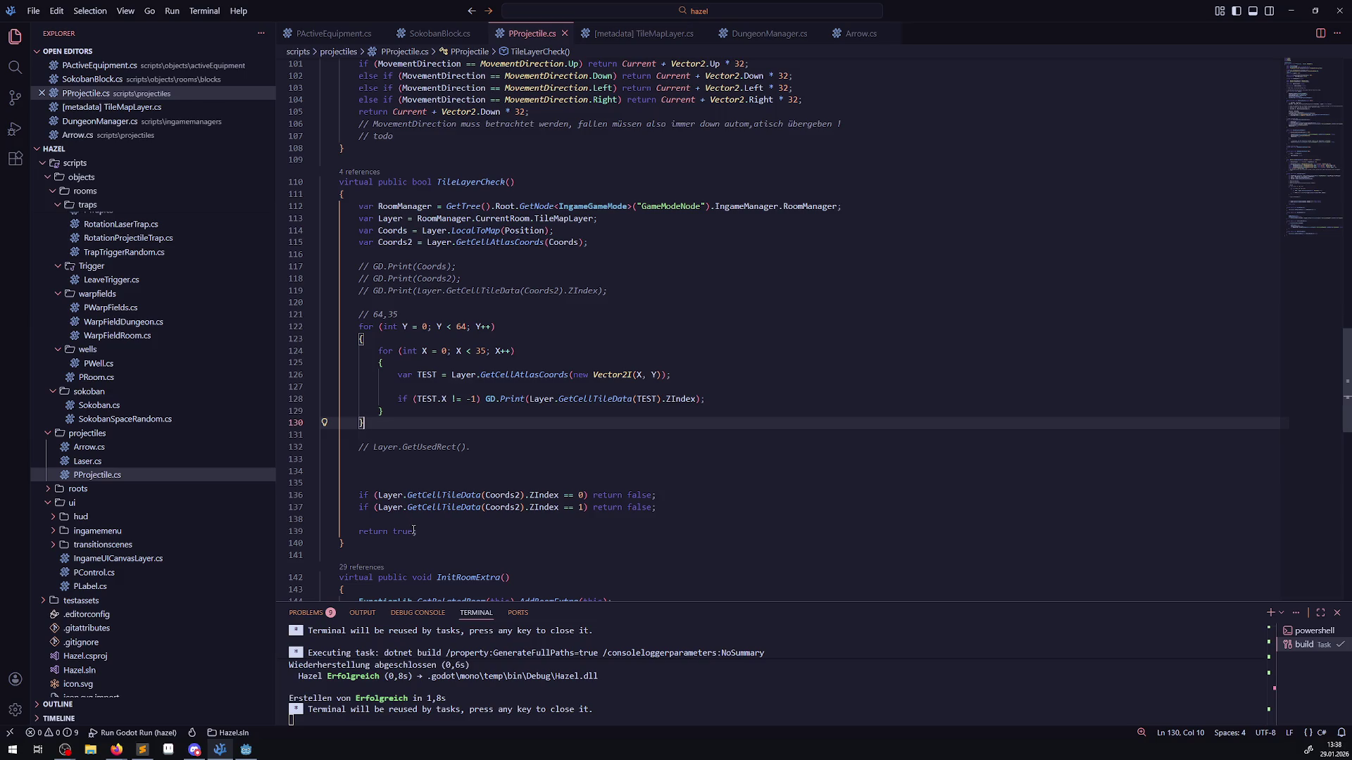
- Add 'return true;' after the loops, comment out the old Z index checks, then switch to Godot
key(Return)
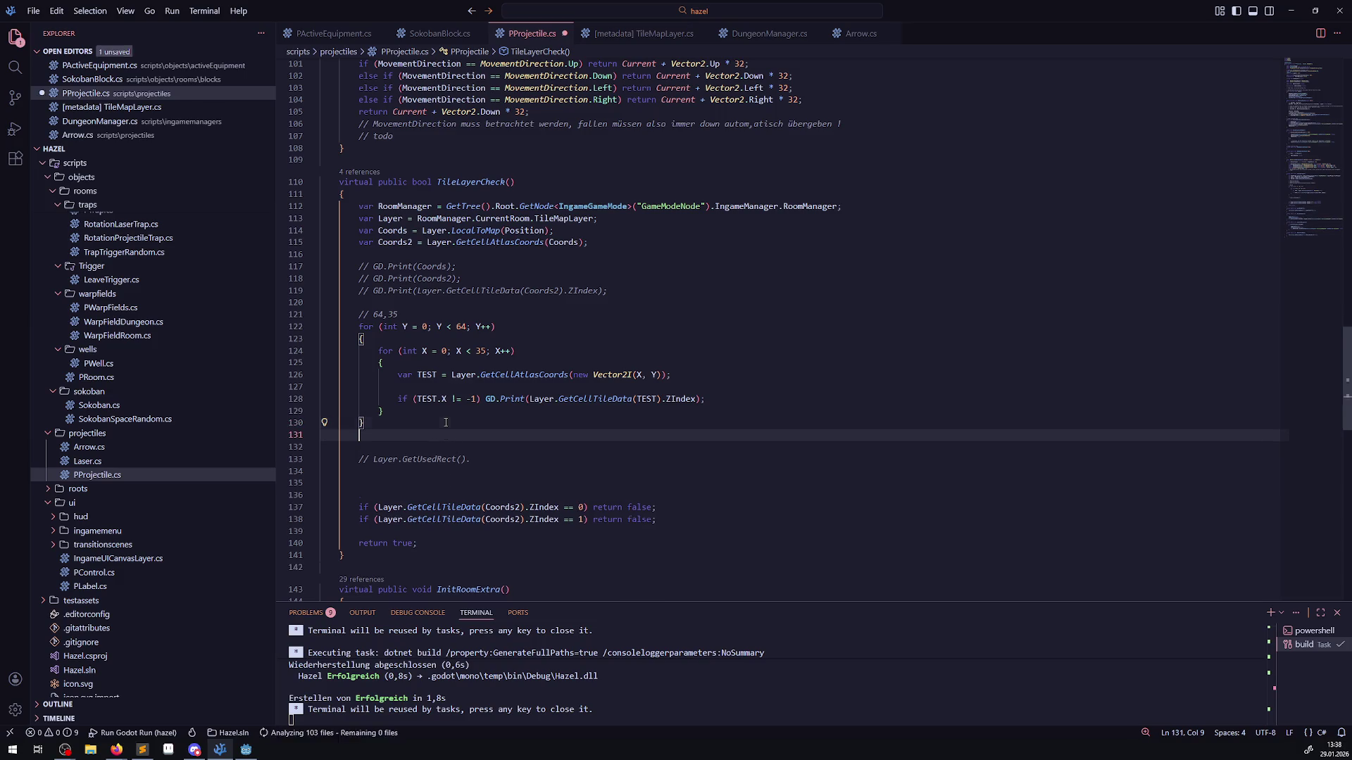
text(return true;)
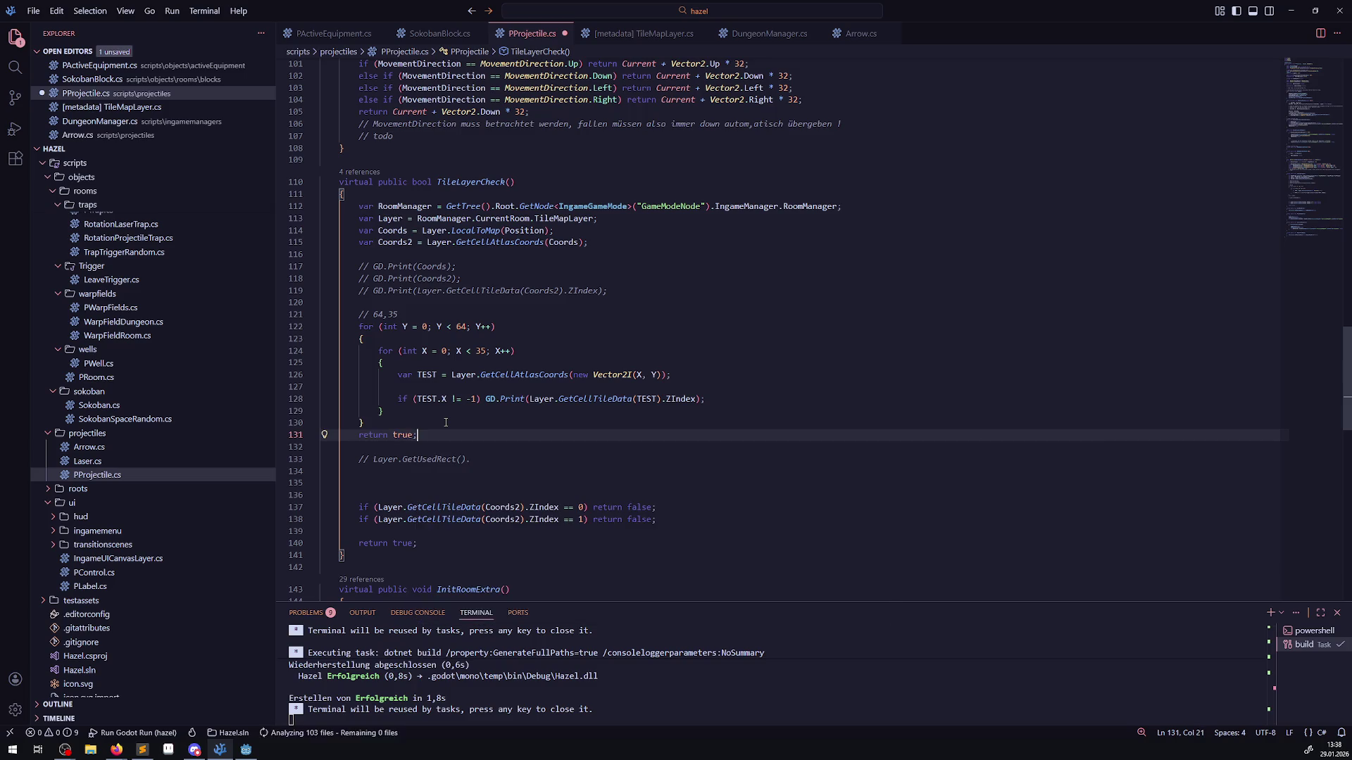
drag(433, 540, 344, 499)
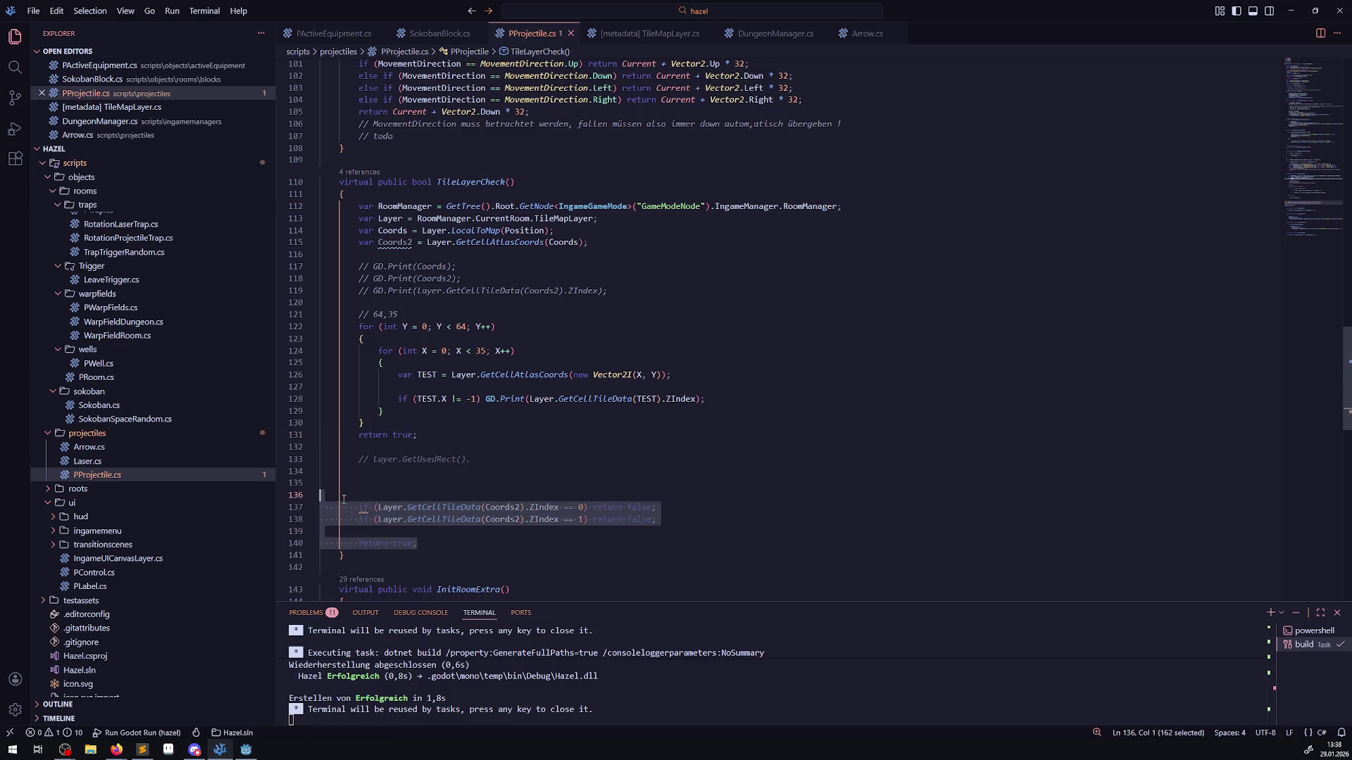
key(ctrl+slash)
click(543, 434)
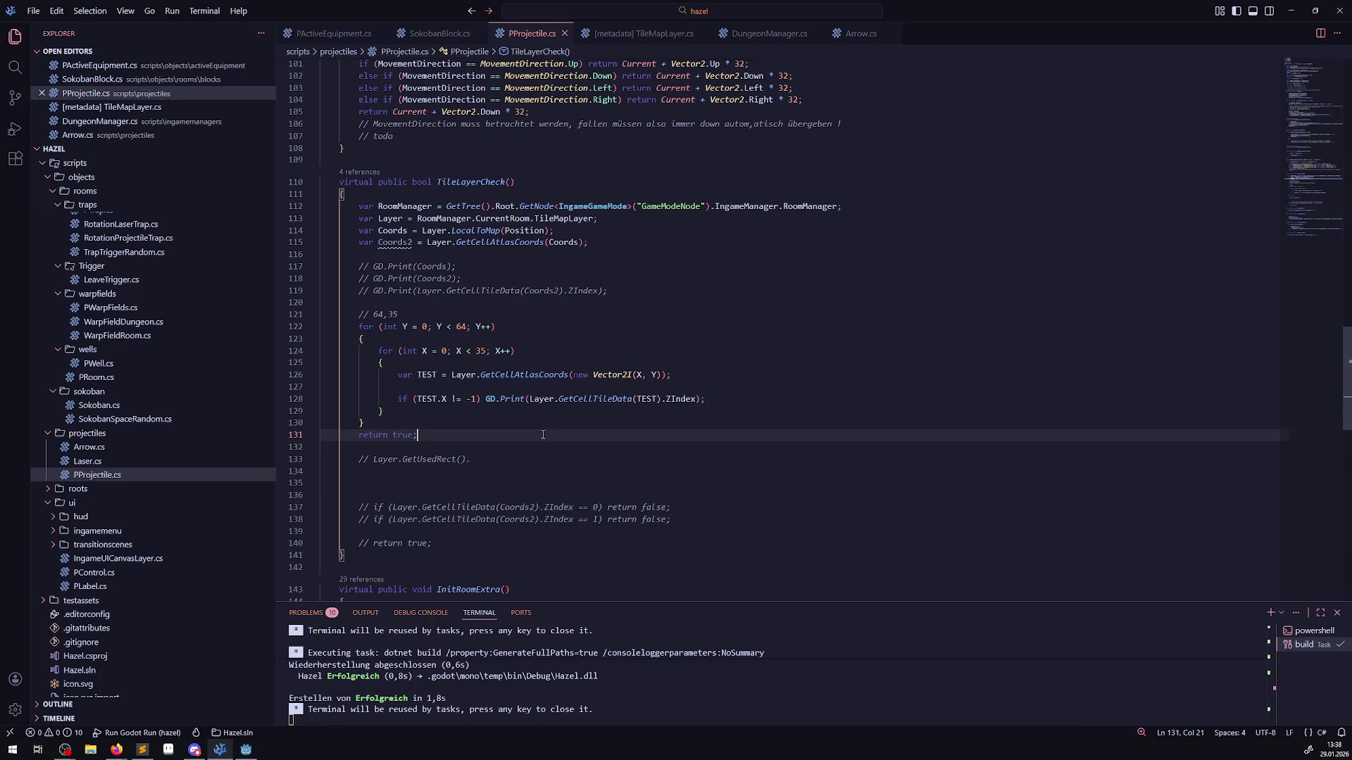
click(245, 749)
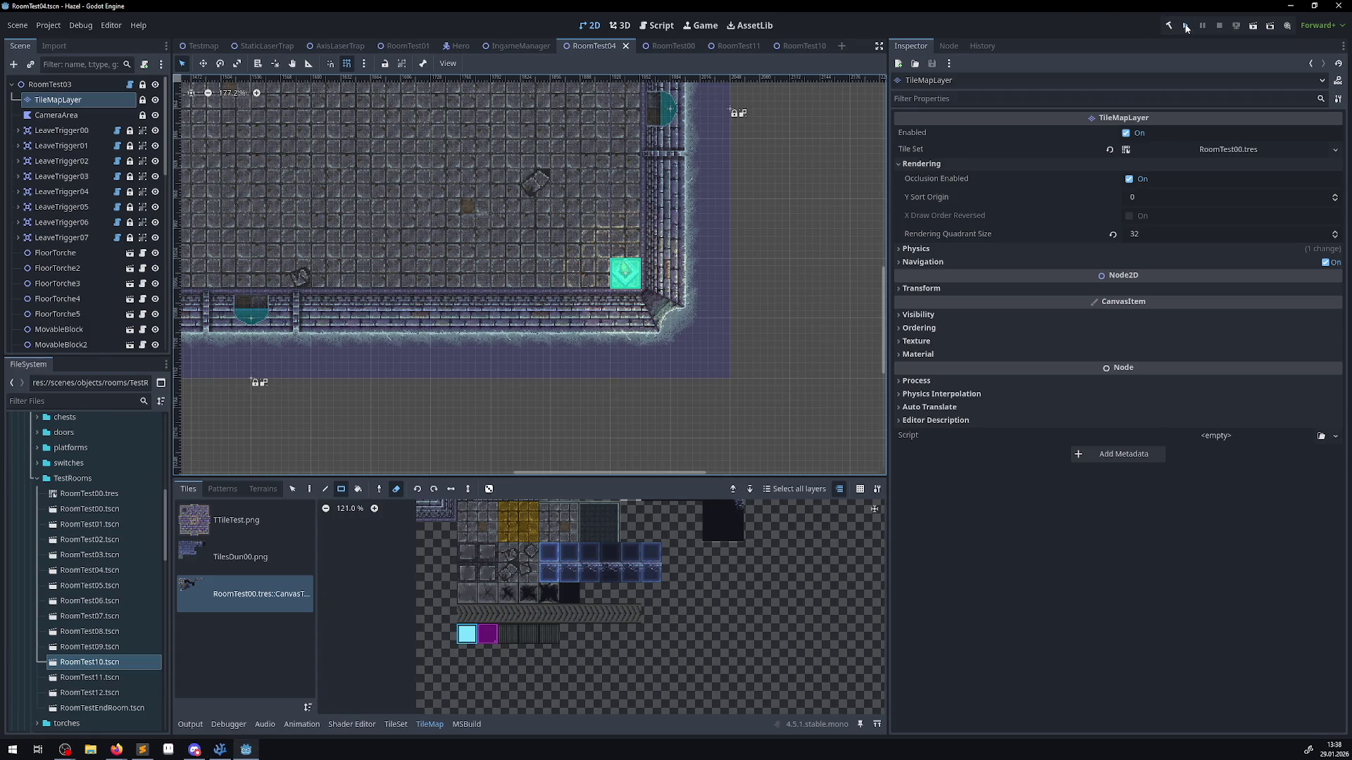
- Run the game, walk the hero through several rooms, then open the TileLayerCheck error at line 128
click(1174, 28)
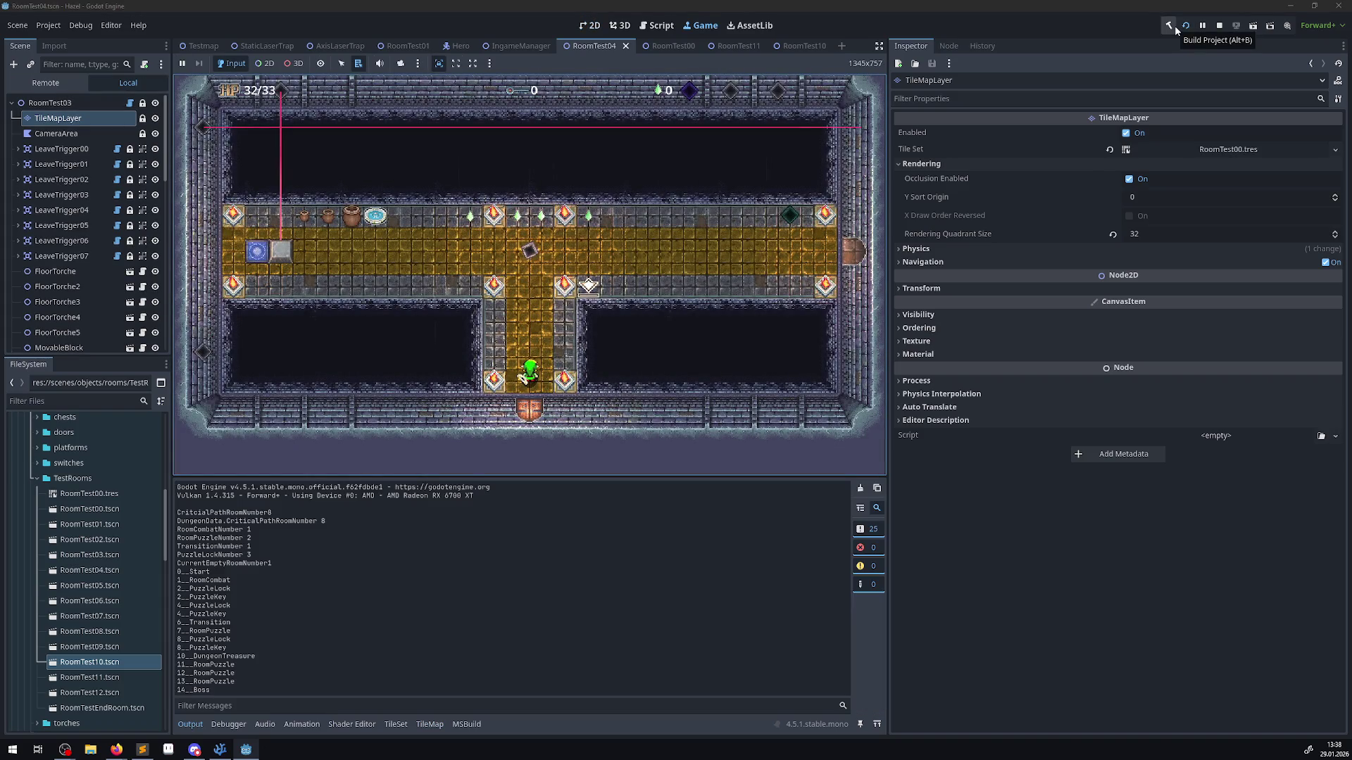
key(Up)
key(Left)
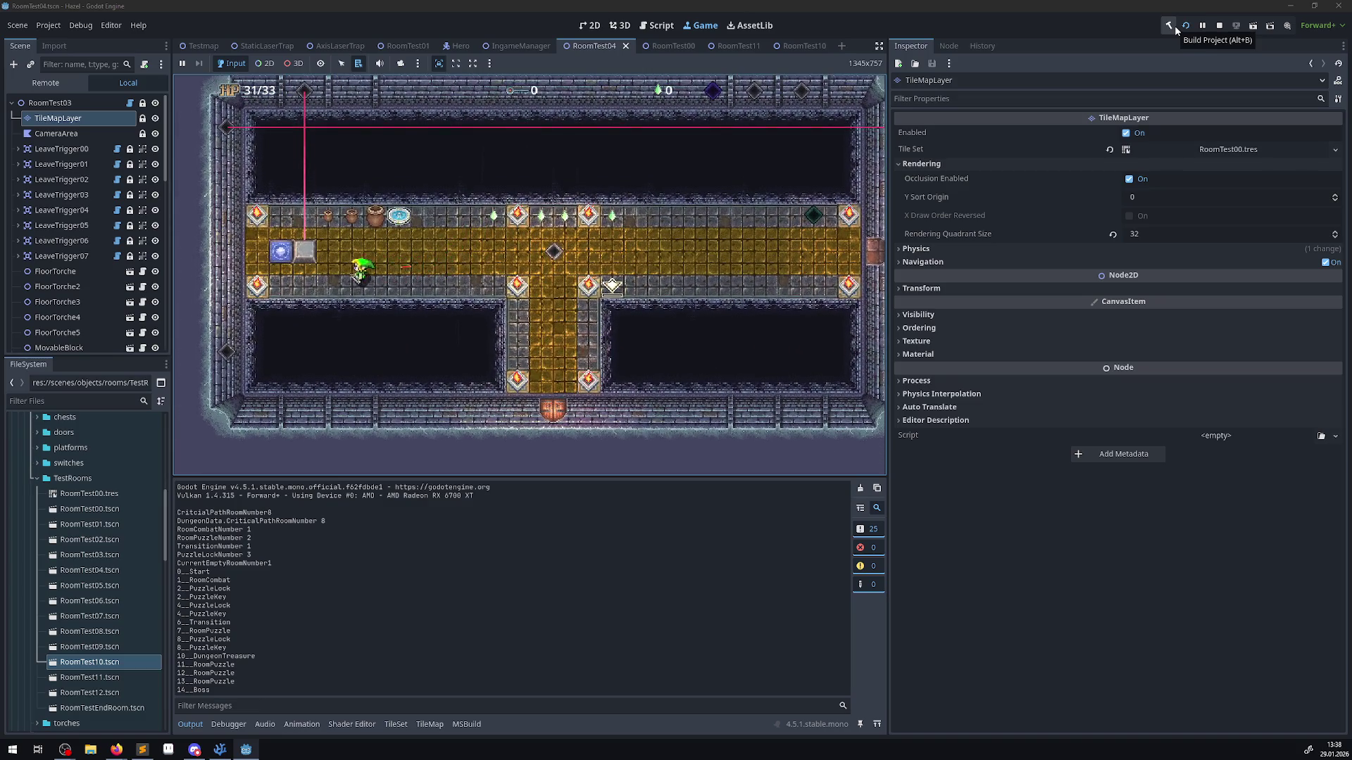
key(Left)
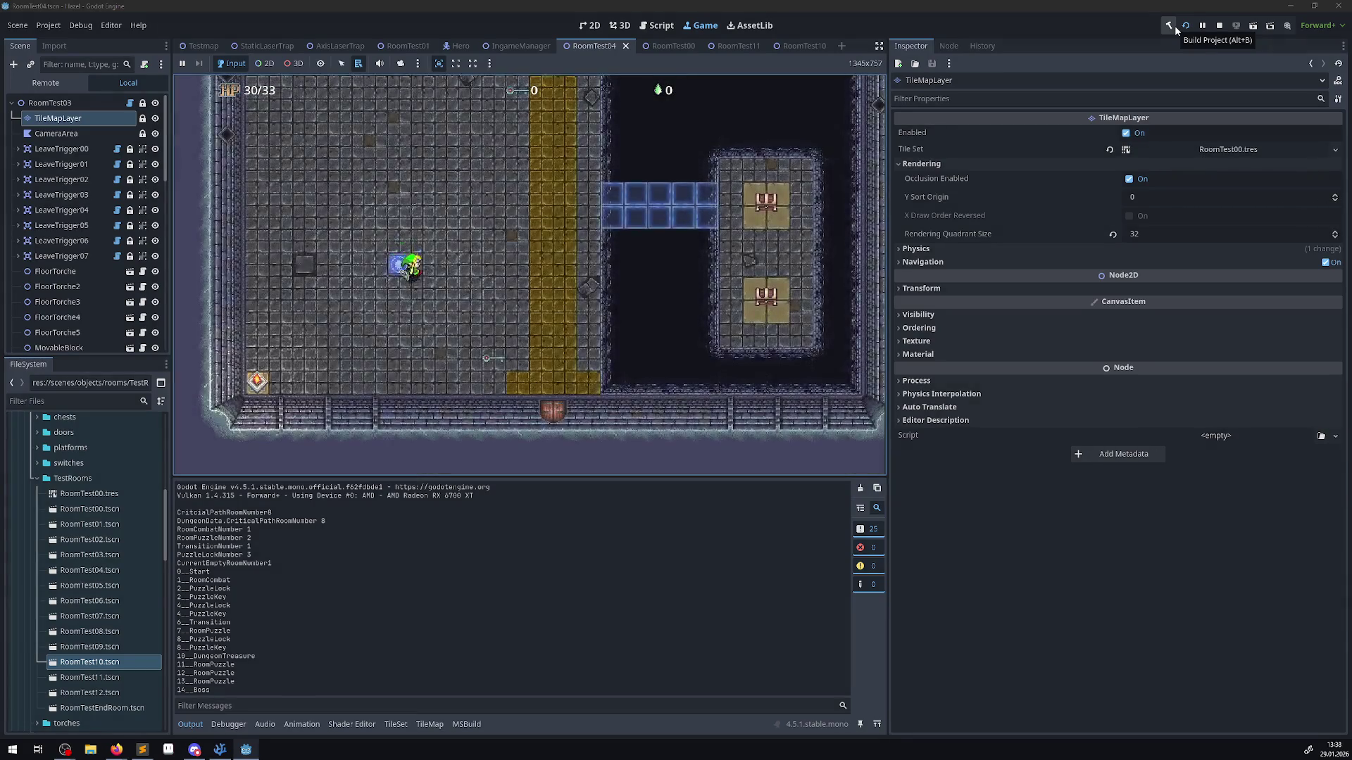
key(Right)
key(Down)
key(Up)
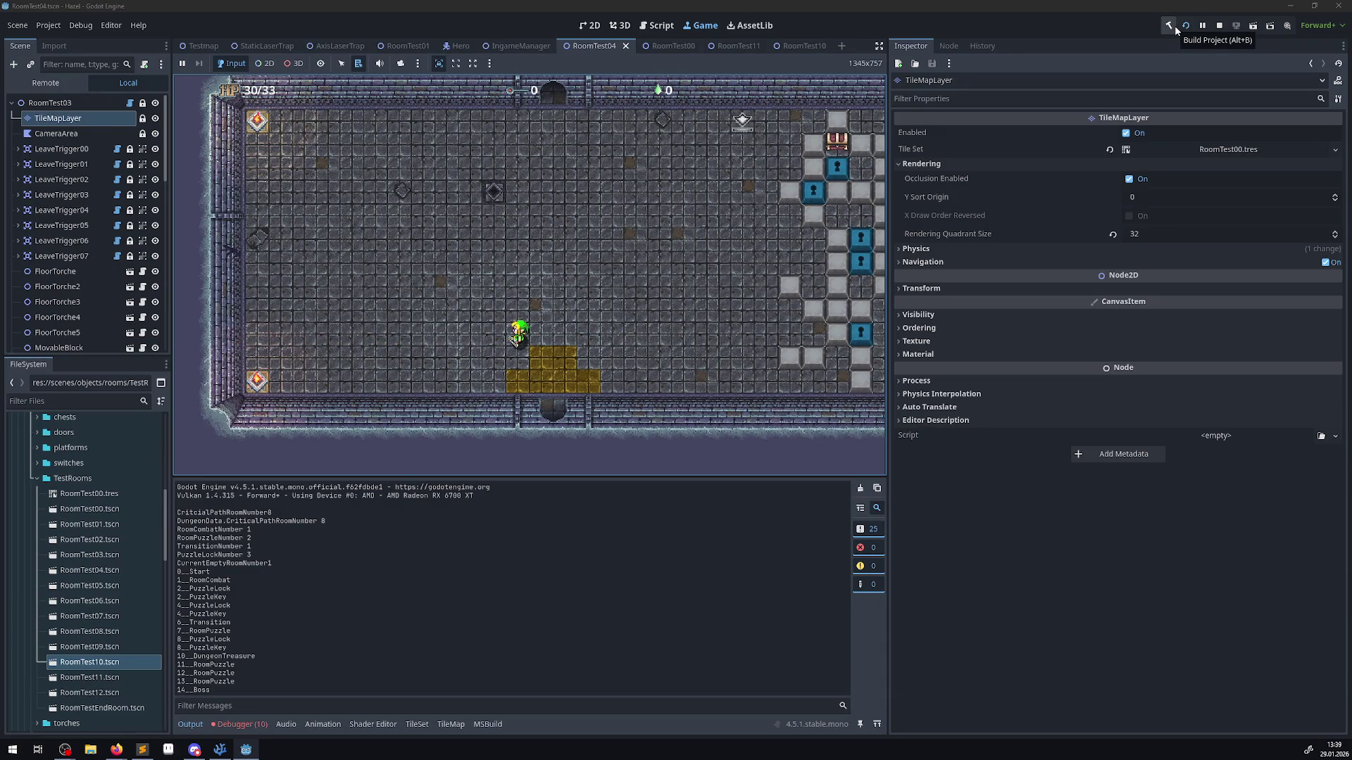
click(239, 724)
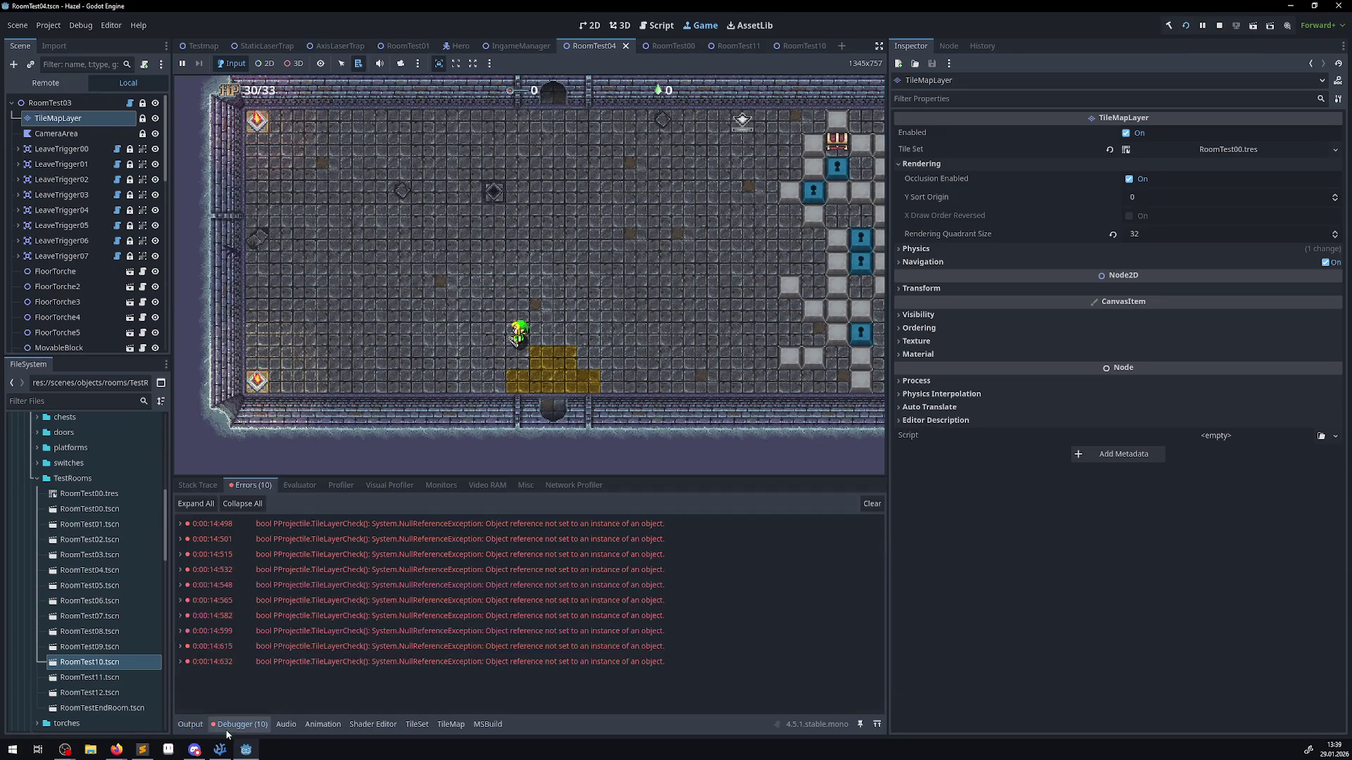
double_click(343, 524)
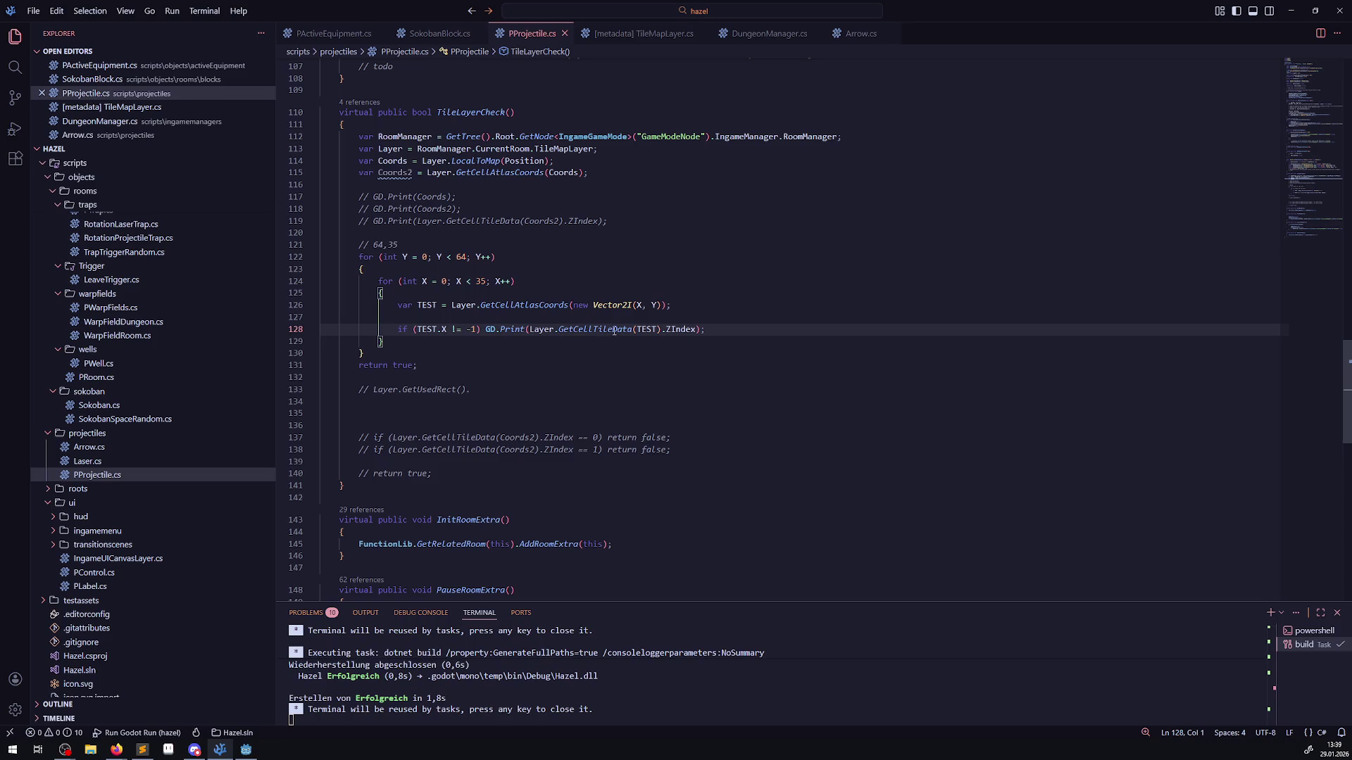
- Insert TEST + "__" + before Layer in line 128's GD.Print and save
click(468, 317)
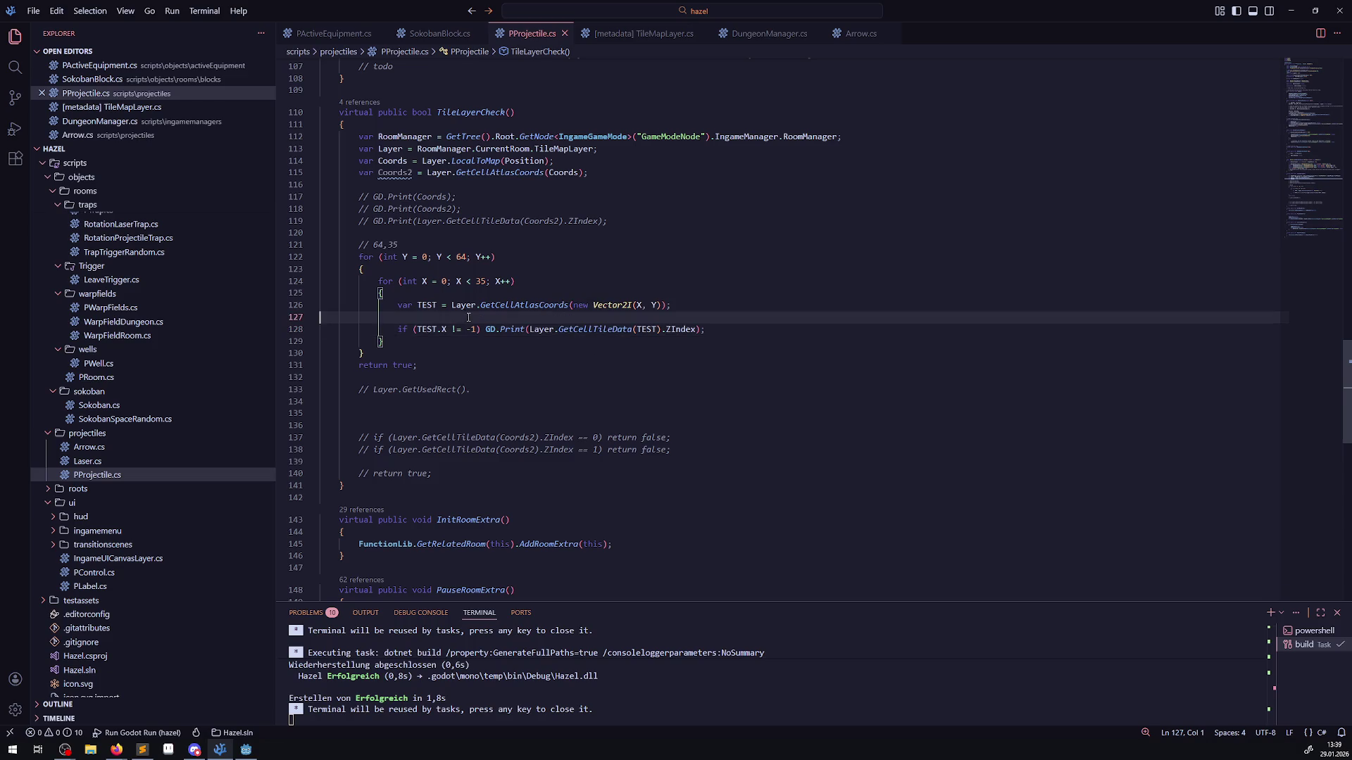
click(527, 329)
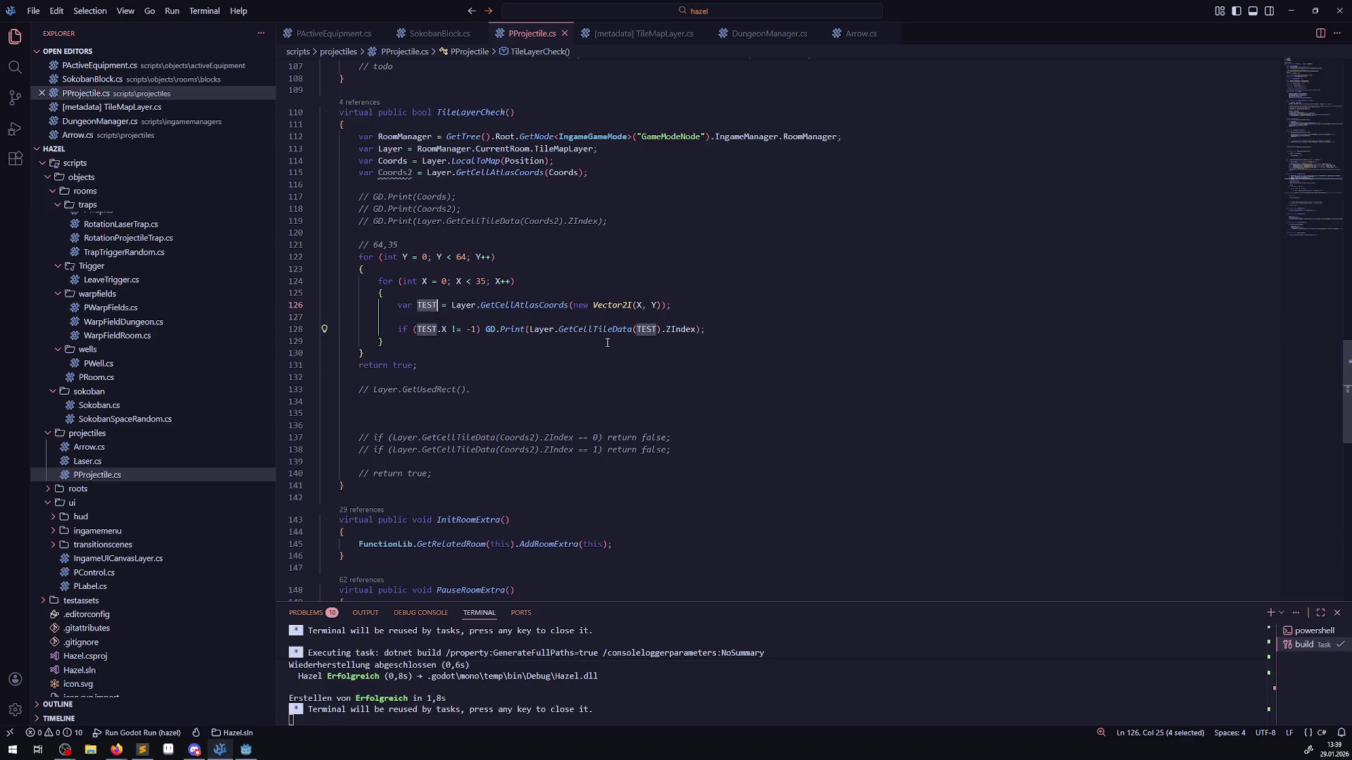
mouse_move(534, 339)
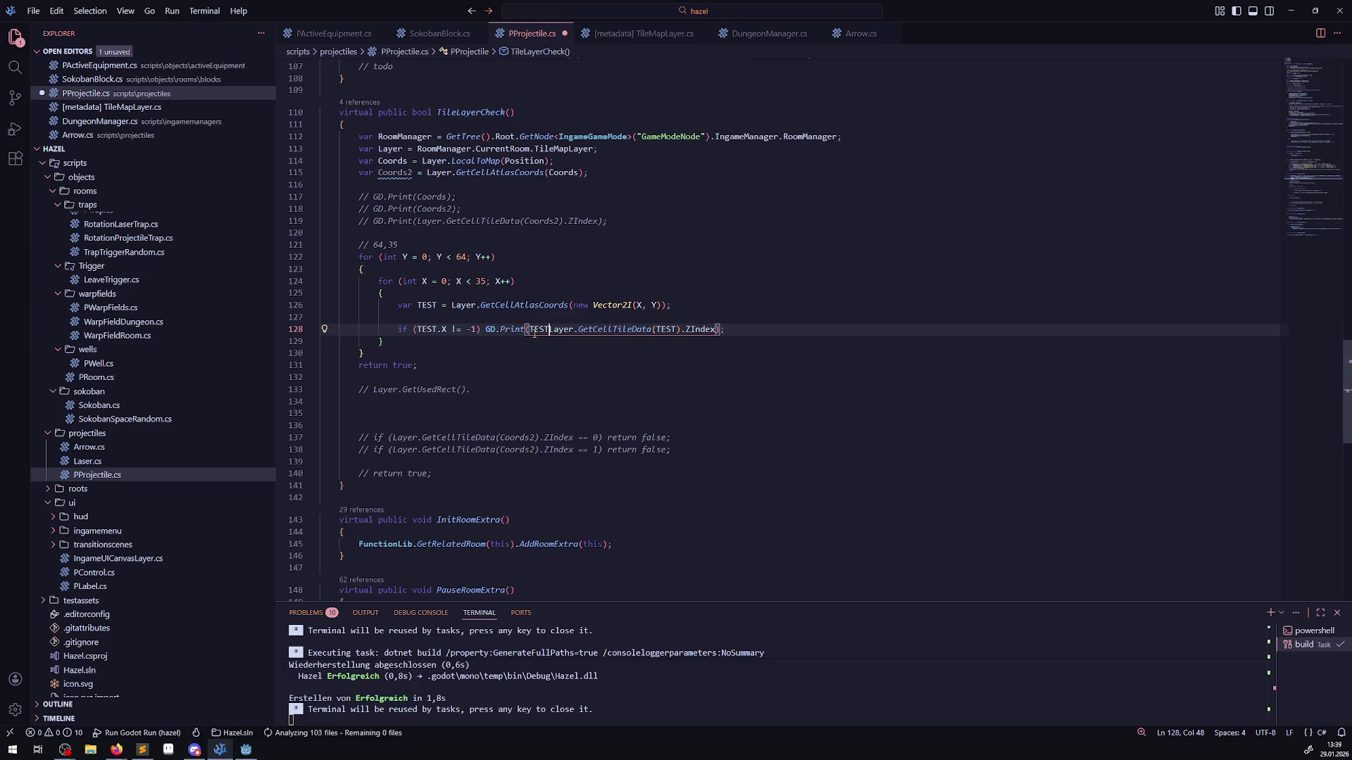
text(TEST +)
key(Left)
key(Left)
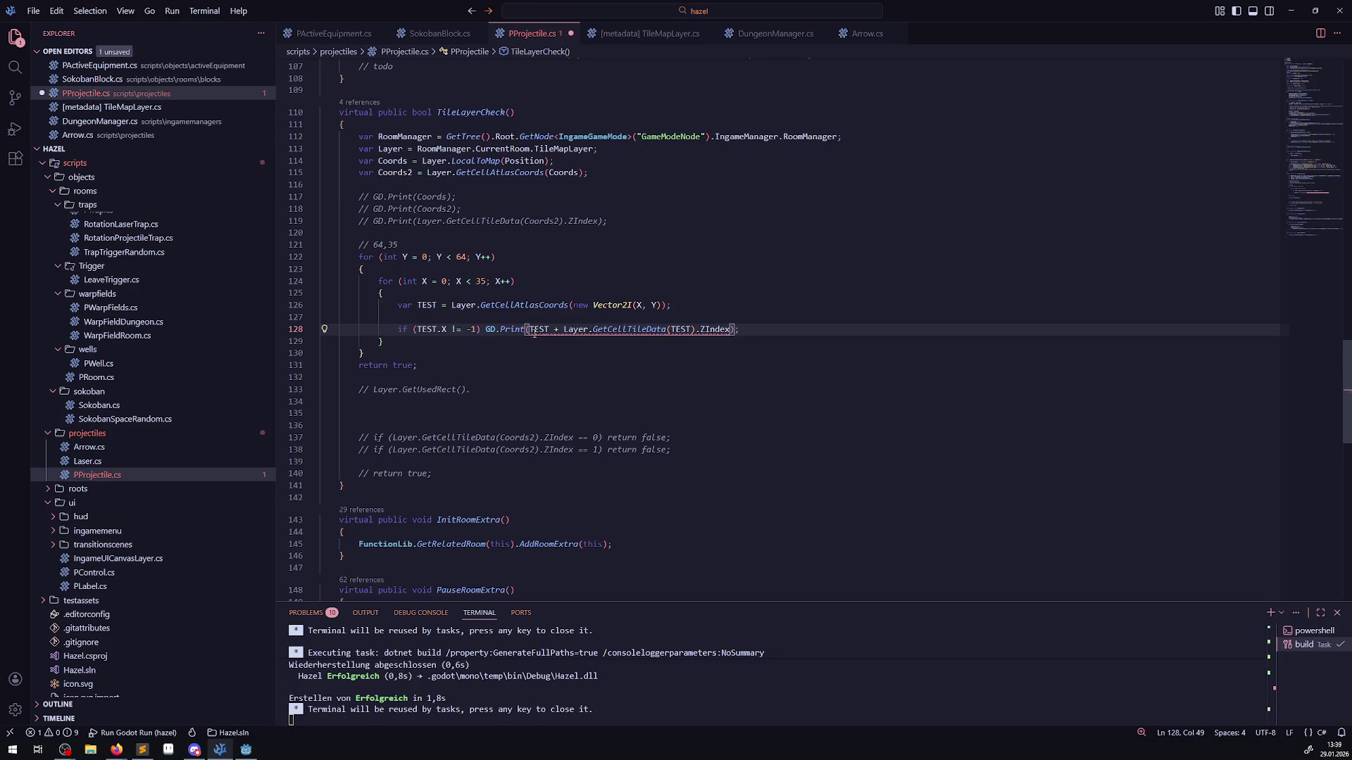
text(+"")
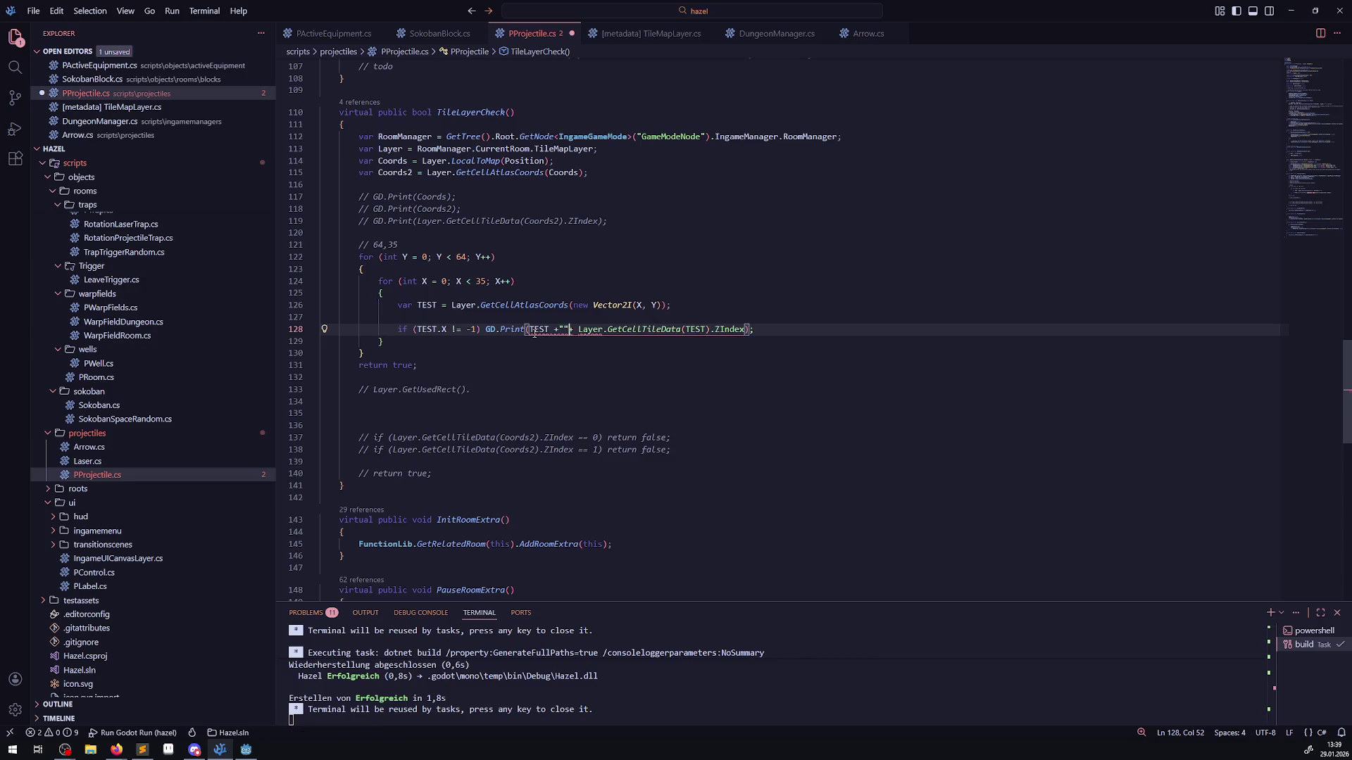
key(Left)
text(__)
key(ctrl+s)
click(773, 292)
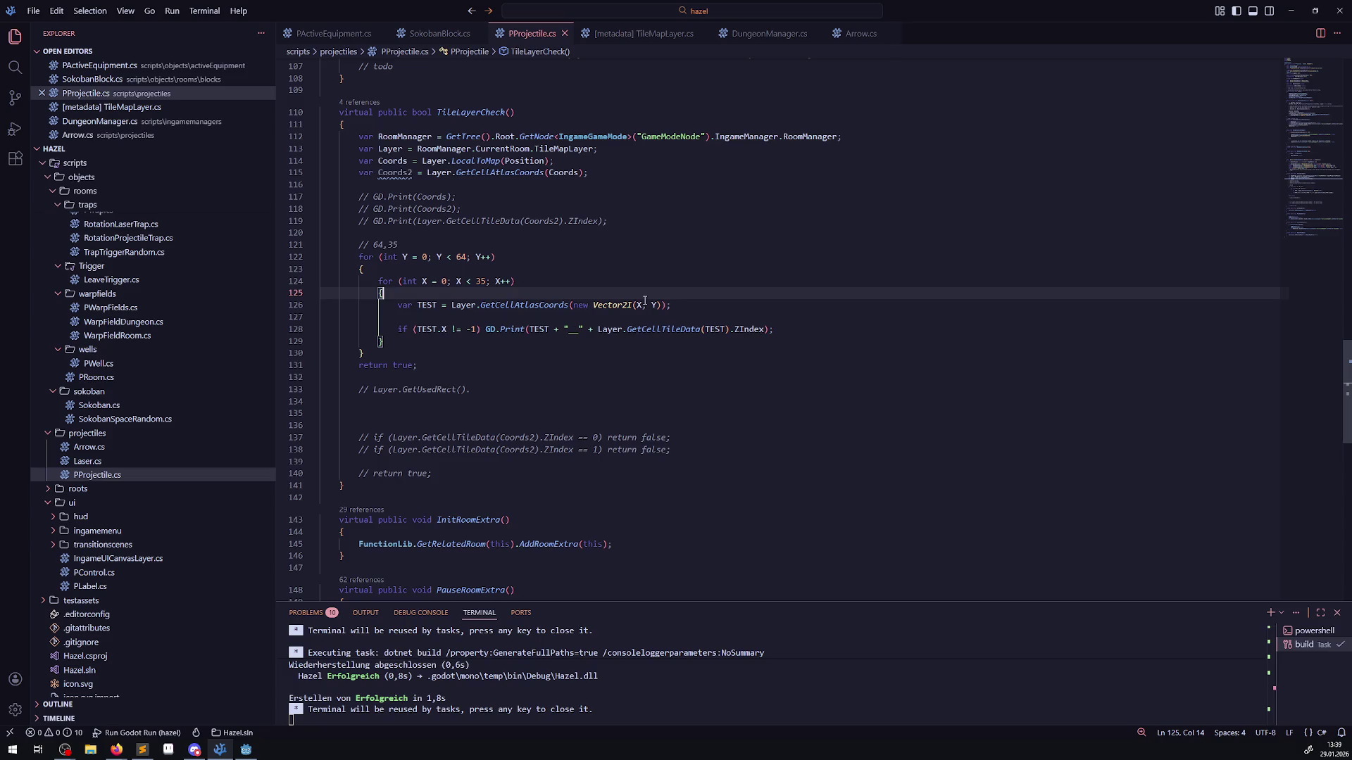
mouse_move(642, 303)
double_click(464, 304)
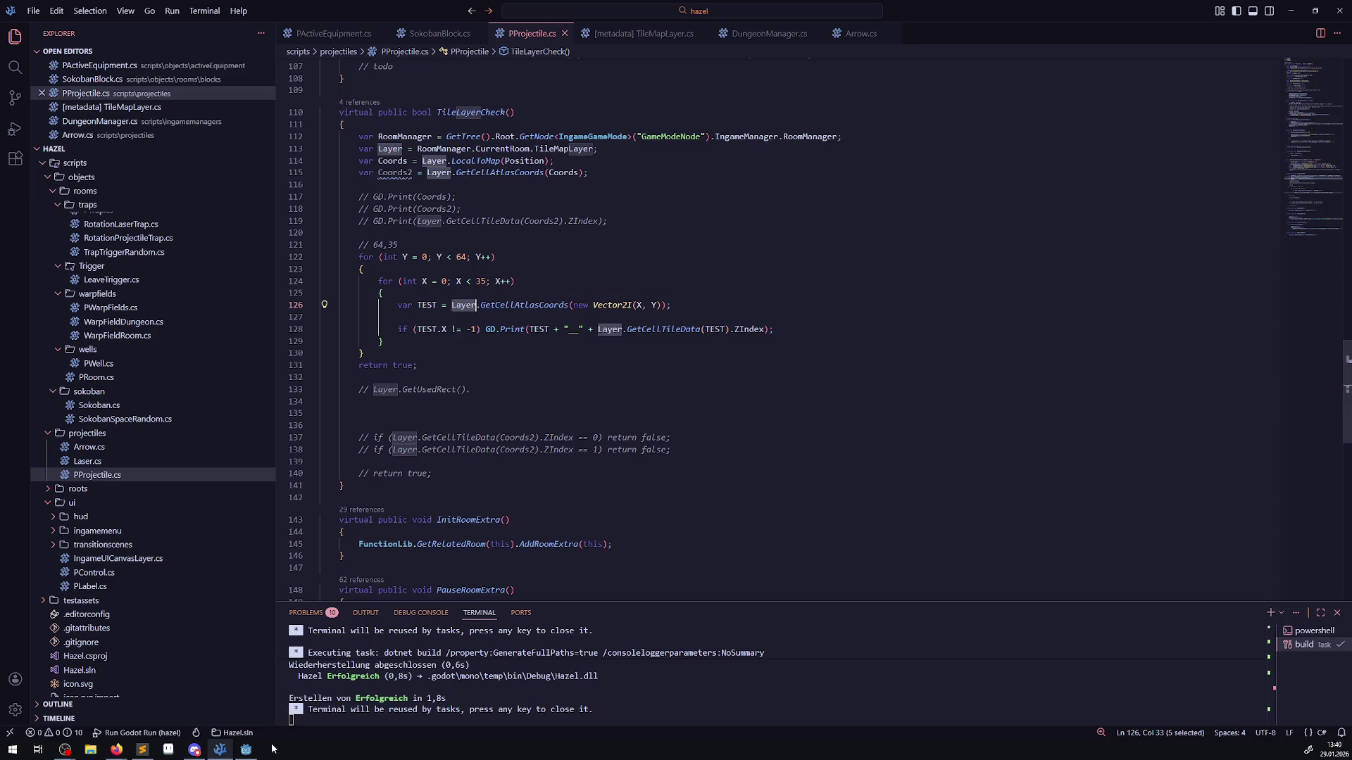
click(246, 749)
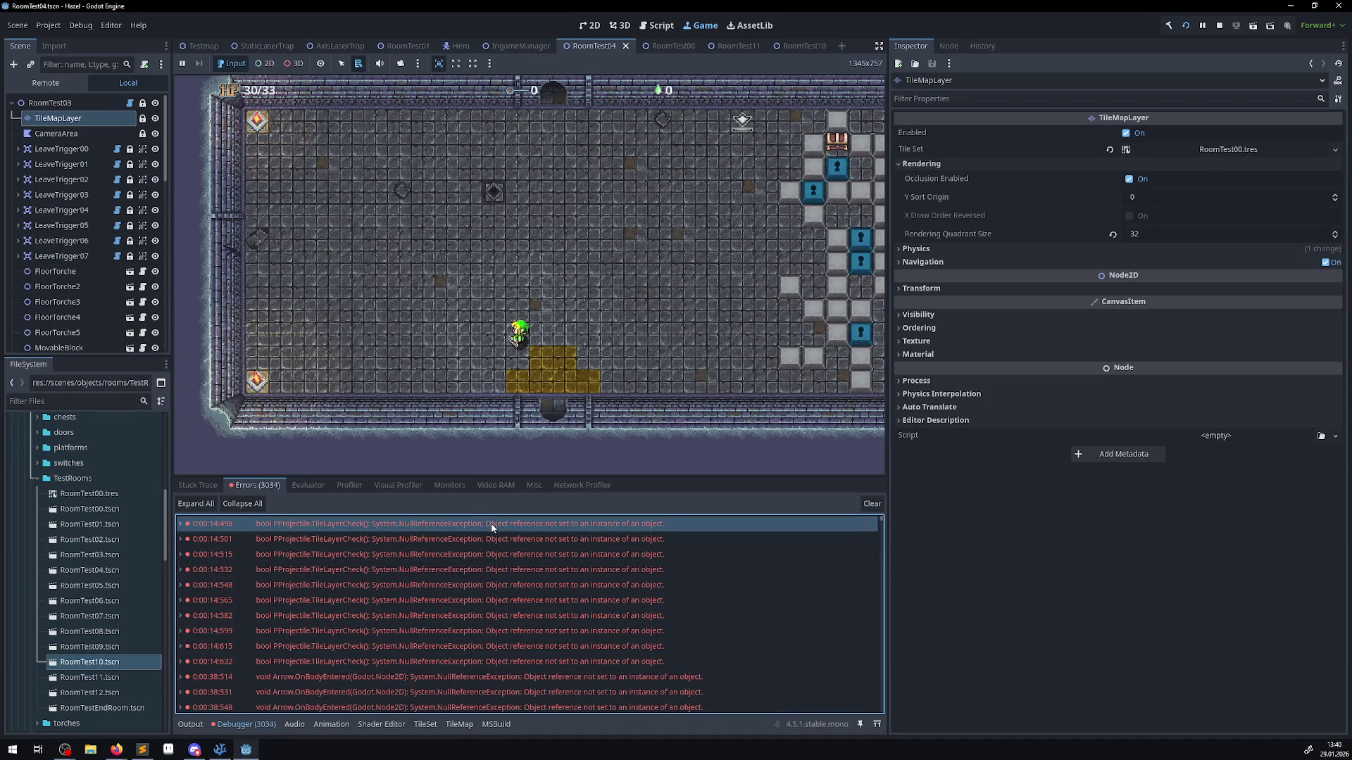
double_click(491, 523)
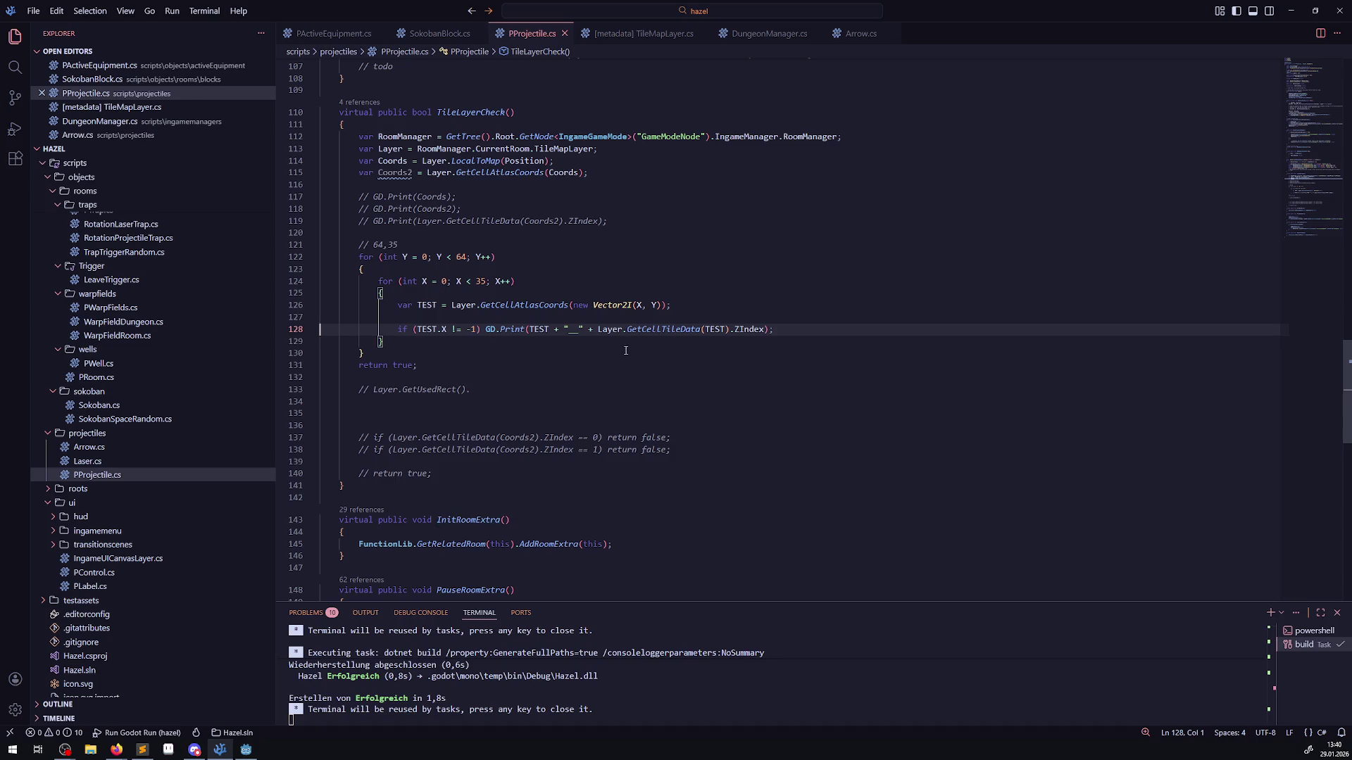
double_click(609, 330)
double_click(654, 330)
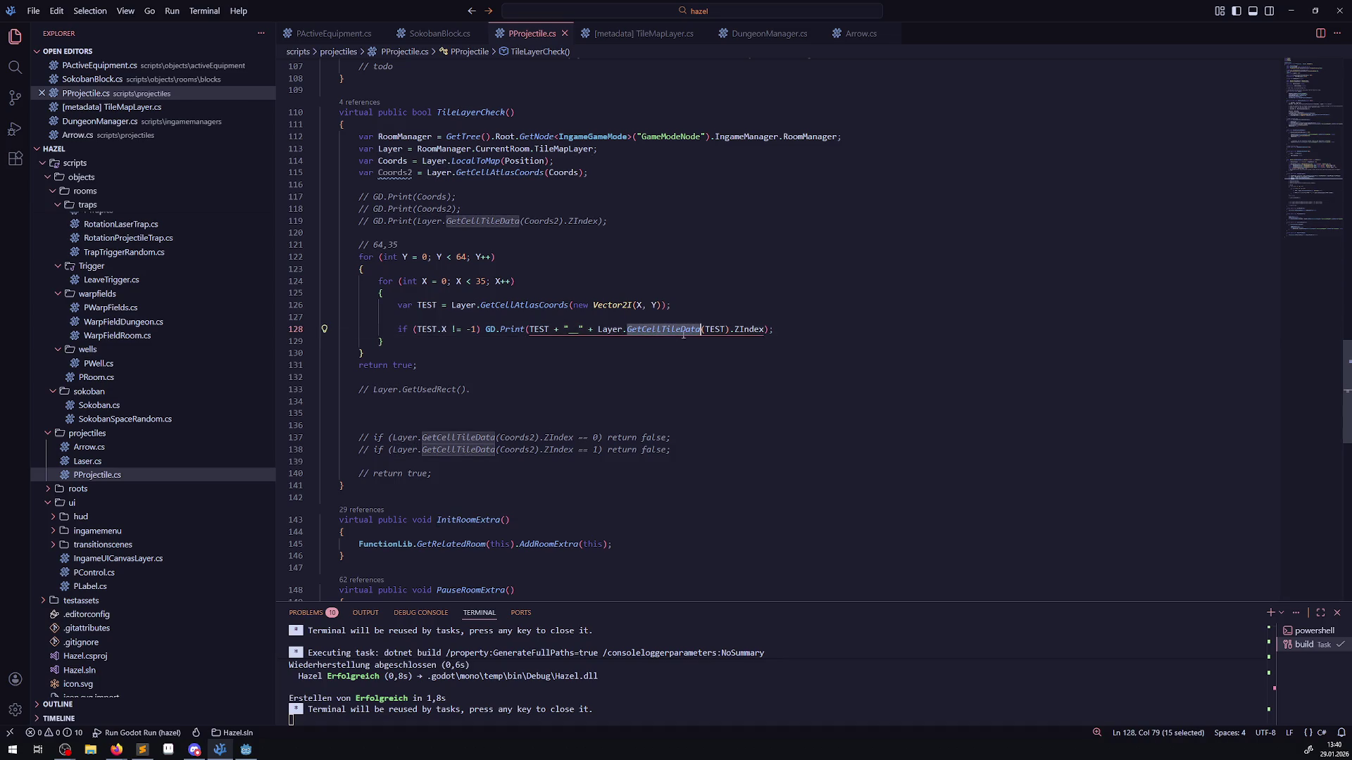
double_click(713, 329)
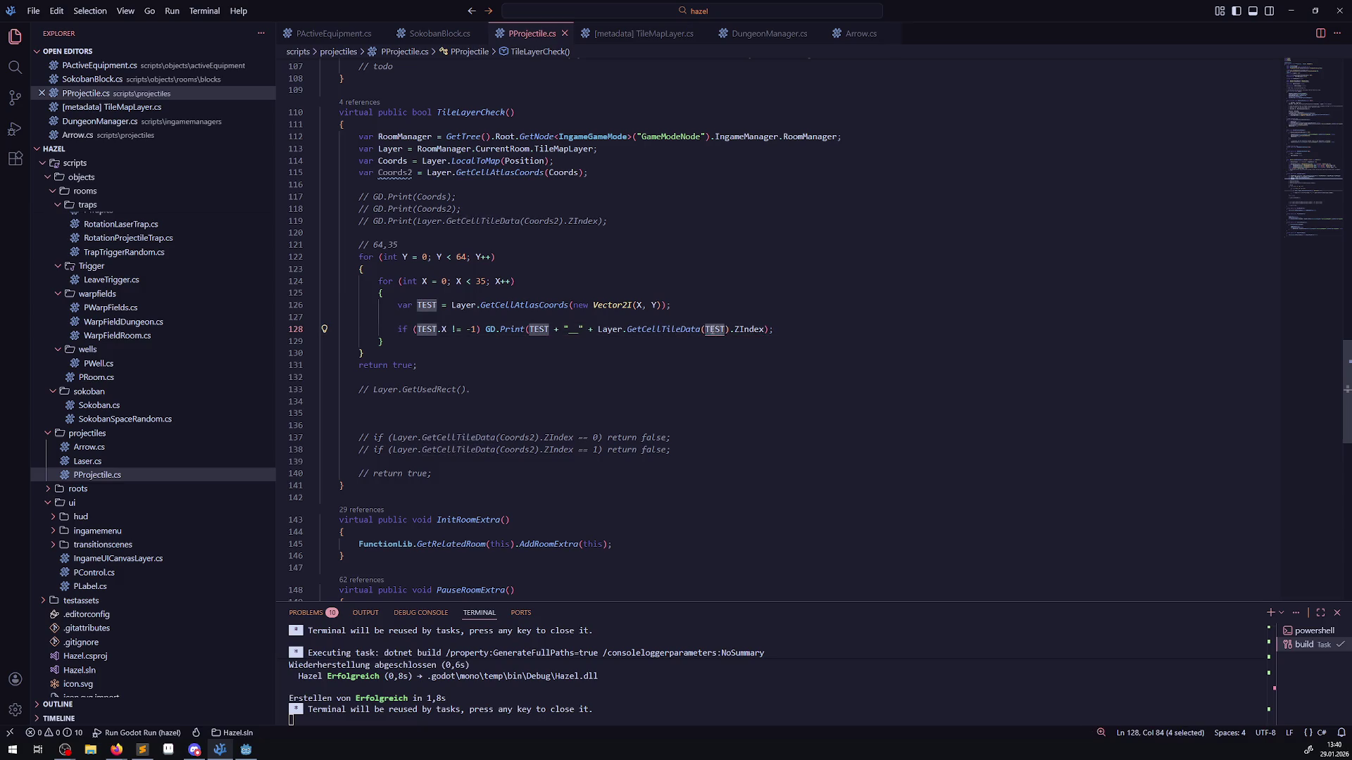
click(251, 753)
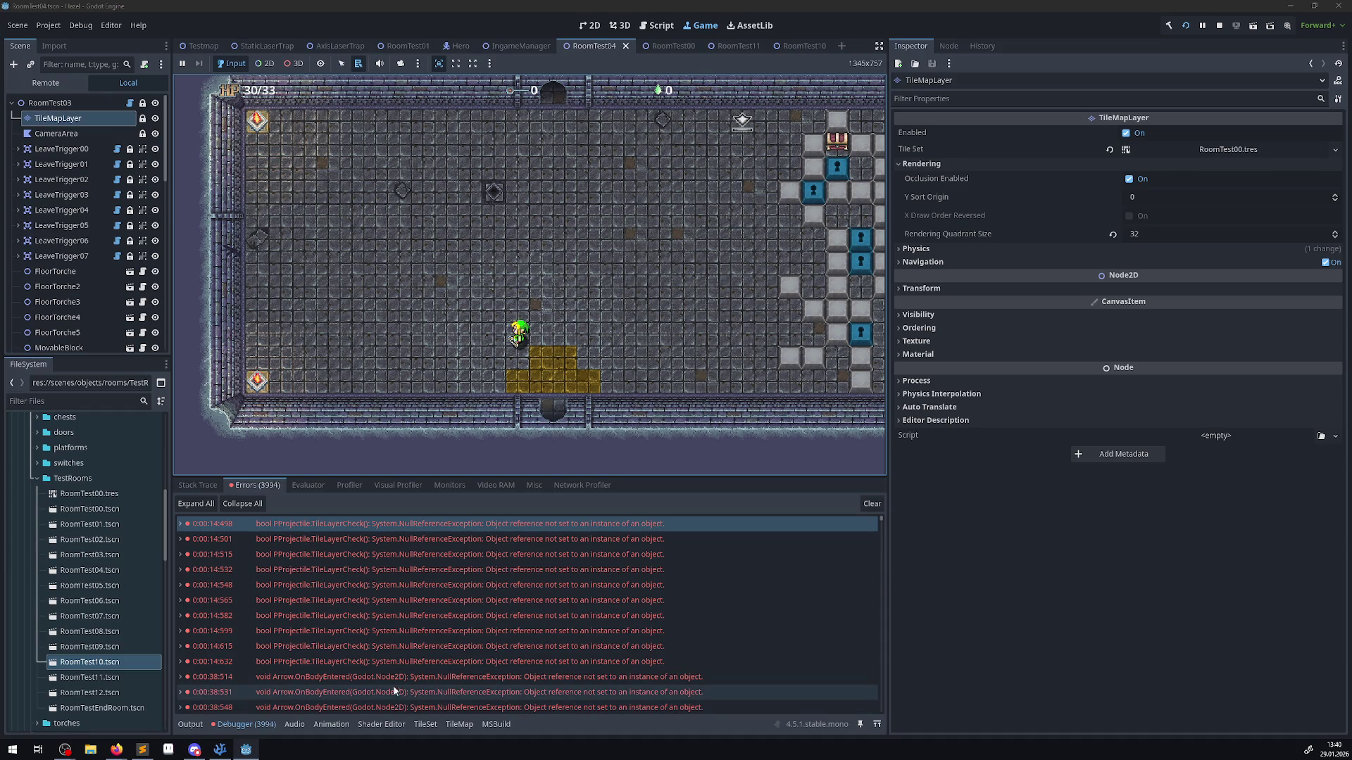
- Stop the running game and select the TileMapLayer node
click(1218, 24)
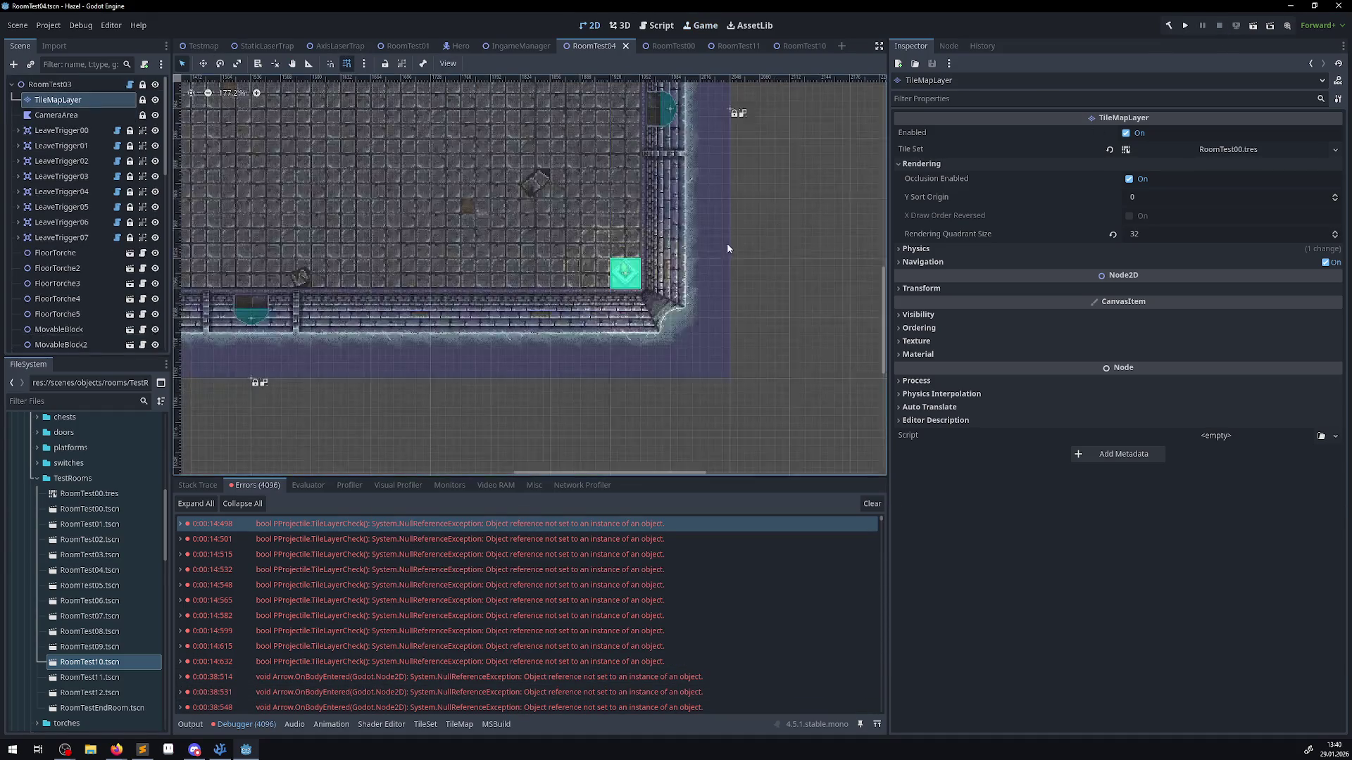
scroll(456, 217, up, 5)
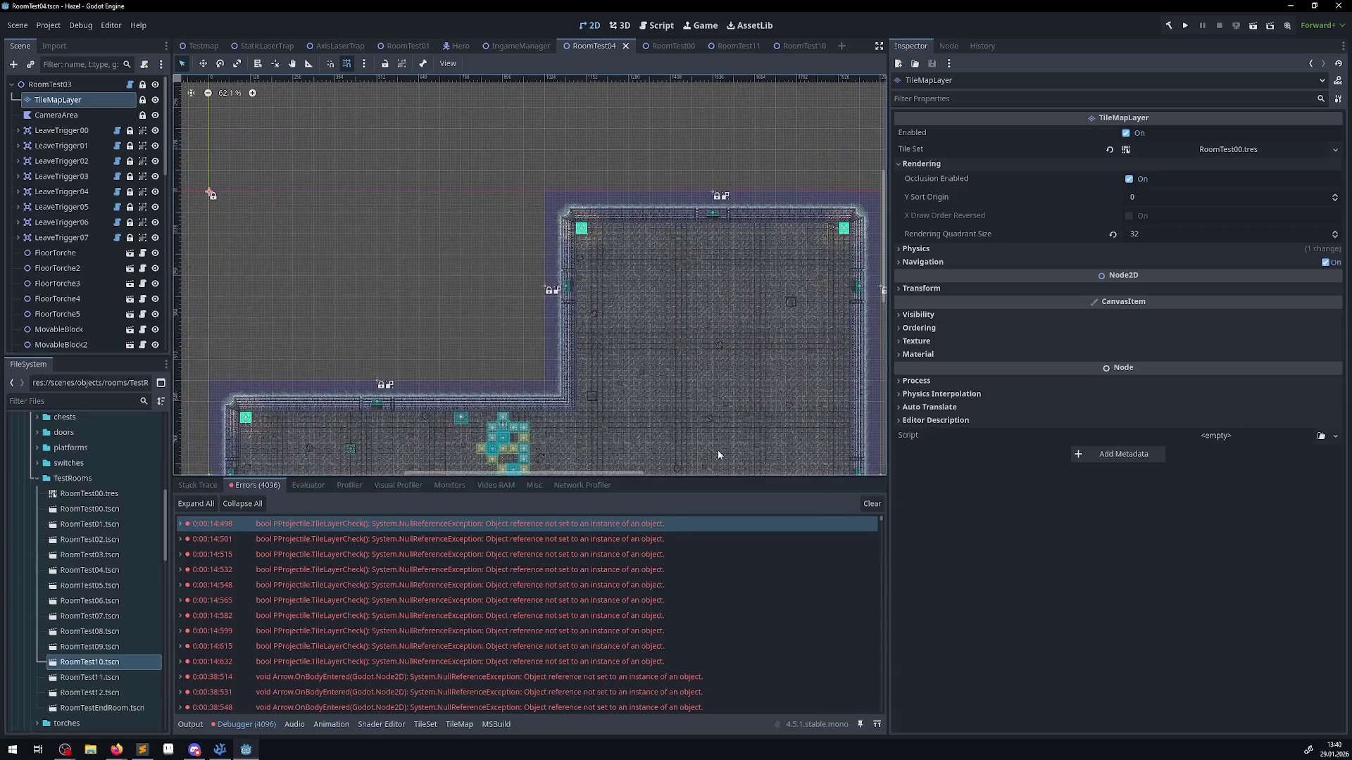
scroll(240, 441, down, 1)
double_click(64, 114)
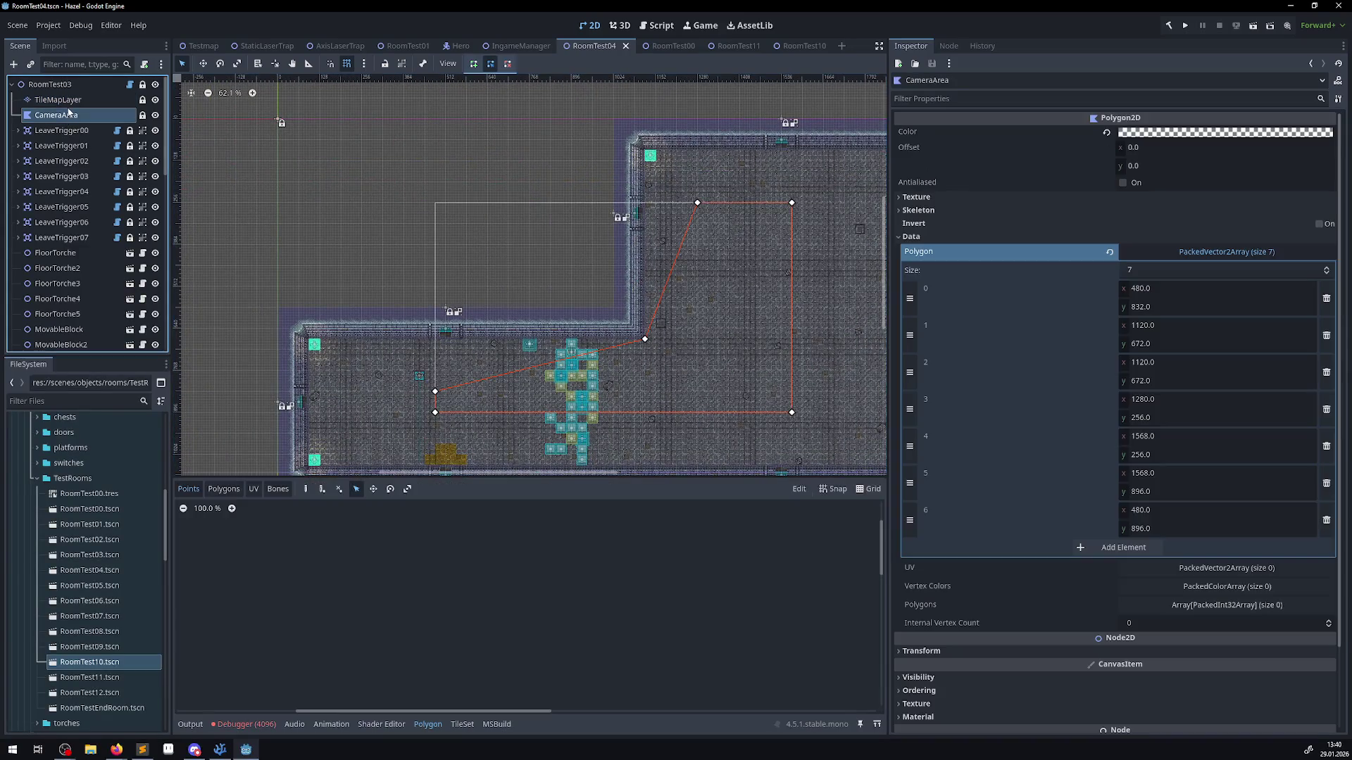
click(69, 106)
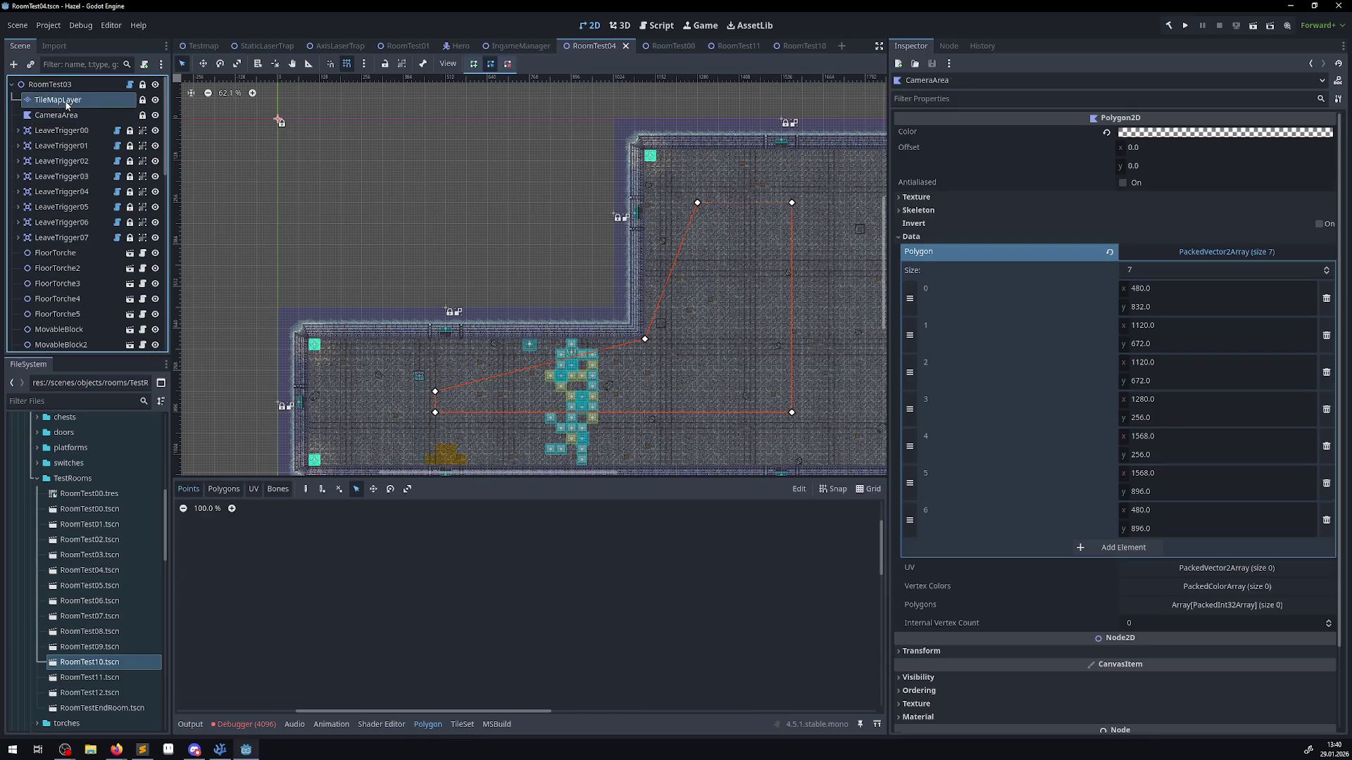
- Paint a 32x18 rectangle of tiles over the empty upper-left area and save the scene
scroll(513, 556, up, 5)
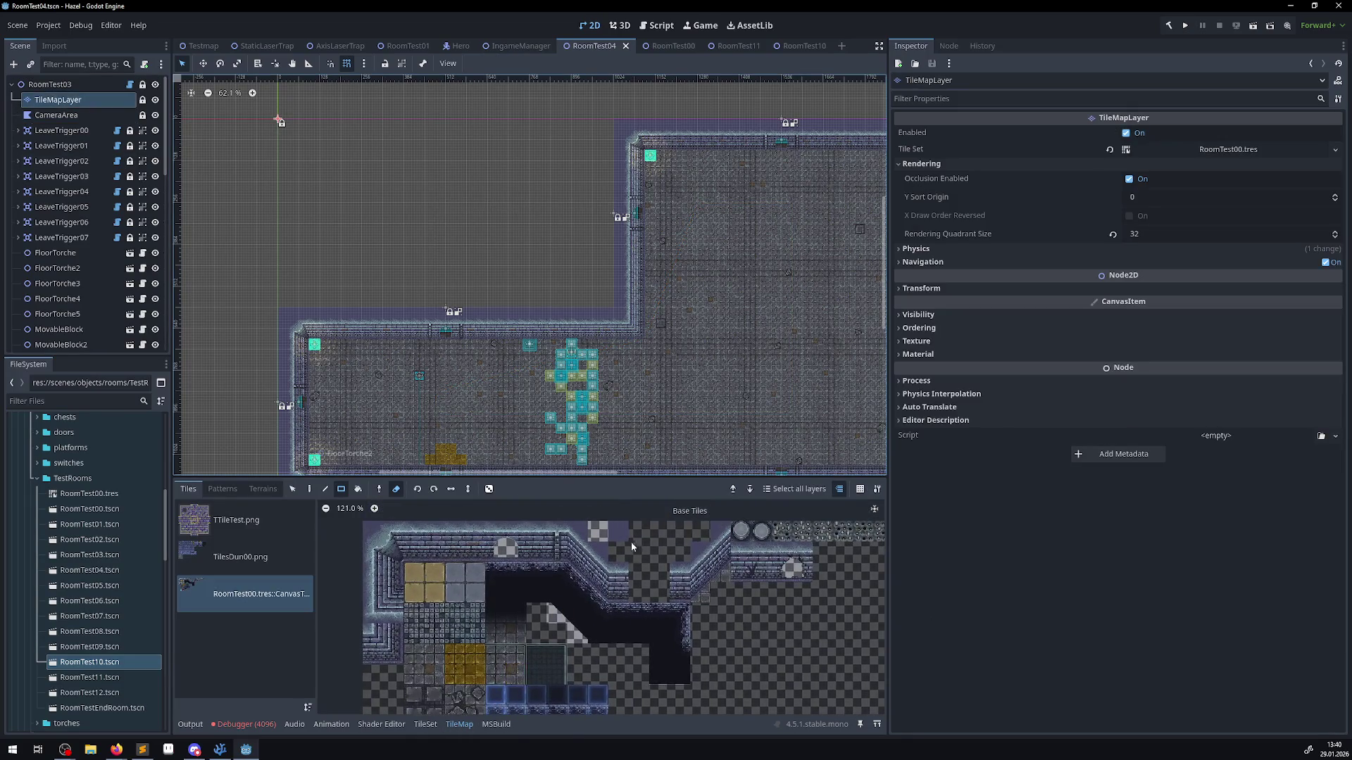
click(396, 488)
drag(281, 309, 529, 149)
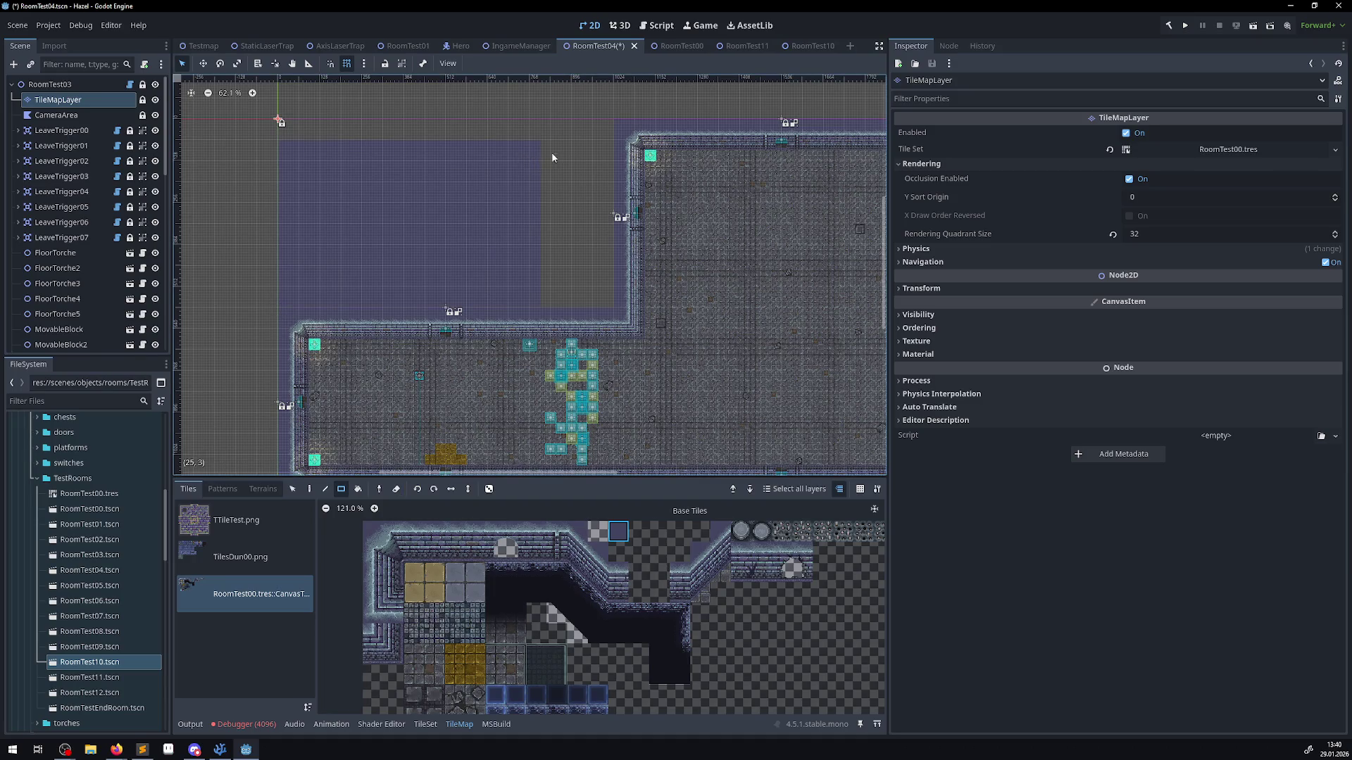
drag(532, 254, 281, 121)
key(ctrl+s)
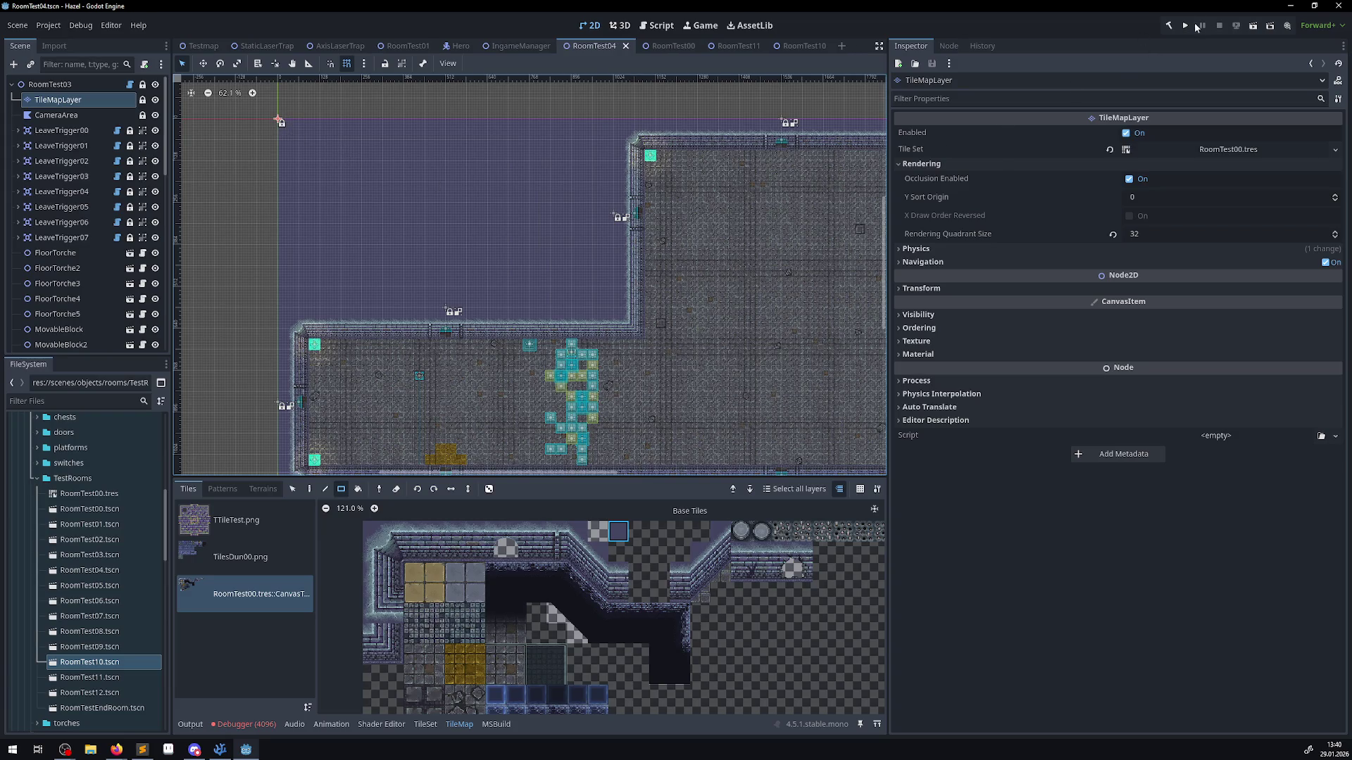
click(1183, 28)
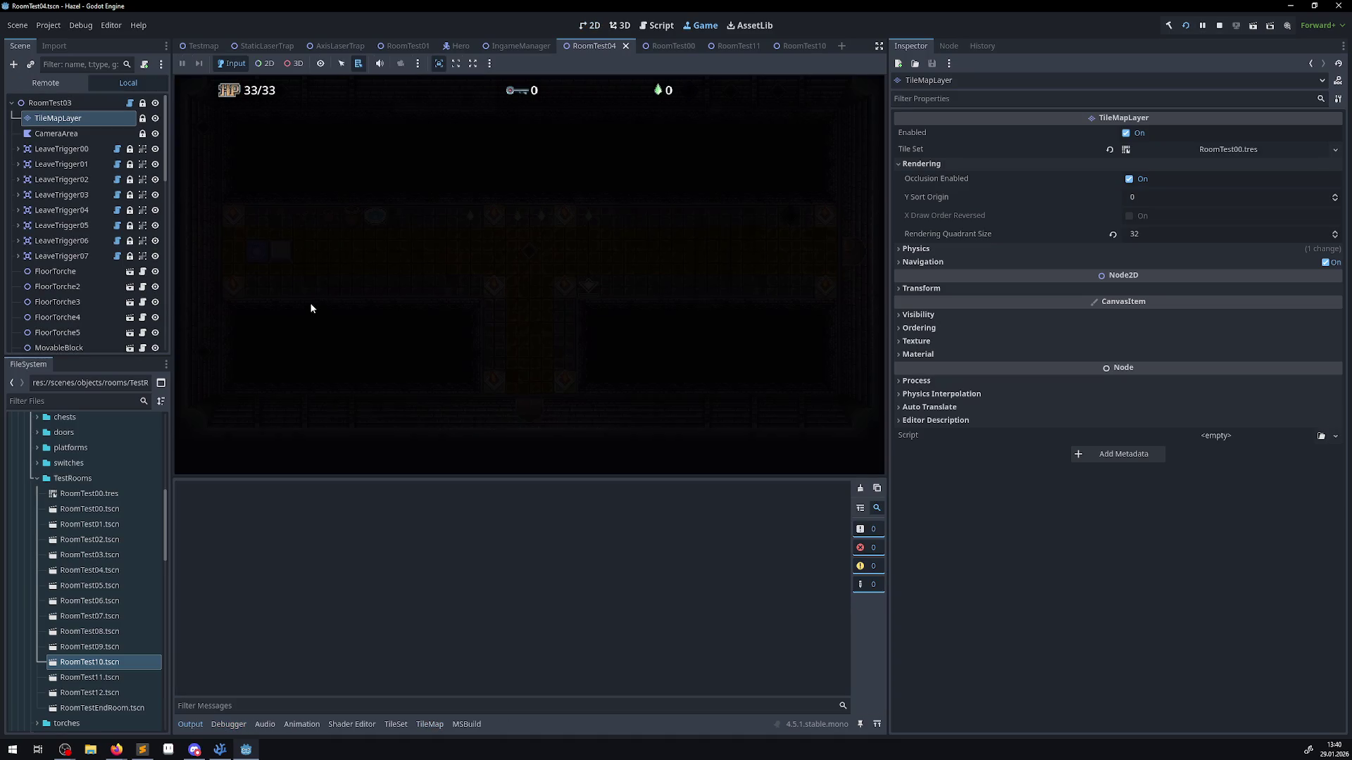
key(Left)
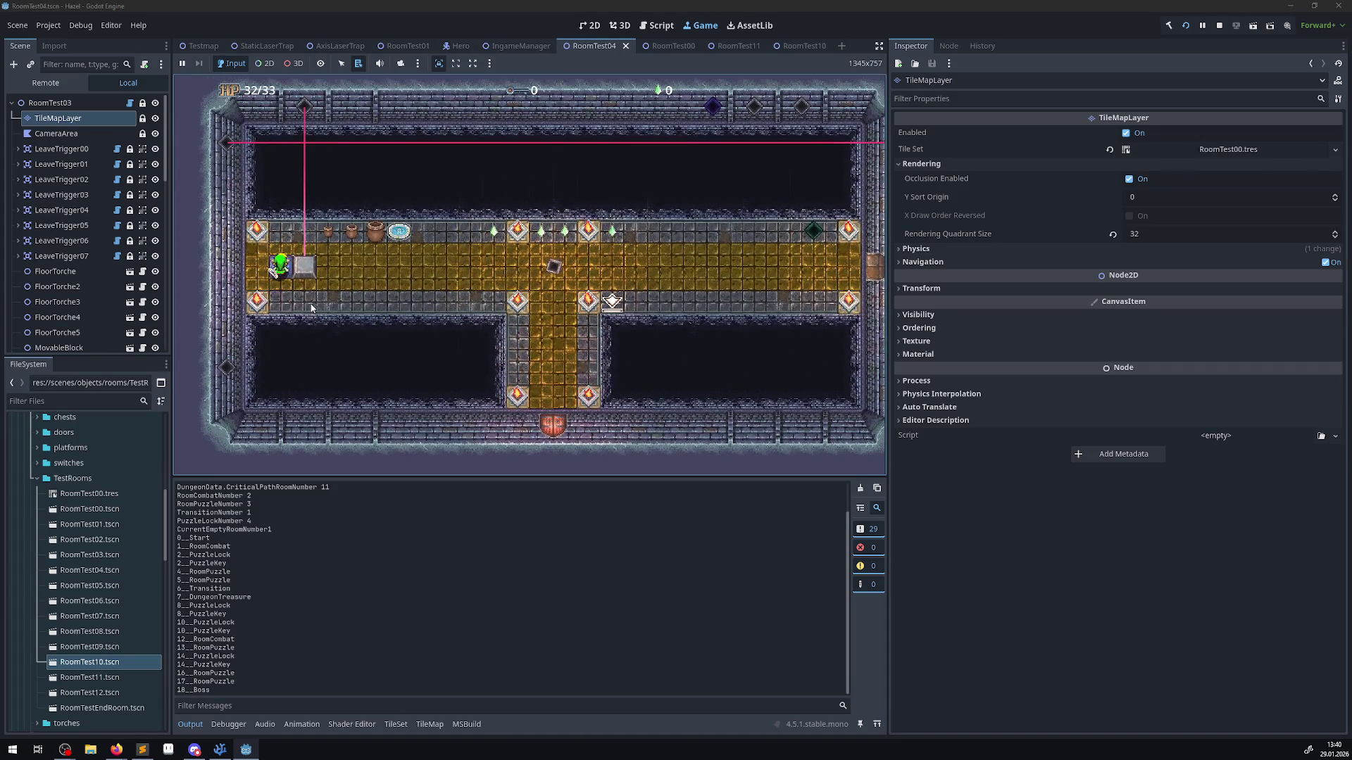
key(Right)
key(Down)
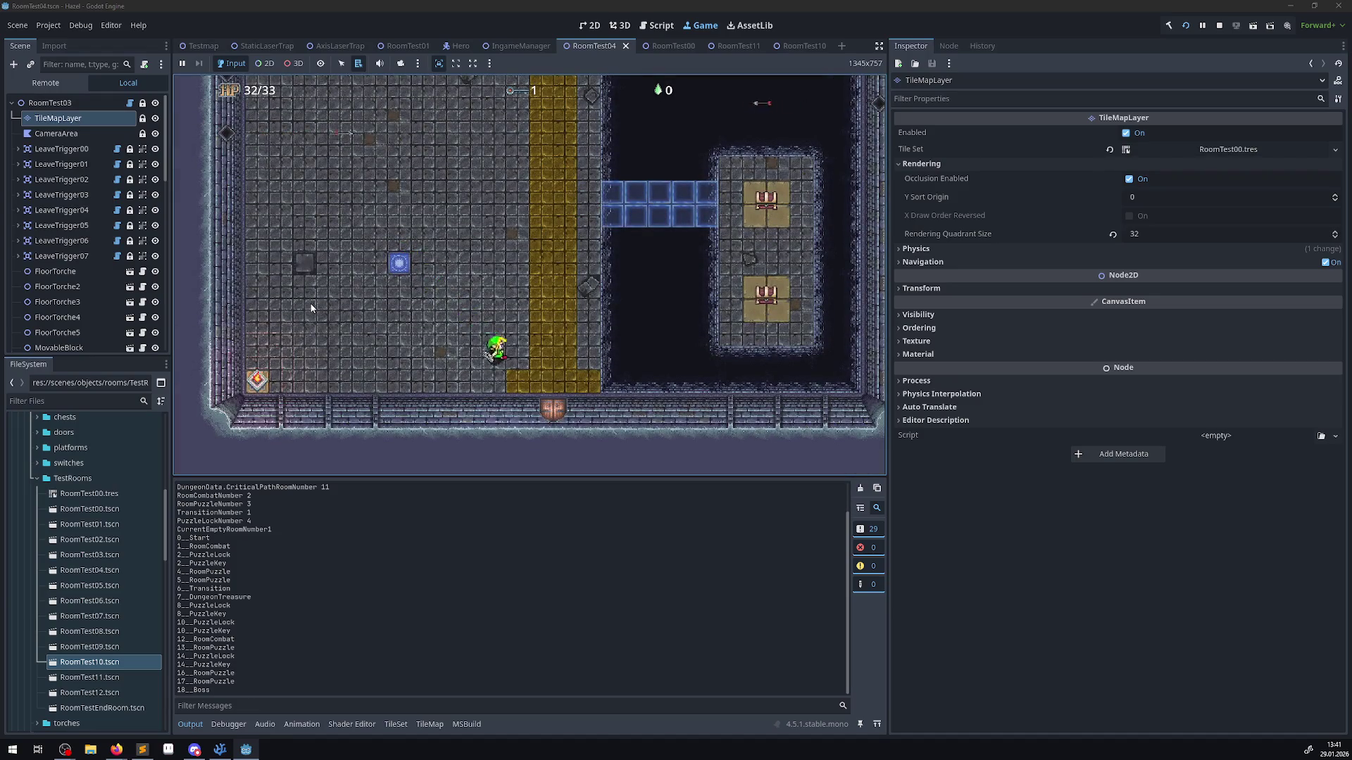
key(Up)
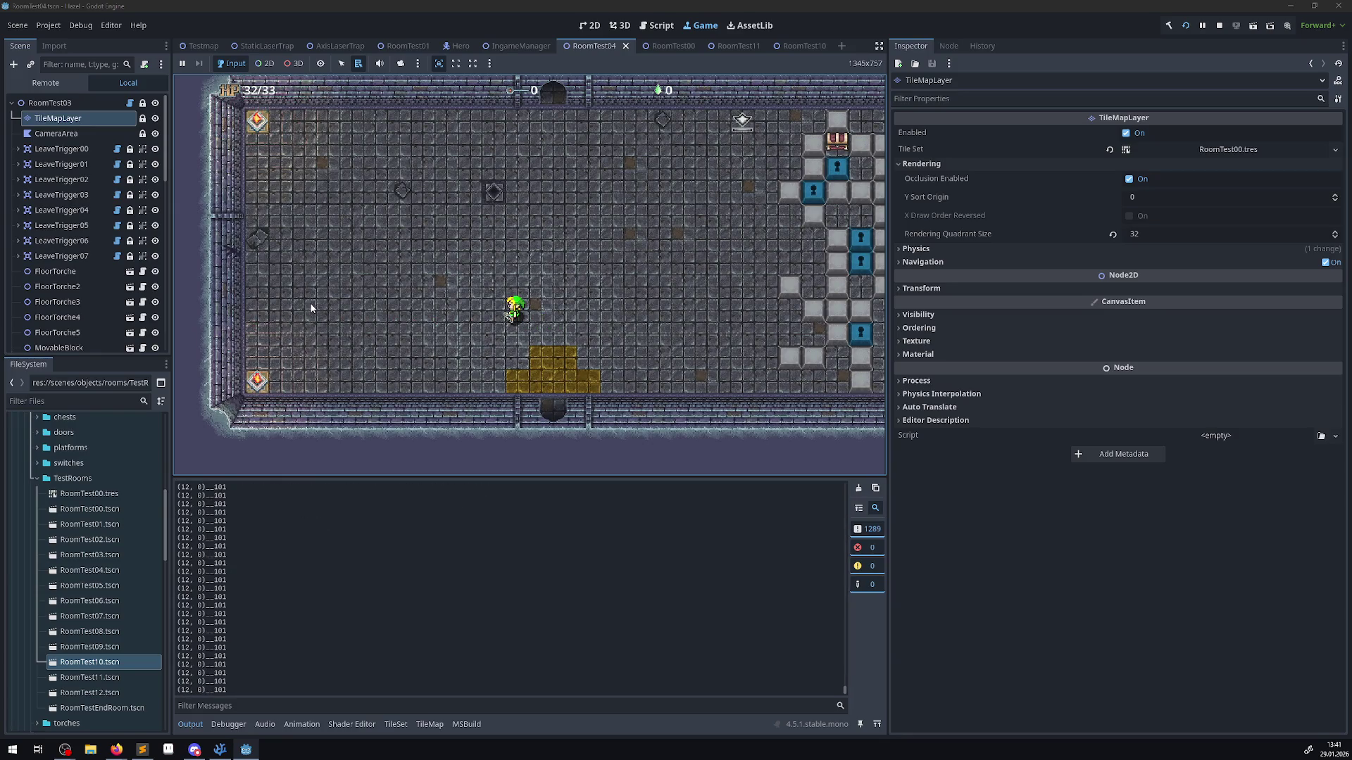
click(1223, 25)
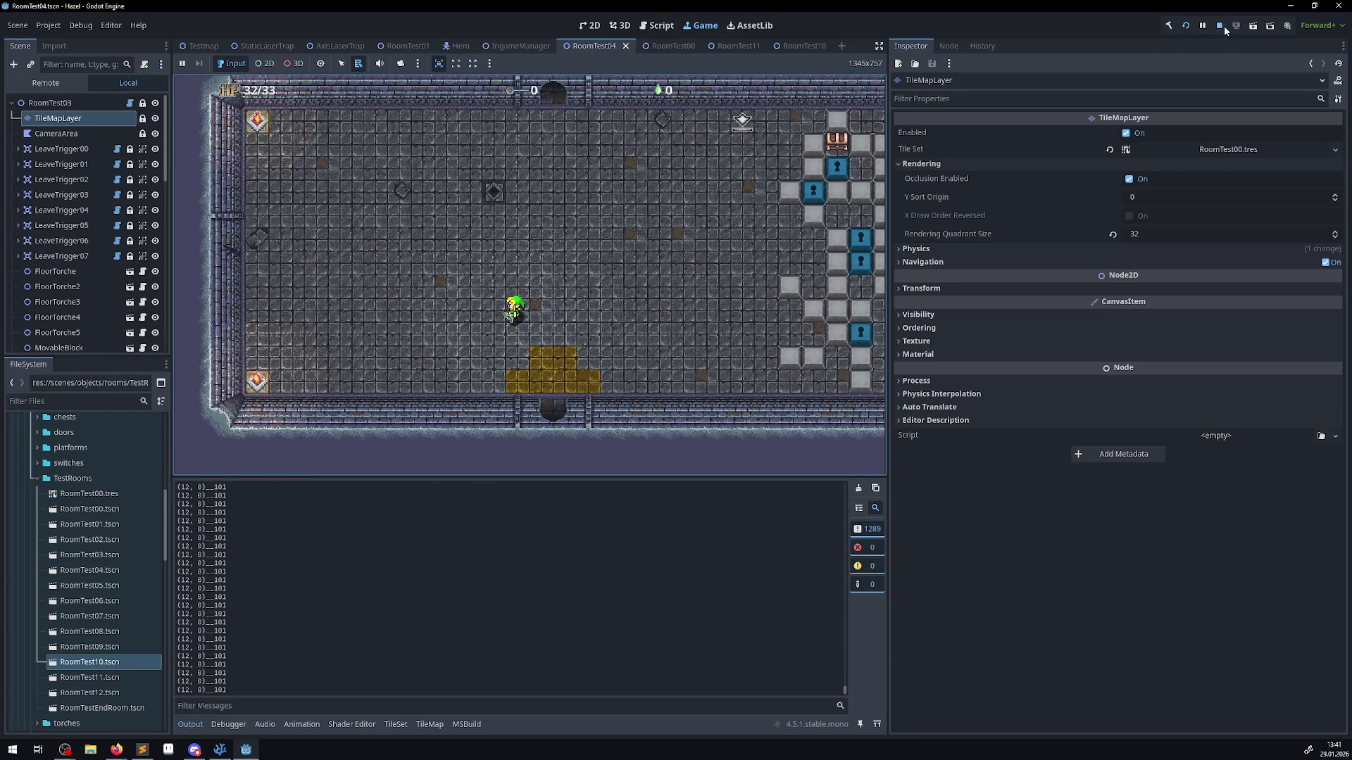
scroll(263, 641, up, 15)
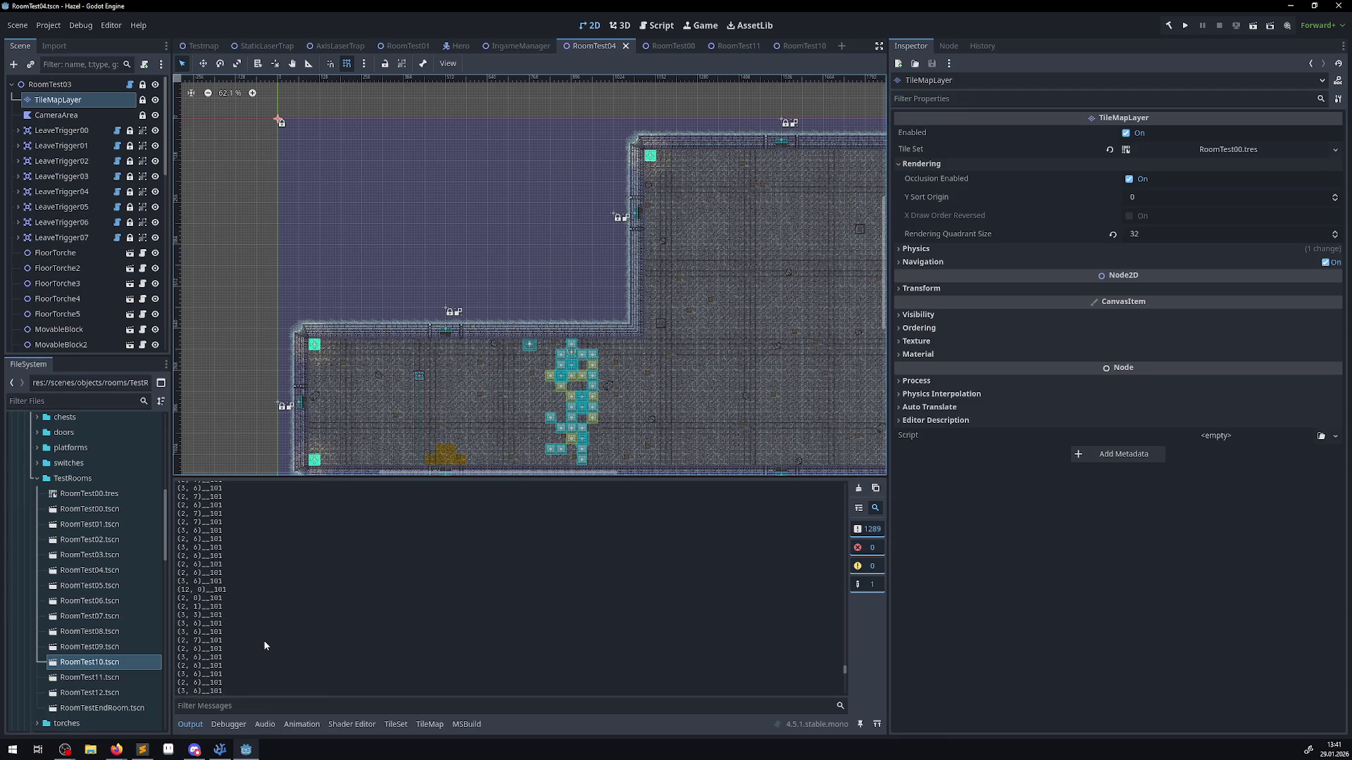
scroll(264, 637, up, 15)
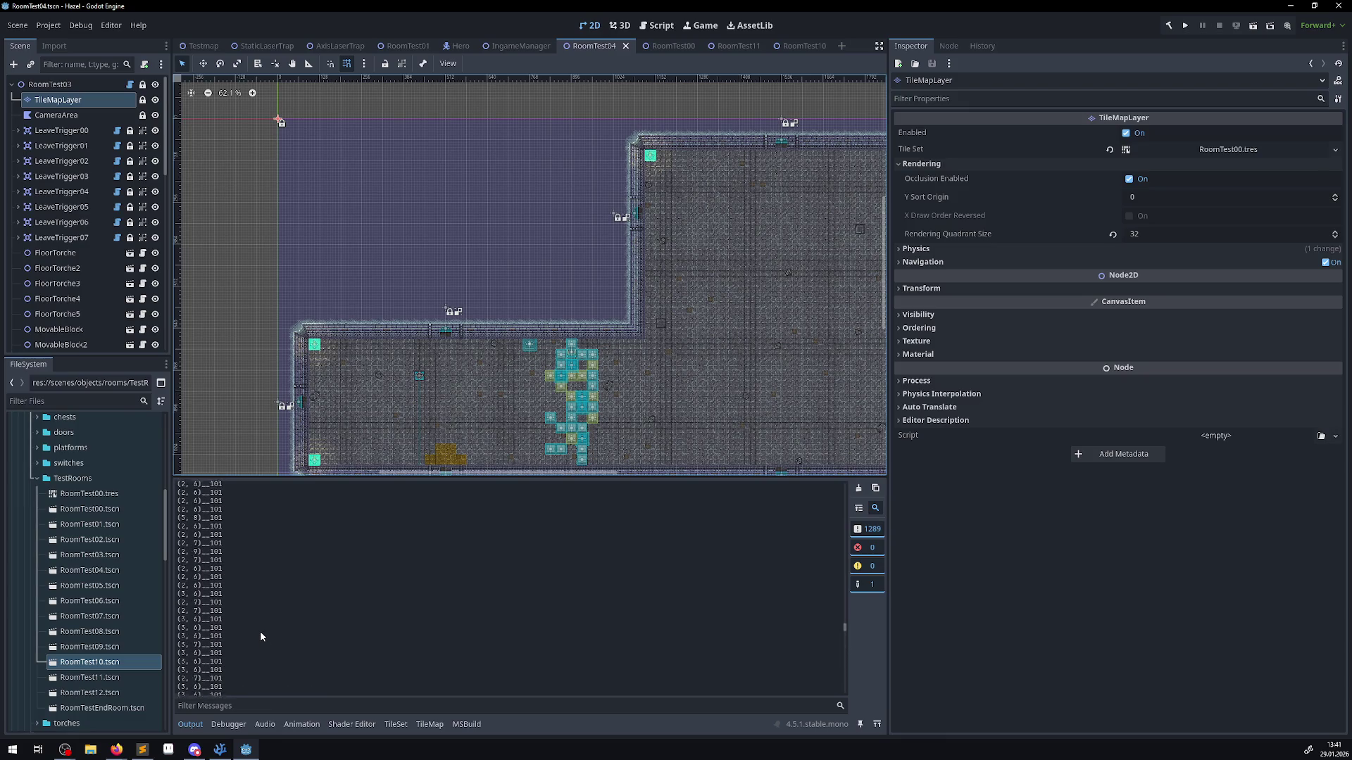
scroll(250, 613, up, 10)
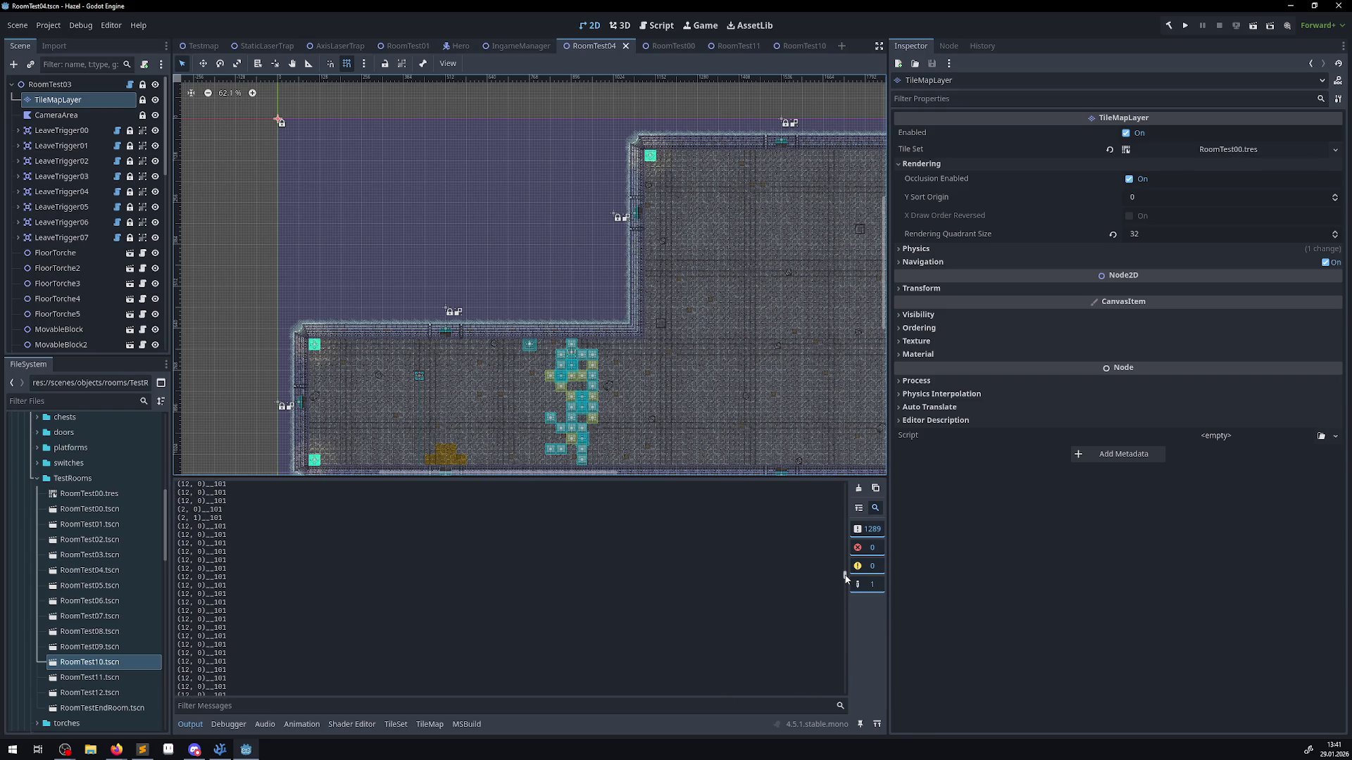
scroll(290, 607, up, 12)
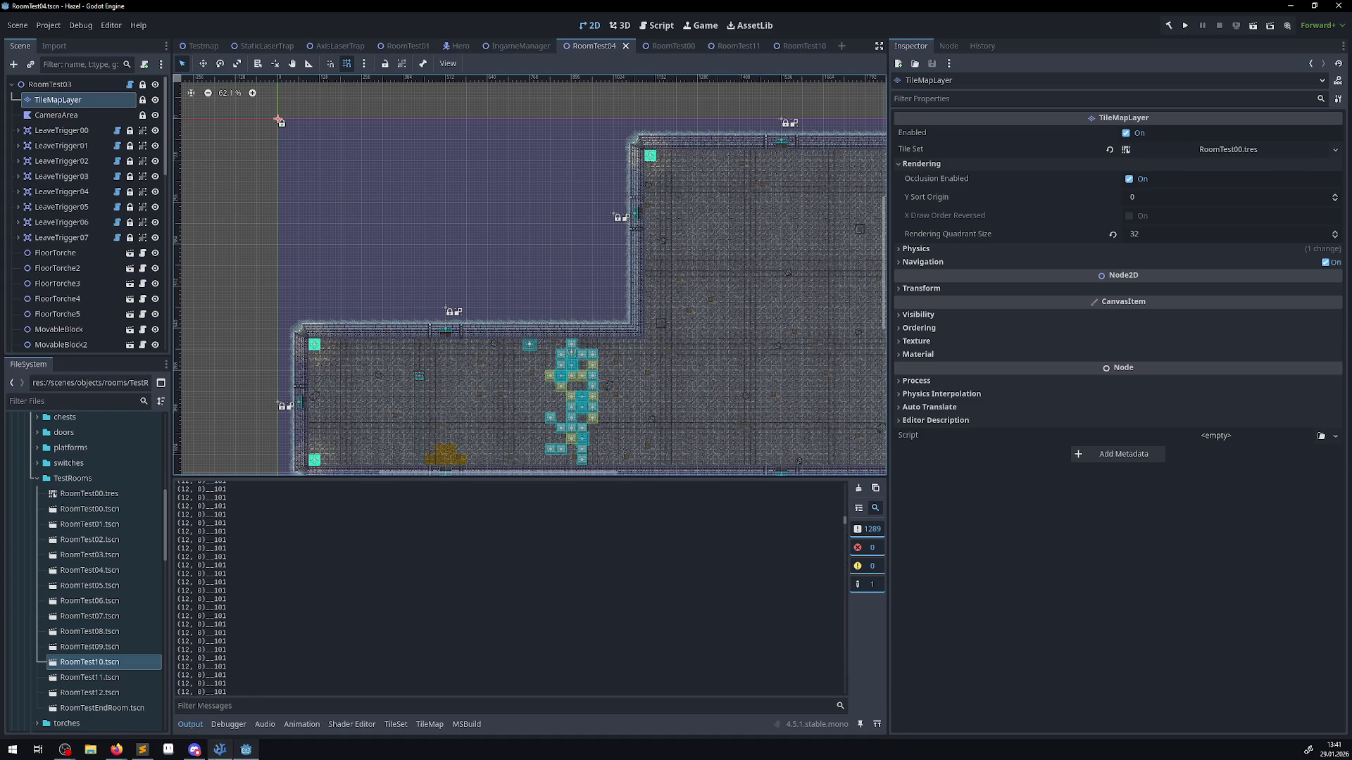
click(222, 753)
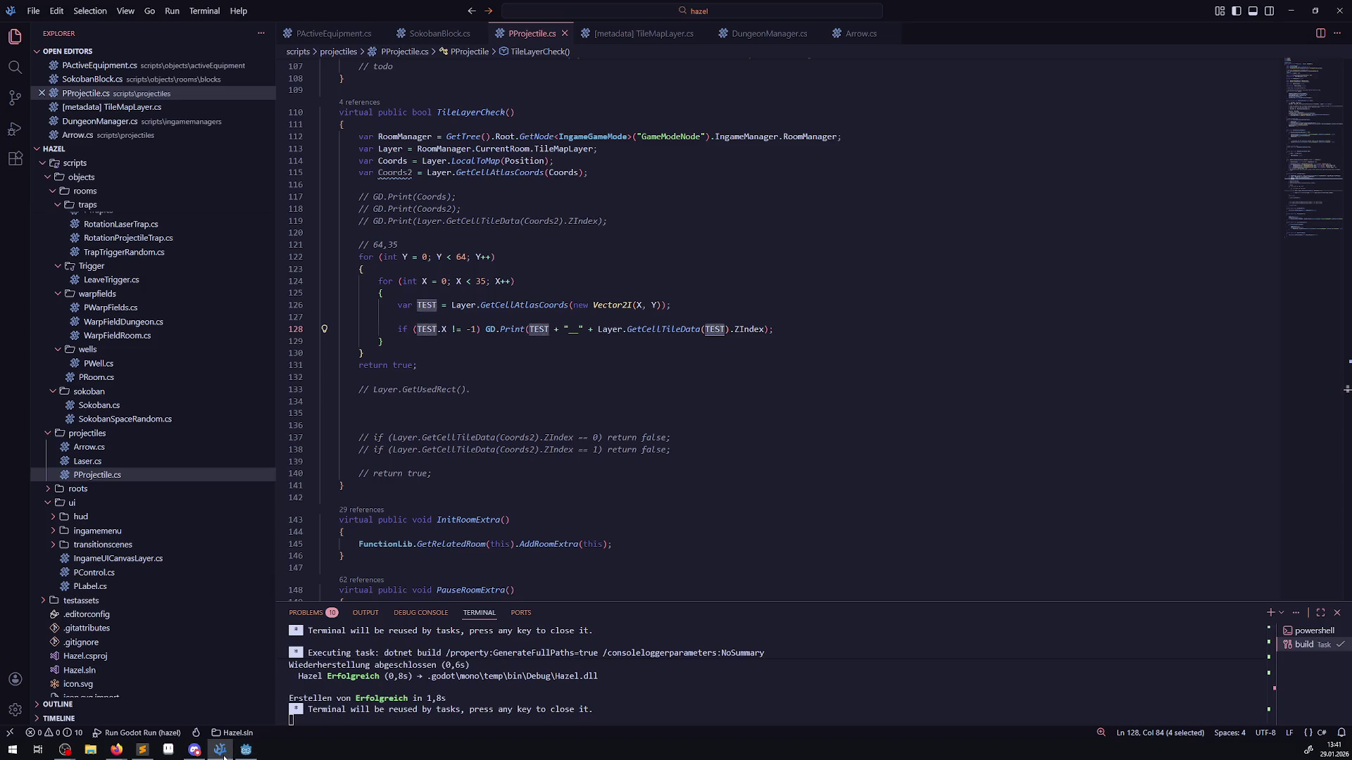
click(222, 753)
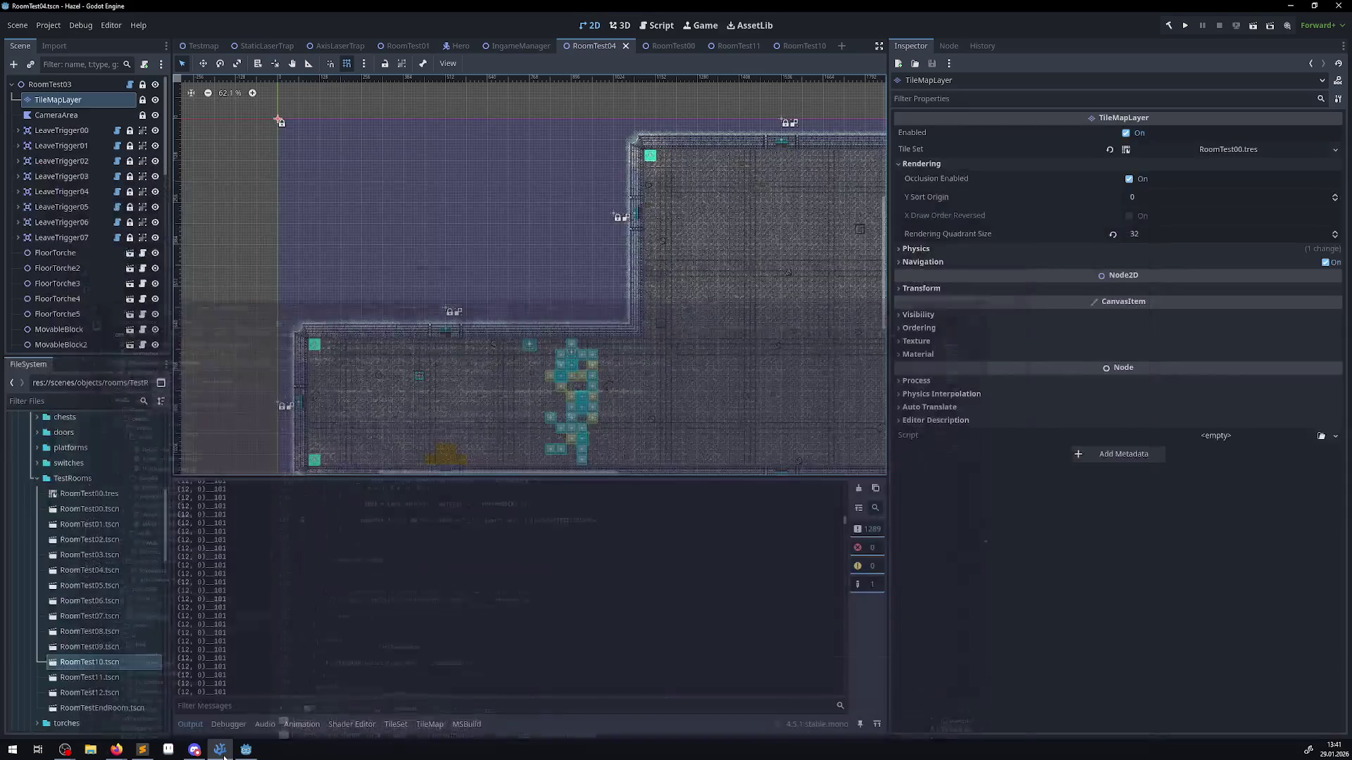
scroll(314, 602, up, 10)
scroll(313, 607, down, 10)
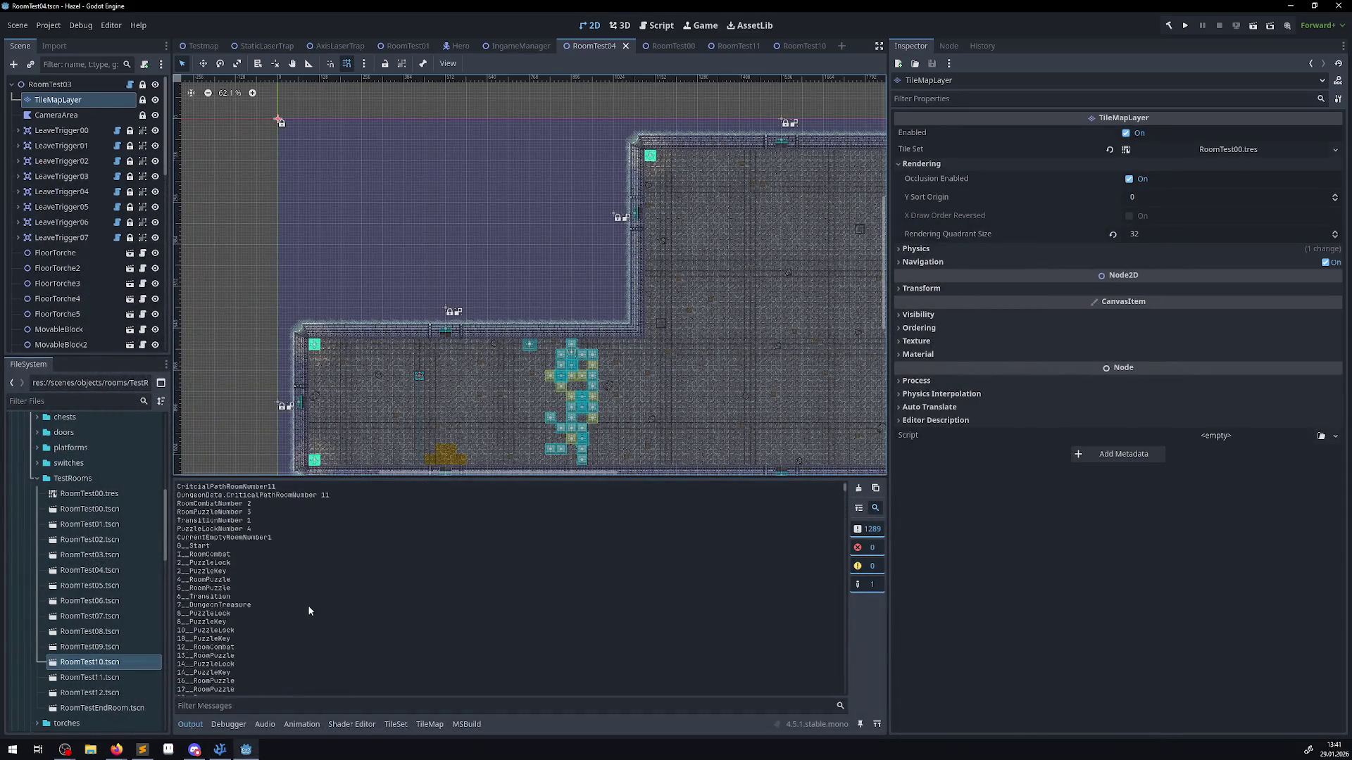
scroll(307, 611, down, 3)
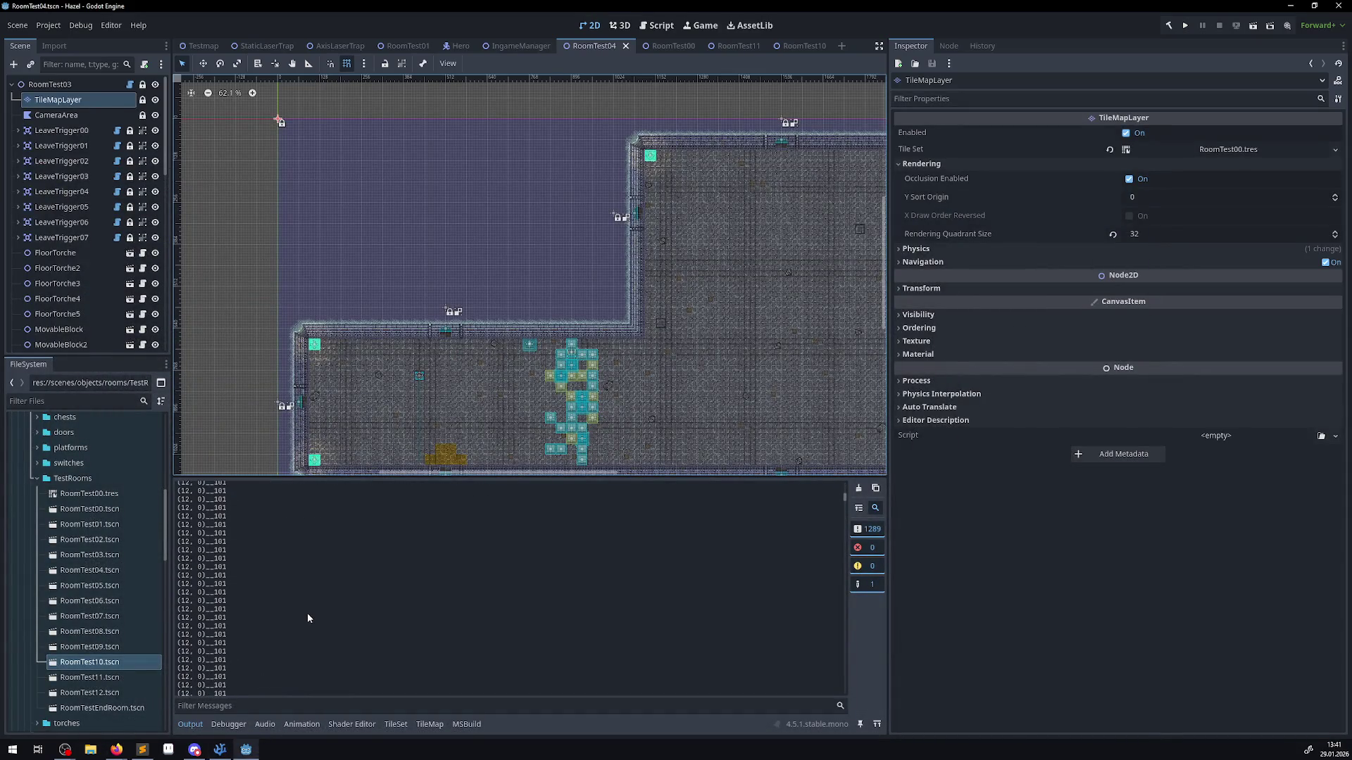
click(218, 751)
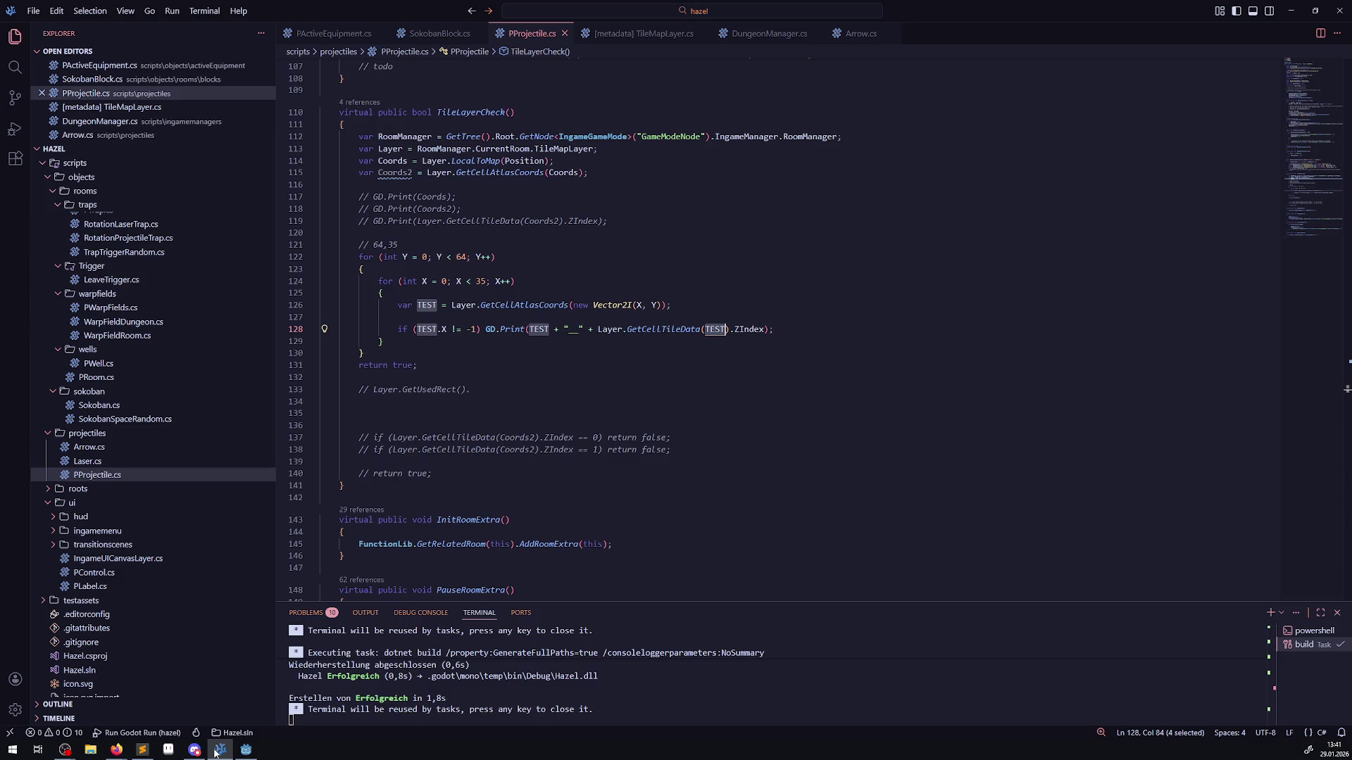
click(246, 750)
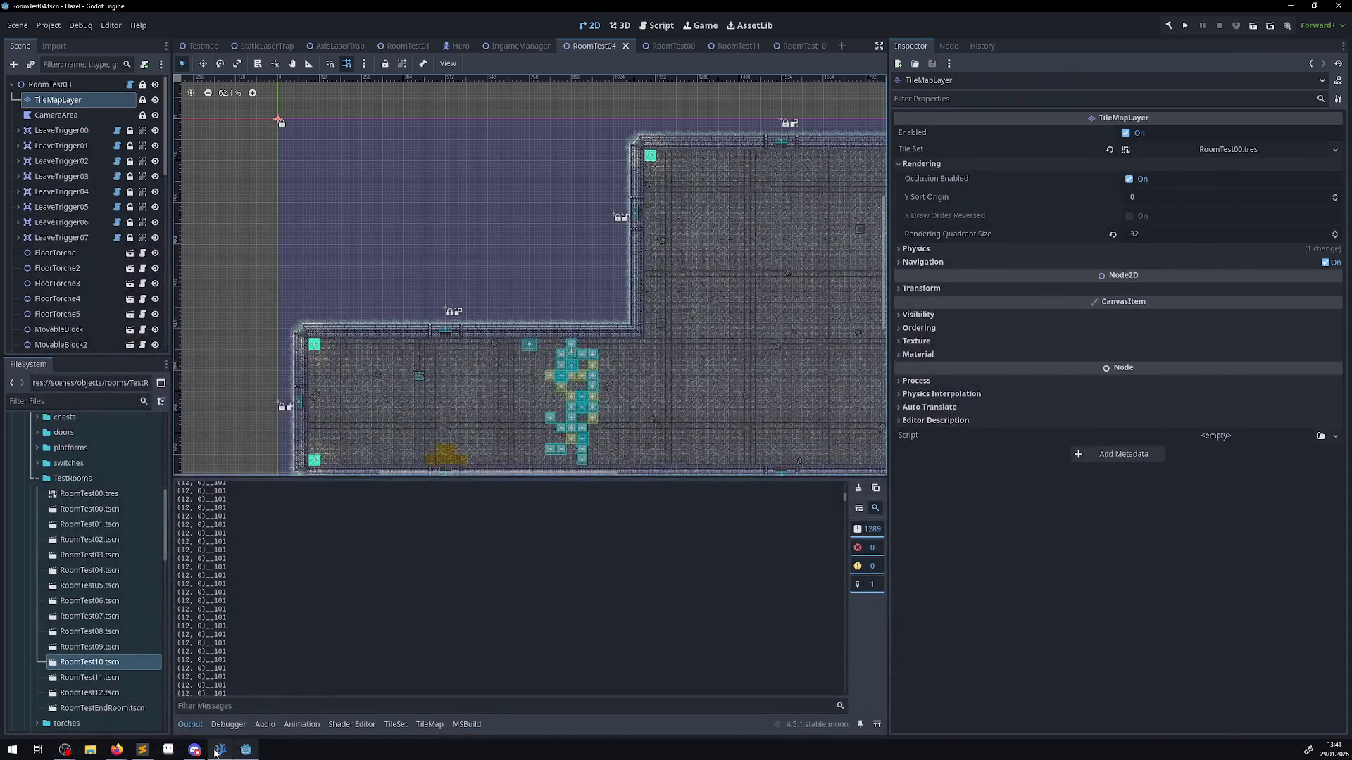
scroll(299, 619, up, 10)
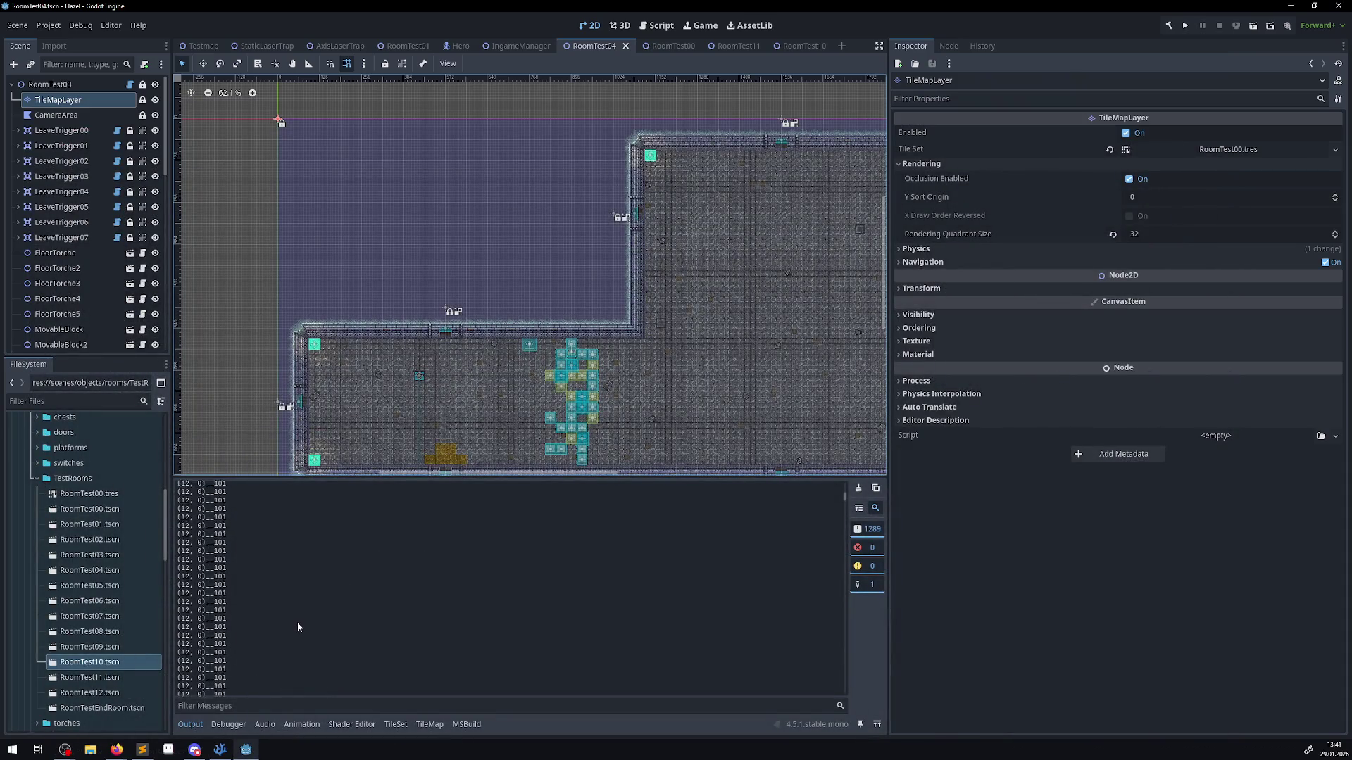
scroll(296, 623, down, 3)
scroll(295, 629, down, 5)
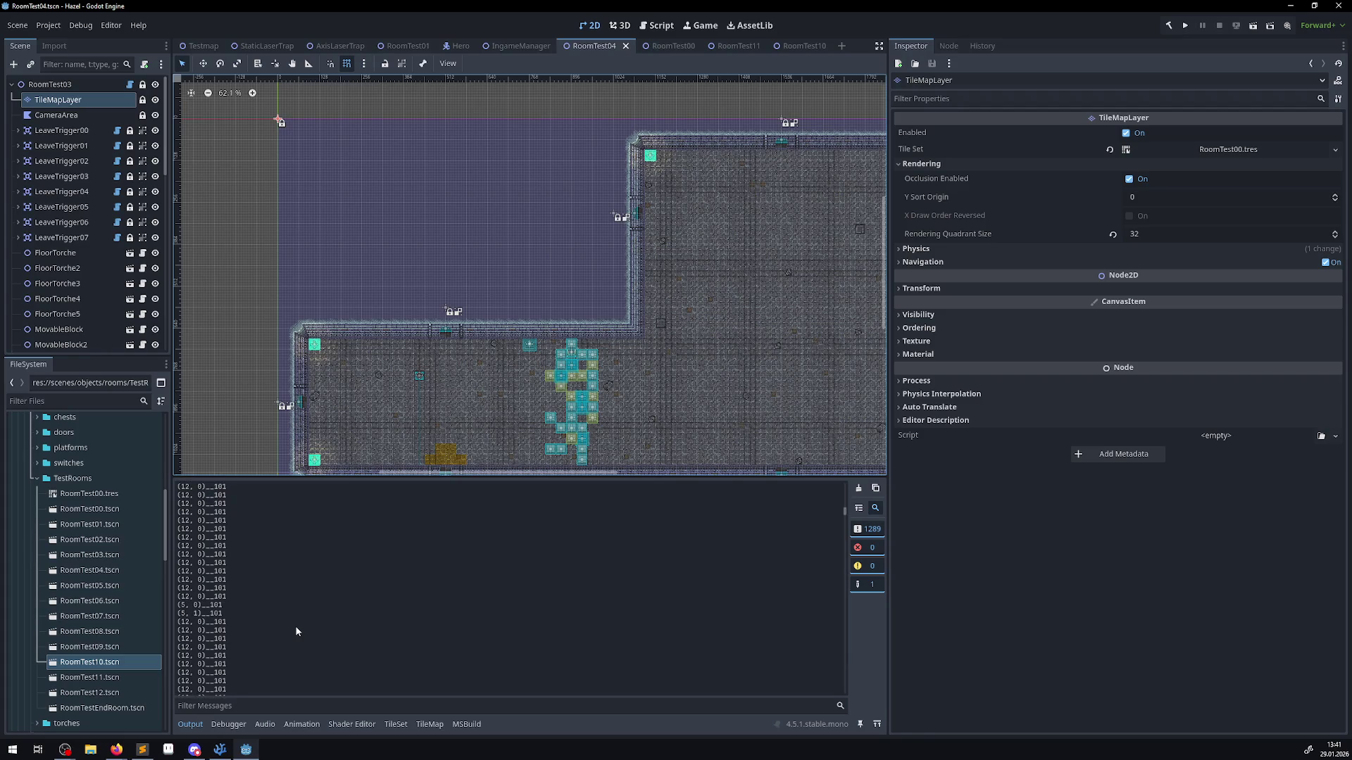
scroll(295, 631, down, 5)
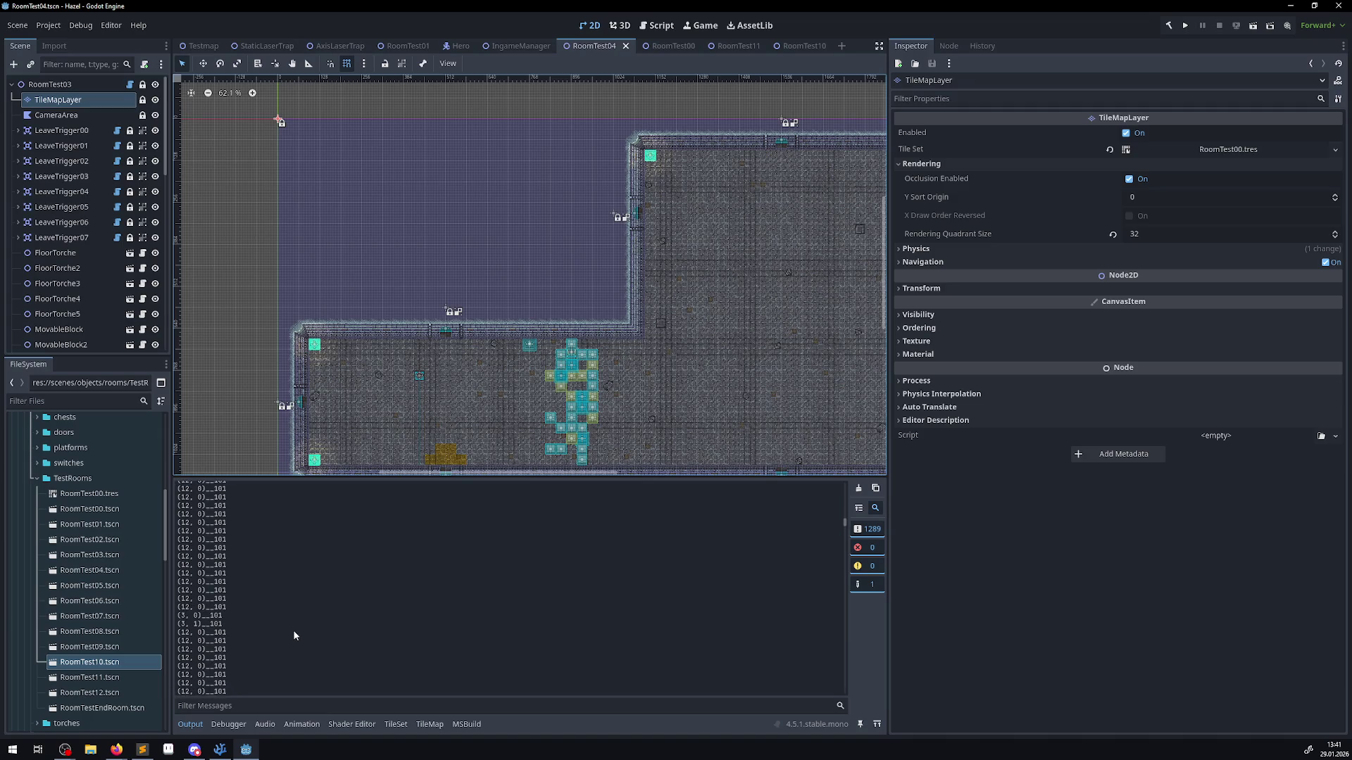
scroll(294, 636, down, 10)
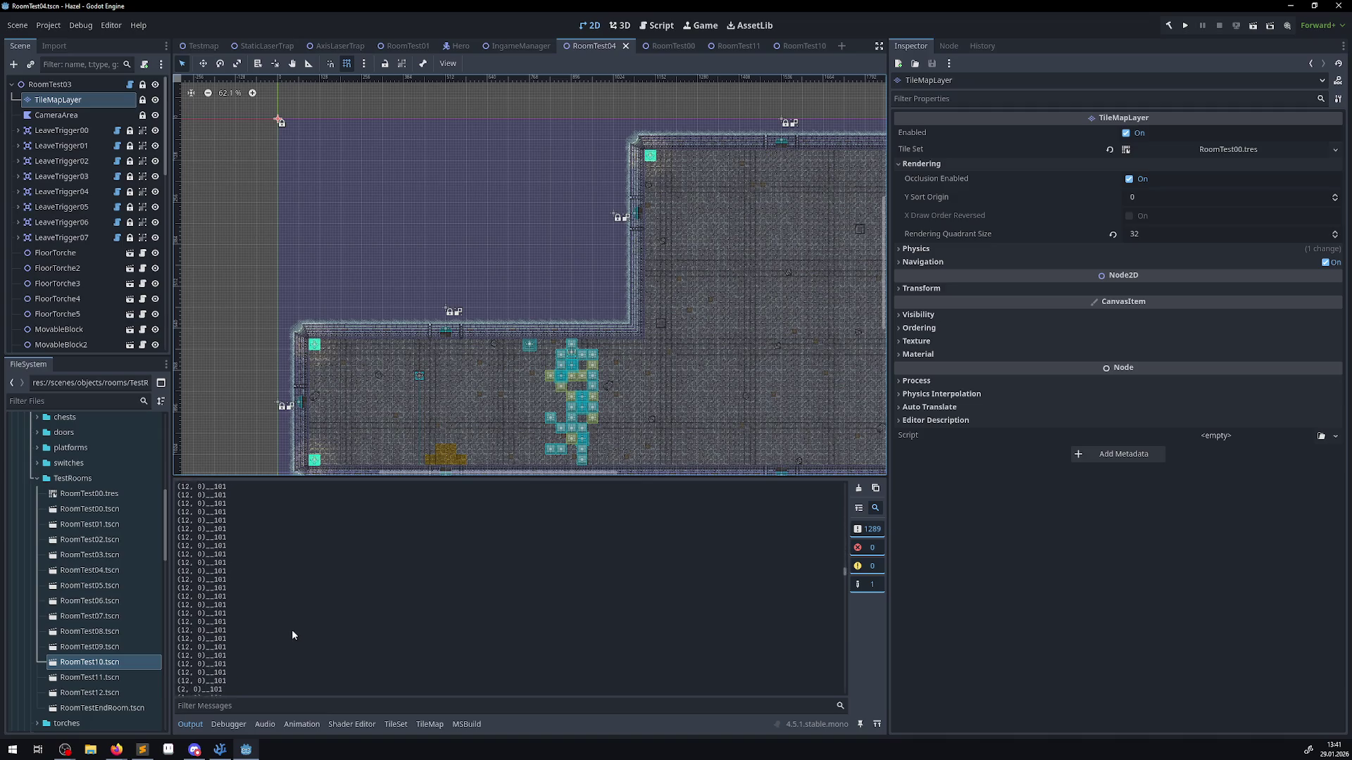
scroll(292, 635, down, 15)
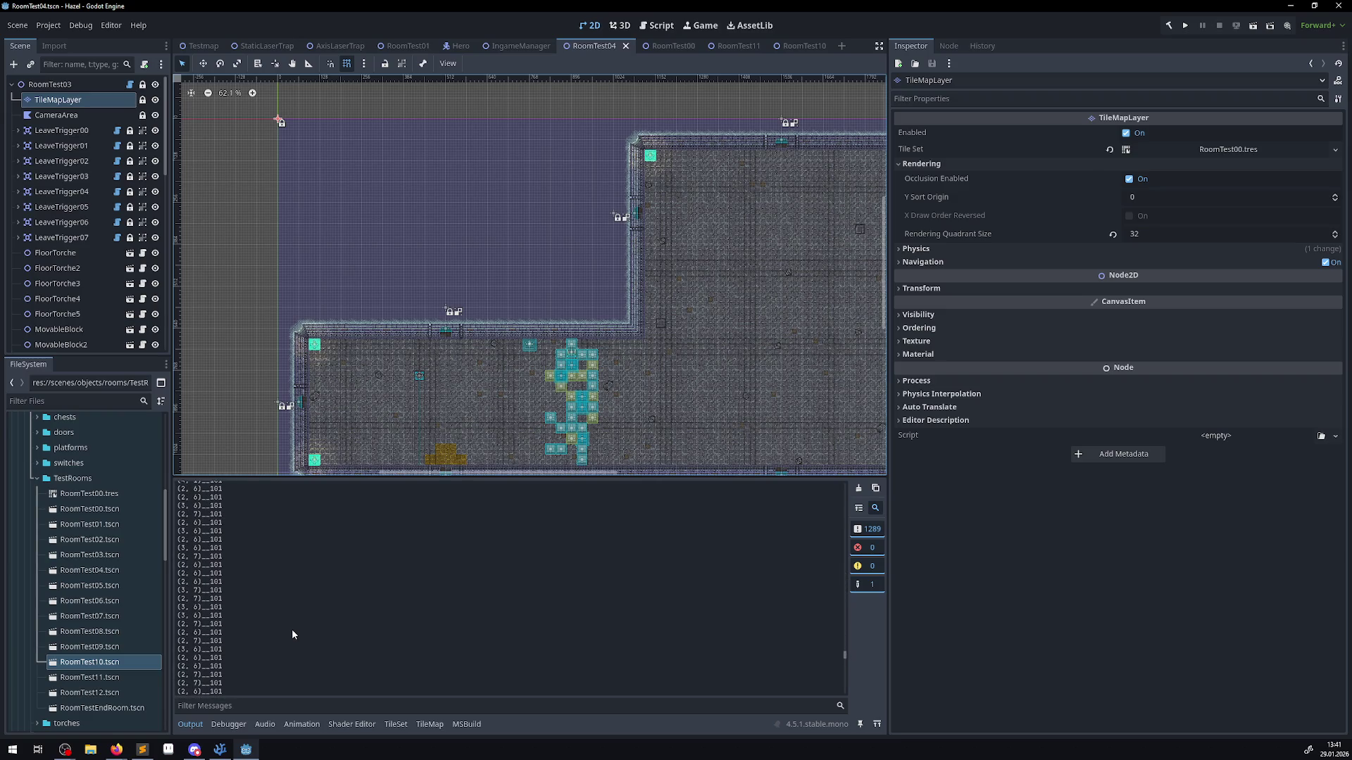
scroll(292, 634, down, 5)
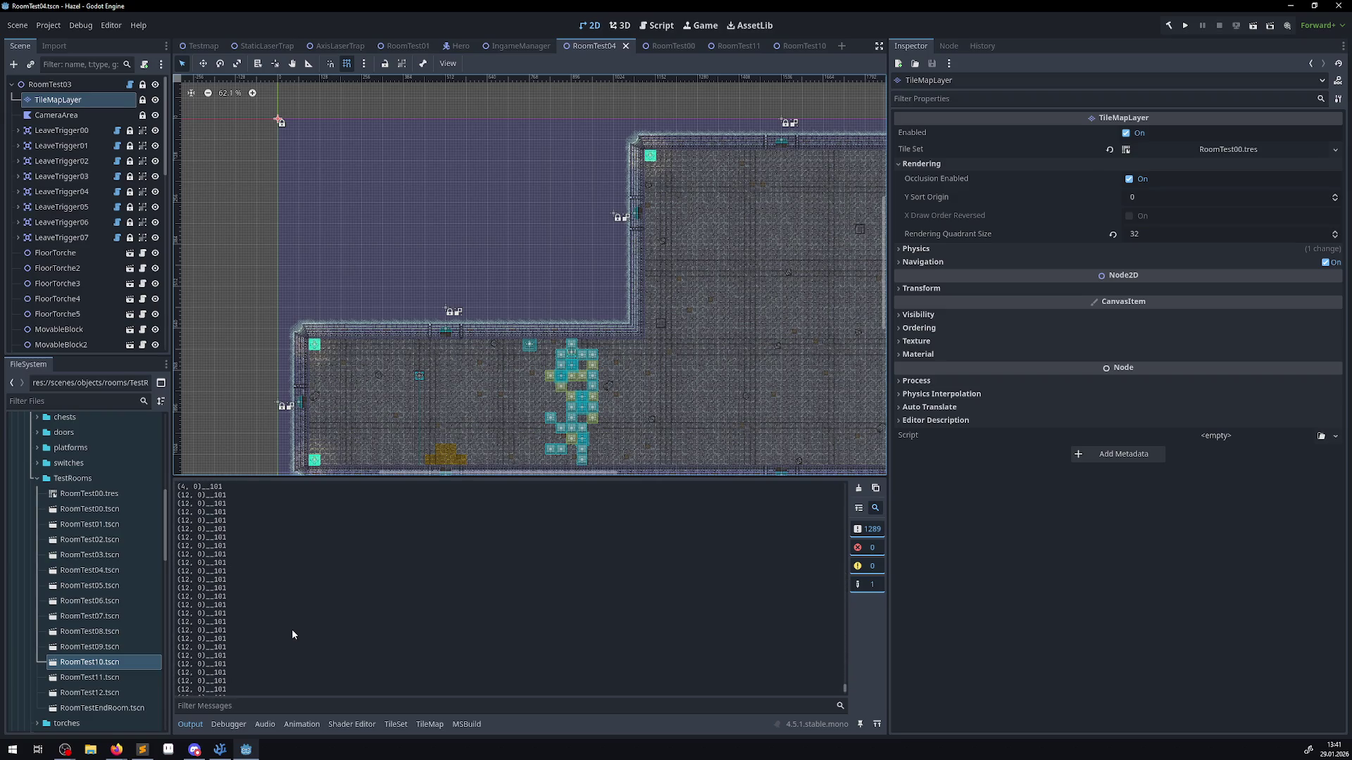
- Recheck the loop code, scroll up the Output log, and show the RoomTest00.tres tile atlas
click(223, 752)
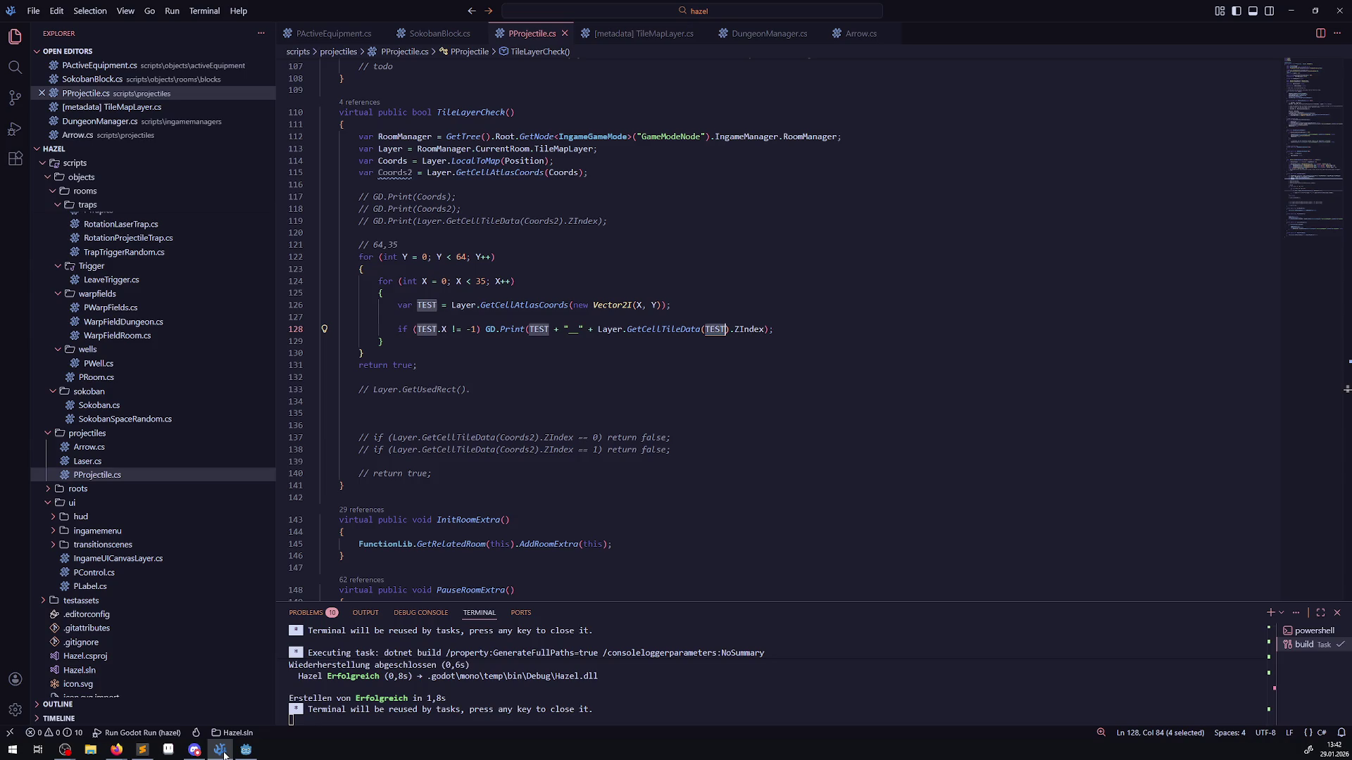
click(246, 750)
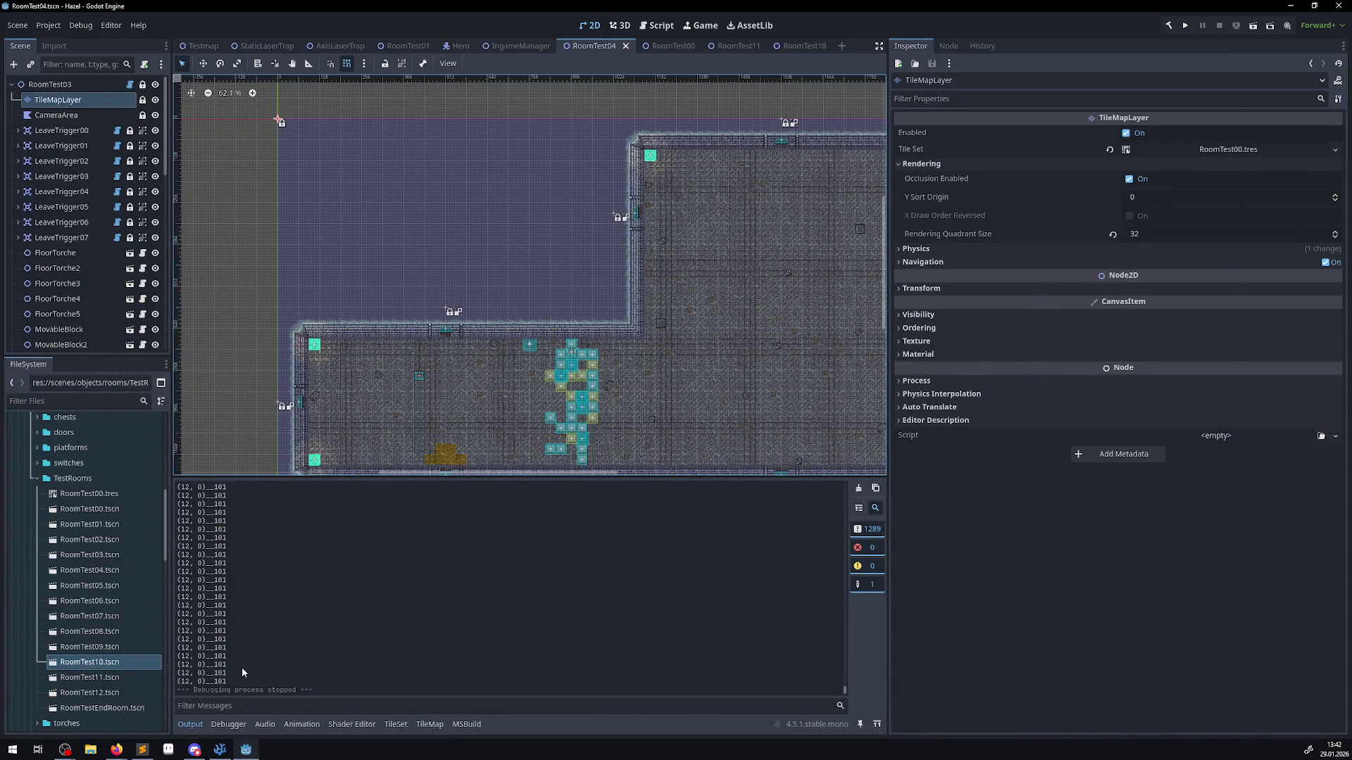
scroll(241, 673, up, 10)
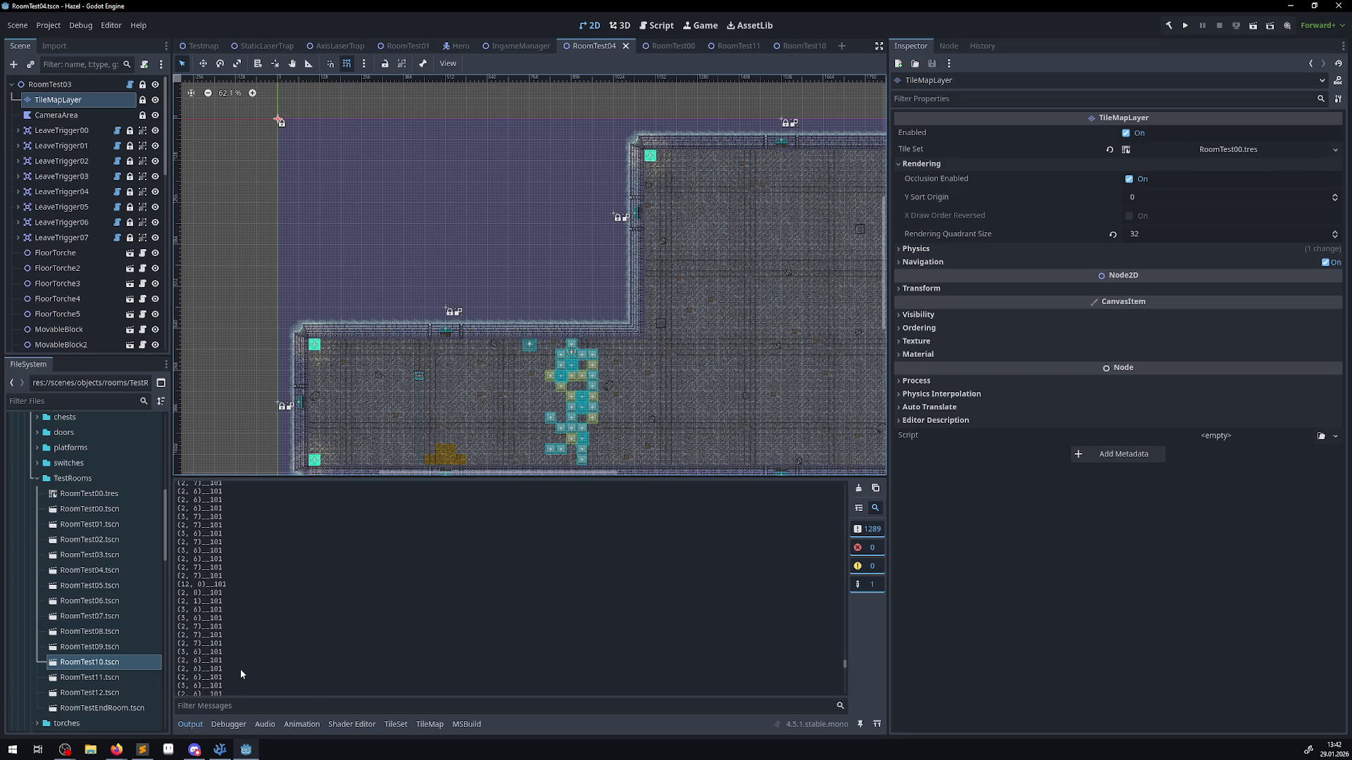
scroll(240, 669, up, 5)
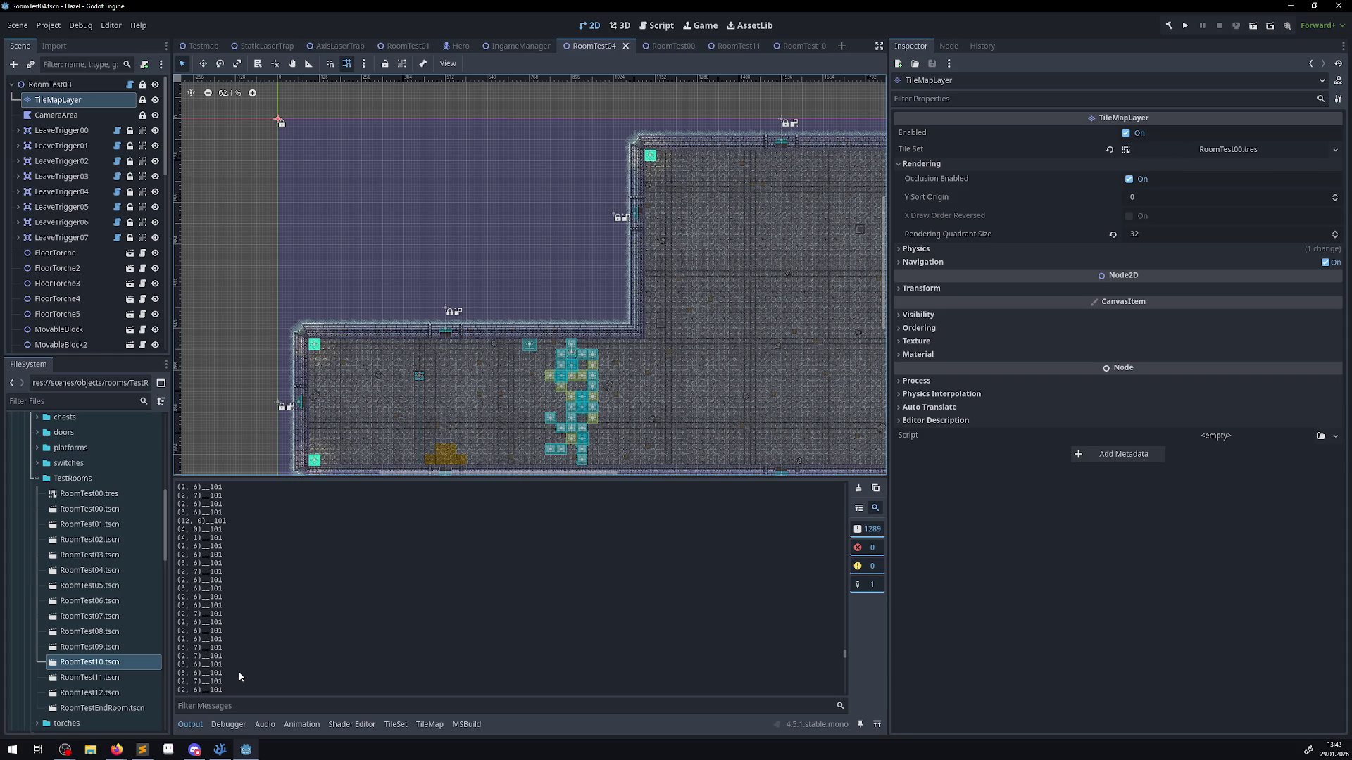
scroll(239, 673, up, 5)
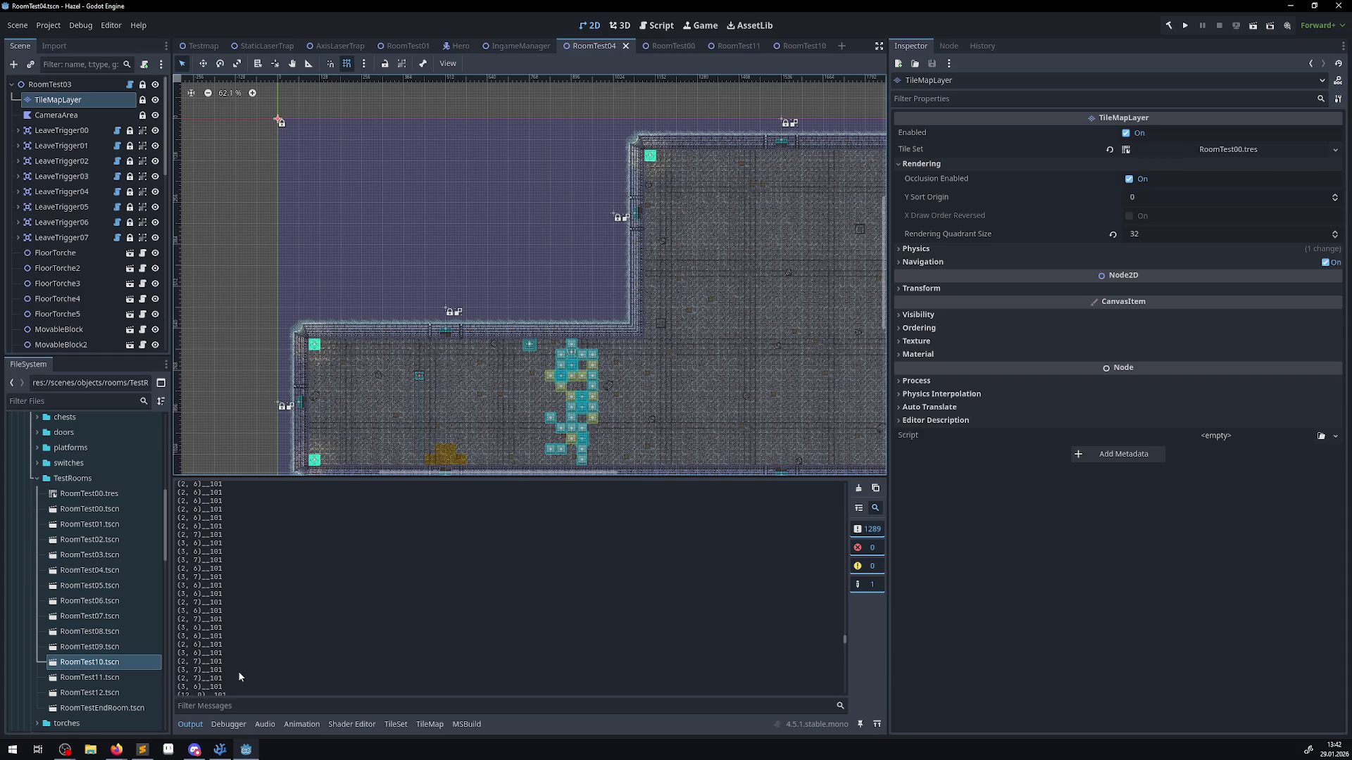
scroll(238, 670, up, 5)
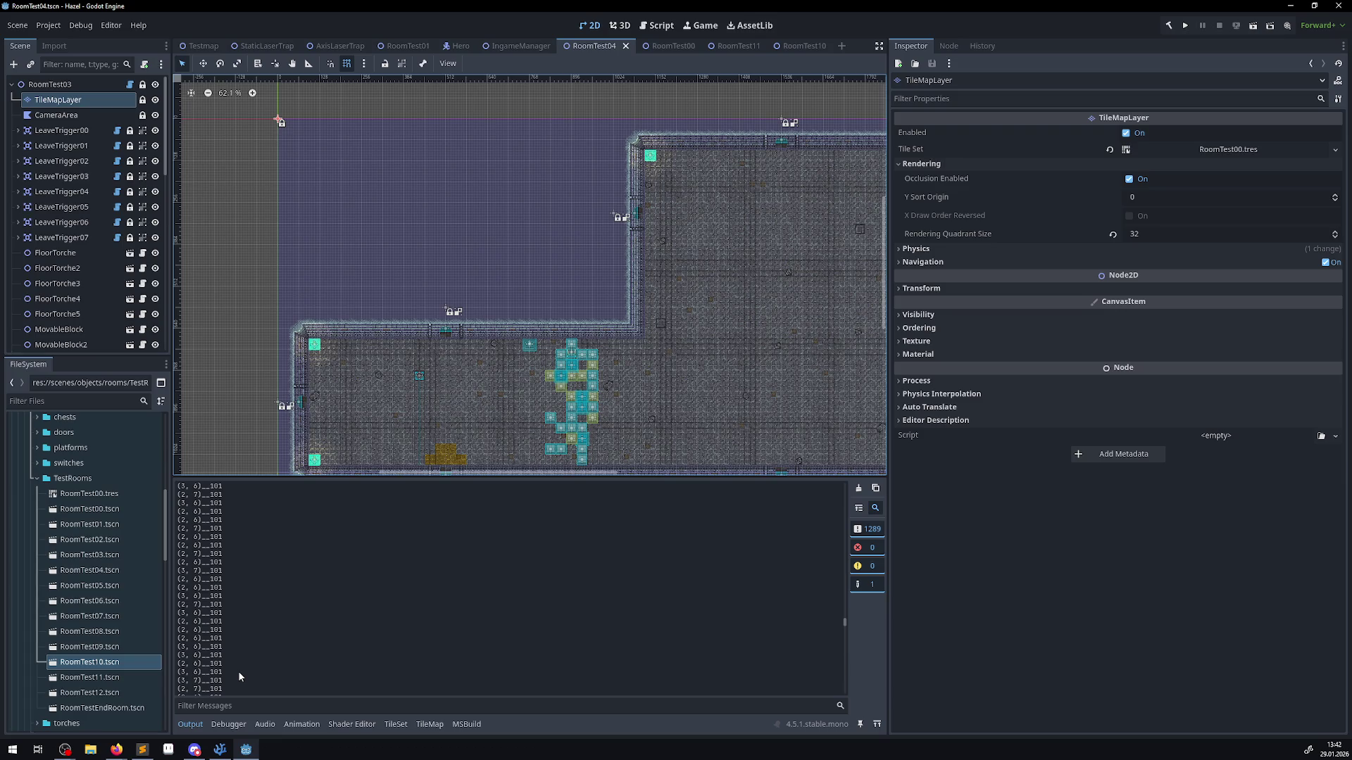
click(430, 726)
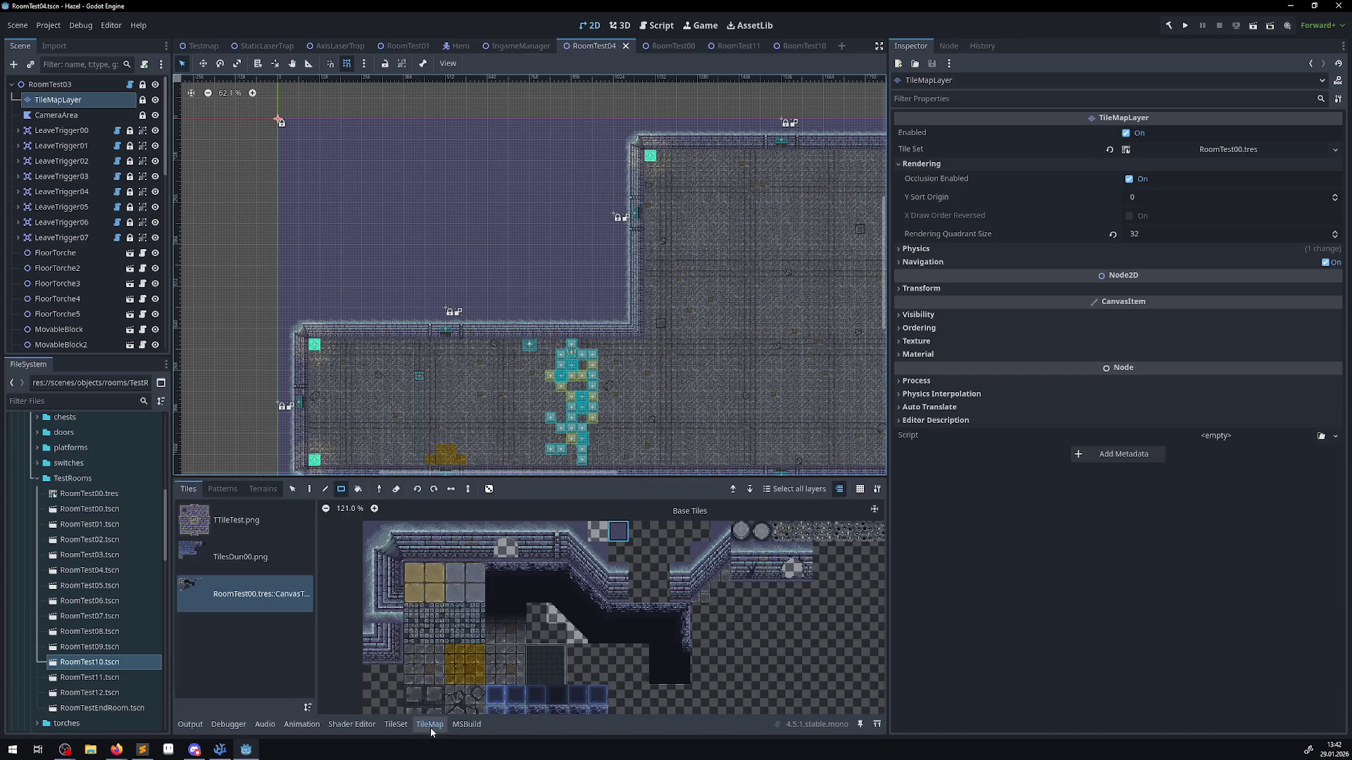
- Filter the Output log to '(2, 6' entries, then reopen the TileSet atlas editor
scroll(538, 586, down, 2)
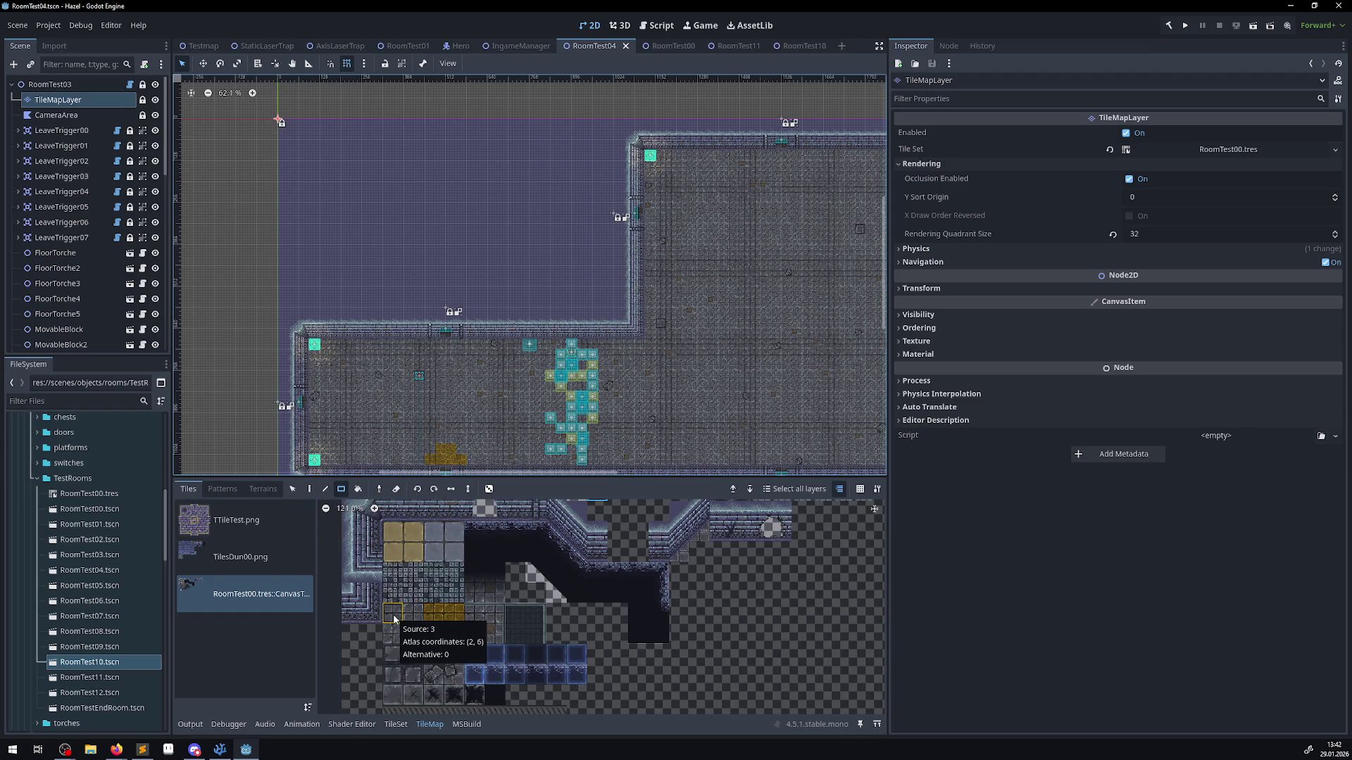
click(190, 725)
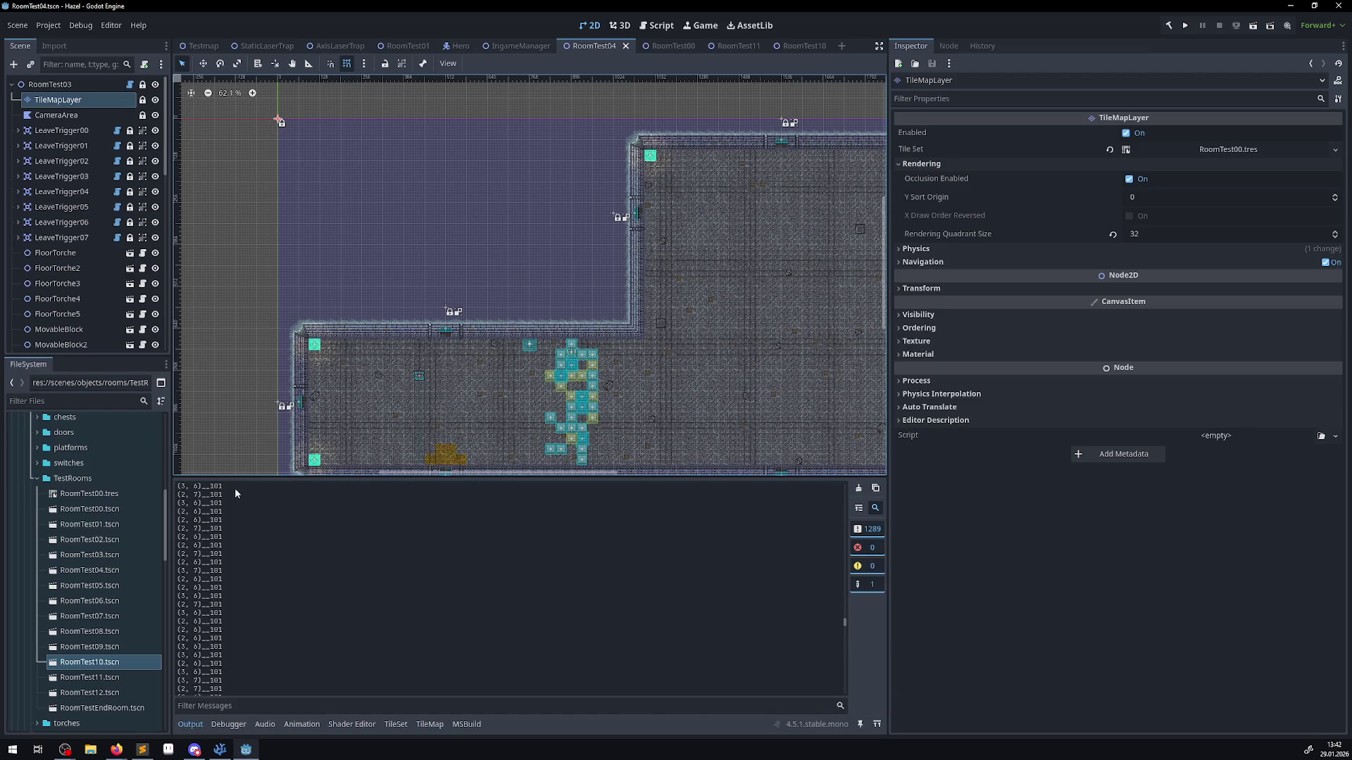
click(233, 708)
text(2)
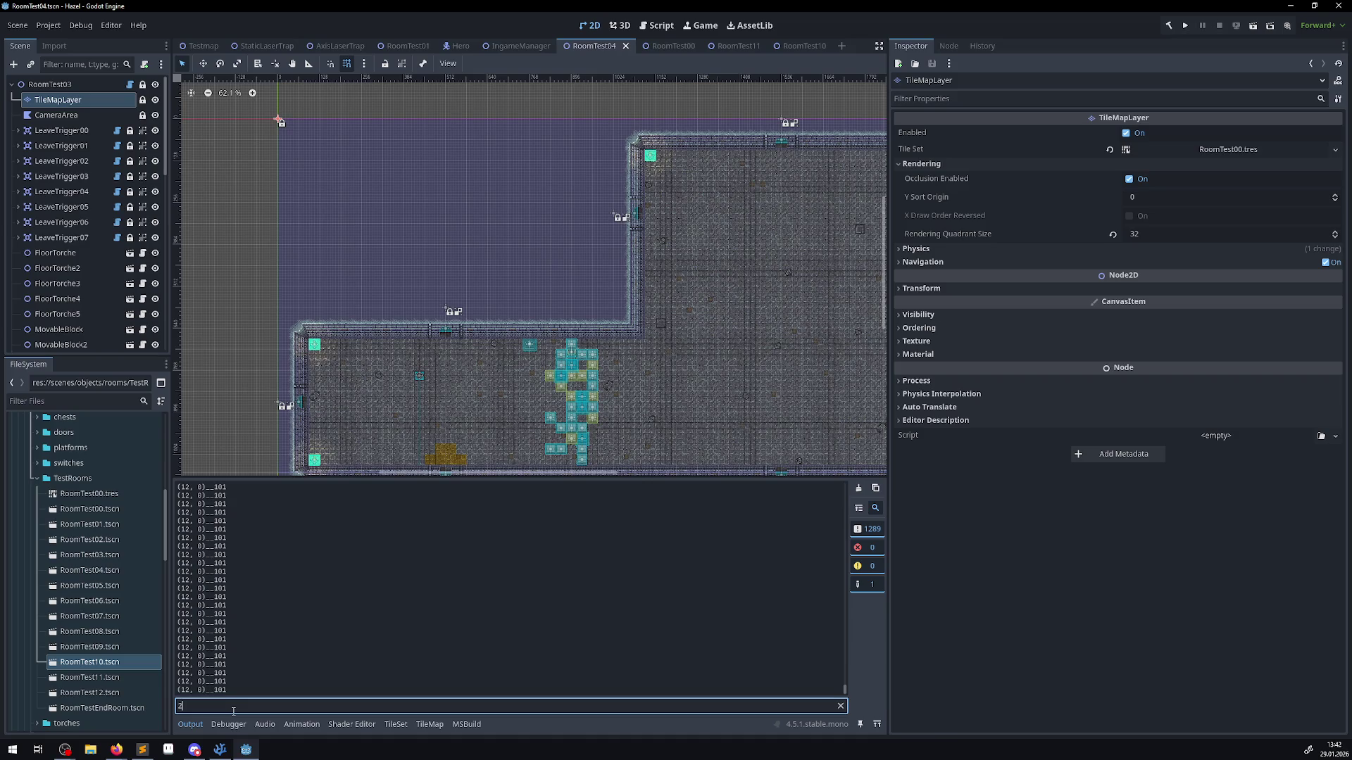
text(,6)
key(BackSpace)
key(BackSpace)
key(BackSpace)
text((2, )
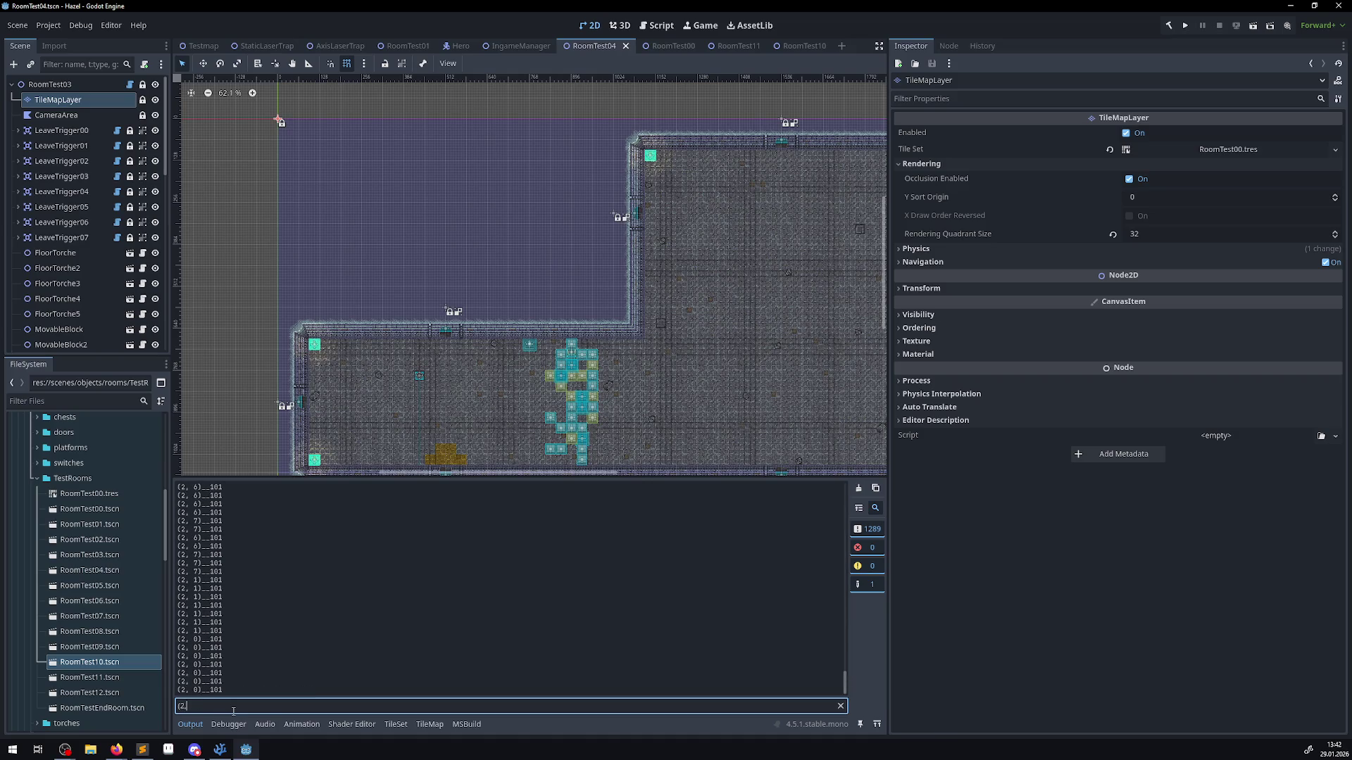
text(6)
click(432, 725)
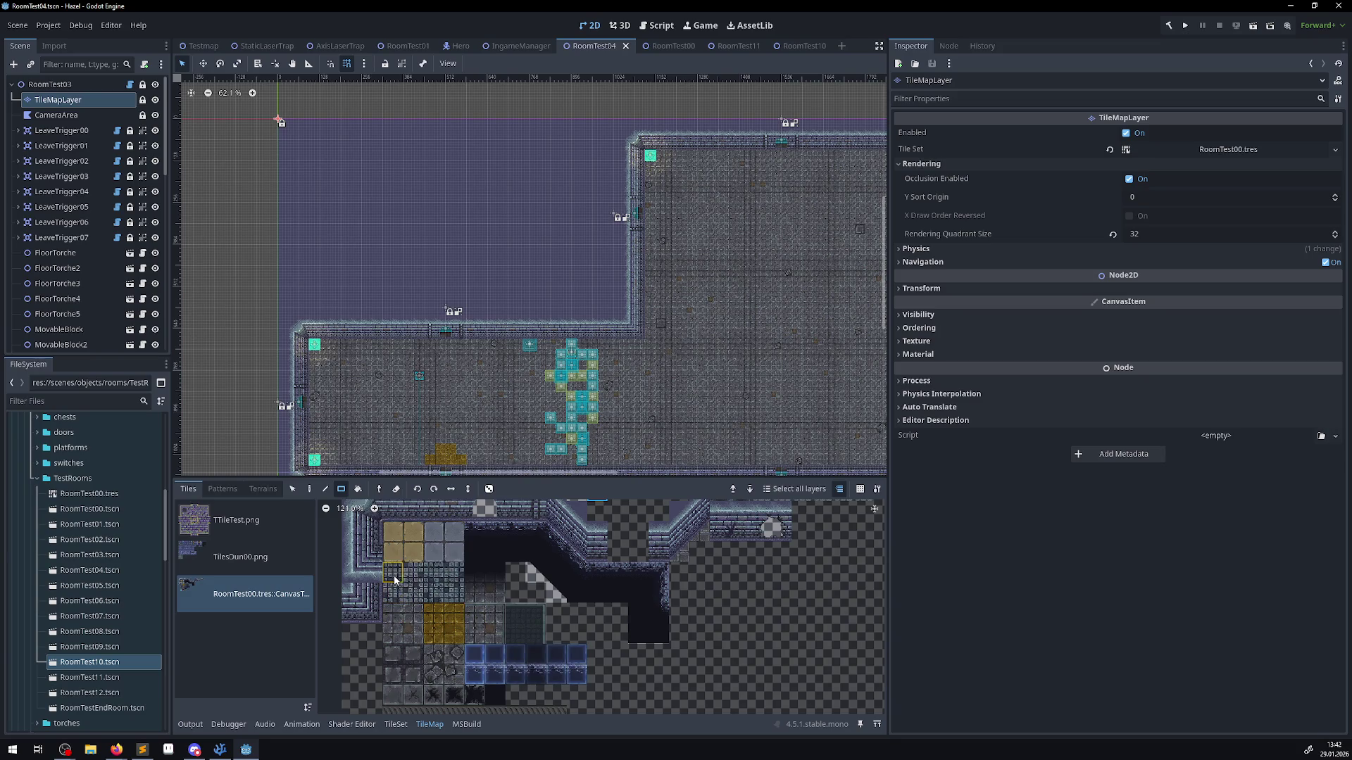
click(395, 725)
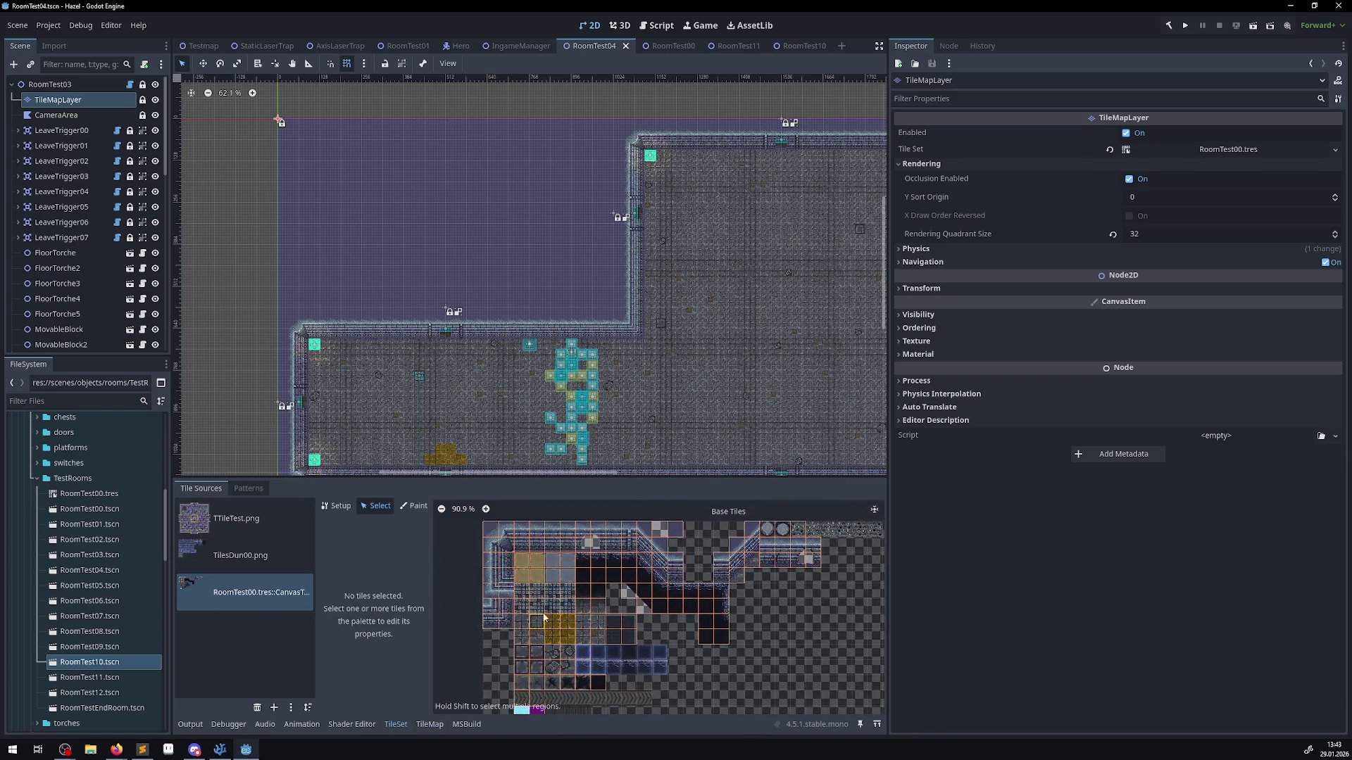
- Inspect atlas tile (2, 6) and the cyan tile at 2,12, then return to the TileMap palette
scroll(543, 618, up, 3)
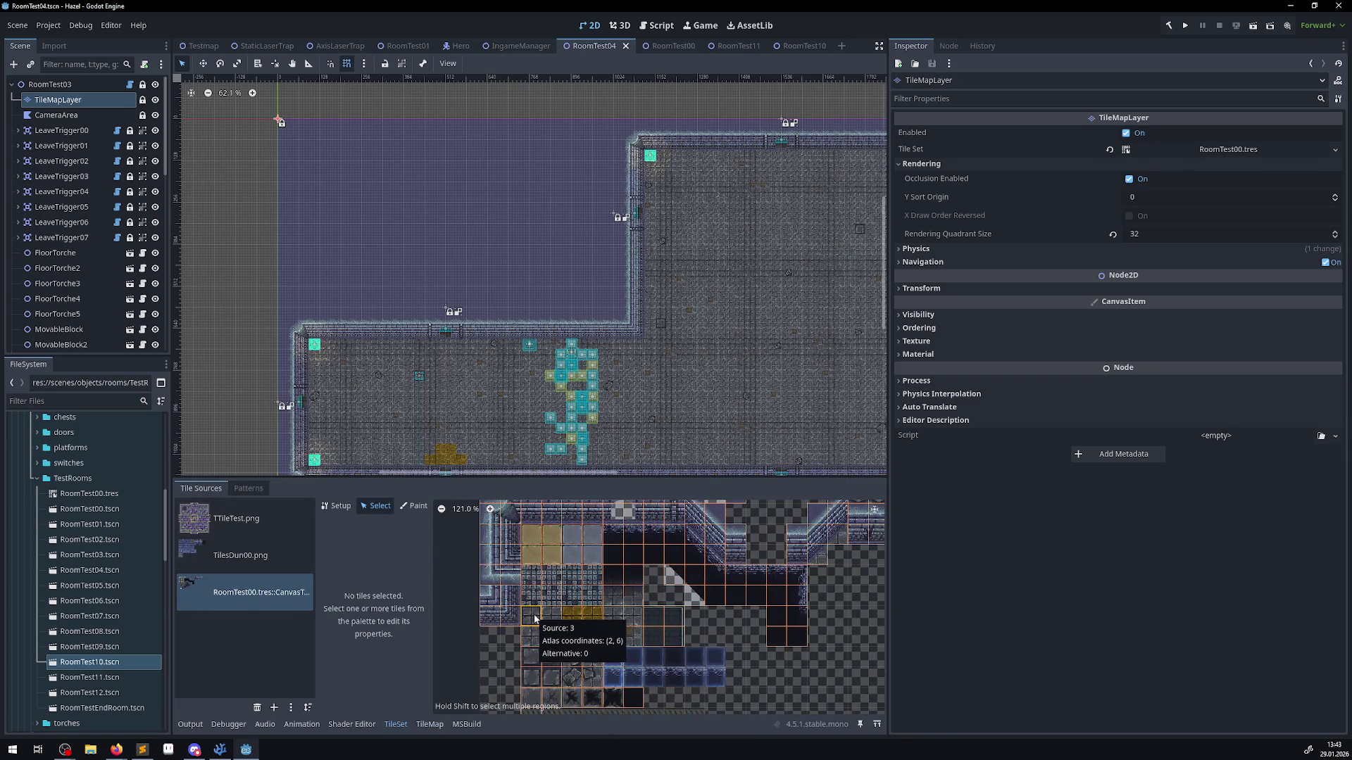
click(534, 618)
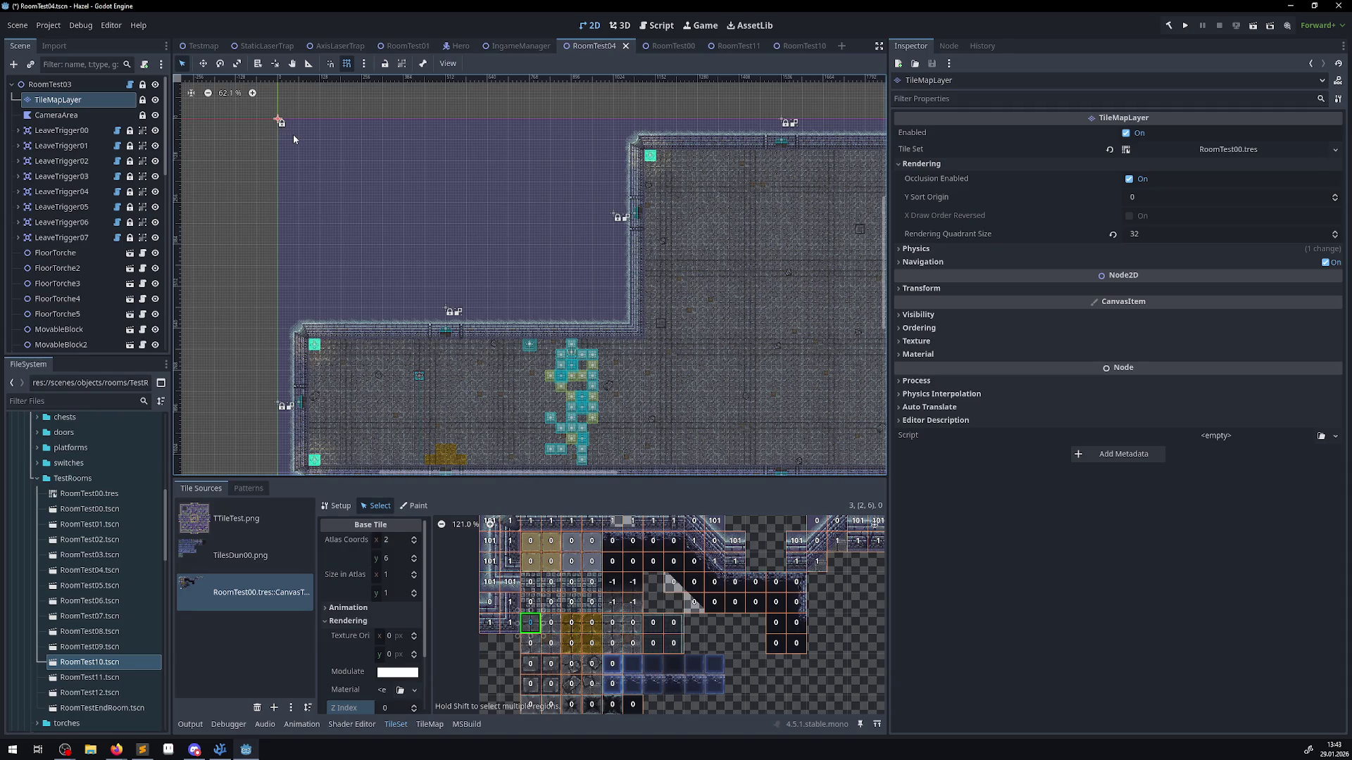
scroll(764, 586, down, 2)
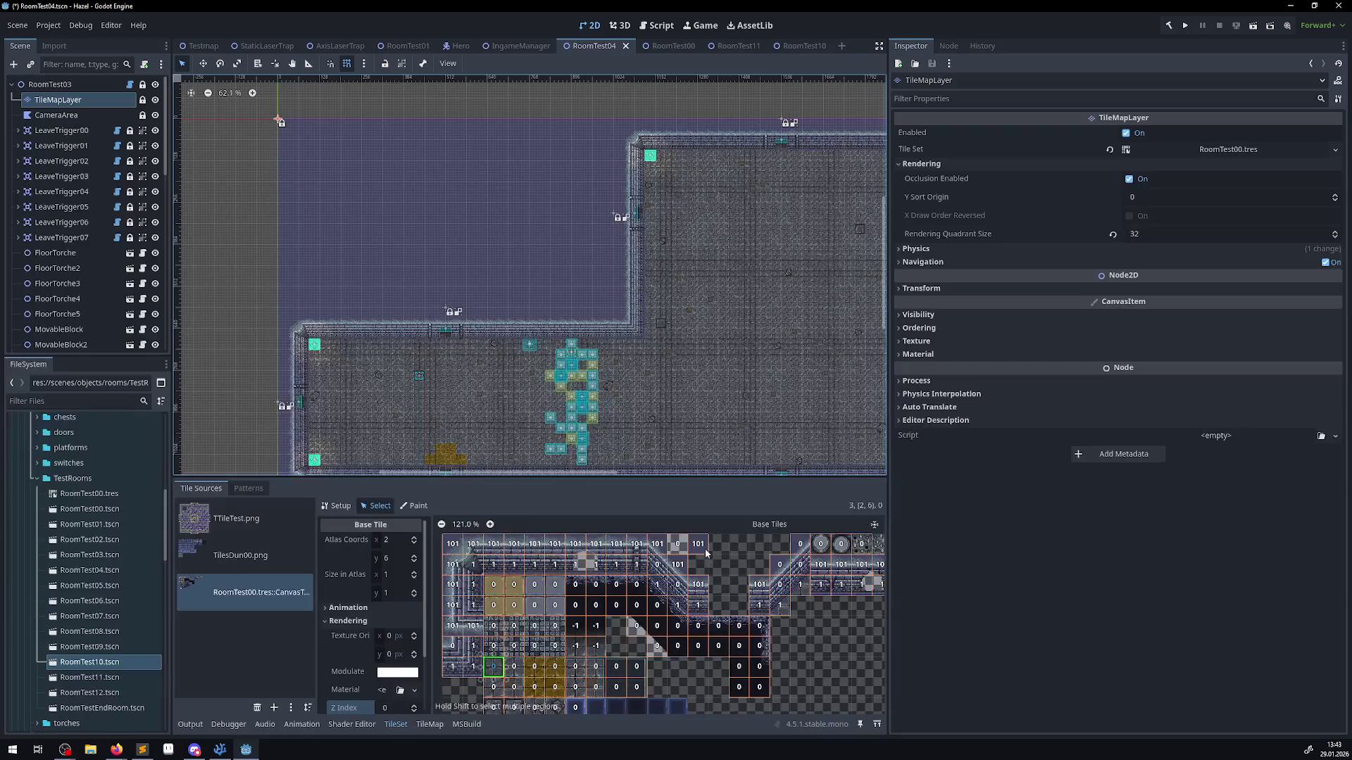
scroll(555, 625, down, 2)
click(546, 673)
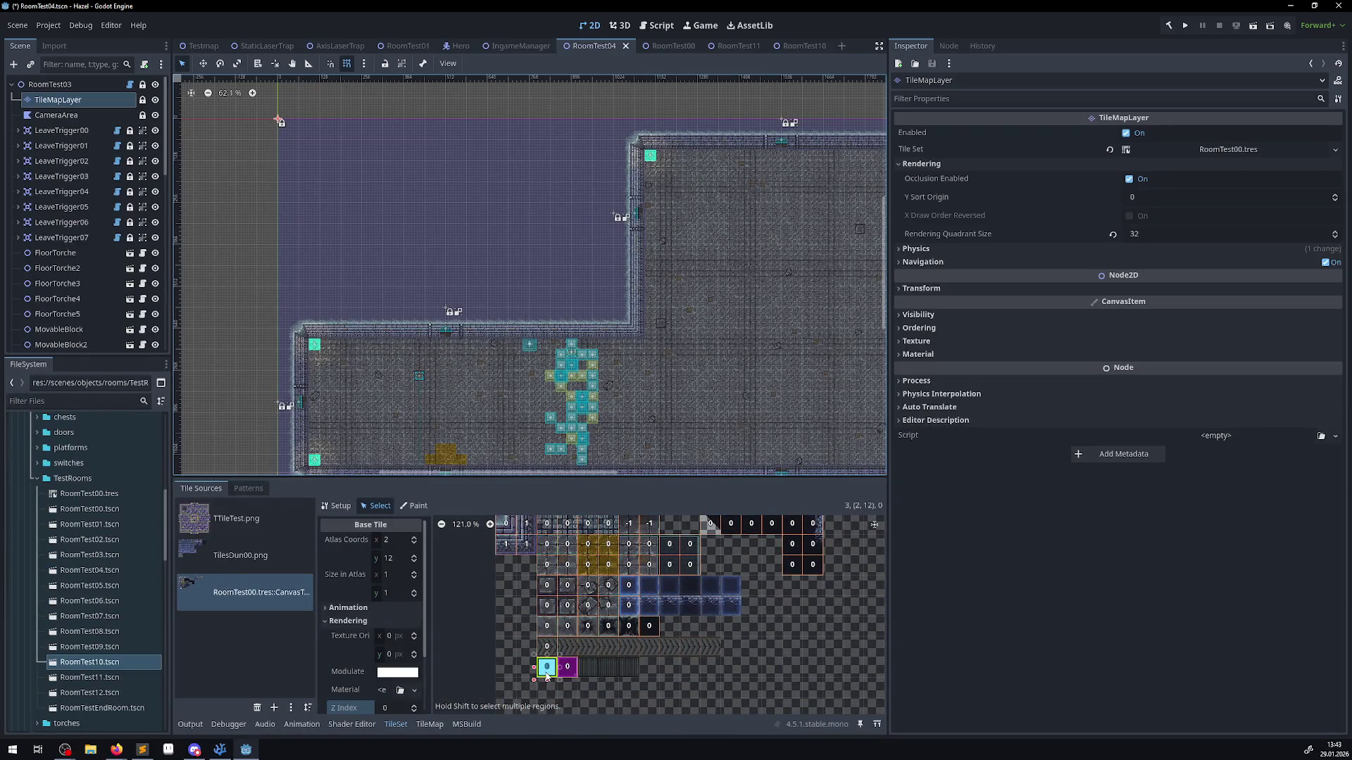
scroll(326, 231, up, 2)
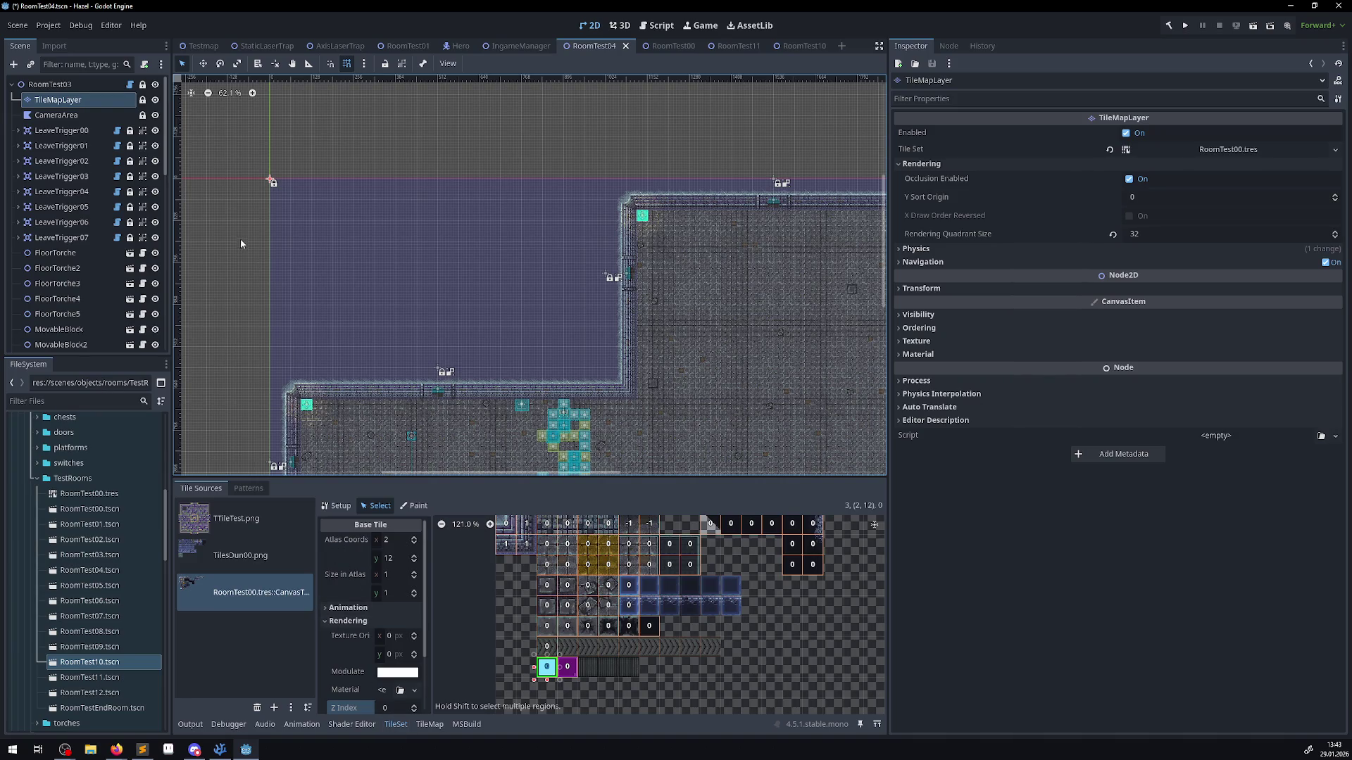
click(429, 724)
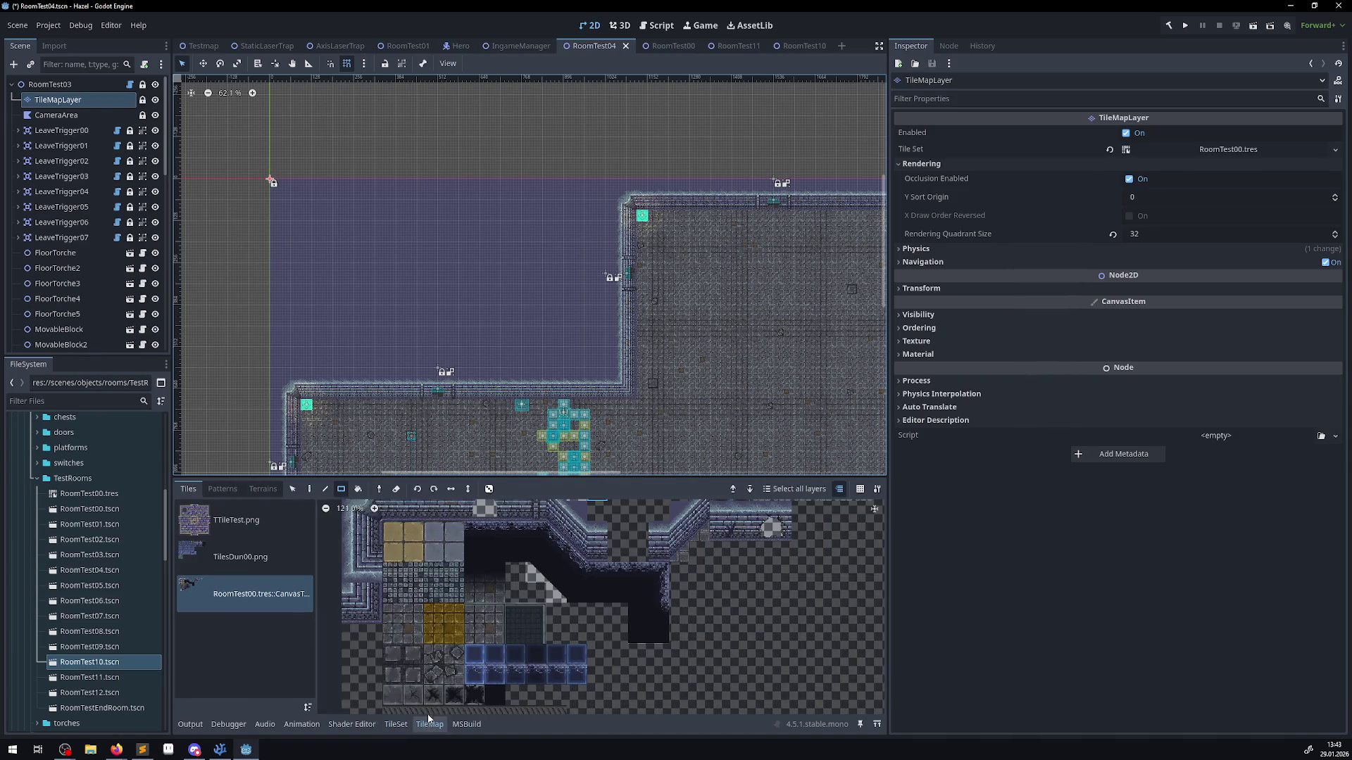
- Paint a 17×11 light-blue tile block in RoomTest04's empty upper-left area, save, and run the game
scroll(280, 366, up, 3)
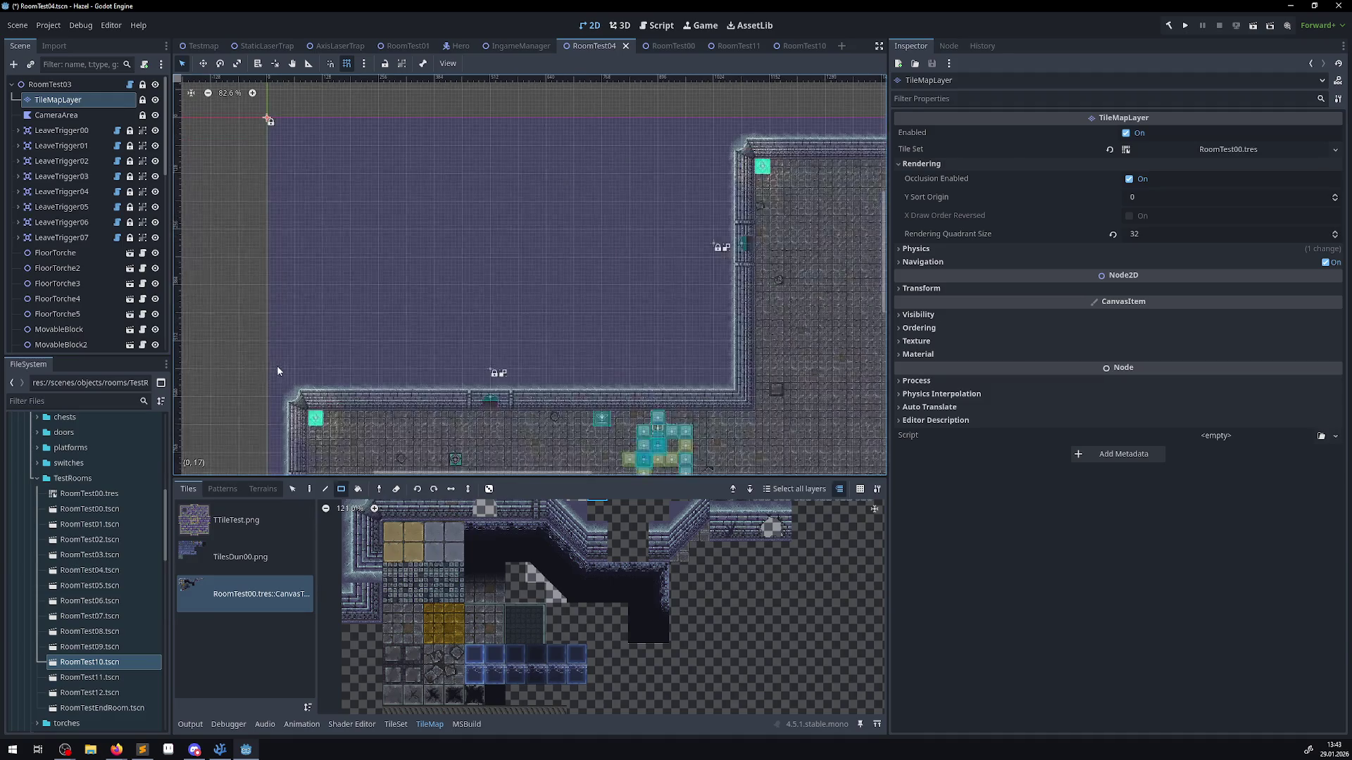
click(653, 156)
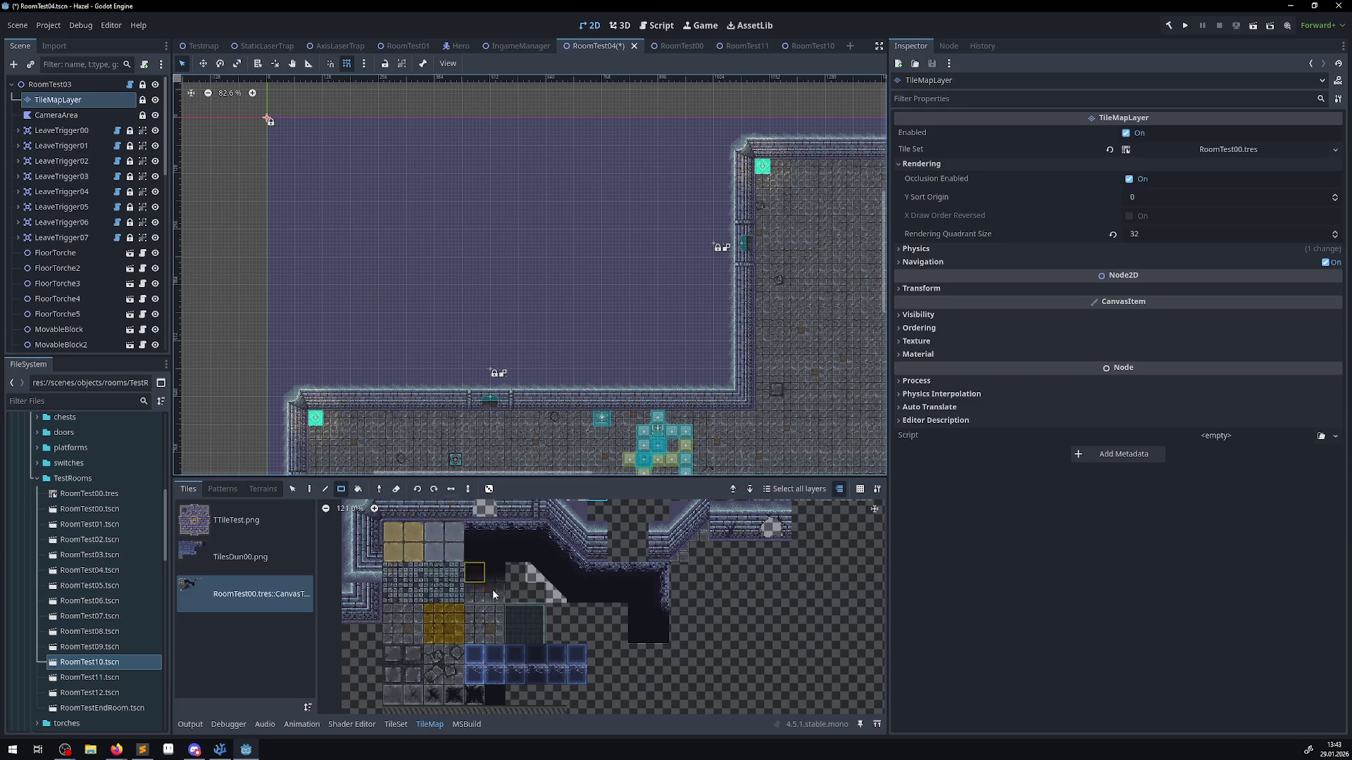
drag(481, 667, 569, 568)
click(480, 634)
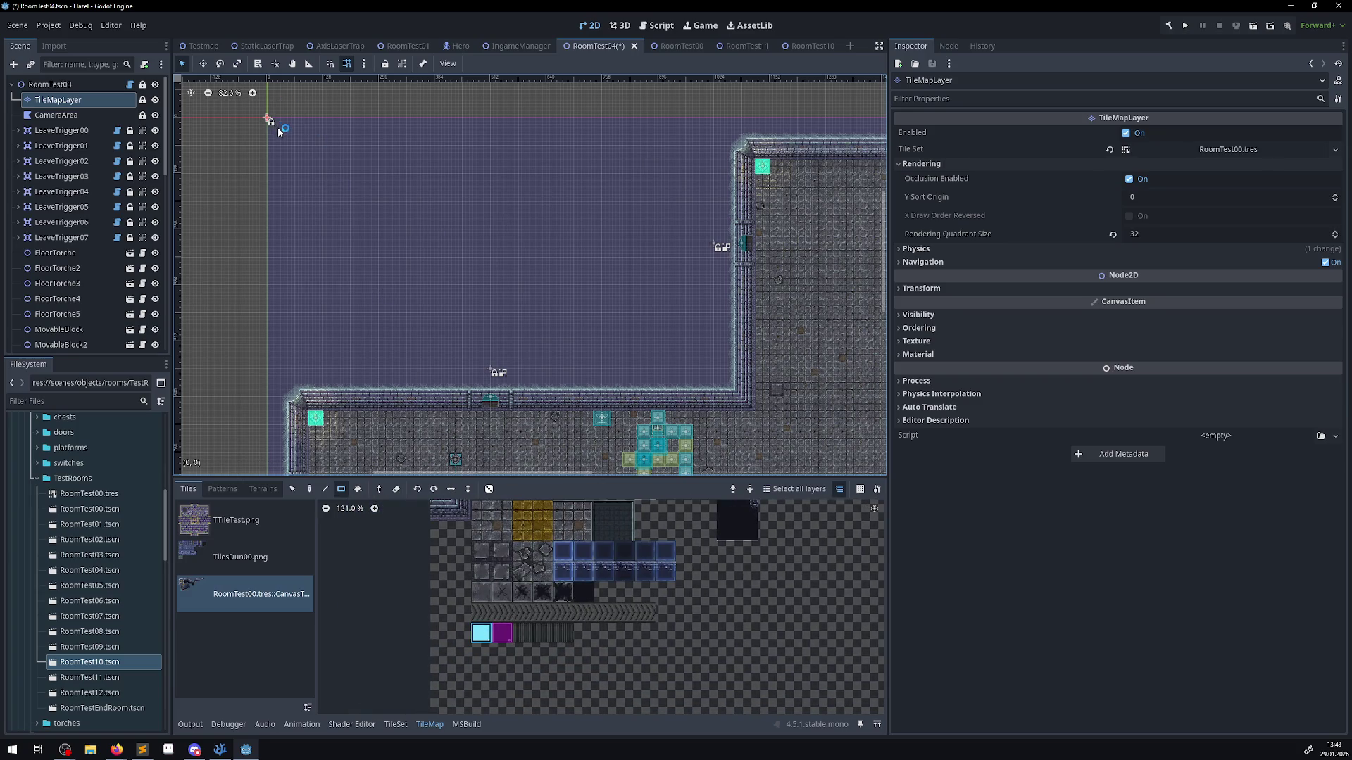
mouse_move(276, 125)
mouse_down()
mouse_move(527, 278)
mouse_move(707, 363)
mouse_up()
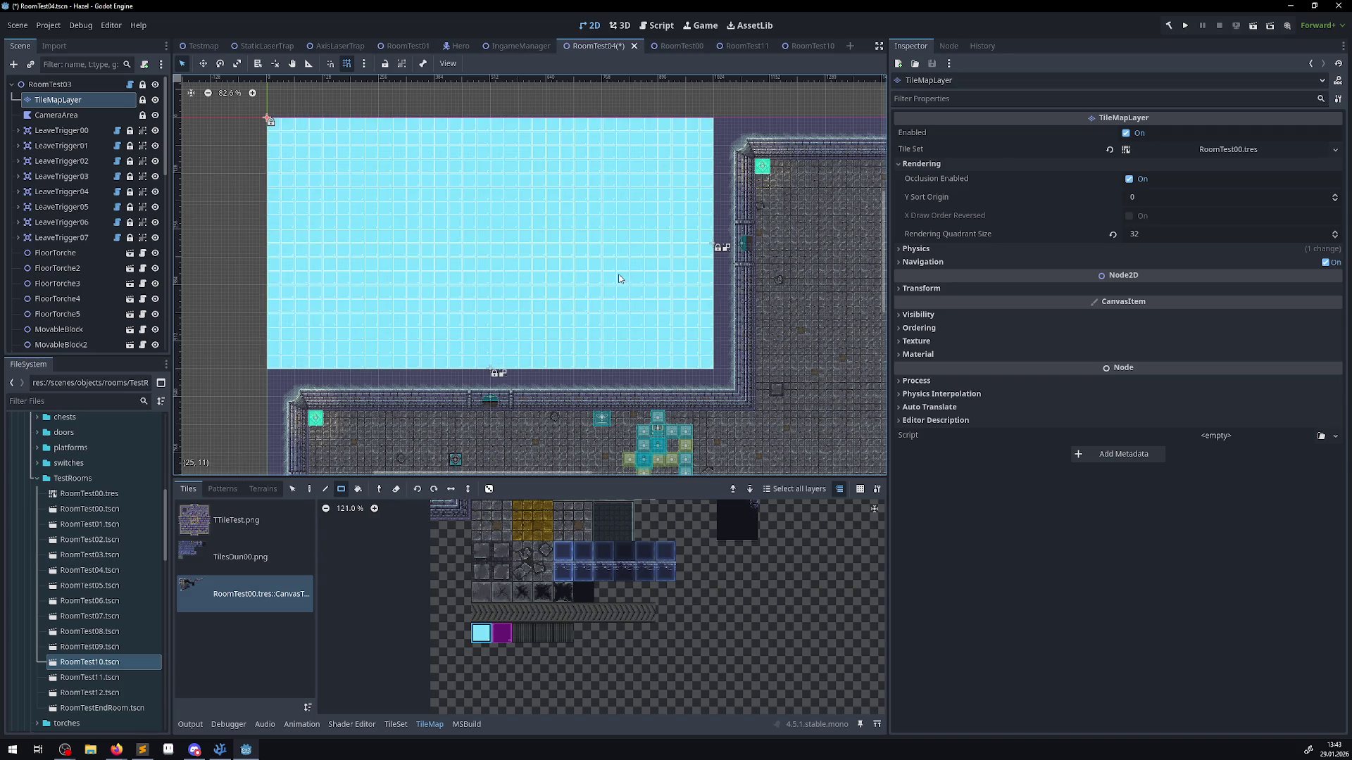
key(ctrl+s)
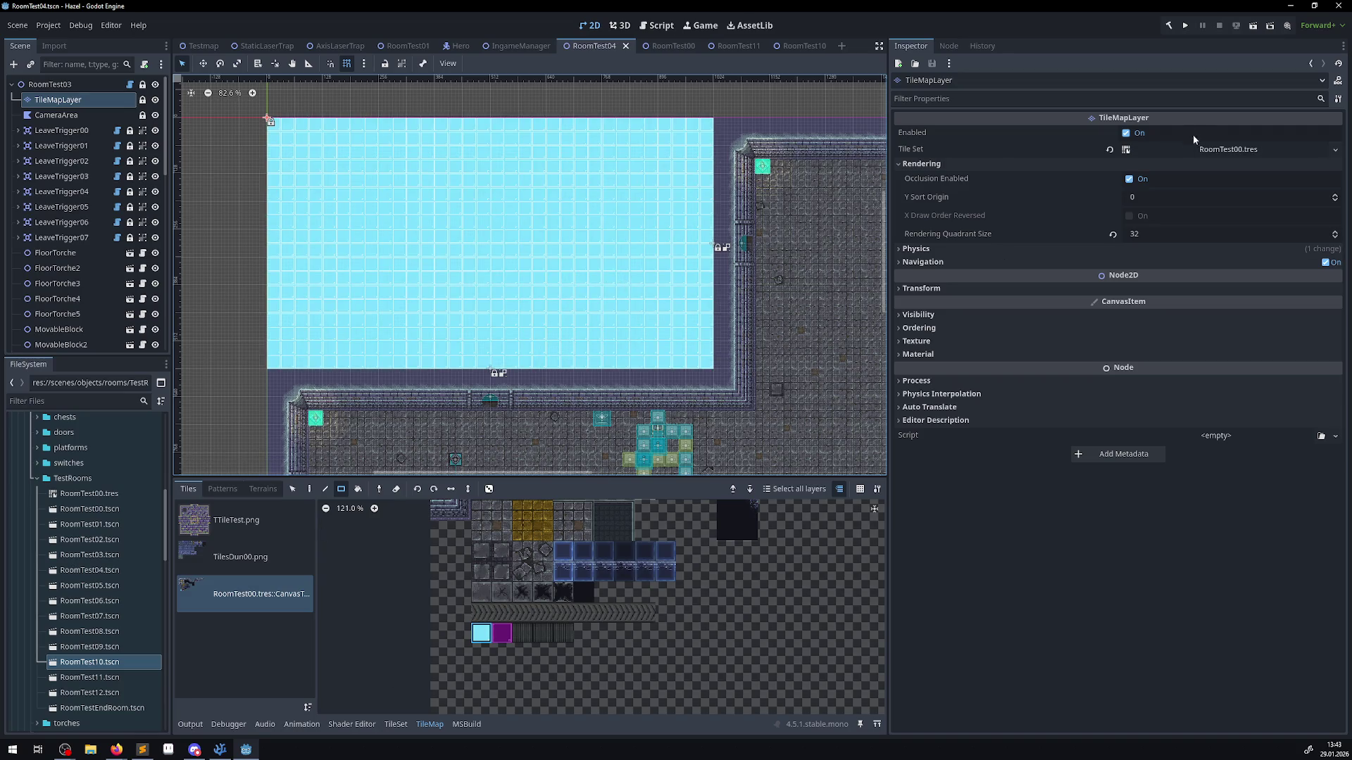
click(1185, 27)
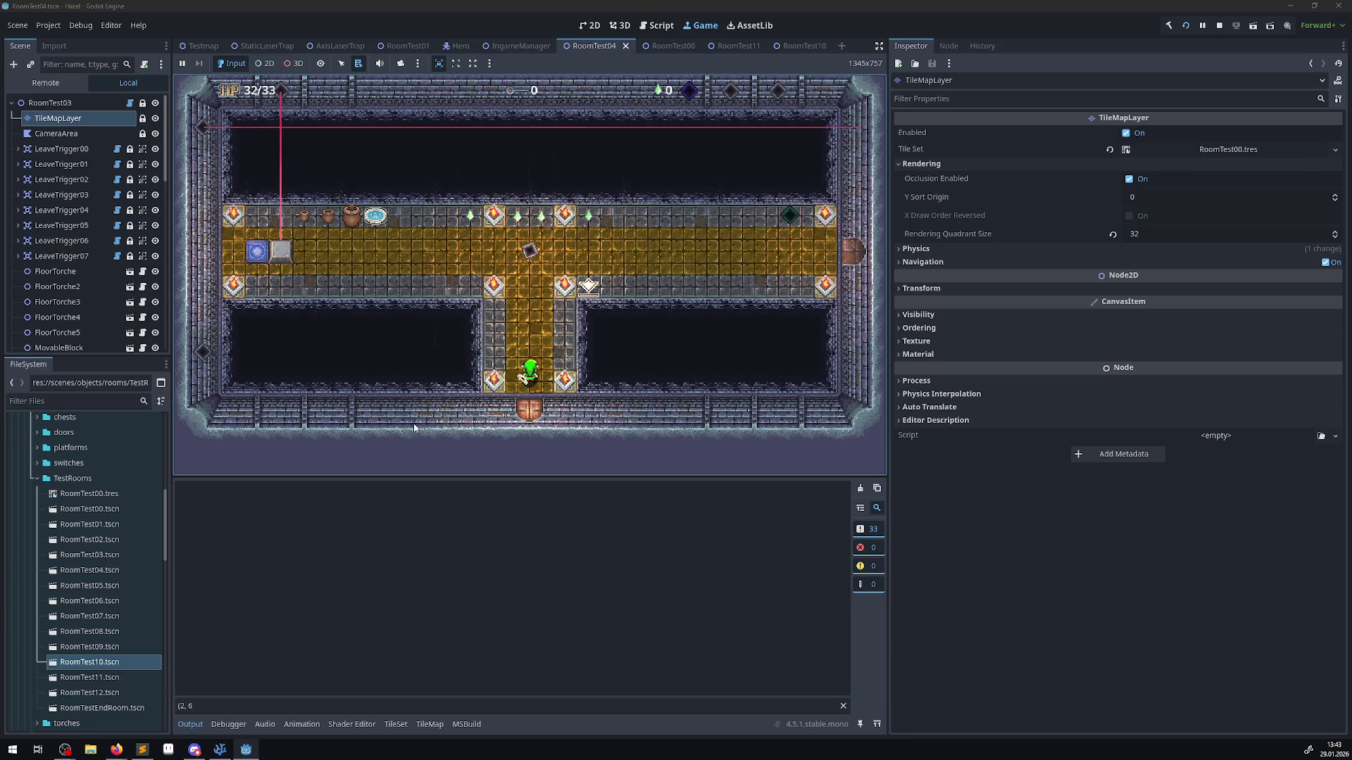
- Walk the player up, left, down and right through the rooms to print cell entries
key(Up)
key(Left)
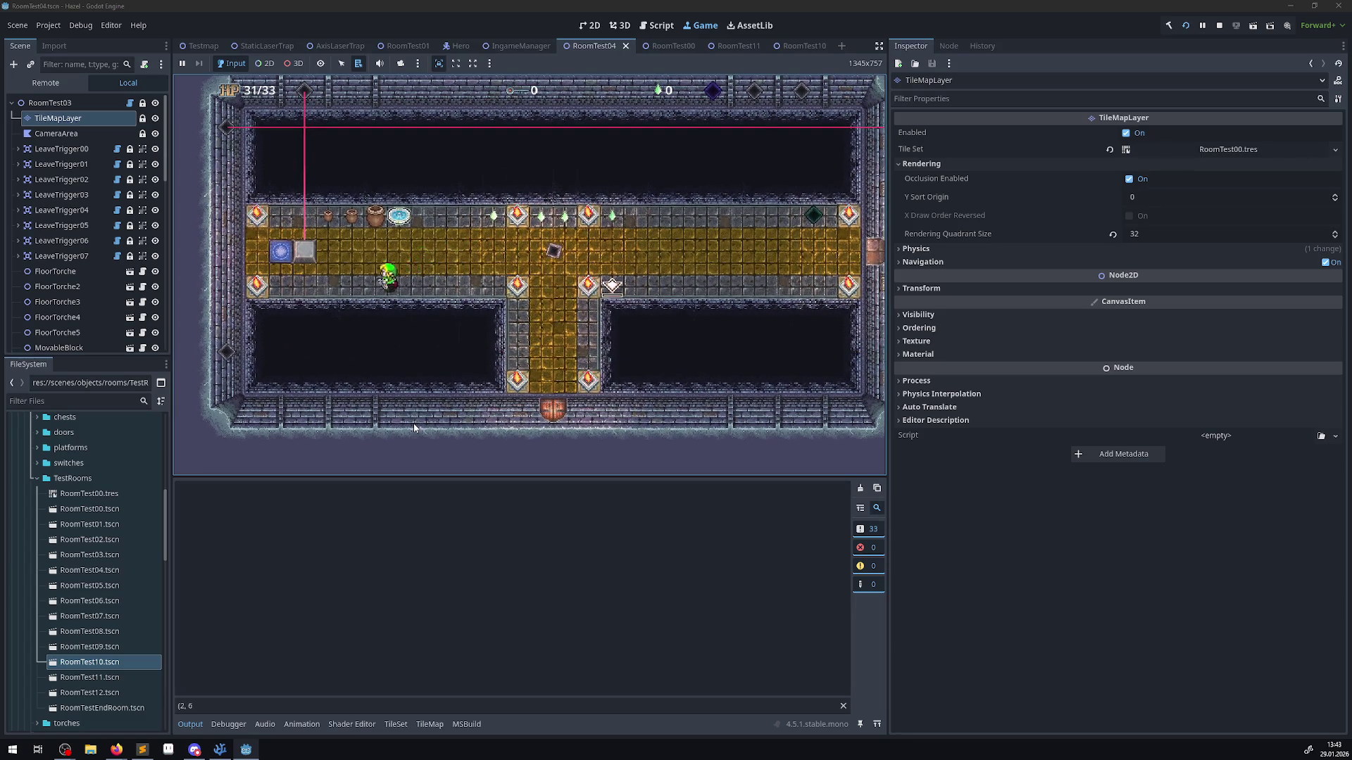
key(Left)
key(Up)
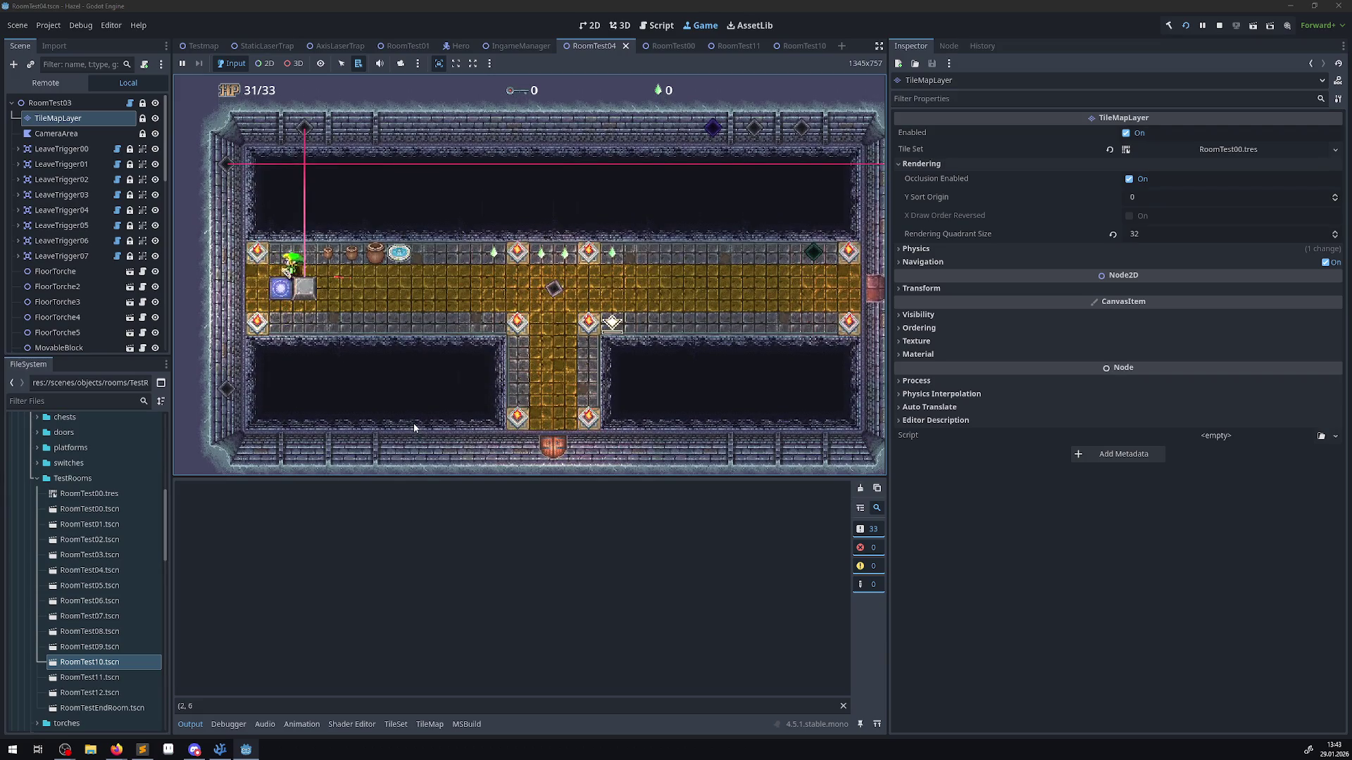
key(Down)
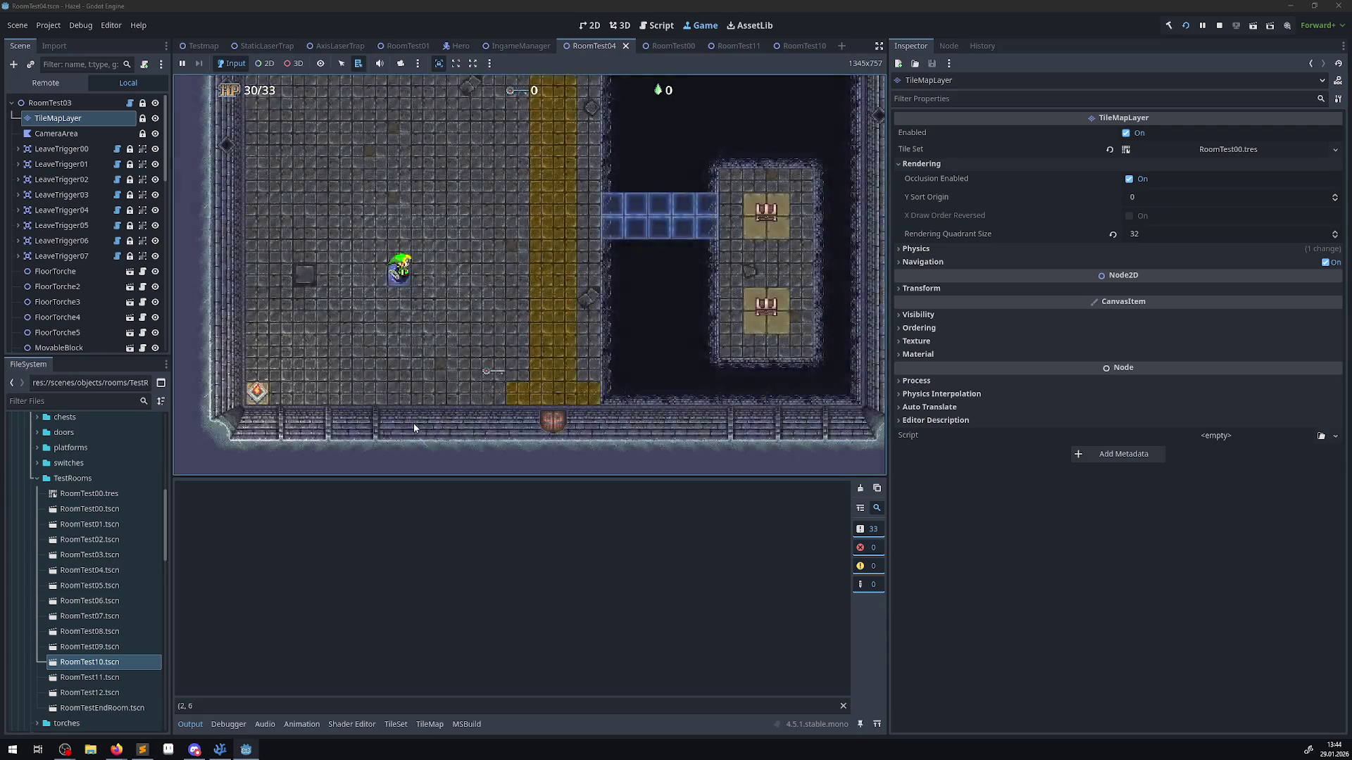
key(Down)
key(Right)
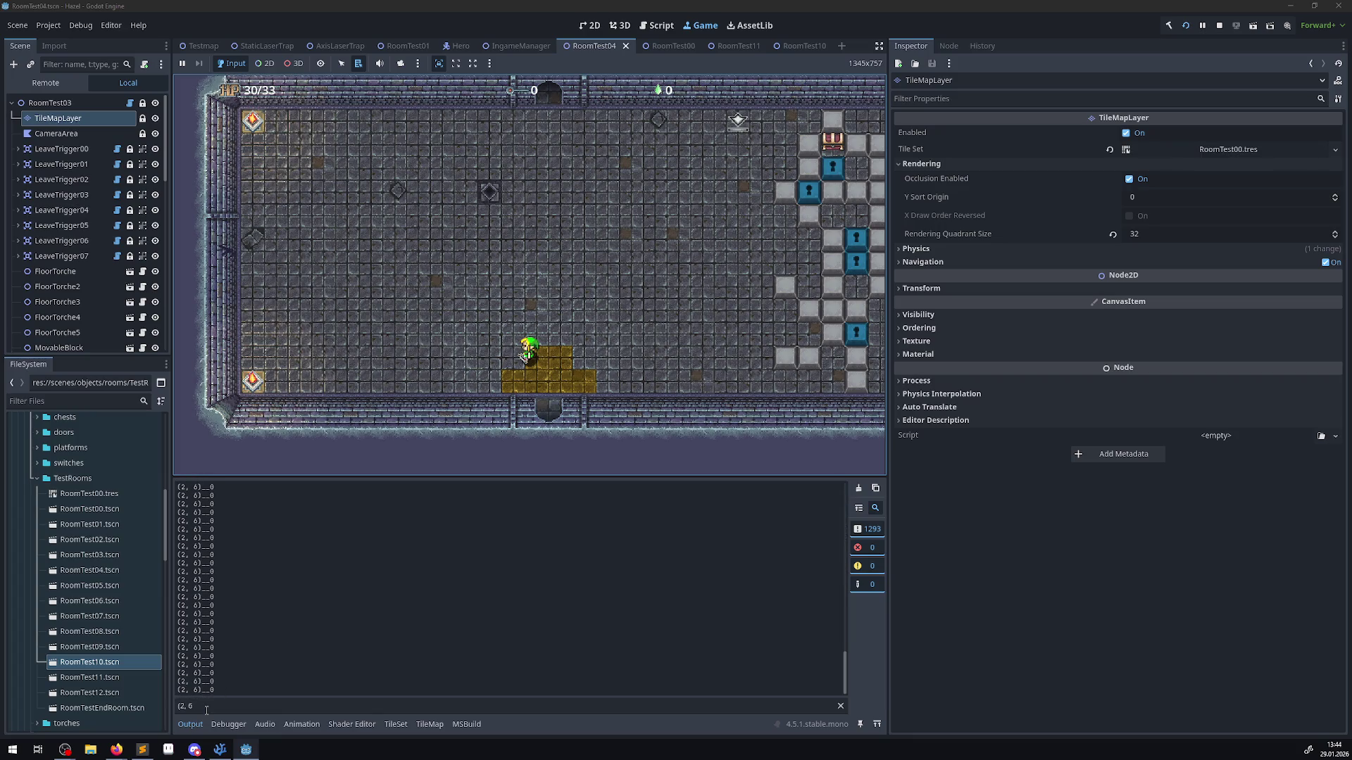
- Clear the Output filter to show all log lines and stop the game with F8
click(204, 706)
key(BackSpace)
key(BackSpace)
key(BackSpace)
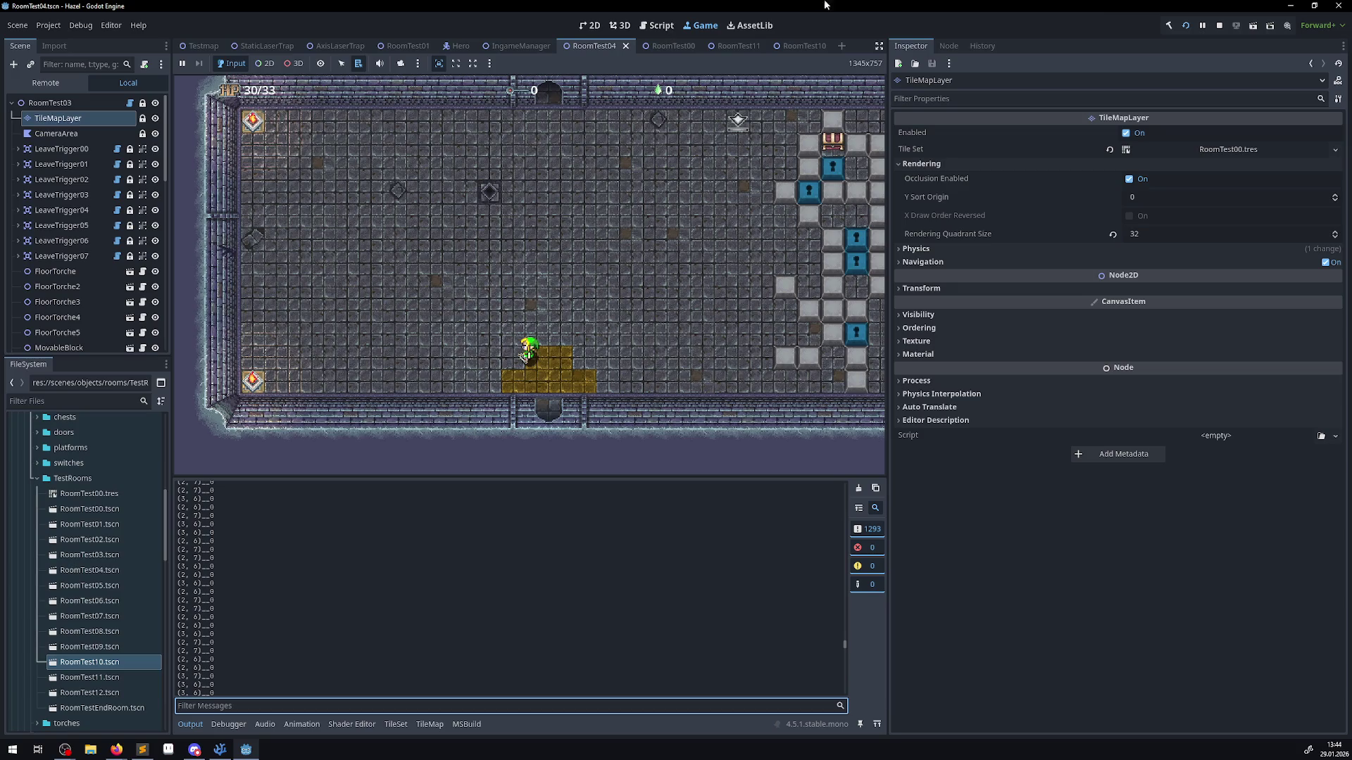
key(F8)
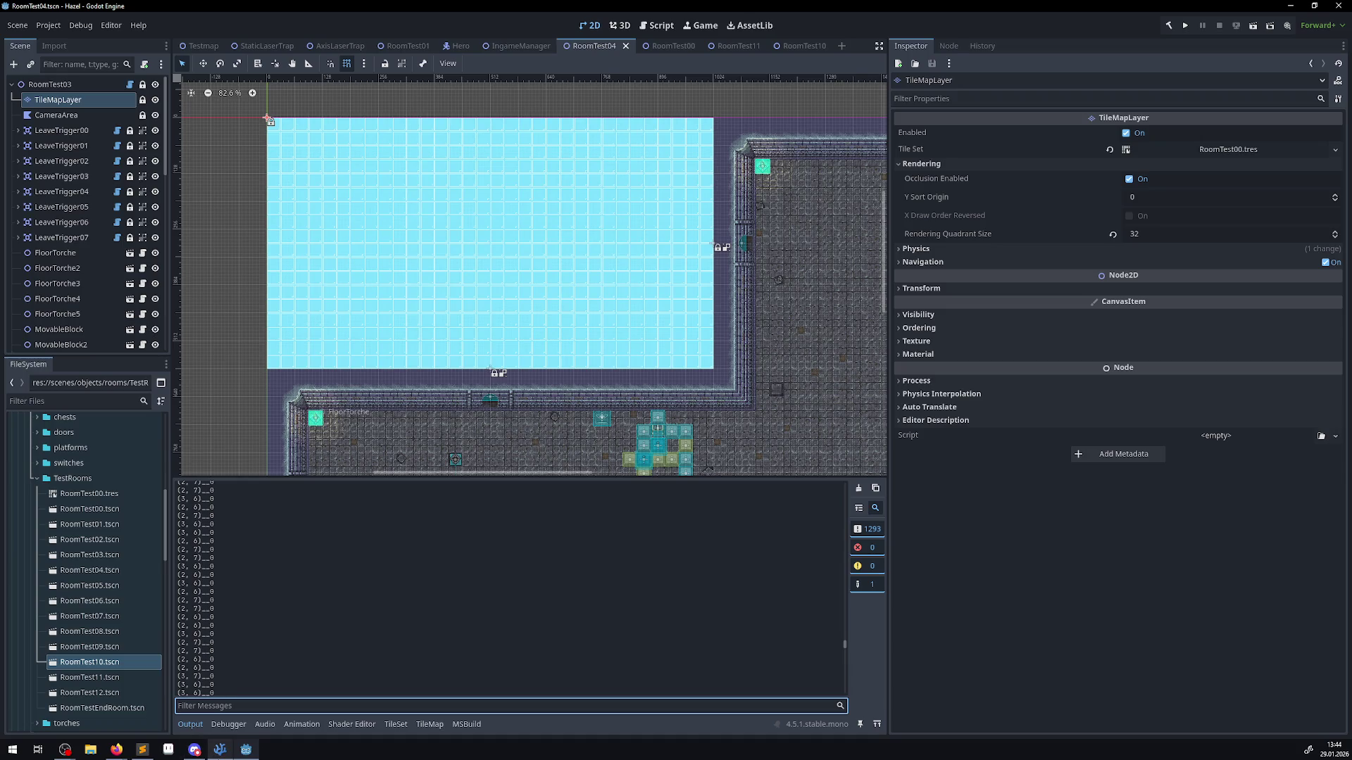
- Delete ZIndex from the line 128 print statement and browse TileData's IntelliSense members, then return to Godot
click(219, 749)
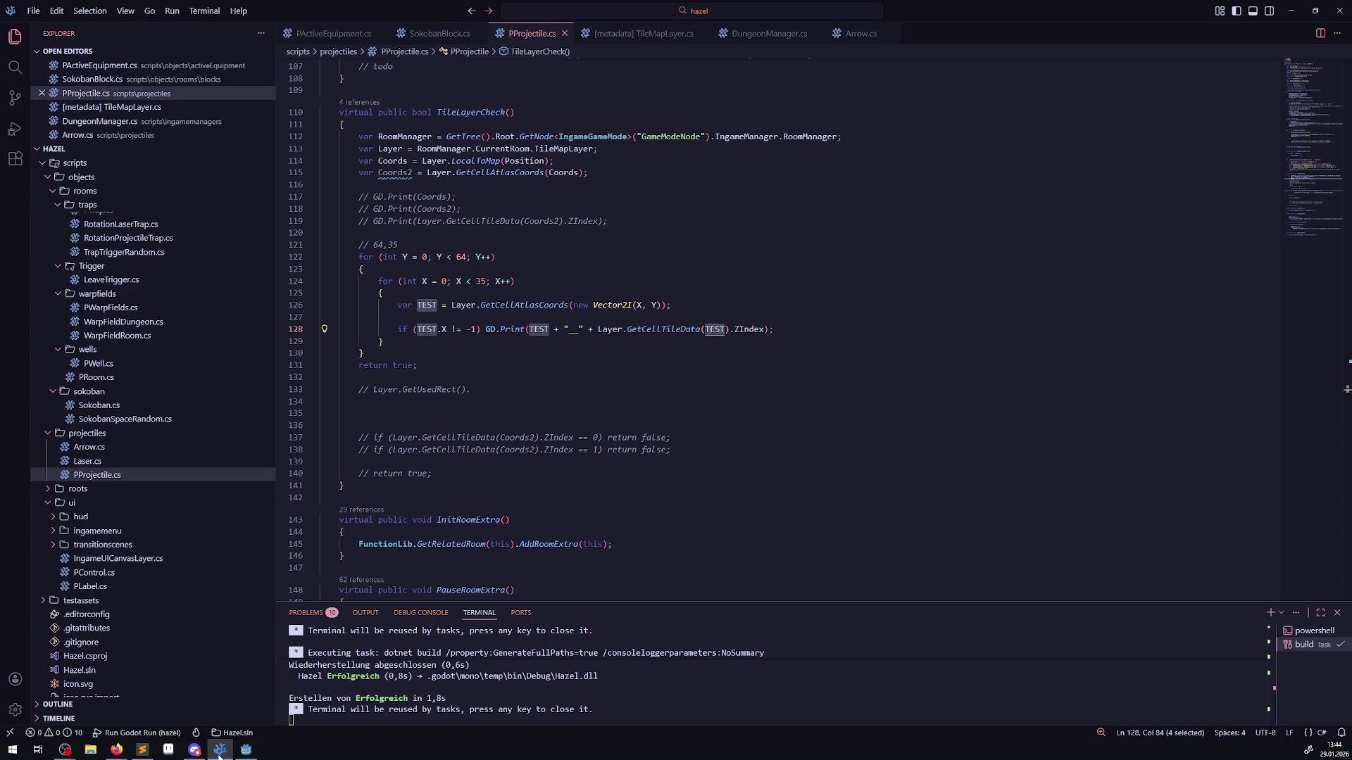
mouse_move(664, 331)
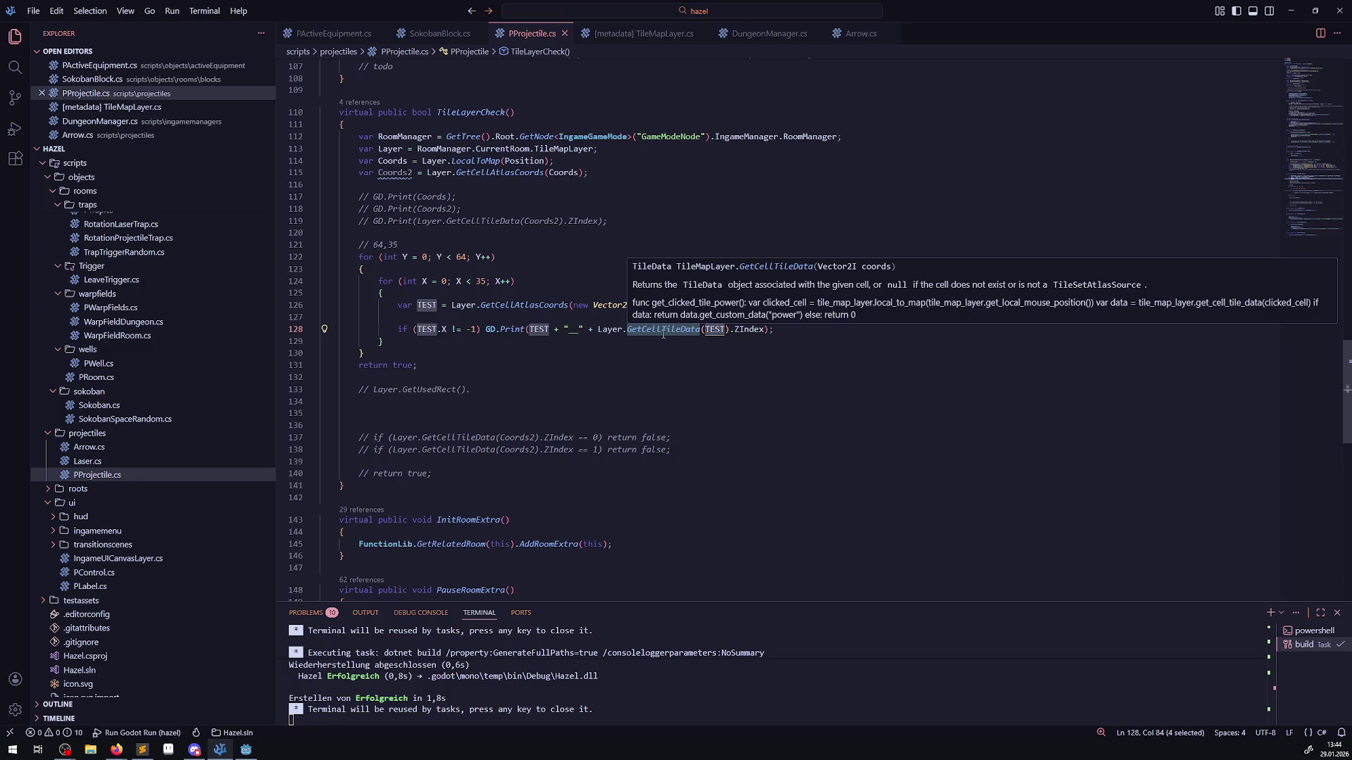
double_click(746, 329)
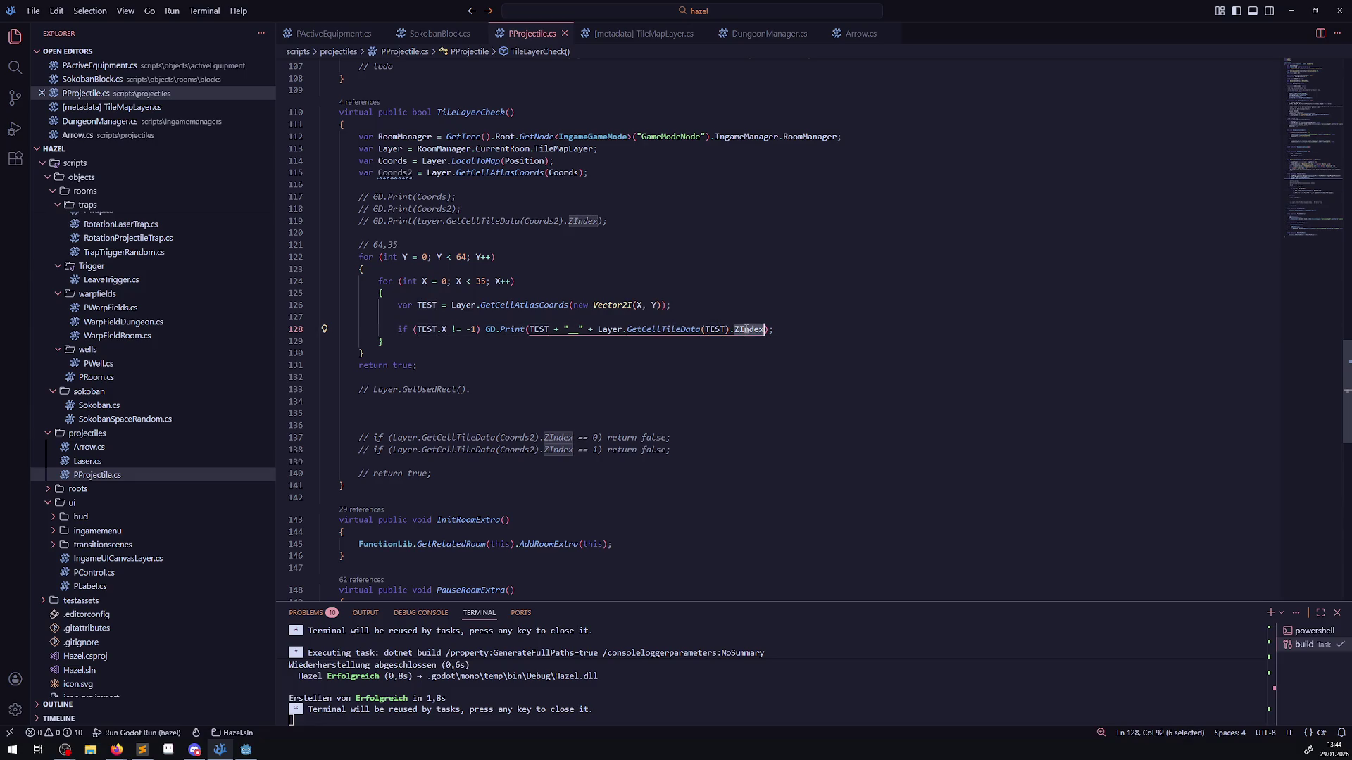
text(Al)
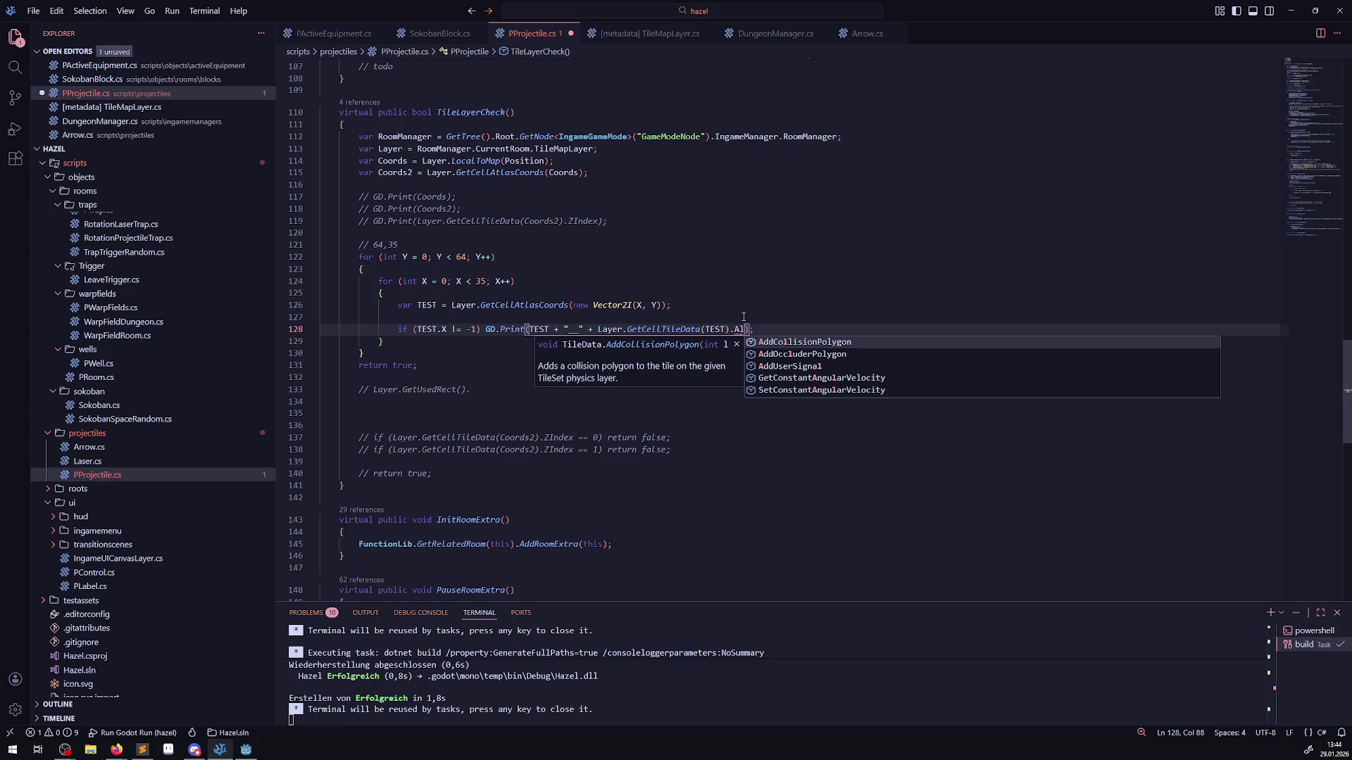
key(BackSpace)
key(BackSpace)
click(725, 344)
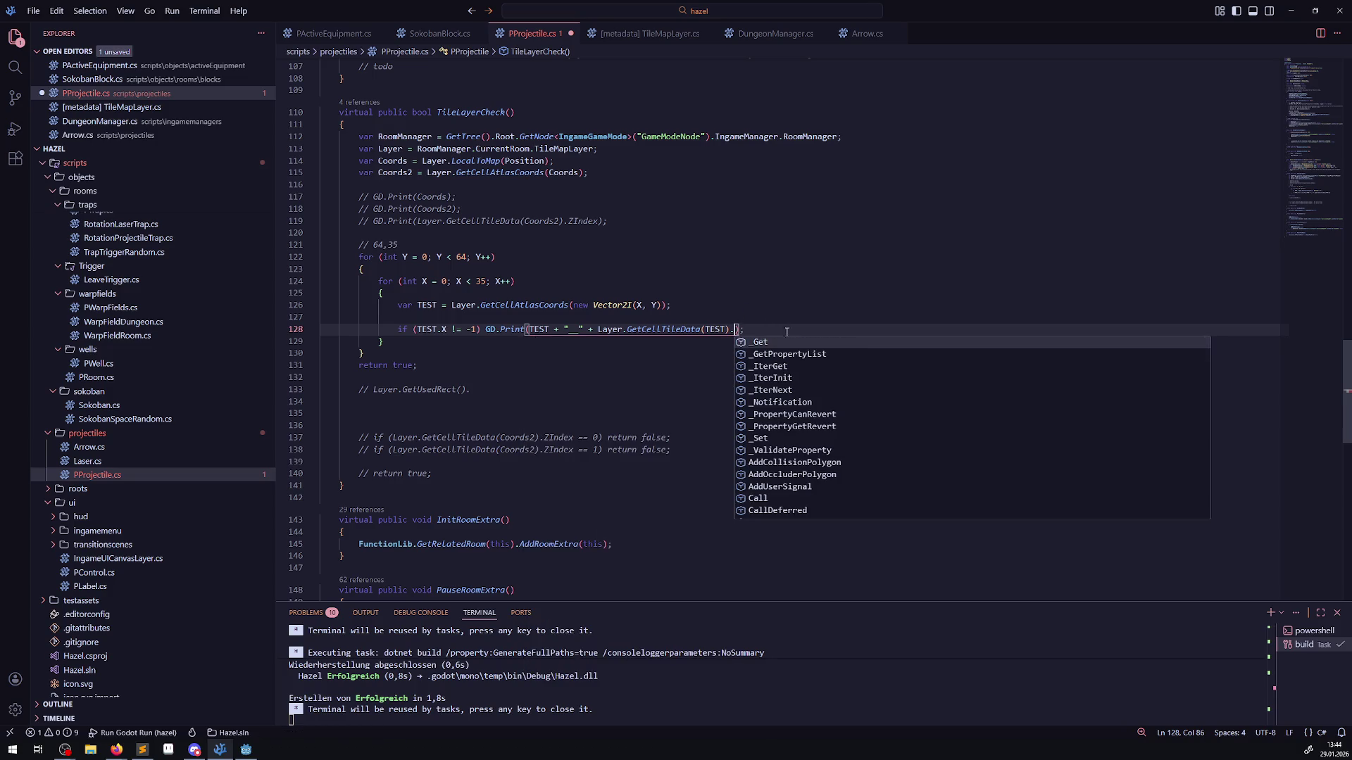
scroll(814, 451, down, 2)
scroll(814, 457, down, 2)
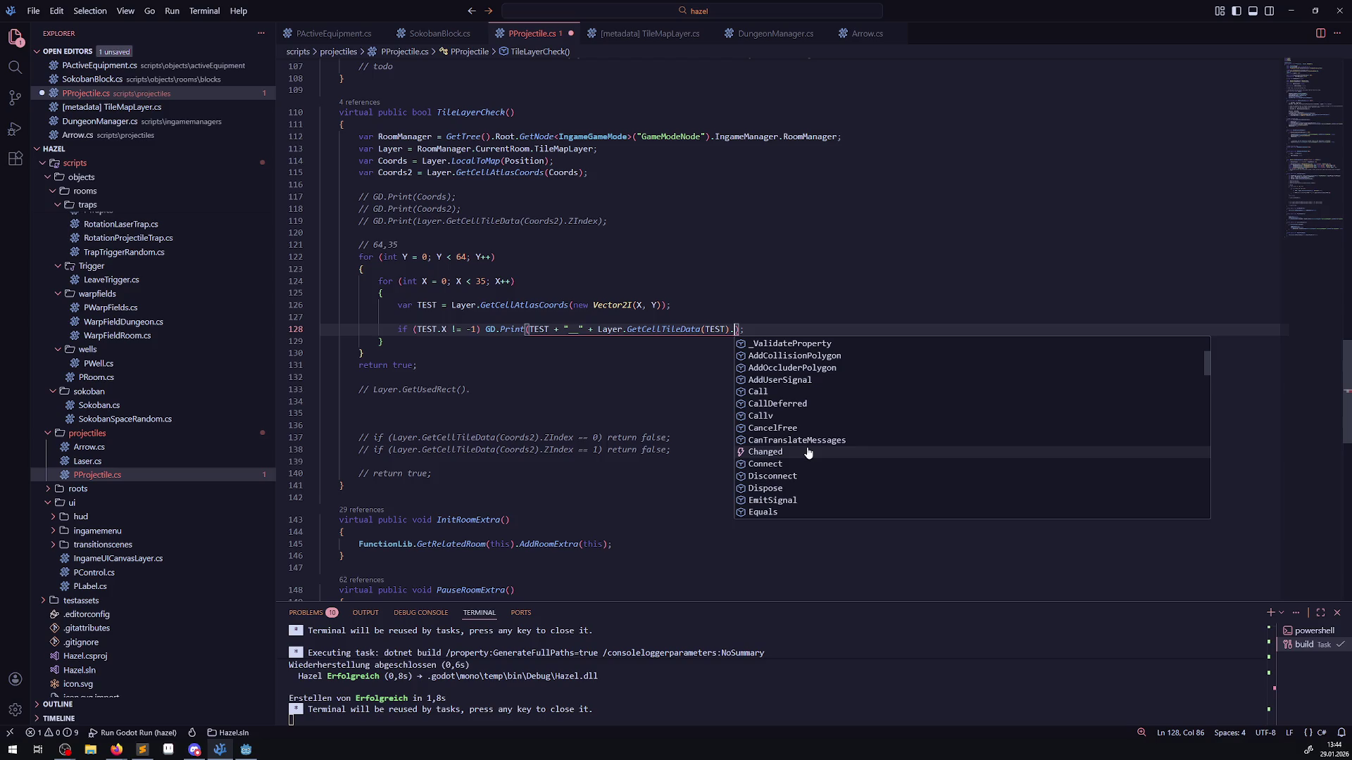
click(245, 750)
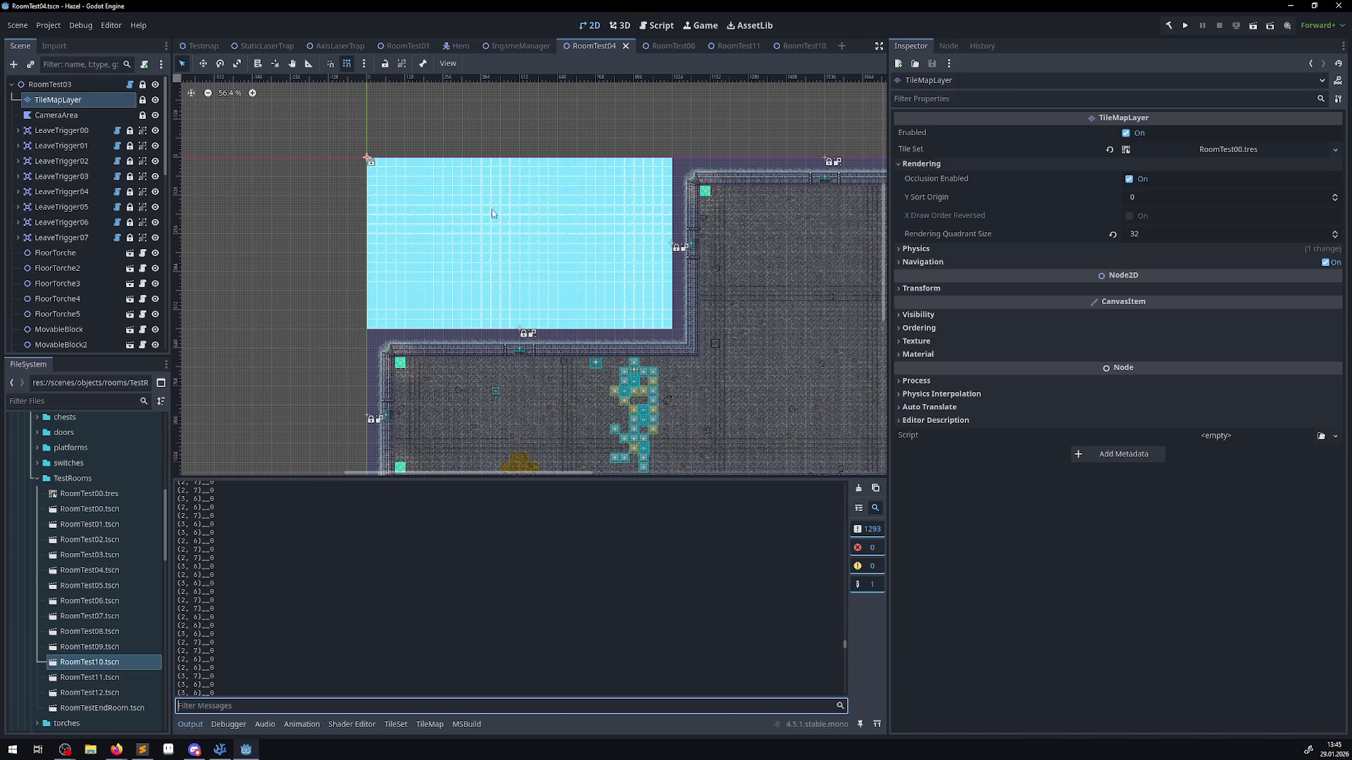
- Rerun and stop the game, then review Output cells with Z indexes 0, 1 and 101
click(1184, 27)
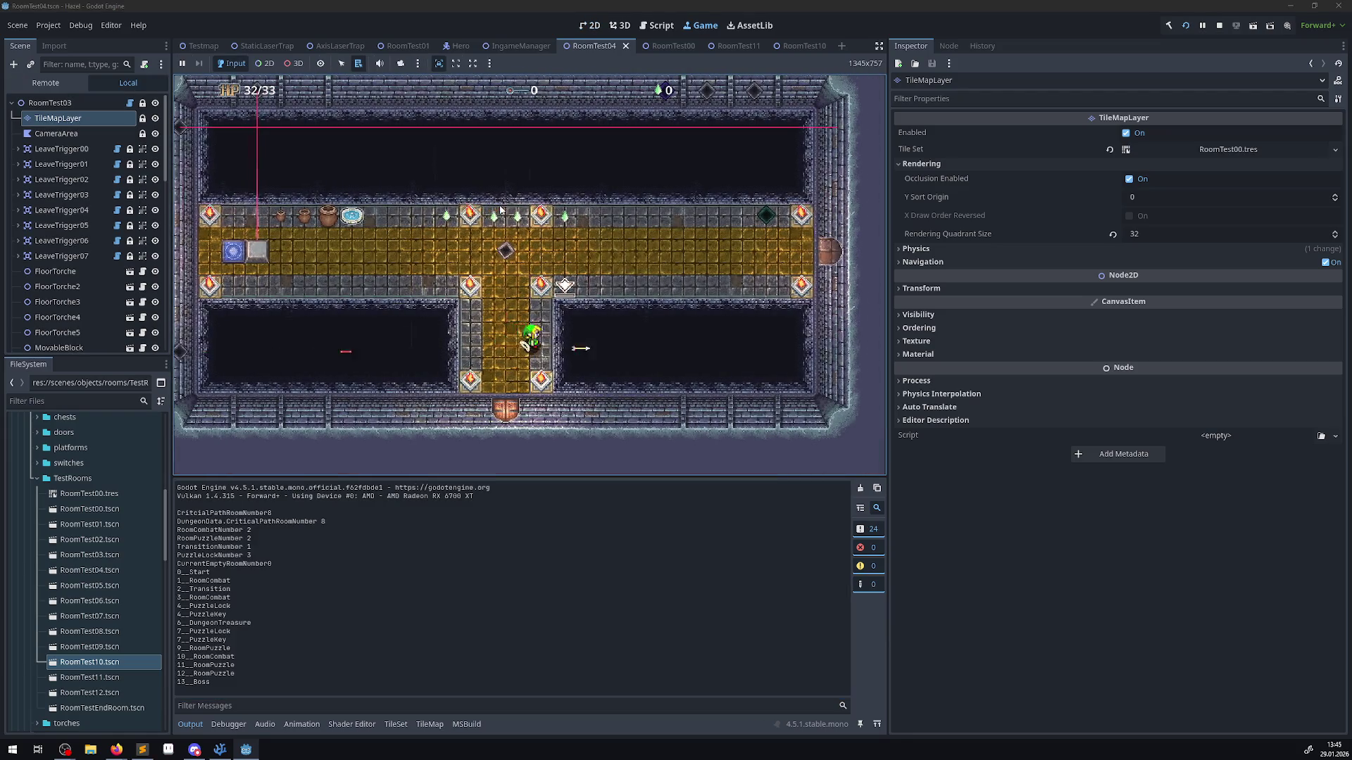
click(1218, 26)
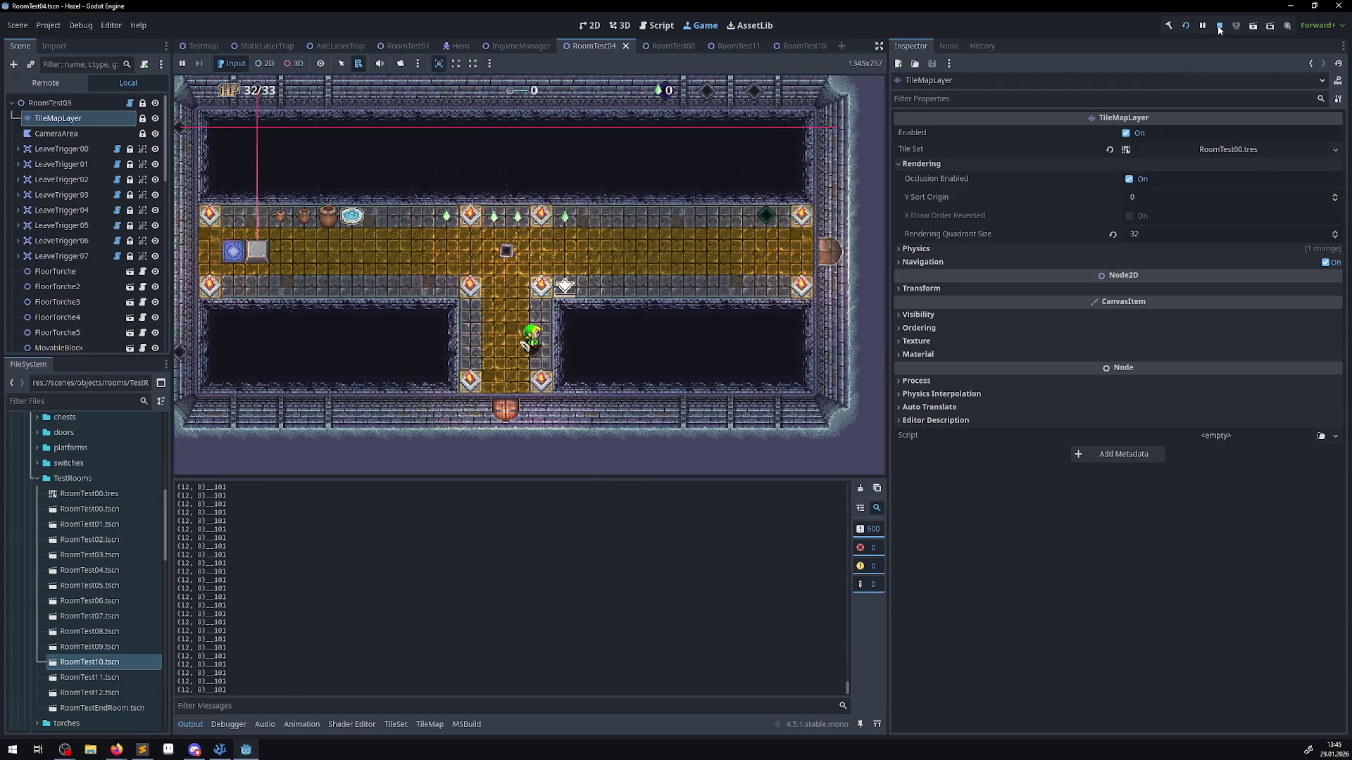
scroll(380, 574, up, 5)
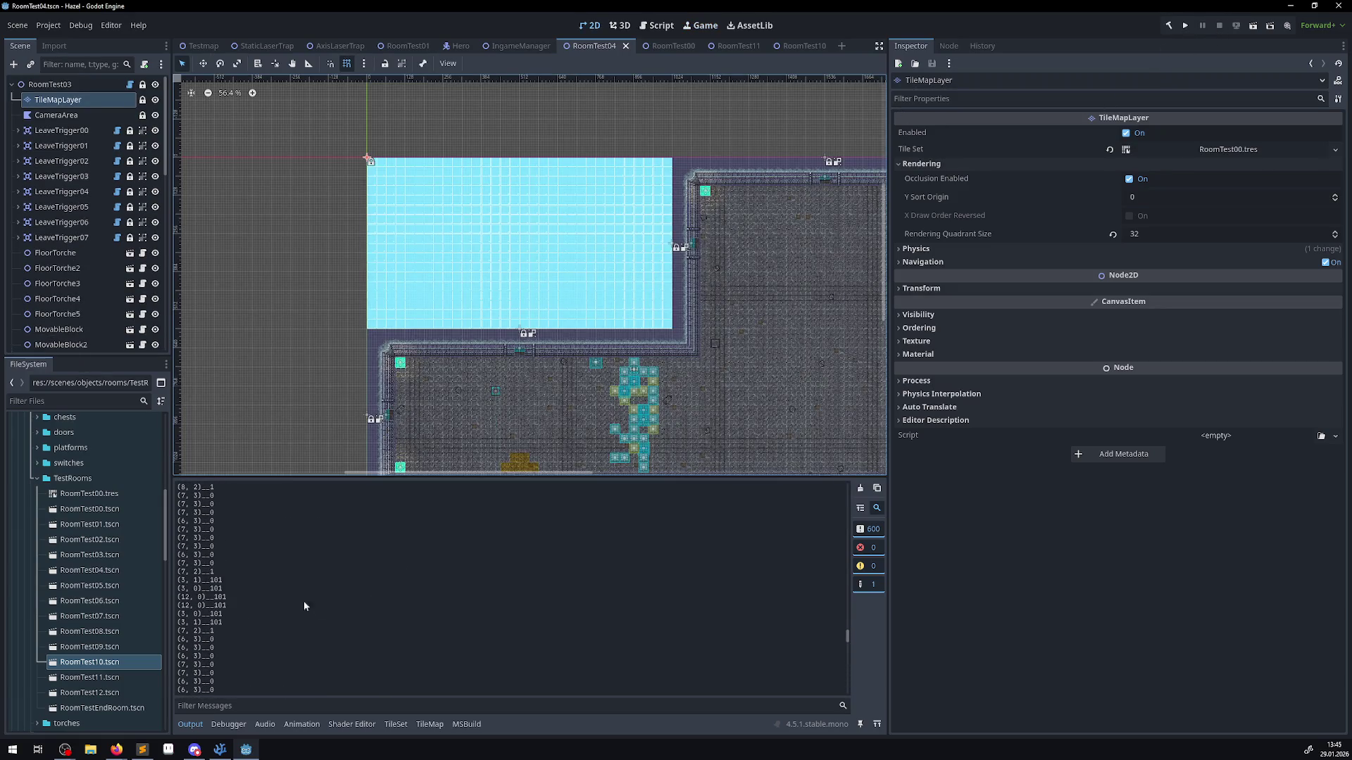
scroll(303, 601, up, 5)
scroll(211, 548, down, 1)
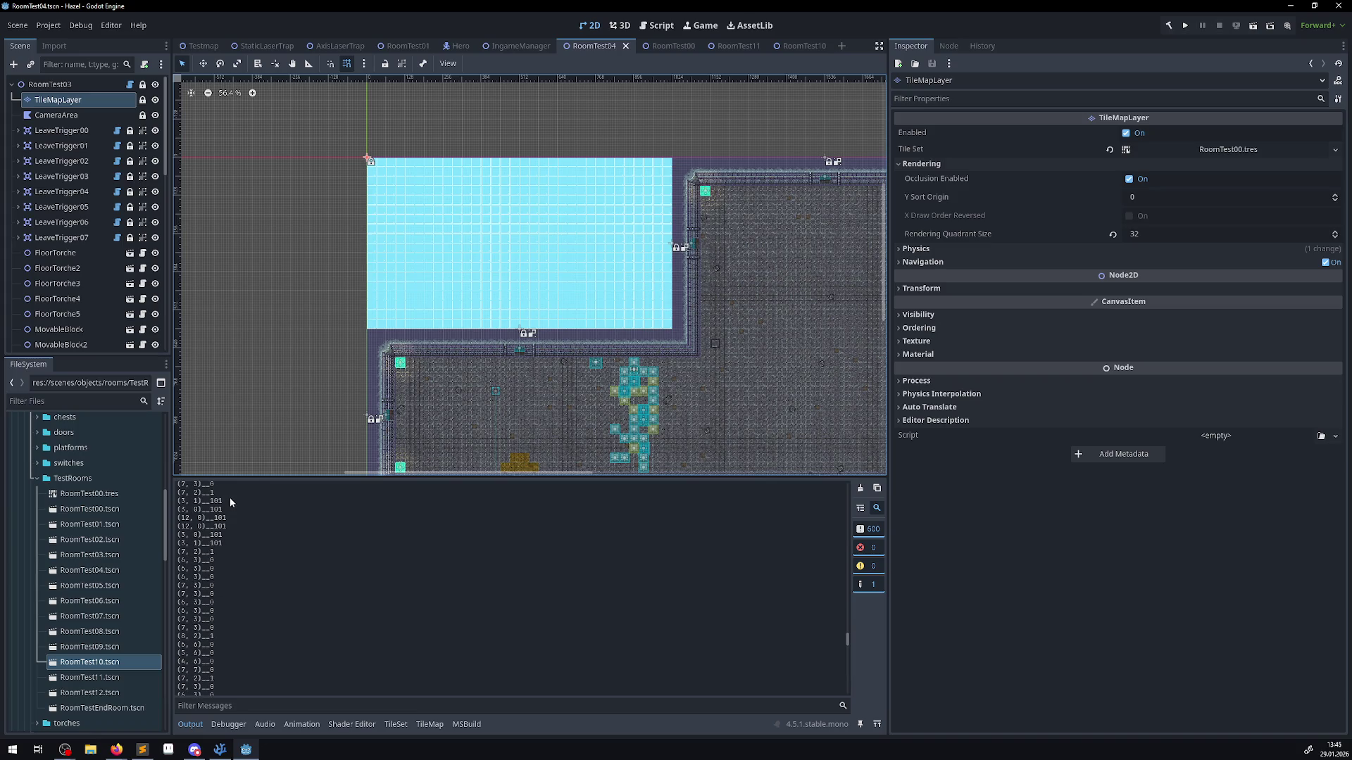
scroll(218, 556, down, 1)
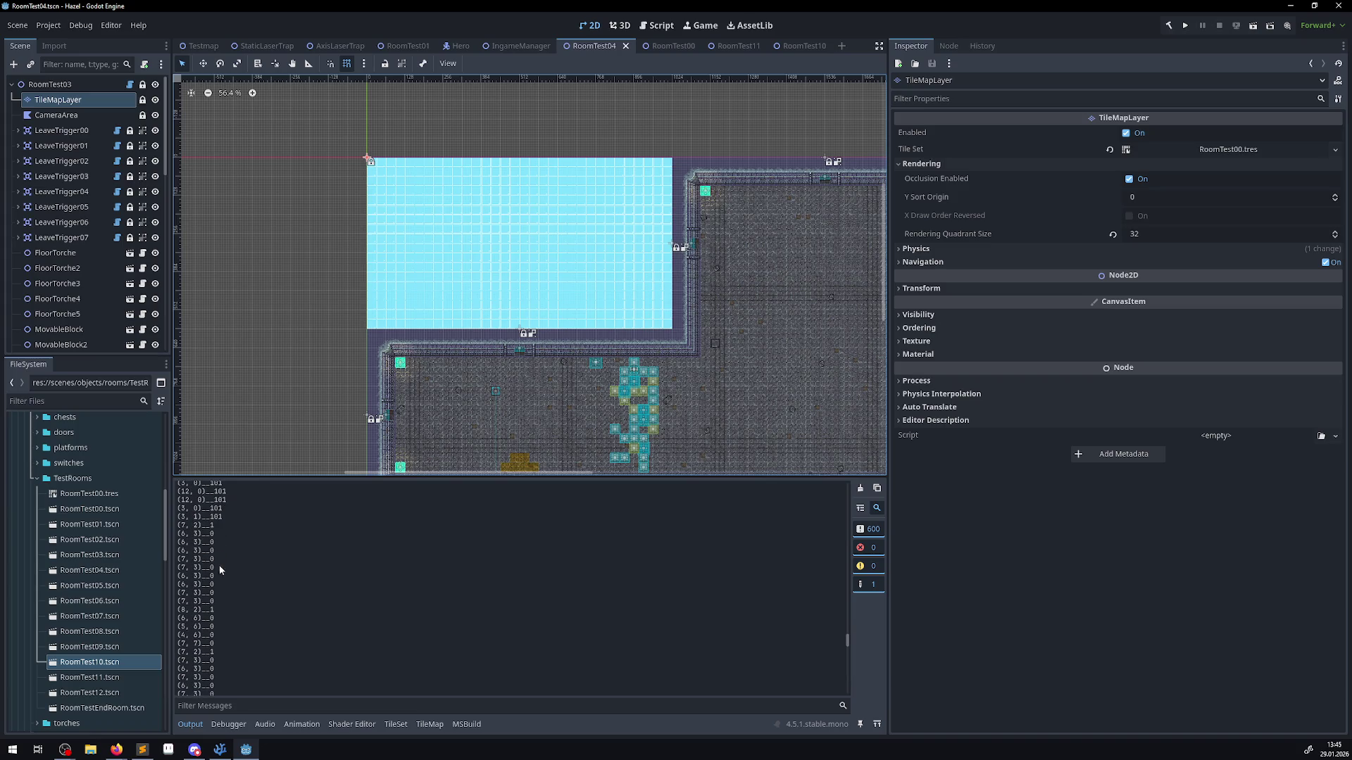
scroll(219, 569, down, 2)
scroll(226, 599, down, 3)
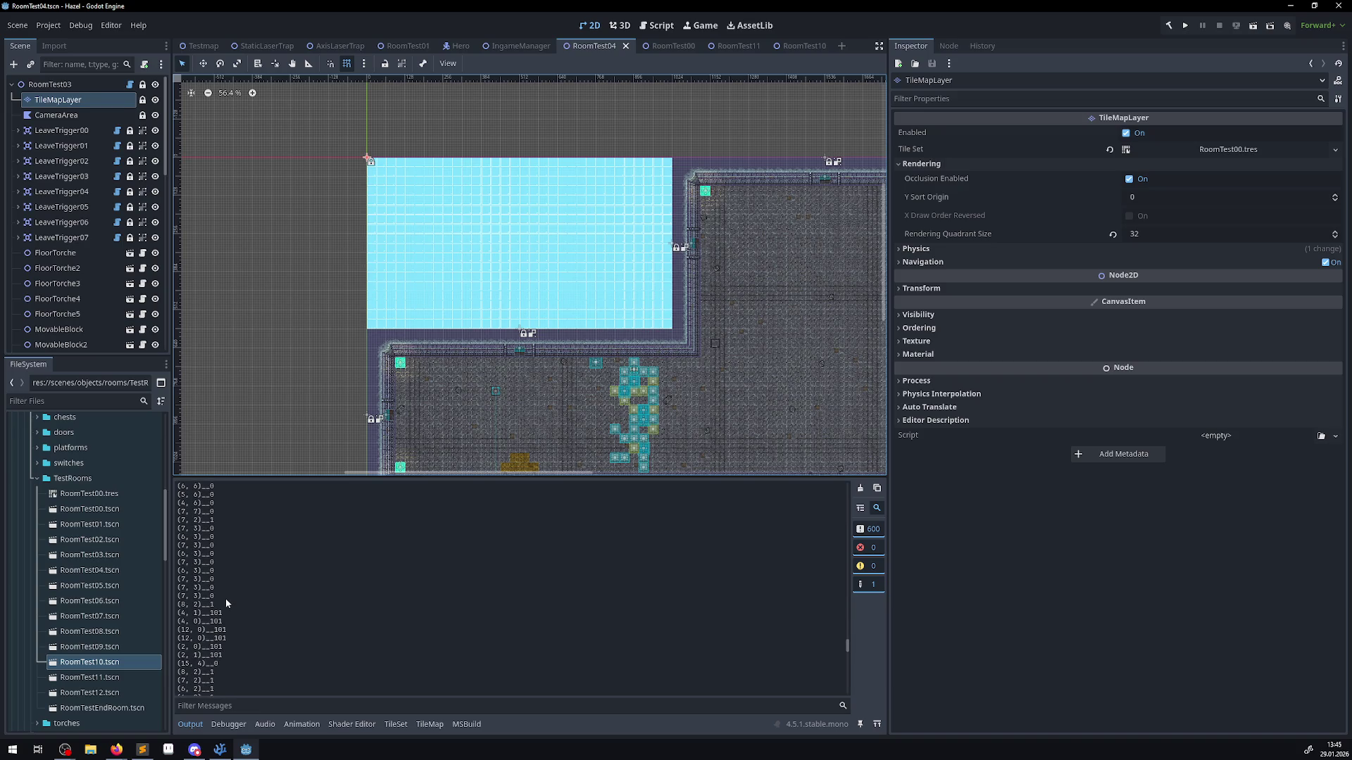
scroll(226, 613, down, 3)
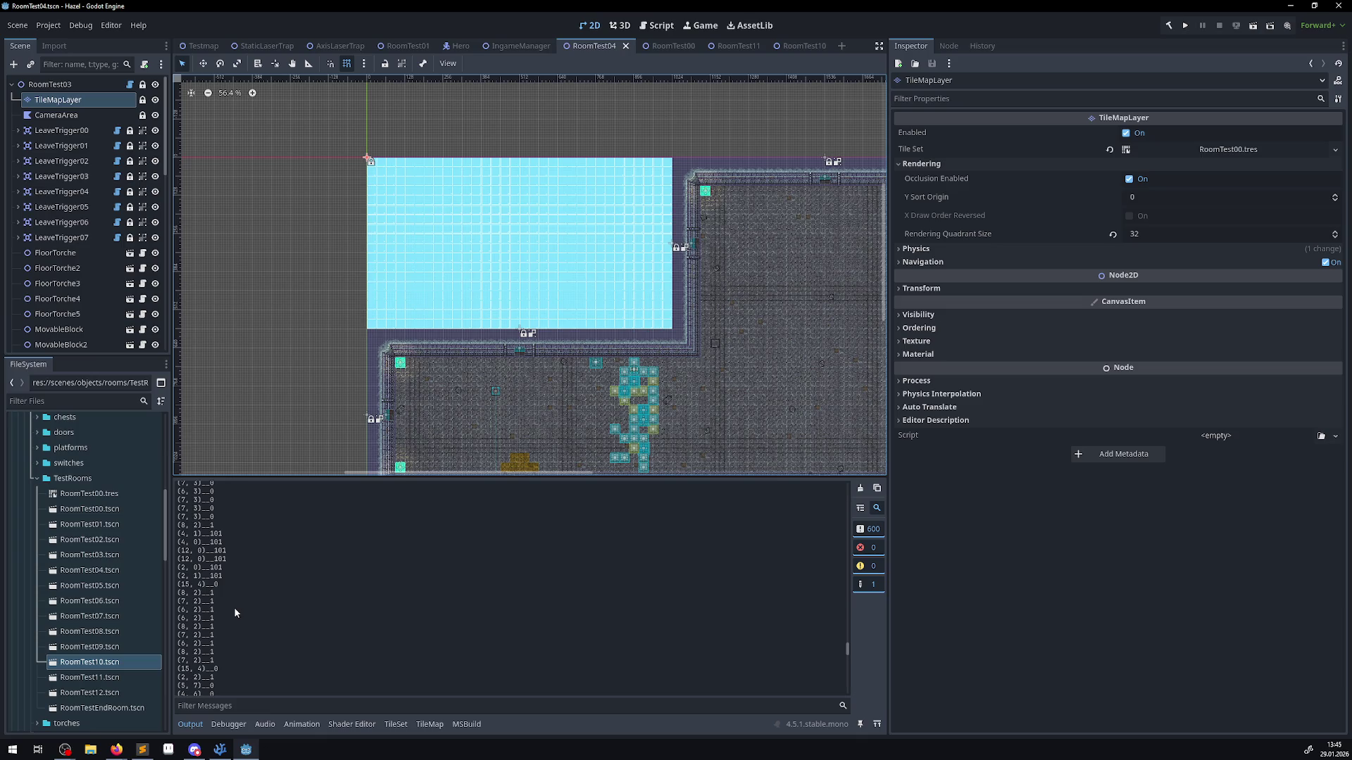
- Pan the canvas to show the whole room and open the RoomTest10 scene
scroll(725, 296, down, 1)
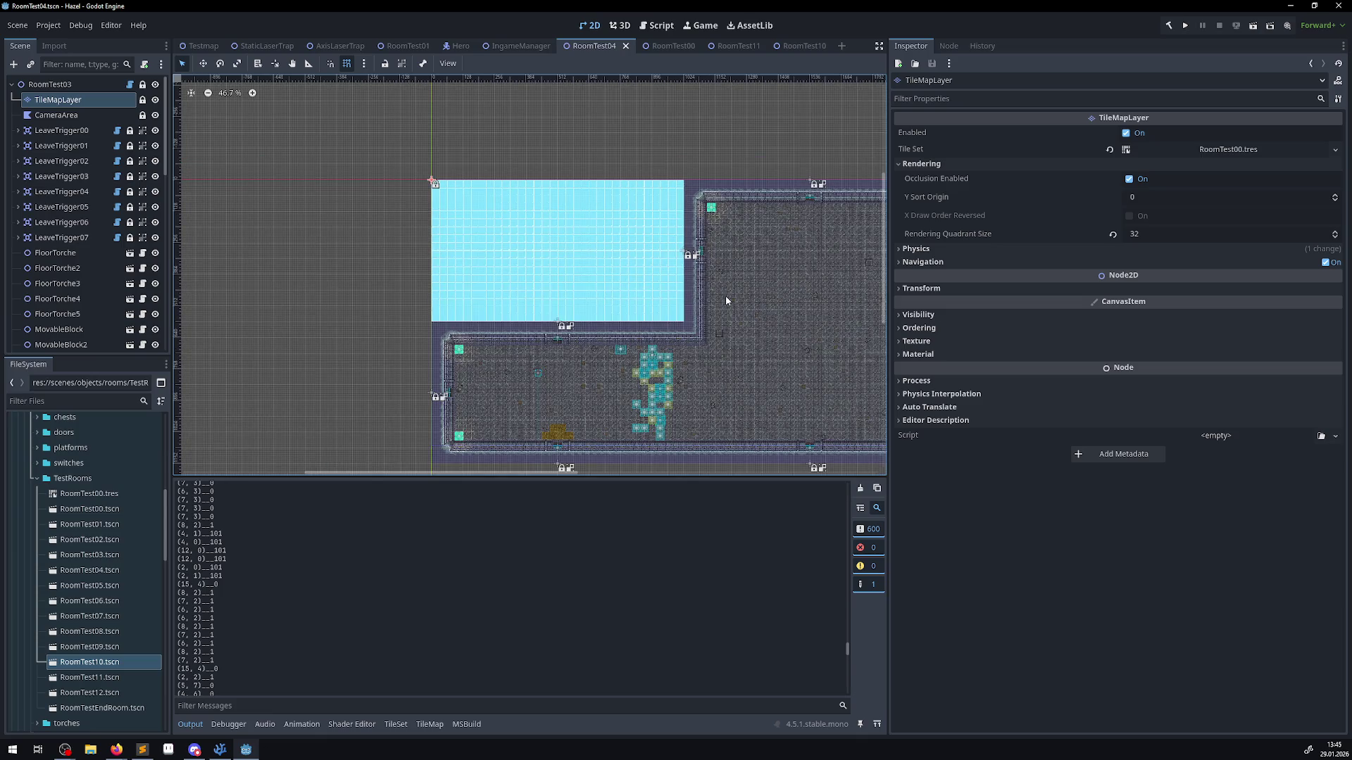
drag(621, 323, 394, 241)
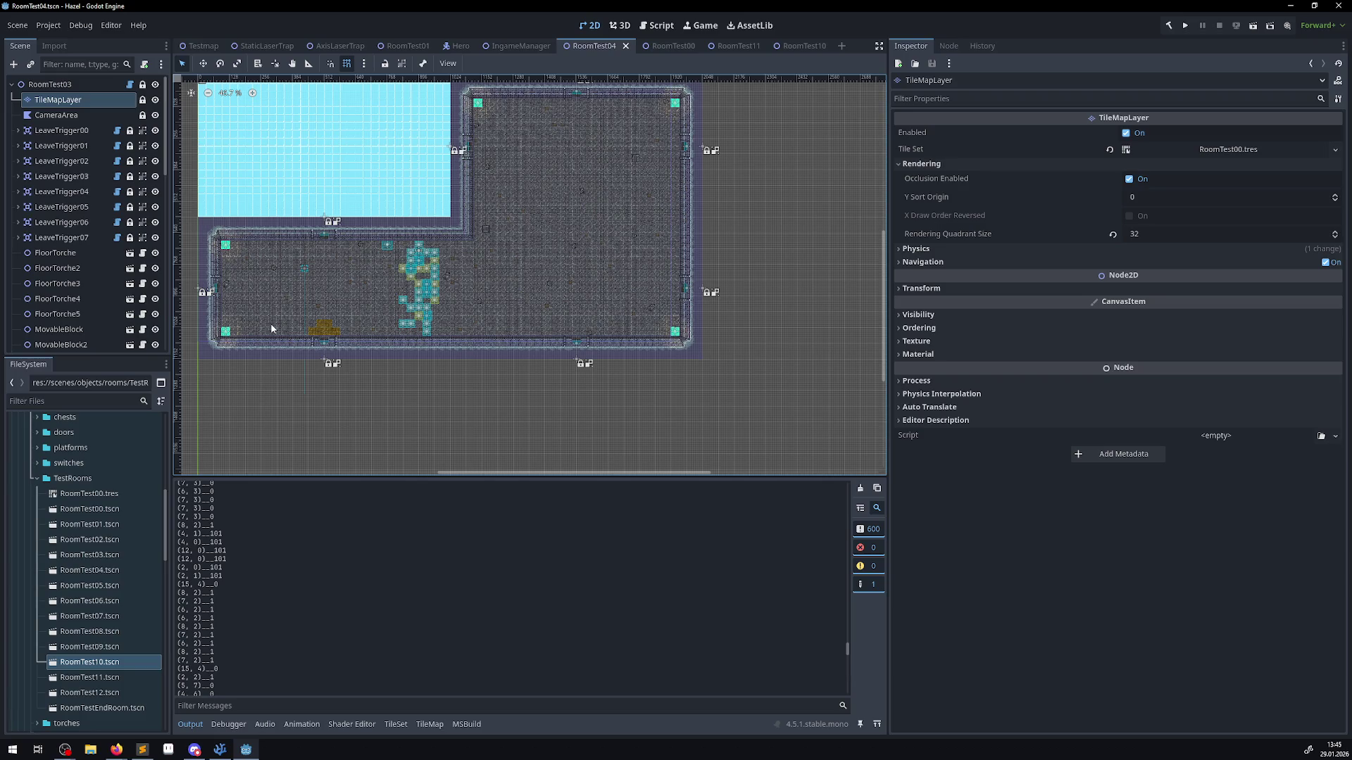
click(802, 46)
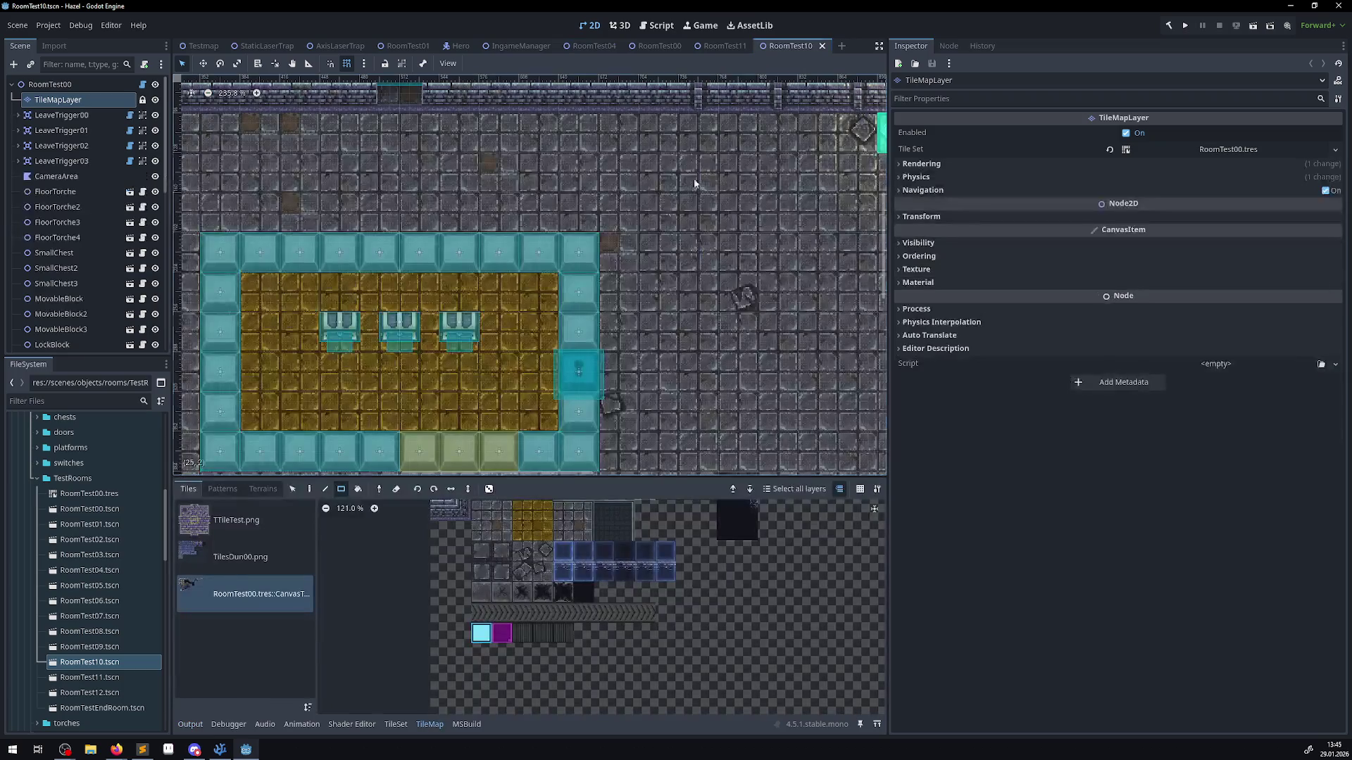
- Pick a block of existing room tiles with the tile picker
scroll(605, 270, down, 5)
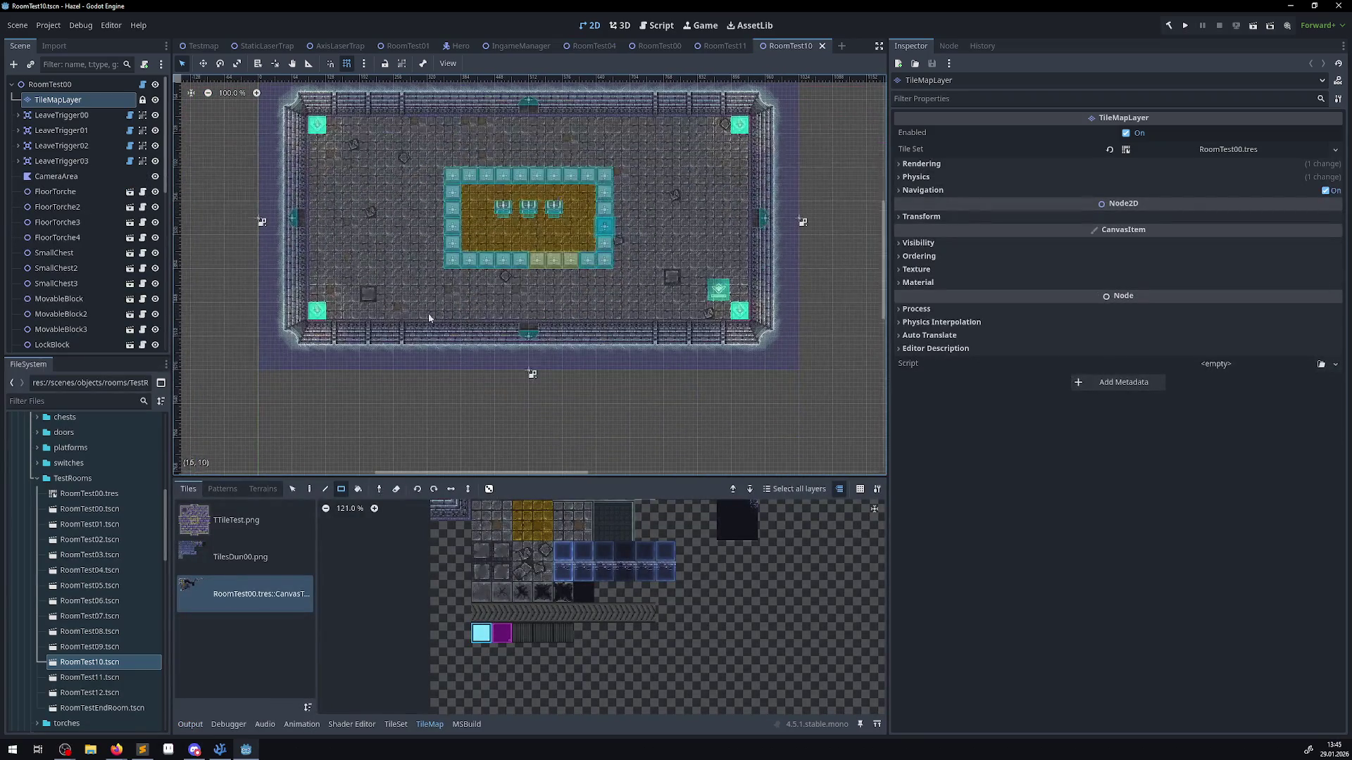
click(57, 99)
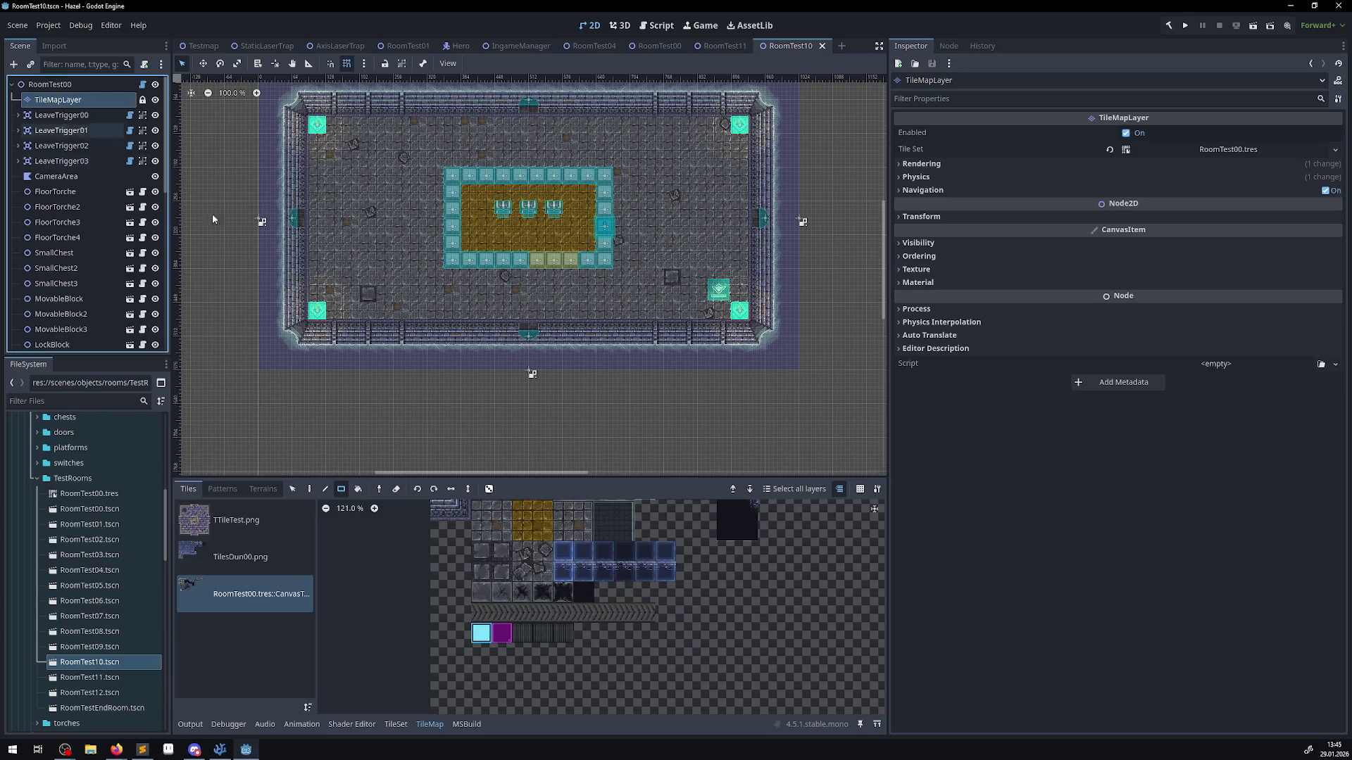
click(378, 489)
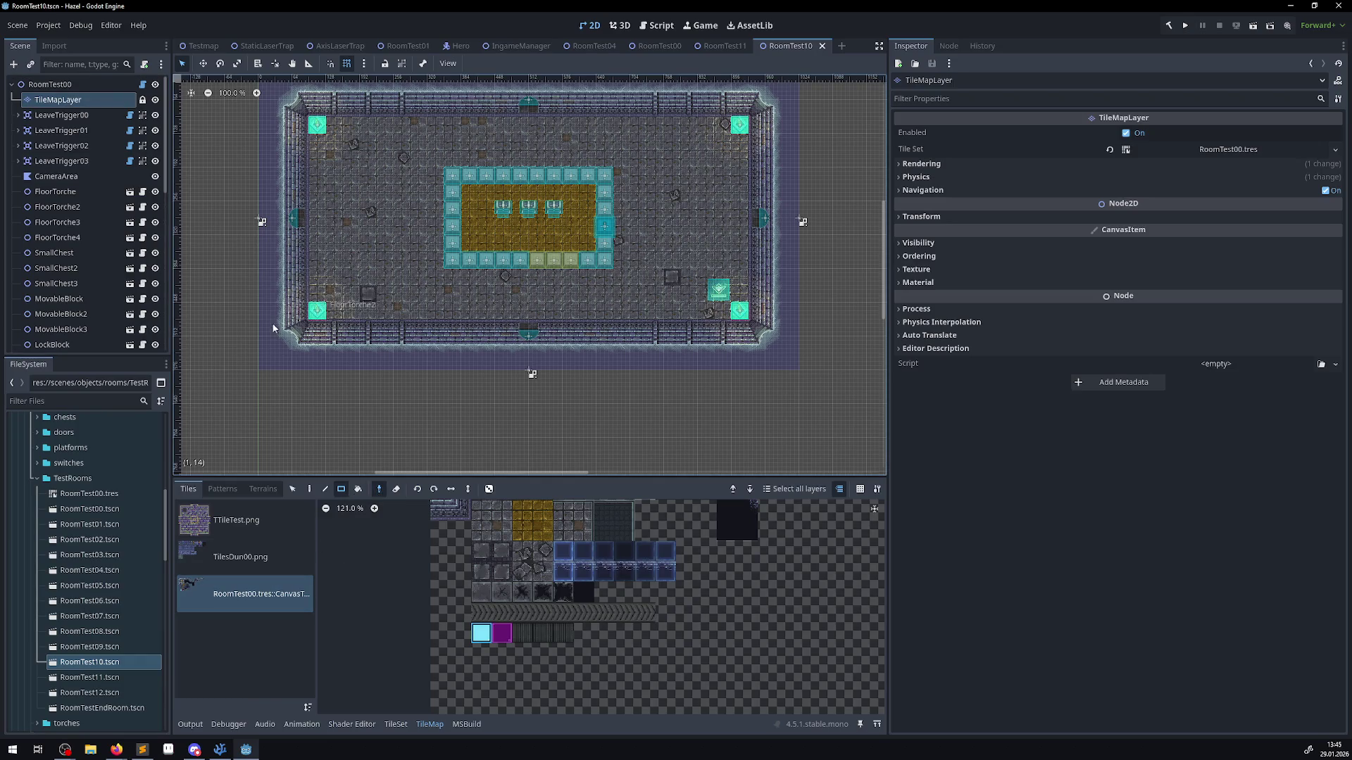
mouse_move(266, 369)
mouse_down()
mouse_move(799, 83)
mouse_move(708, 255)
mouse_up()
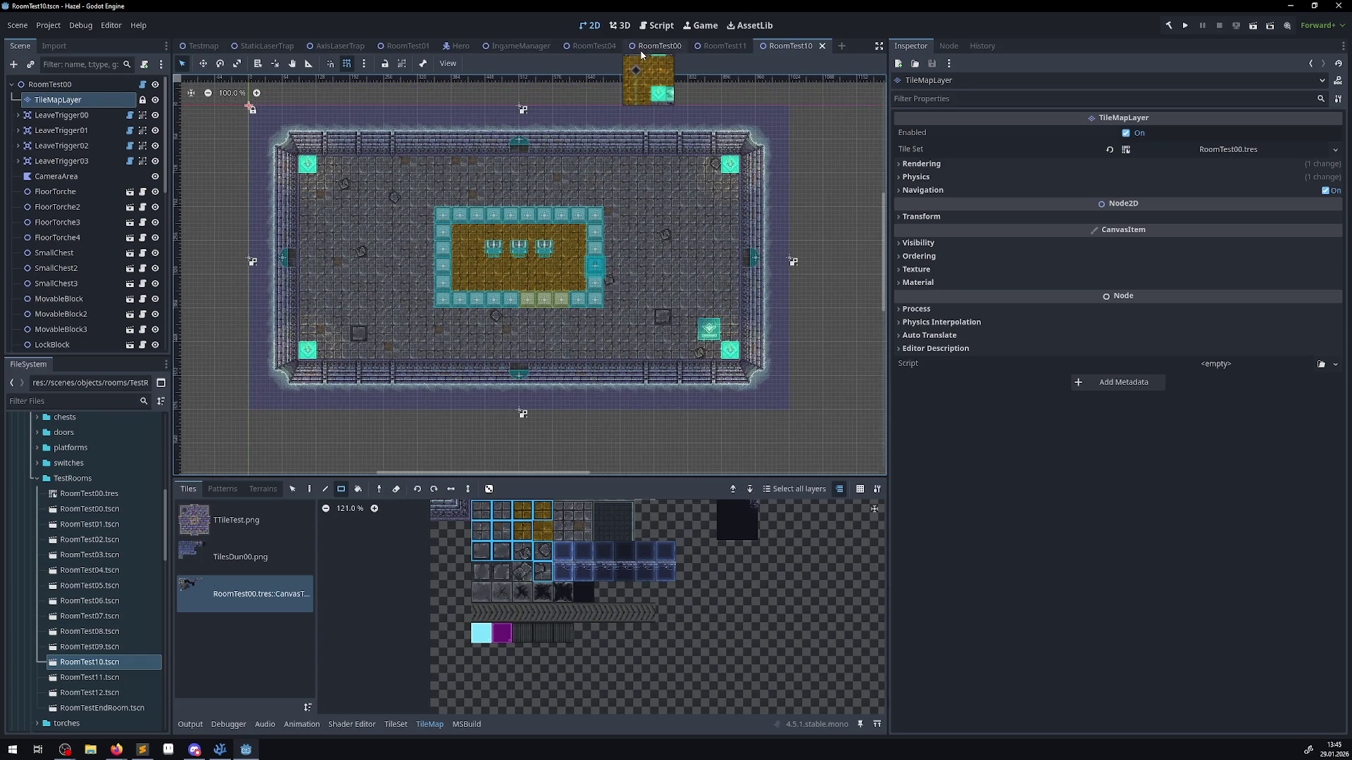
- In RoomTest04, duplicate TileMapLayer, hide the new TileMapLayer2, and save the scene
click(648, 46)
click(594, 45)
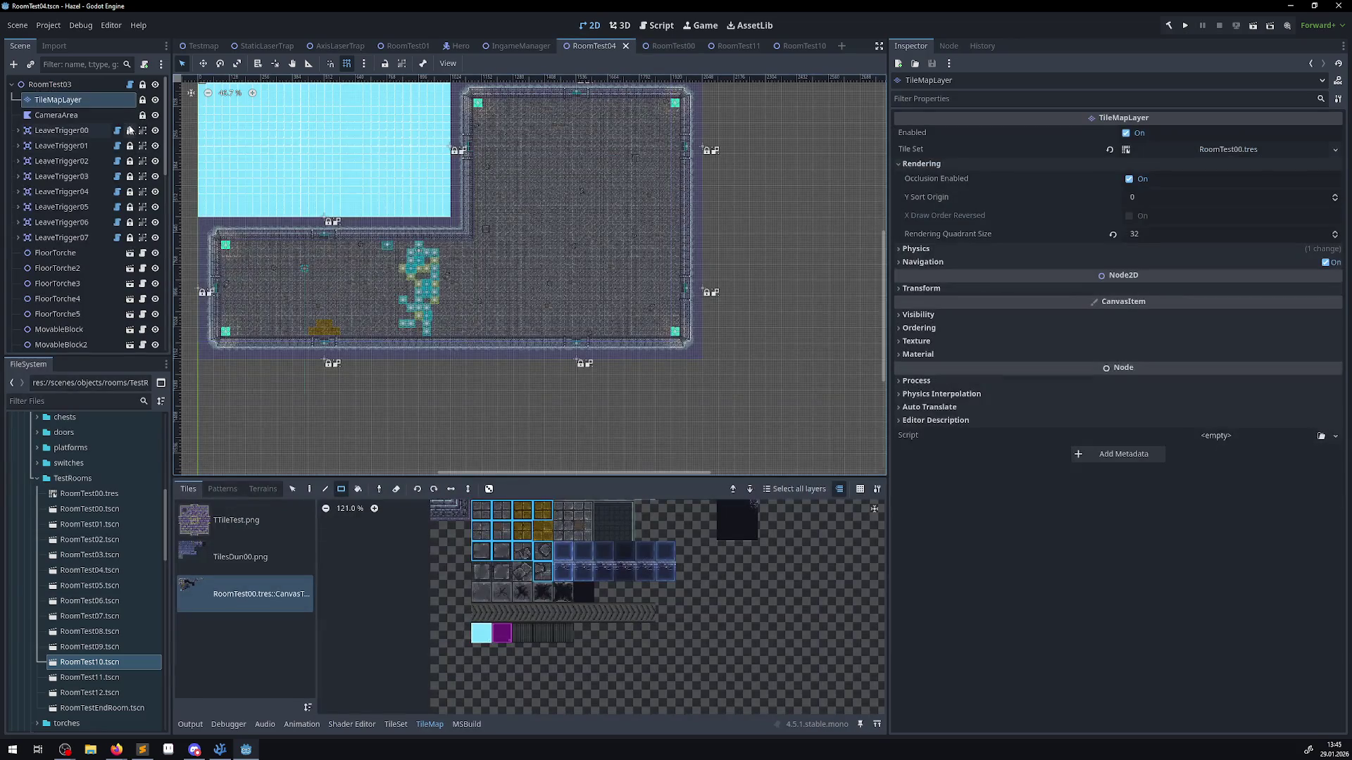
right_click(83, 104)
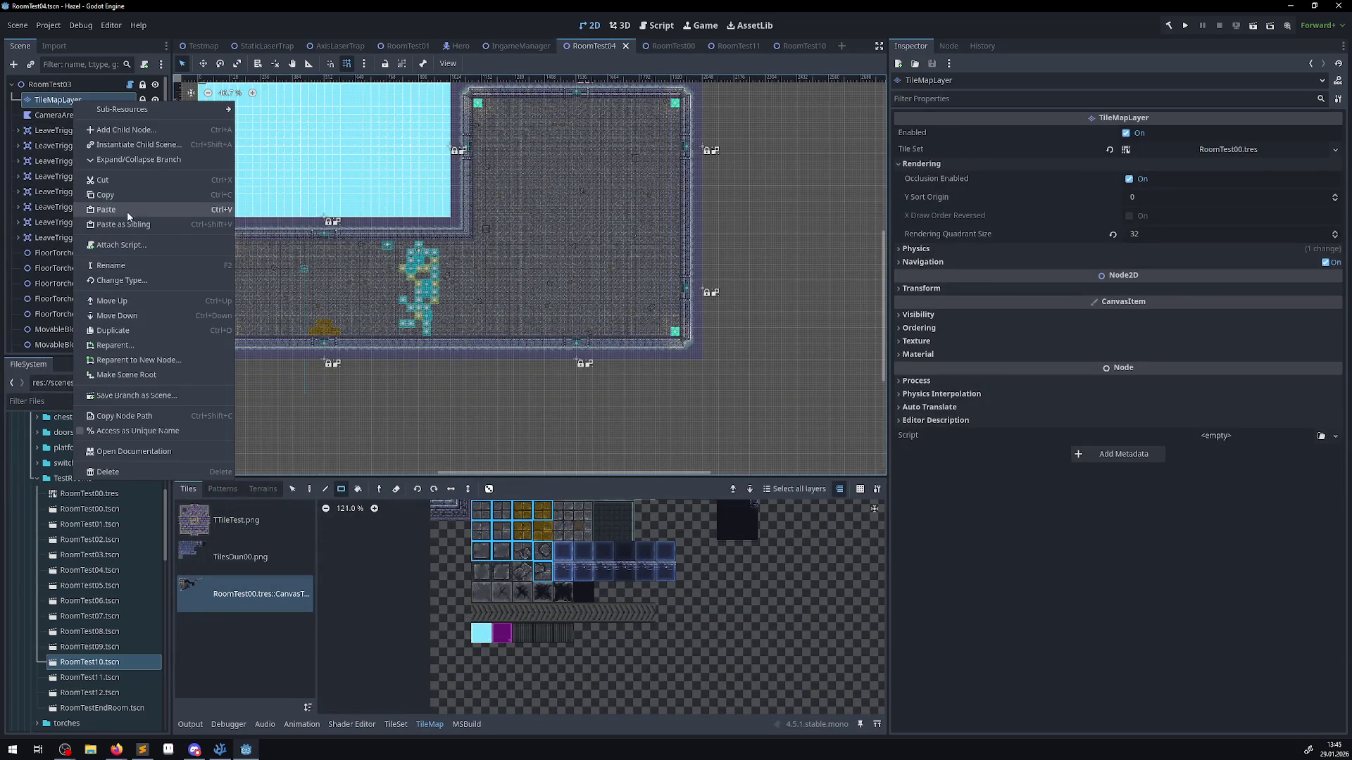
click(113, 330)
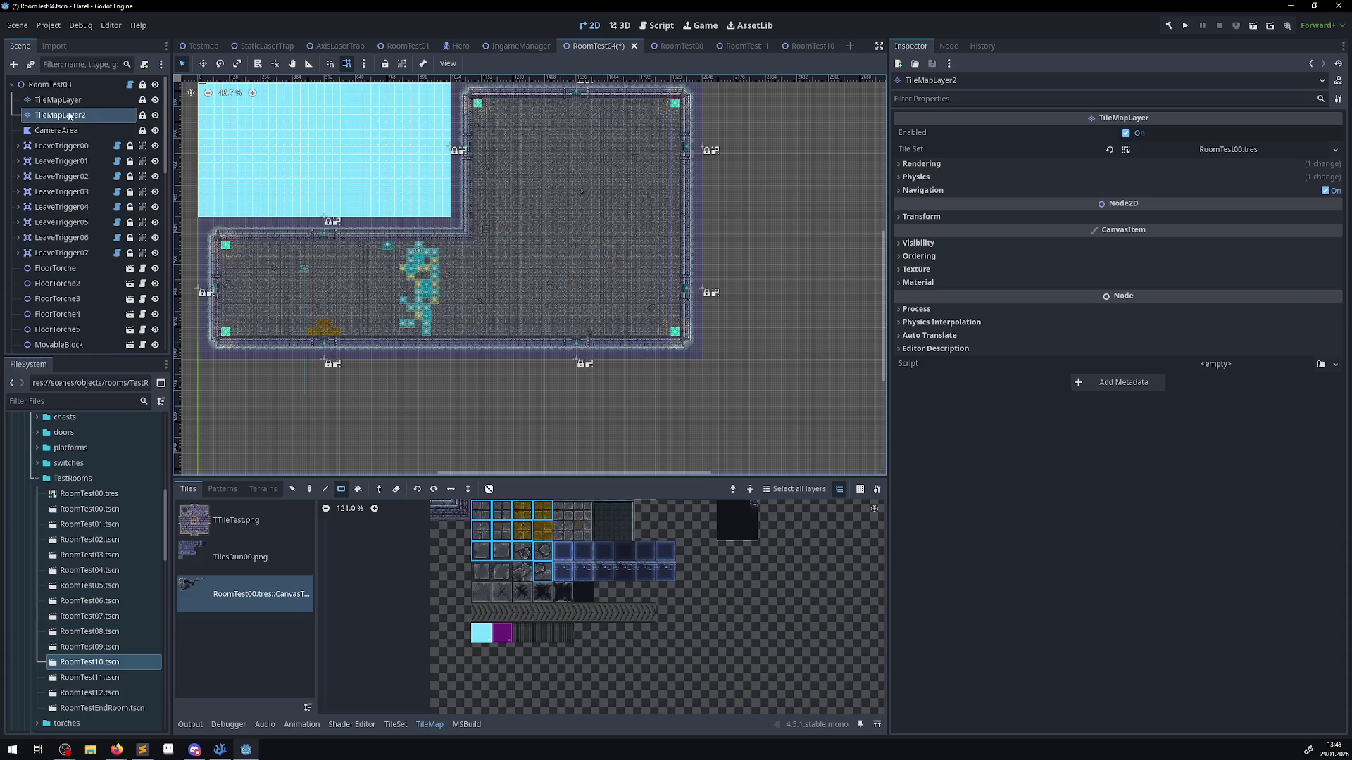
click(155, 116)
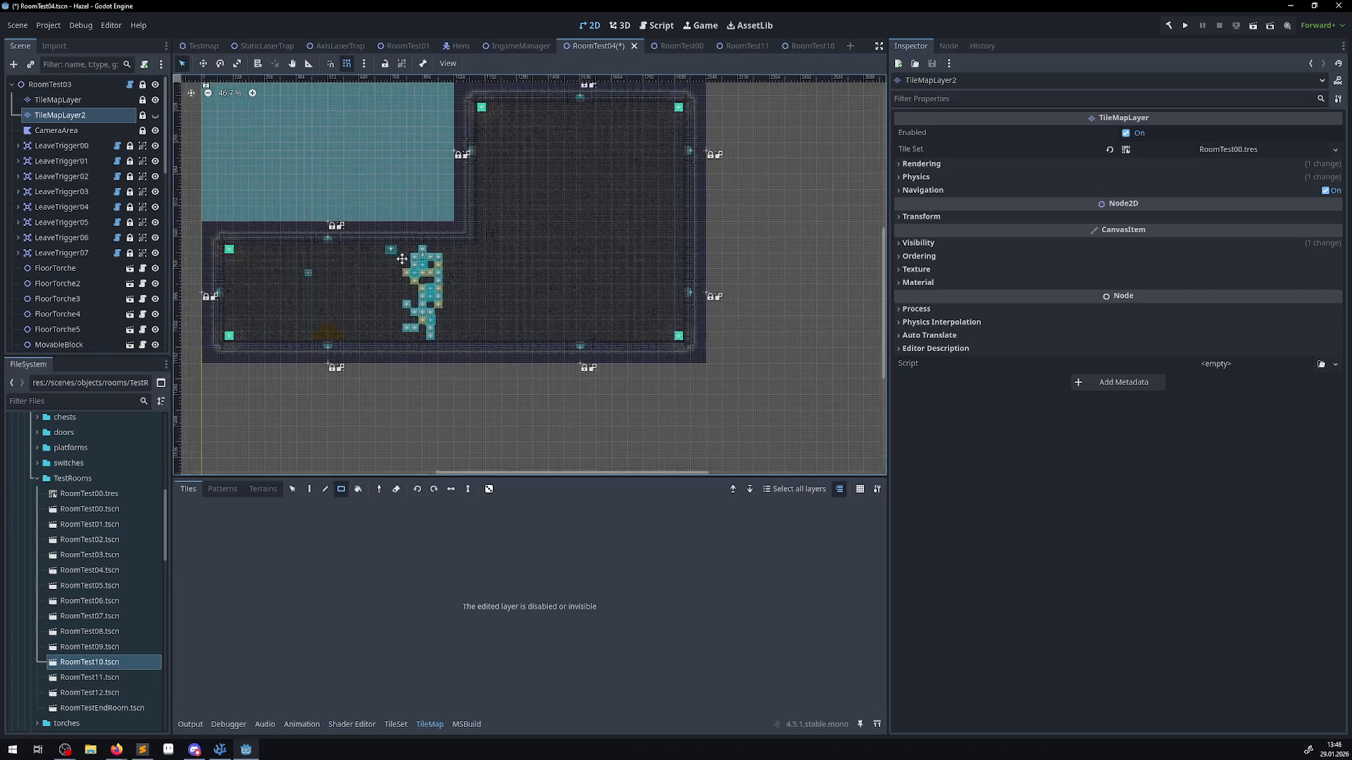
key(ctrl+s)
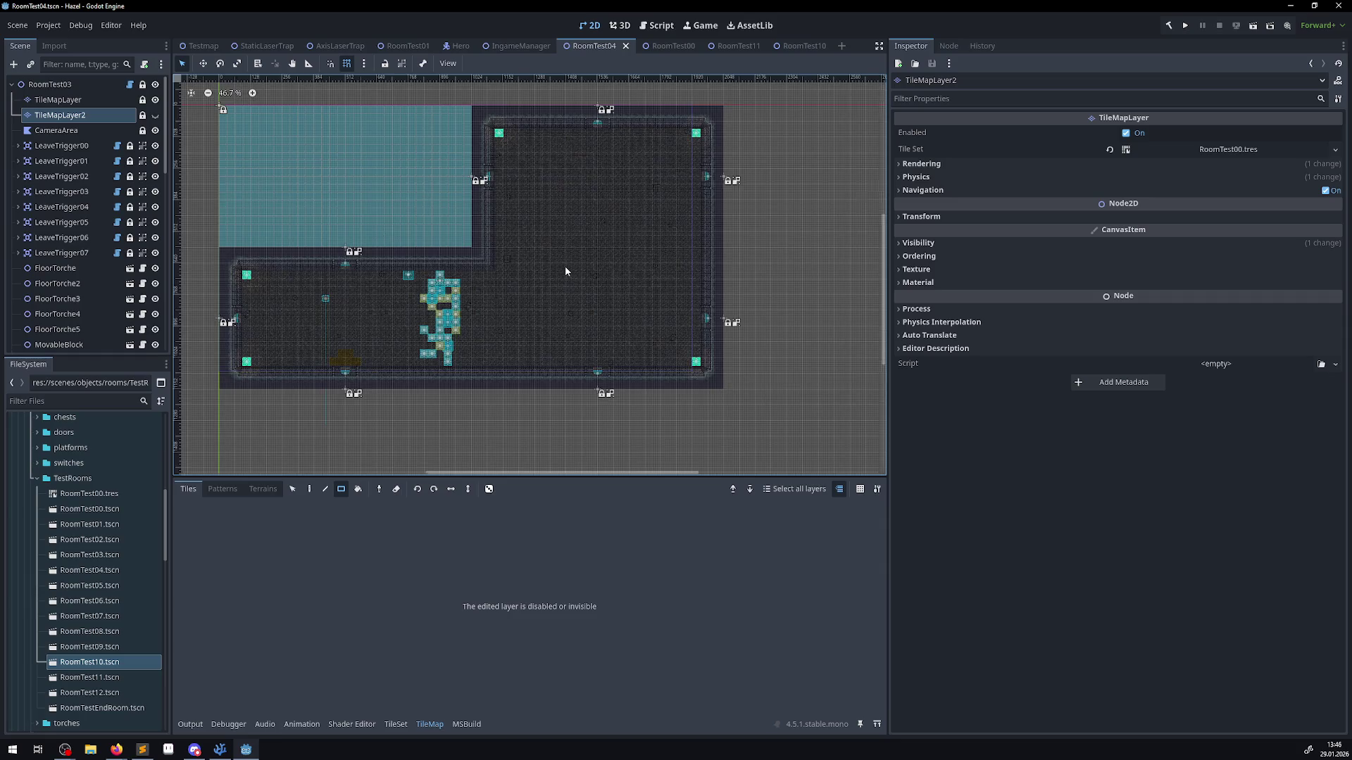
- Toggle TileMapLayer2's visibility, leaving it hidden, and select the original TileMapLayer
scroll(565, 272, up, 2)
click(155, 115)
click(156, 115)
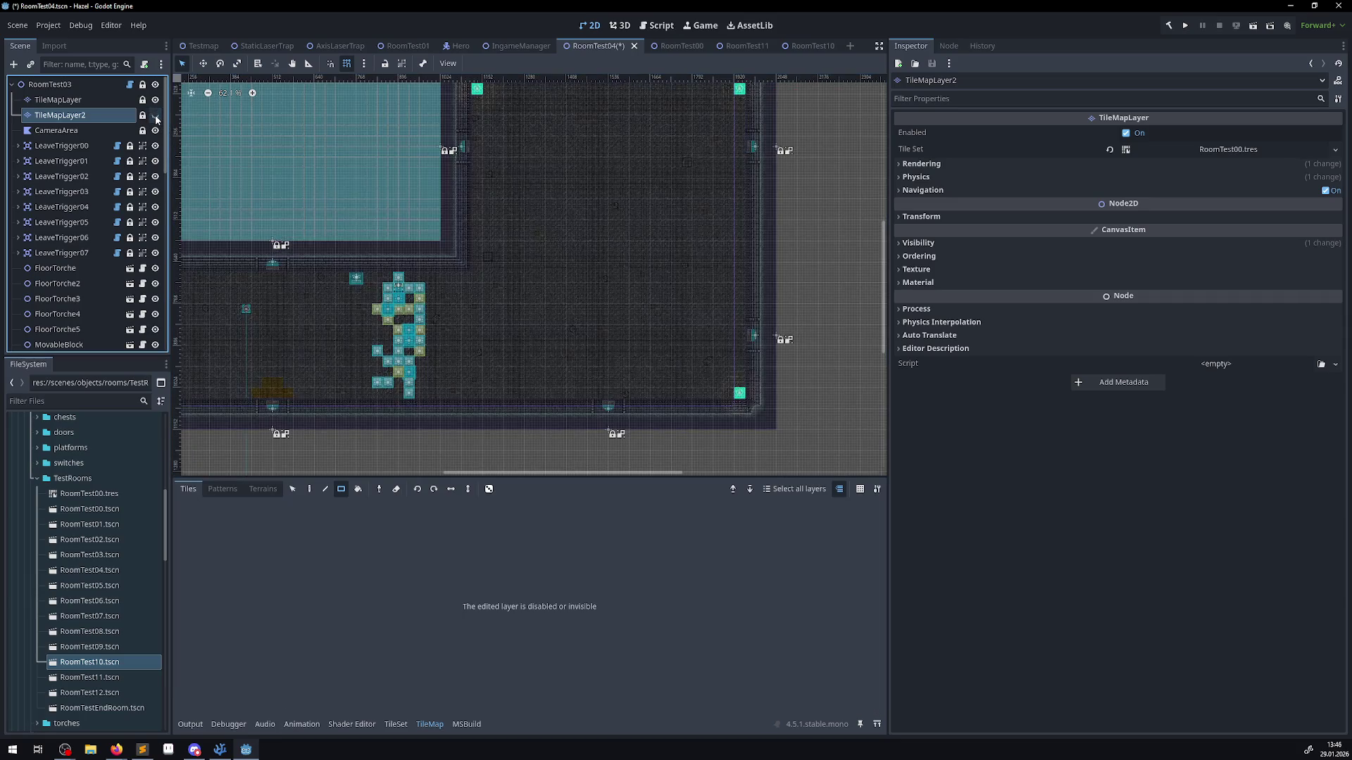
click(156, 115)
click(156, 116)
click(66, 102)
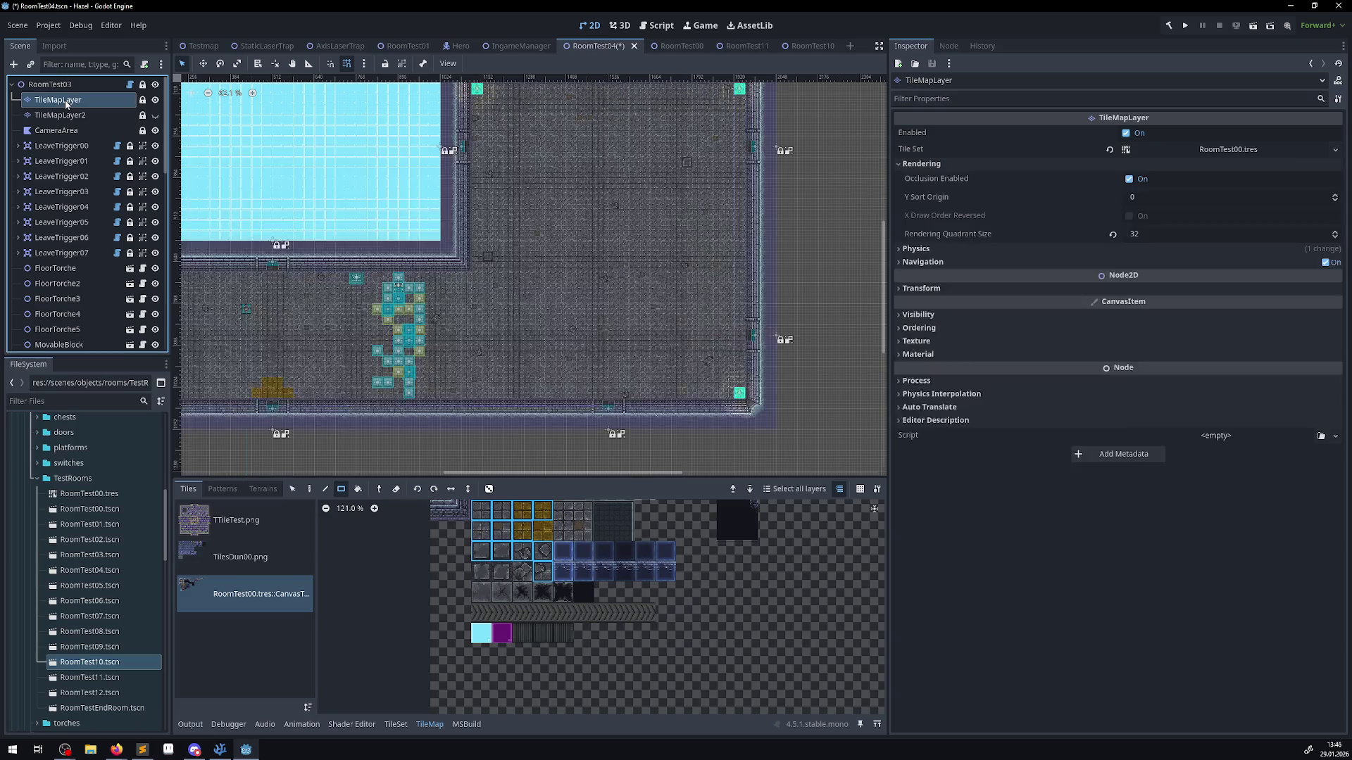
- In RoomTest10, try a 29×13 rectangle tile fill, then undo it
click(810, 46)
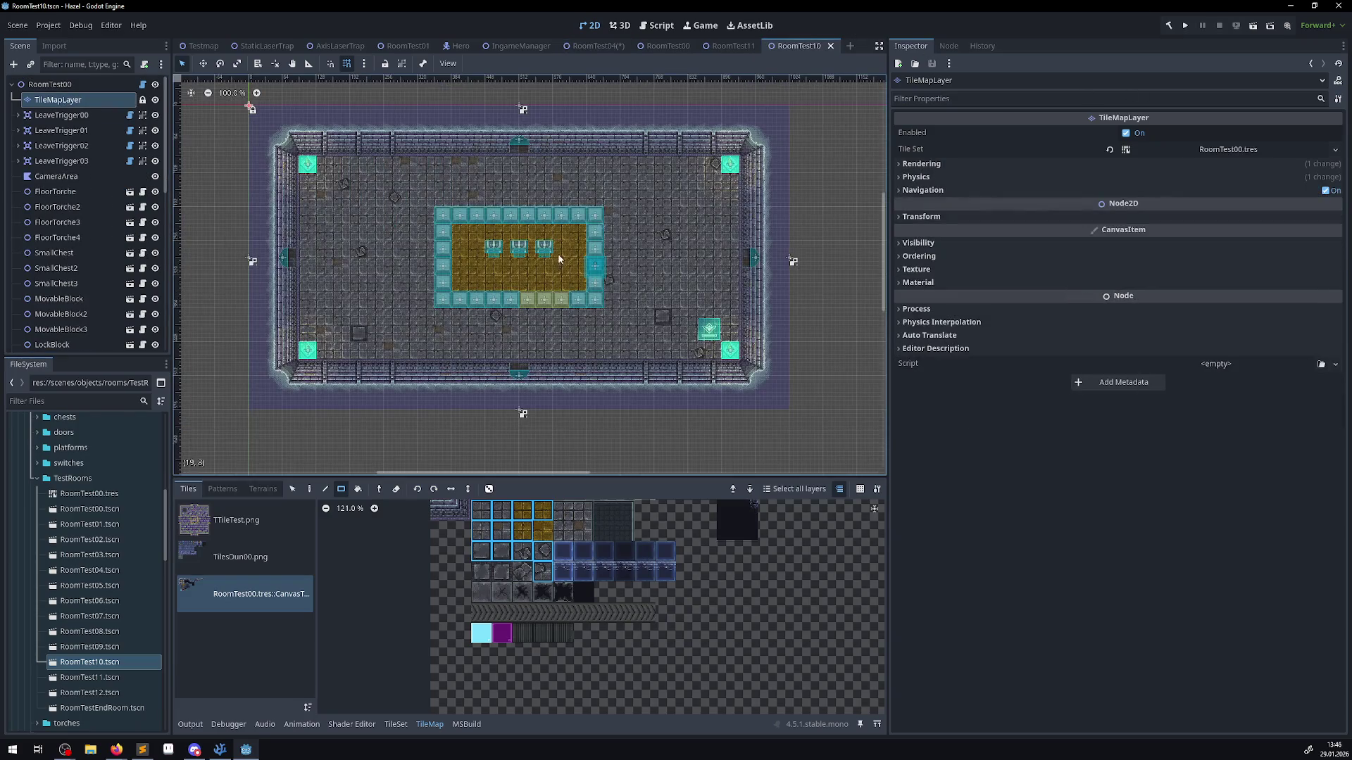
mouse_move(256, 408)
mouse_down()
mouse_move(739, 190)
mouse_move(744, 176)
mouse_up()
key(ctrl+z)
key(ctrl+shift+z)
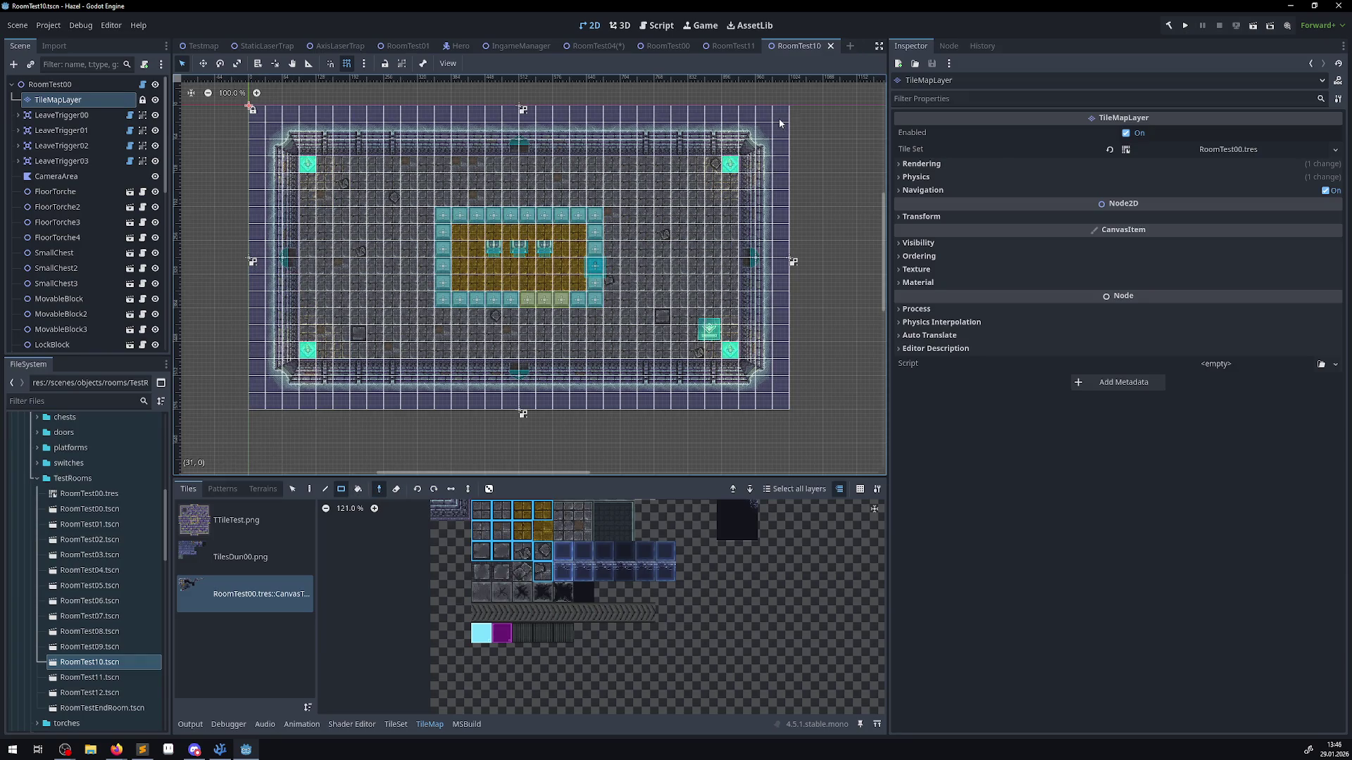
key(ctrl+z)
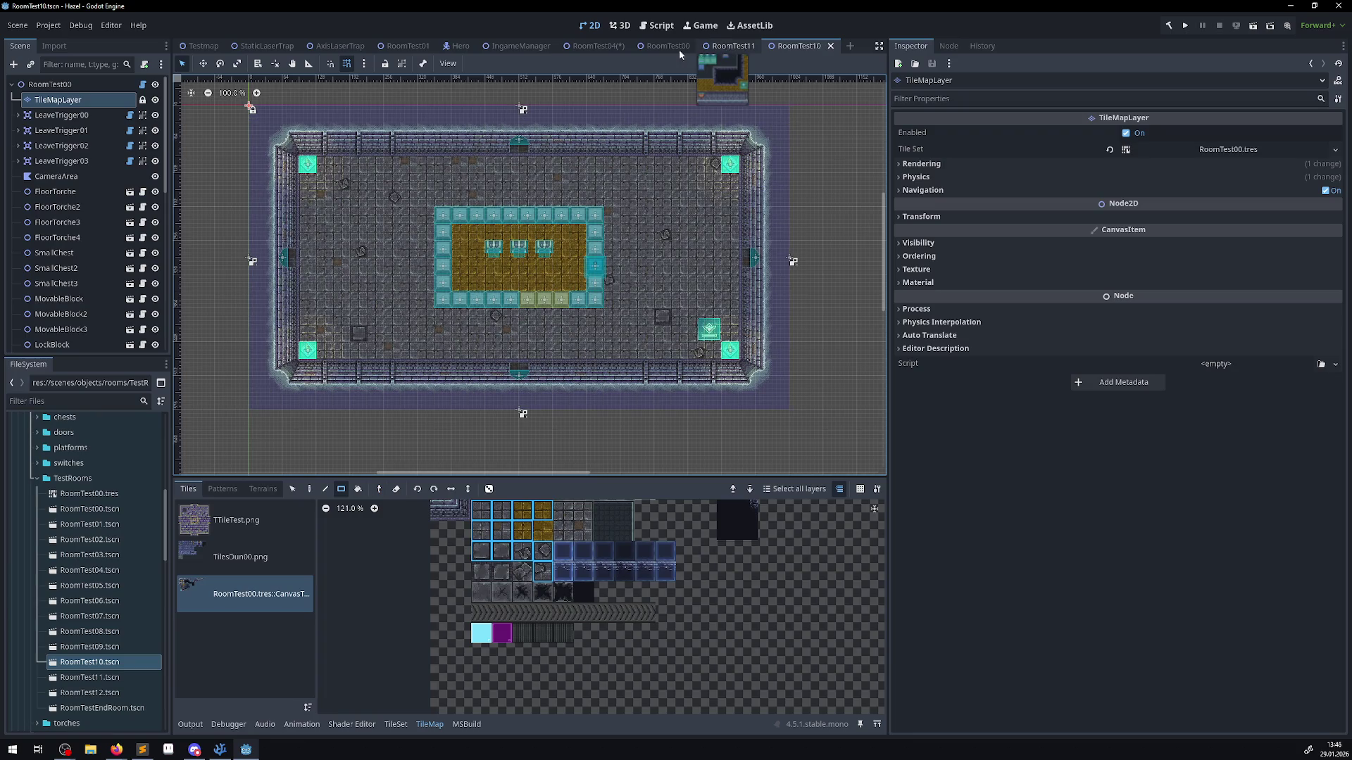
- Return to RoomTest04, switch back to single-tile painting, and scroll around the canvas
click(566, 46)
click(309, 488)
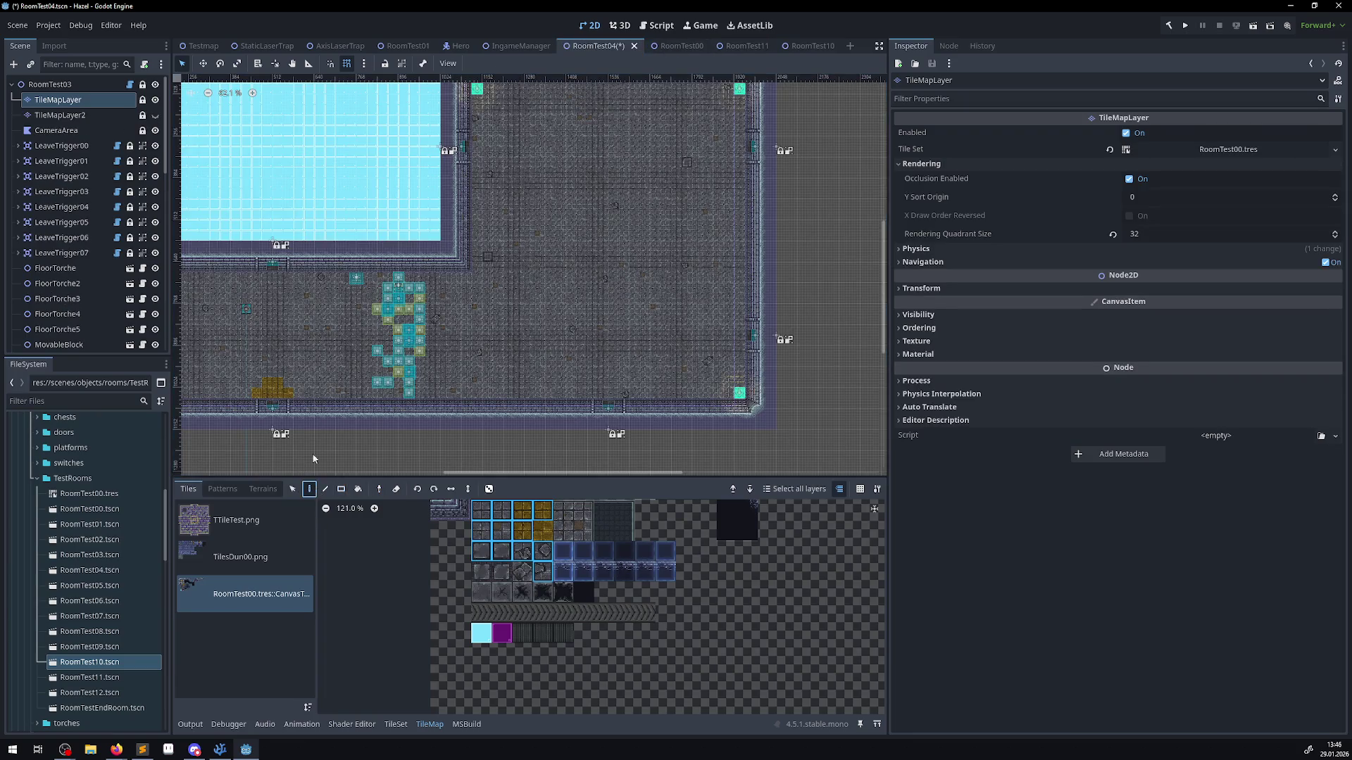
scroll(366, 296, up, 3)
scroll(366, 296, left, 4)
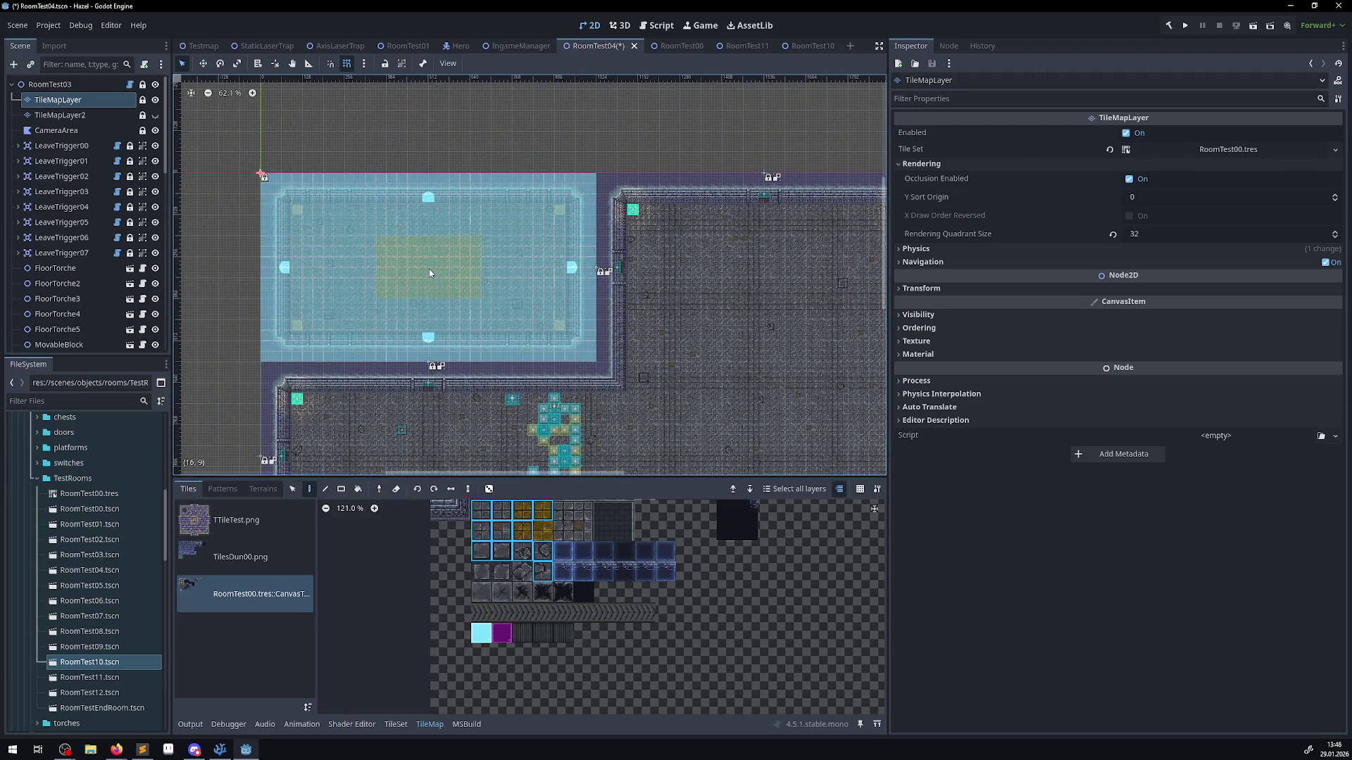
scroll(697, 310, right, 4)
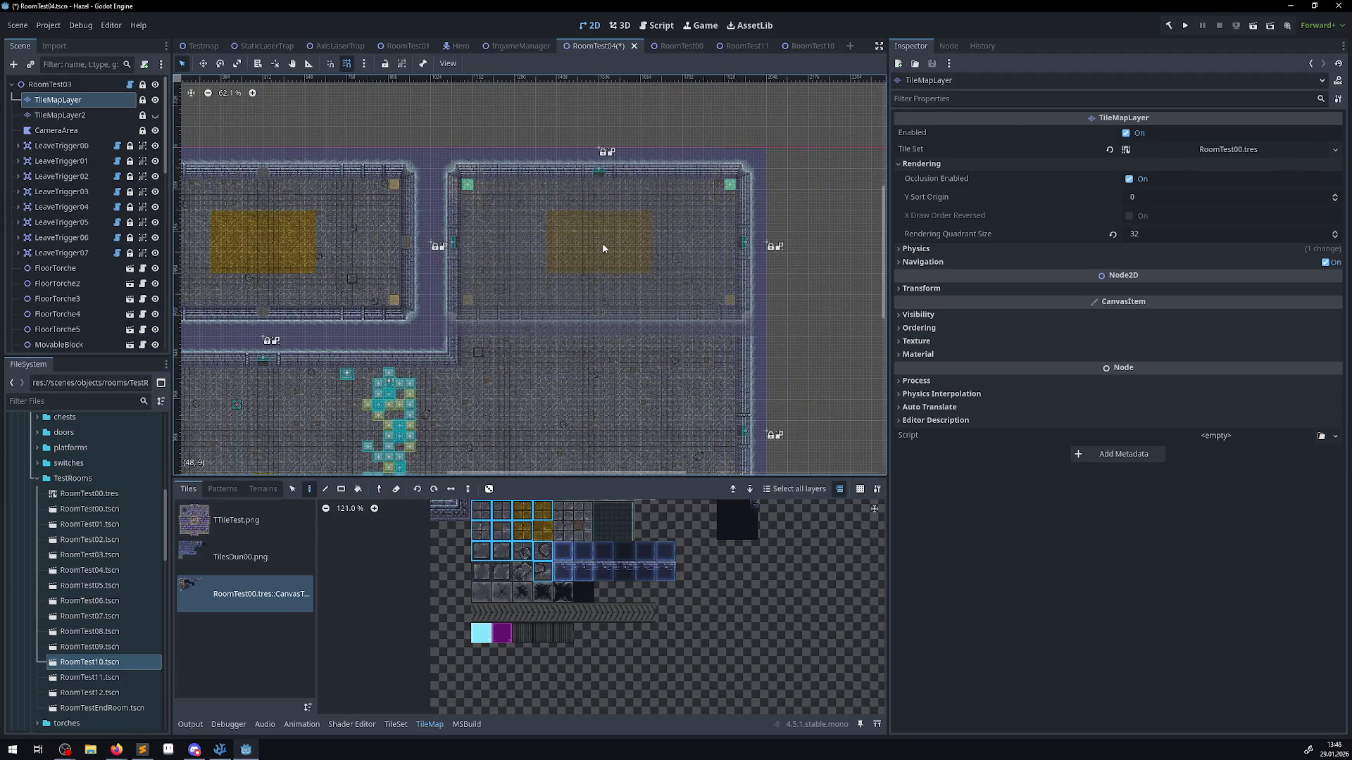
scroll(567, 392, down, 4)
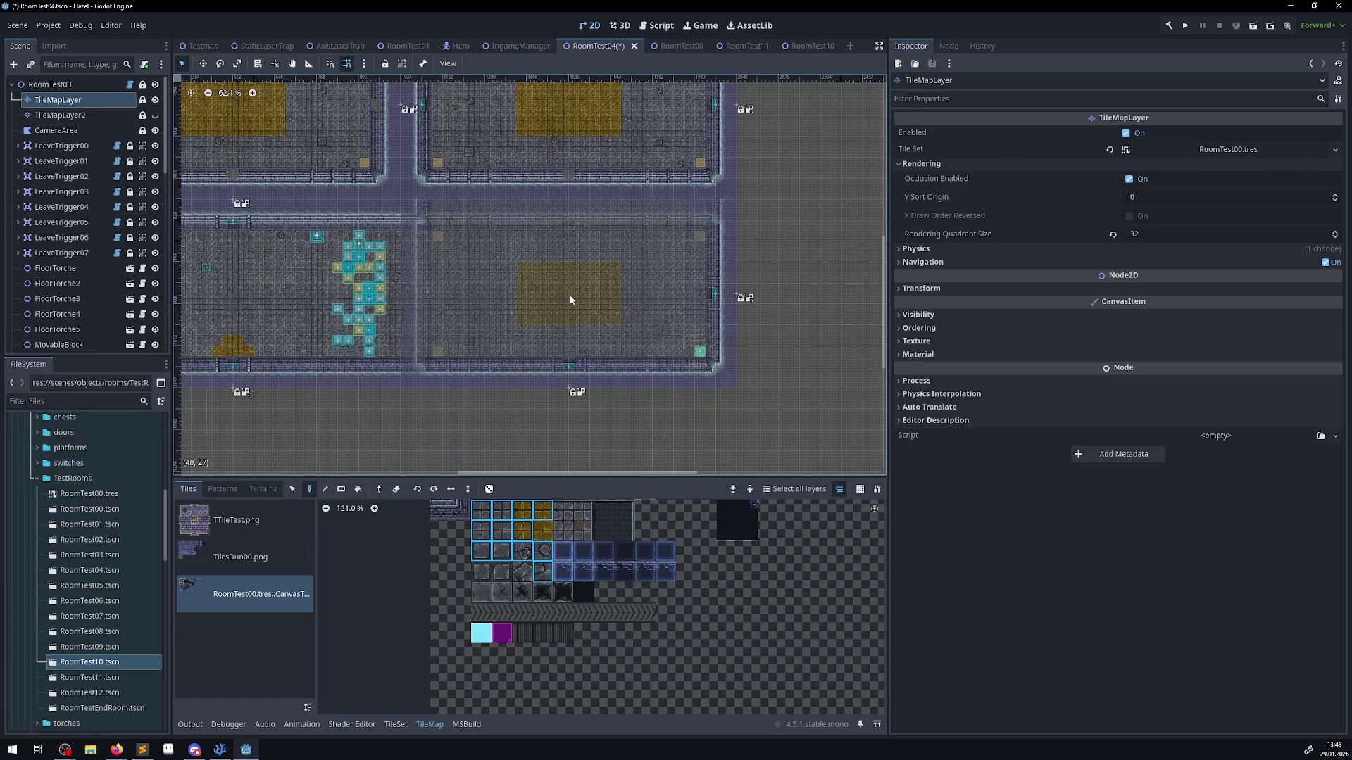
scroll(483, 309, left, 4)
scroll(483, 310, down, 1)
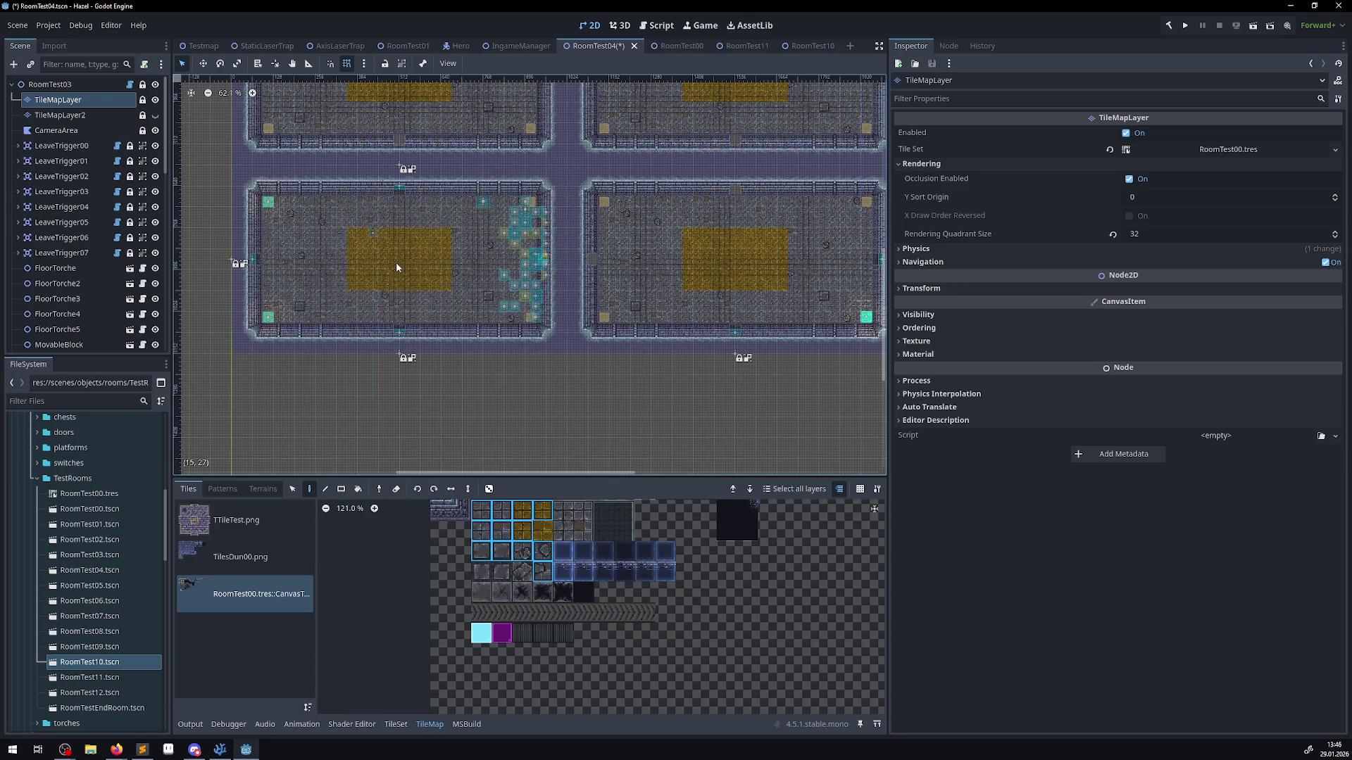
scroll(616, 229, up, 2)
scroll(615, 229, right, 1)
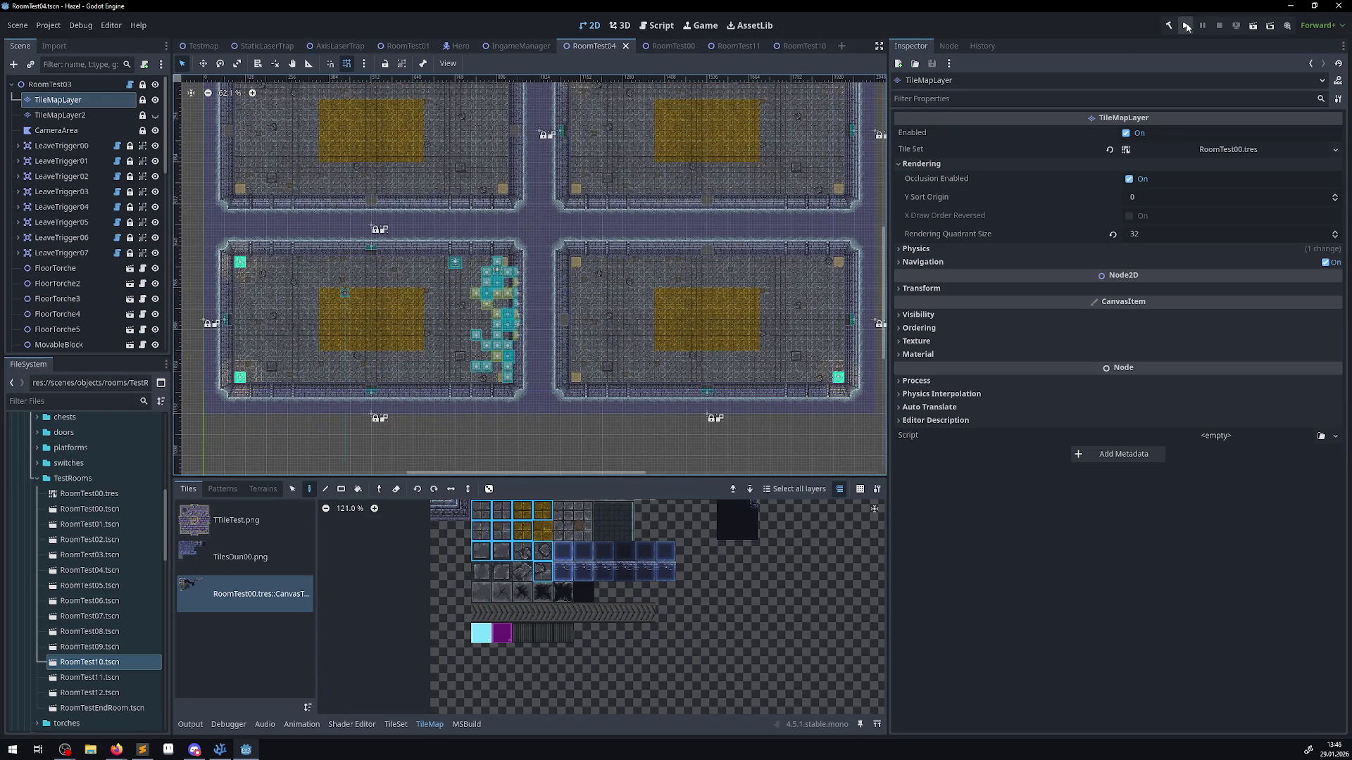
- Save and run the game, walking the player up, left, down and right
click(1185, 25)
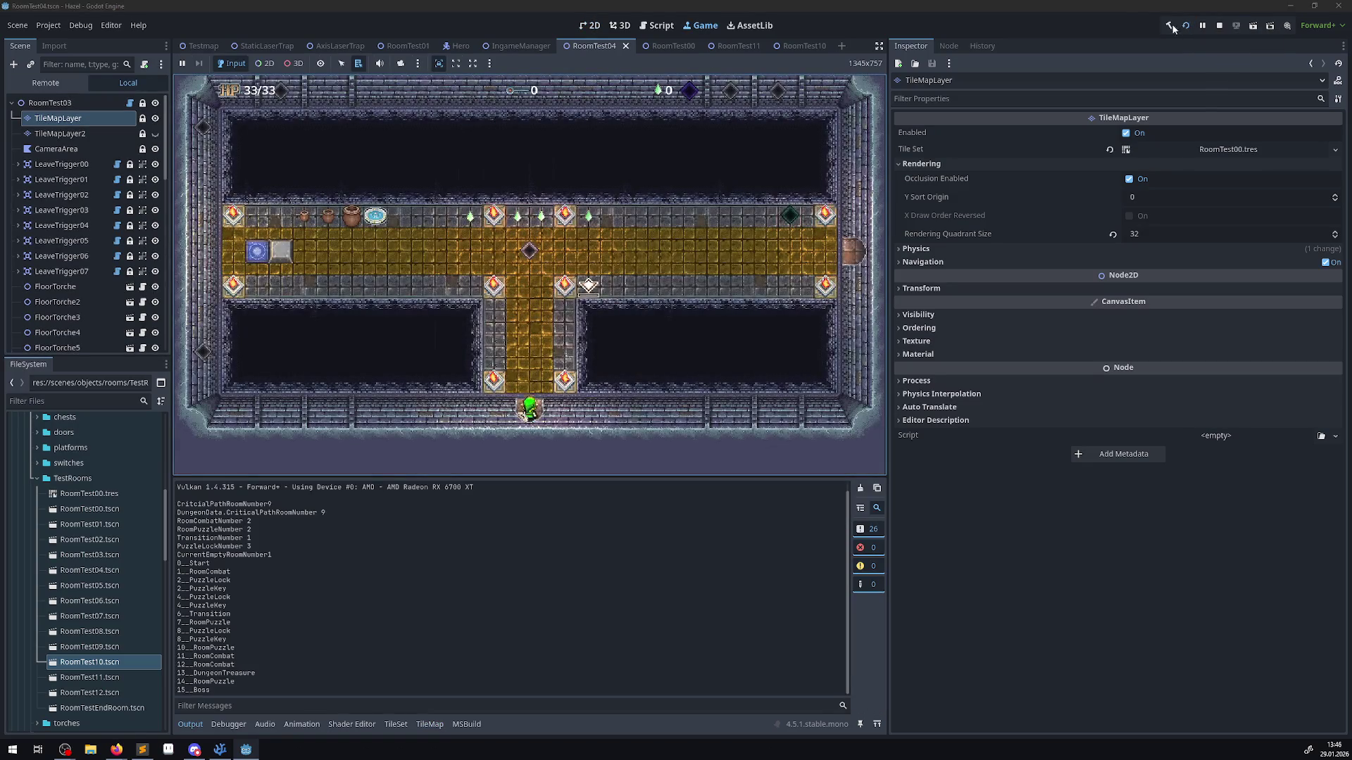
key(Up)
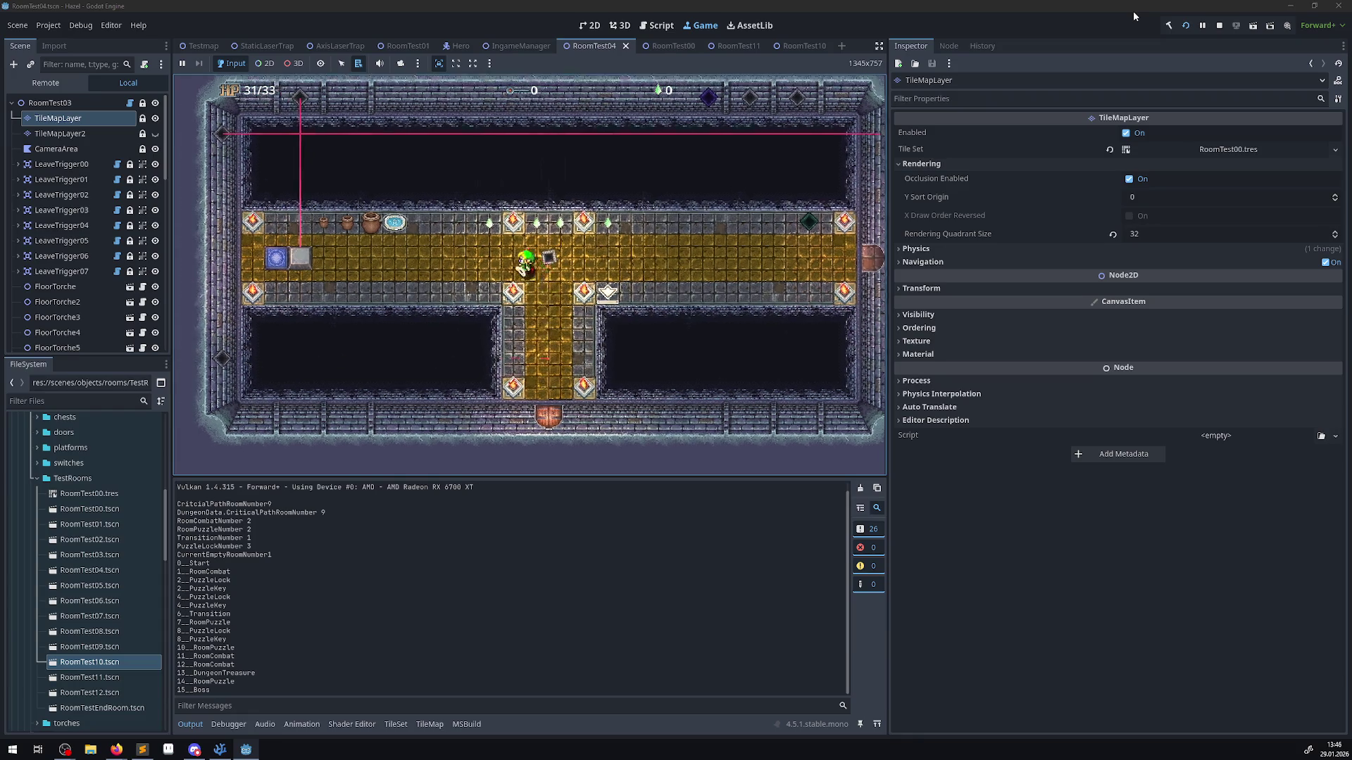
key(Left)
key(Left)
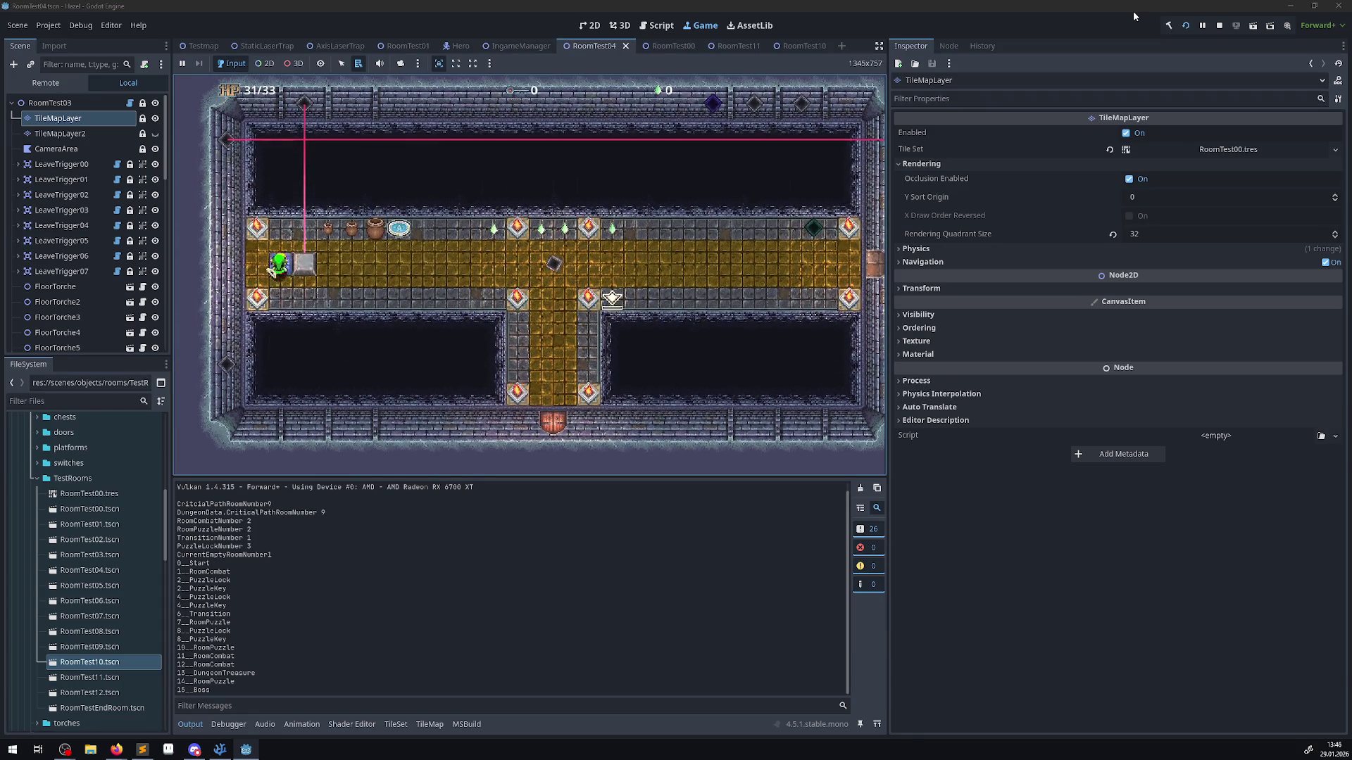
key(Down)
key(Right)
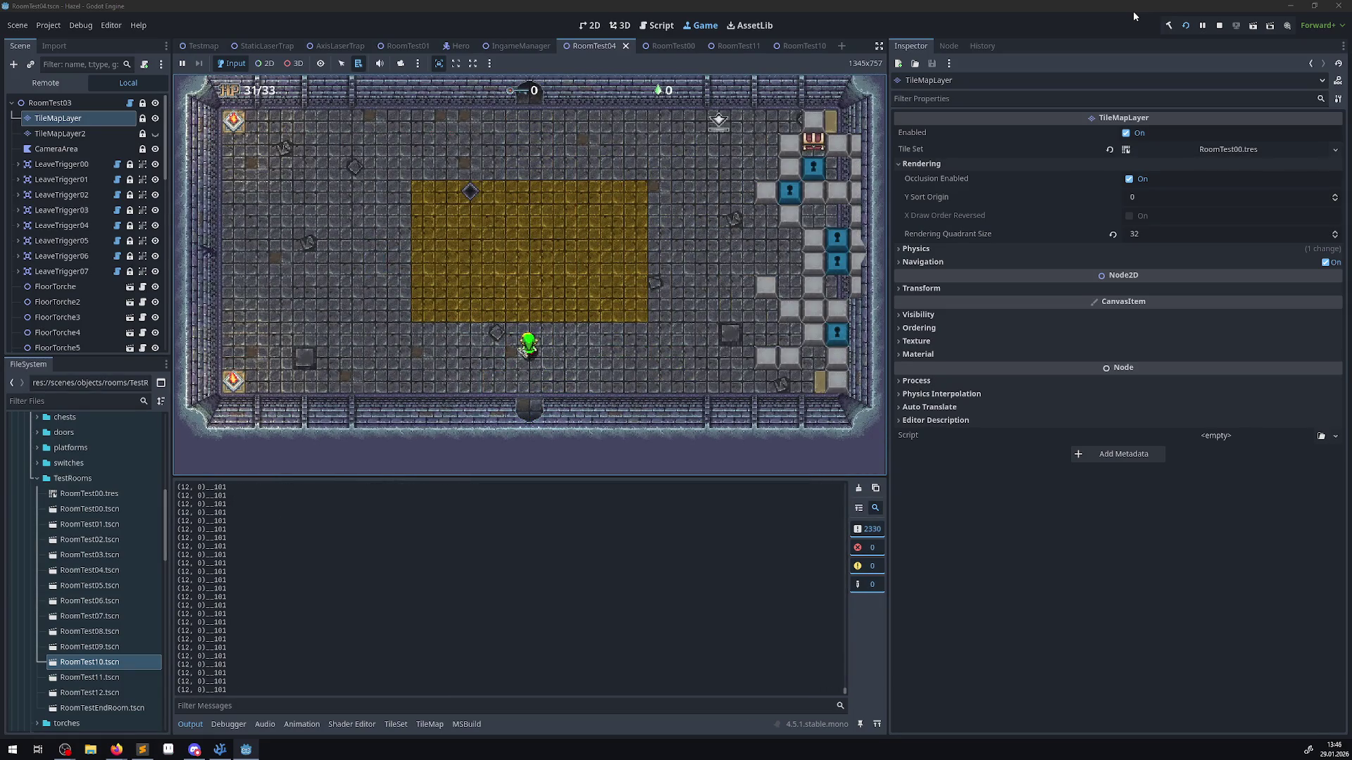
- Clear the Output log, review the printed cells like (12, 0)__101, and stop the game
click(858, 488)
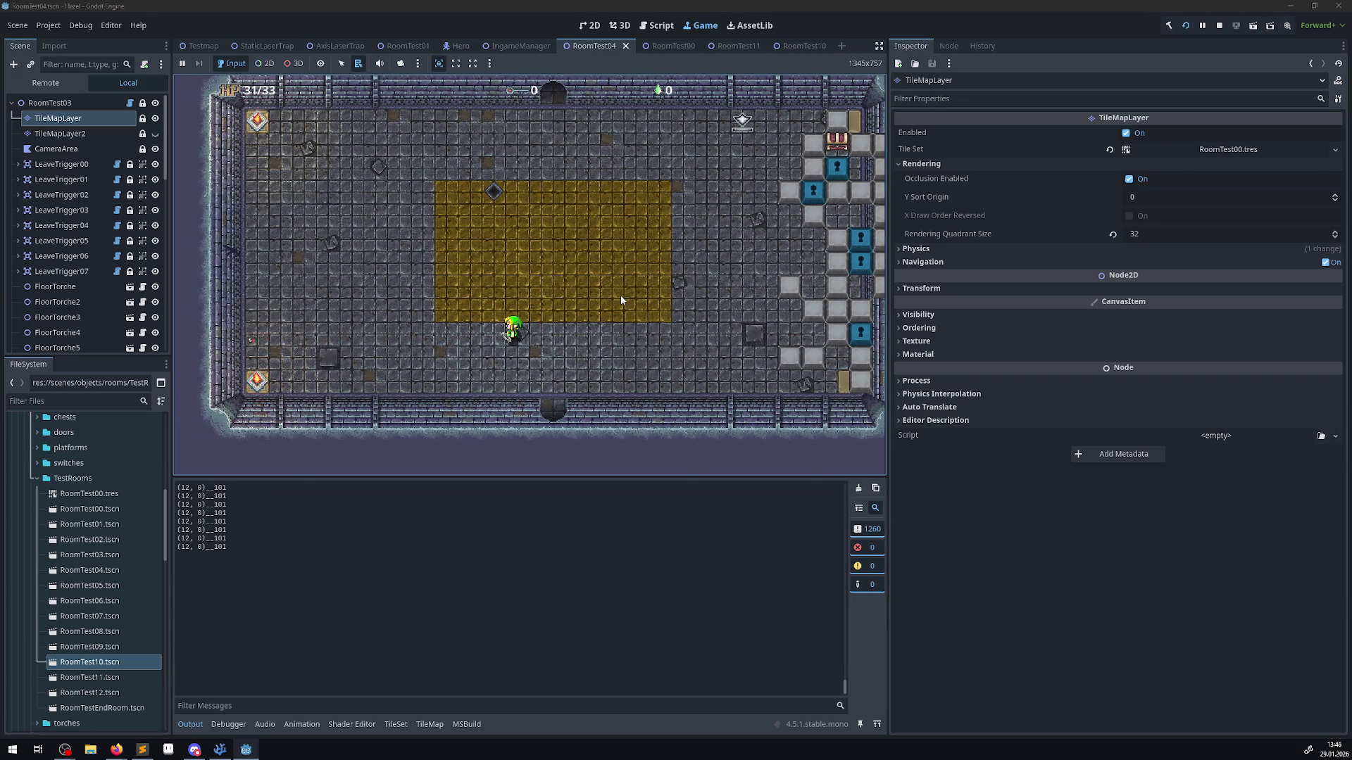
scroll(409, 567, up, 5)
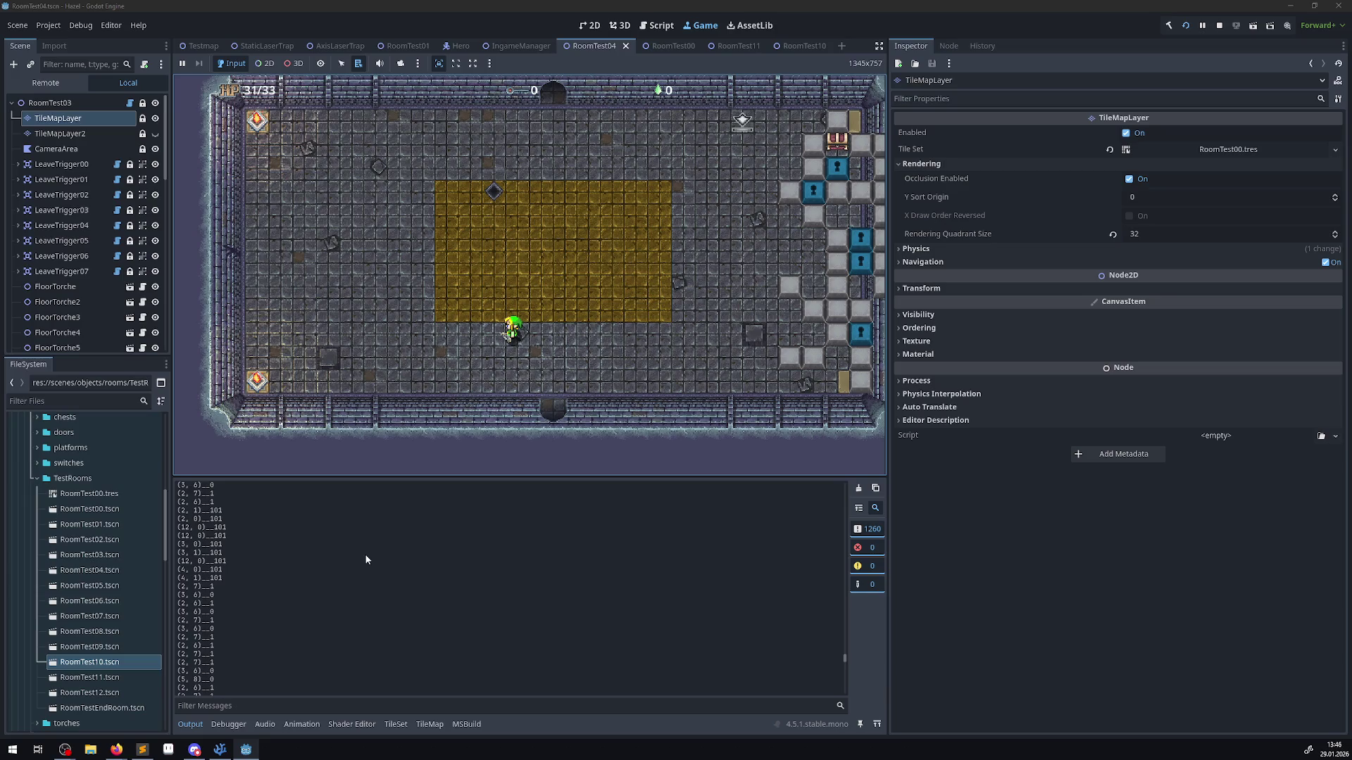
scroll(367, 556, up, 5)
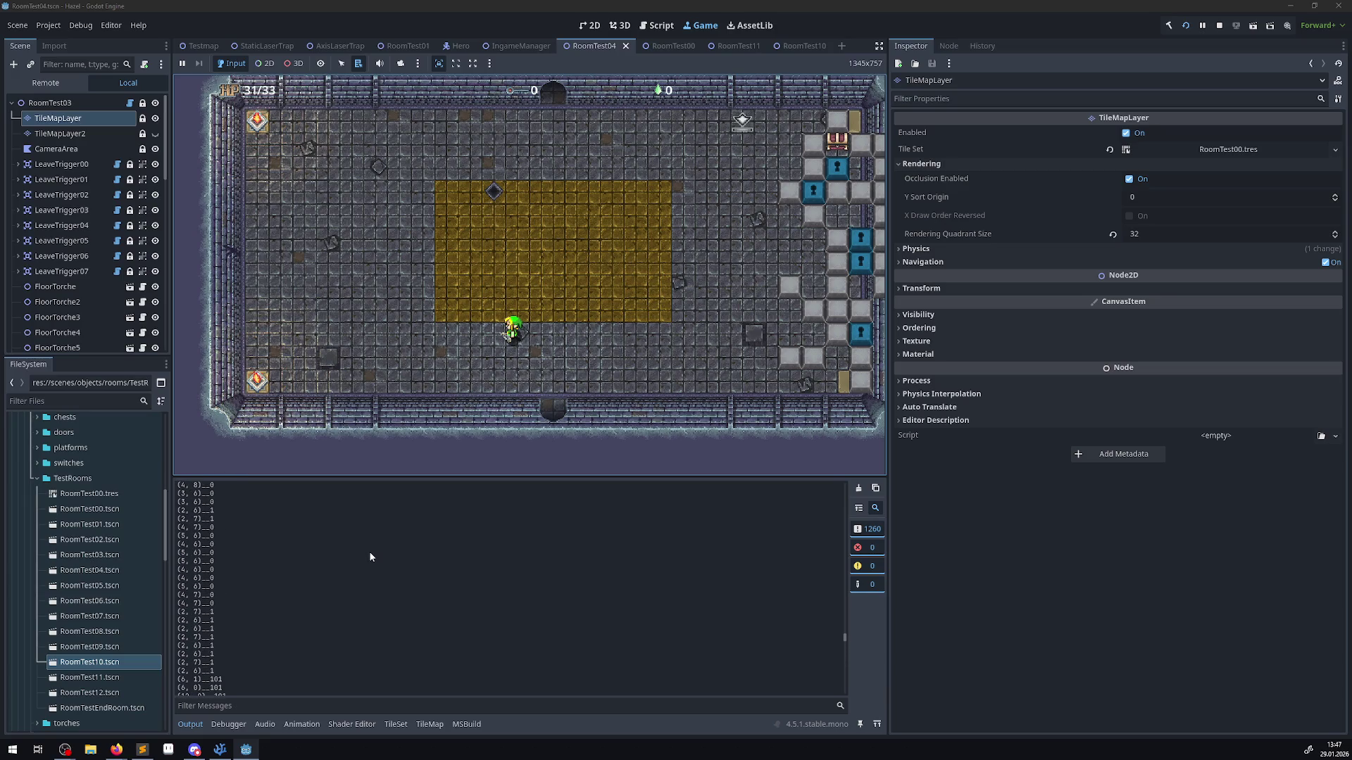
scroll(370, 557, down, 5)
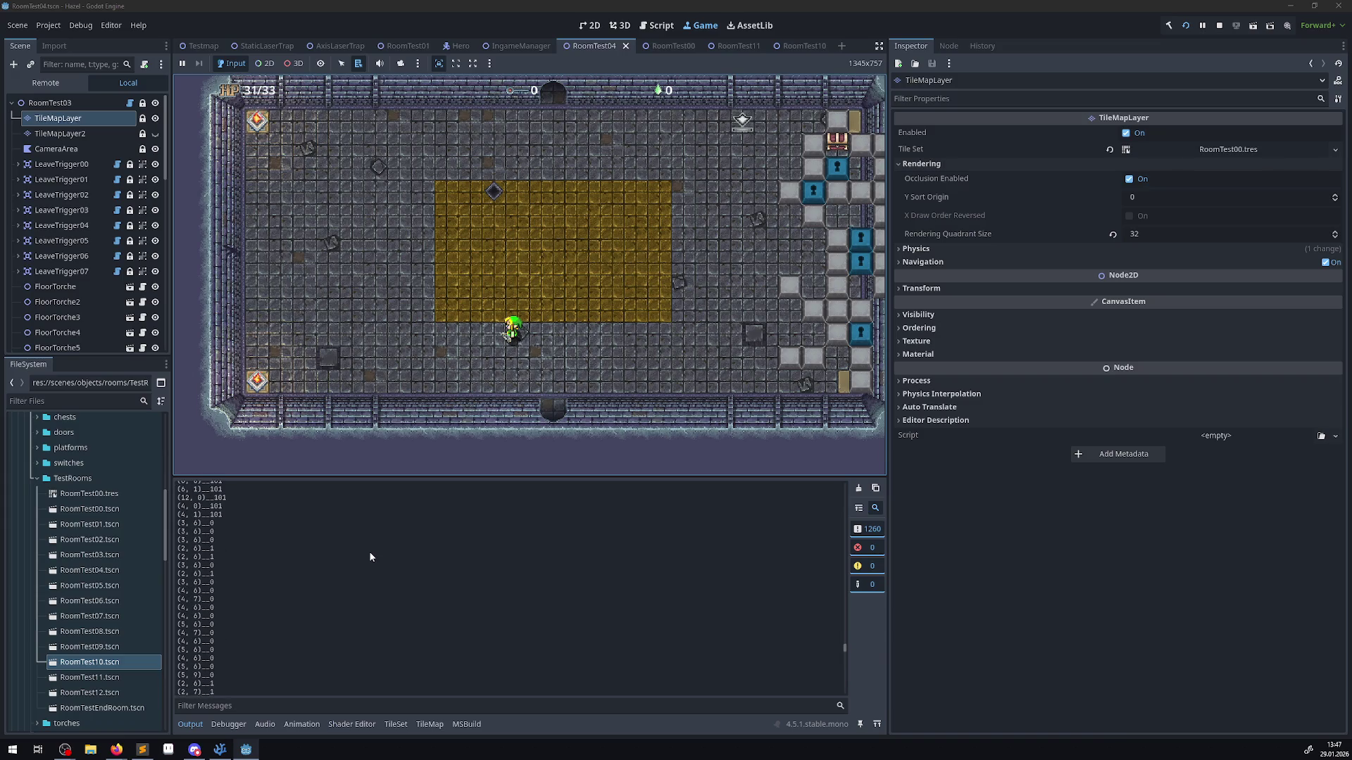
scroll(370, 556, down, 3)
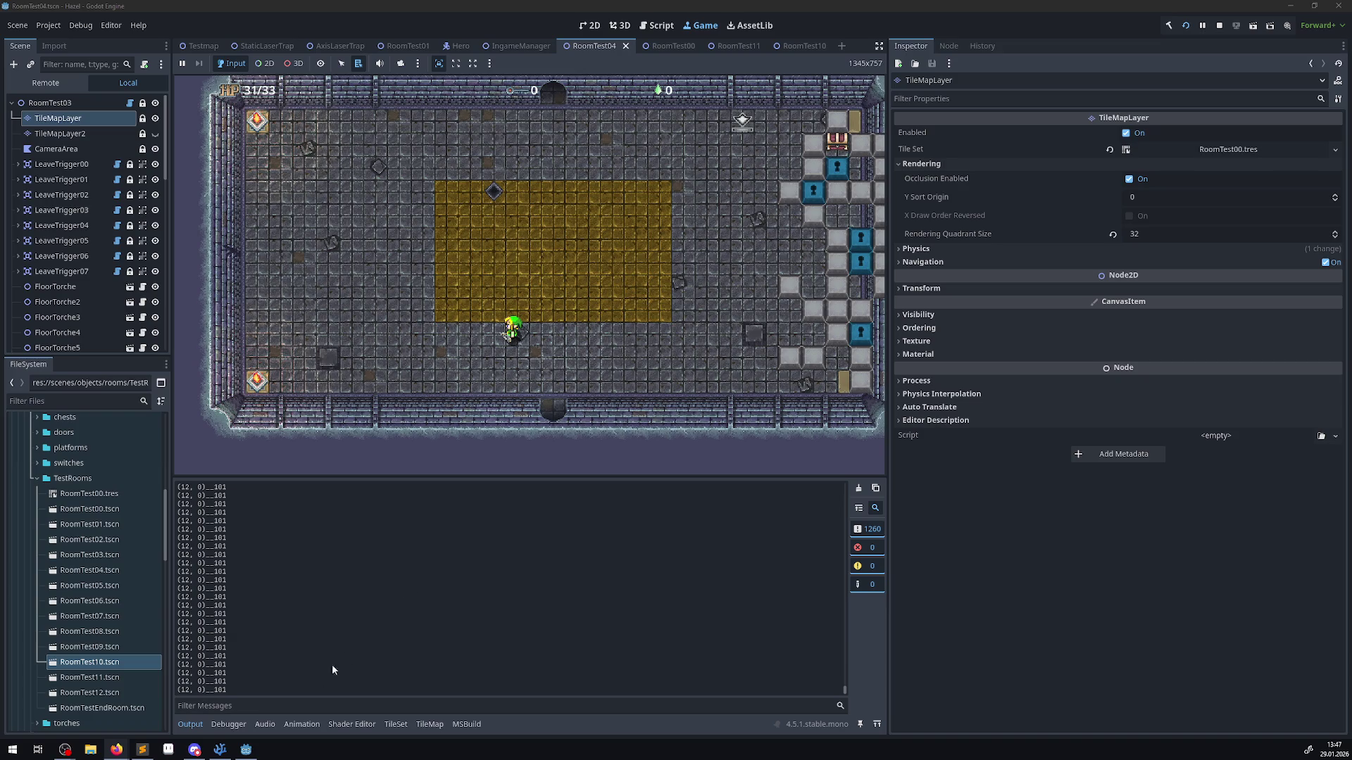
click(221, 750)
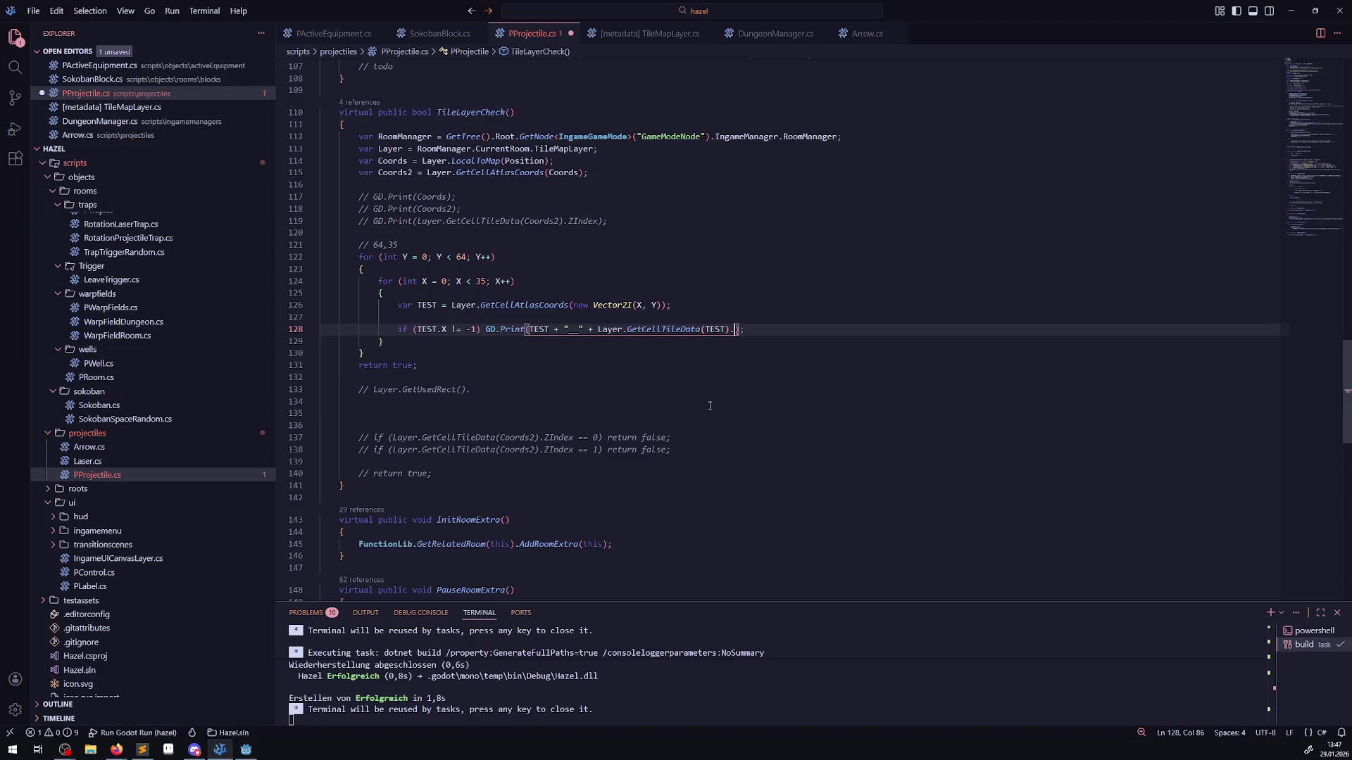
click(245, 750)
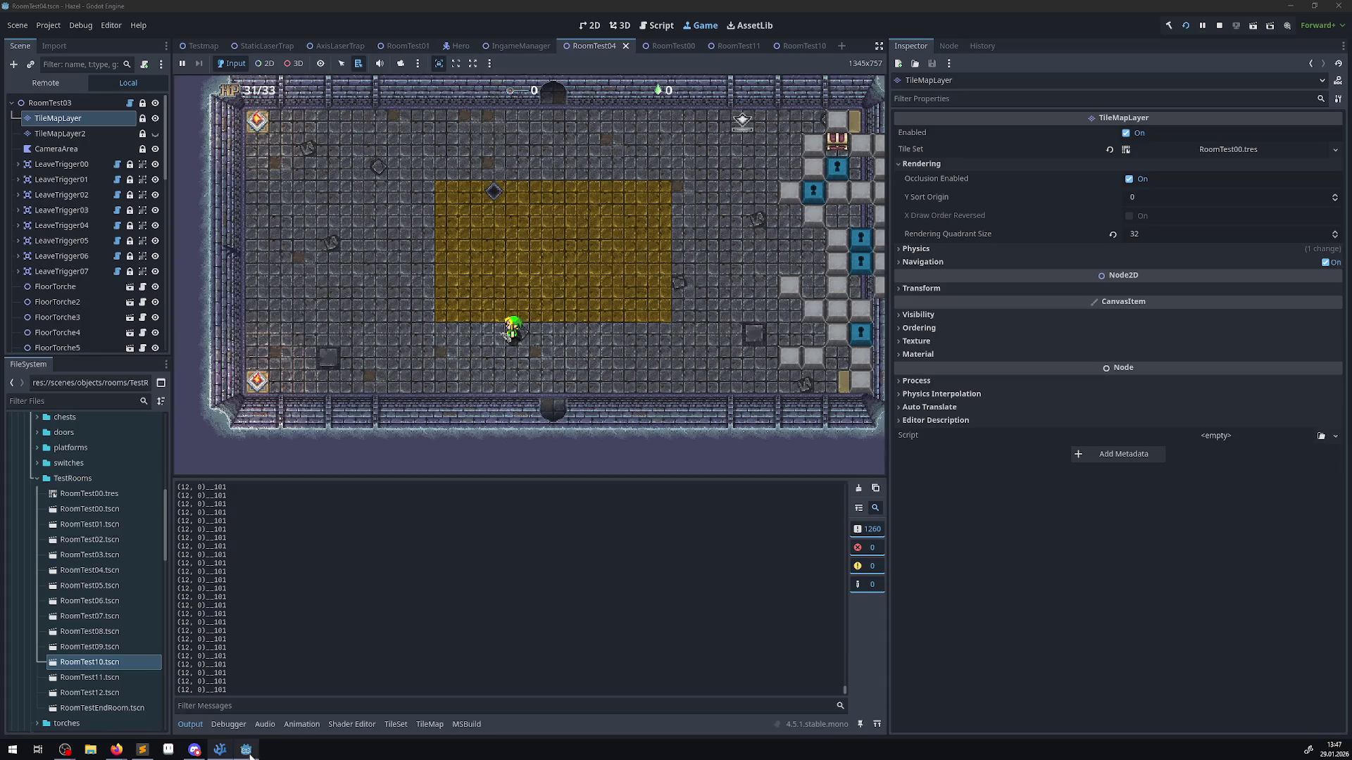
click(1220, 27)
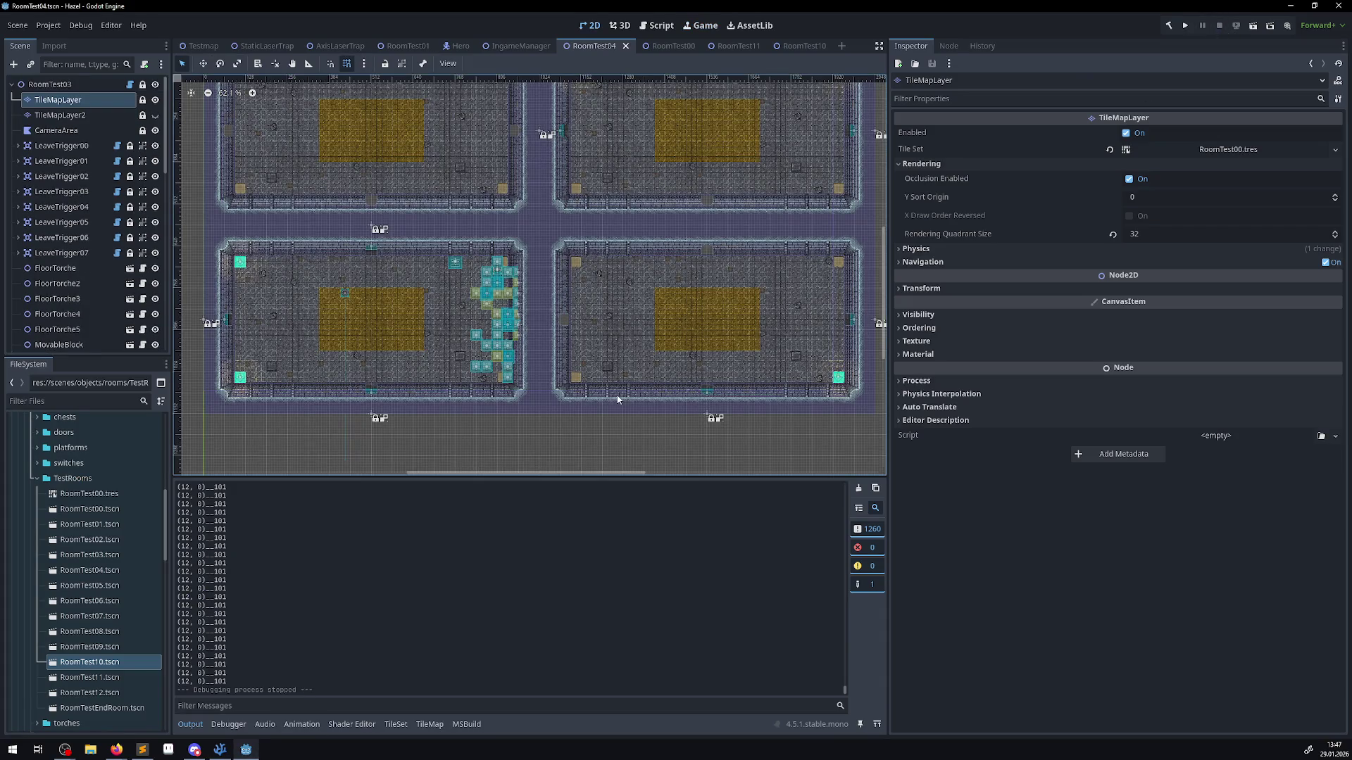
- Make the Output panel slightly taller and scroll through the log
scroll(331, 606, up, 5)
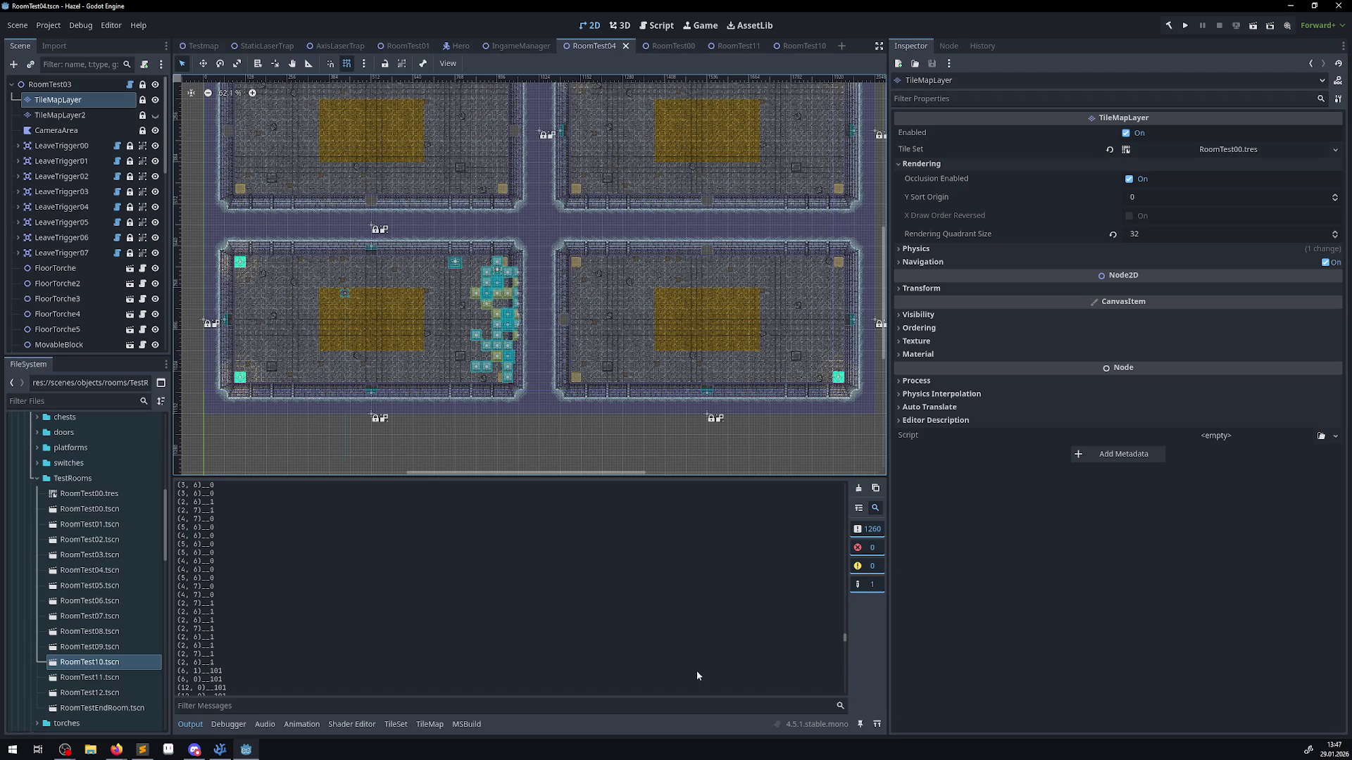
drag(847, 638, 833, 482)
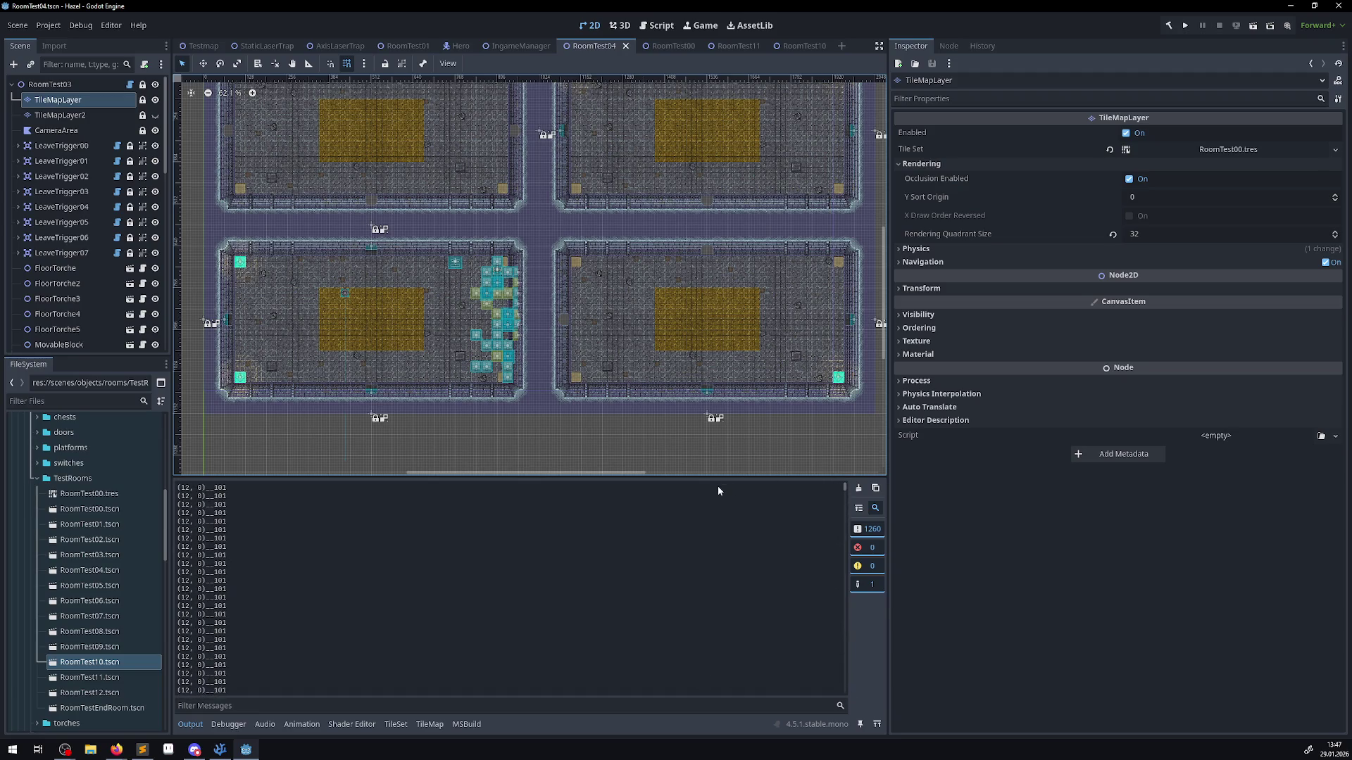
mouse_move(695, 478)
mouse_down()
mouse_move(693, 309)
mouse_move(685, 466)
mouse_up()
drag(845, 474, 839, 694)
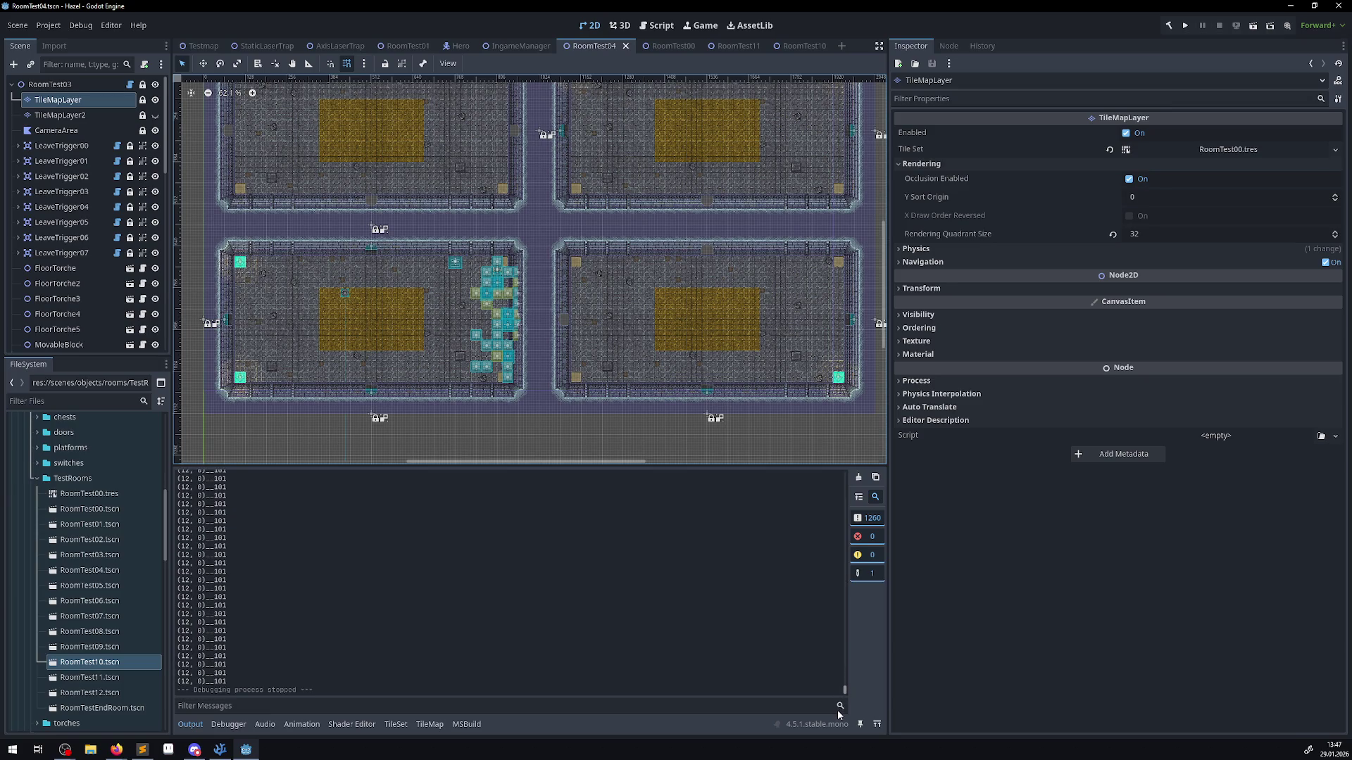
scroll(444, 239, up, 3)
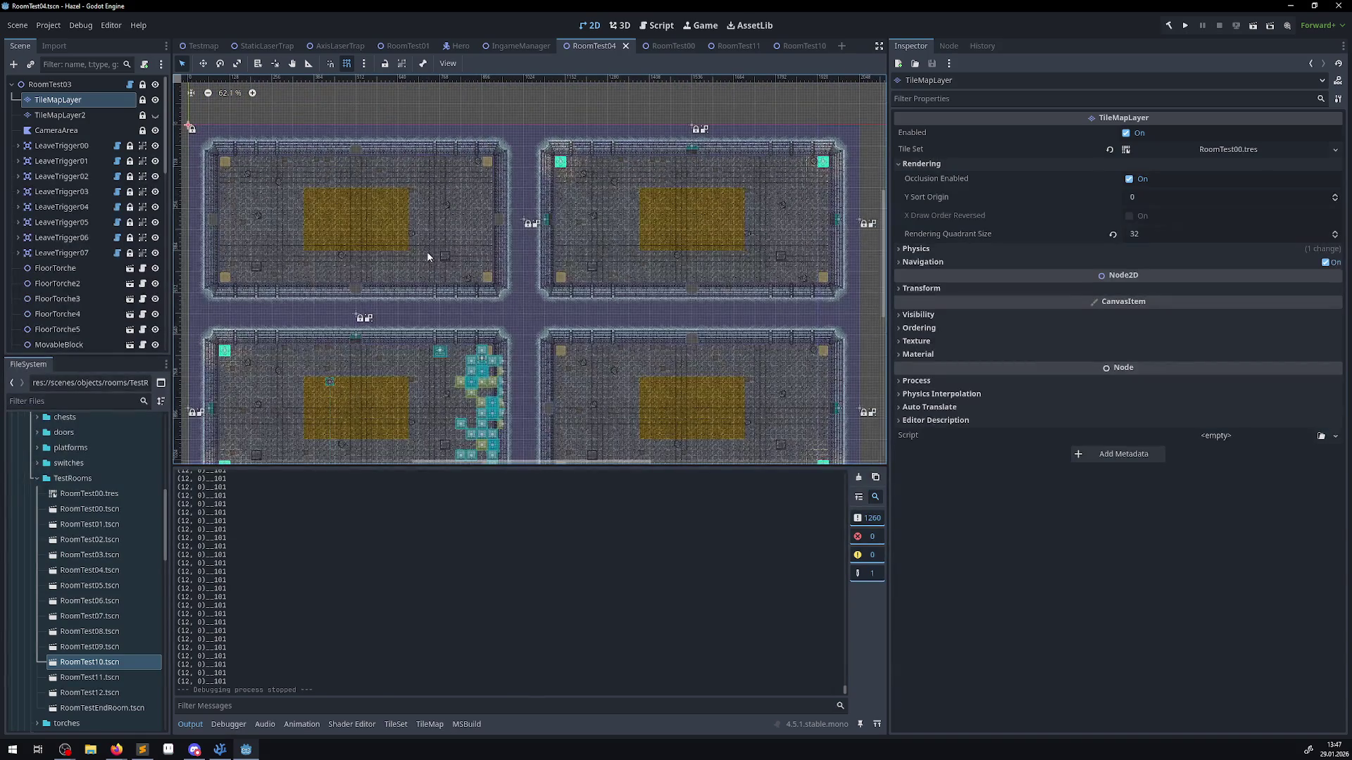
scroll(528, 190, down, 2)
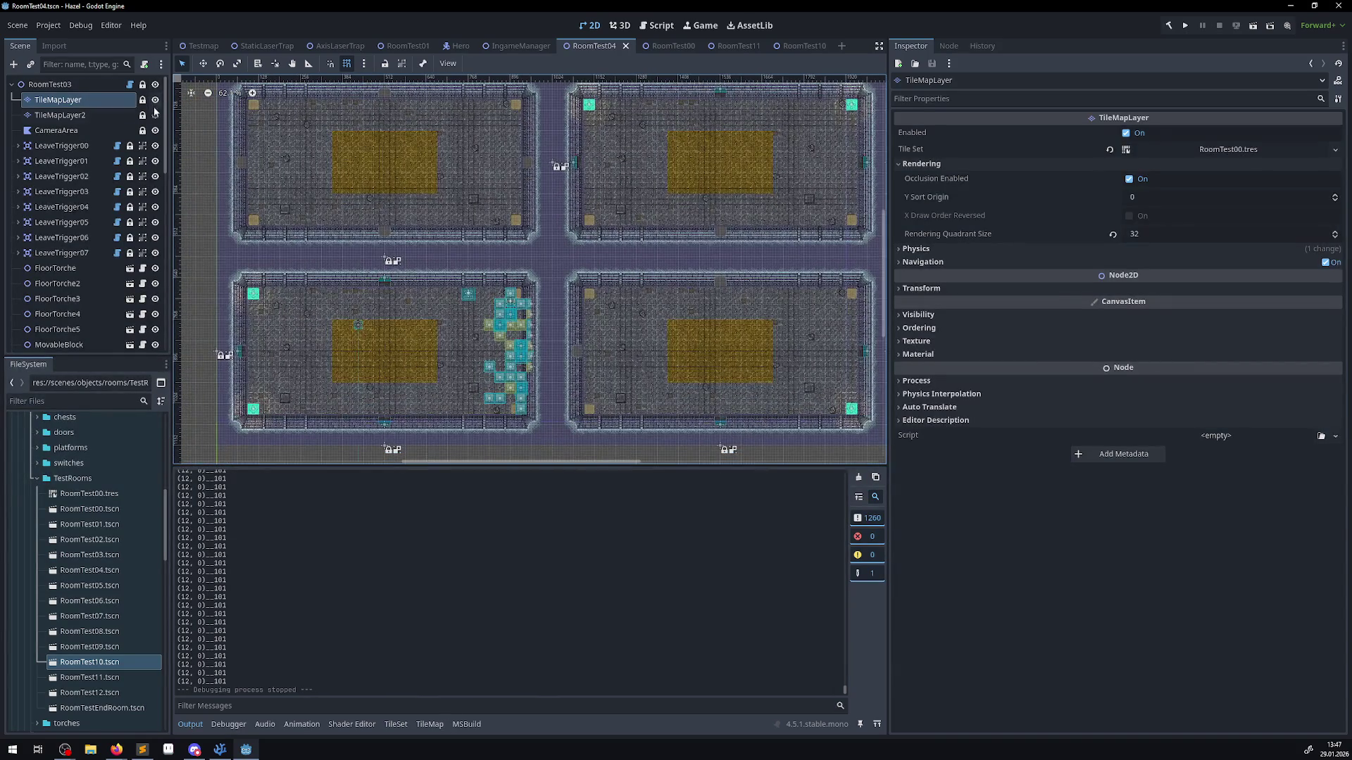
- Hide TileMapLayer, select TileMapLayer2, and open its TileSet editor
click(155, 100)
click(155, 99)
click(60, 115)
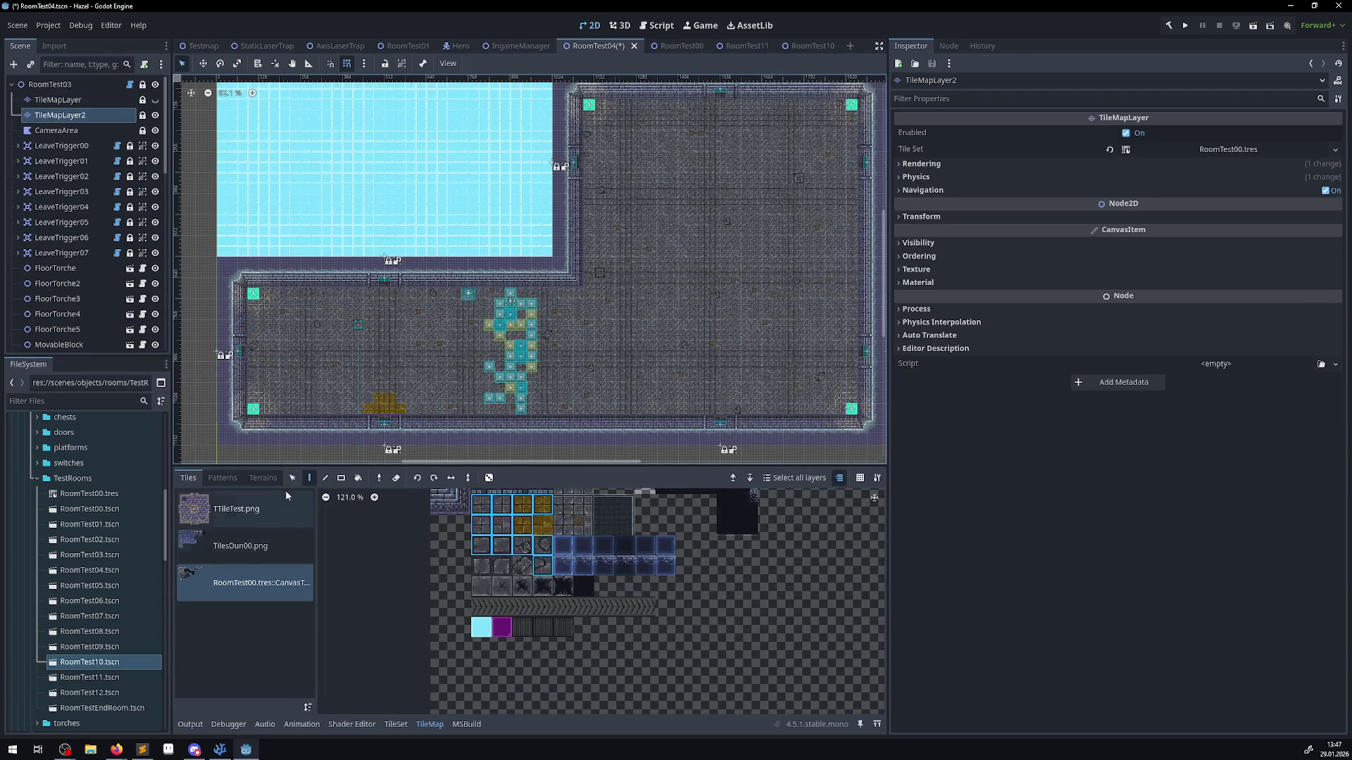
click(396, 724)
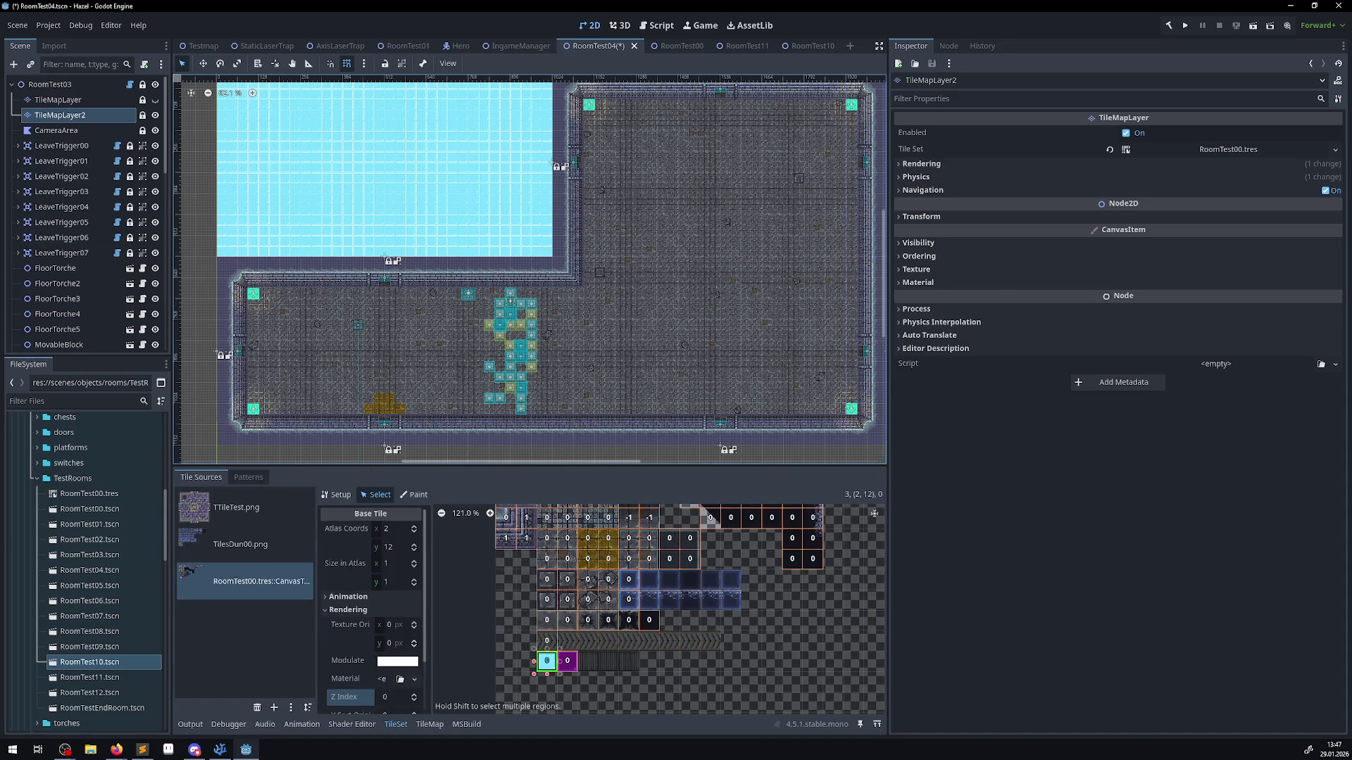
key(alt+Tab)
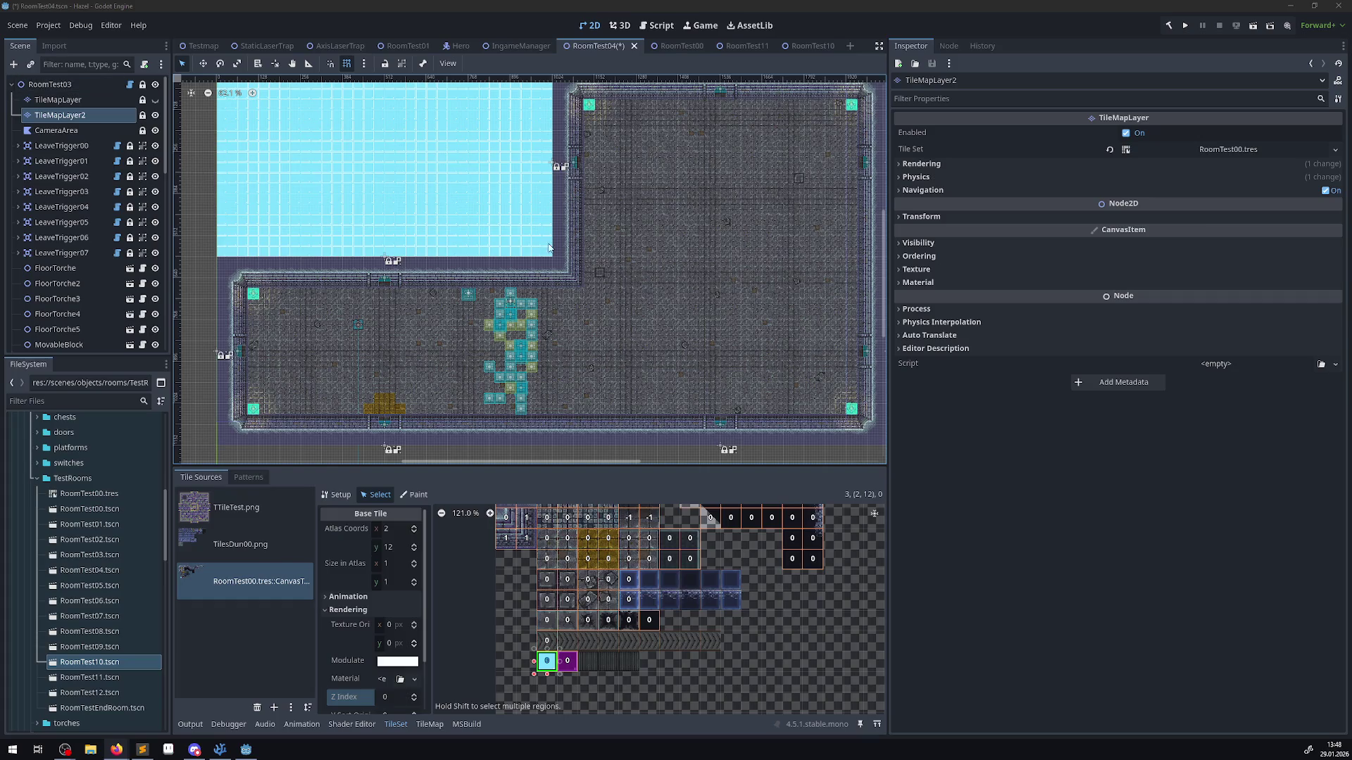
- Locate atlas tile (12, 0) in the tile set and confirm its Z index is 101
scroll(550, 248, up, 3)
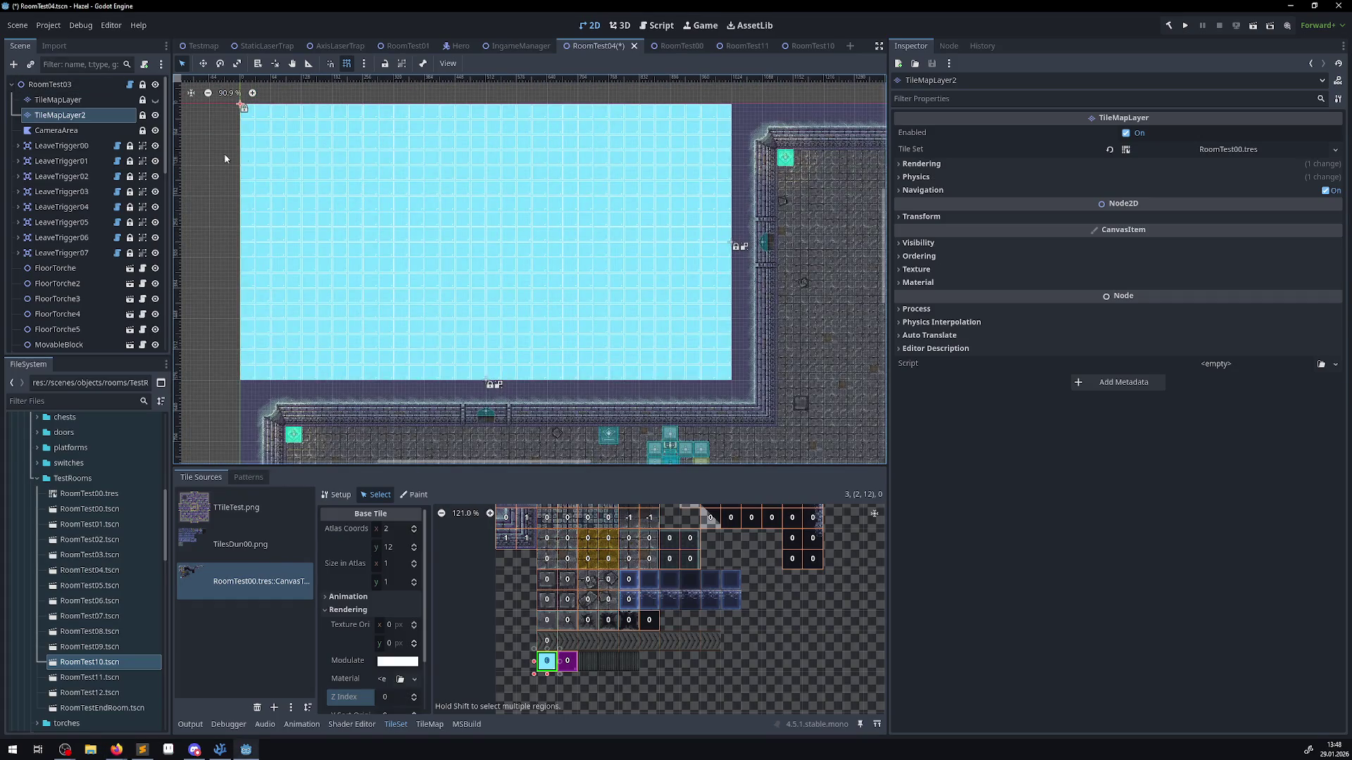
scroll(604, 255, down, 5)
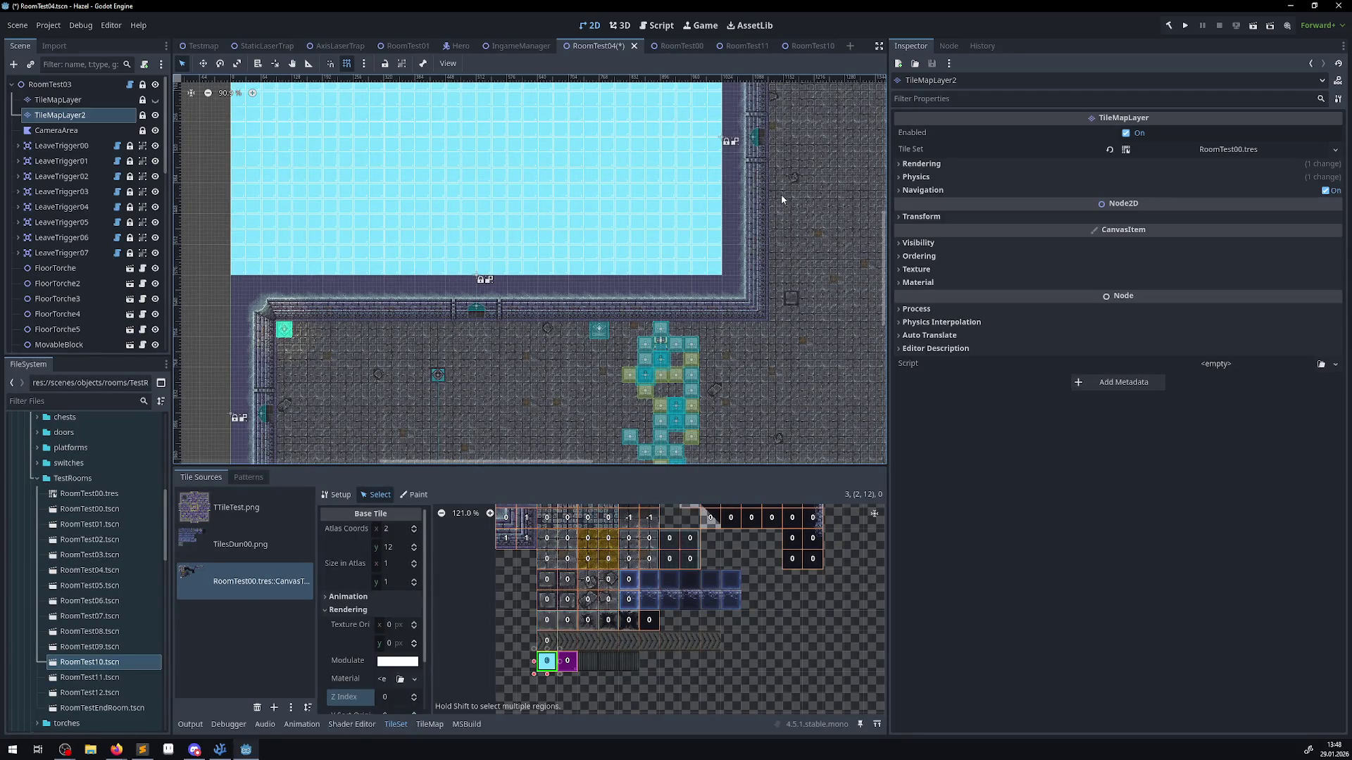
scroll(673, 293, up, 3)
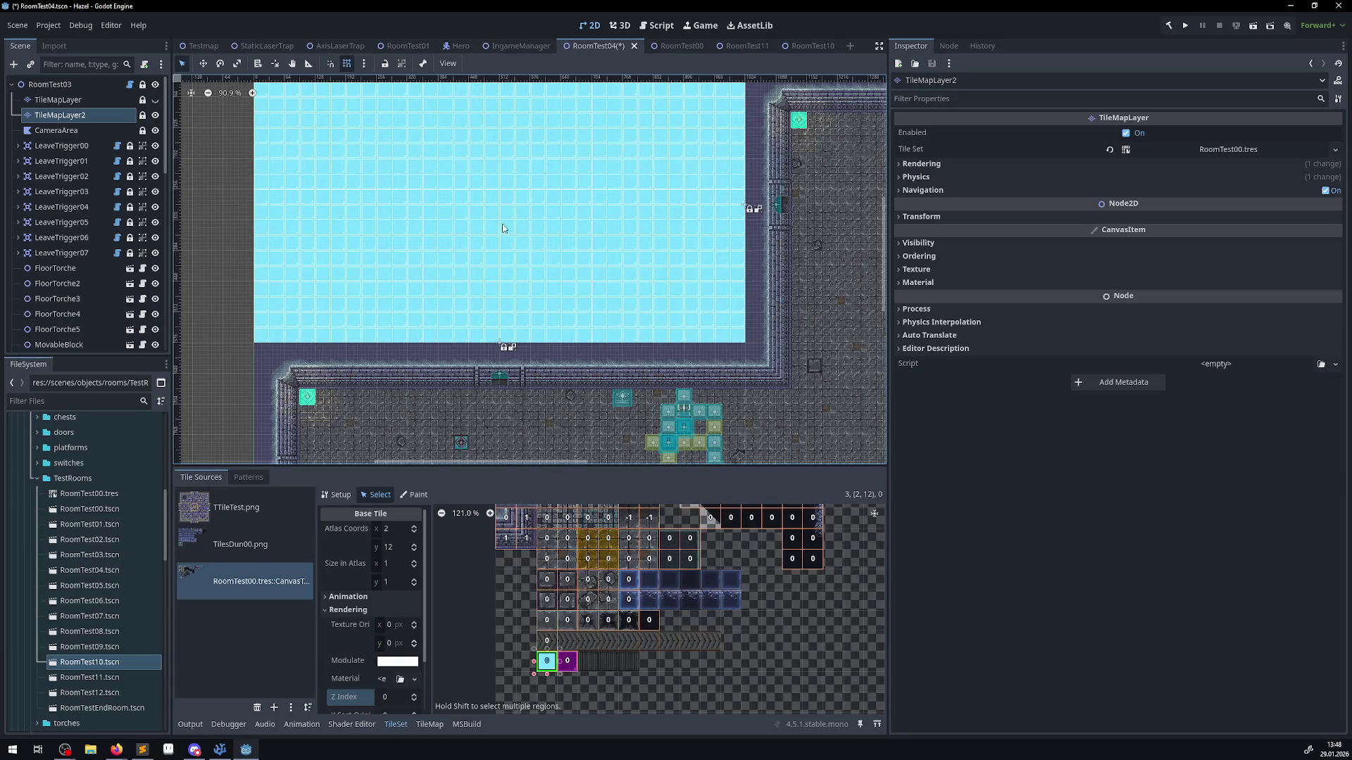
scroll(572, 222, right, 2)
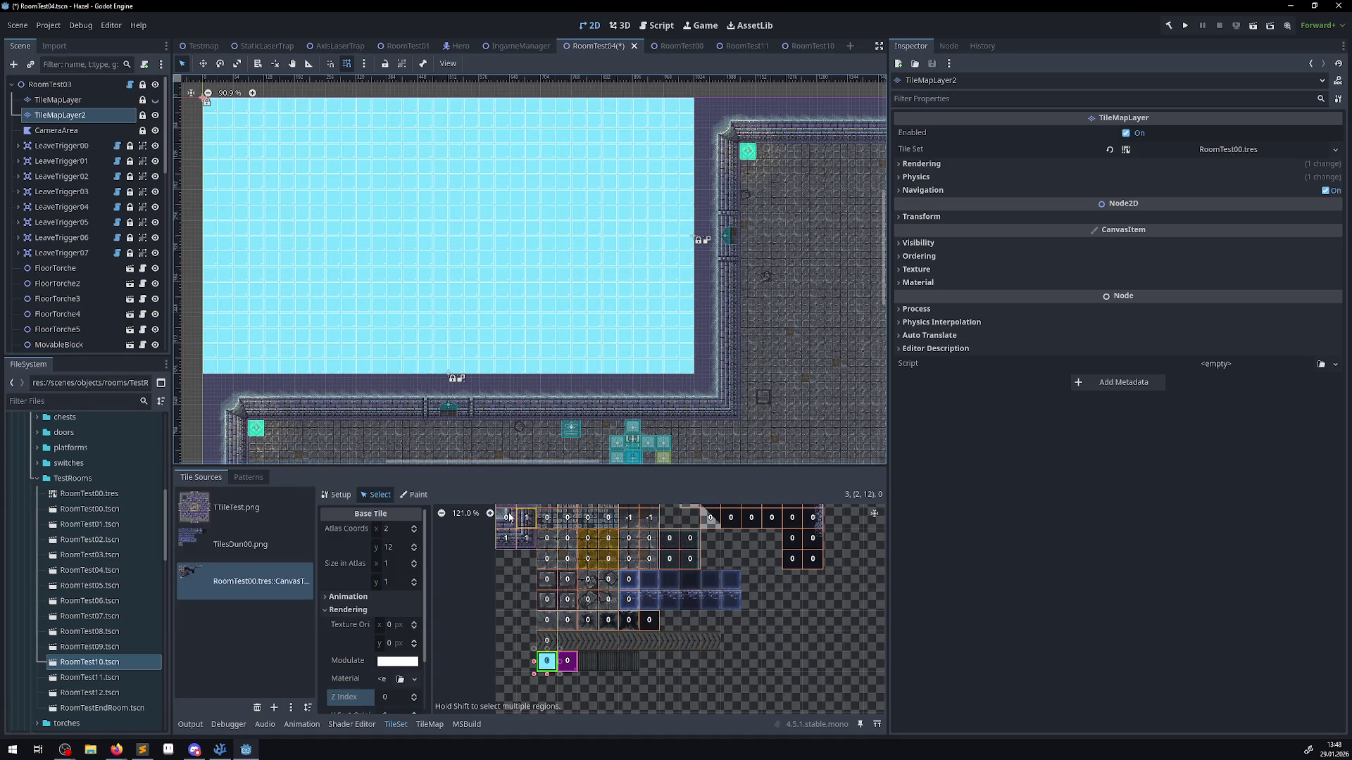
scroll(591, 274, down, 2)
scroll(591, 274, right, 2)
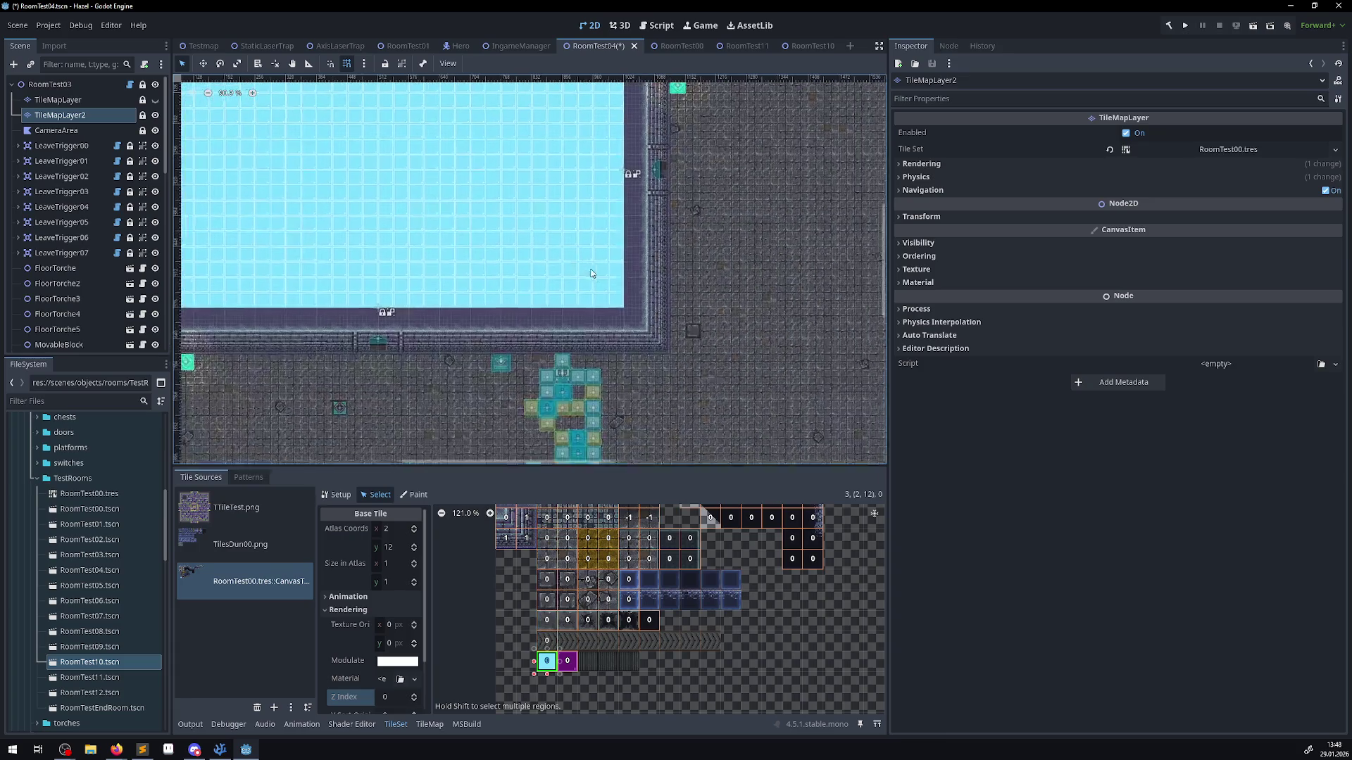
scroll(591, 274, down, 4)
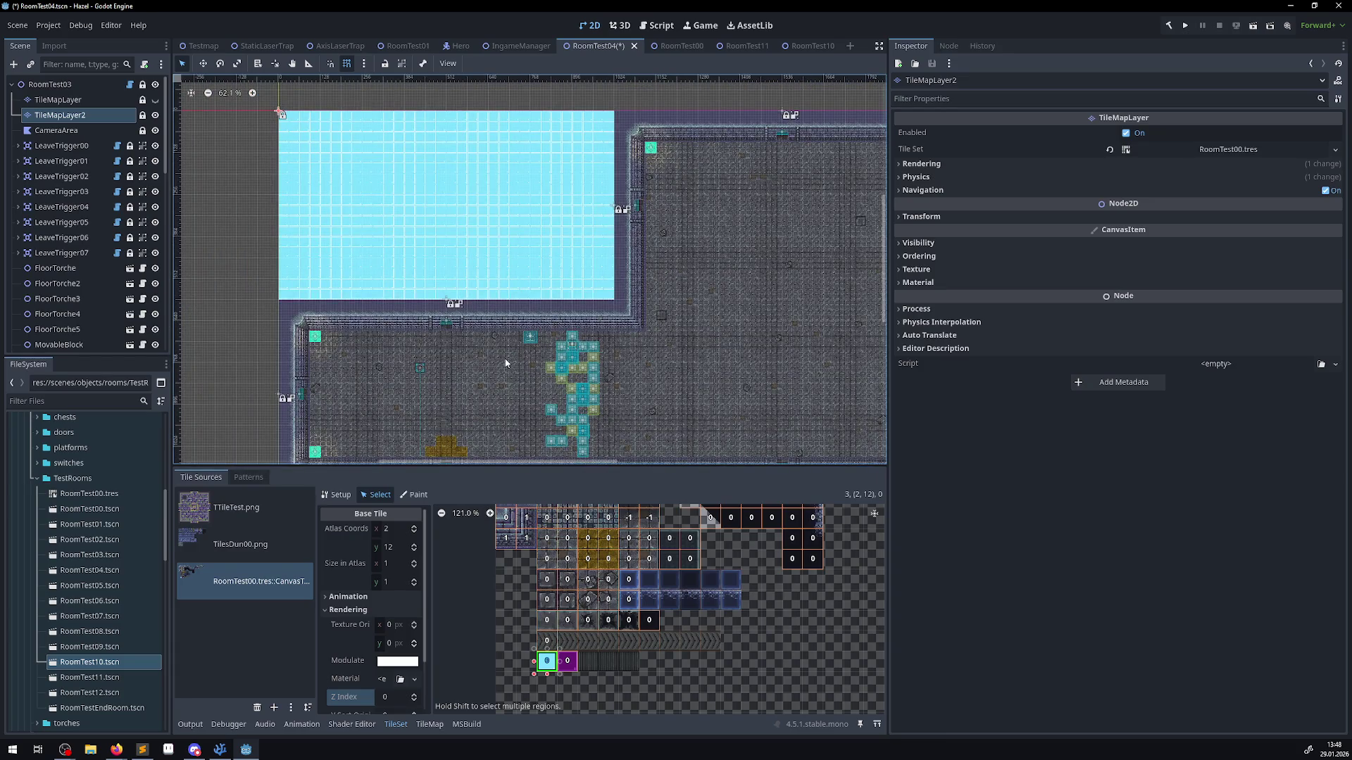
scroll(603, 590, up, 3)
scroll(603, 590, right, 2)
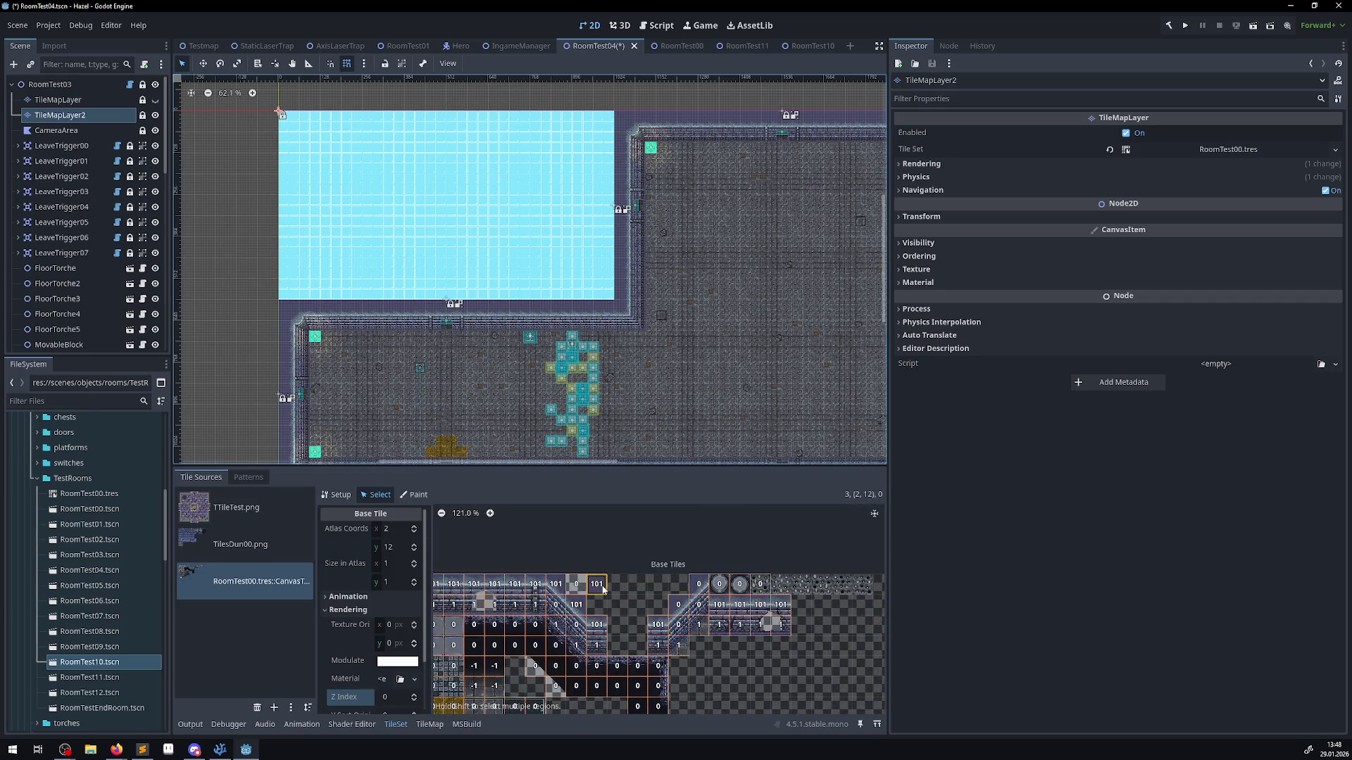
click(604, 590)
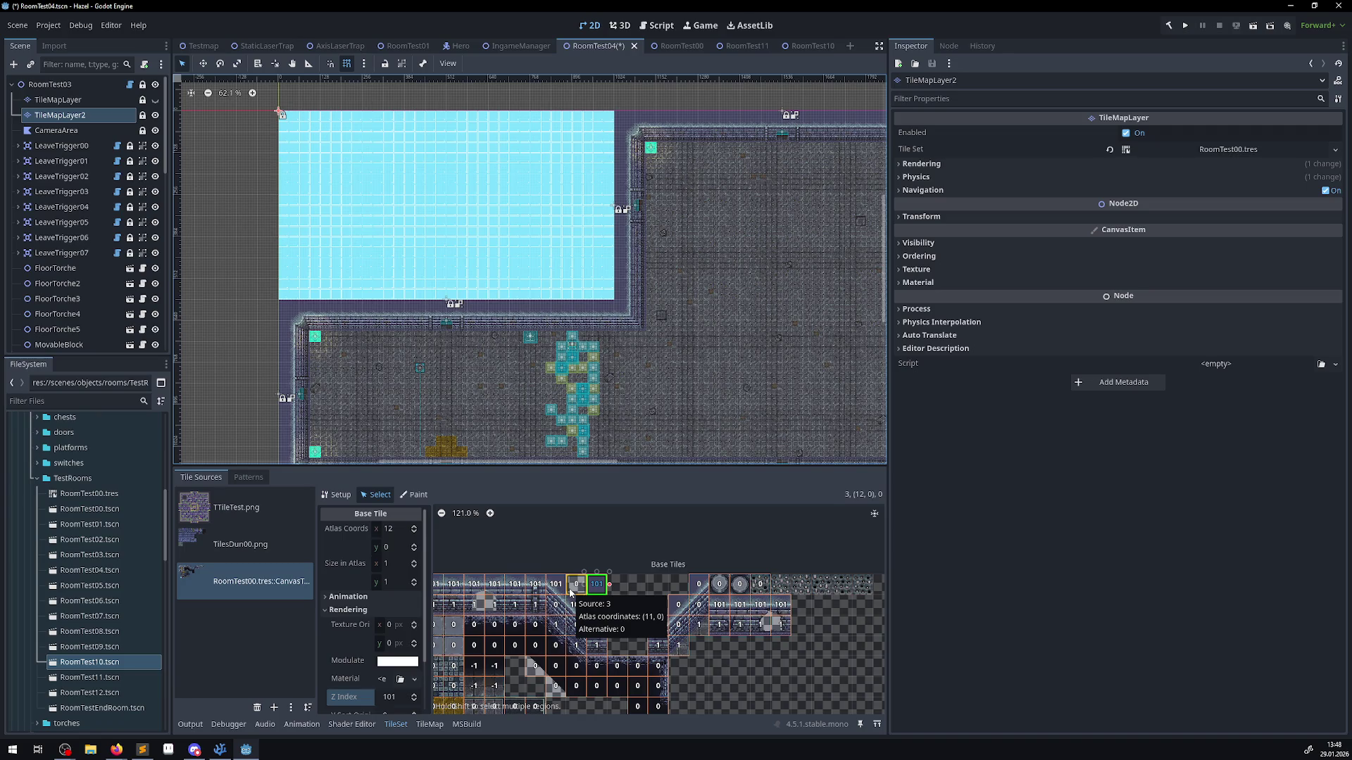
scroll(366, 142, up, 8)
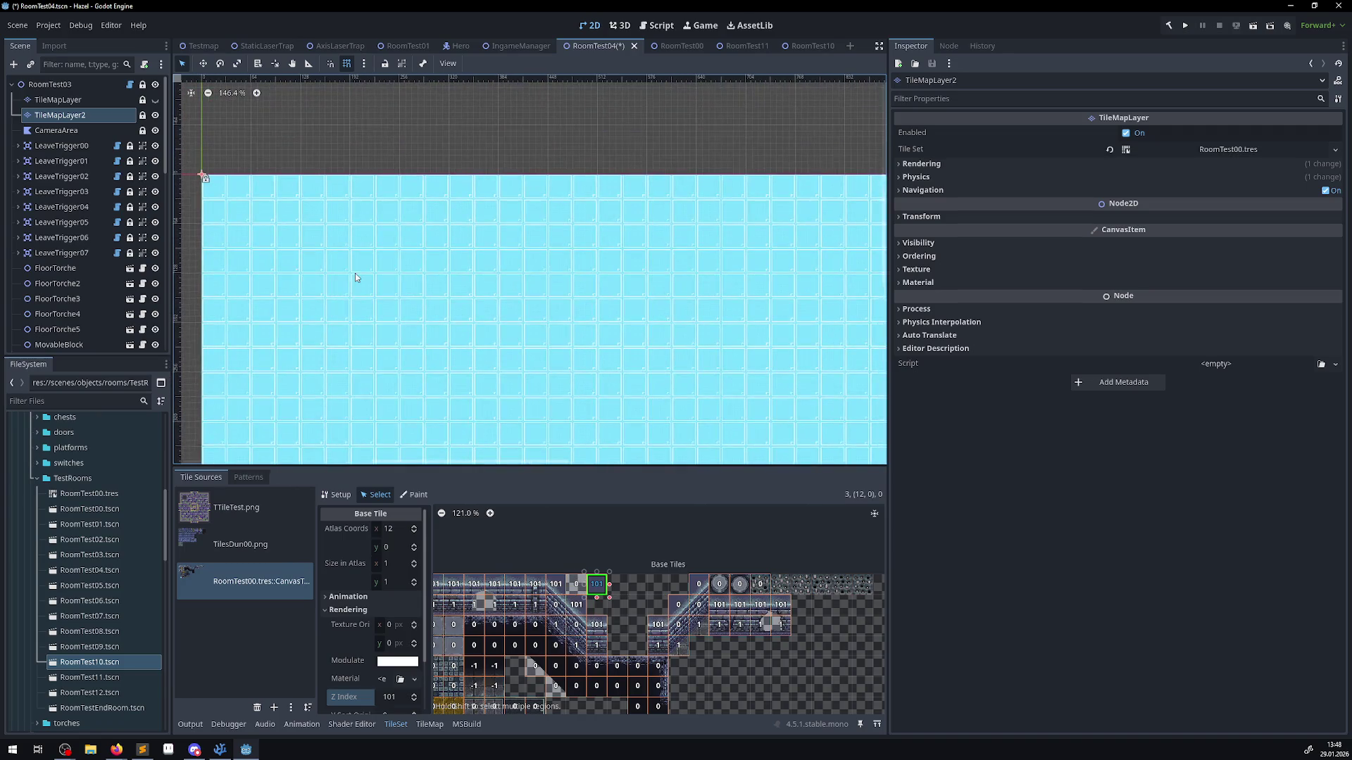
click(429, 724)
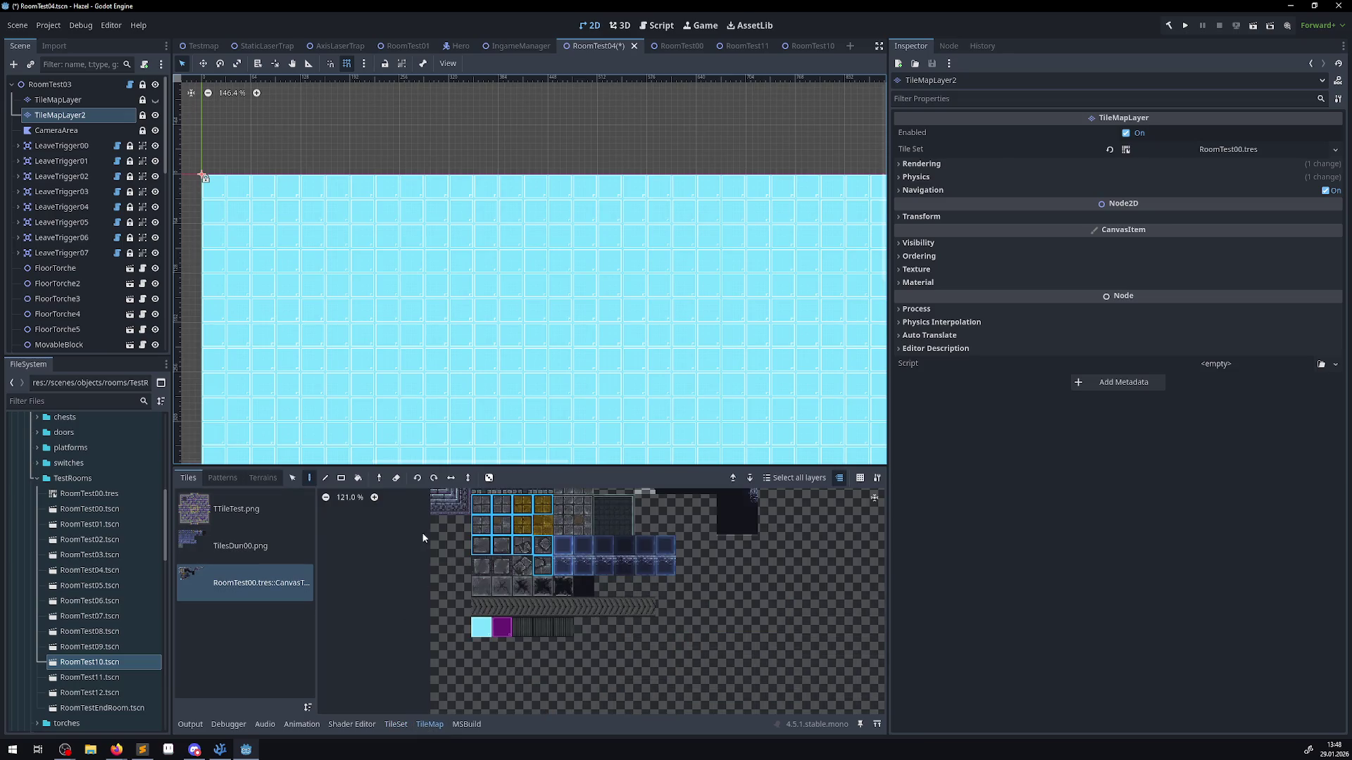
- Rect-fill the upper-left blue tile area with a dark tile and save the scene
scroll(455, 649, up, 4)
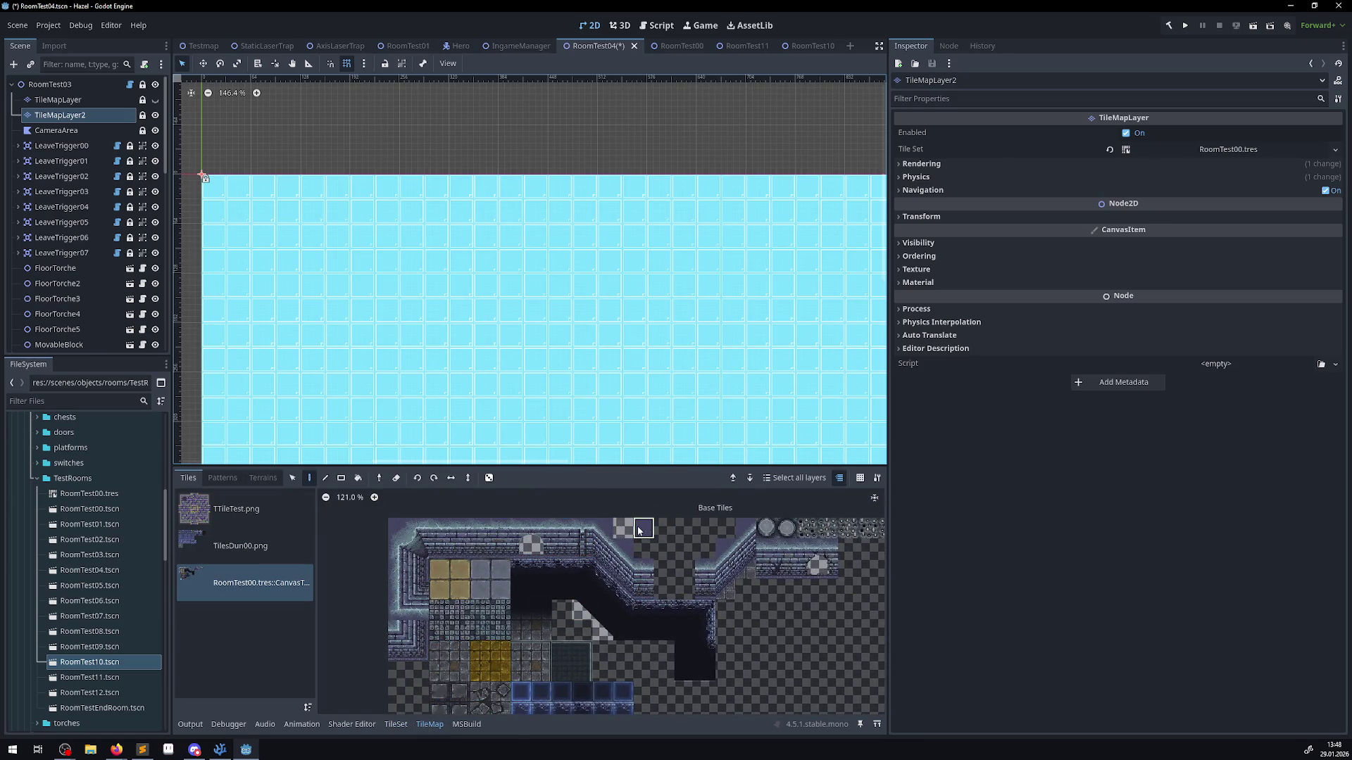
click(638, 530)
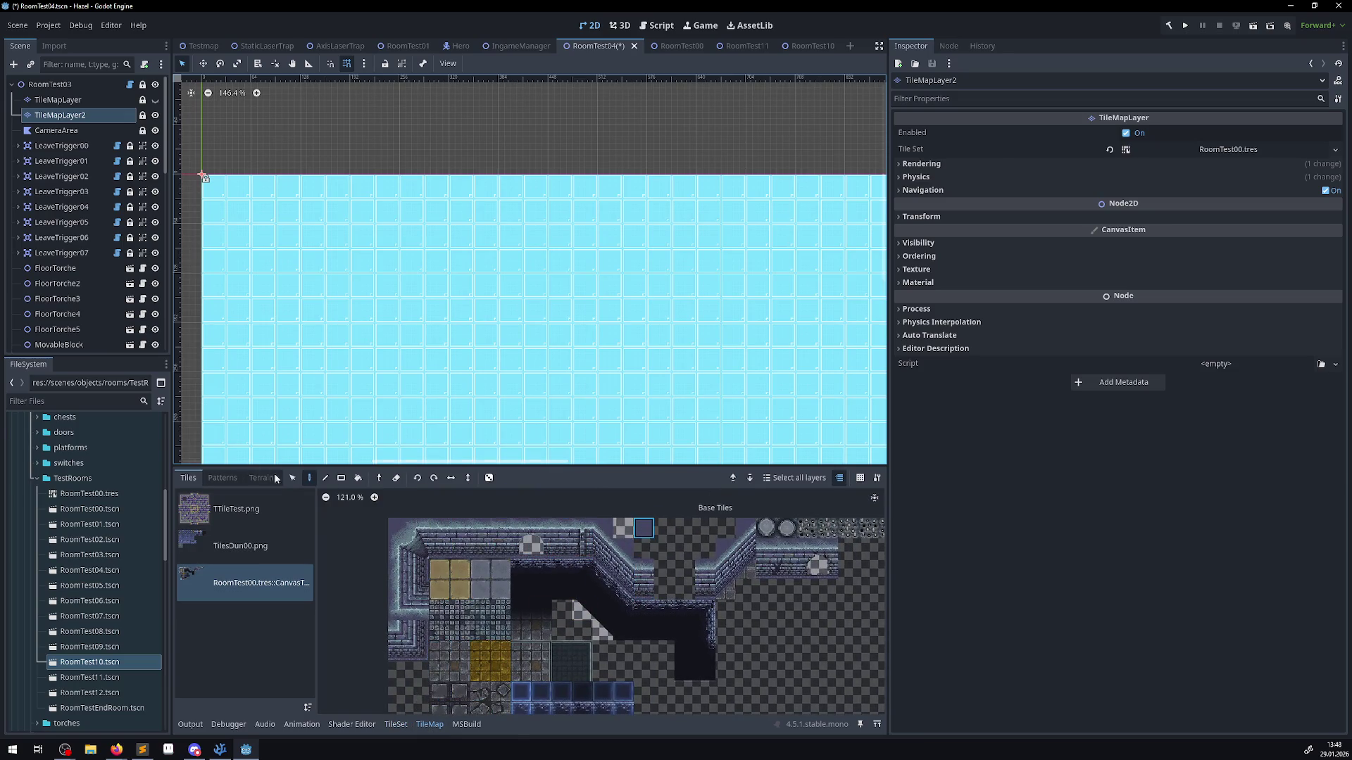
click(341, 477)
mouse_move(215, 189)
mouse_down()
mouse_move(637, 451)
mouse_move(707, 436)
mouse_move(658, 395)
mouse_move(645, 411)
mouse_up()
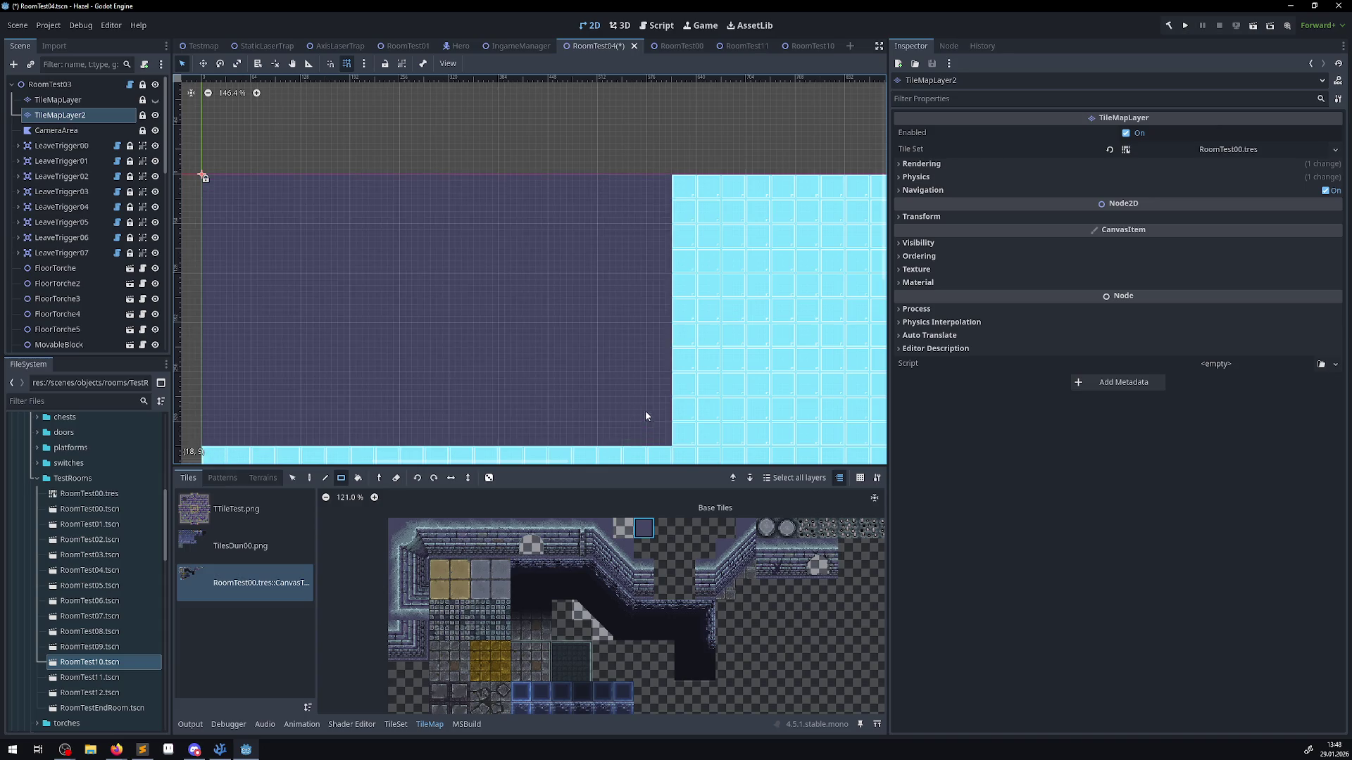
scroll(613, 398, down, 5)
drag(580, 378, 496, 210)
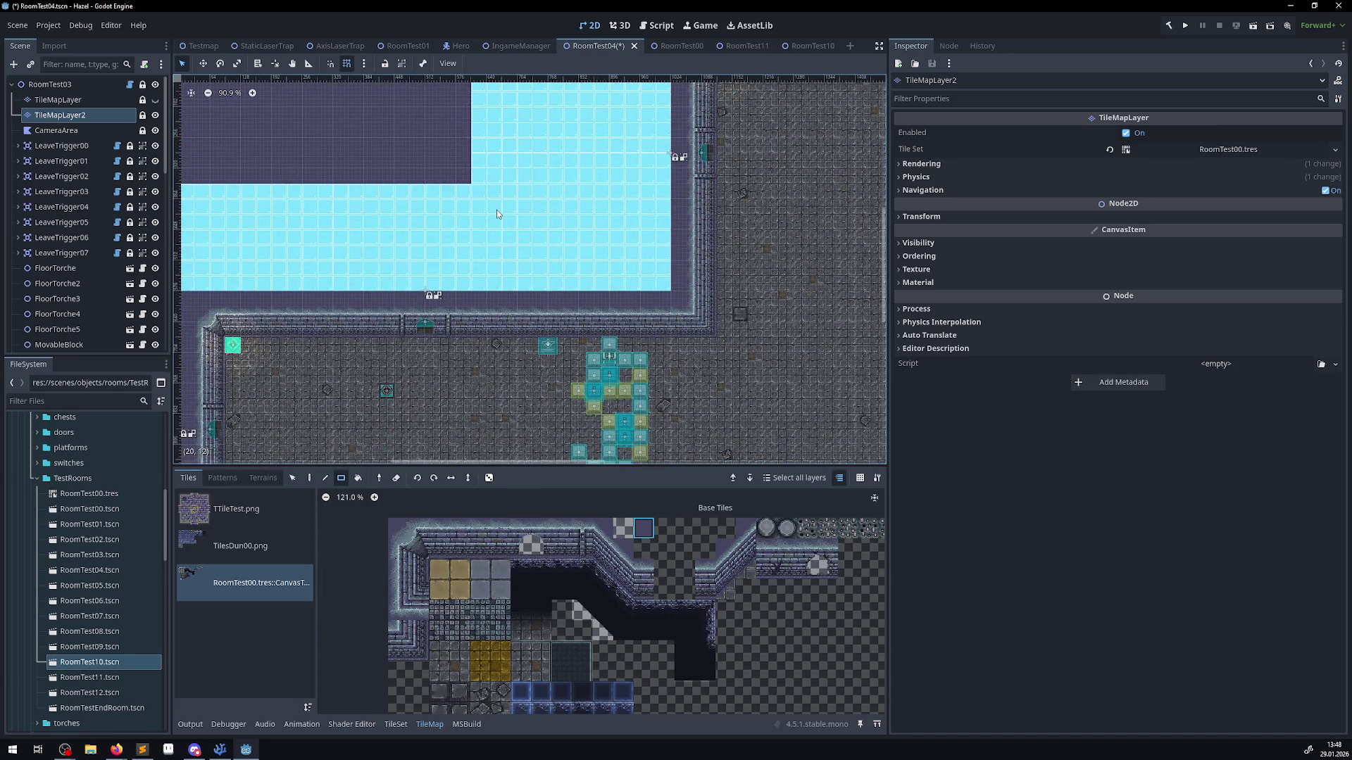
key(ctrl+s)
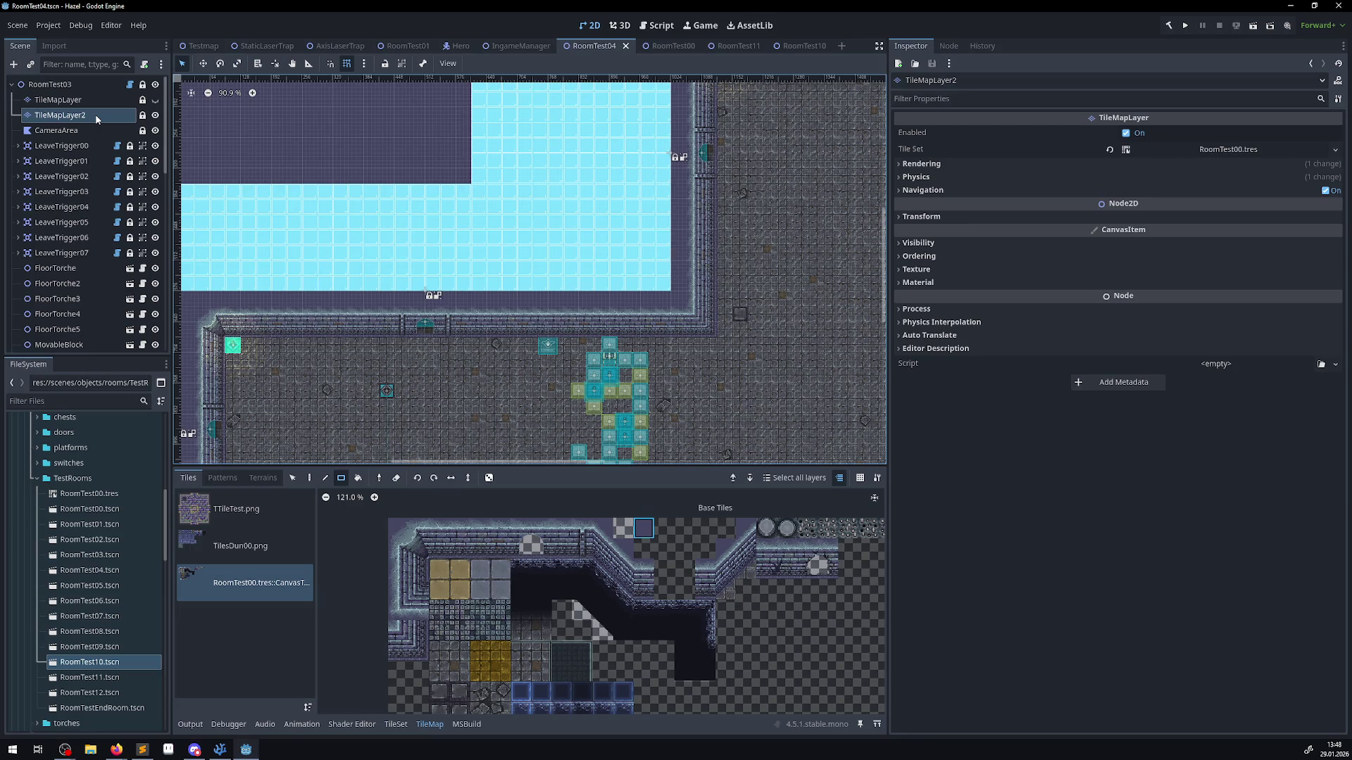
- Rename the layers TileMapLayer3 and TileMapLayer, hide TileMapLayer3, save, and run the game
double_click(85, 100)
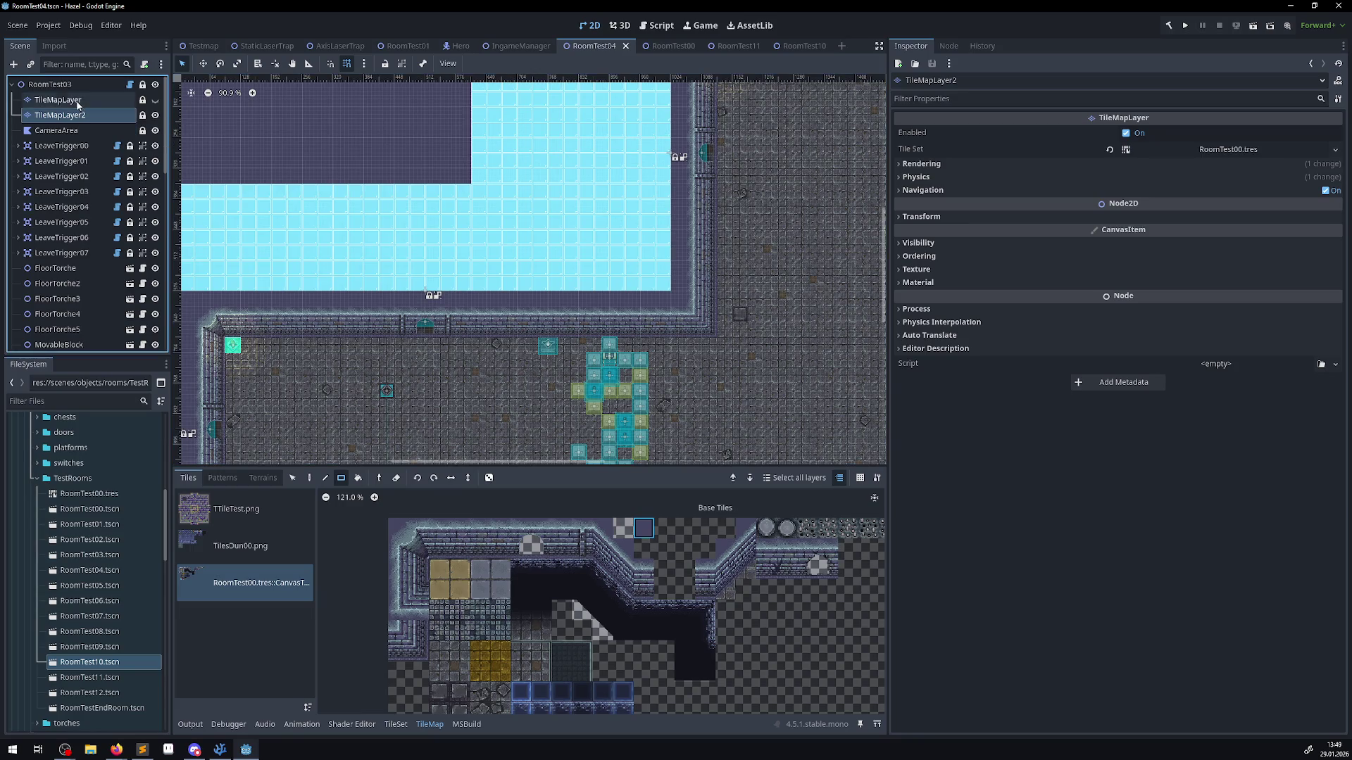
click(85, 100)
text(3)
key(Return)
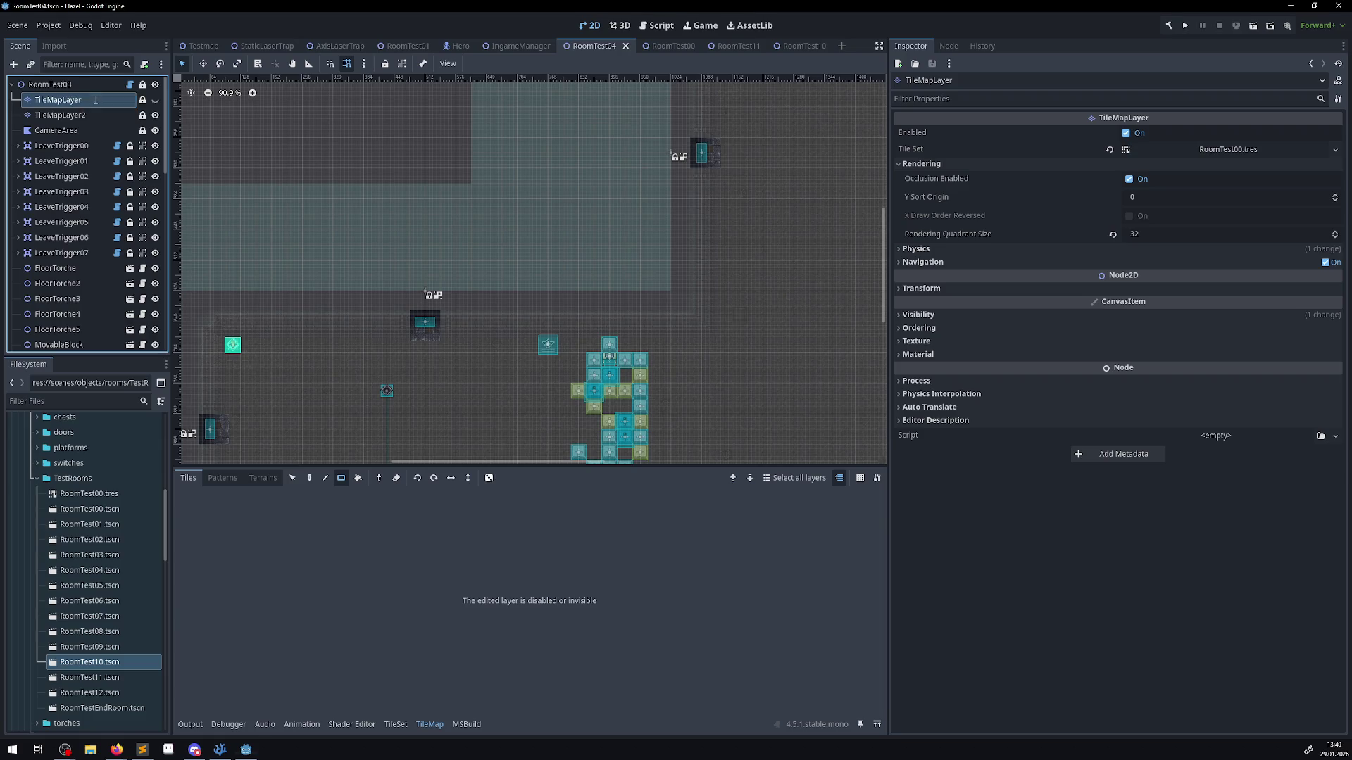
click(82, 120)
key(BackSpace)
key(Return)
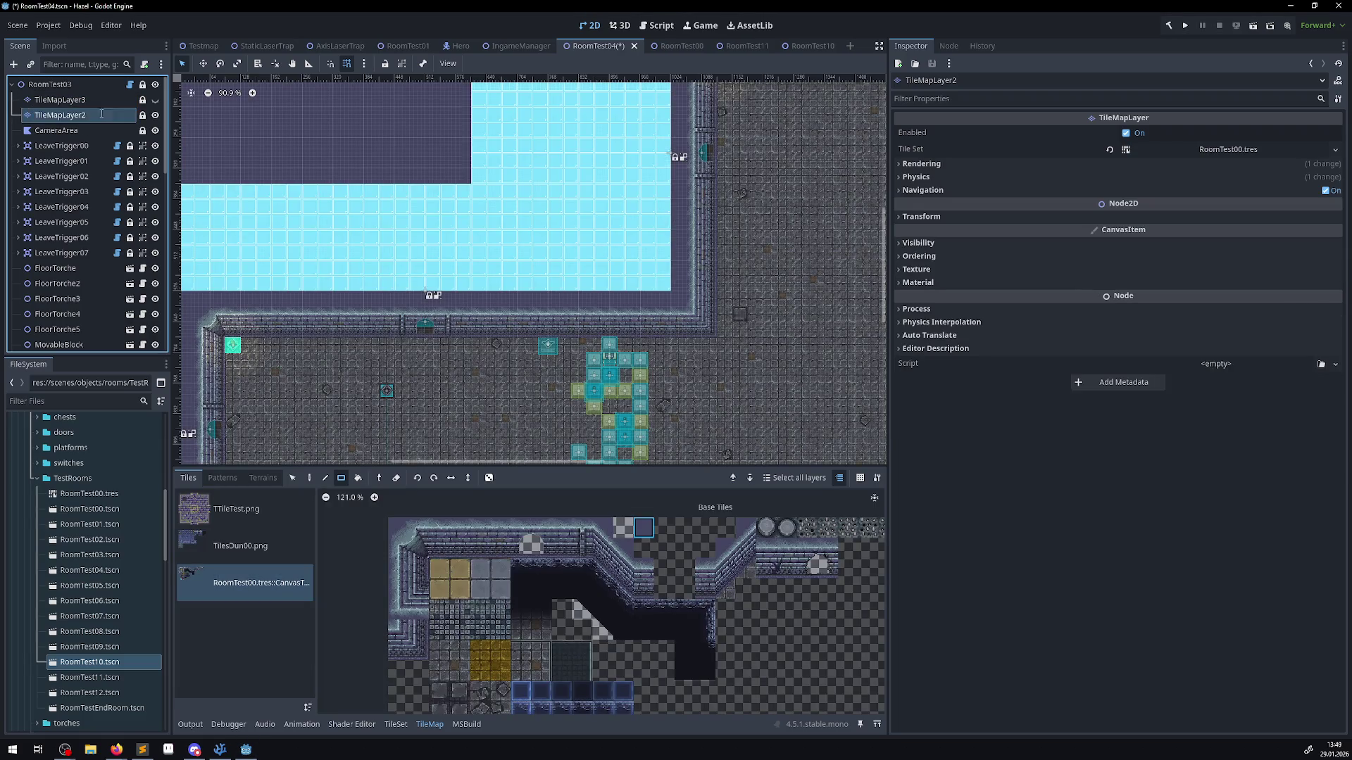
click(156, 100)
scroll(572, 317, down, 4)
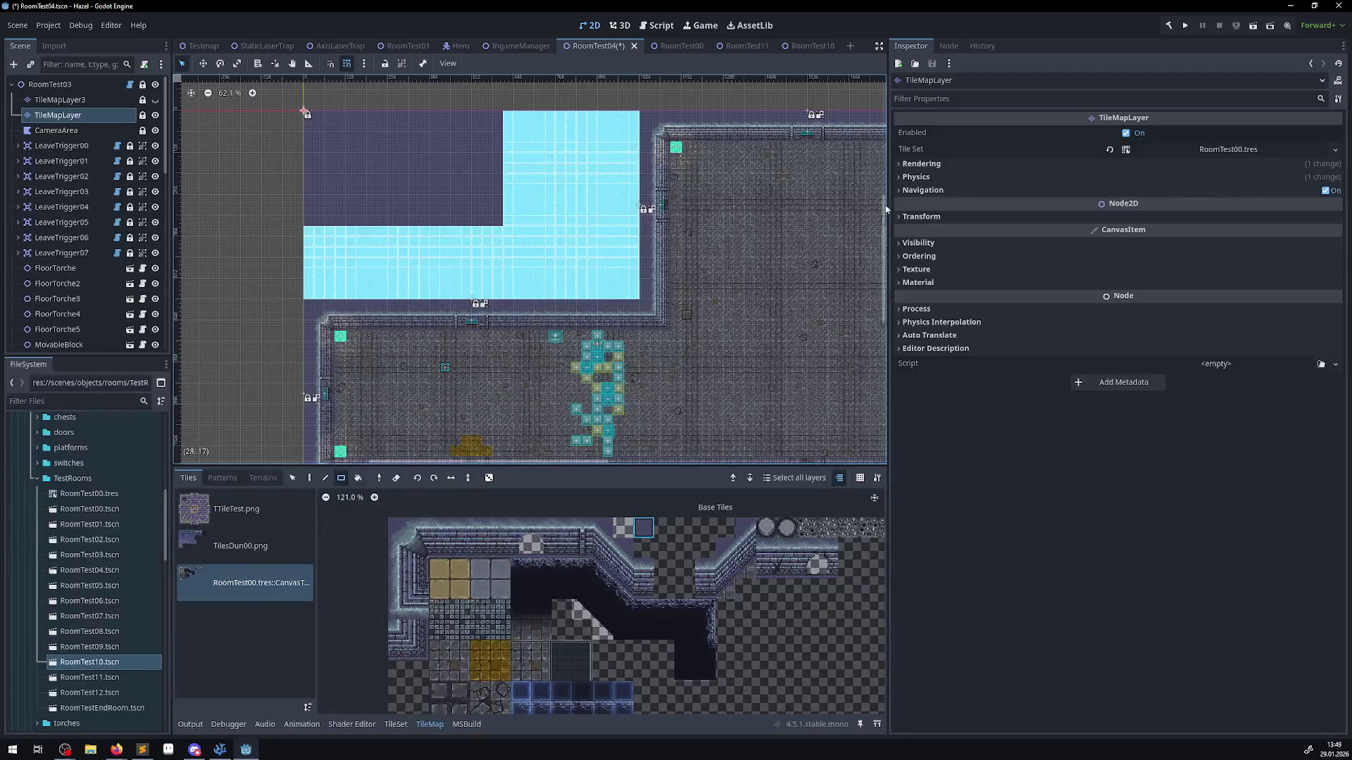
key(ctrl+s)
click(1185, 25)
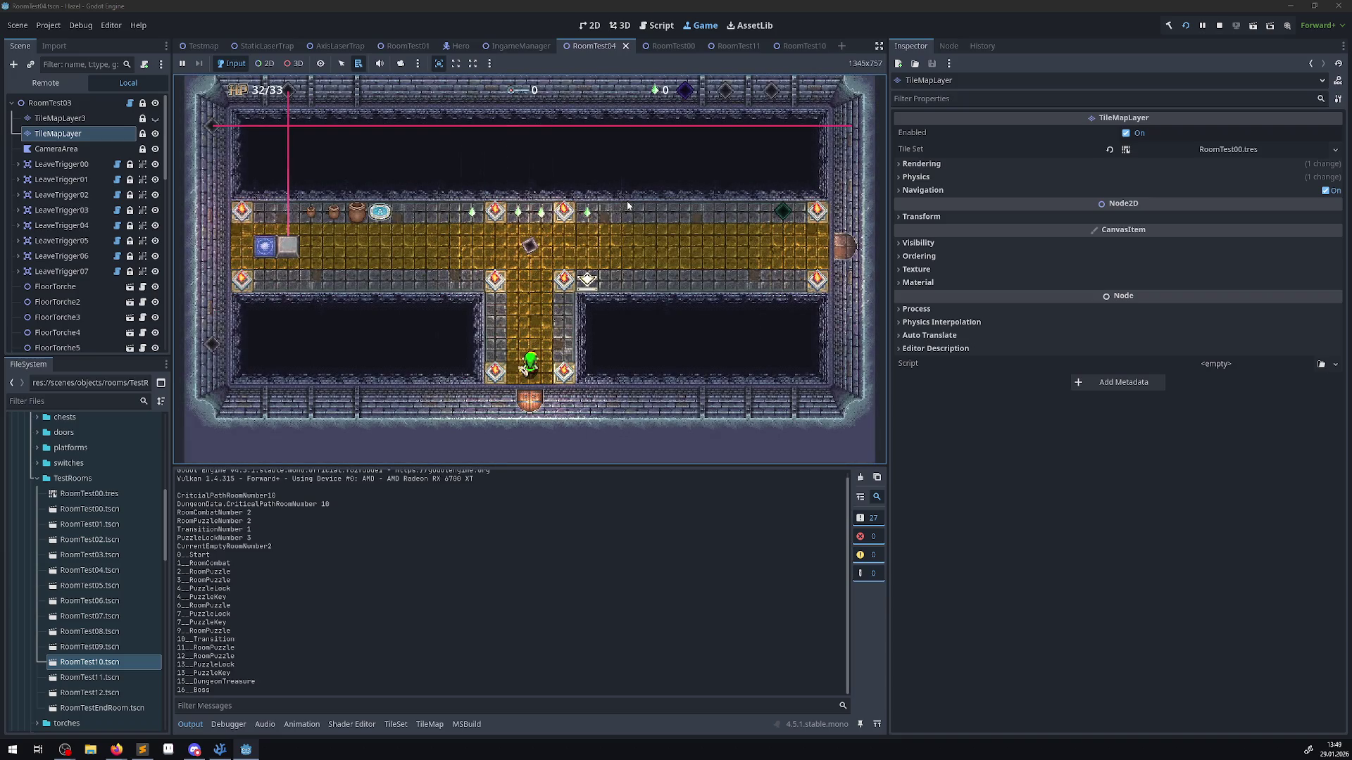
key(Up)
key(Left)
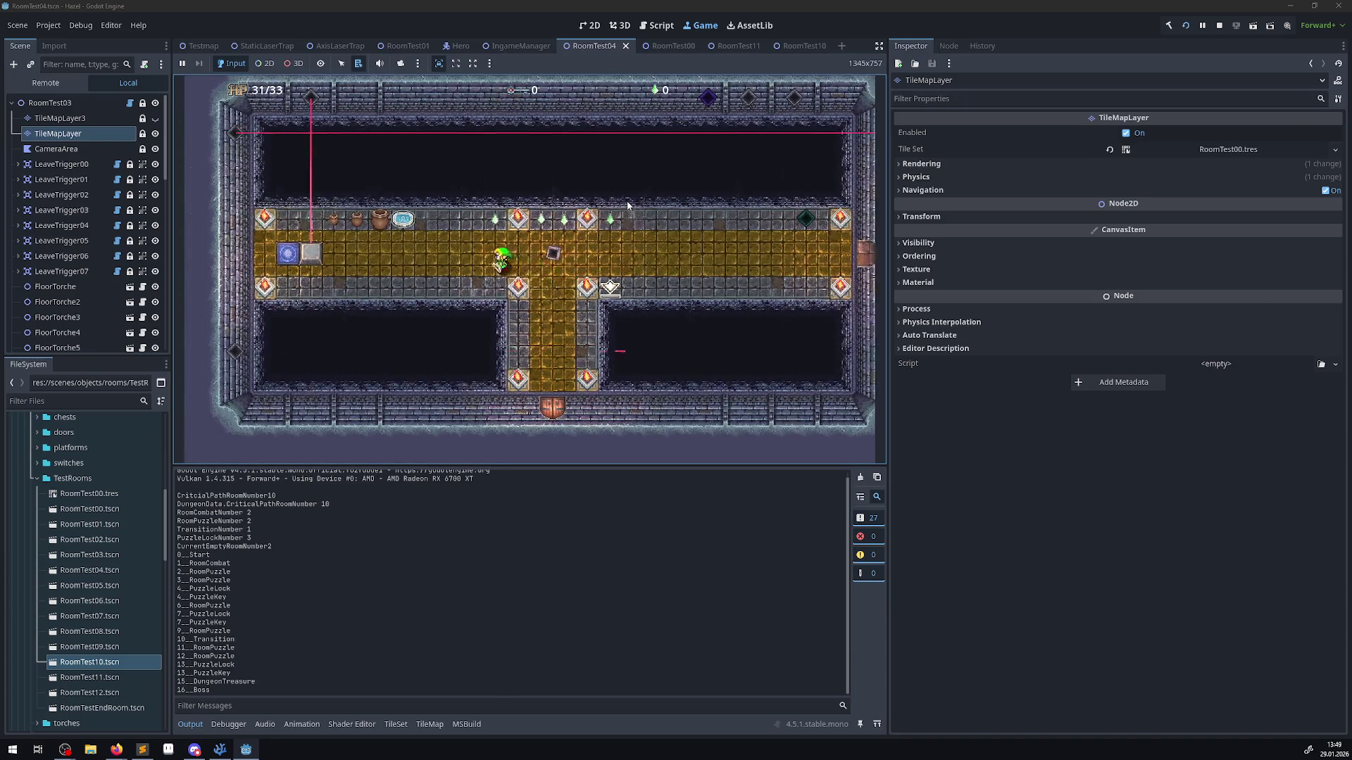
key(Left)
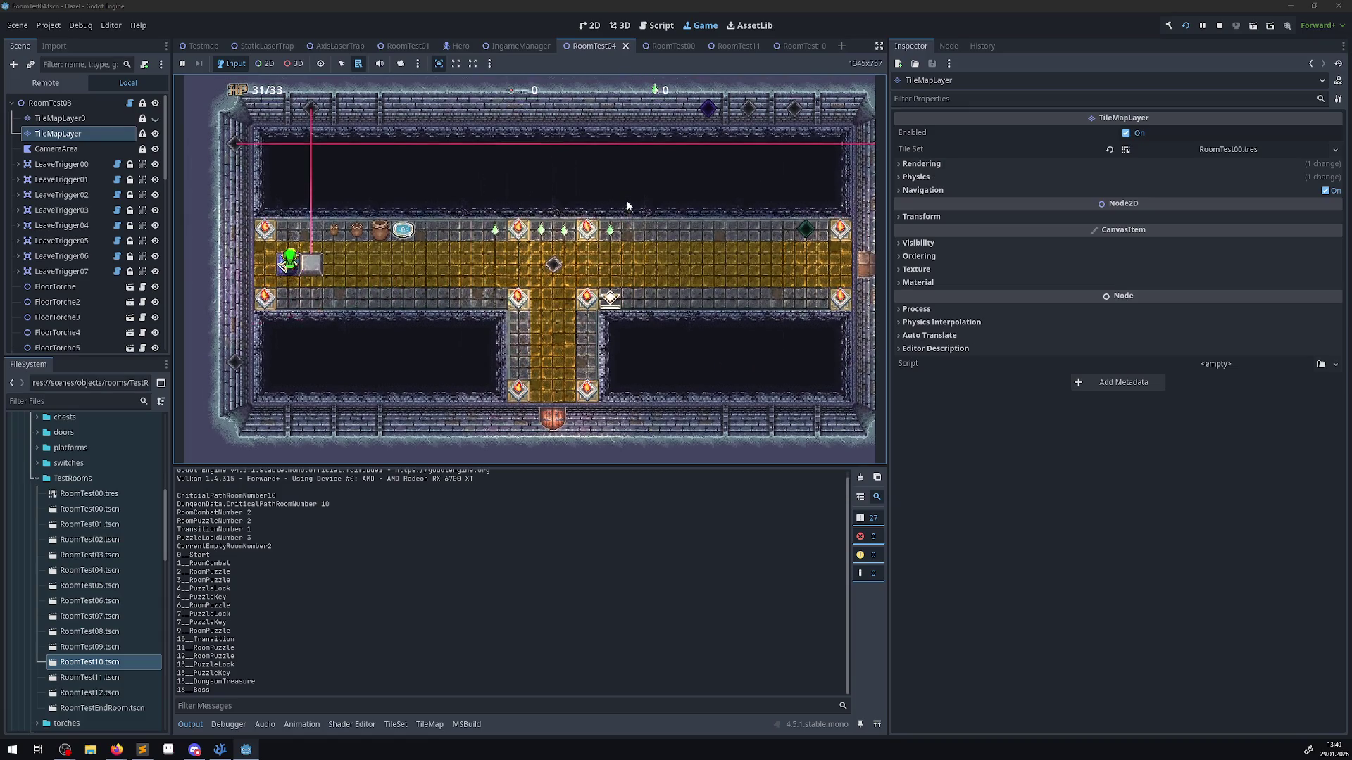
key(Right)
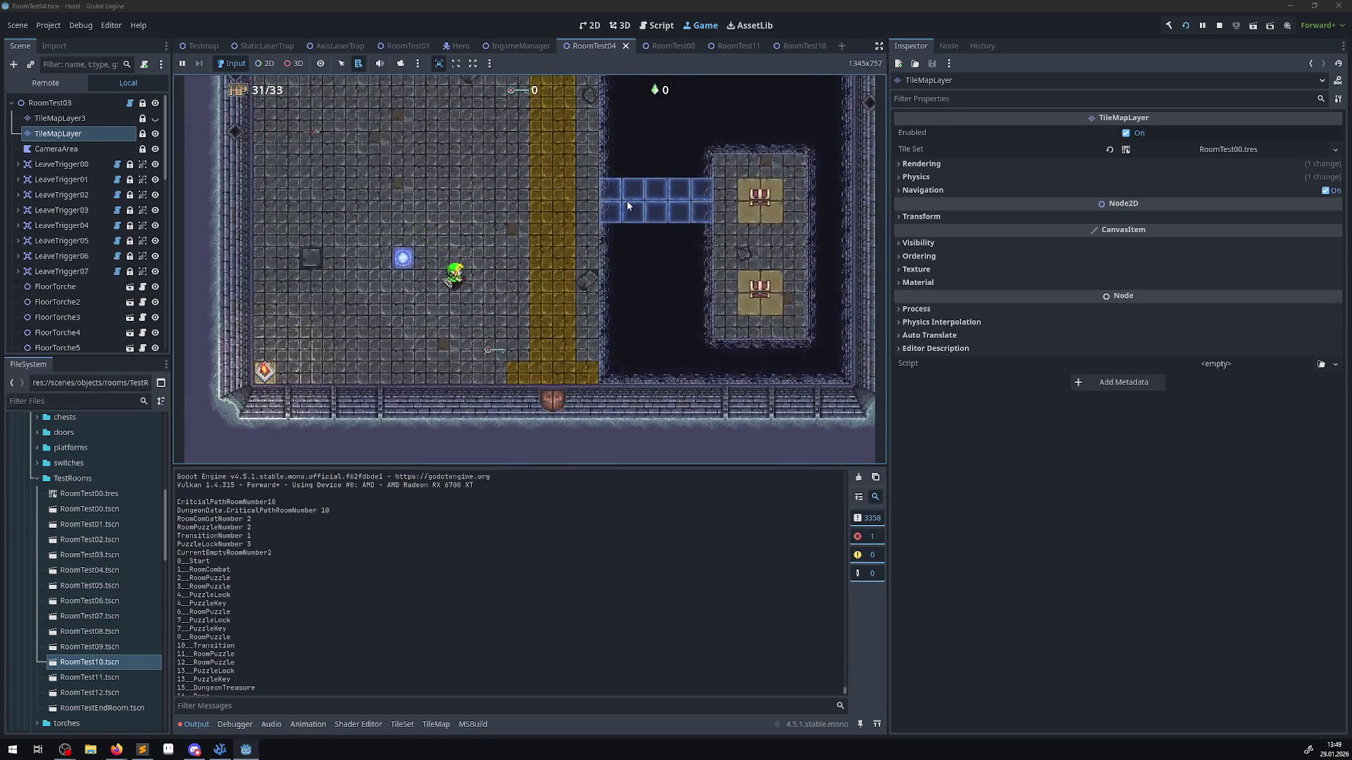
key(Down)
key(Right)
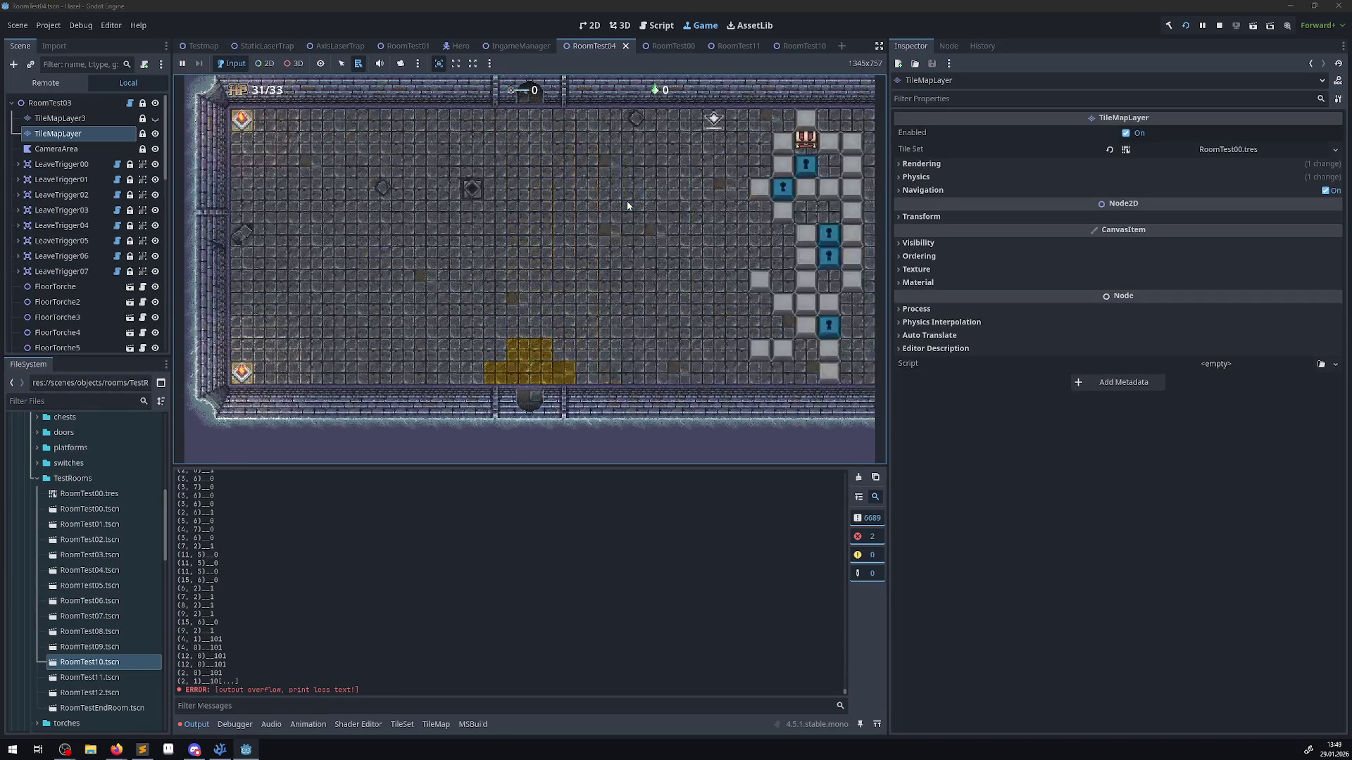
click(858, 476)
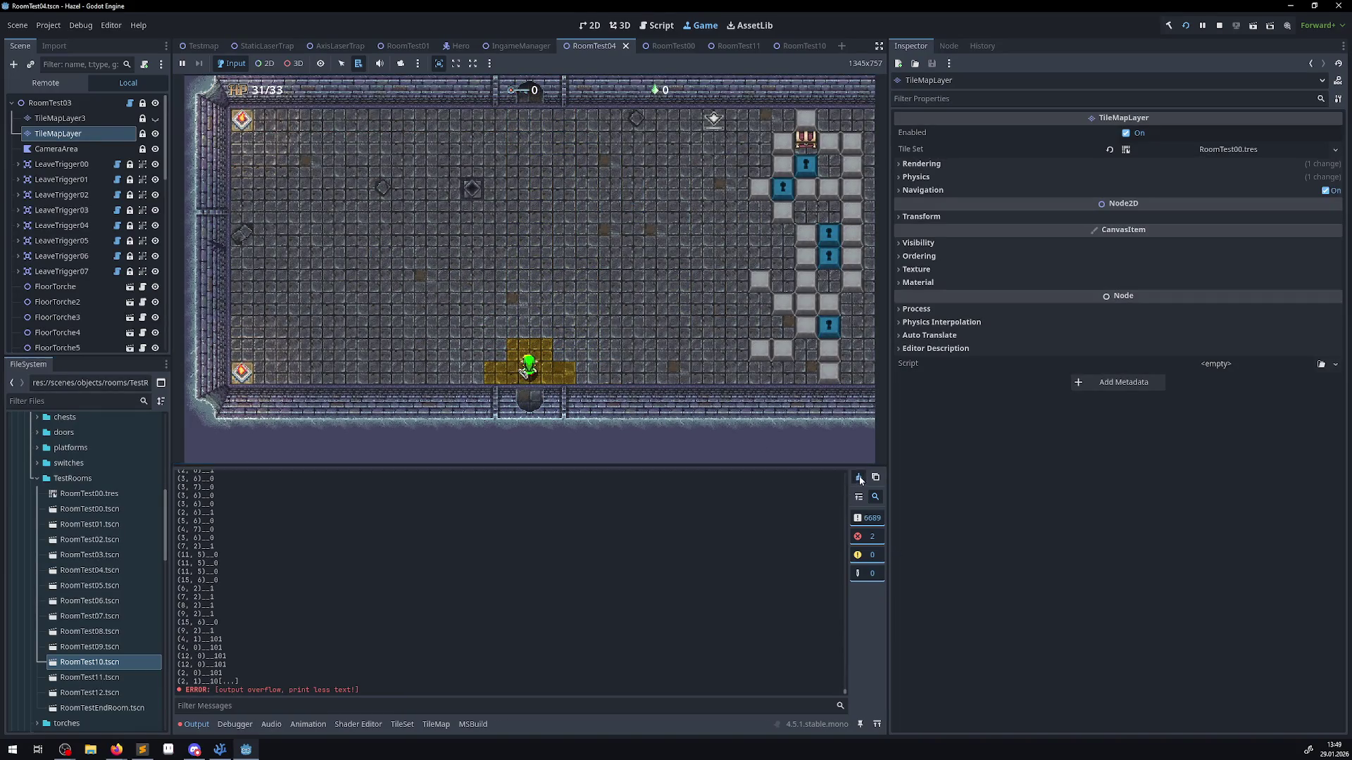
click(617, 325)
key(Up)
key(Left)
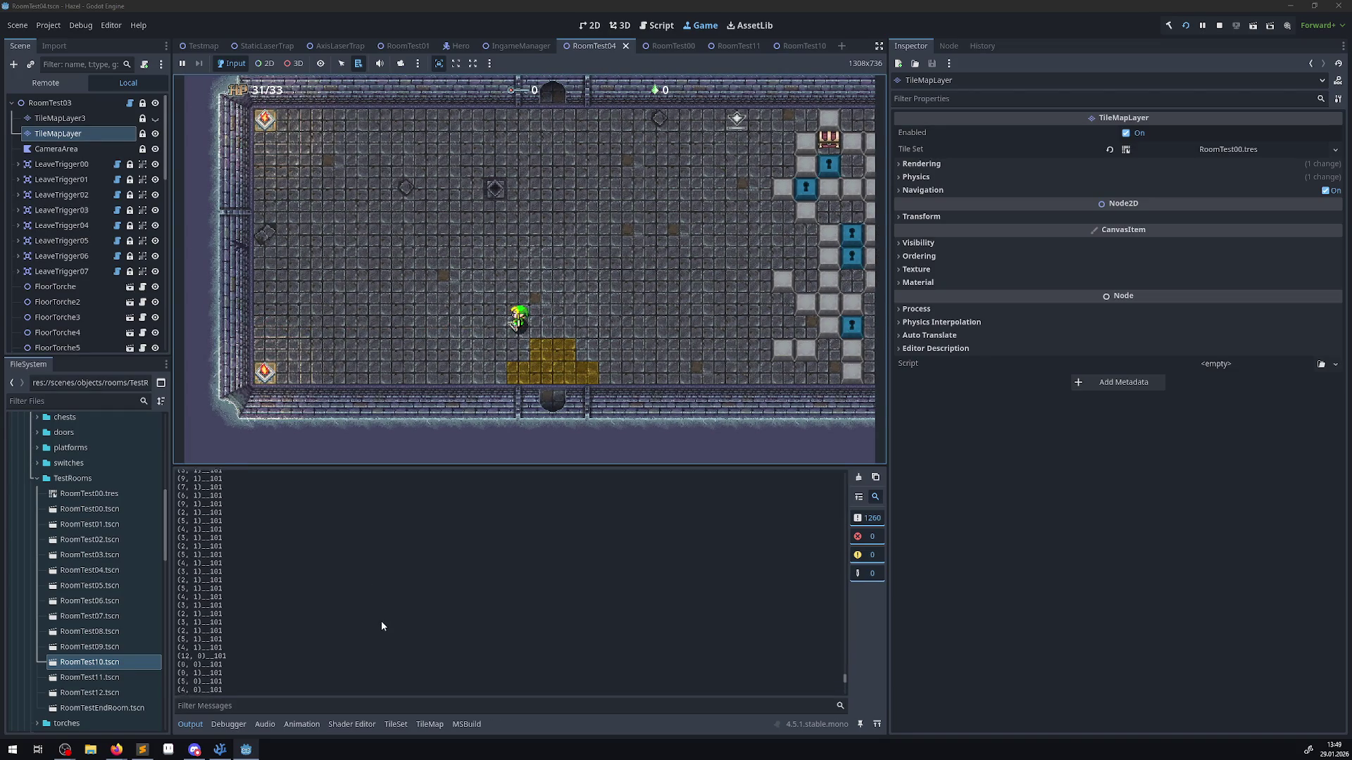
right_click(335, 602)
click(311, 604)
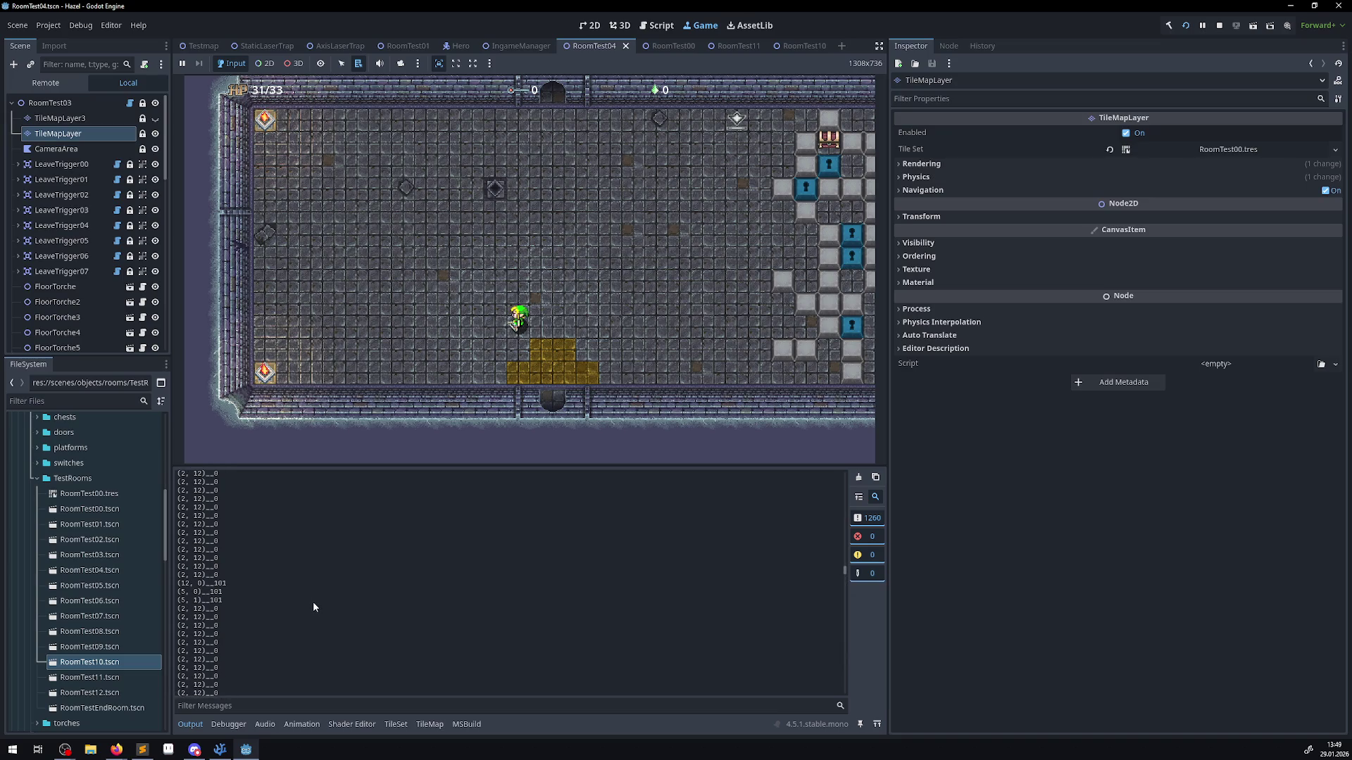
scroll(316, 610, up, 1)
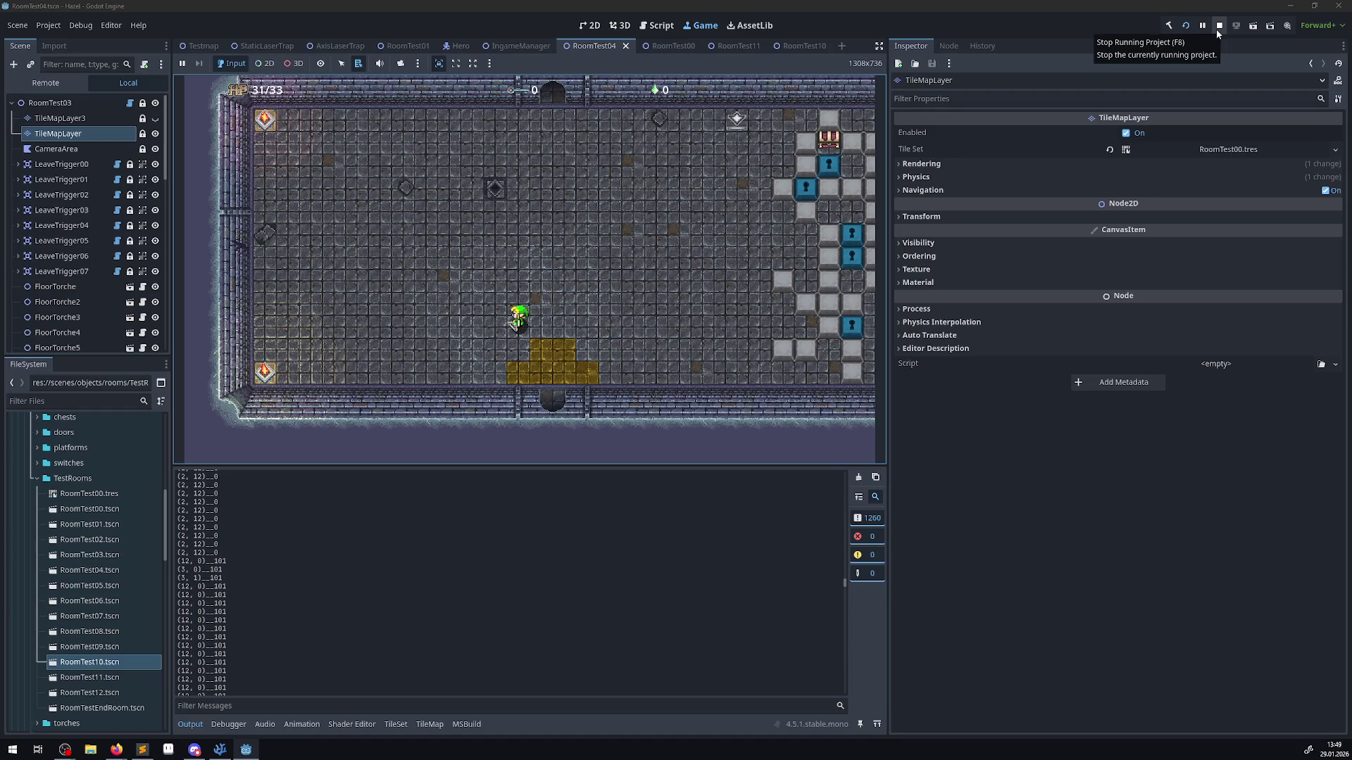
mouse_move(116, 749)
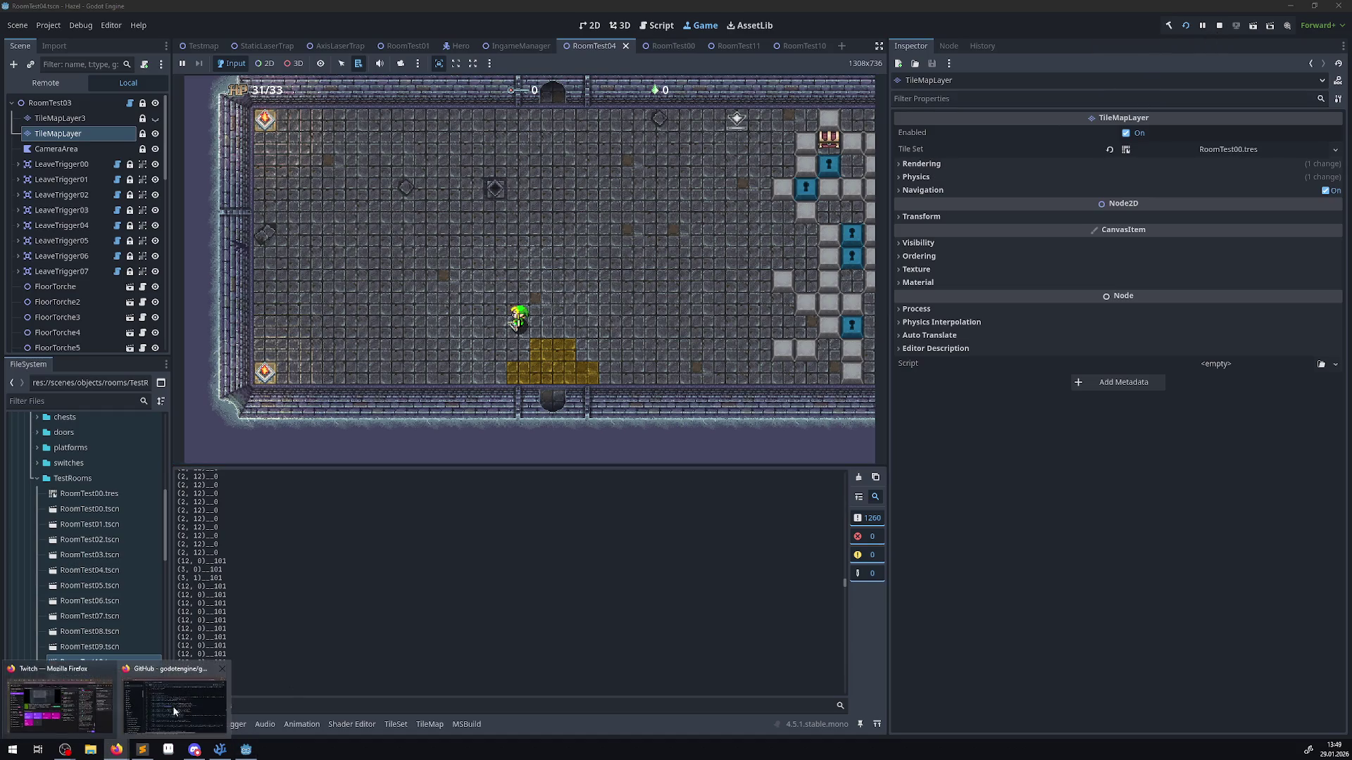
- In GitHub's tile_map_layer.cpp, cycle through get_cell_tile_data matches and land on its binding at line 2190
click(174, 711)
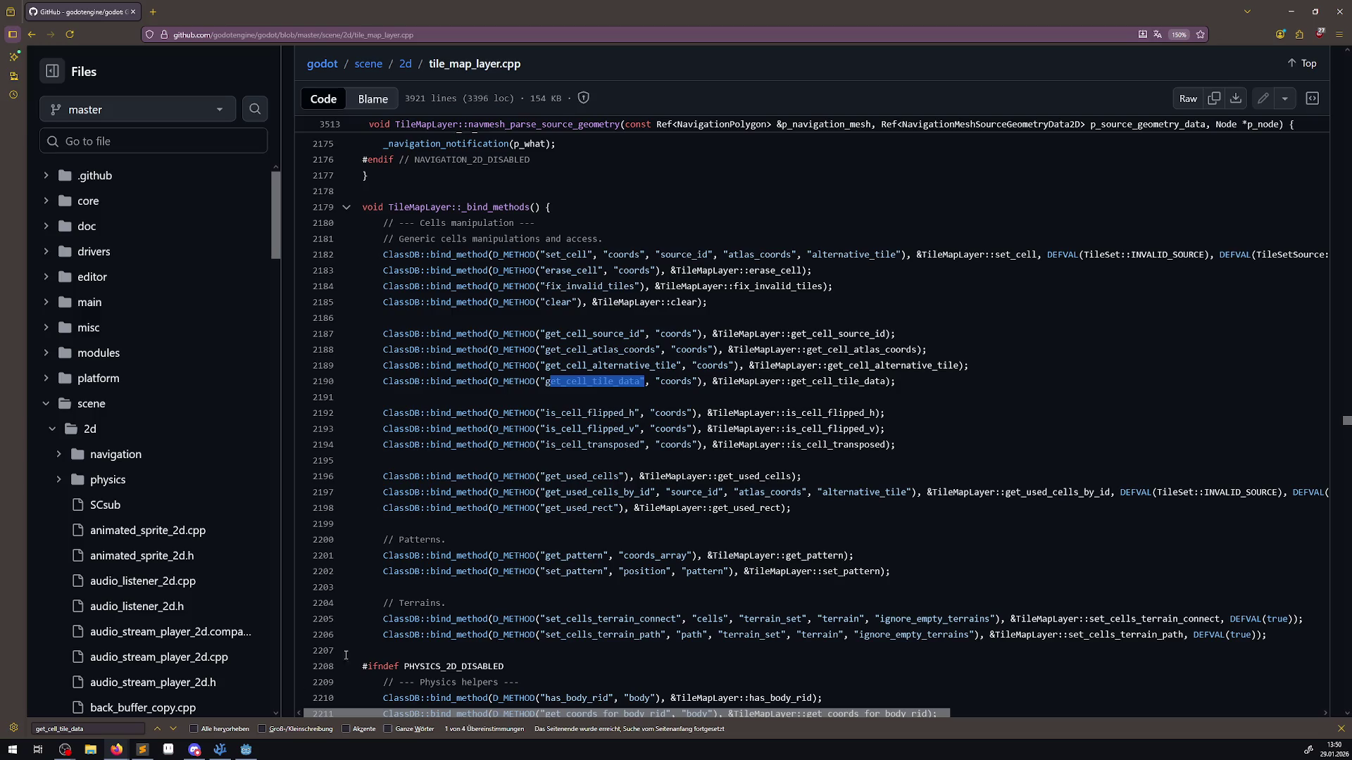
click(172, 733)
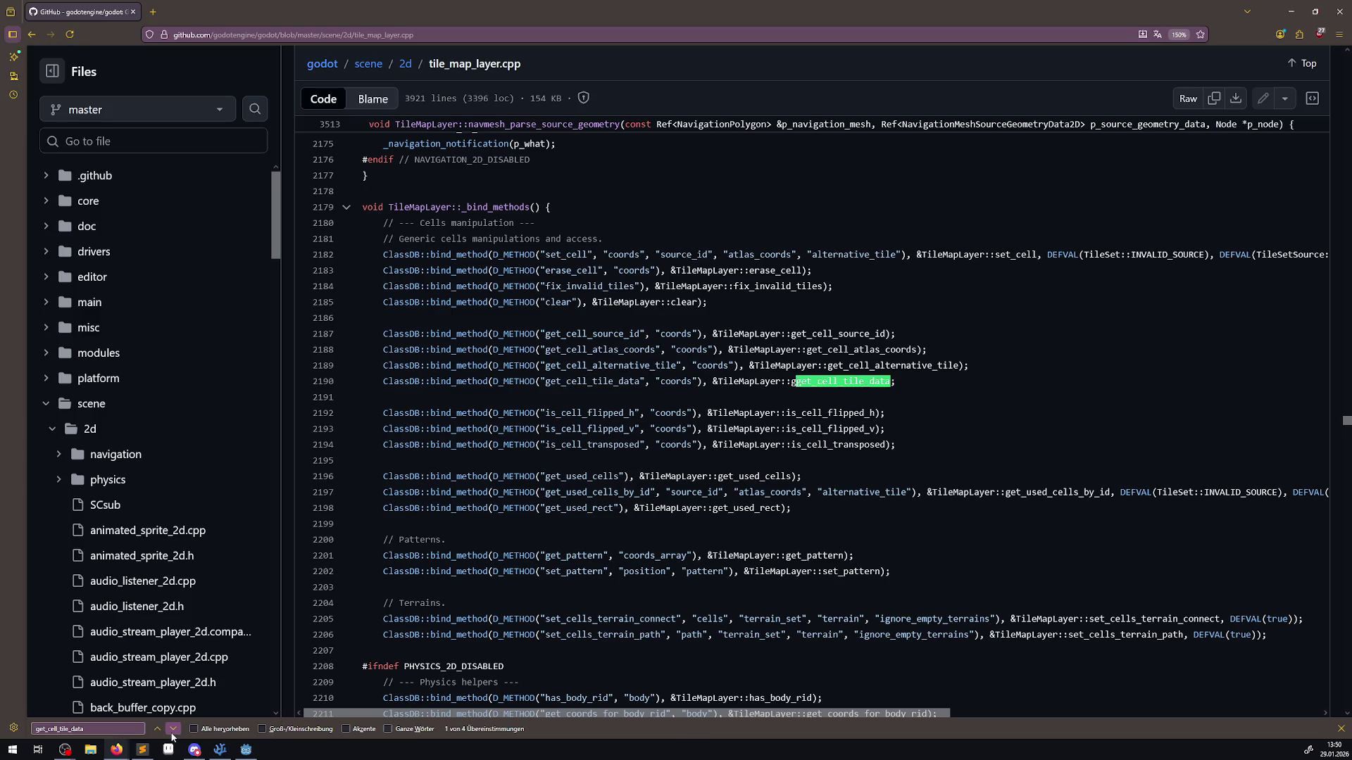
click(172, 731)
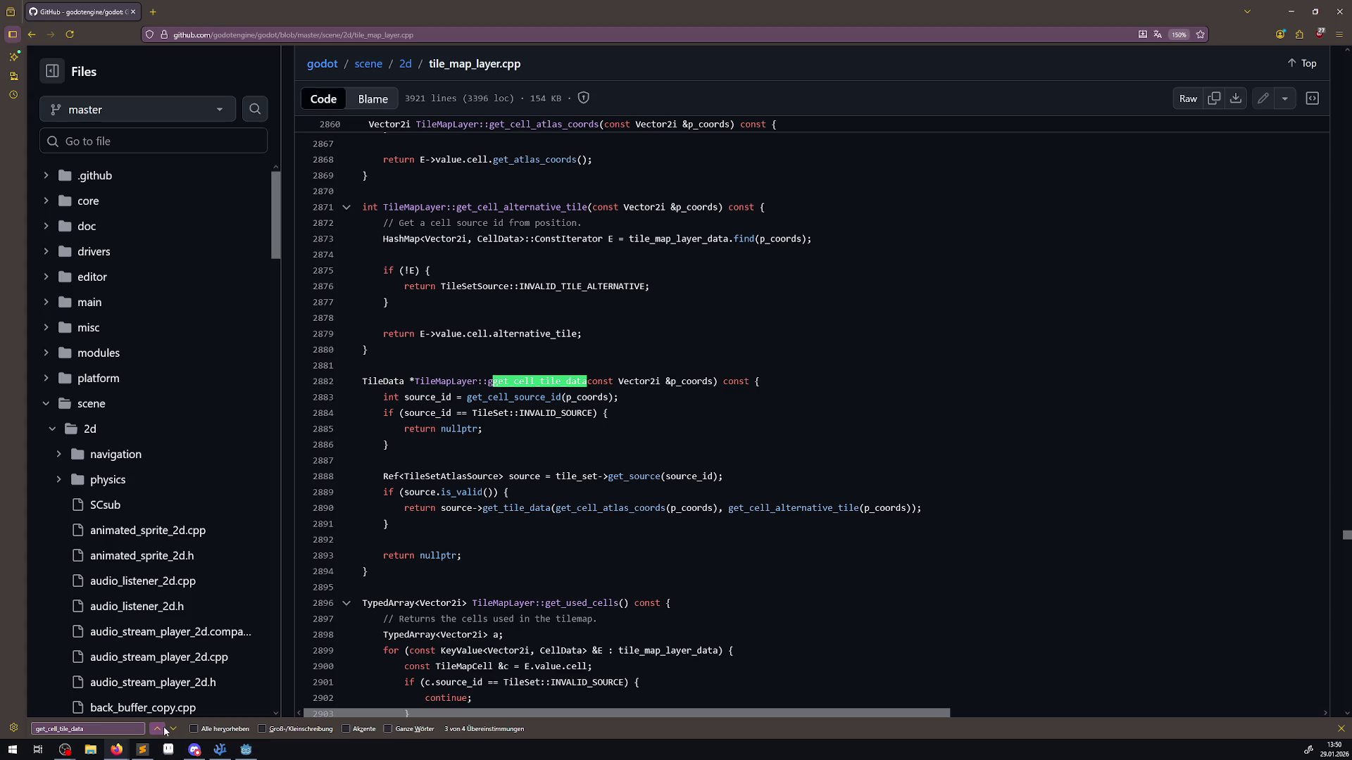
click(162, 730)
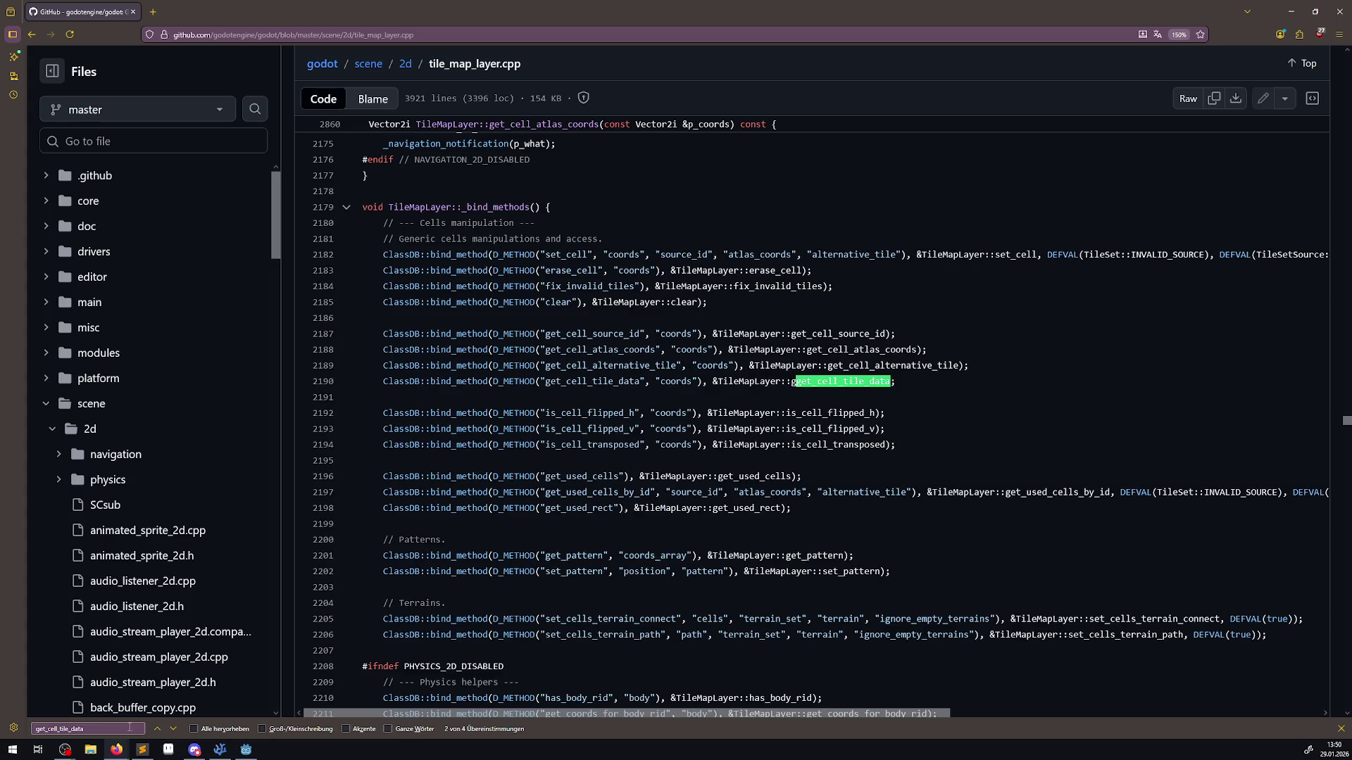
click(158, 729)
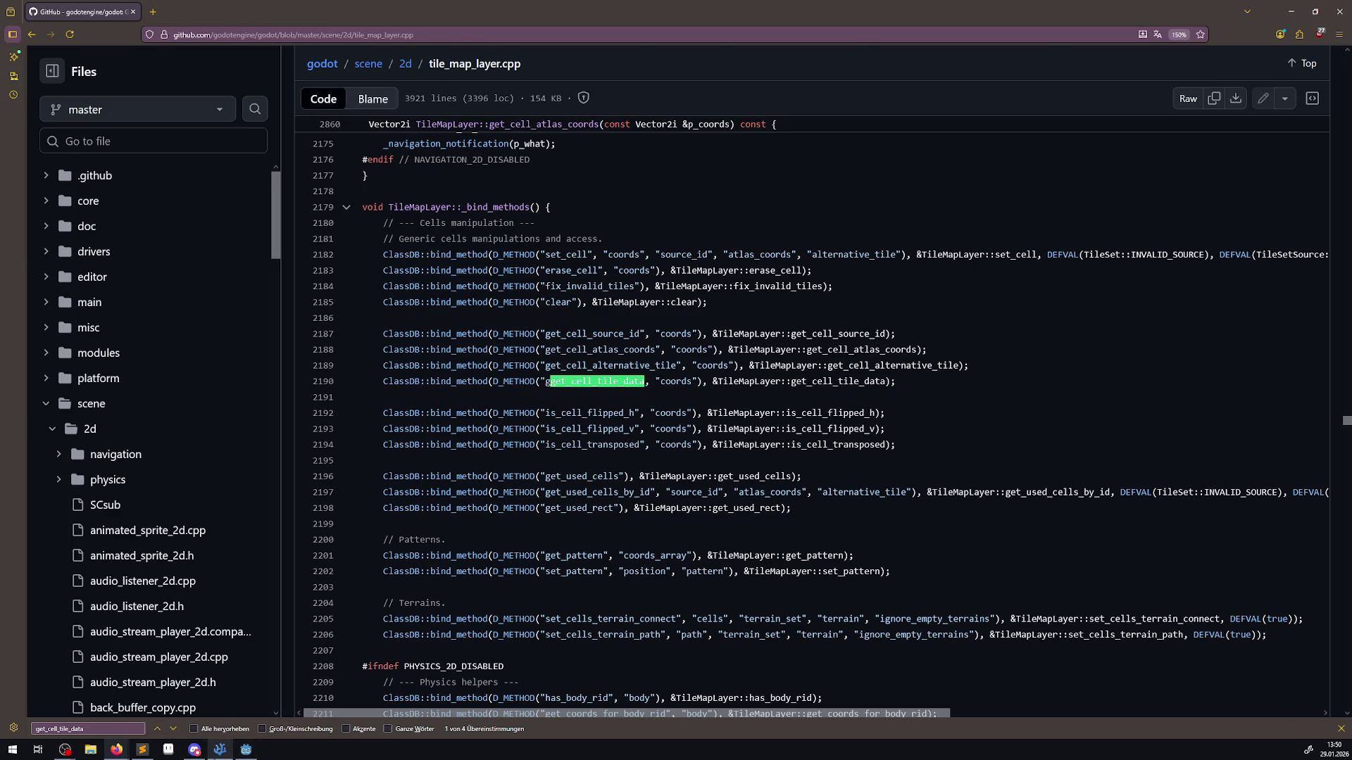
- Back in VS Code, select the GetCellAtlasCoords call on line 126
click(218, 752)
click(218, 751)
click(219, 752)
double_click(525, 305)
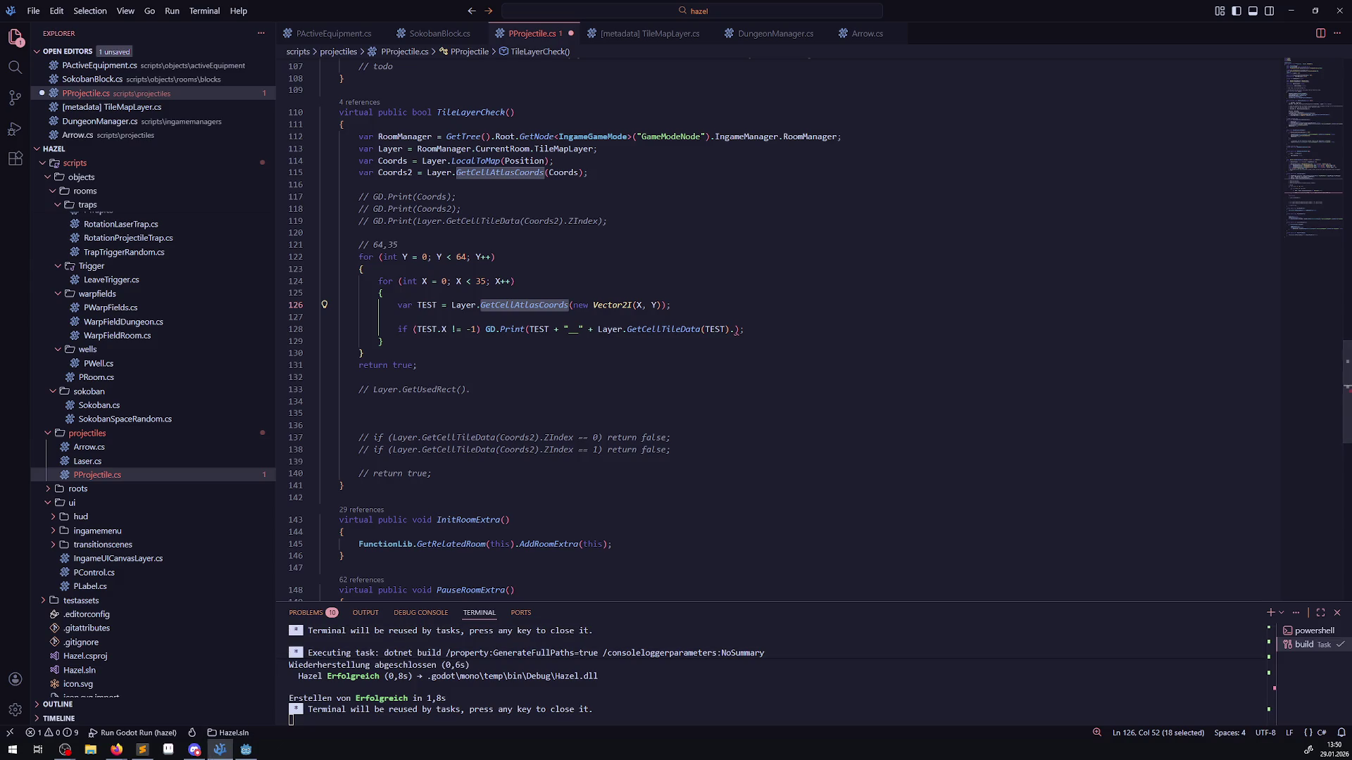
click(652, 328)
double_click(652, 329)
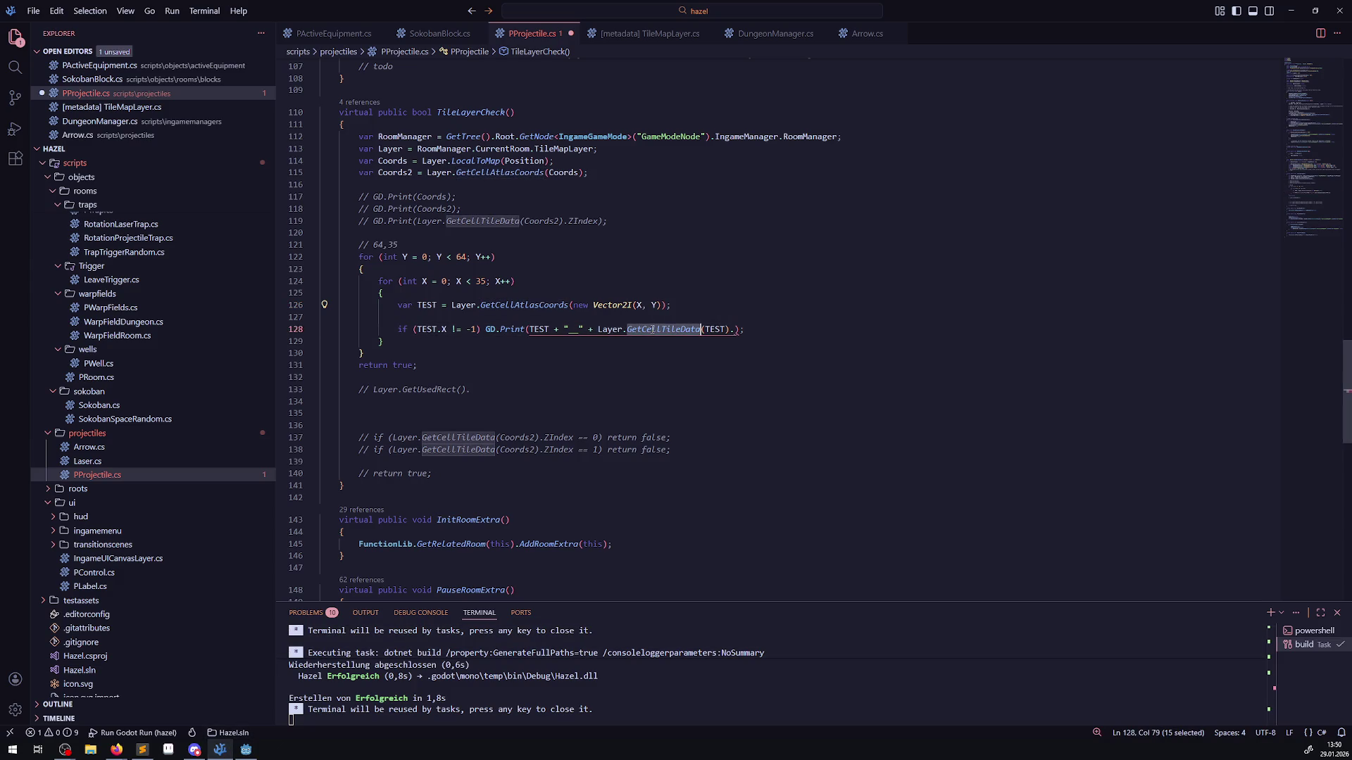
click(116, 750)
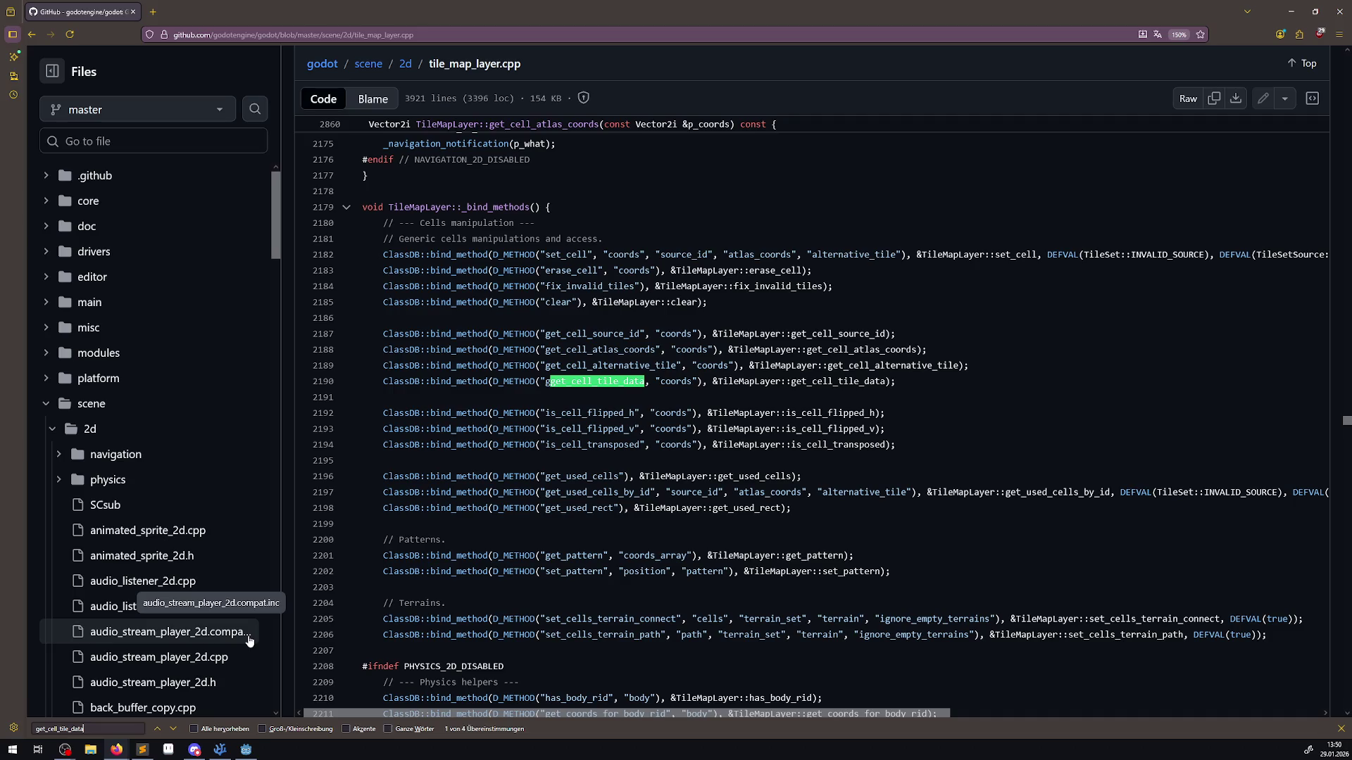
- Cycle get_cell_tile_data matches, including line 3542, to its definition at line 2882, then inspect get_cell_source_id
key(Return)
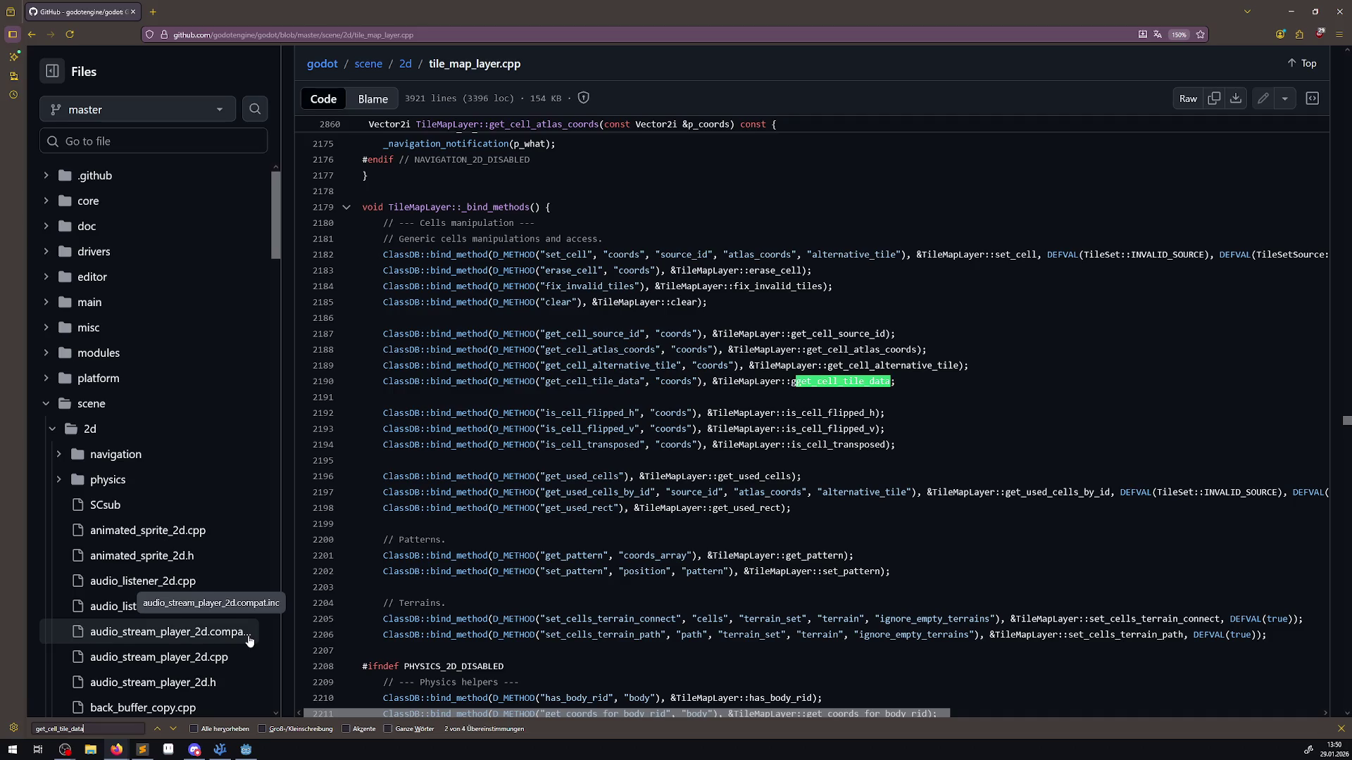
key(Return)
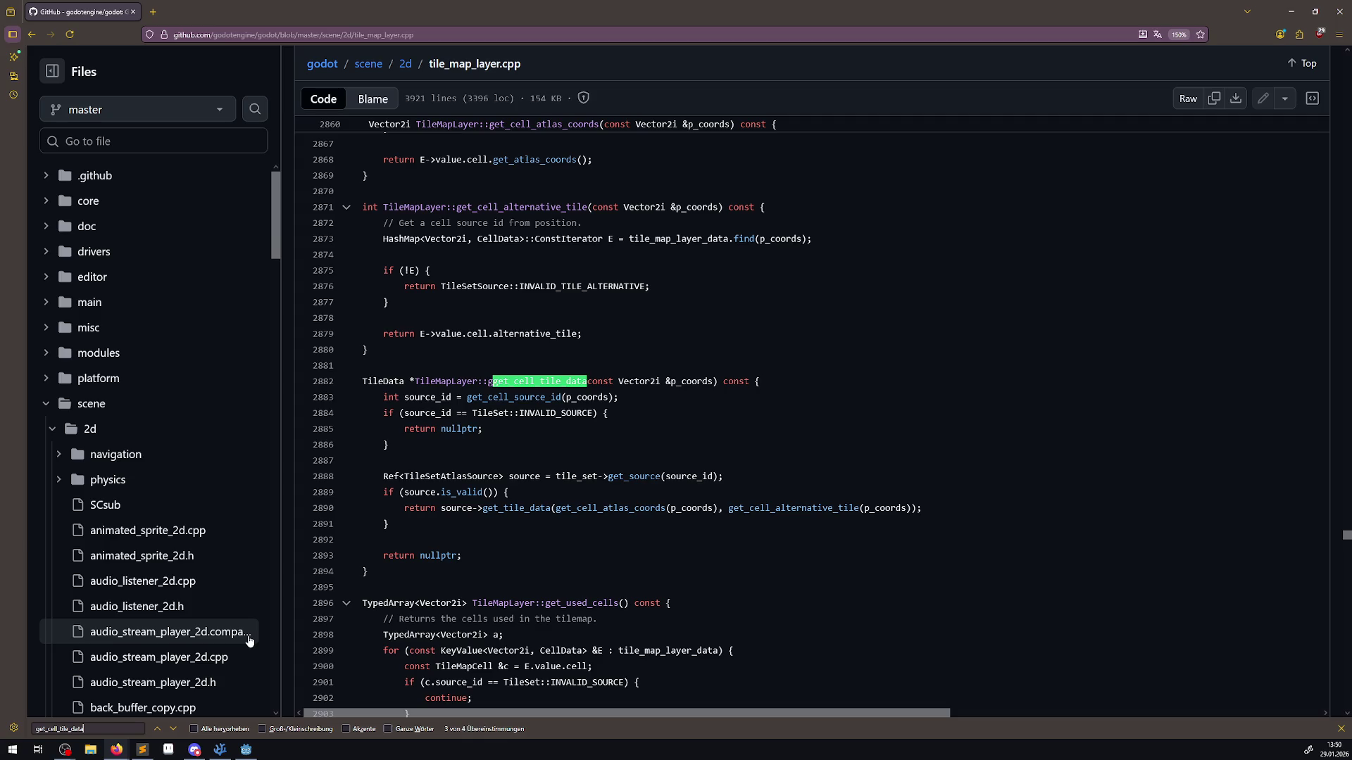
key(Return)
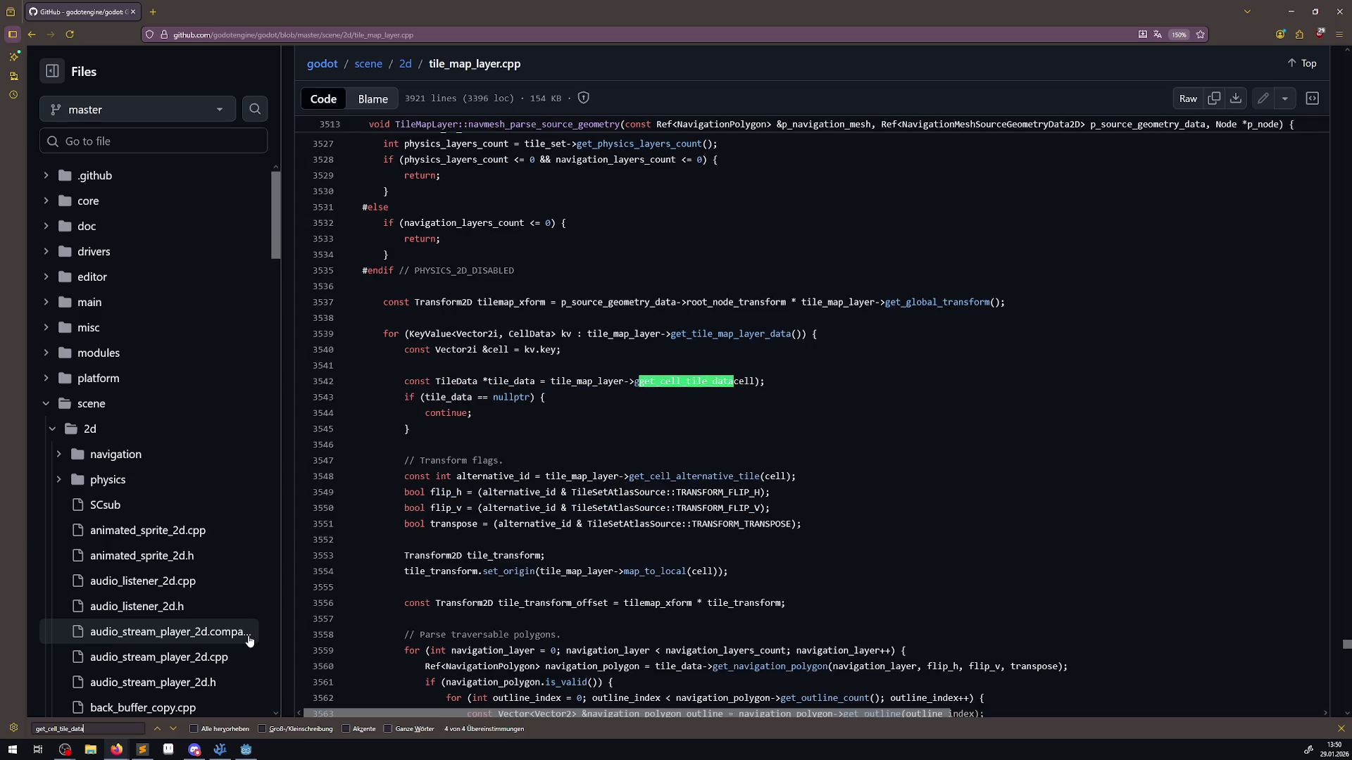
key(Return)
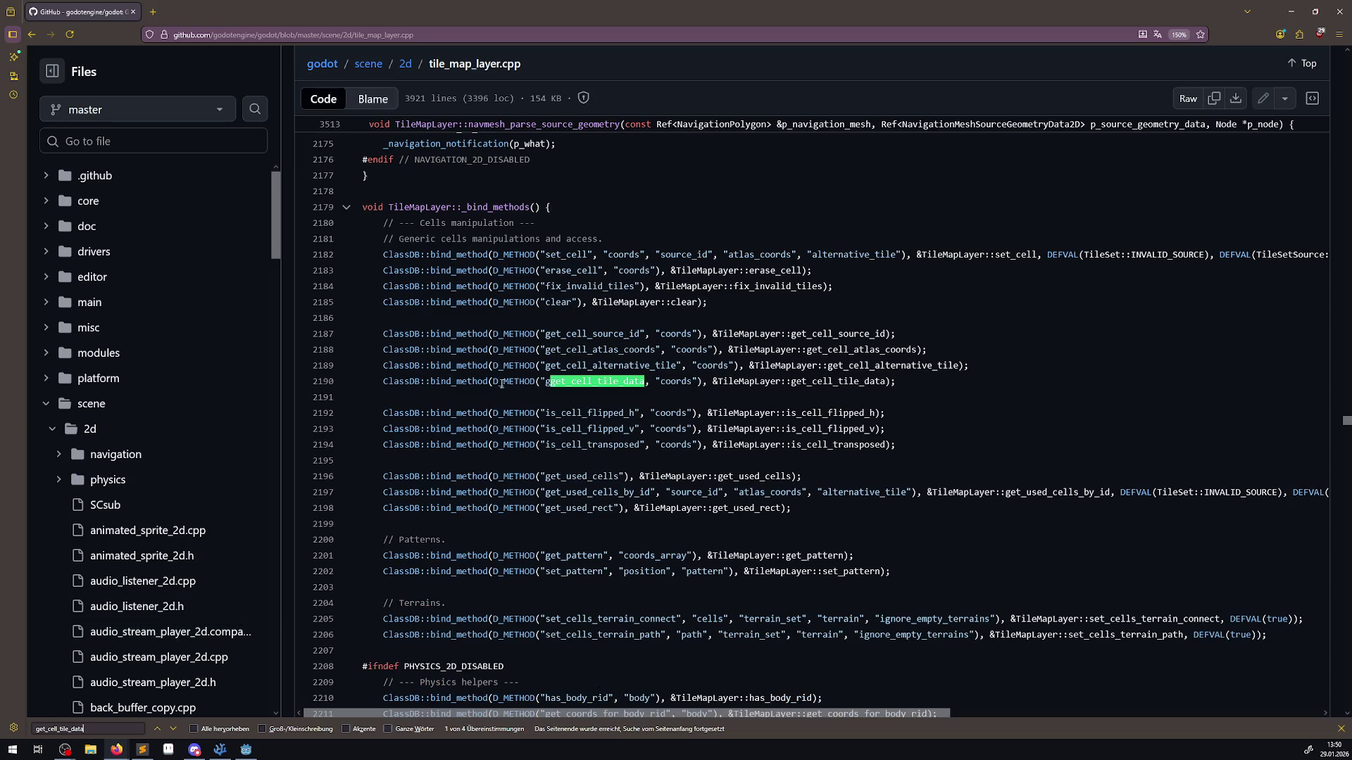
key(Return)
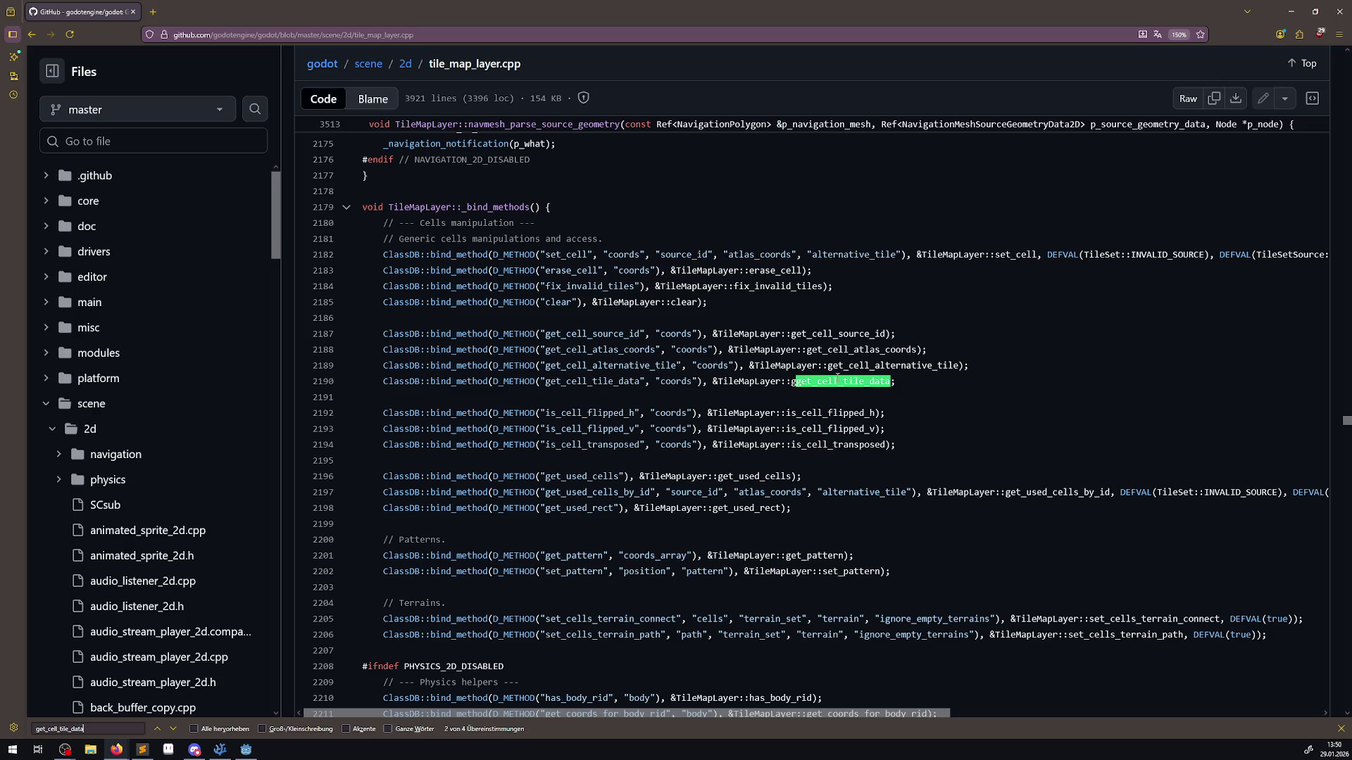
key(Return)
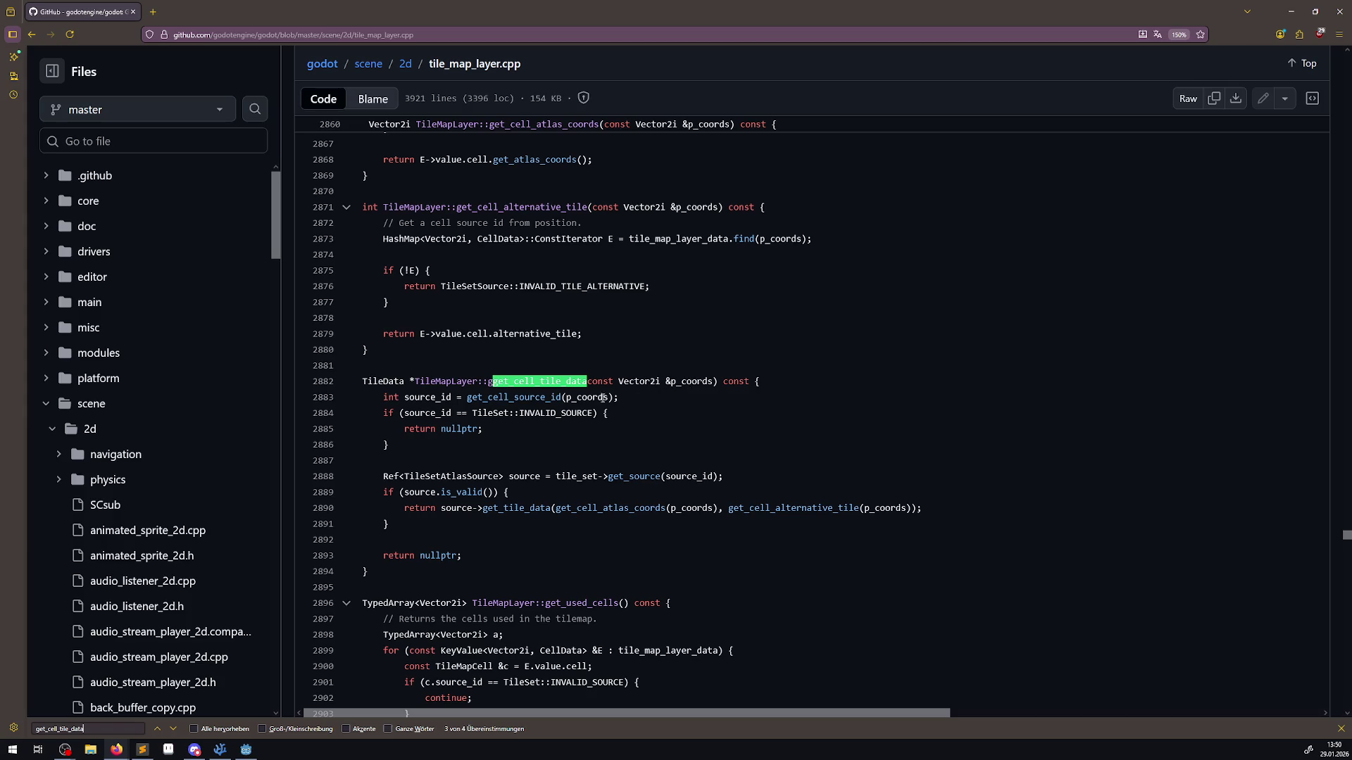
click(514, 399)
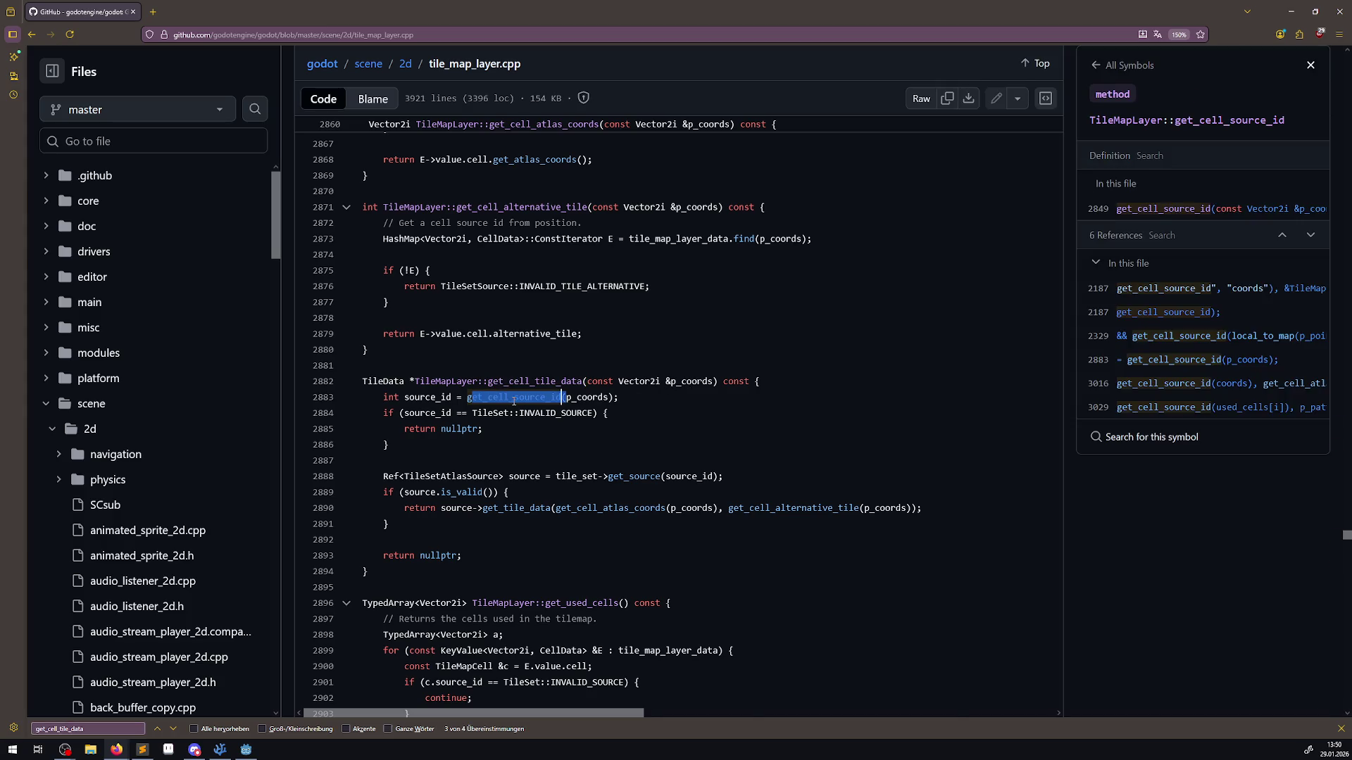
- Select get_cell_source_id on line 2883 and search the file for it, reaching its use on line 2329
click(466, 398)
mouse_move(467, 397)
mouse_down()
mouse_move(577, 398)
mouse_move(562, 397)
mouse_up()
key(ctrl+f)
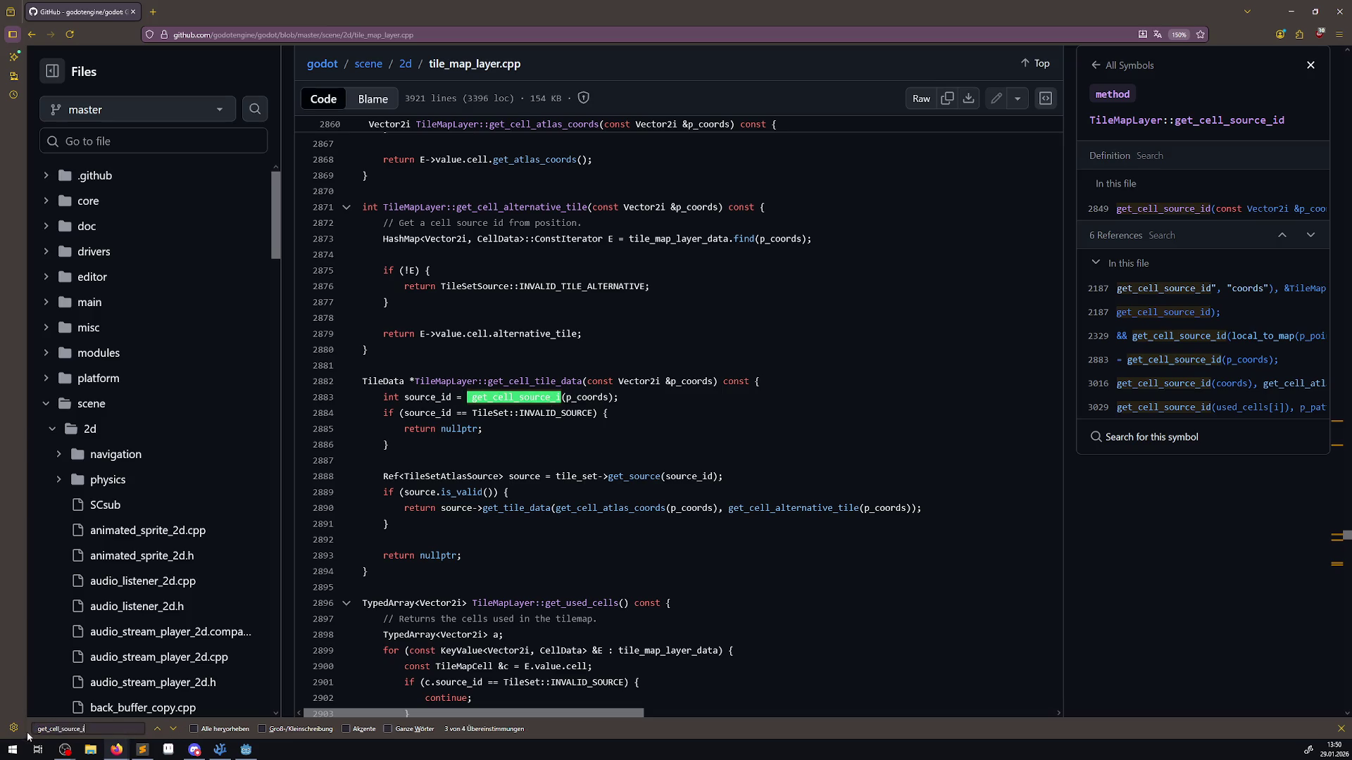
key(Return)
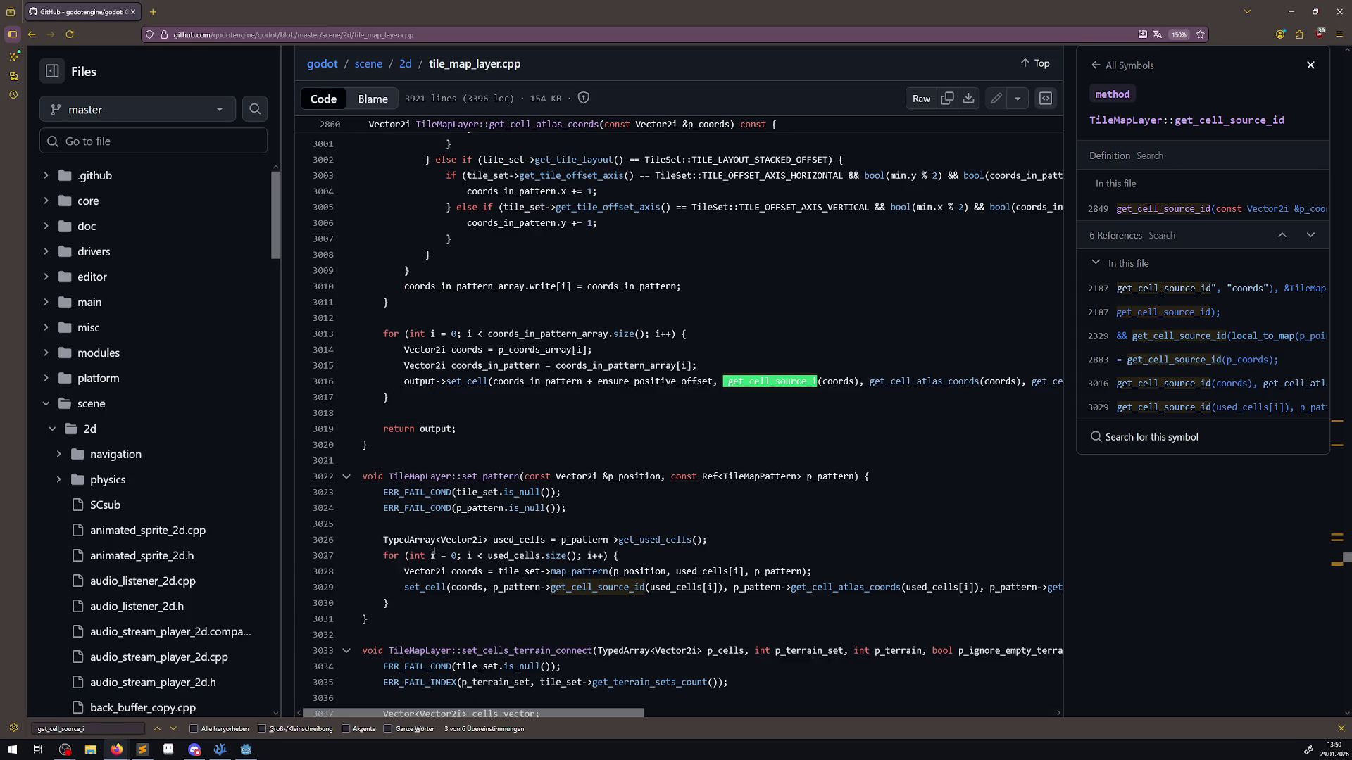
key(Return)
key(Return)
key(Return)
key(Return)
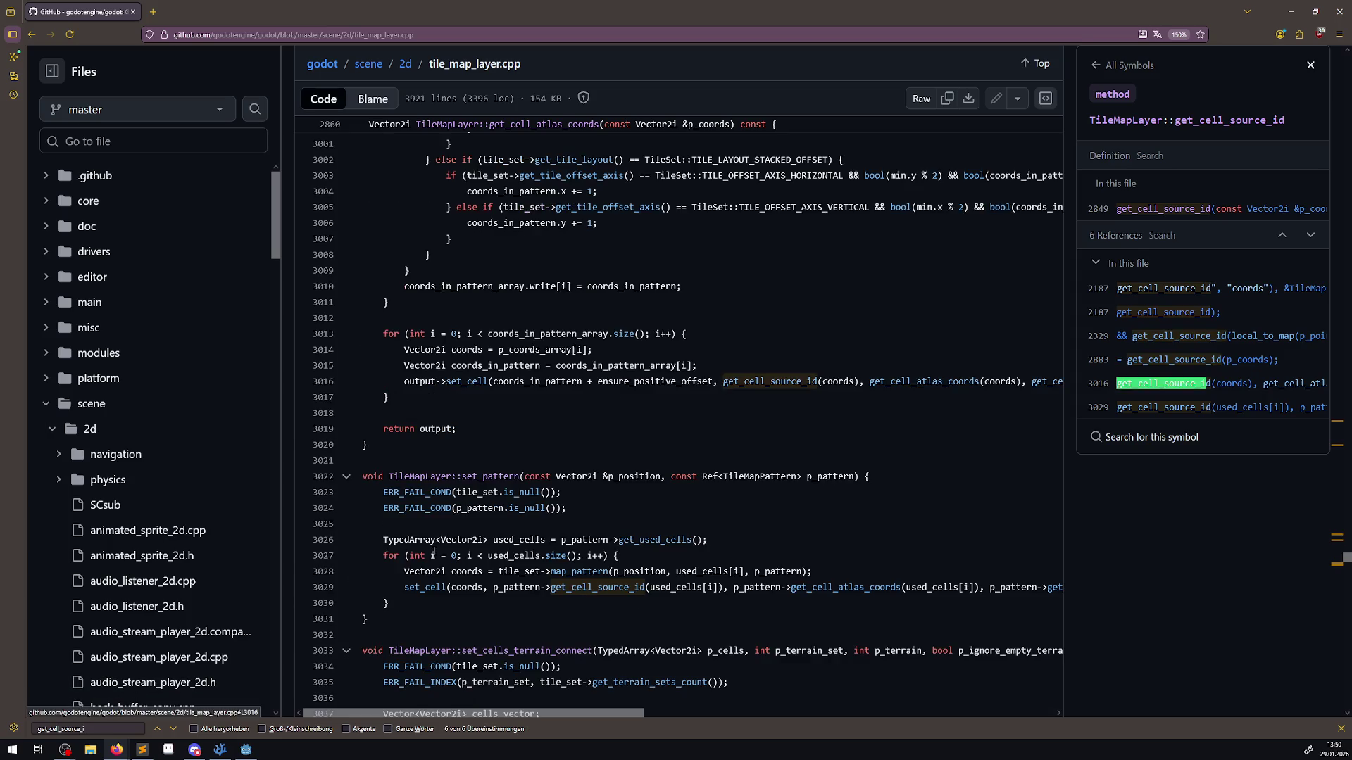
- Step through the remaining get_cell_source_id usages back to line 2329, then return to PProjectile.cs
key(Return)
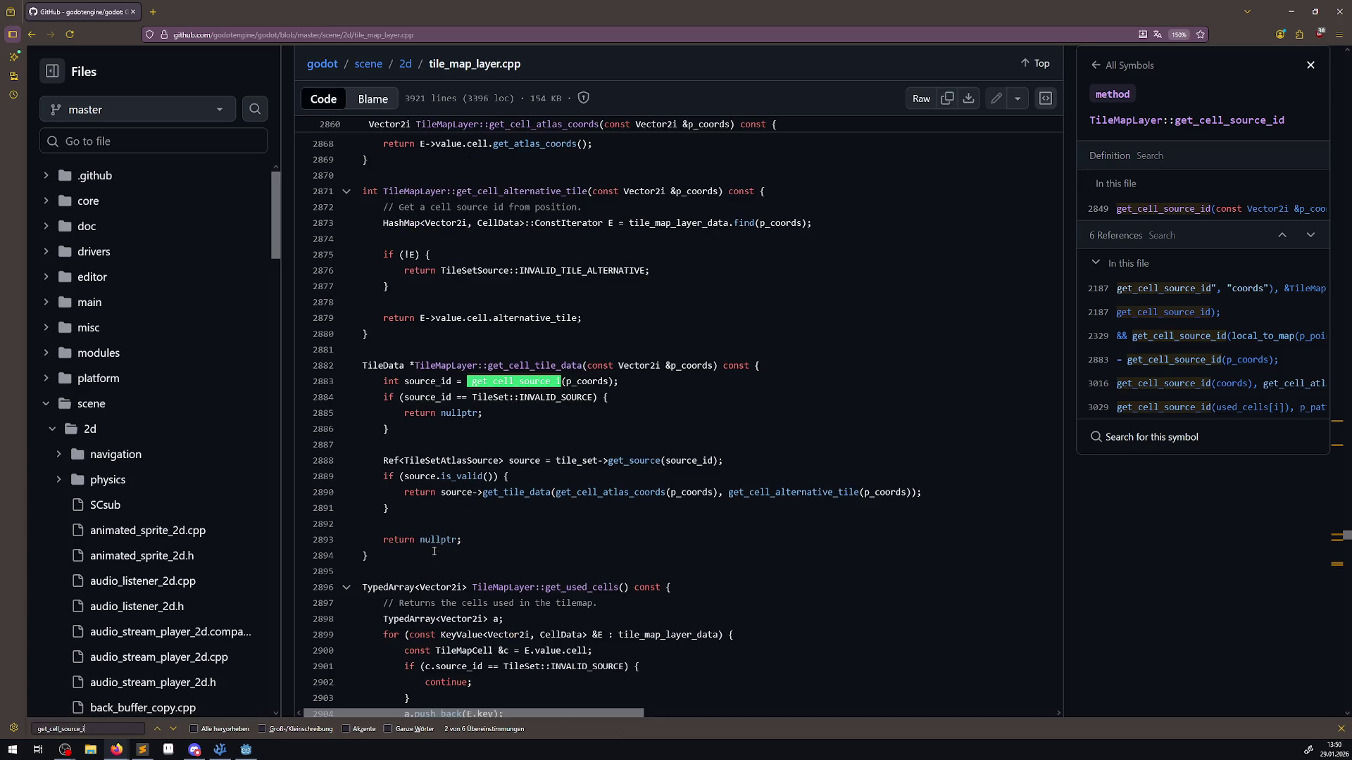
key(Return)
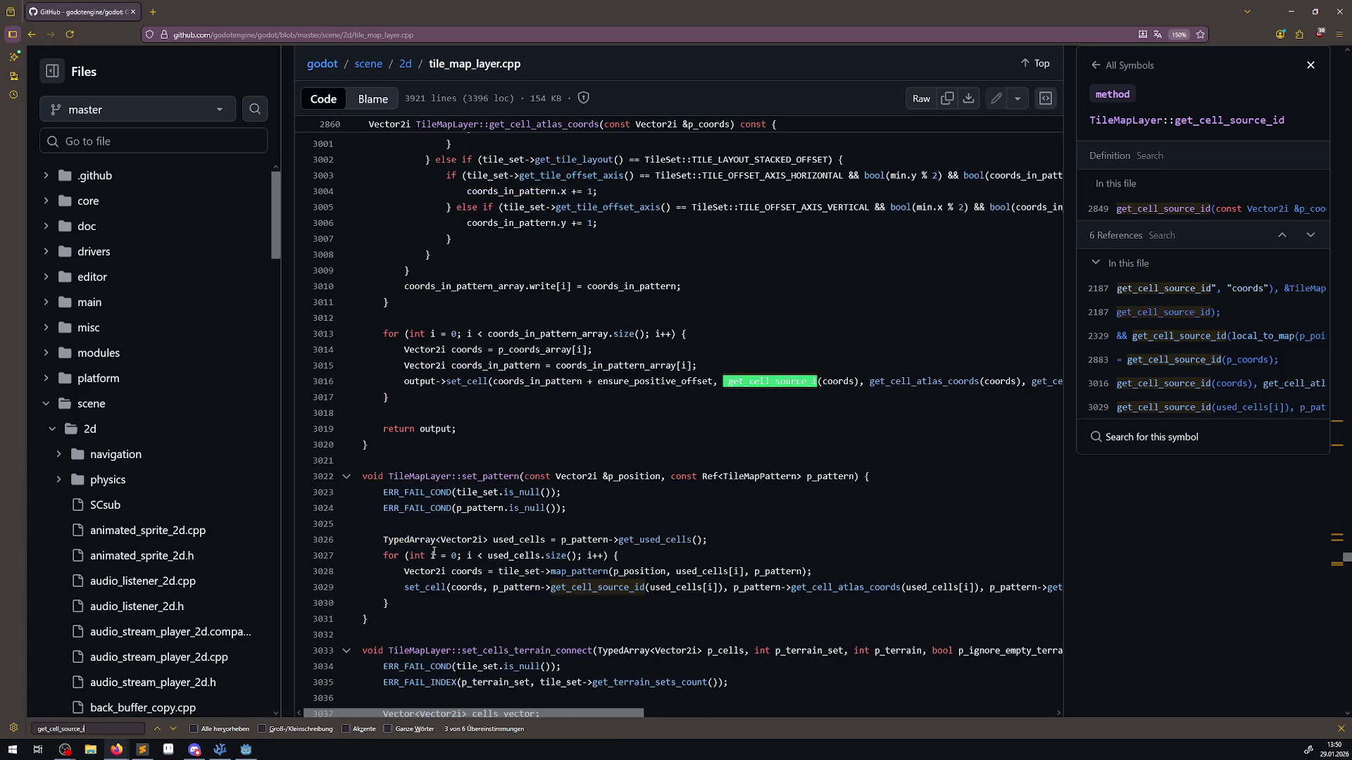
key(Return)
key(Return)
key(Return)
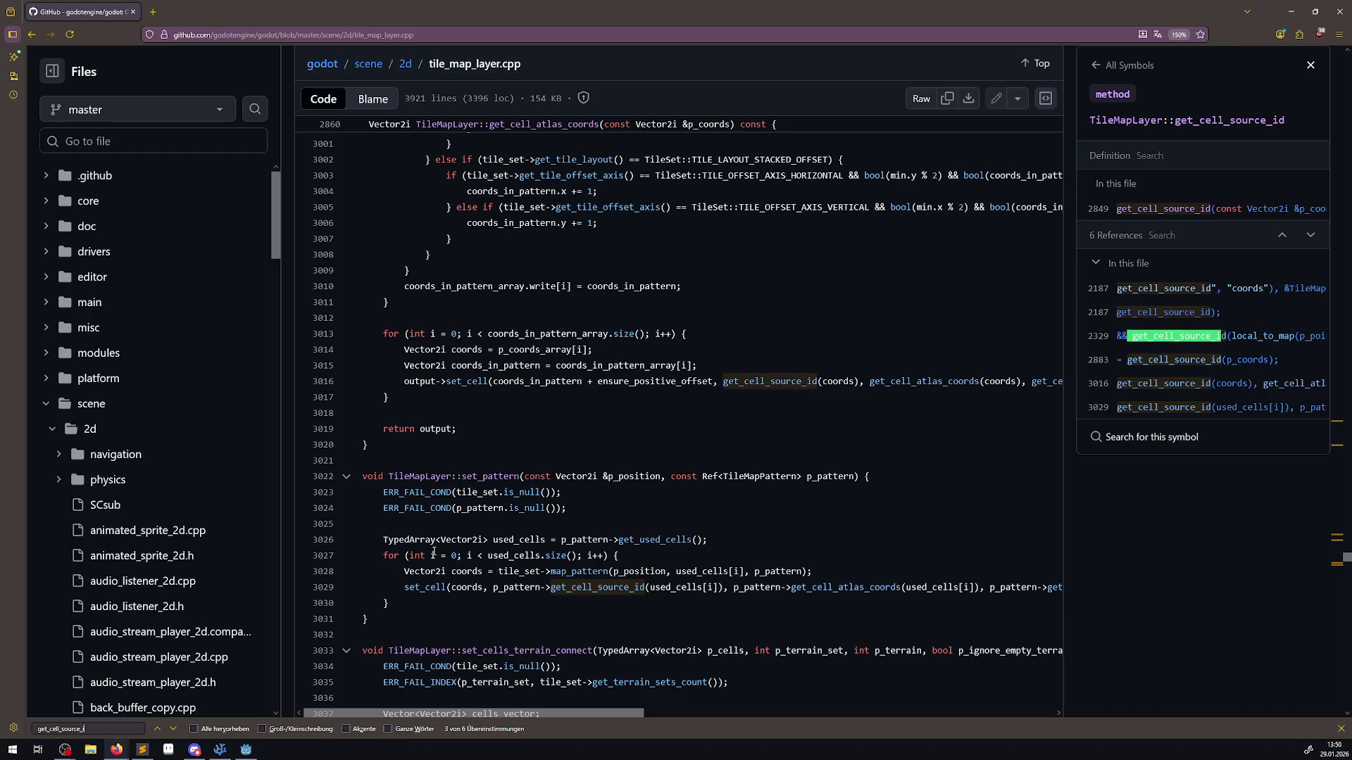
key(Return)
key(Return)
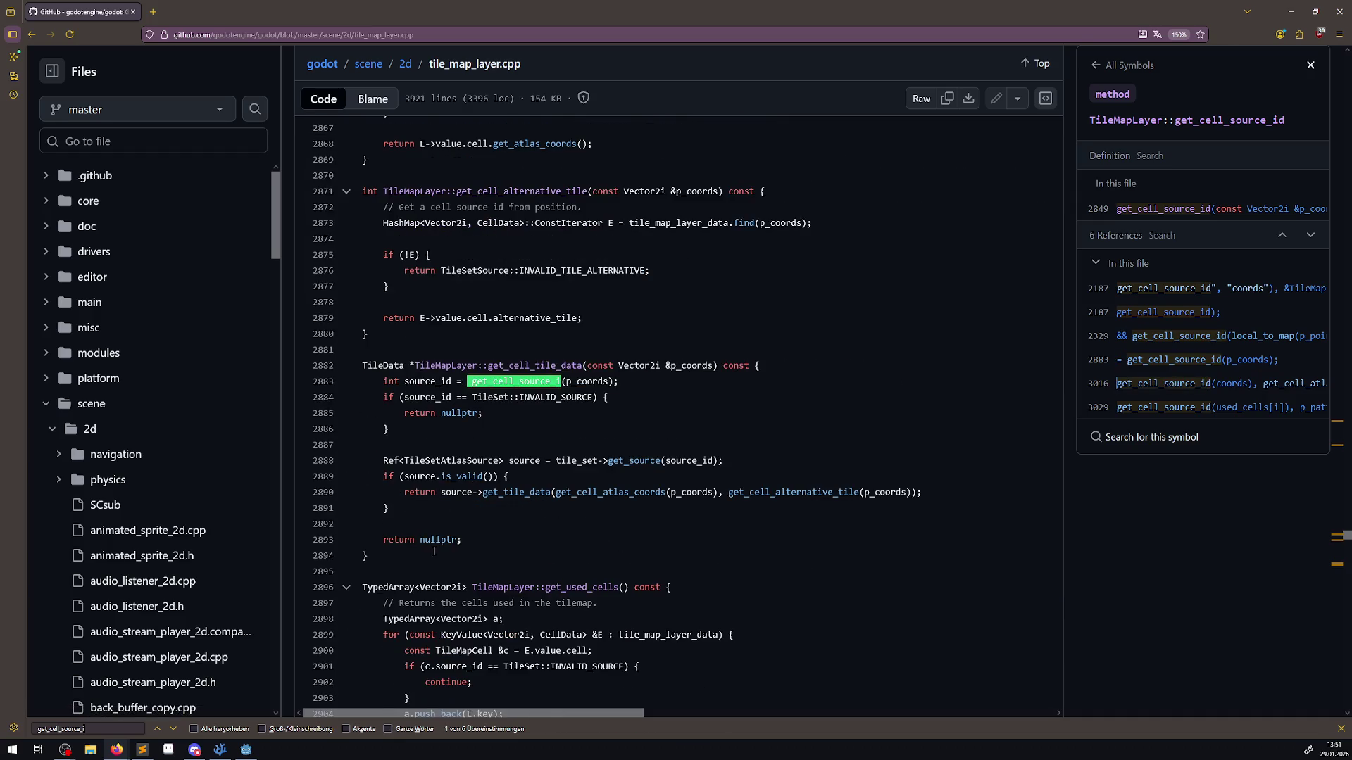
key(Return)
key(Return)
key(Return)
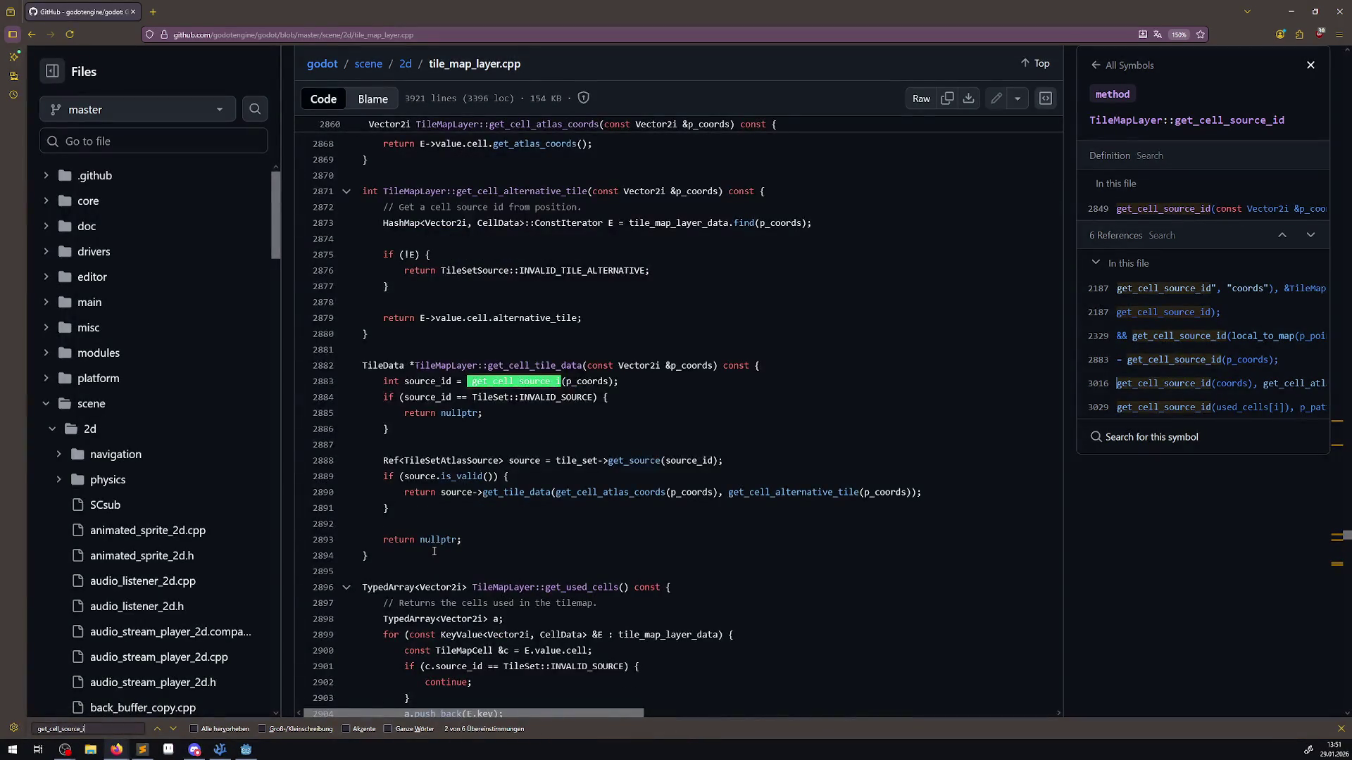
key(Return)
key(Return)
key(Return)
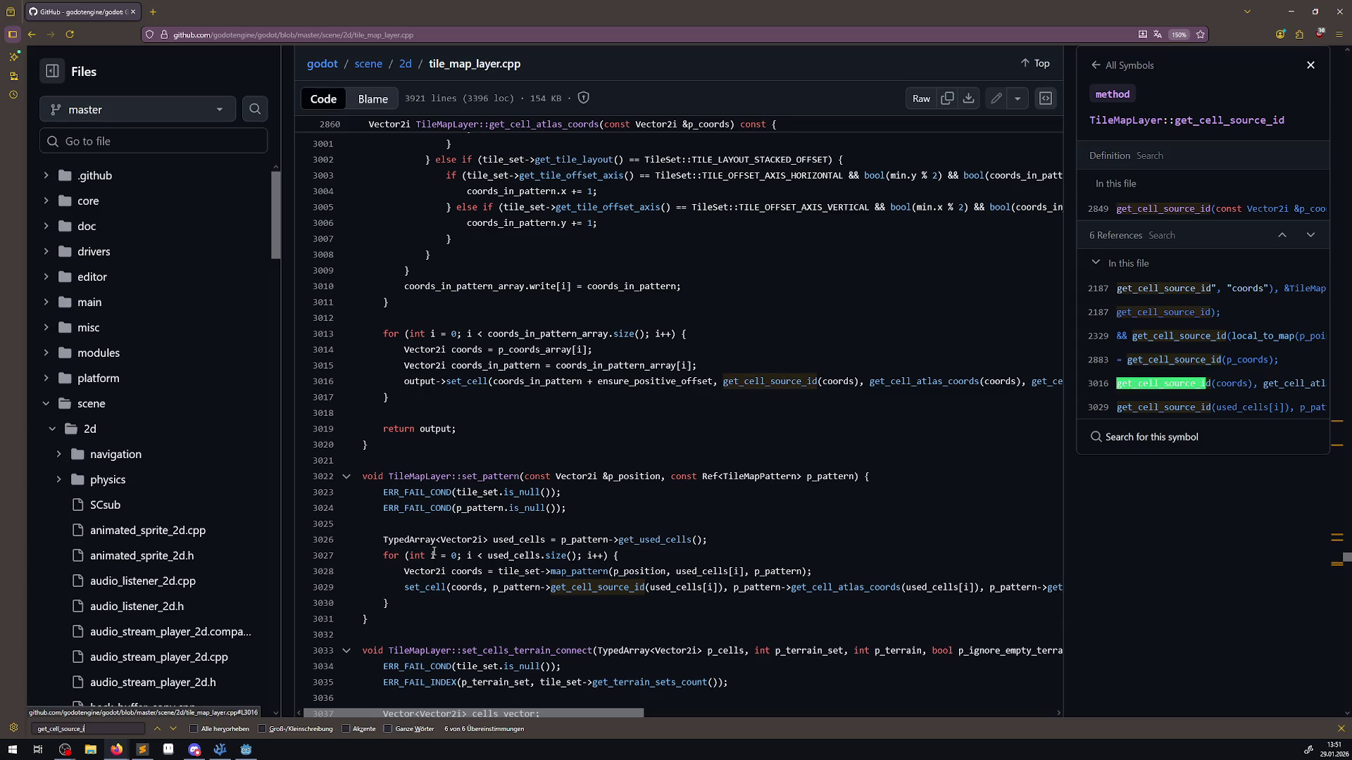
key(Return)
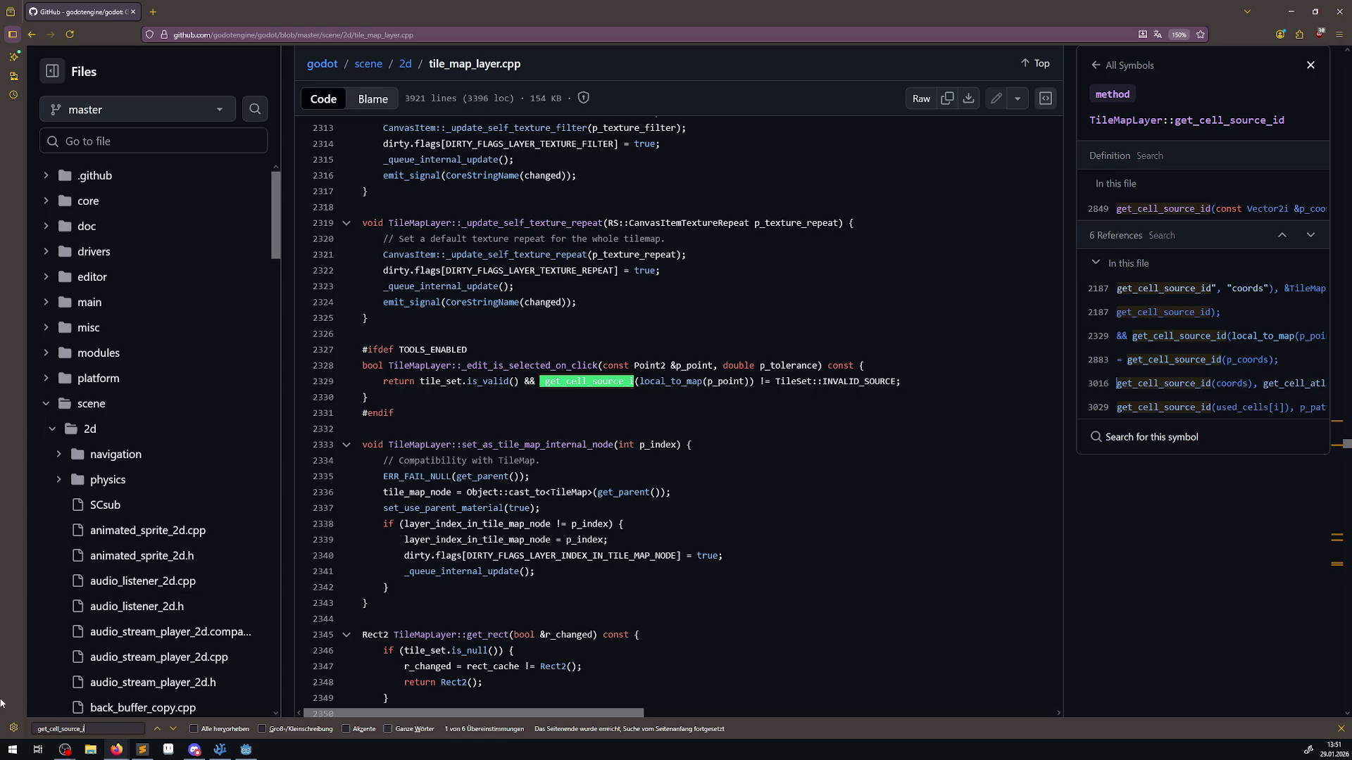
click(219, 750)
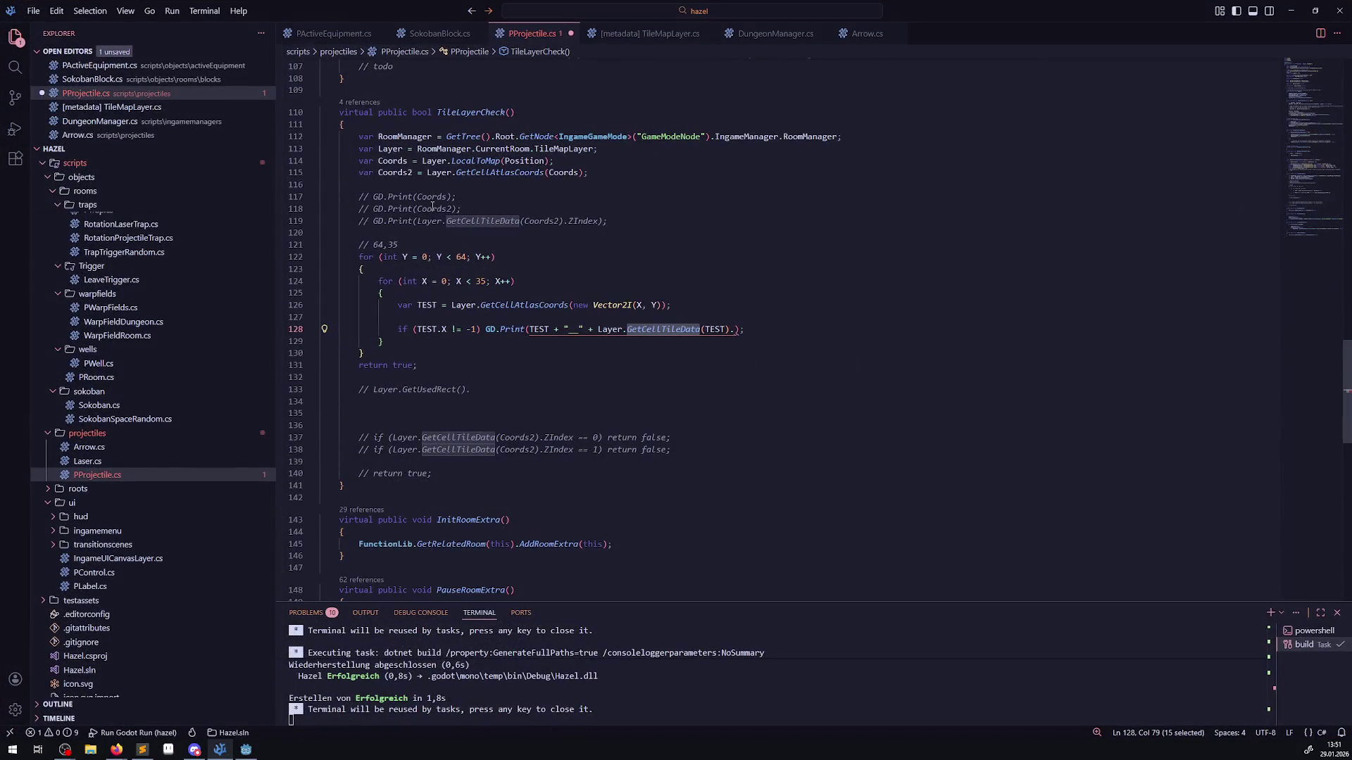
- Check the uses of Coords and TEST, then append .ZIndex to the GetCellTileData(TEST) call and save
double_click(405, 162)
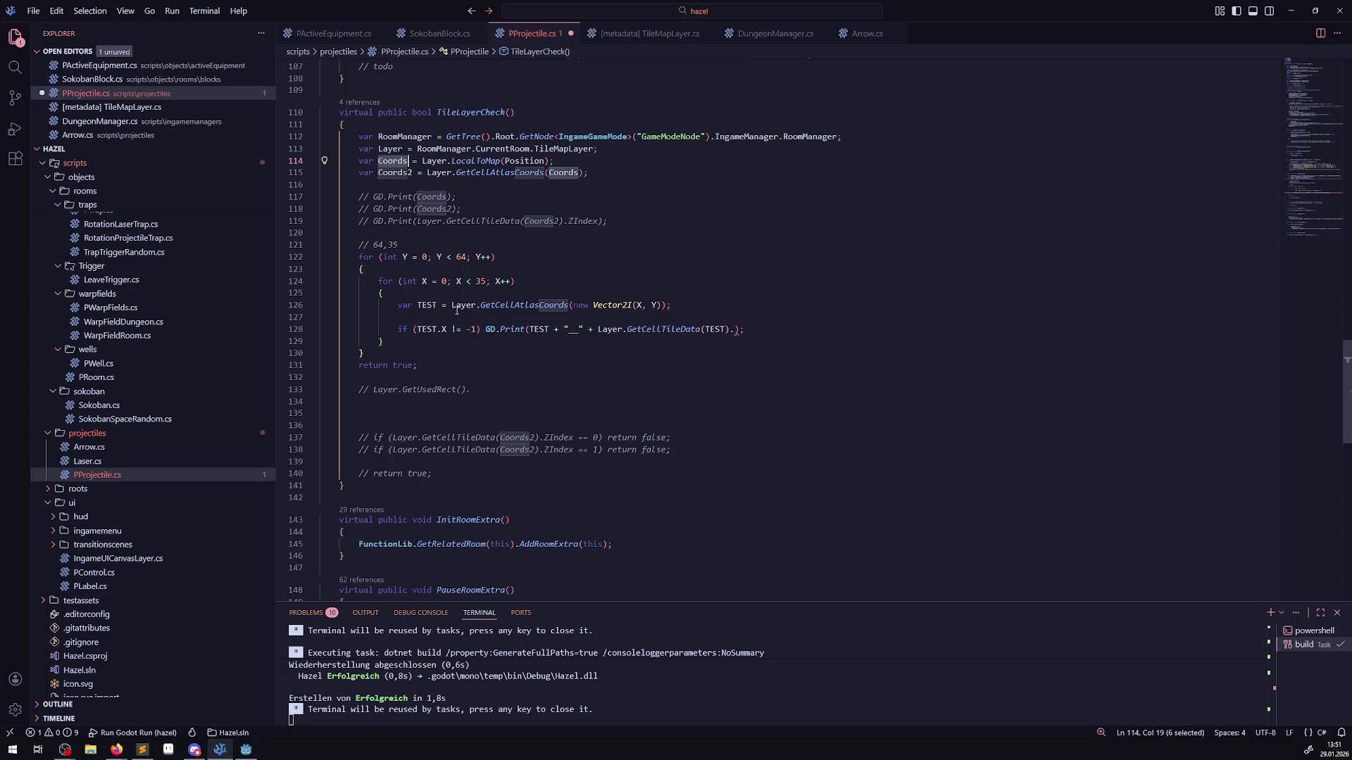
double_click(436, 305)
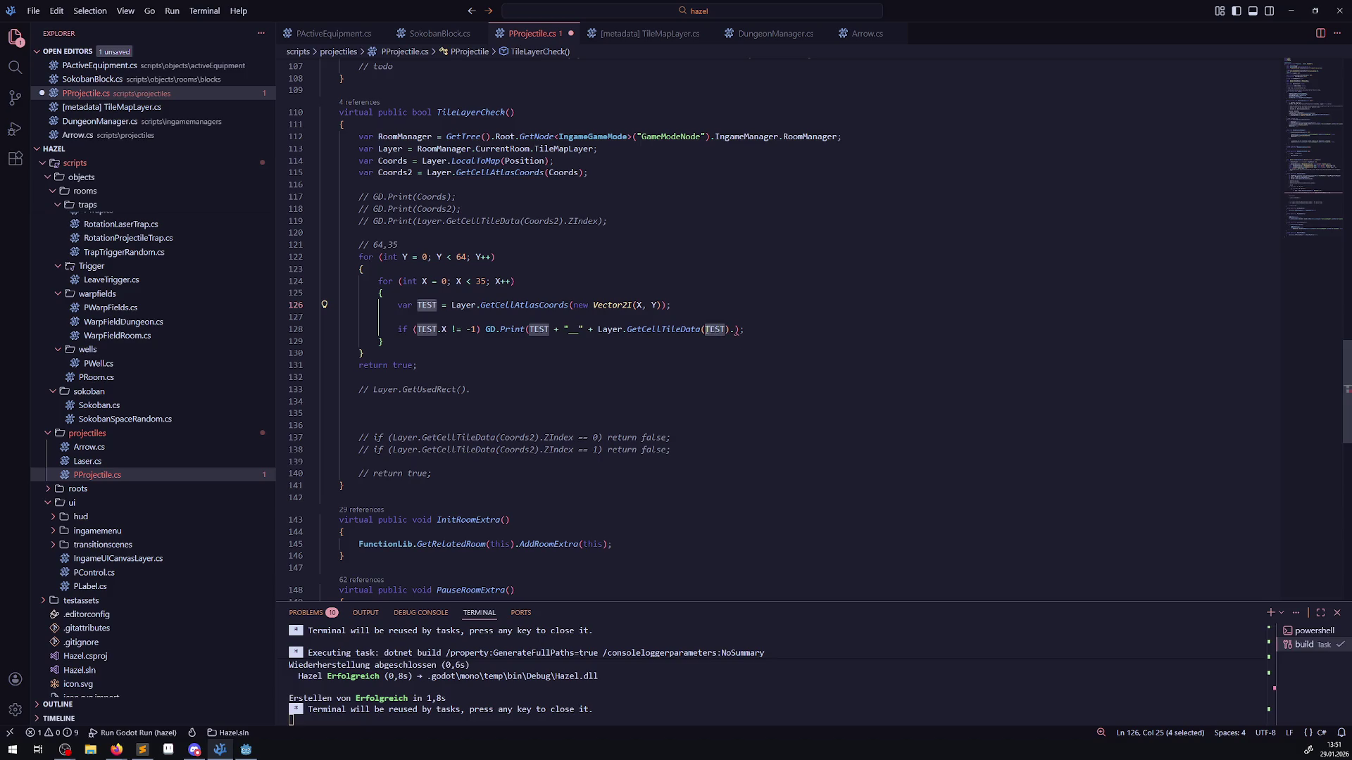
click(735, 330)
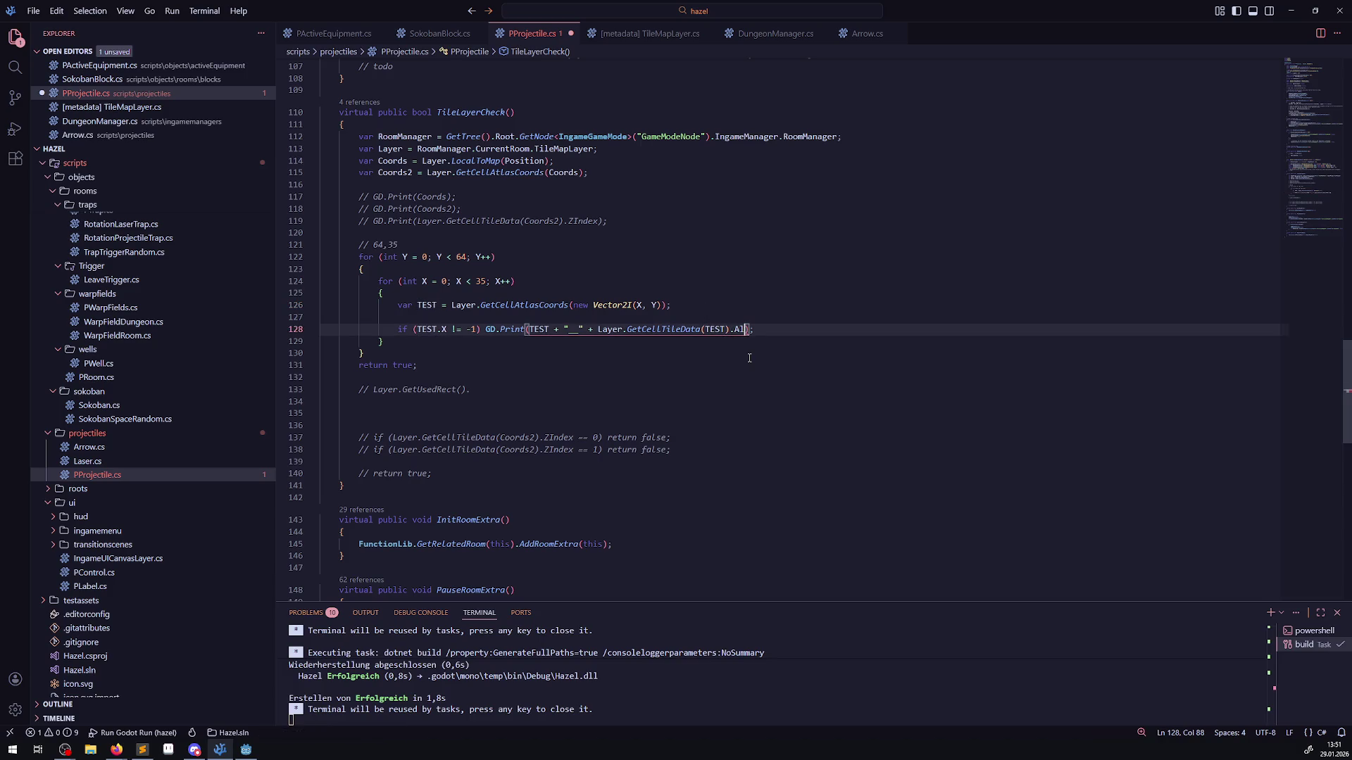
text(ZIndex)
double_click(748, 329)
key(ctrl+s)
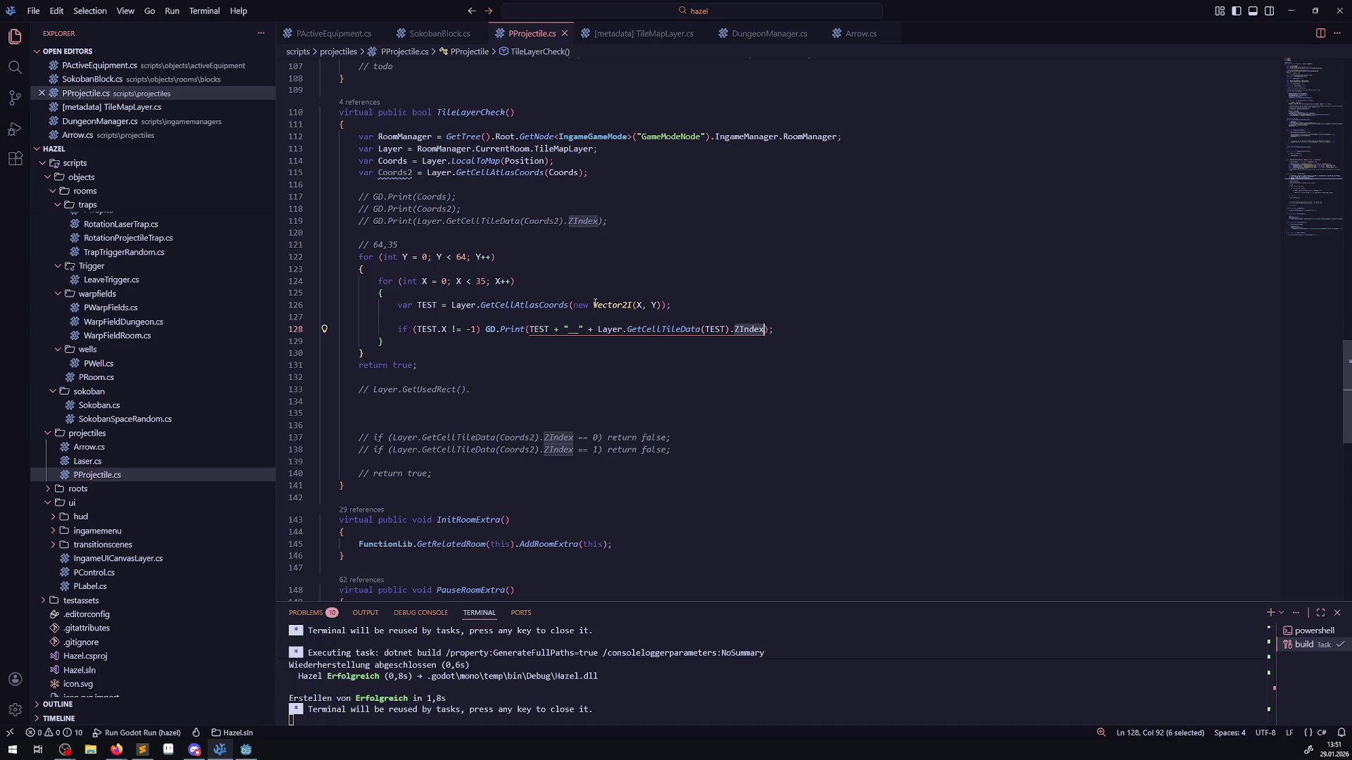
- Replace TEST in GetCellTileData with new Vector2I(X, Y) copied from line 126
drag(573, 305, 661, 304)
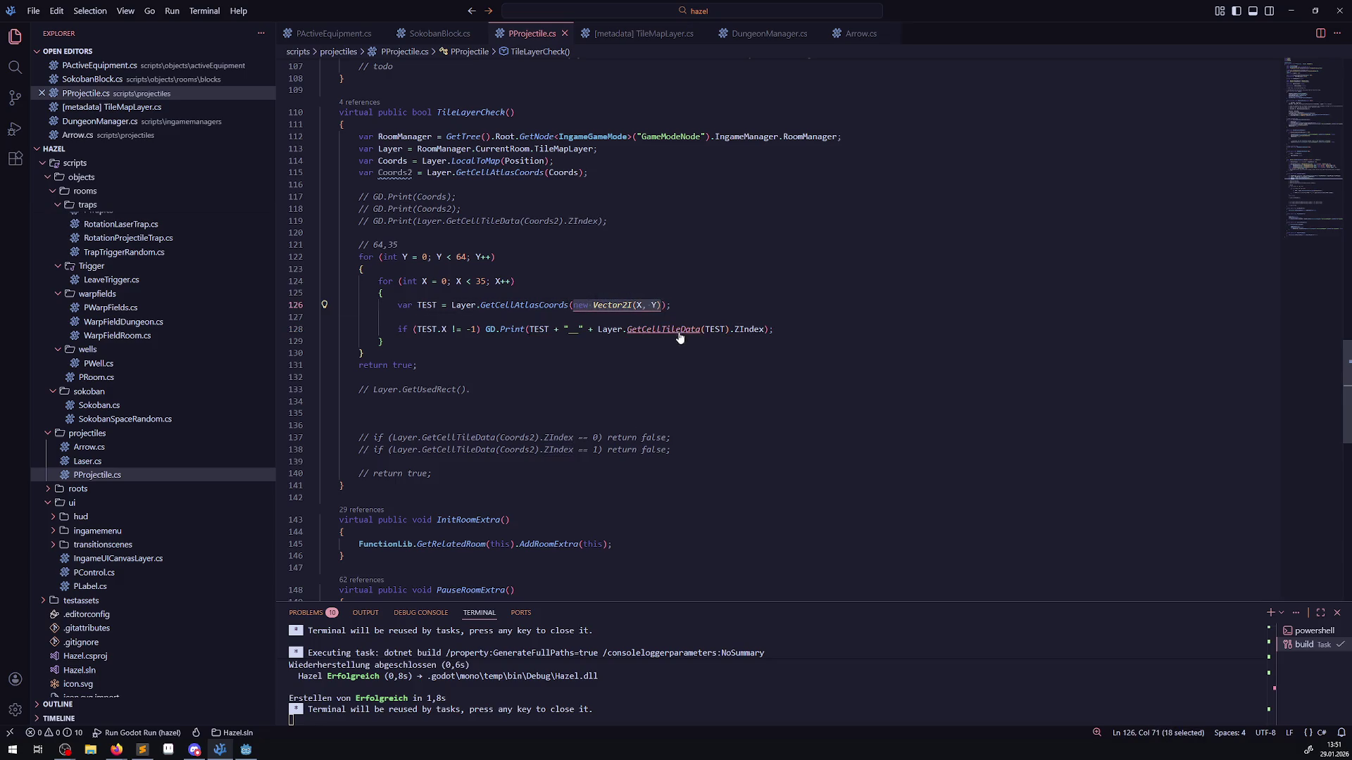
key(ctrl+c)
double_click(714, 330)
key(ctrl+v)
- Comment out the TEST variable line 126 with // and save the script
click(388, 304)
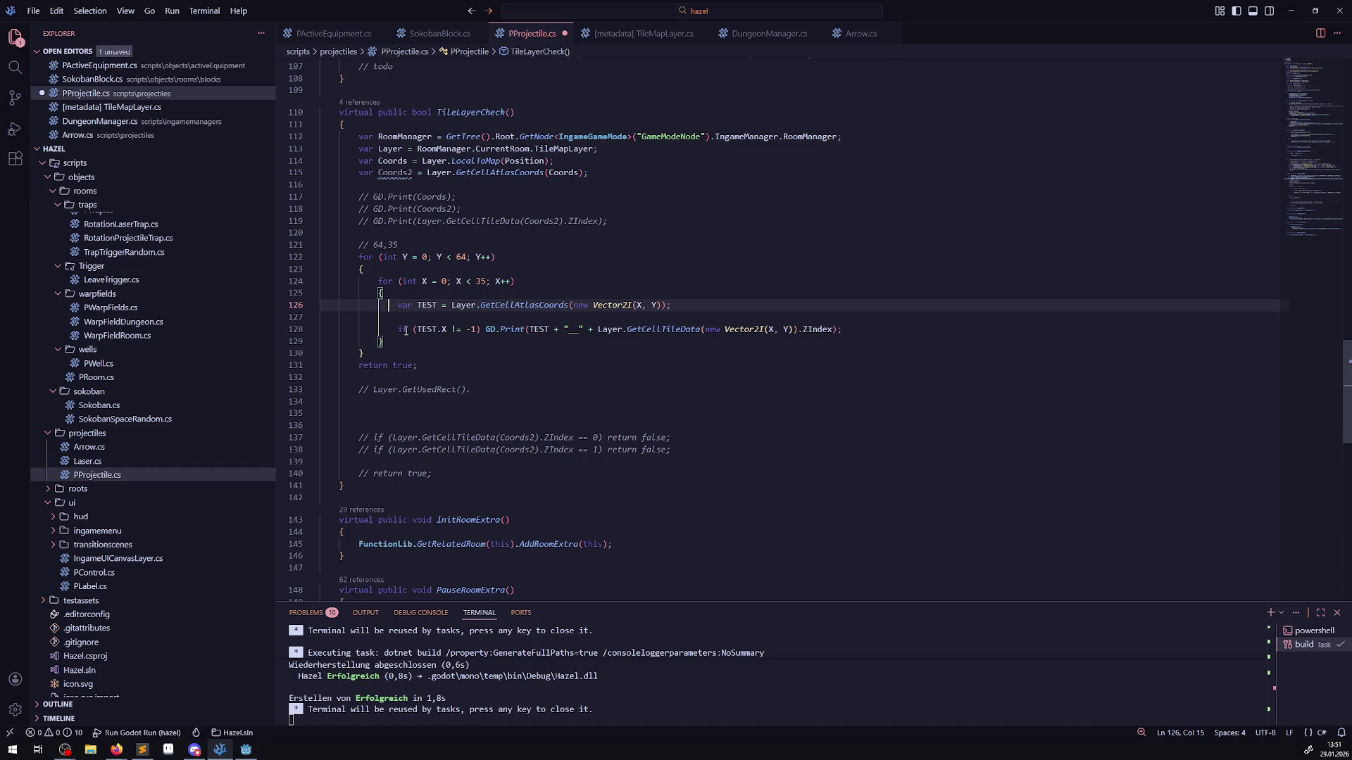
text(//)
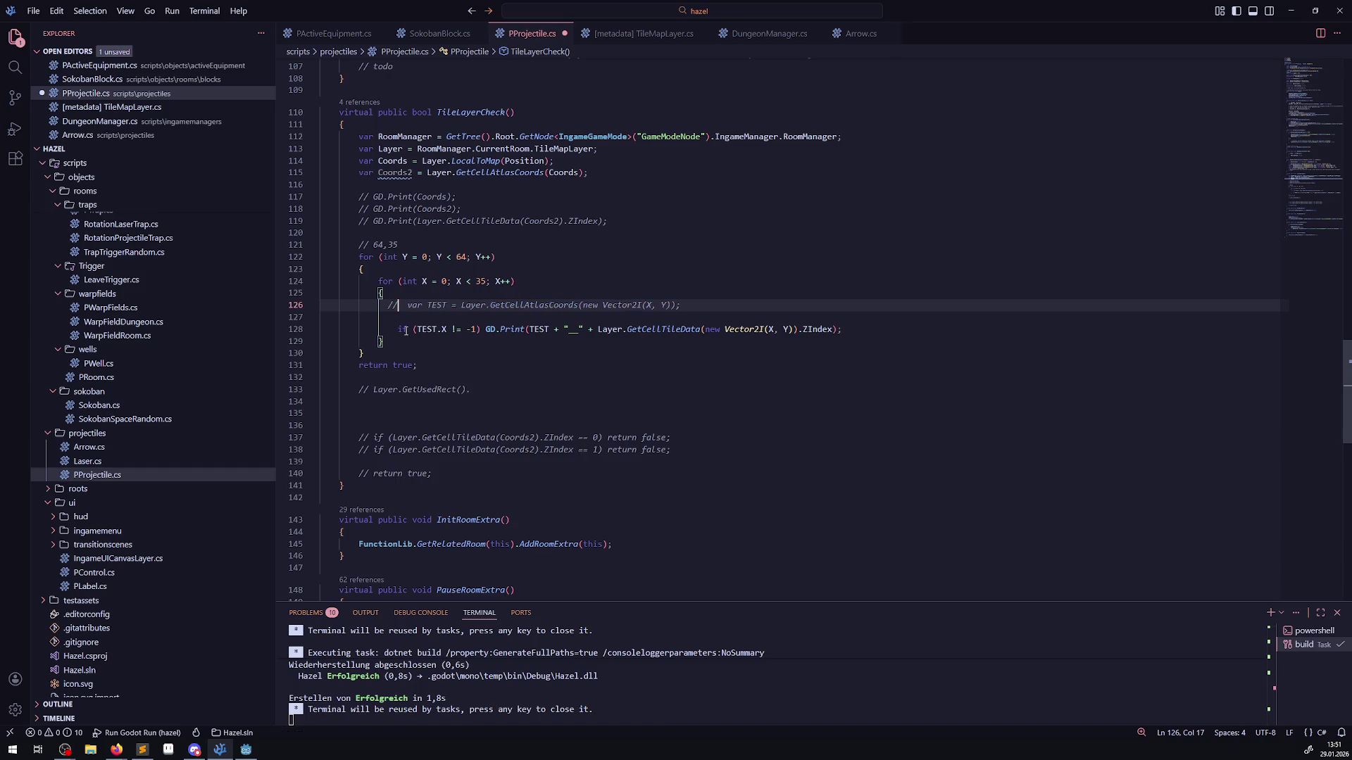
key(ctrl+s)
key(alt+Tab)
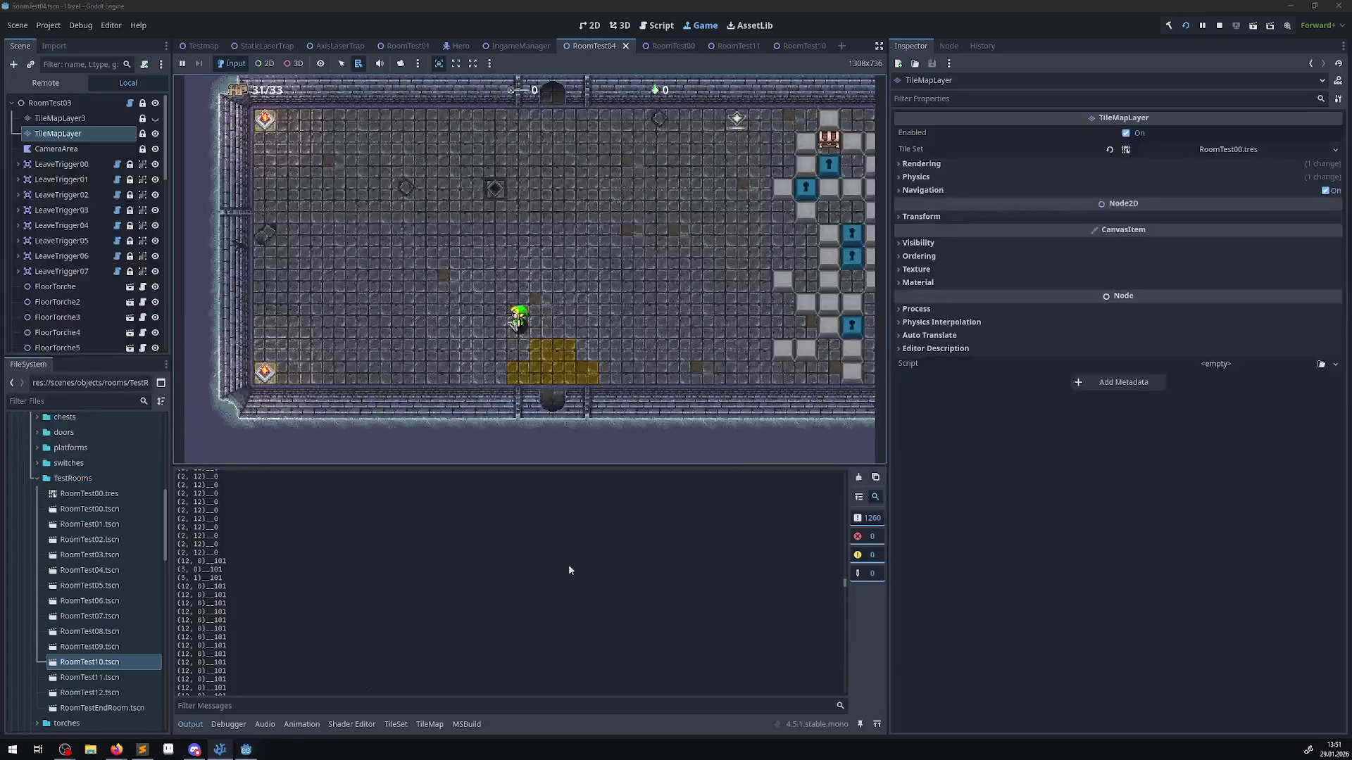
- Stop and rerun the game in Godot, dismissing the build error that TEST does not exist
click(1215, 28)
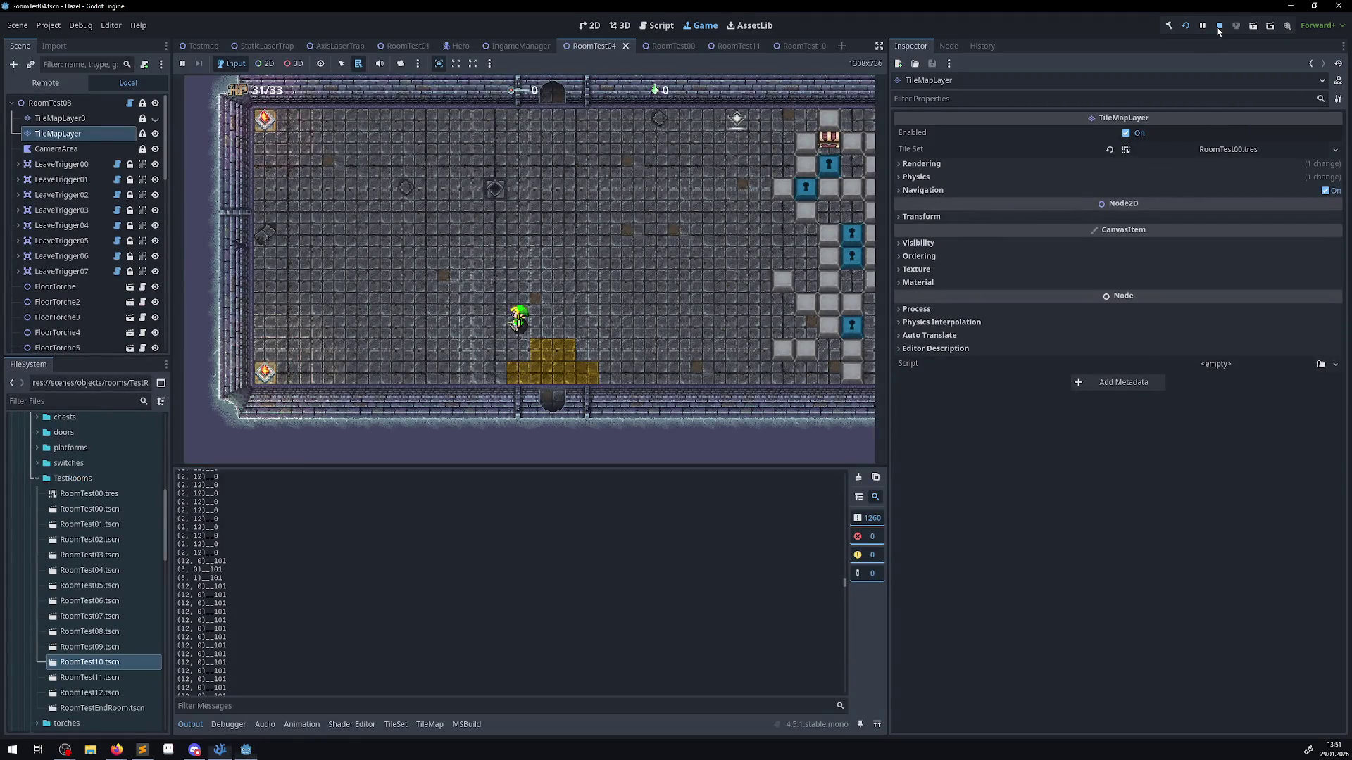
click(1192, 27)
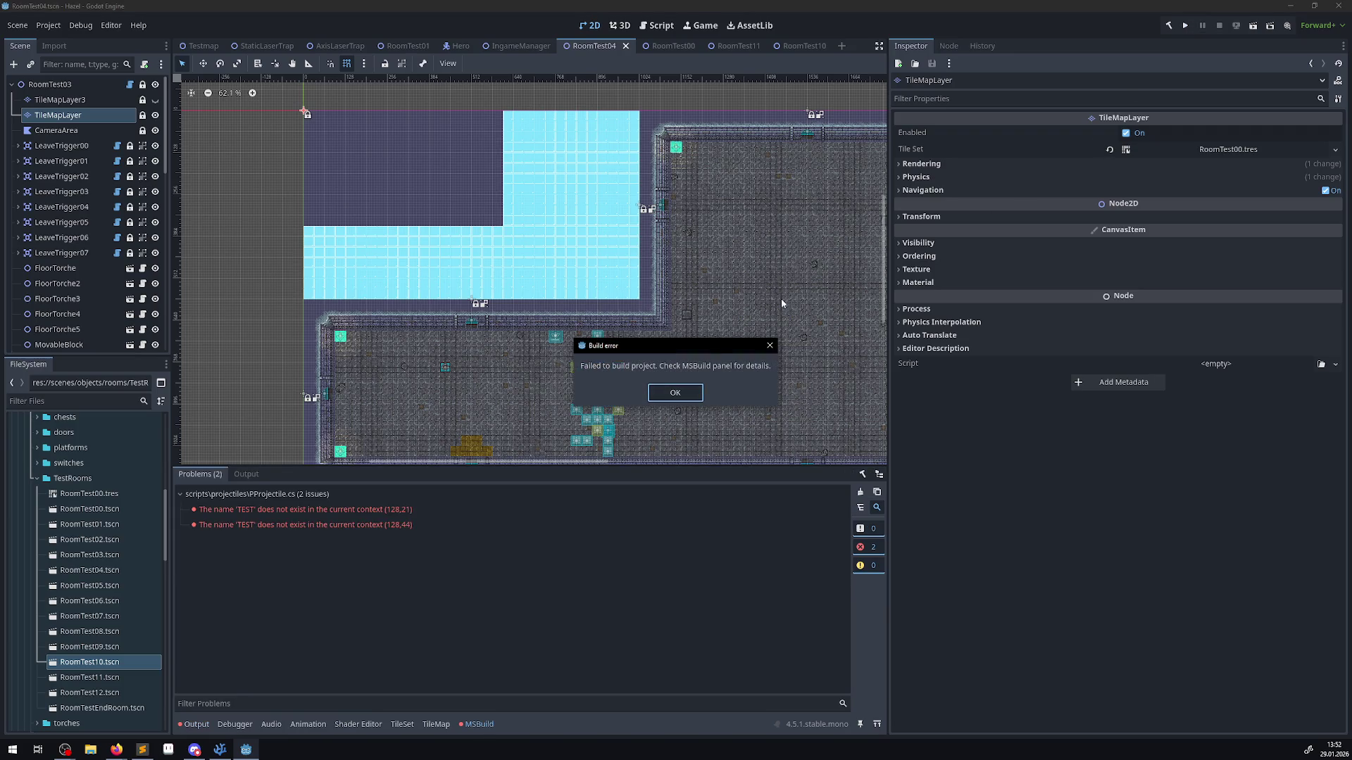
click(675, 393)
click(219, 750)
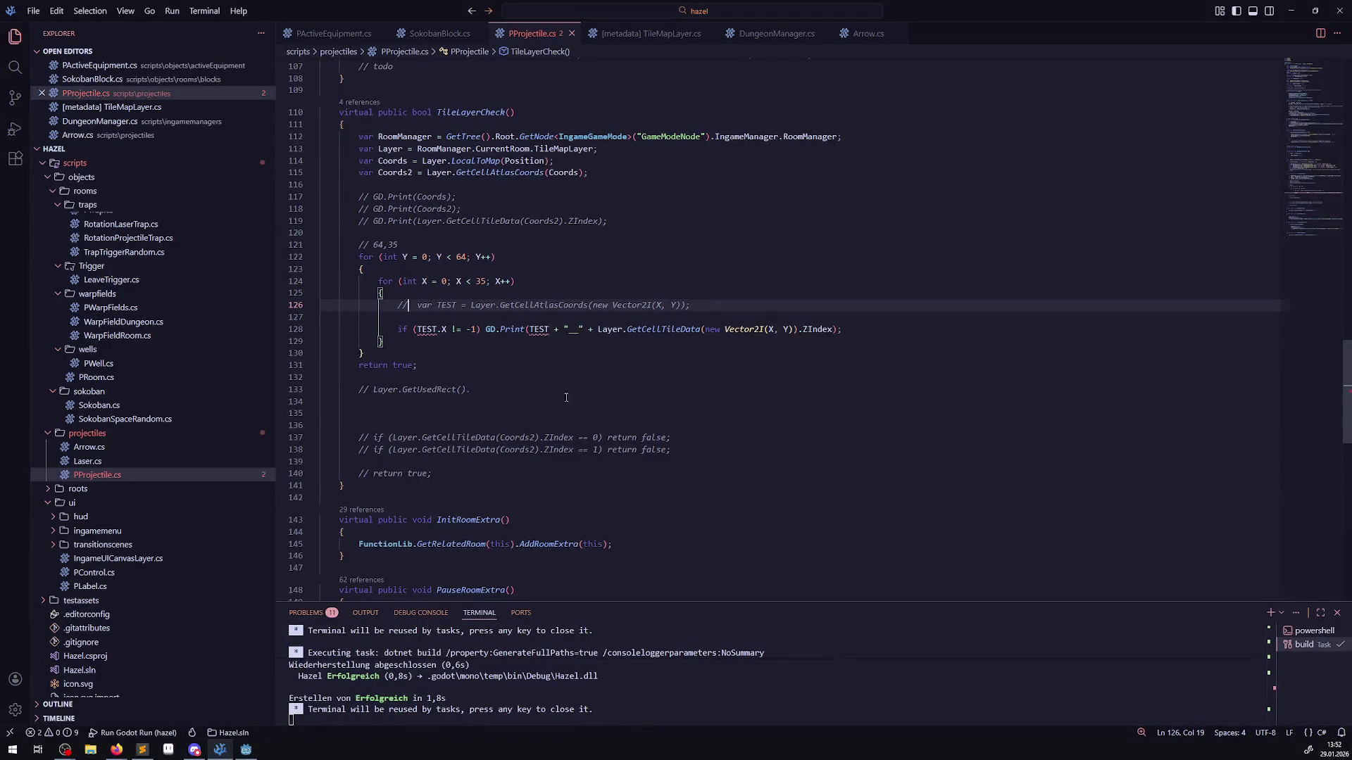
- Replace TEST in the GD.Print call with new Vector2I(X, Y)
click(483, 329)
double_click(539, 329)
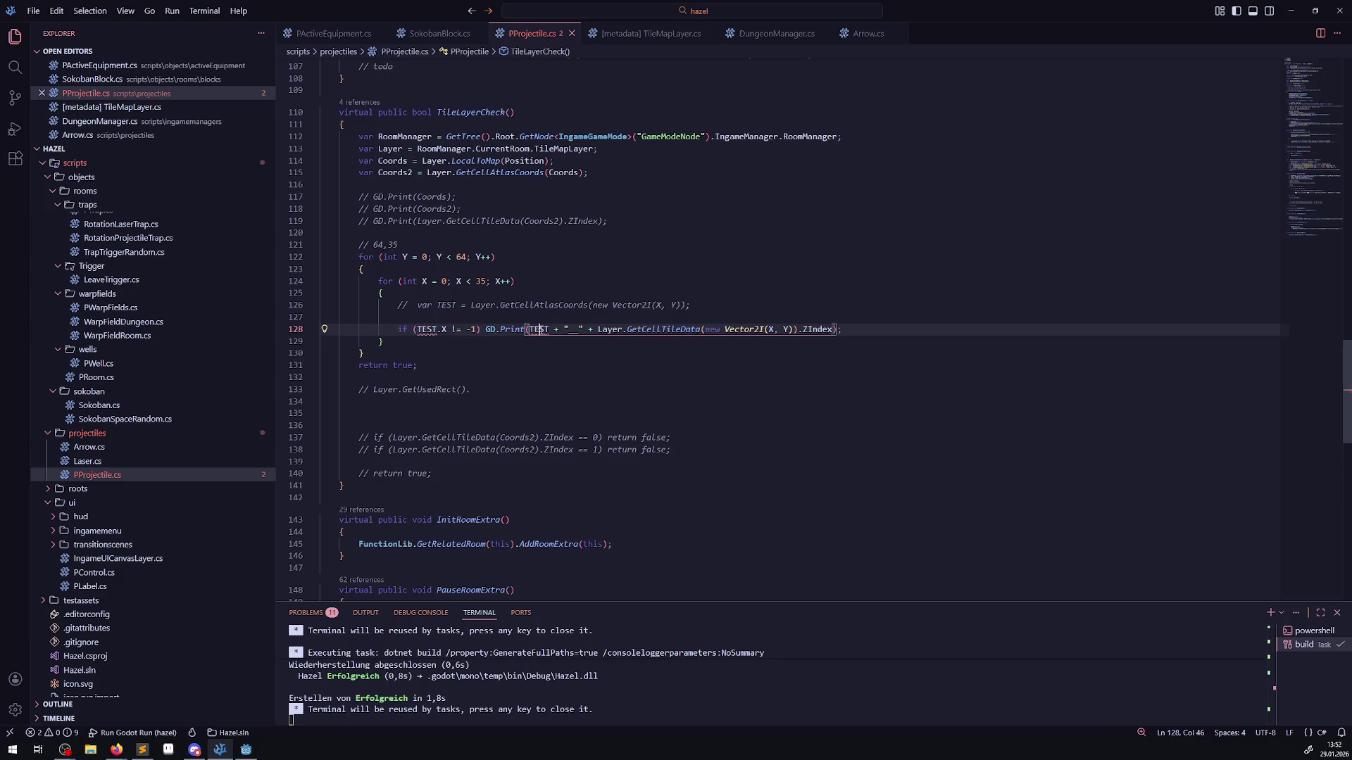
drag(705, 330, 793, 329)
key(ctrl+c)
double_click(539, 330)
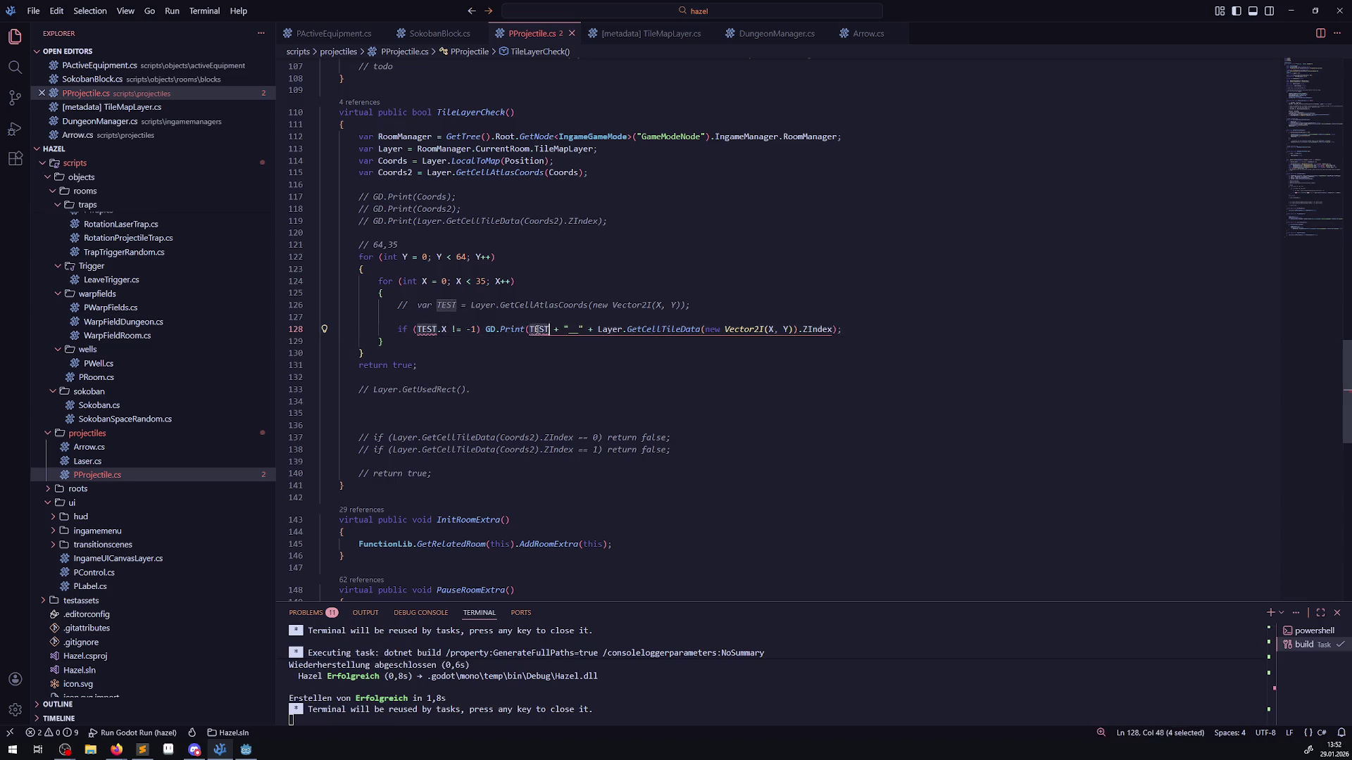
key(ctrl+v)
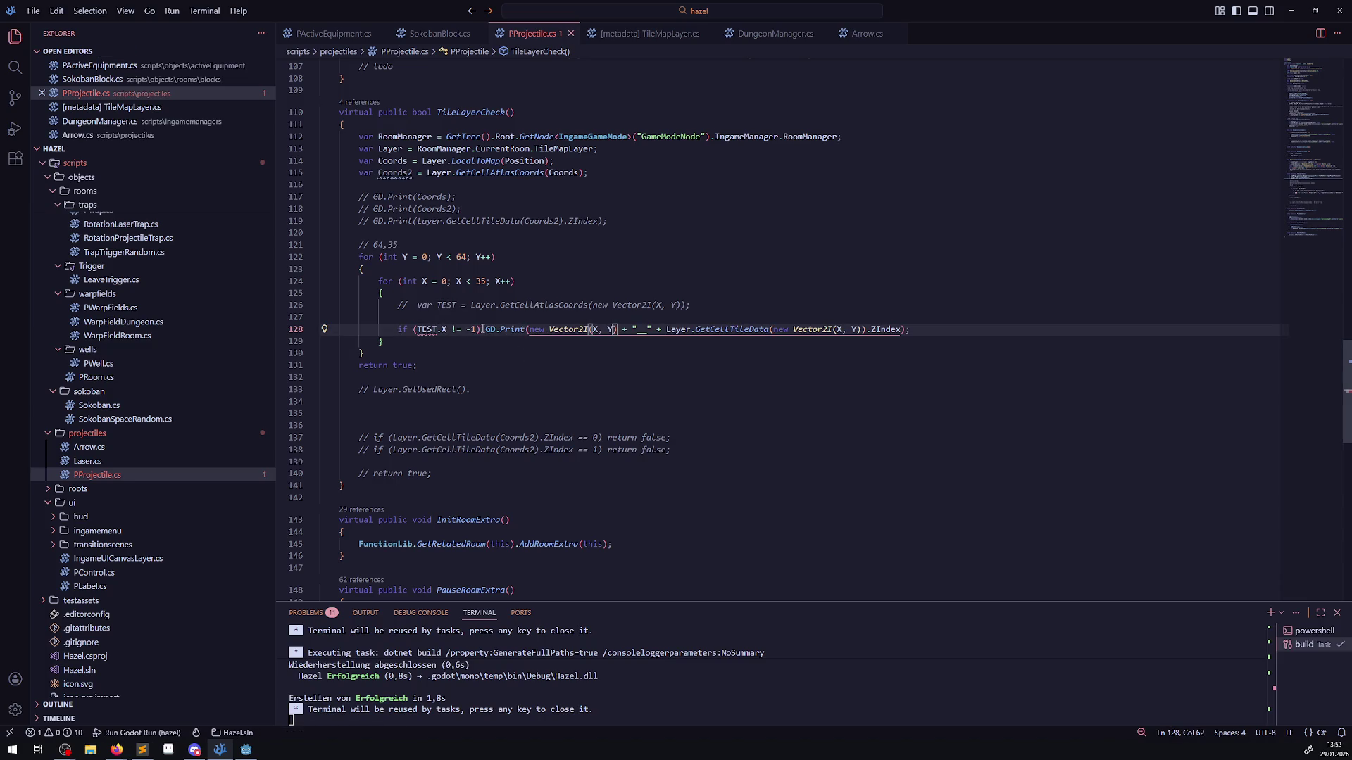
- Duplicate line 128, comment out the original, delete the if condition from the copy, save, and run in Godot
click(480, 329)
key(shift+alt+Down)
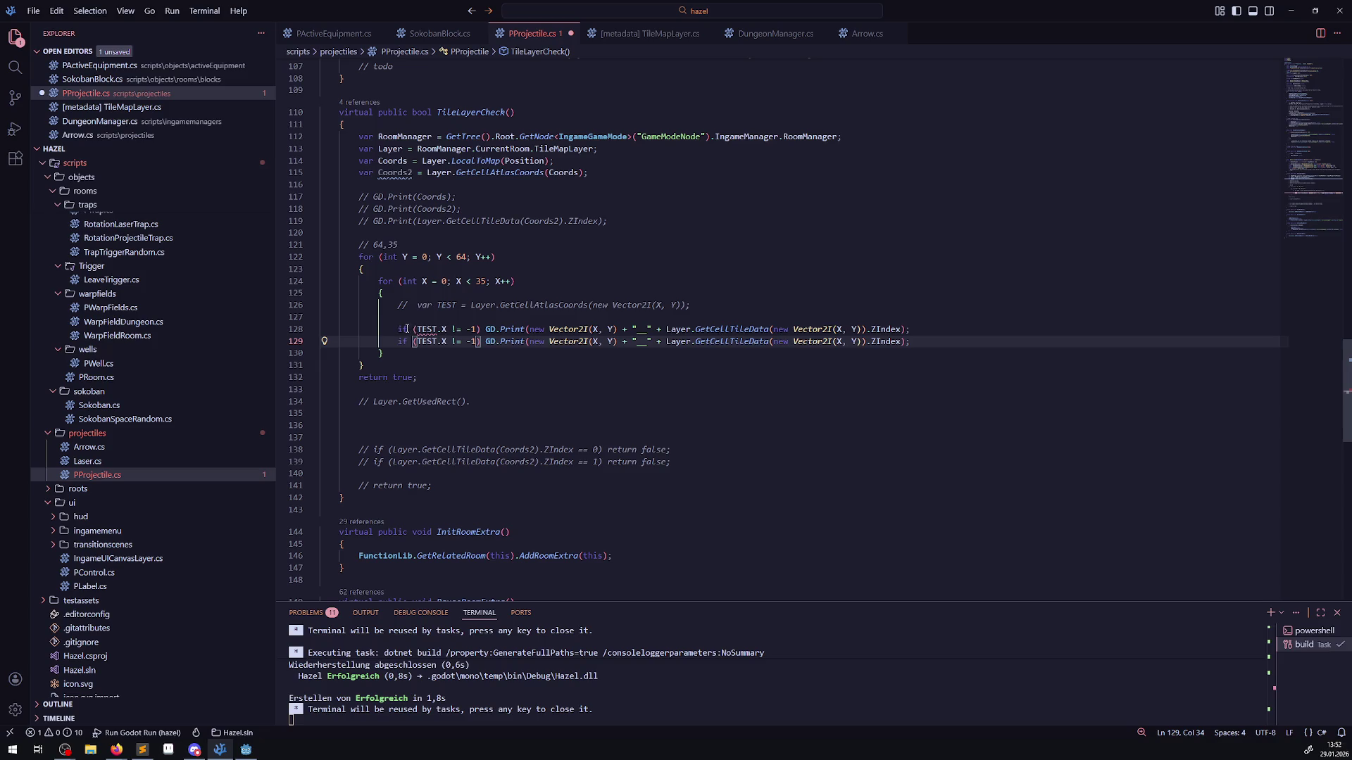
click(388, 330)
text(//)
drag(393, 343, 485, 342)
key(BackSpace)
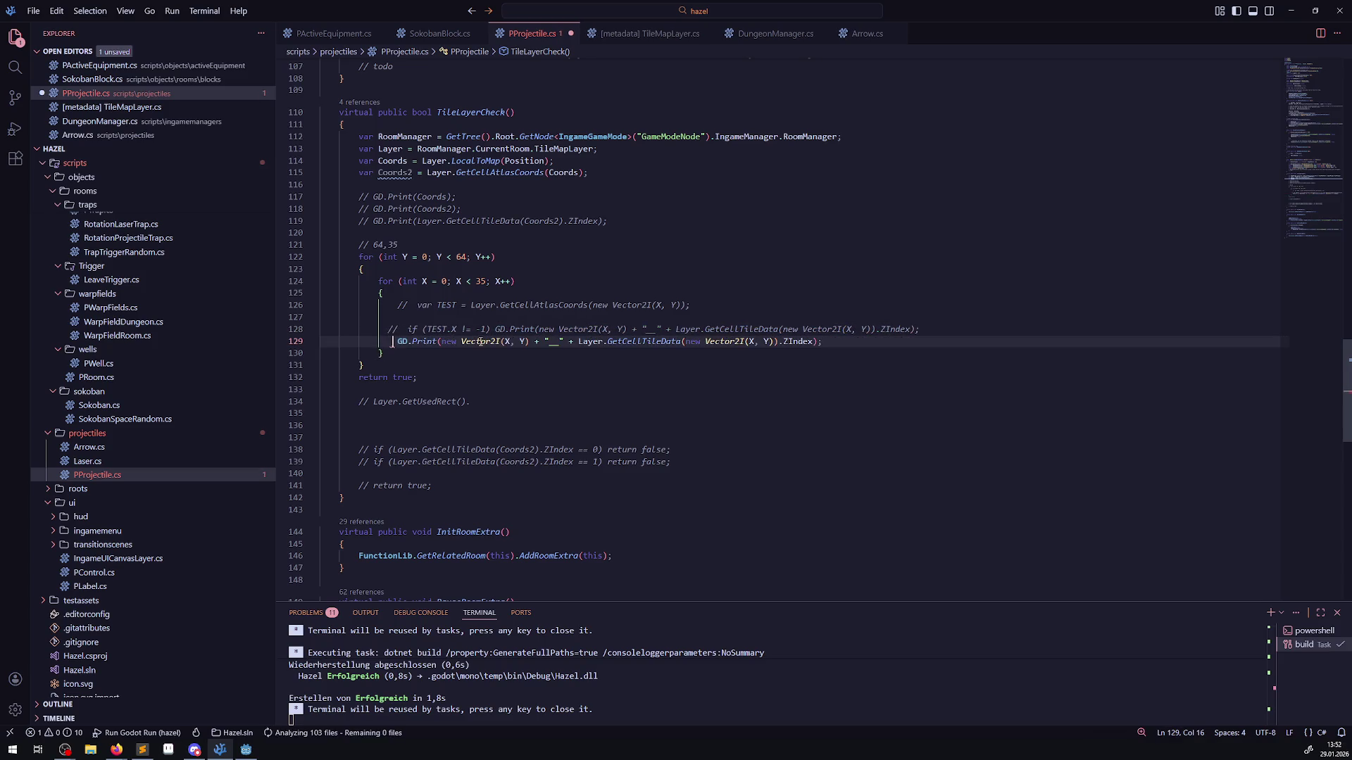
key(ctrl+s)
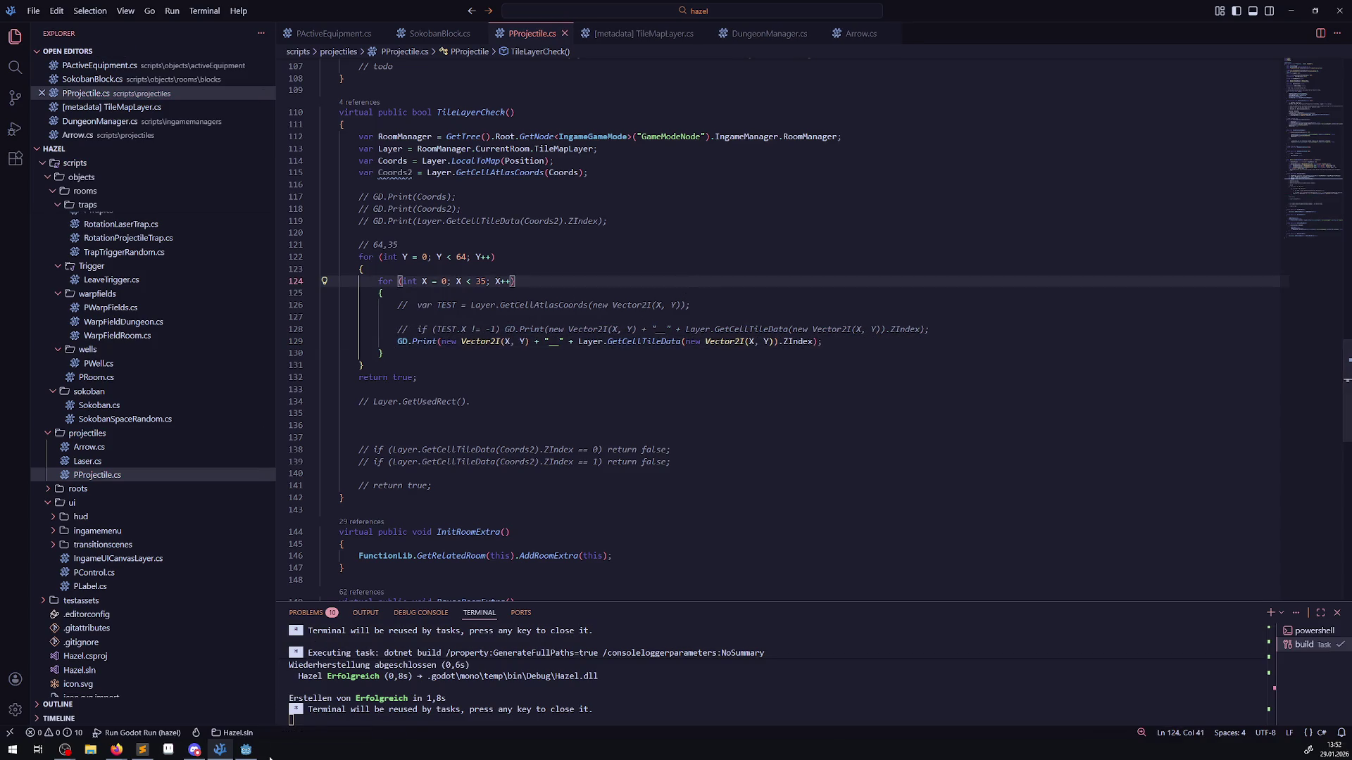
key(alt+Tab)
click(1185, 25)
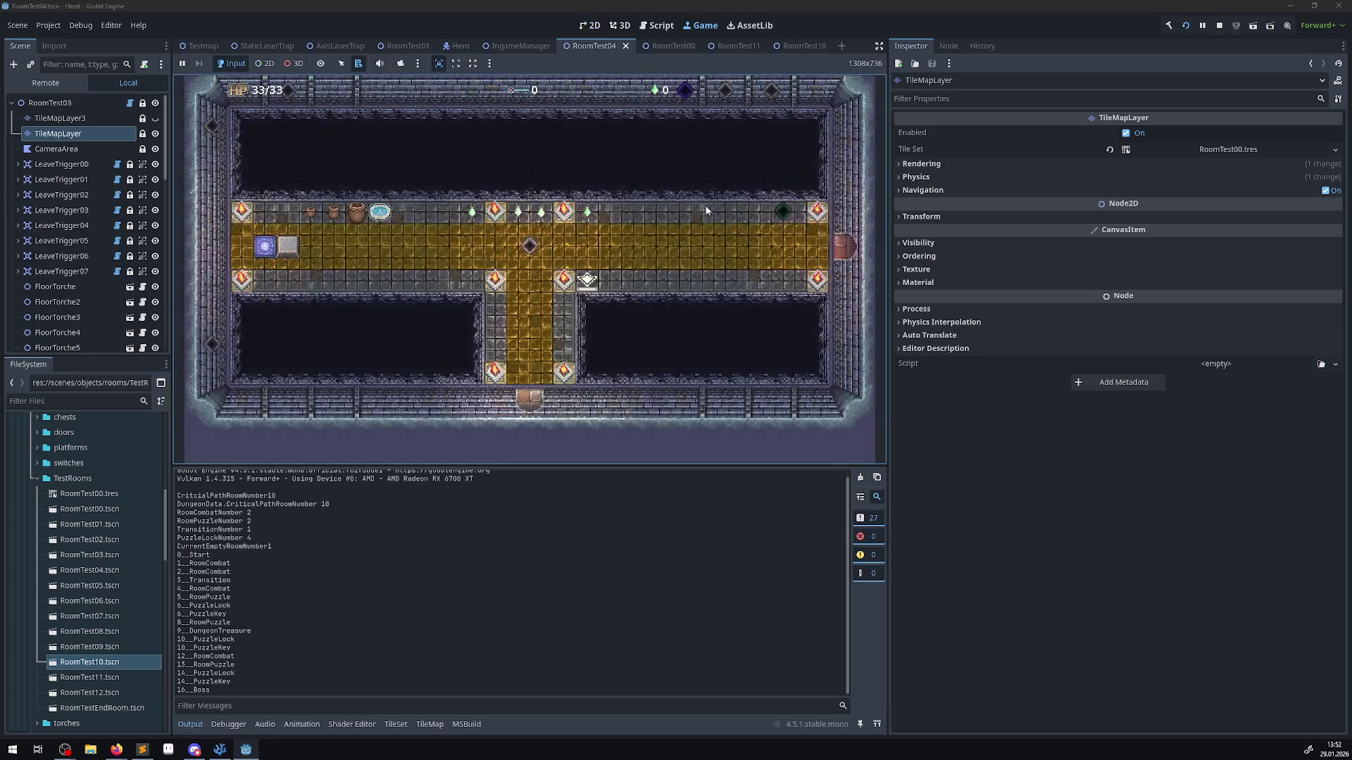
- Walk the player over the teleport, pick up the key, and go through the locked door
key(Up)
key(Left)
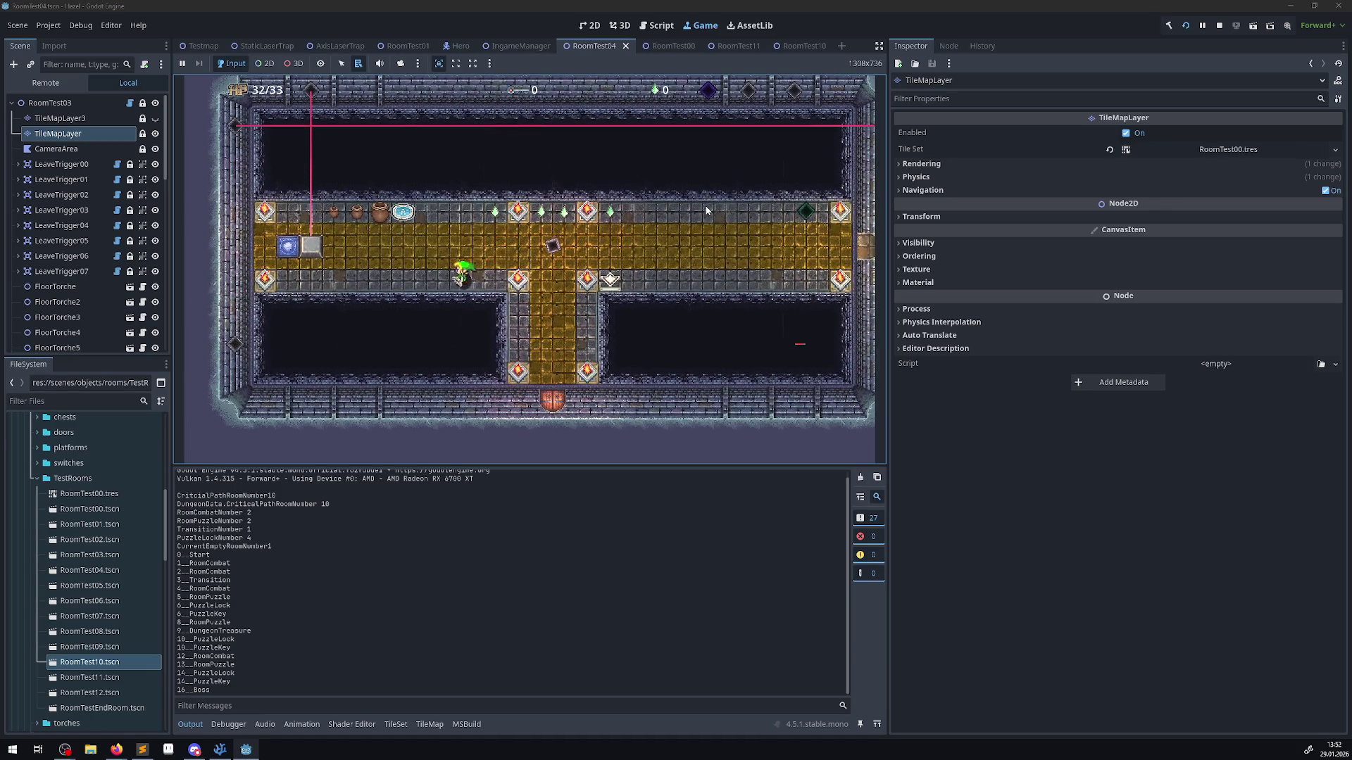
key(Left)
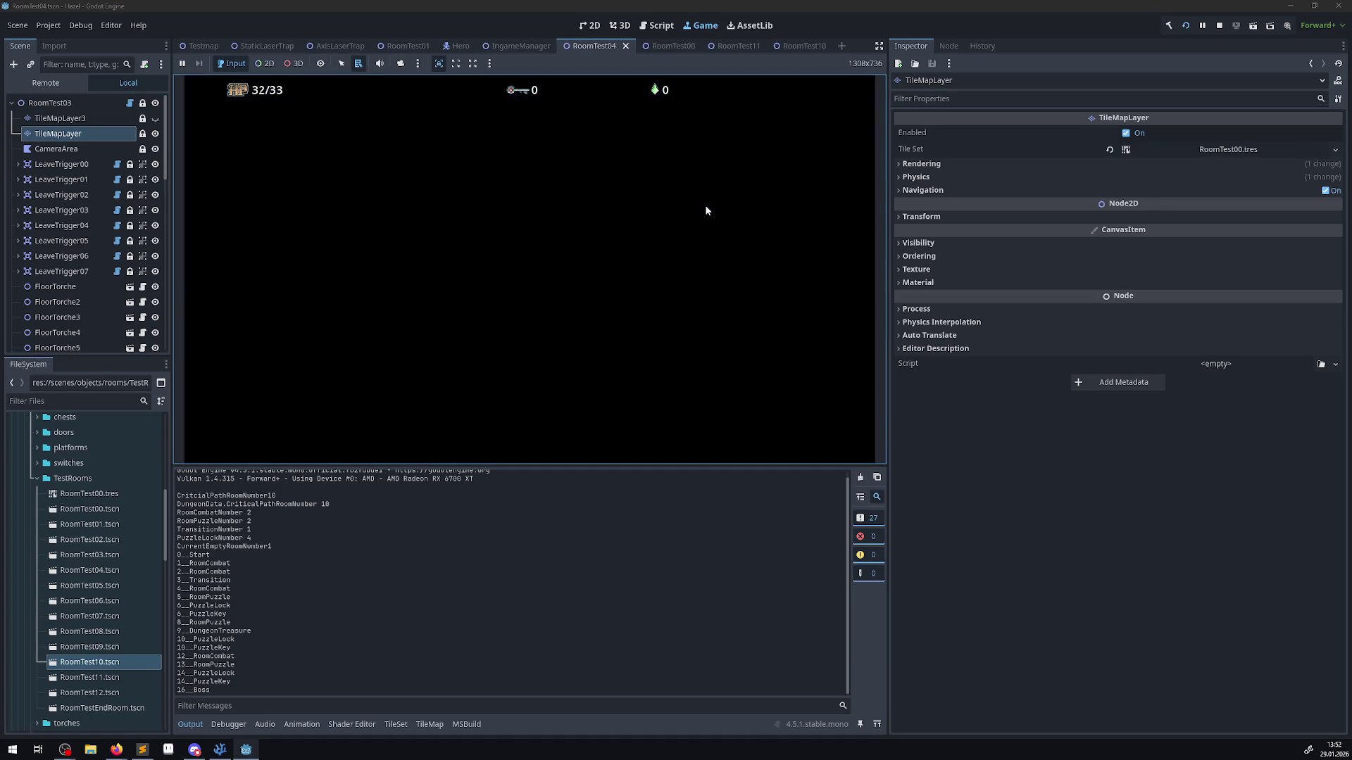
key(Down)
key(Right)
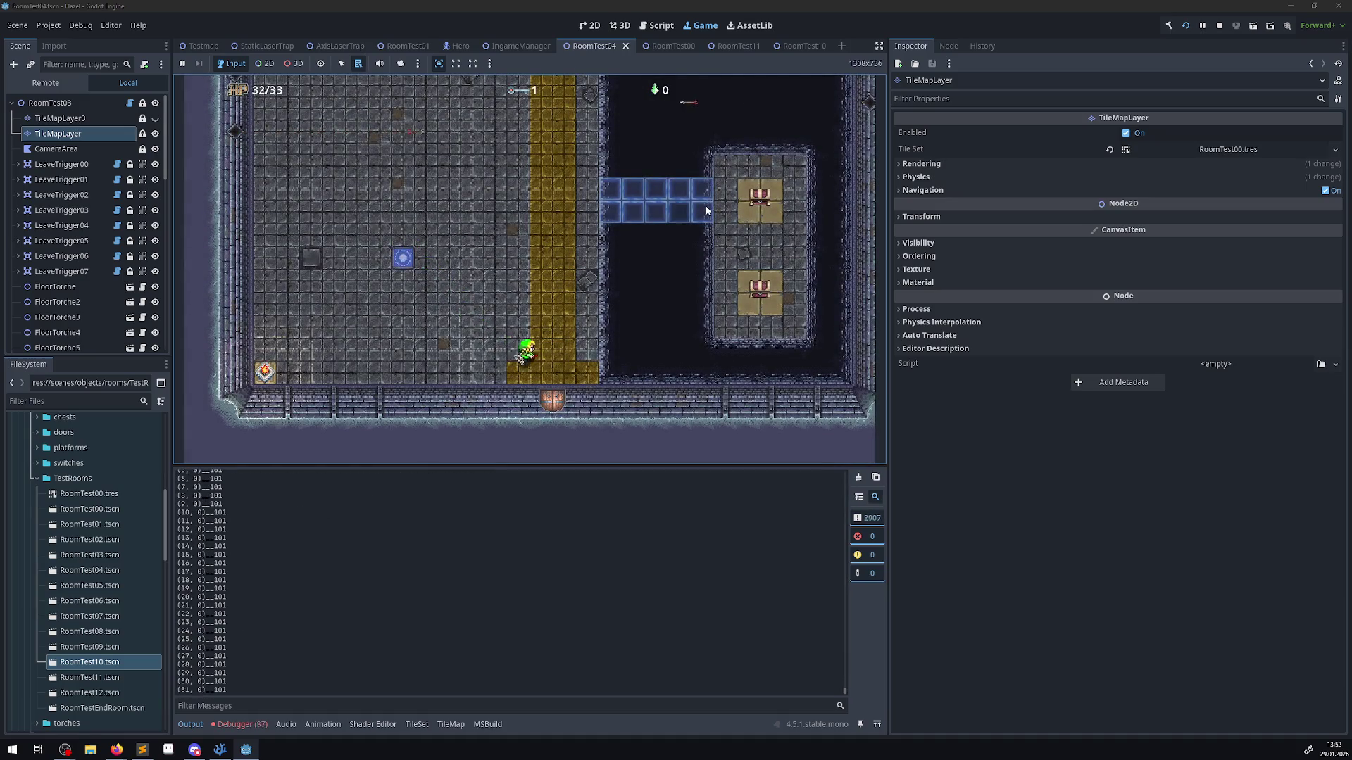
key(Down)
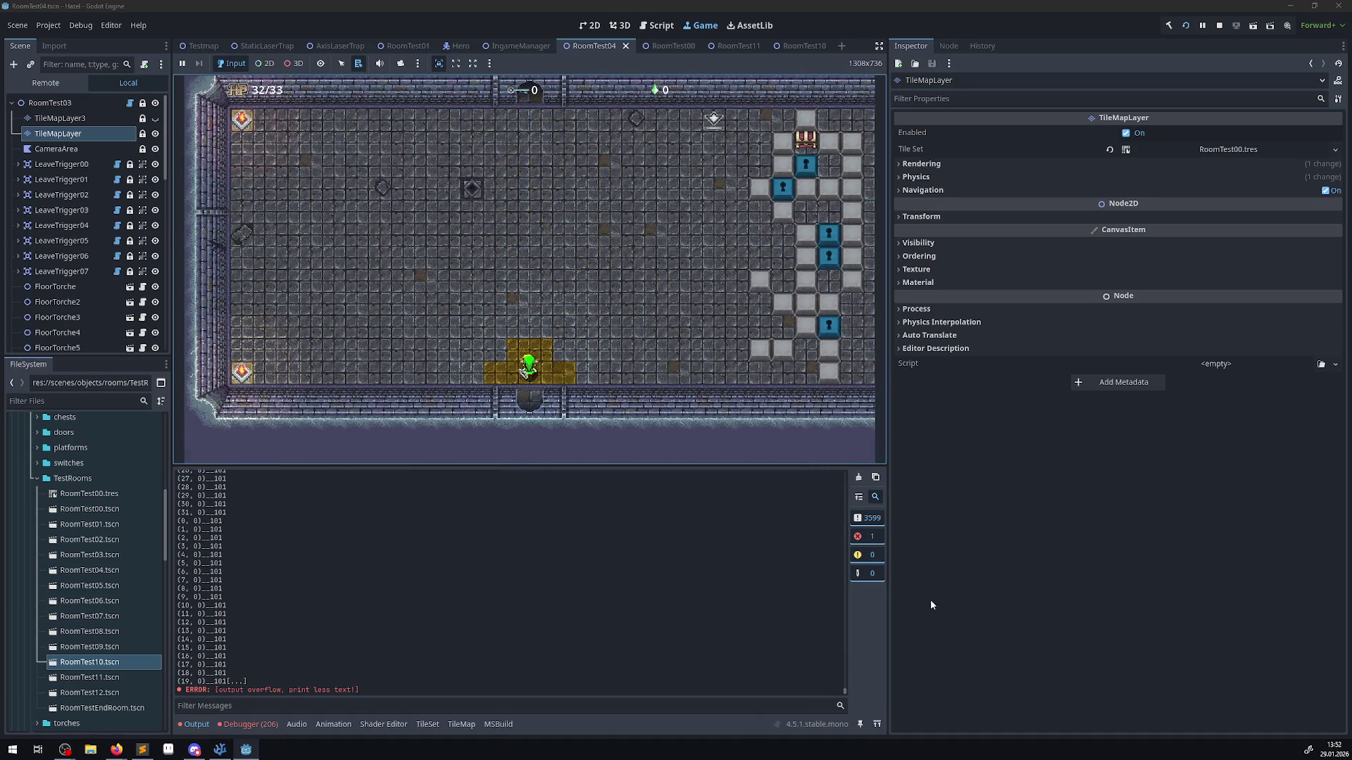
- Clear the Output log and walk the player into the new room to trigger printing
click(858, 477)
click(734, 365)
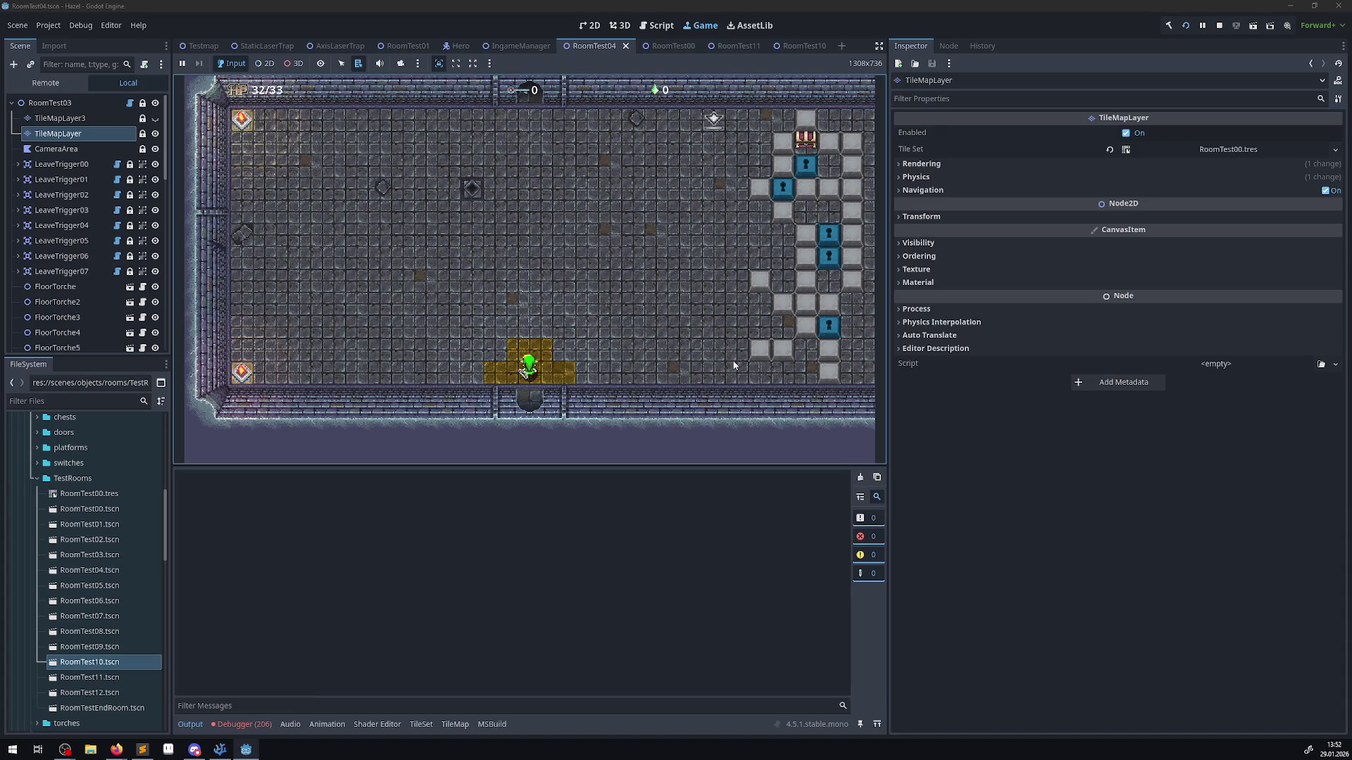
key(Up)
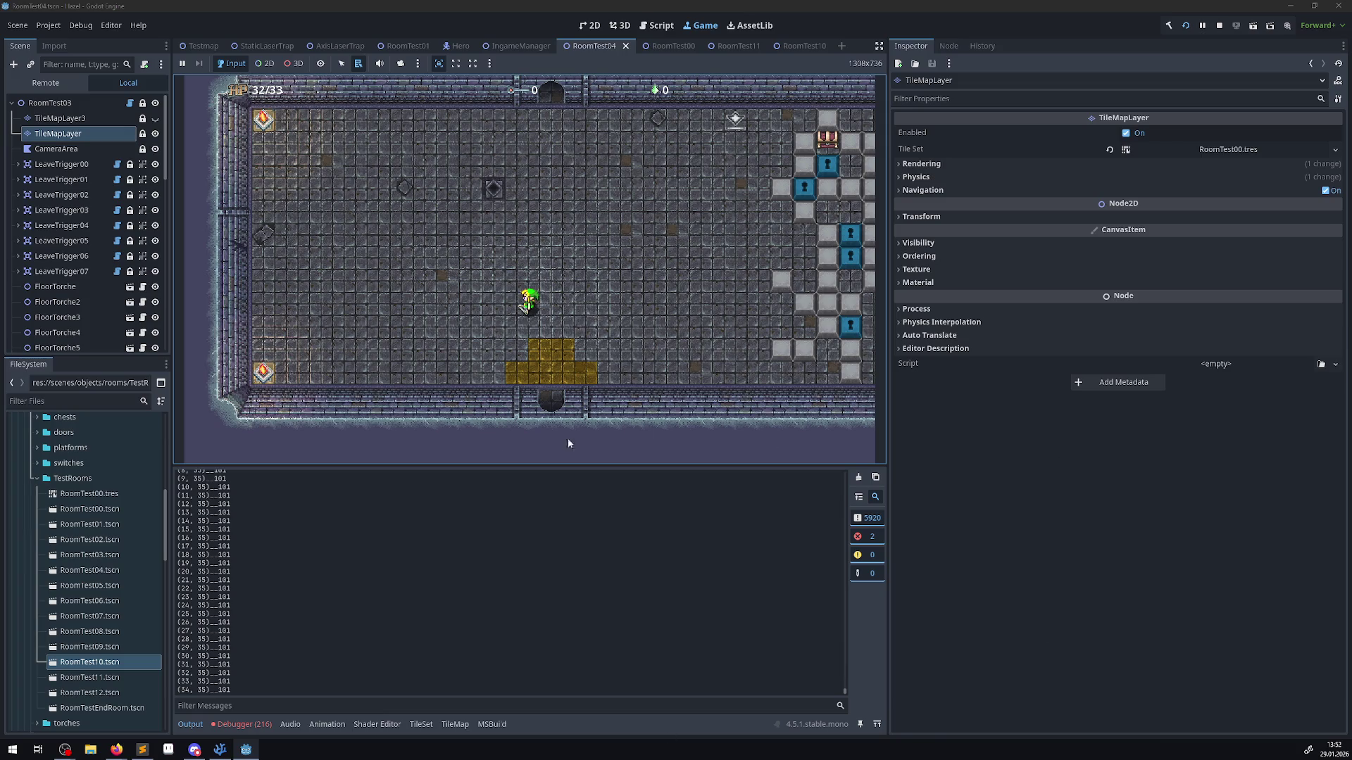
- Scroll through the logged cells with Z indices 0, 1 and 101, stop the game, and open the TileSet editor
scroll(285, 597, up, 10)
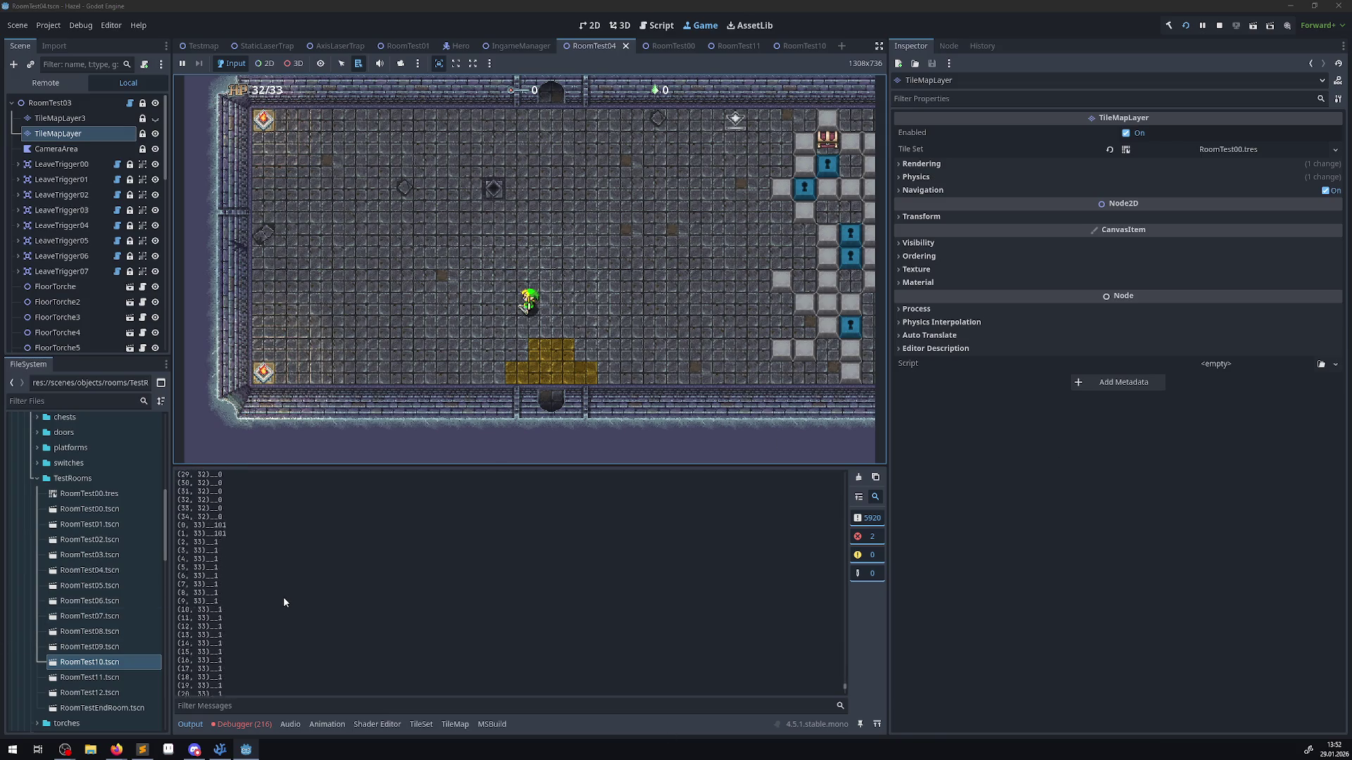
scroll(284, 602, up, 20)
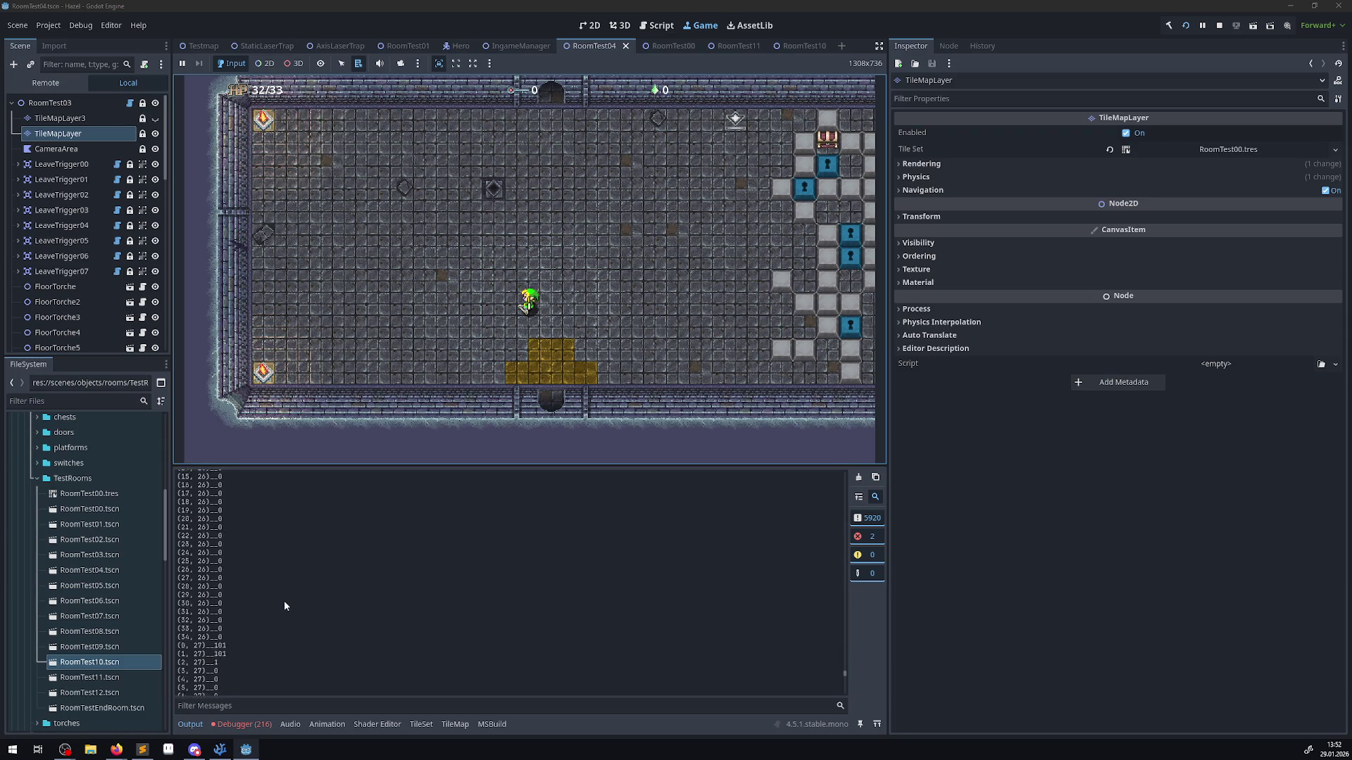
scroll(284, 602, up, 20)
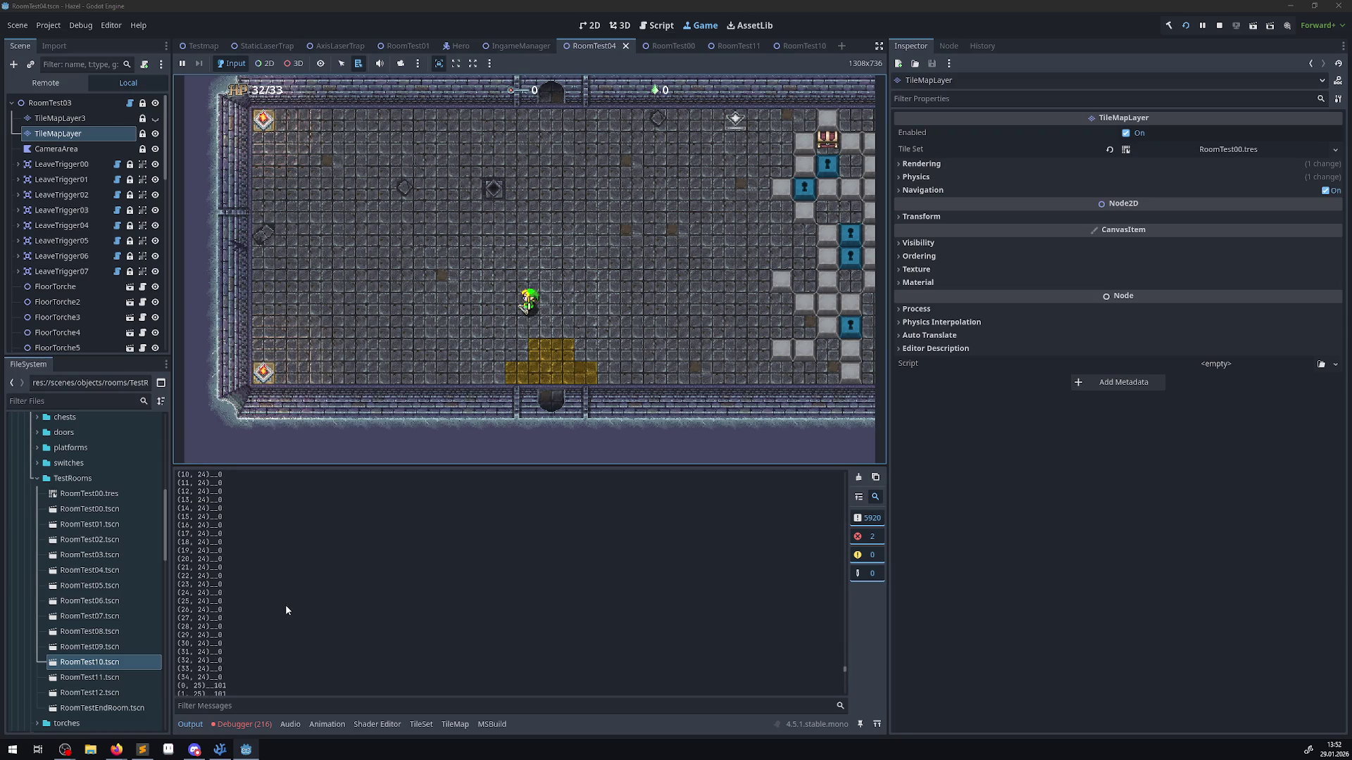
scroll(290, 611, up, 20)
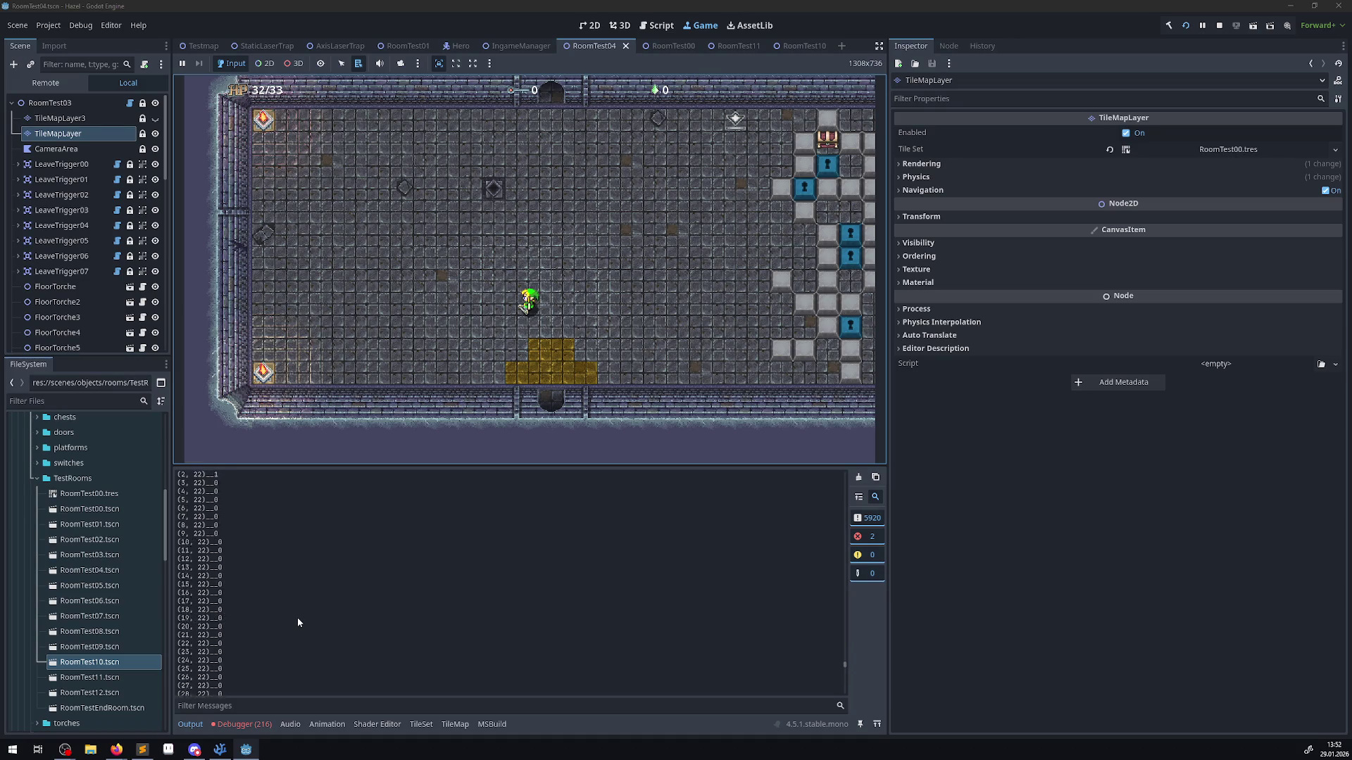
scroll(298, 618, up, 3)
click(1220, 26)
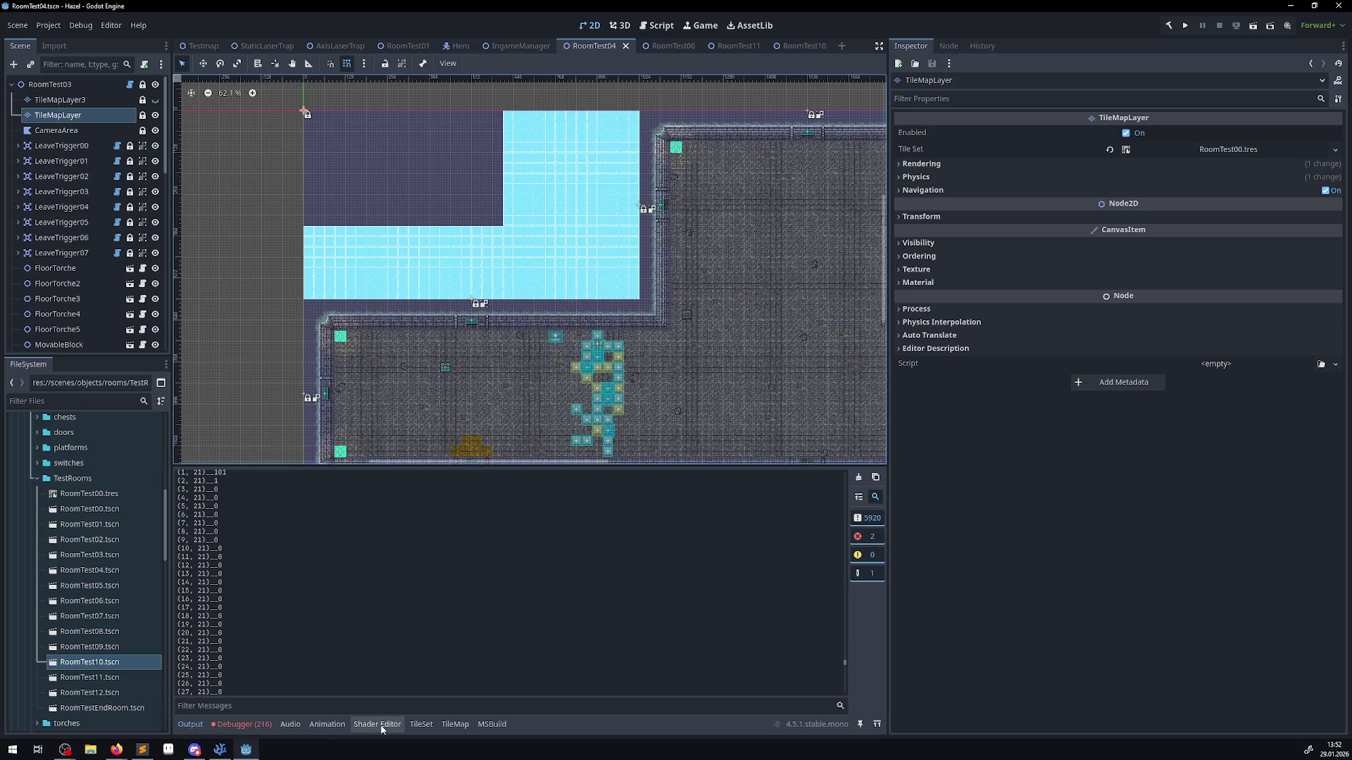
click(421, 725)
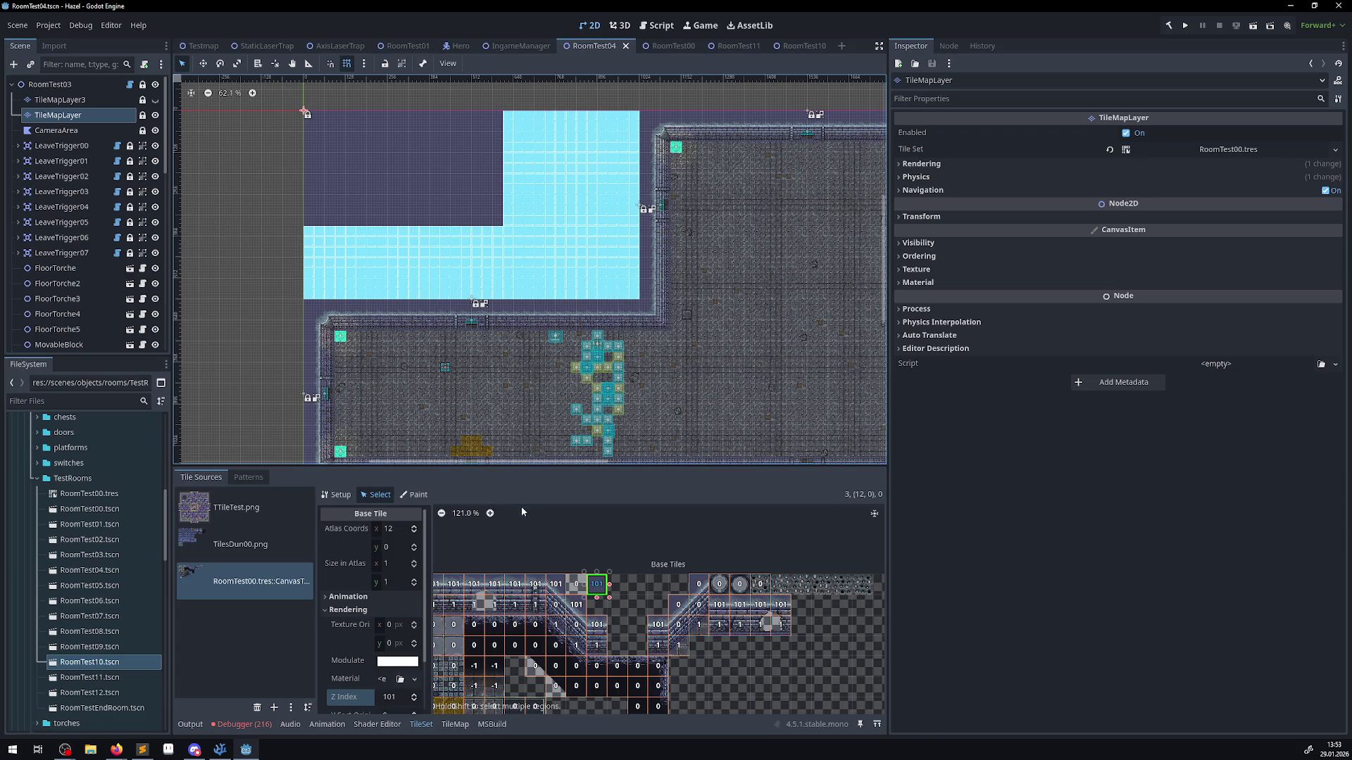
- Rect-erase the cyan tile block in RoomTest04's upper-left, save the scene, and launch the game
drag(609, 637, 644, 603)
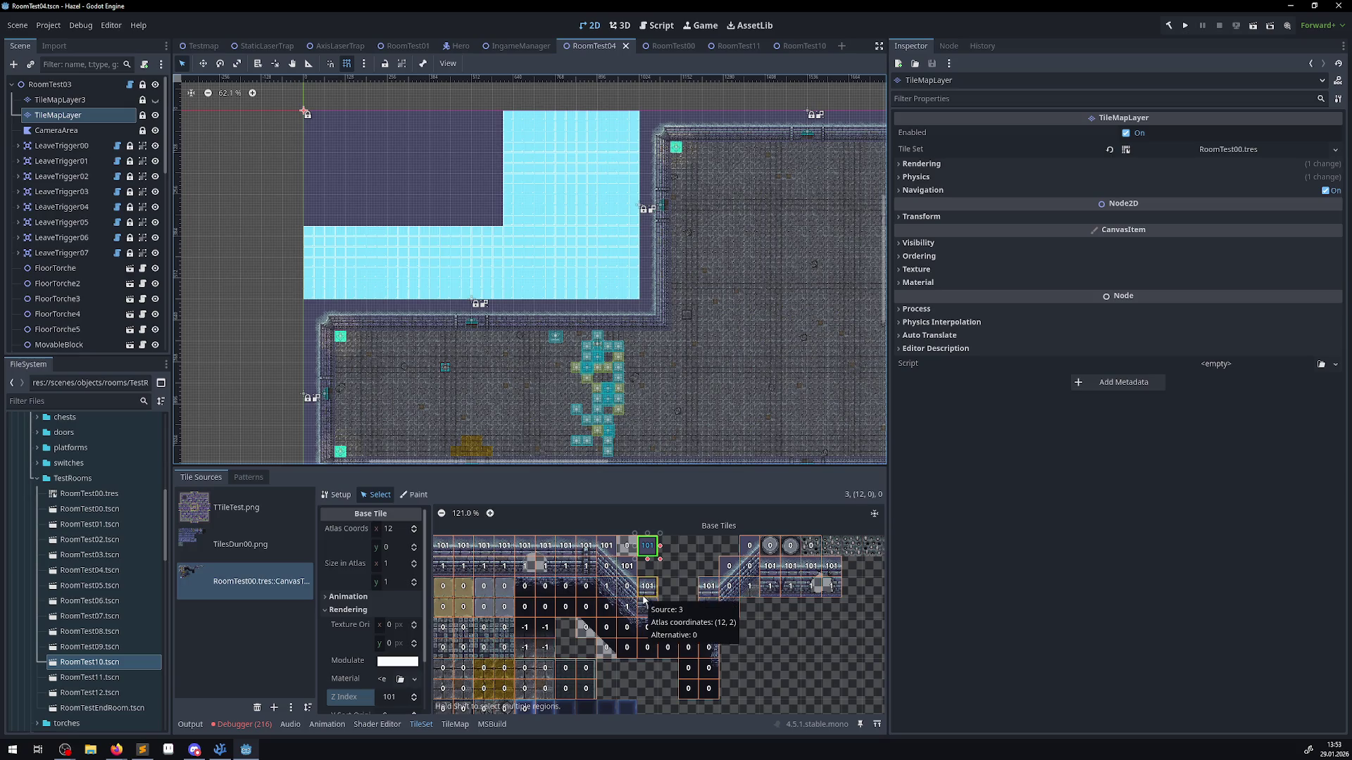
drag(644, 600, 827, 493)
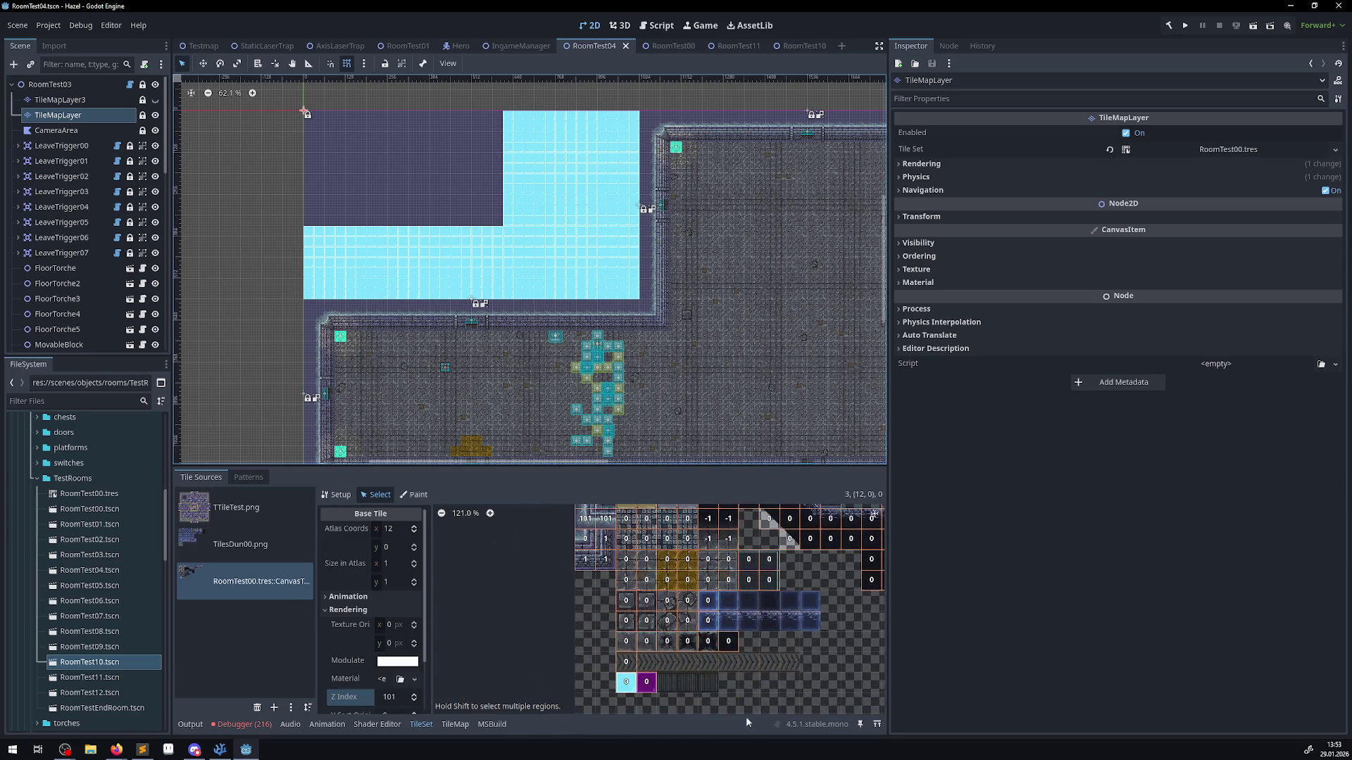
click(456, 725)
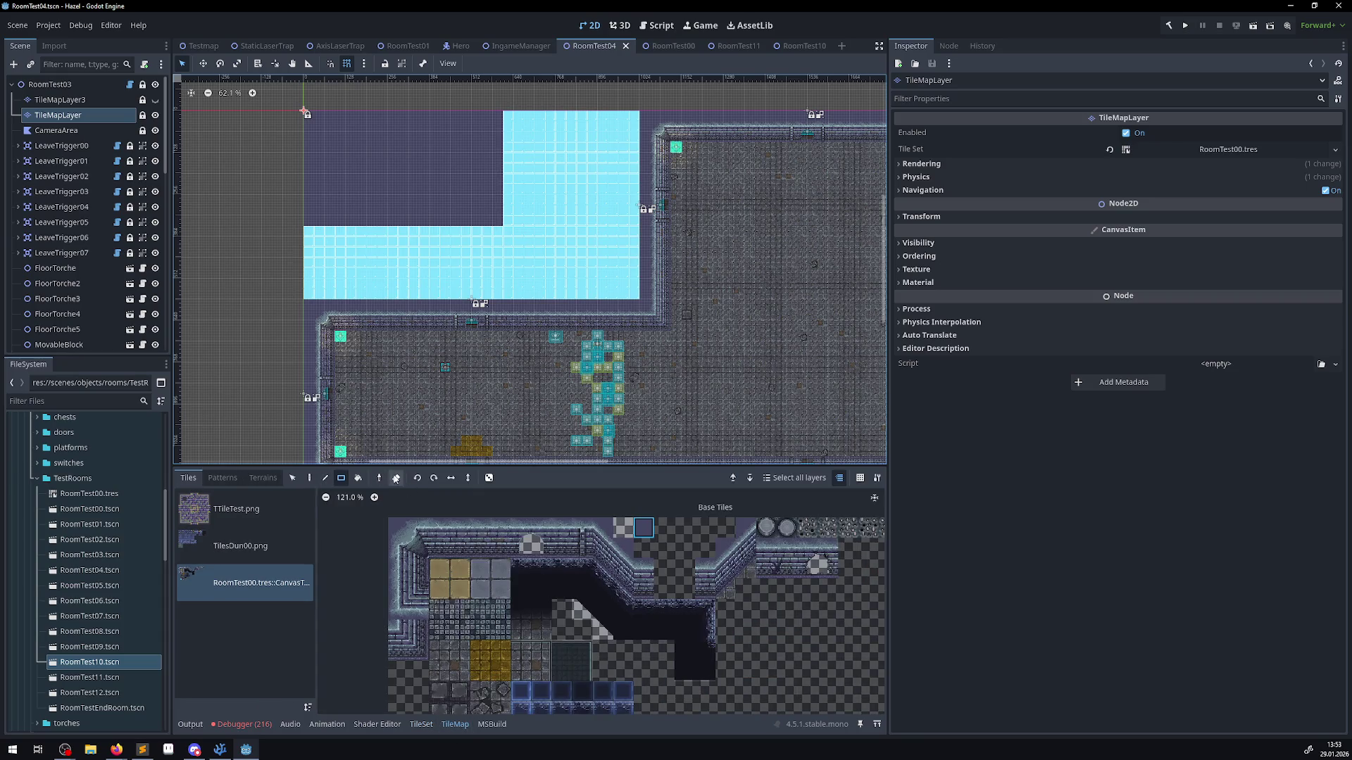
mouse_move(308, 295)
mouse_down()
mouse_move(543, 180)
mouse_move(642, 115)
mouse_move(631, 111)
mouse_up()
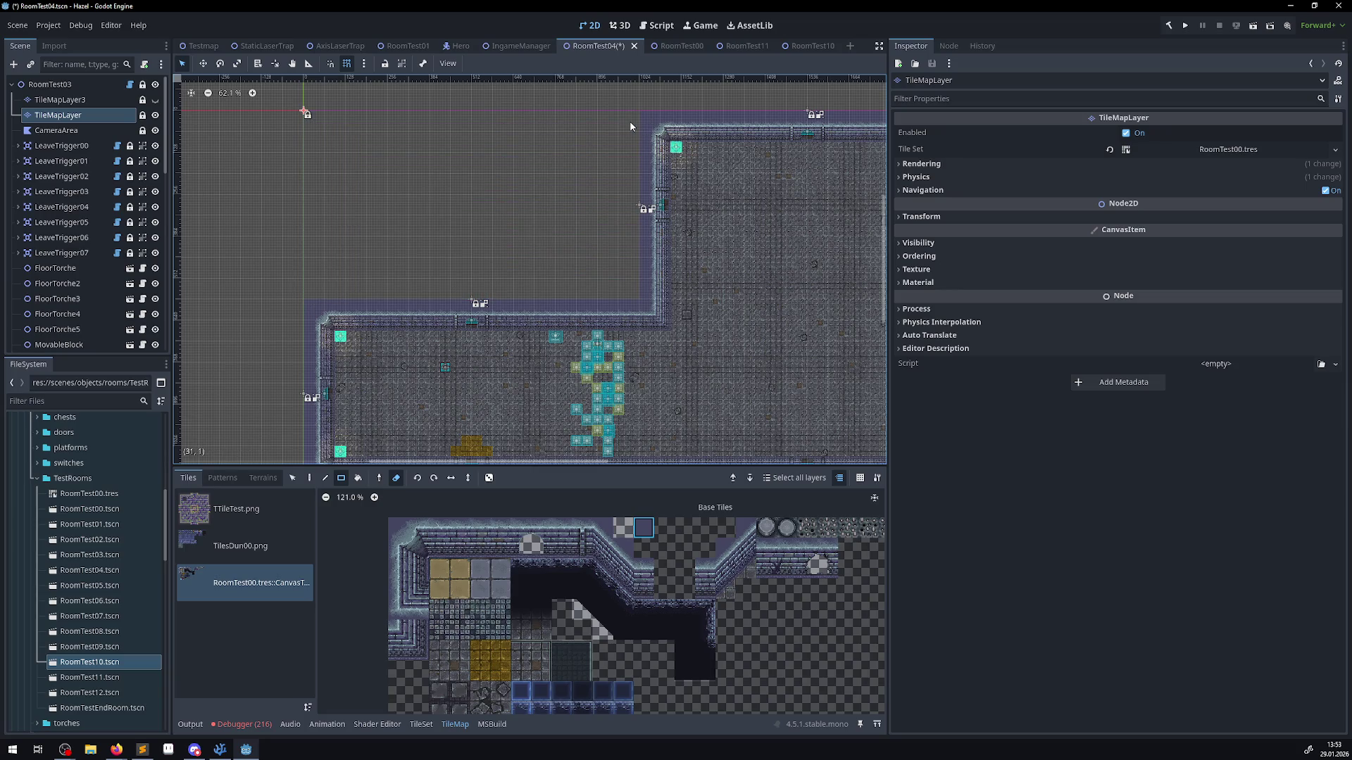
key(ctrl+s)
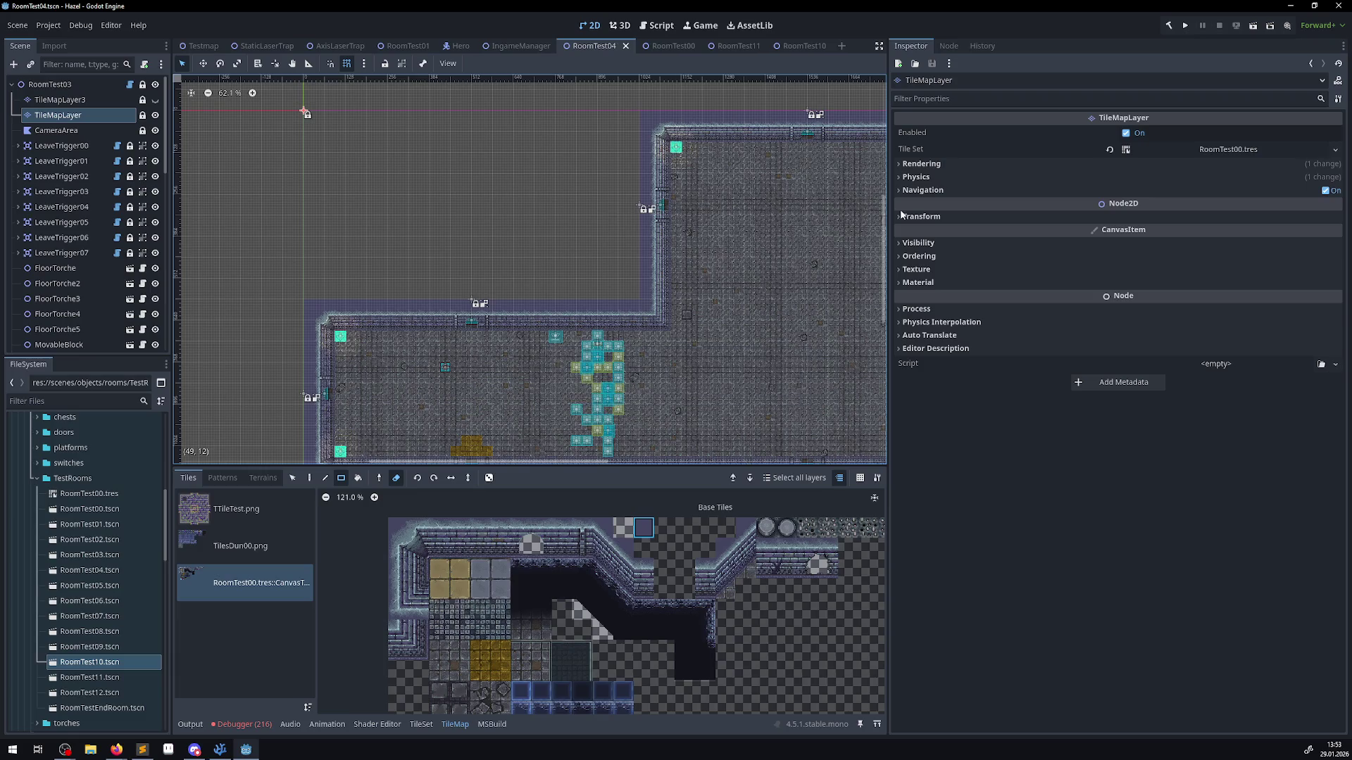
click(1183, 26)
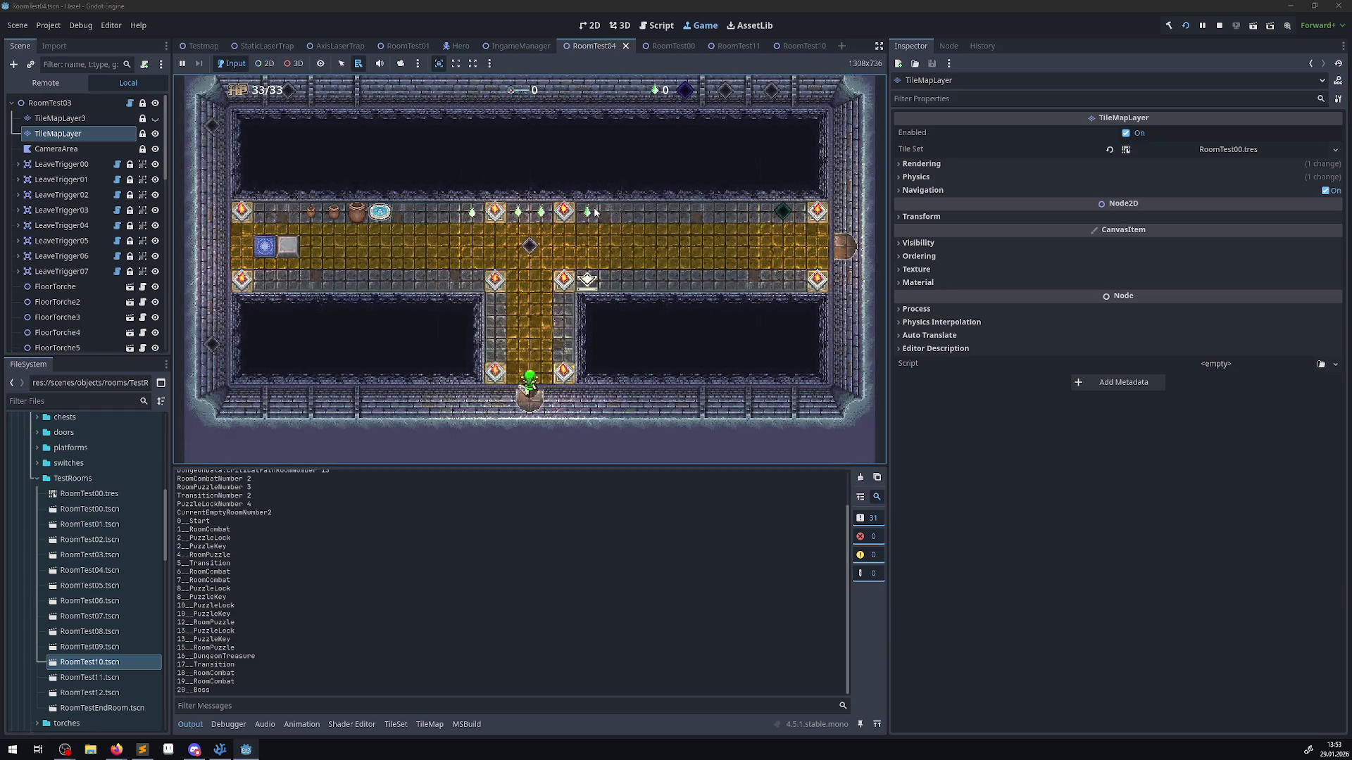
- Walk the hero past the blue switch and through the bottom door, clearing the Output log
key(Up)
key(Left)
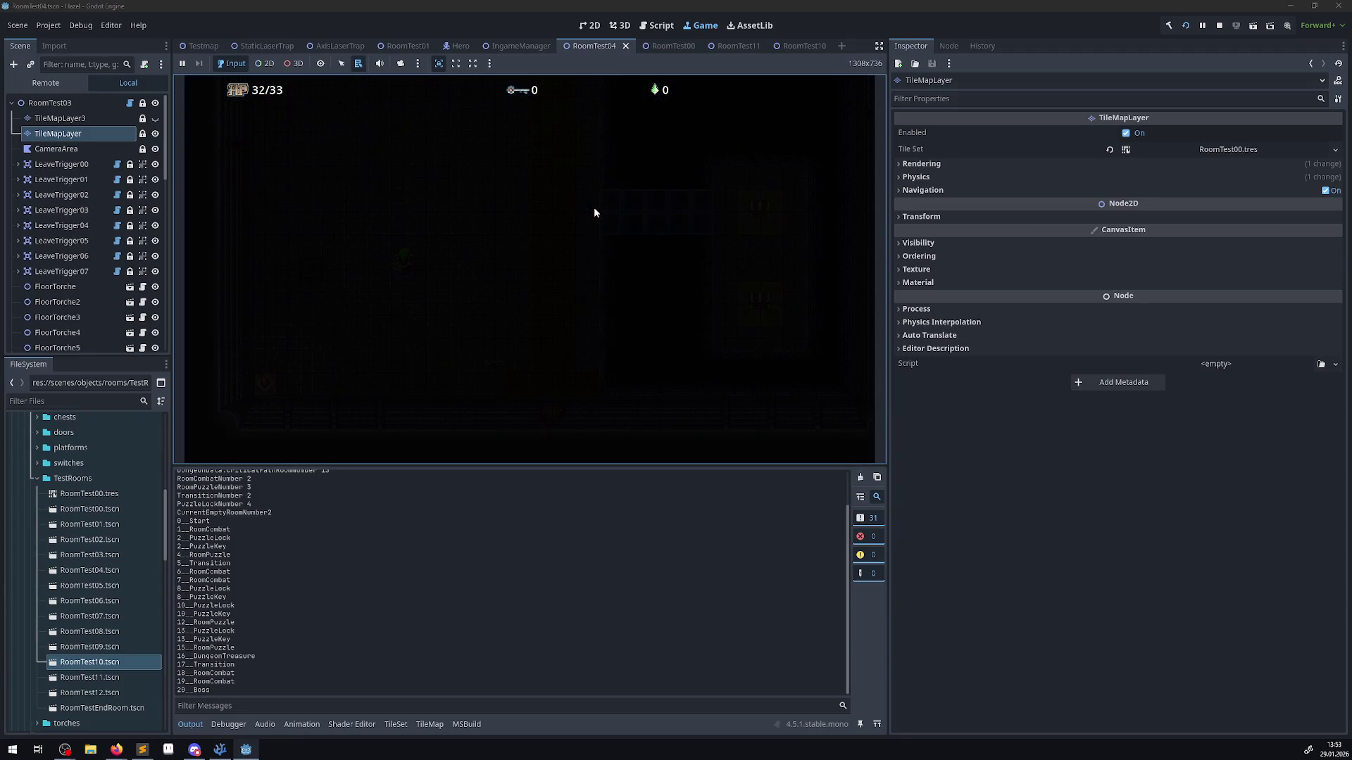
key(Down)
key(Right)
key(Down)
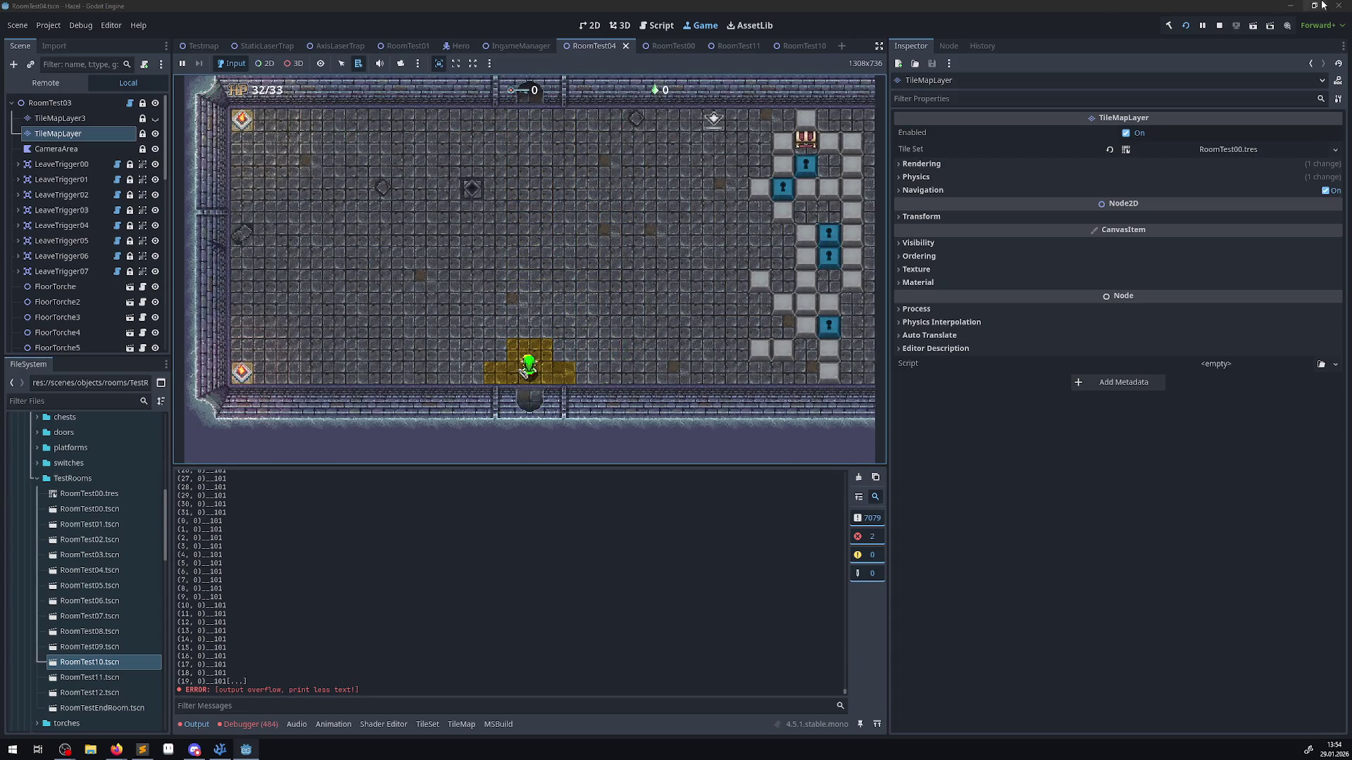
click(855, 478)
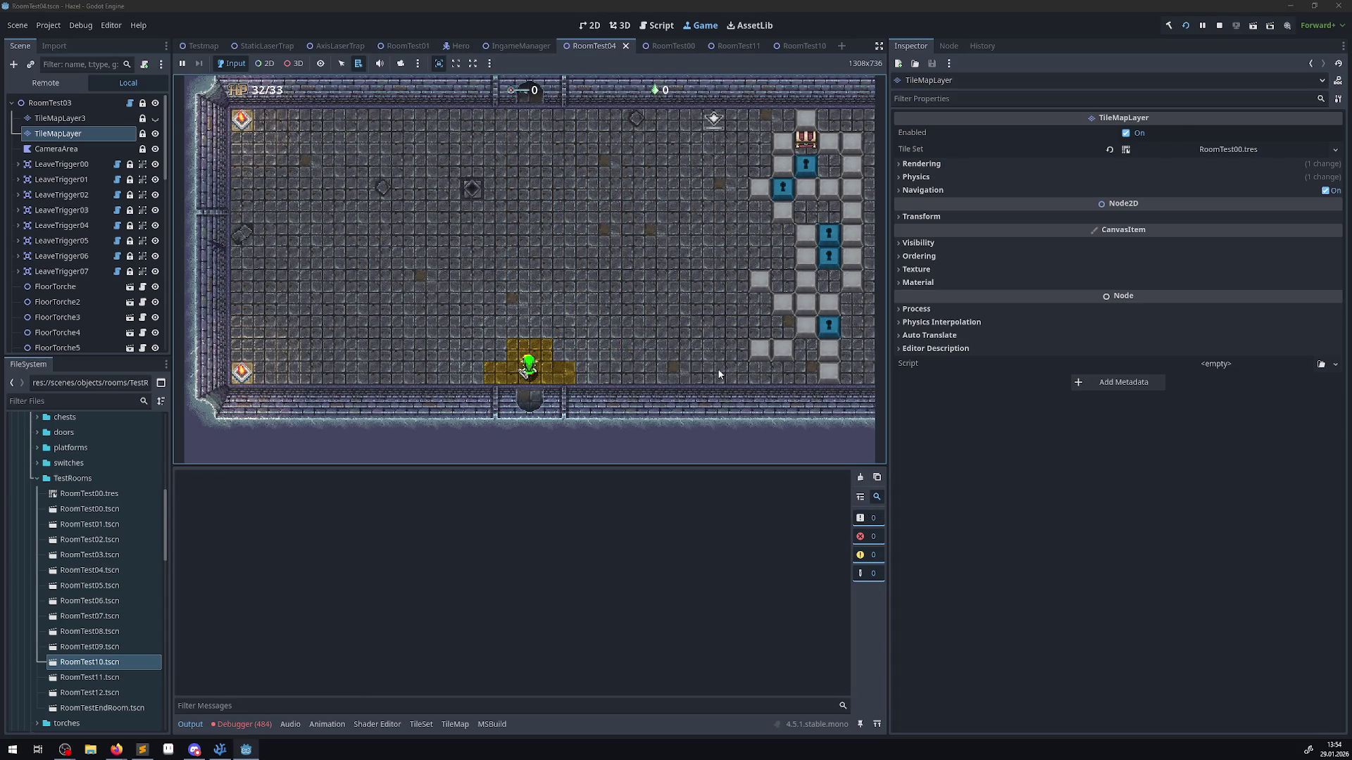
key(Up)
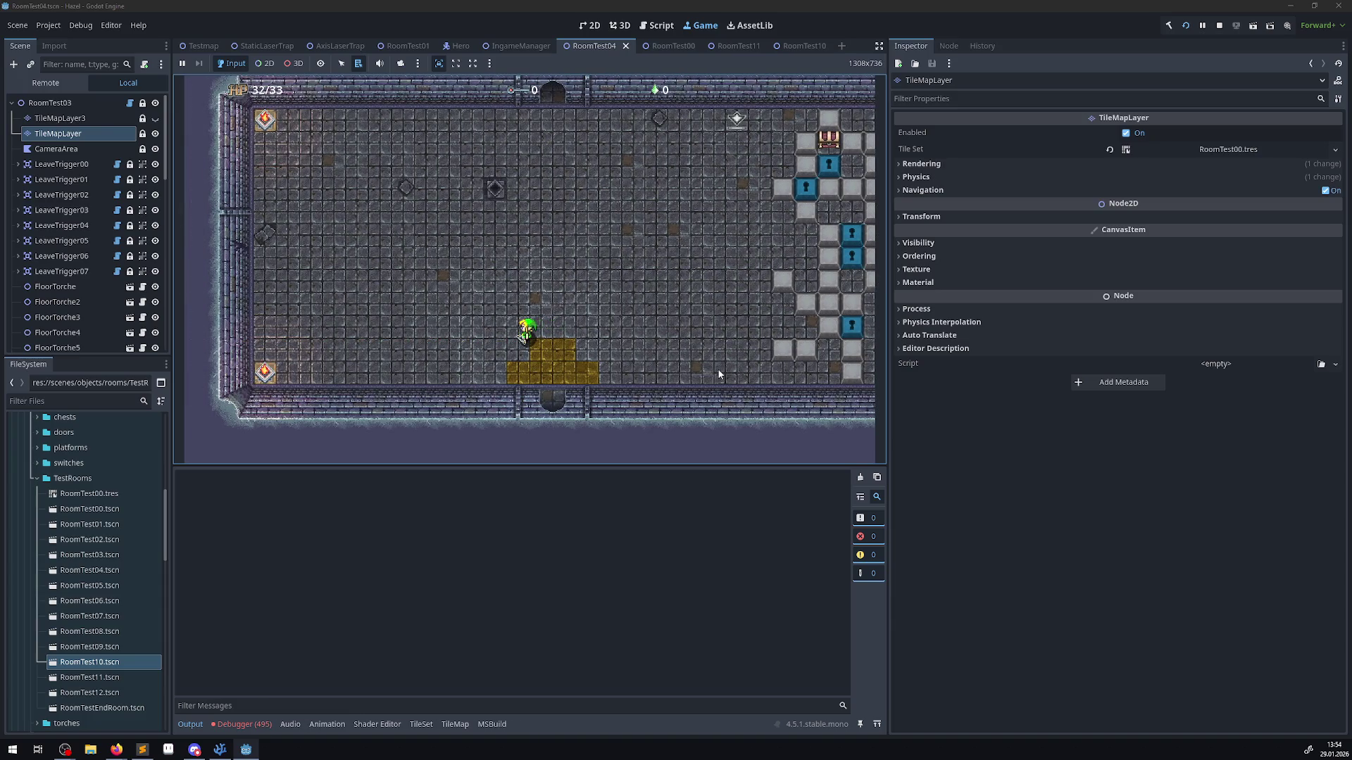
- Fire an arrow left, review the TileLayerCheck NullReferenceException errors, then stop the game
click(258, 724)
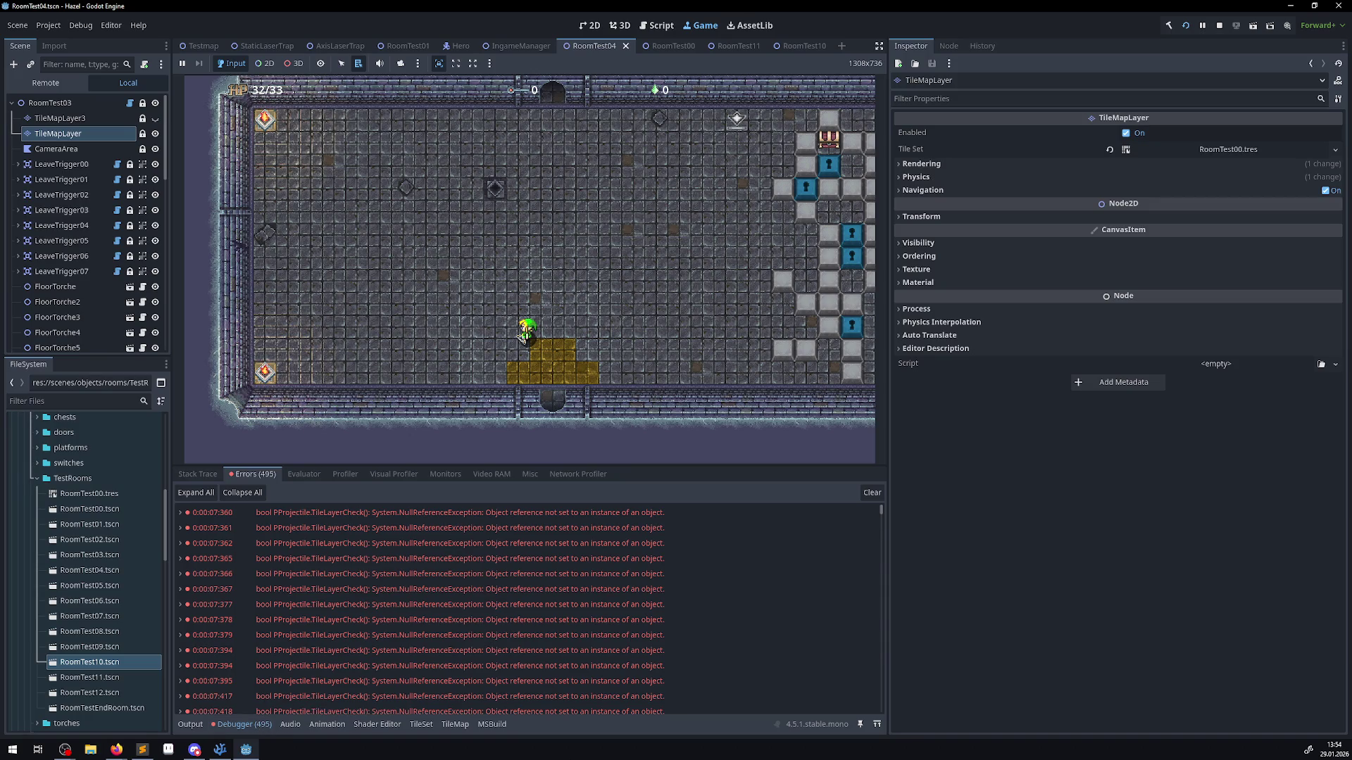
click(243, 726)
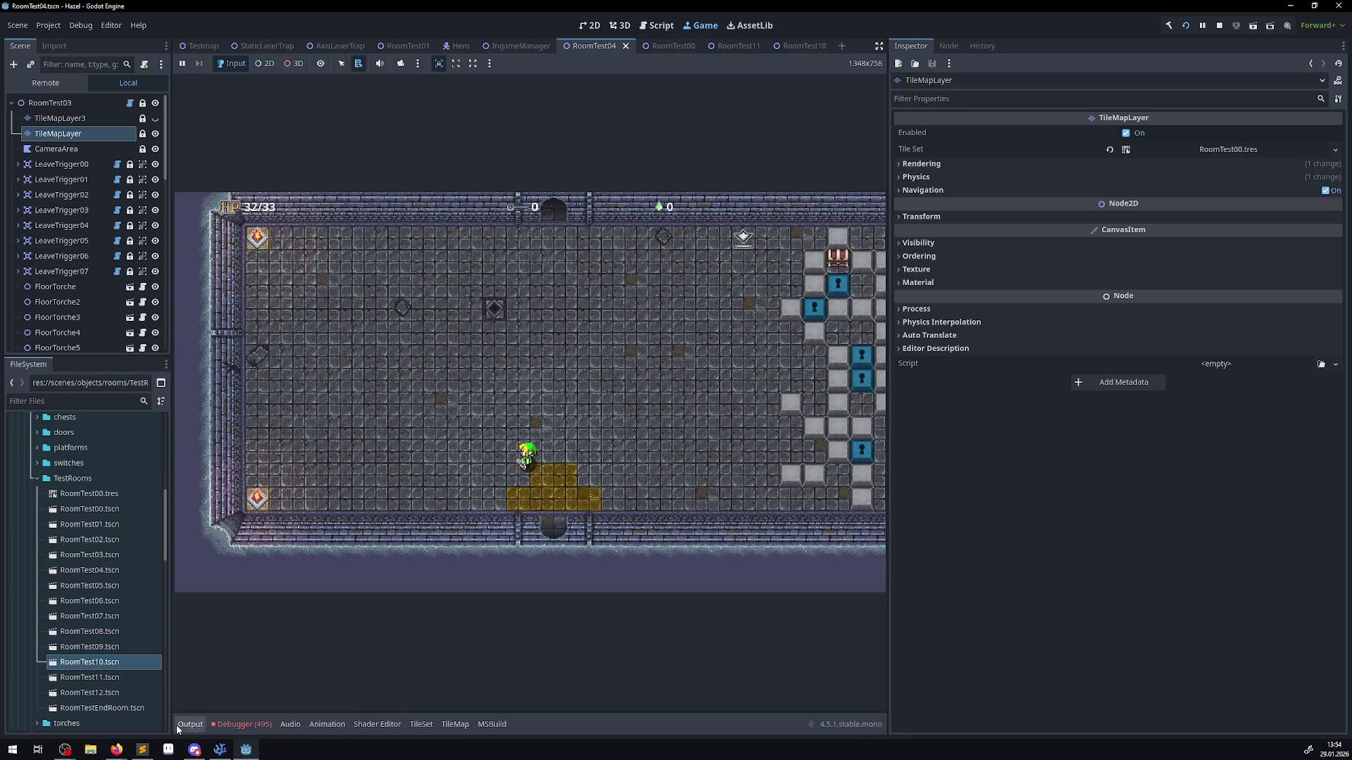
click(190, 724)
click(624, 327)
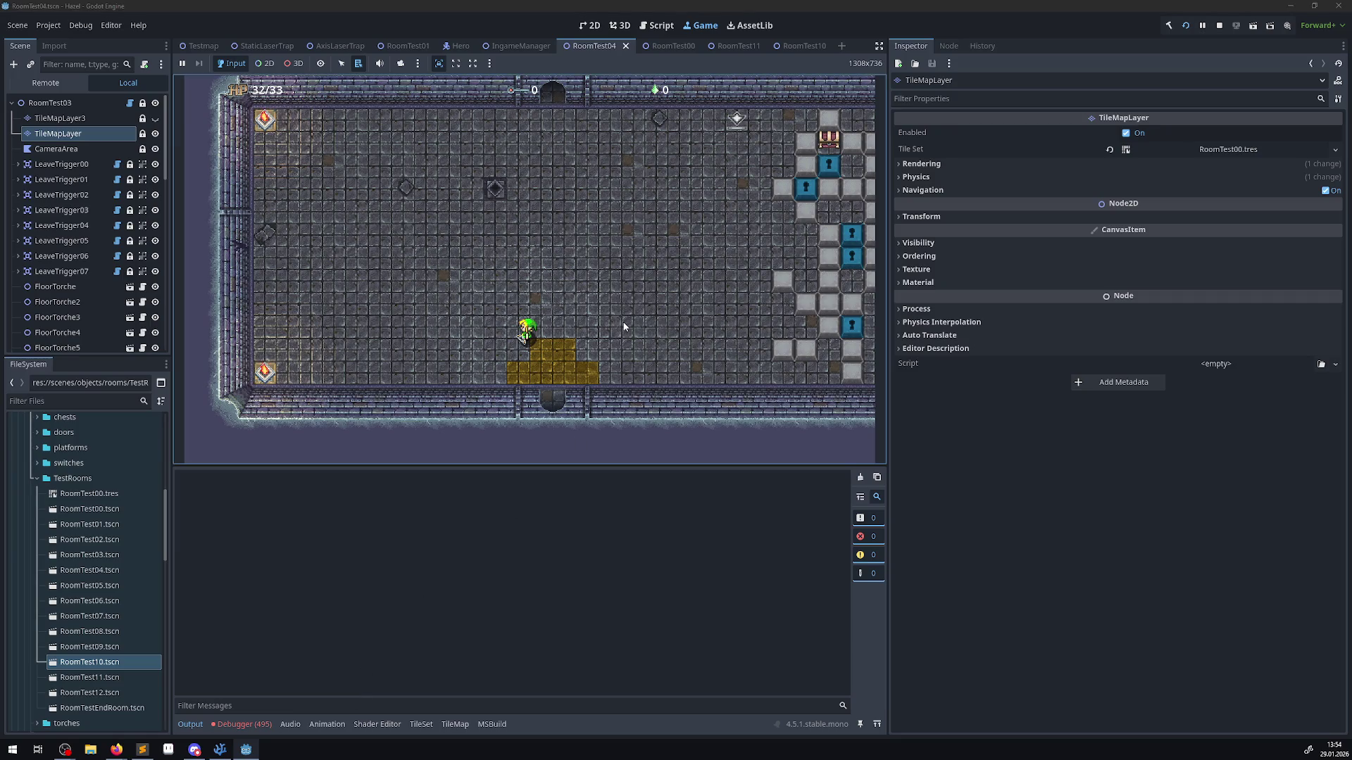
key(Left)
key(space)
click(243, 724)
mouse_move(392, 607)
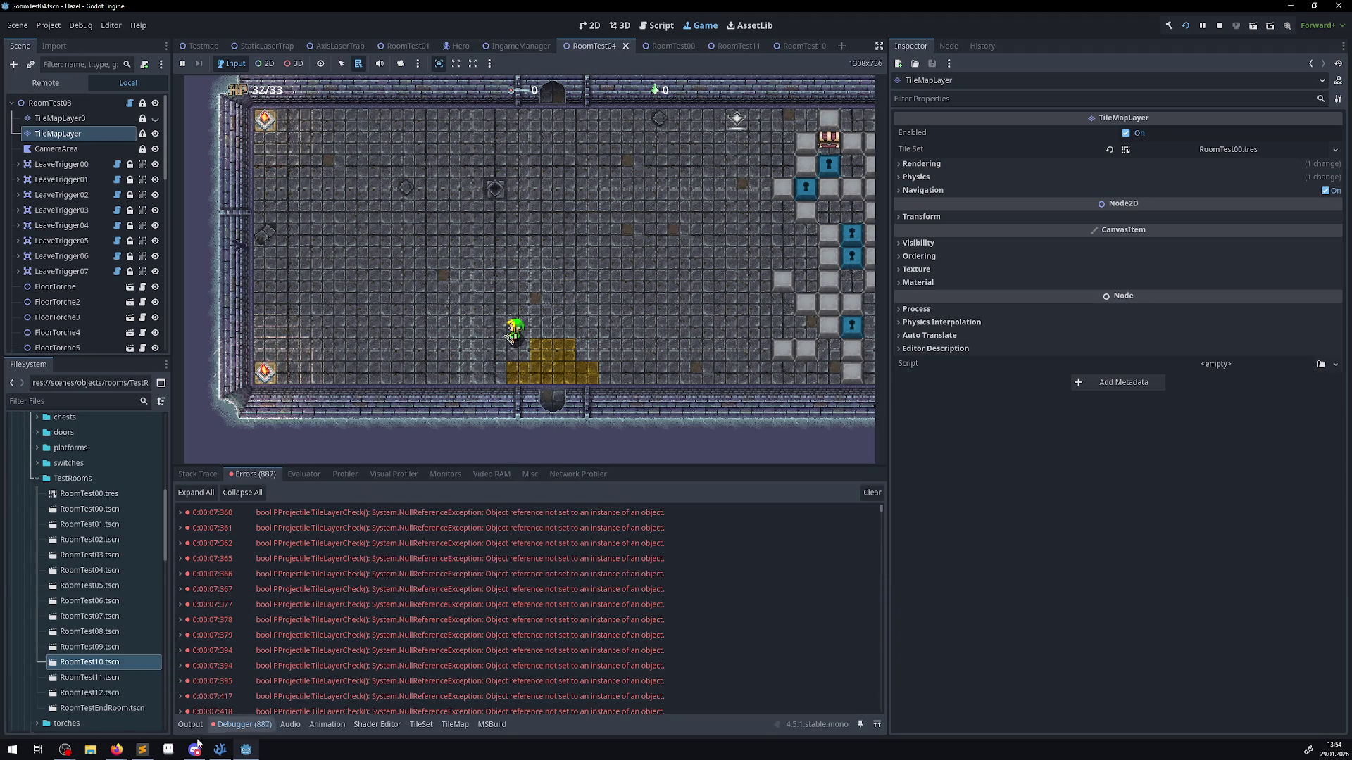
click(255, 725)
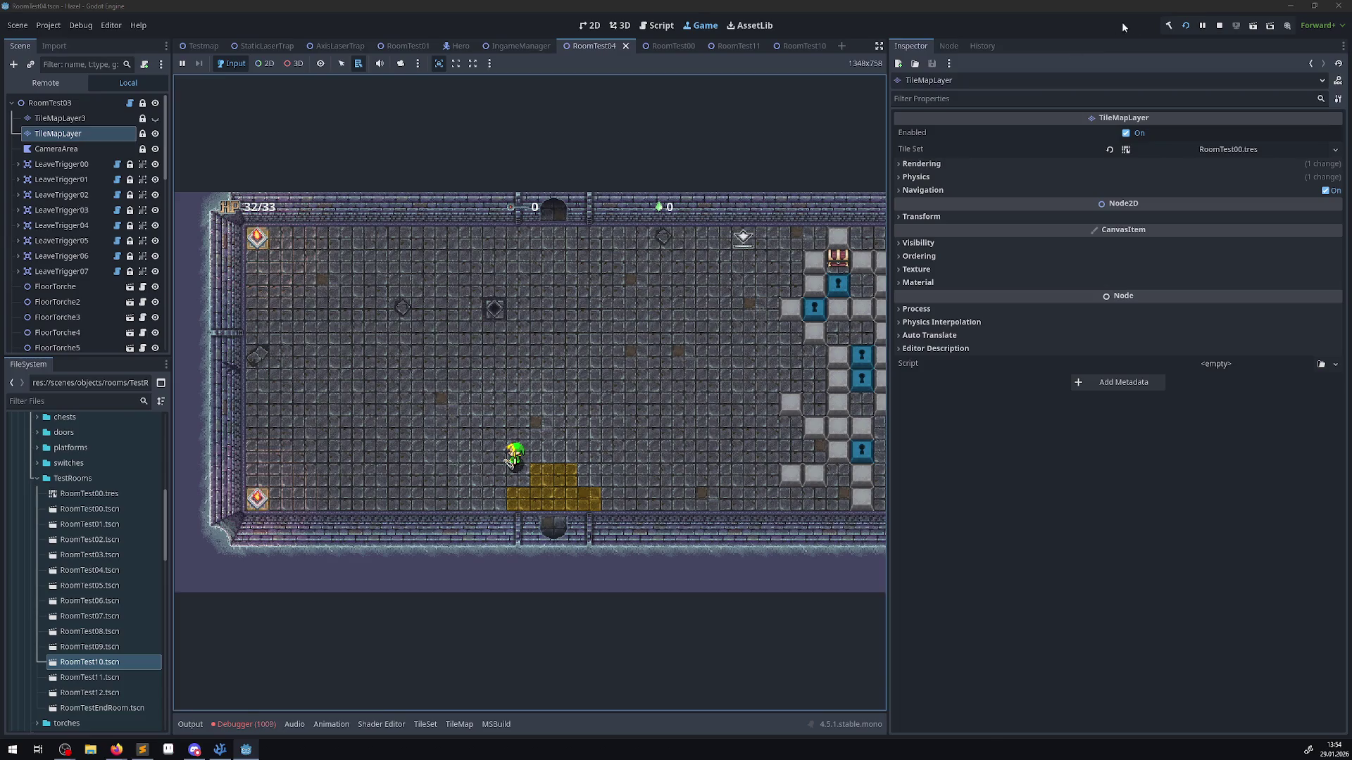
click(1220, 28)
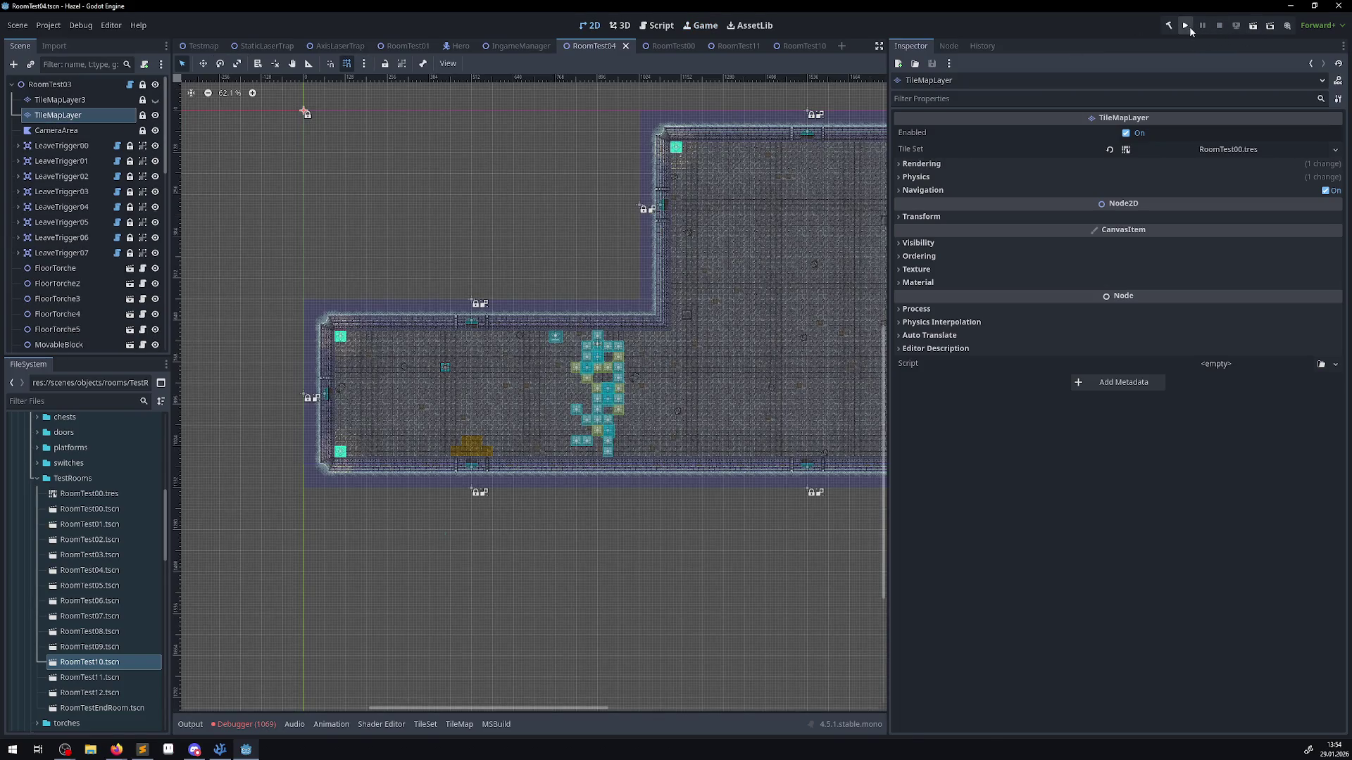
- Rerun the game, walk the hero west and through the bottom door, and clear Output
click(1188, 27)
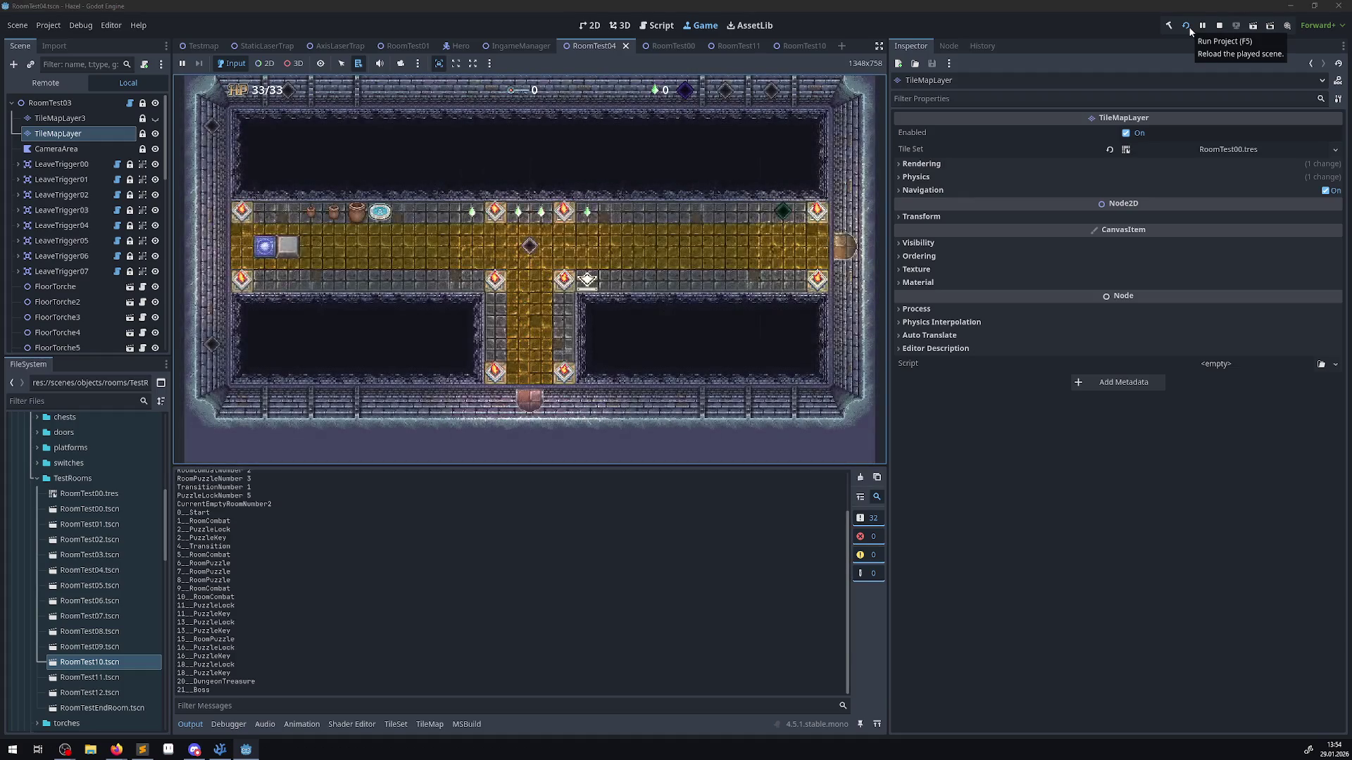
key(Left)
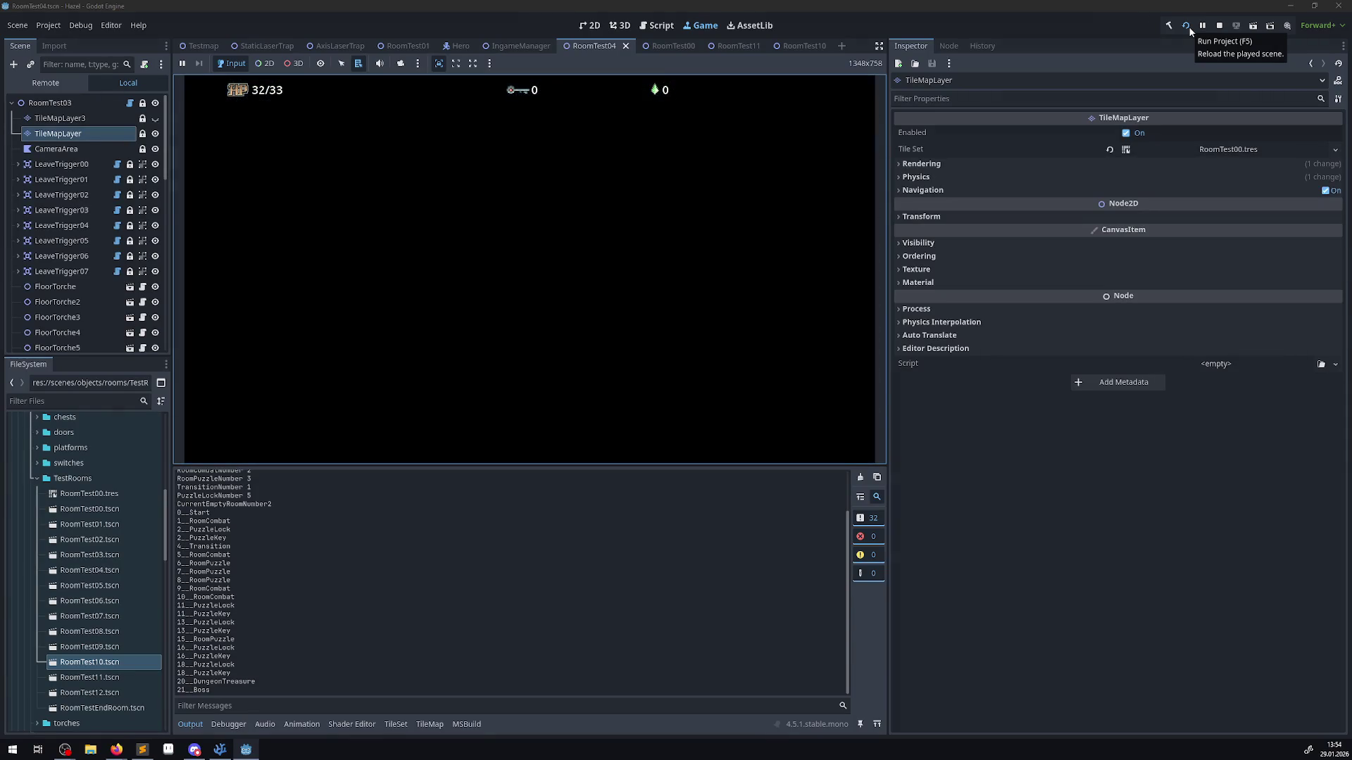
key(Down)
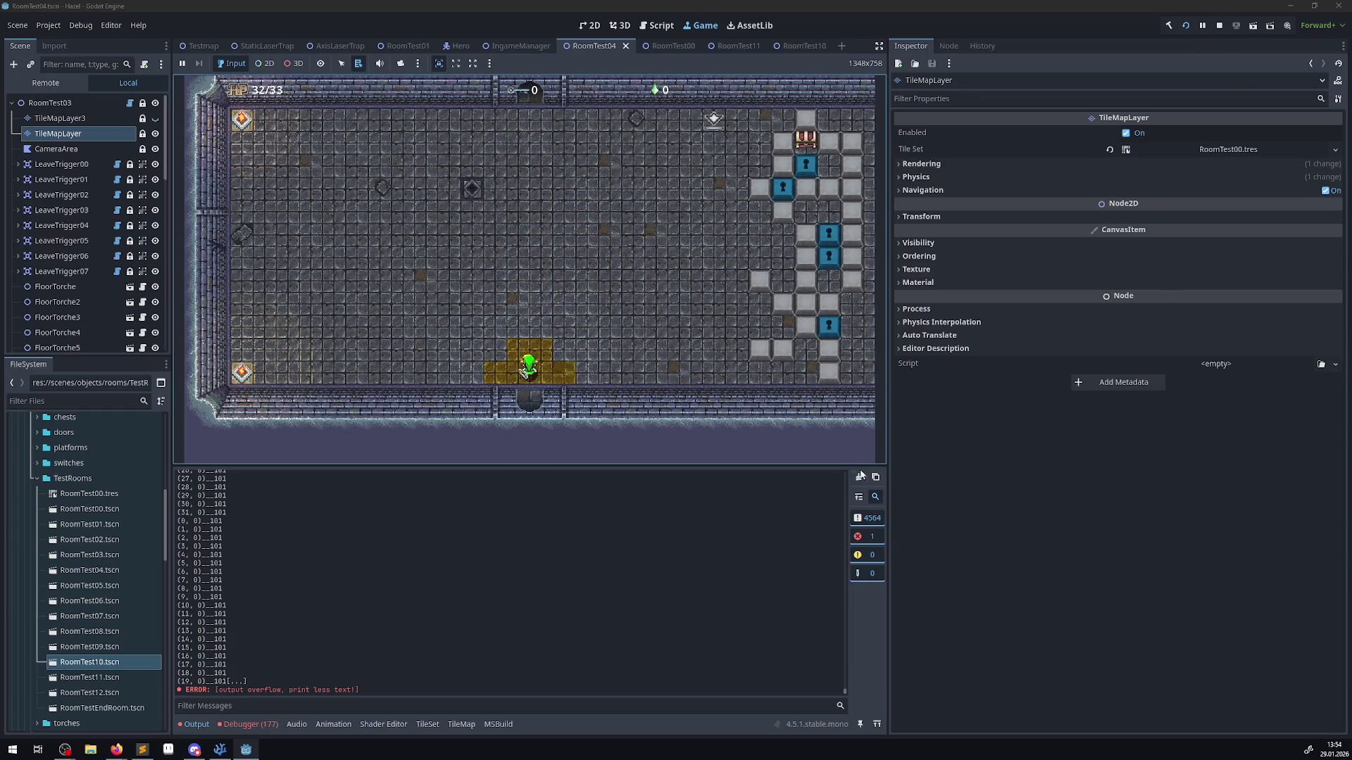
click(859, 478)
click(636, 344)
key(Up)
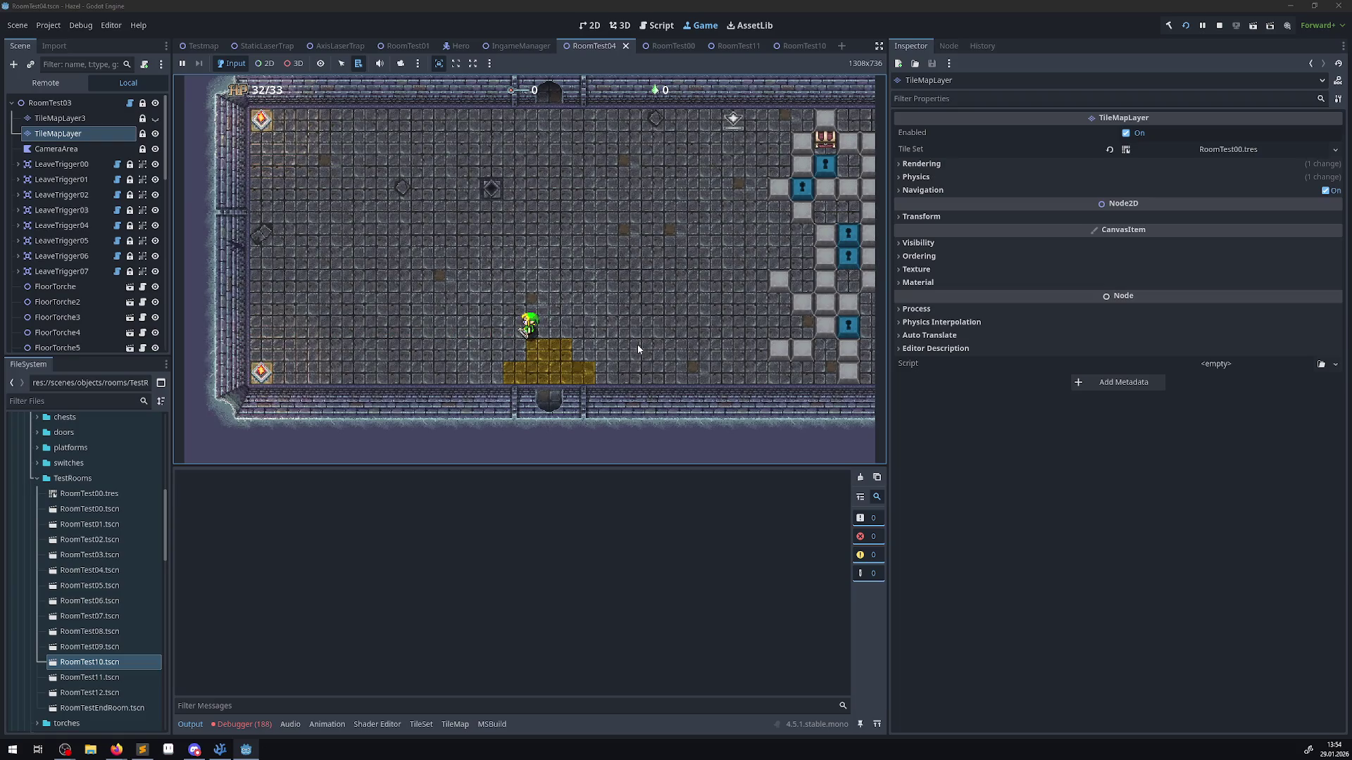
- Compare the TileLayerCheck error list against the code in VS Code, then stop with F8
click(254, 732)
click(222, 749)
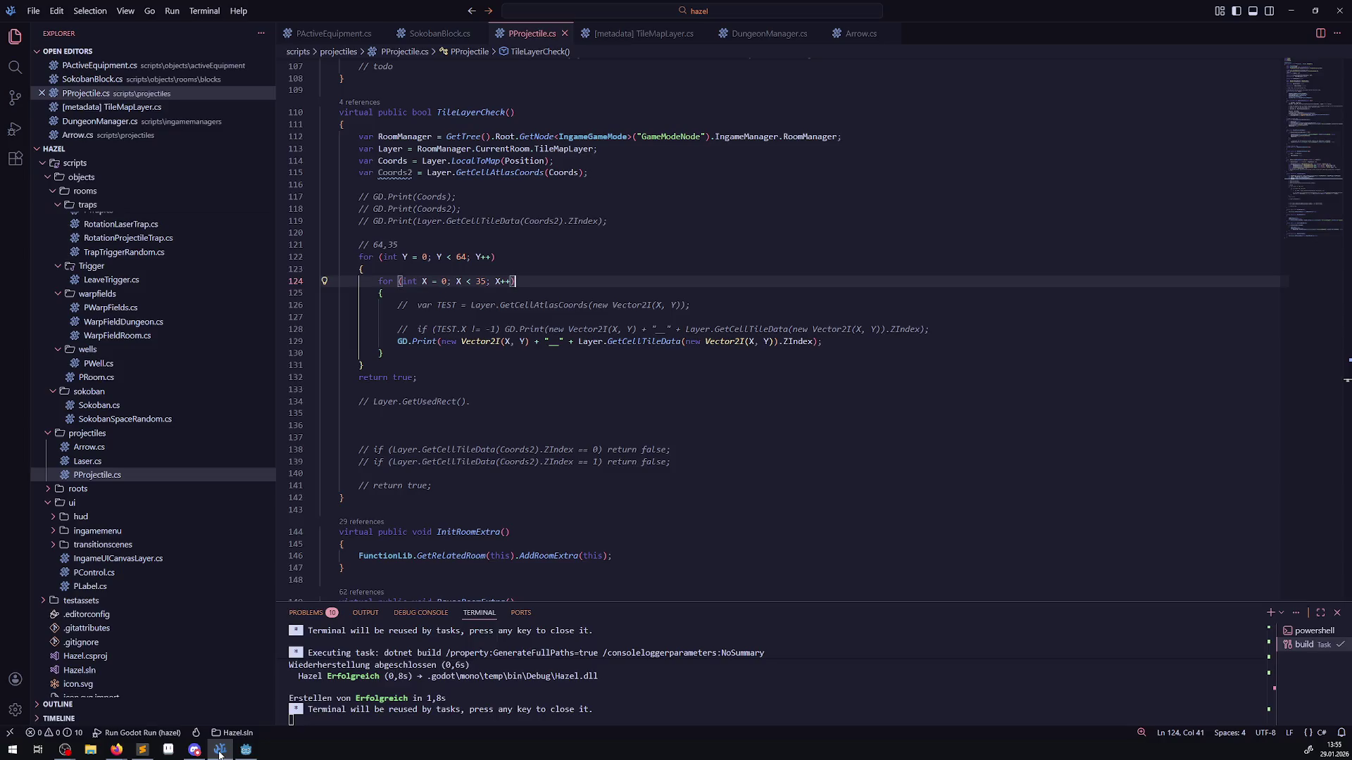
click(246, 752)
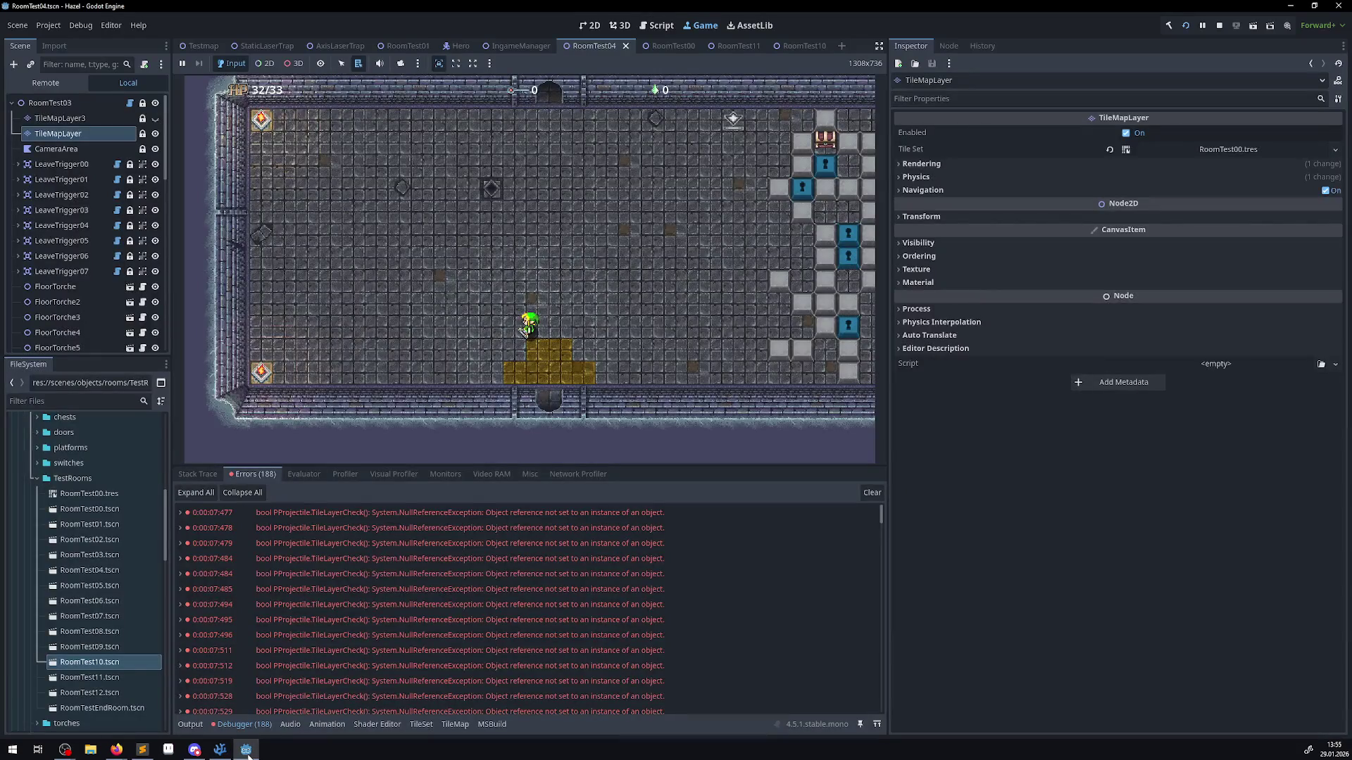
click(491, 420)
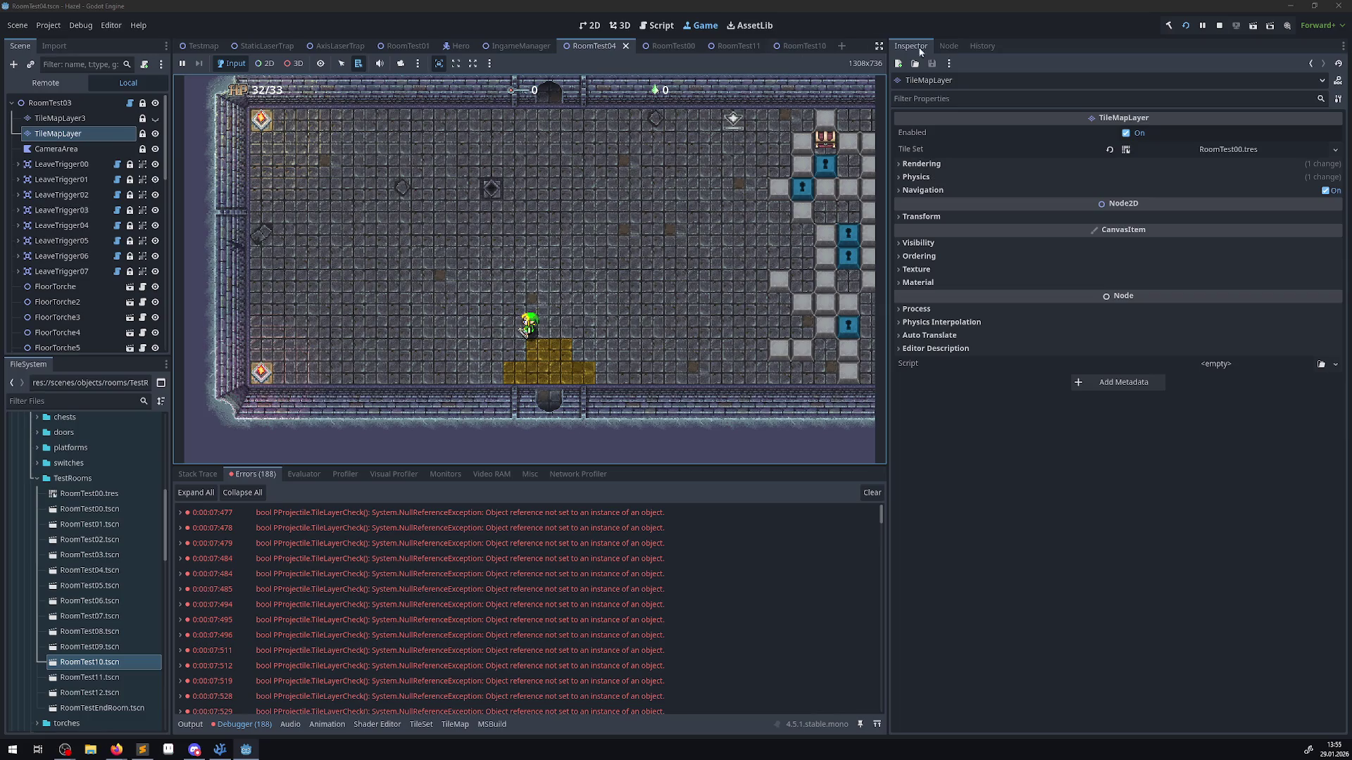
key(F8)
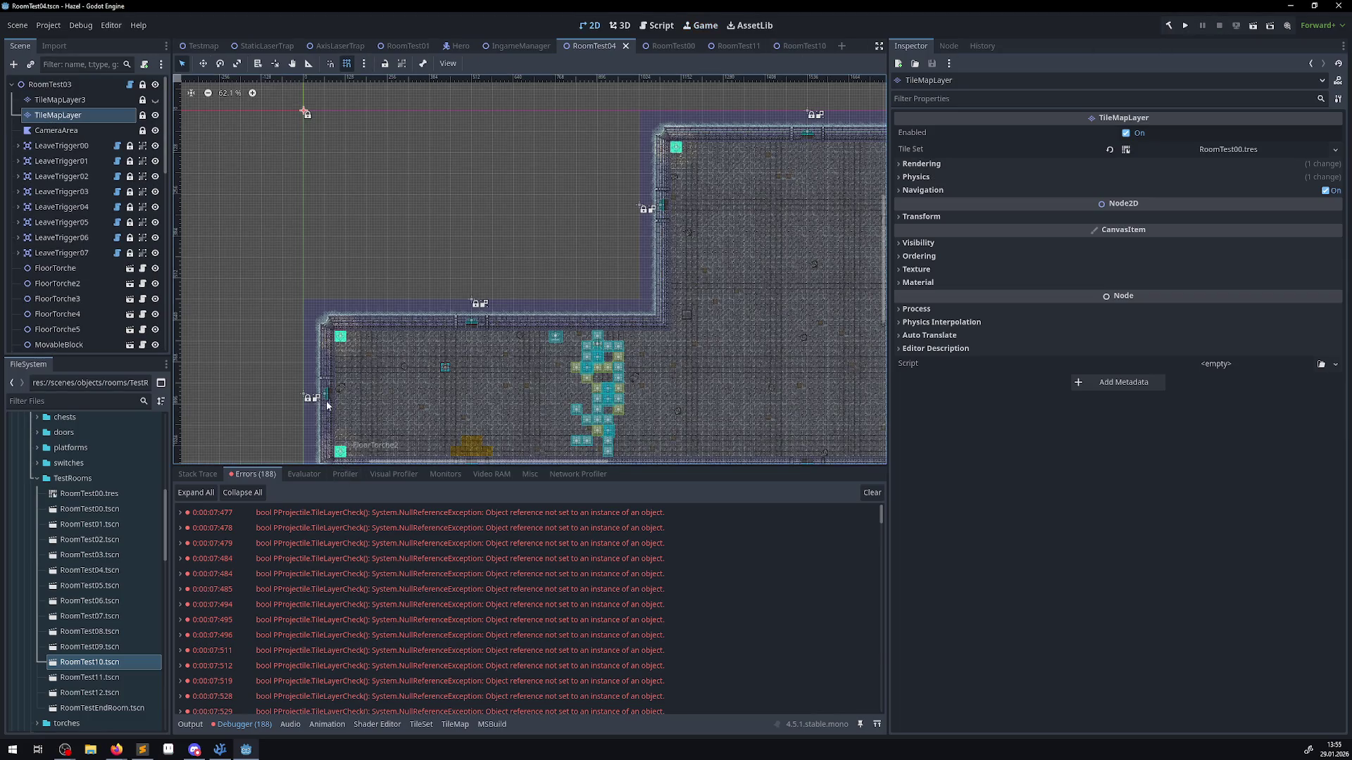
- Rect-paint tiles over RoomTest04's empty upper-left area with the eraser off, save, and show PProjectile.cs
click(57, 130)
click(58, 115)
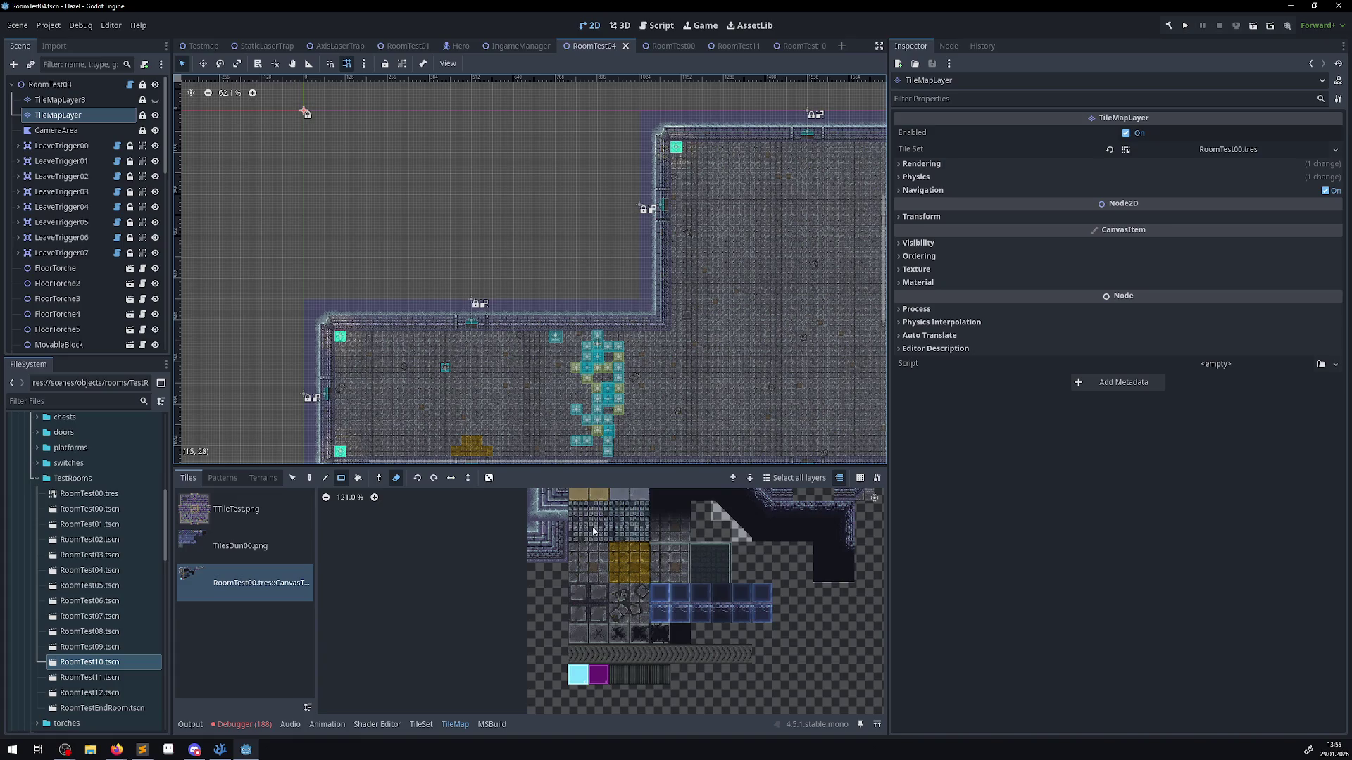
scroll(701, 542, up, 3)
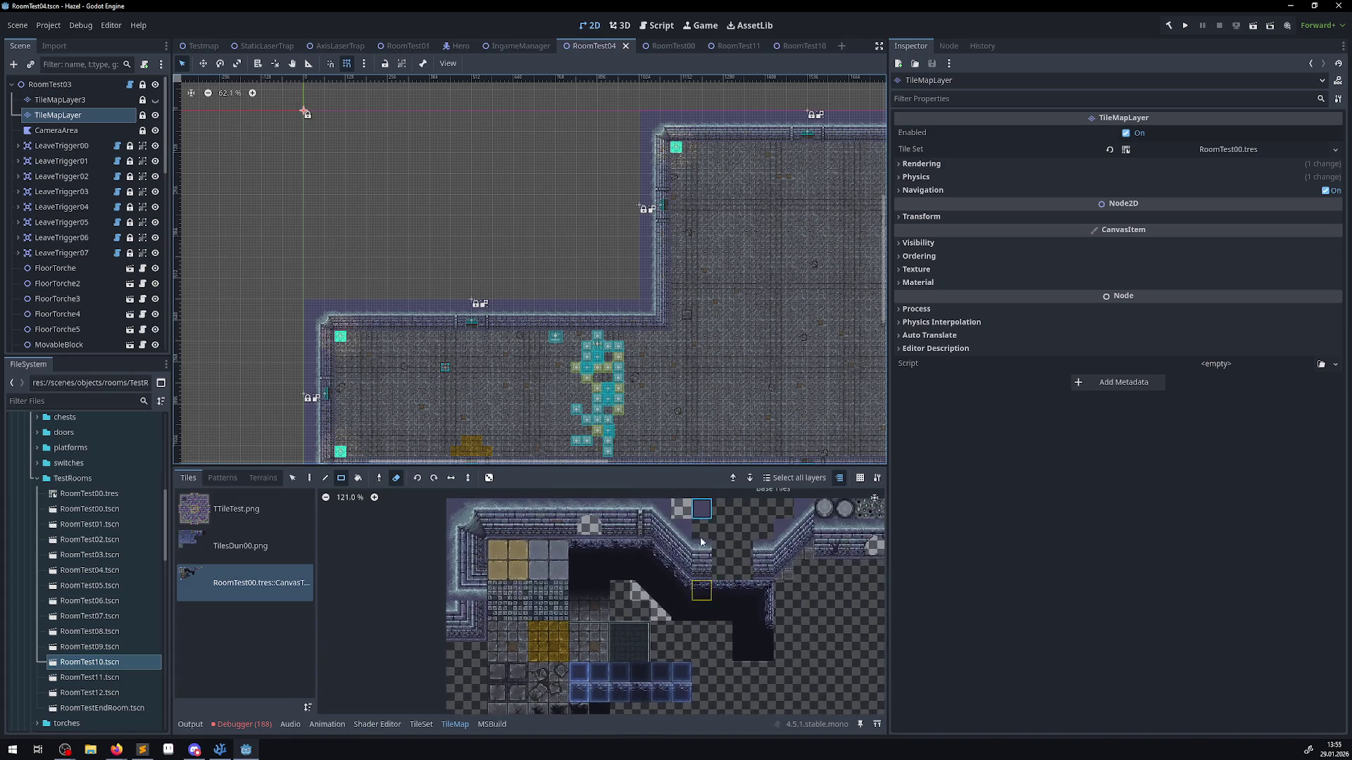
click(396, 478)
mouse_move(306, 293)
mouse_down()
mouse_move(651, 125)
mouse_move(633, 121)
mouse_up()
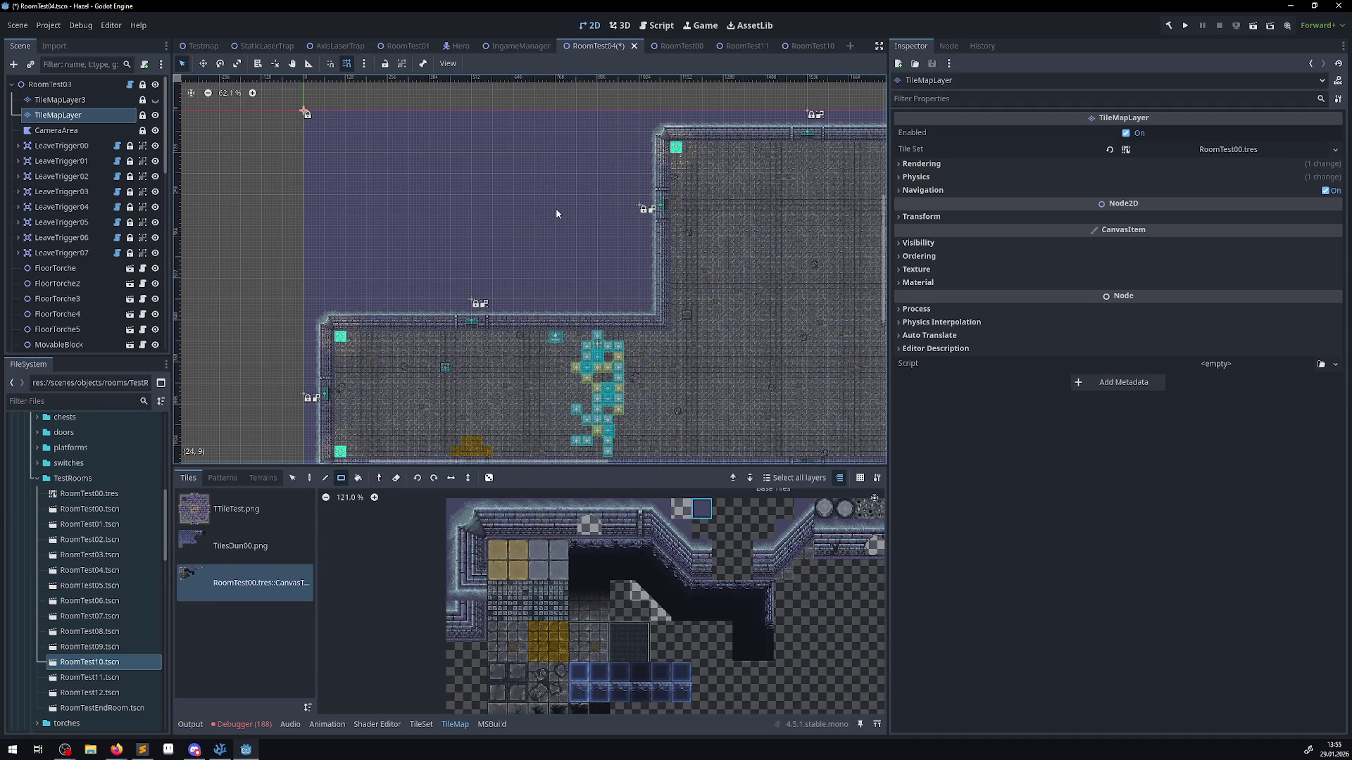
key(ctrl+s)
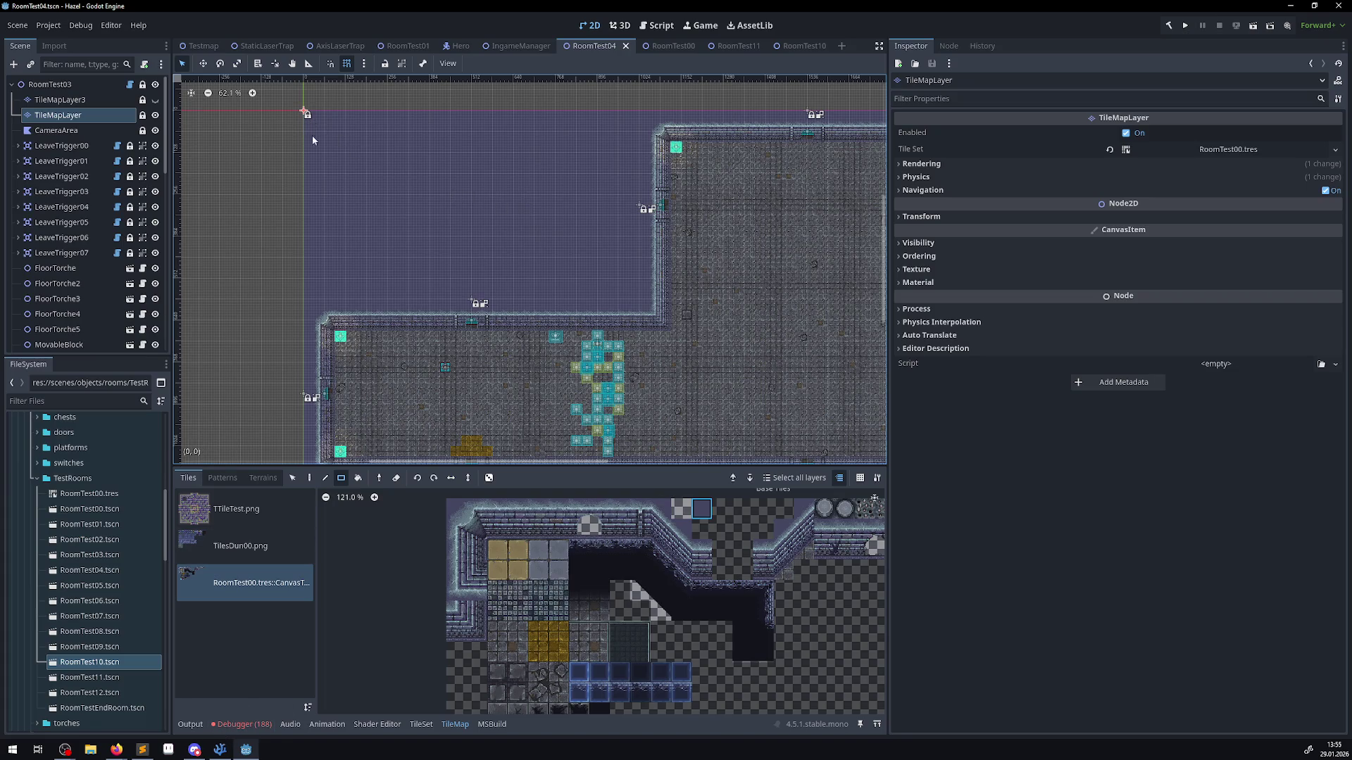
click(219, 749)
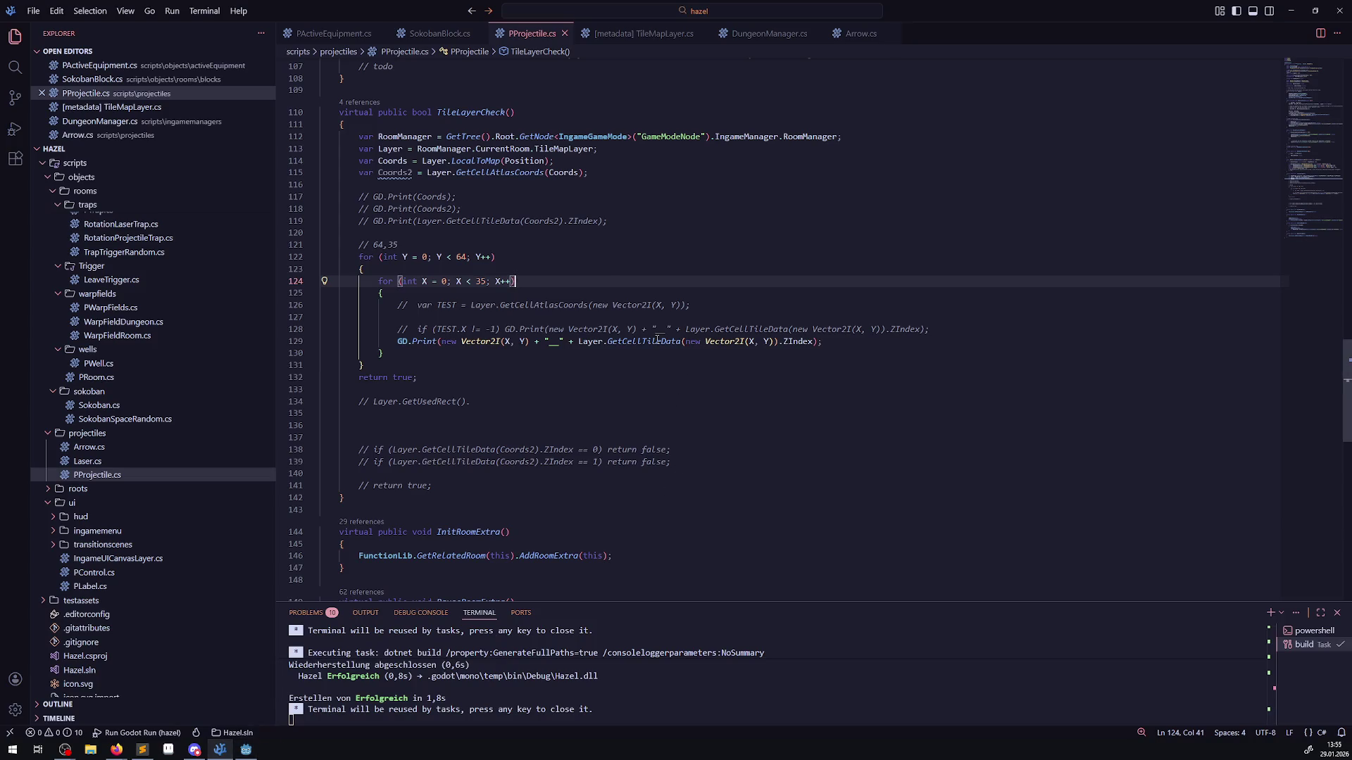
- Show the documentation tooltip for GetCellTileData on line 129 of PProjectile.cs
mouse_move(656, 340)
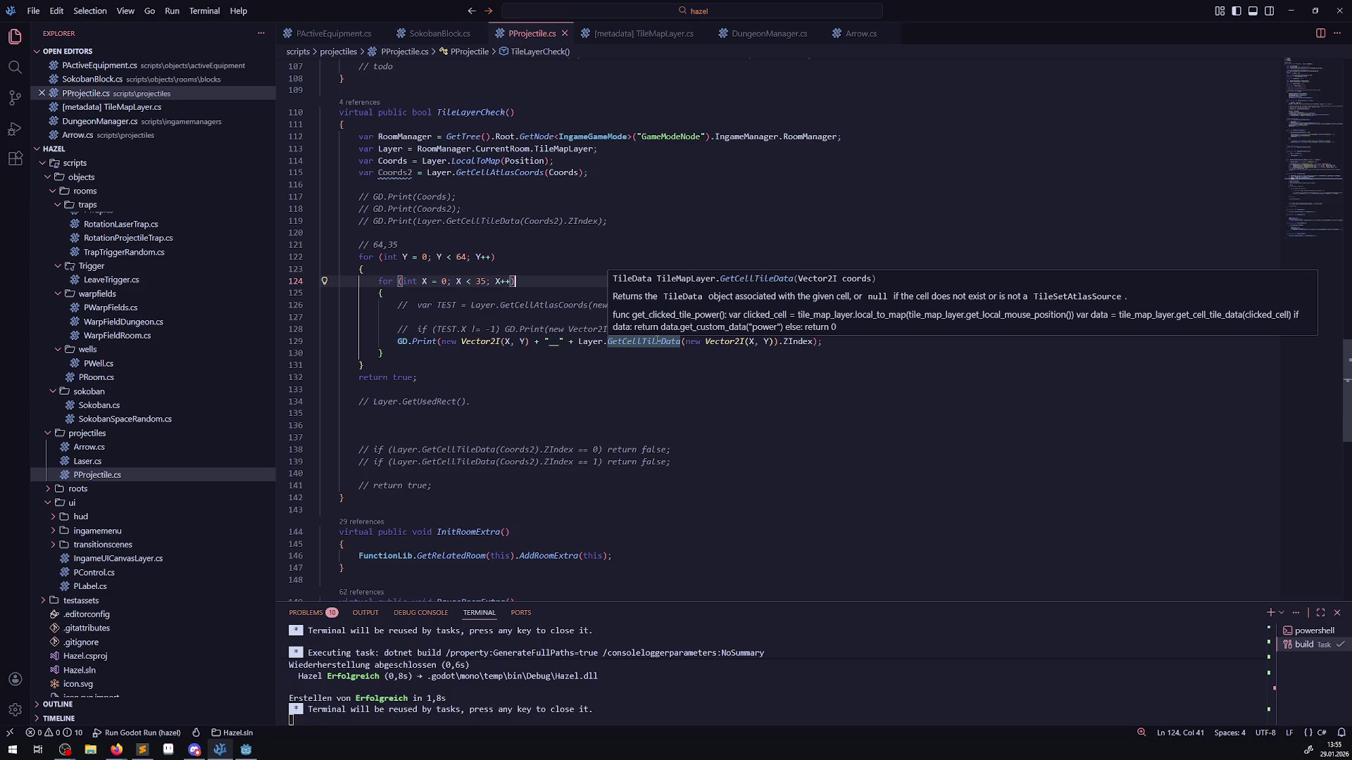
- Select ZIndex on line 129, then run the game and walk the hero up and left
double_click(787, 342)
click(246, 749)
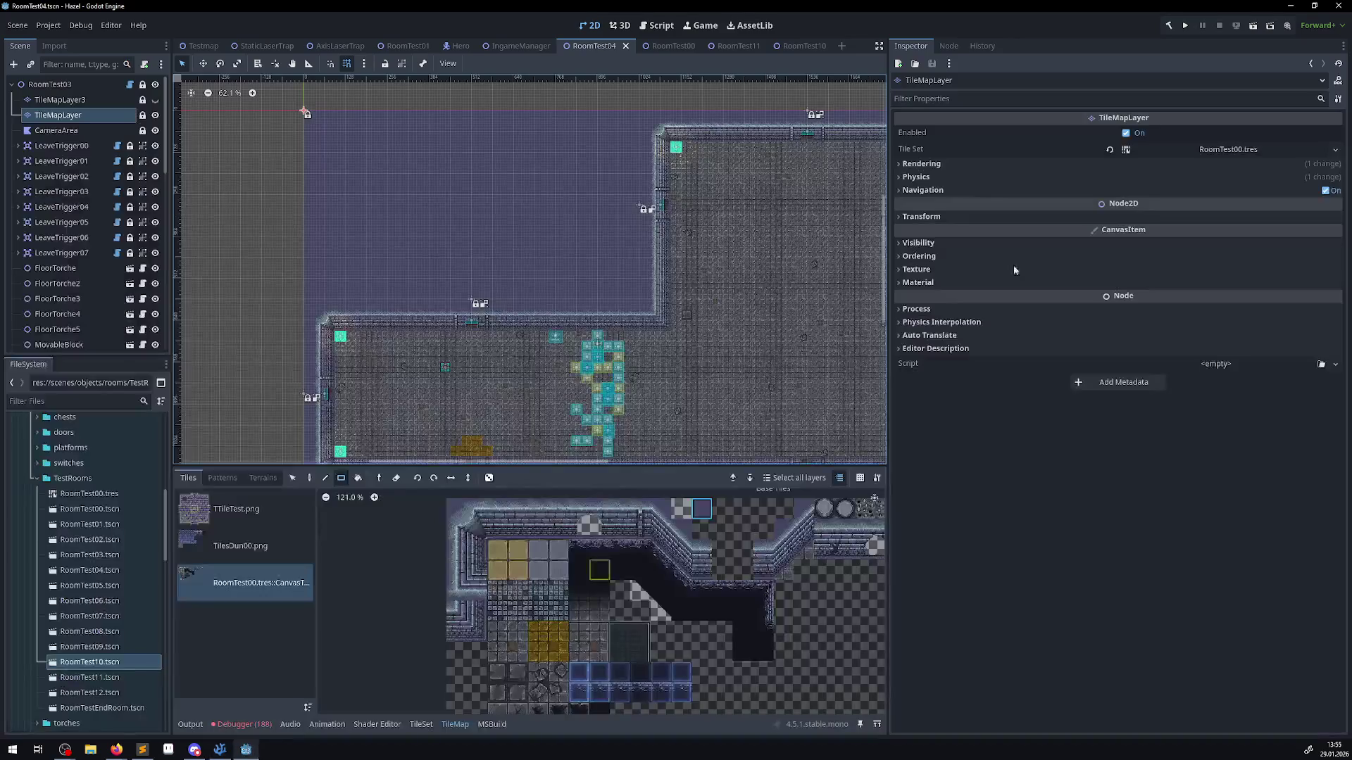
click(1186, 26)
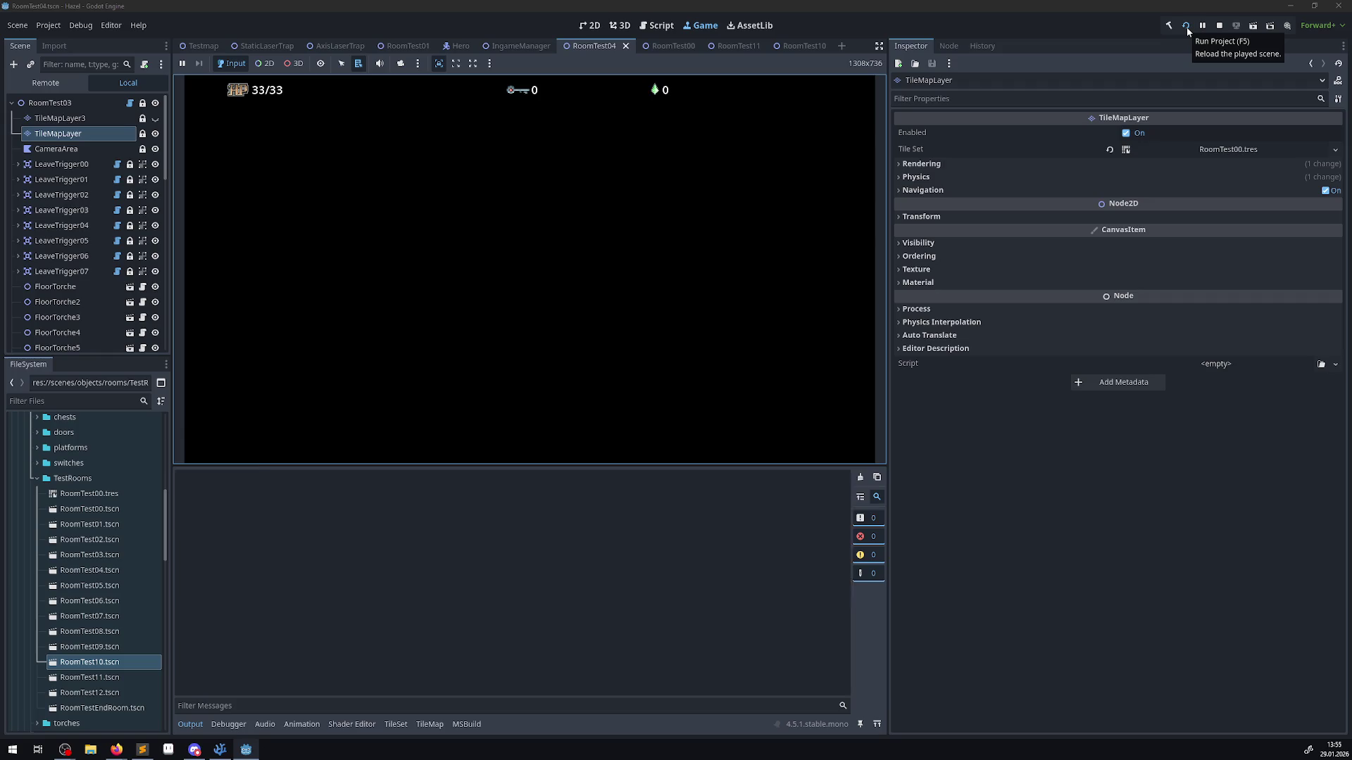
key(Up)
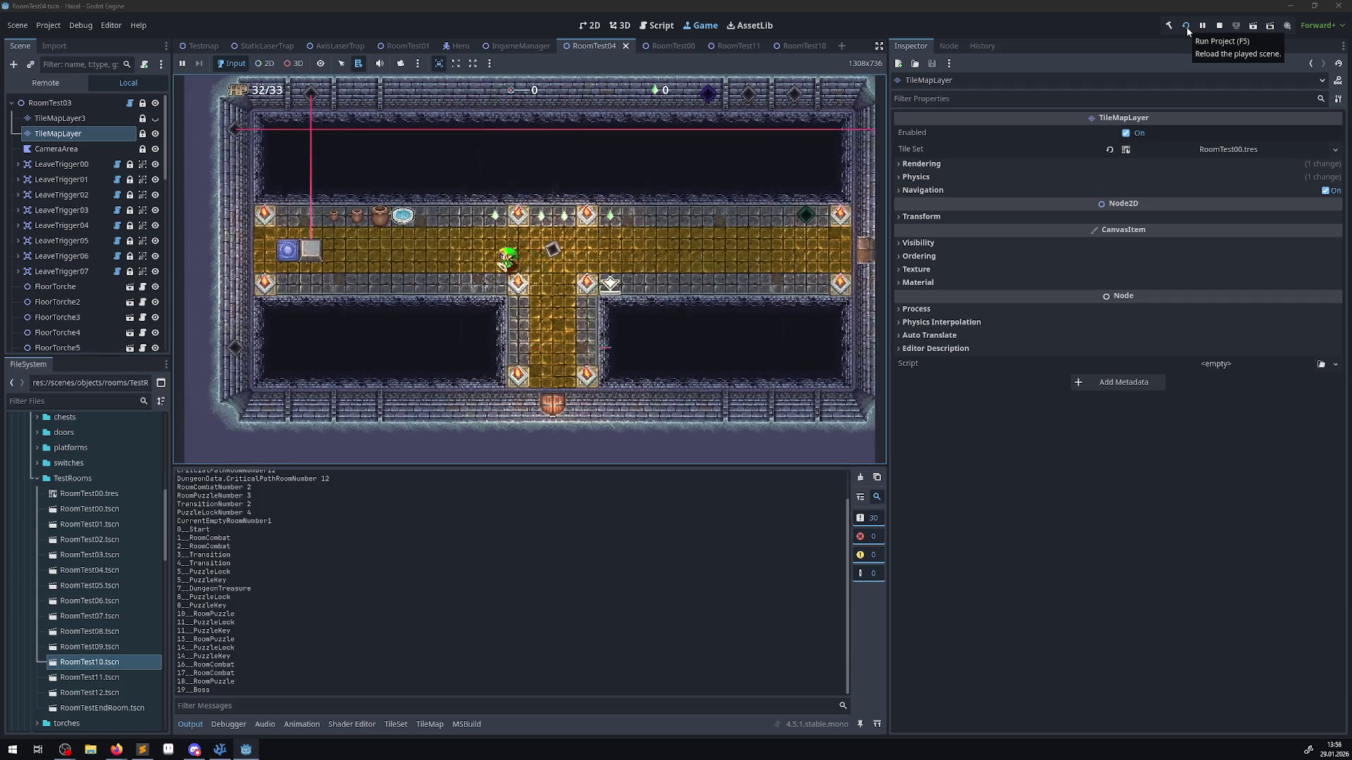
key(Left)
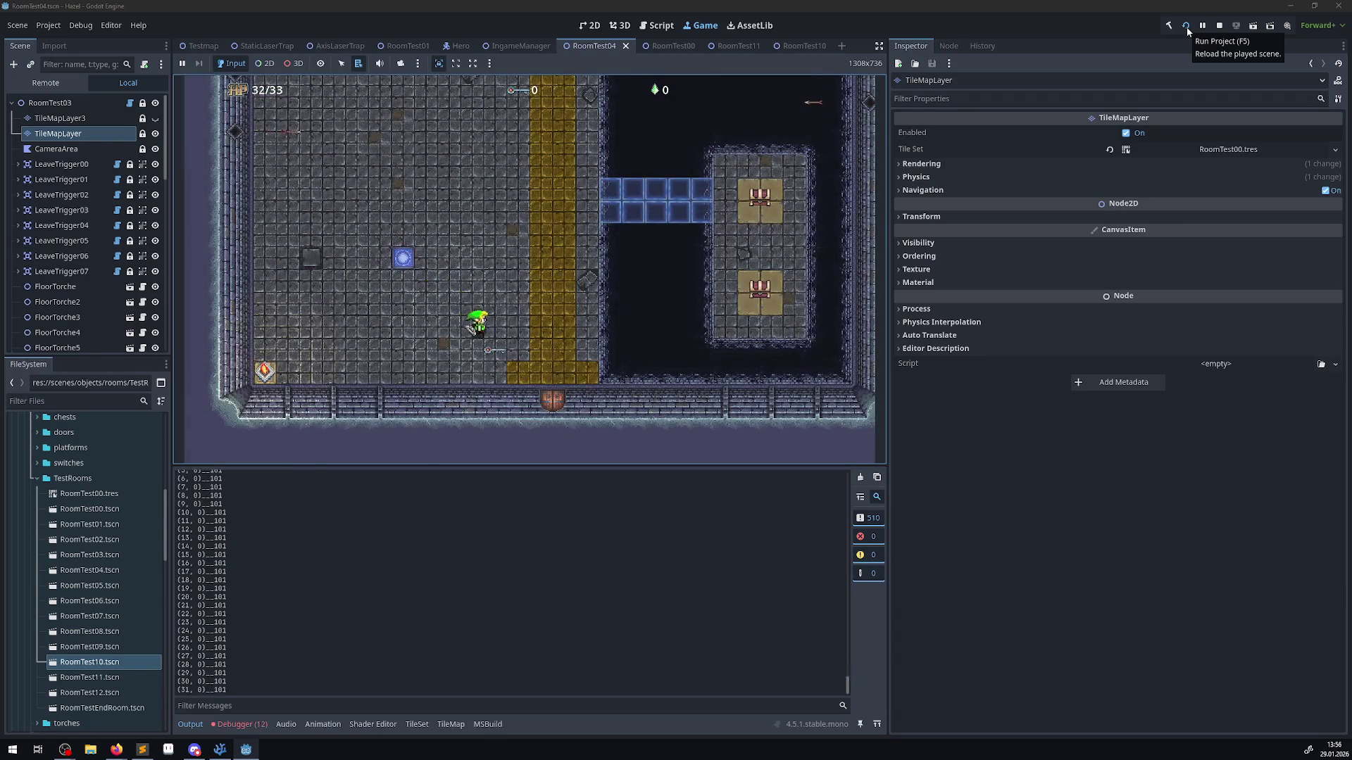
click(1187, 26)
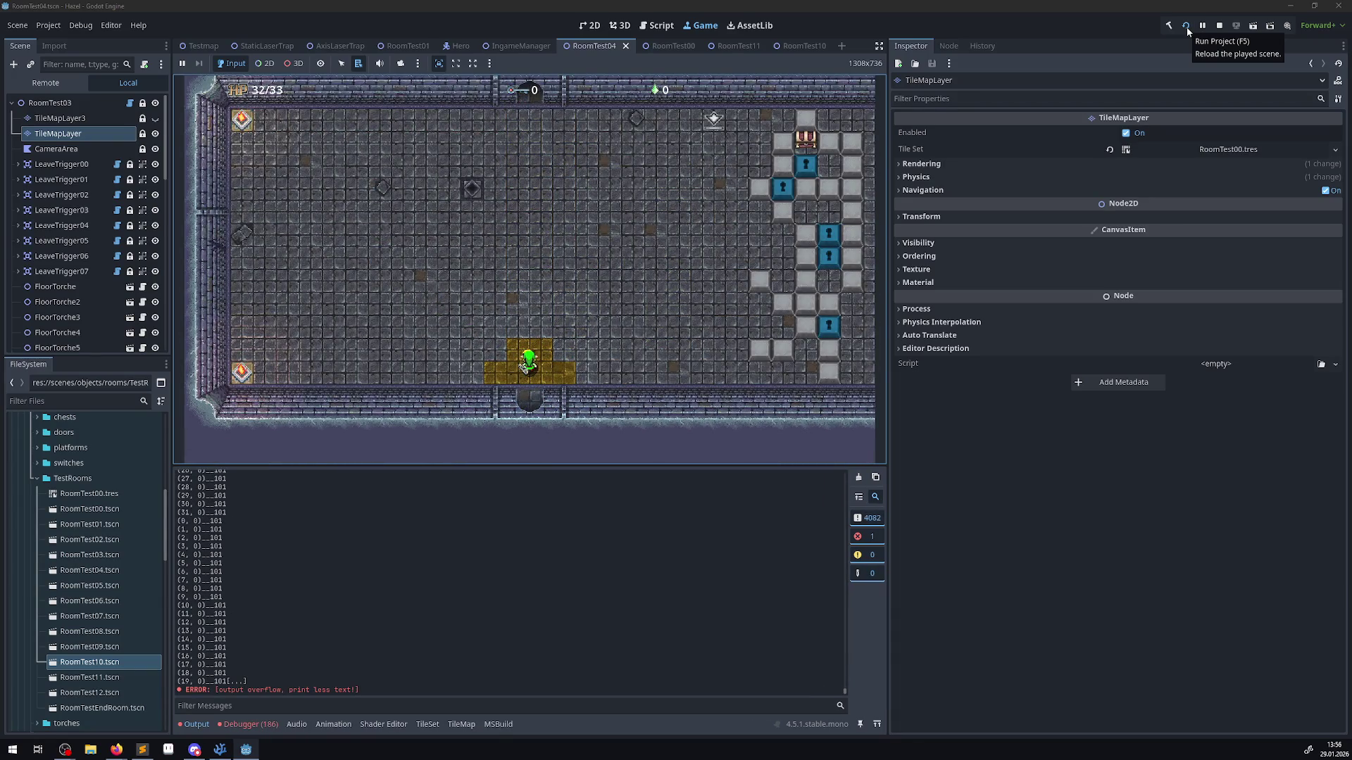
- Clear and scroll through the printed tile coordinates and Z Index values, then stop the game
click(858, 477)
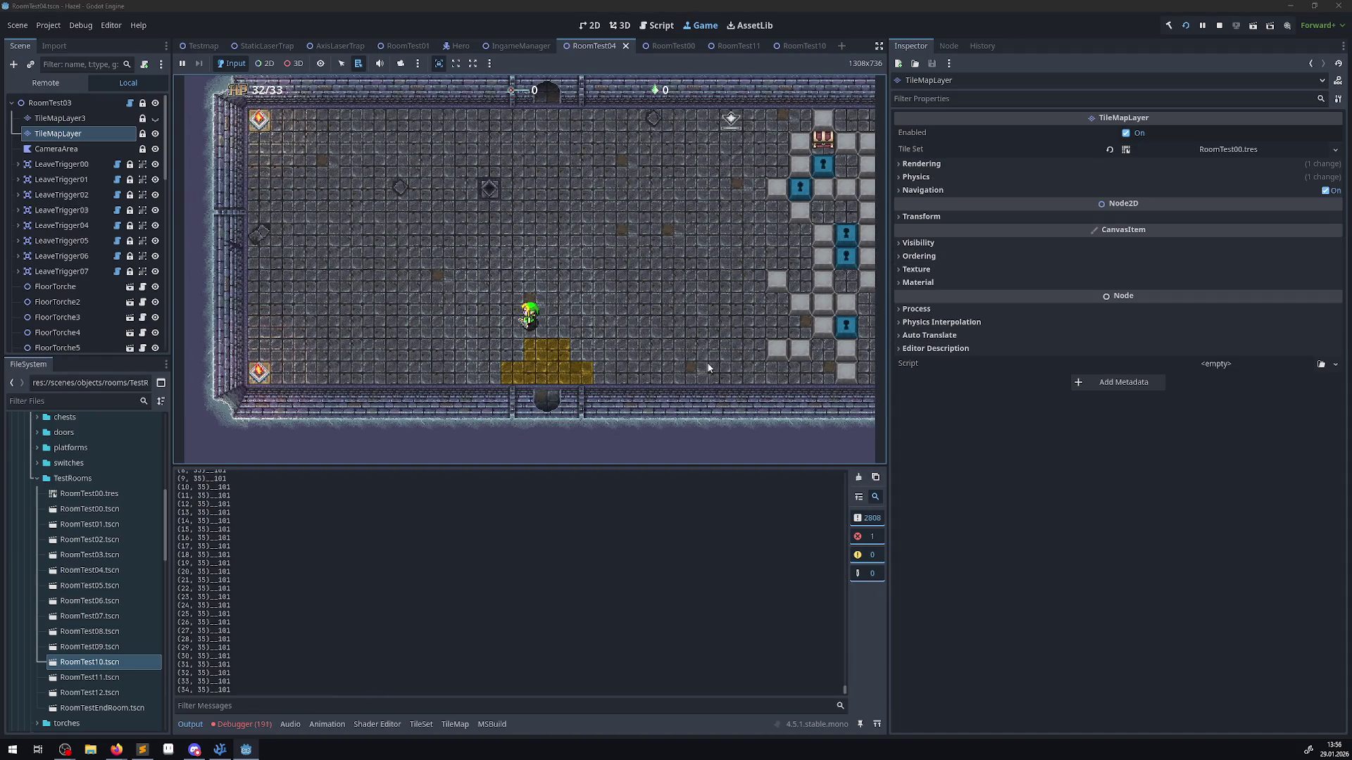
scroll(458, 636, up, 20)
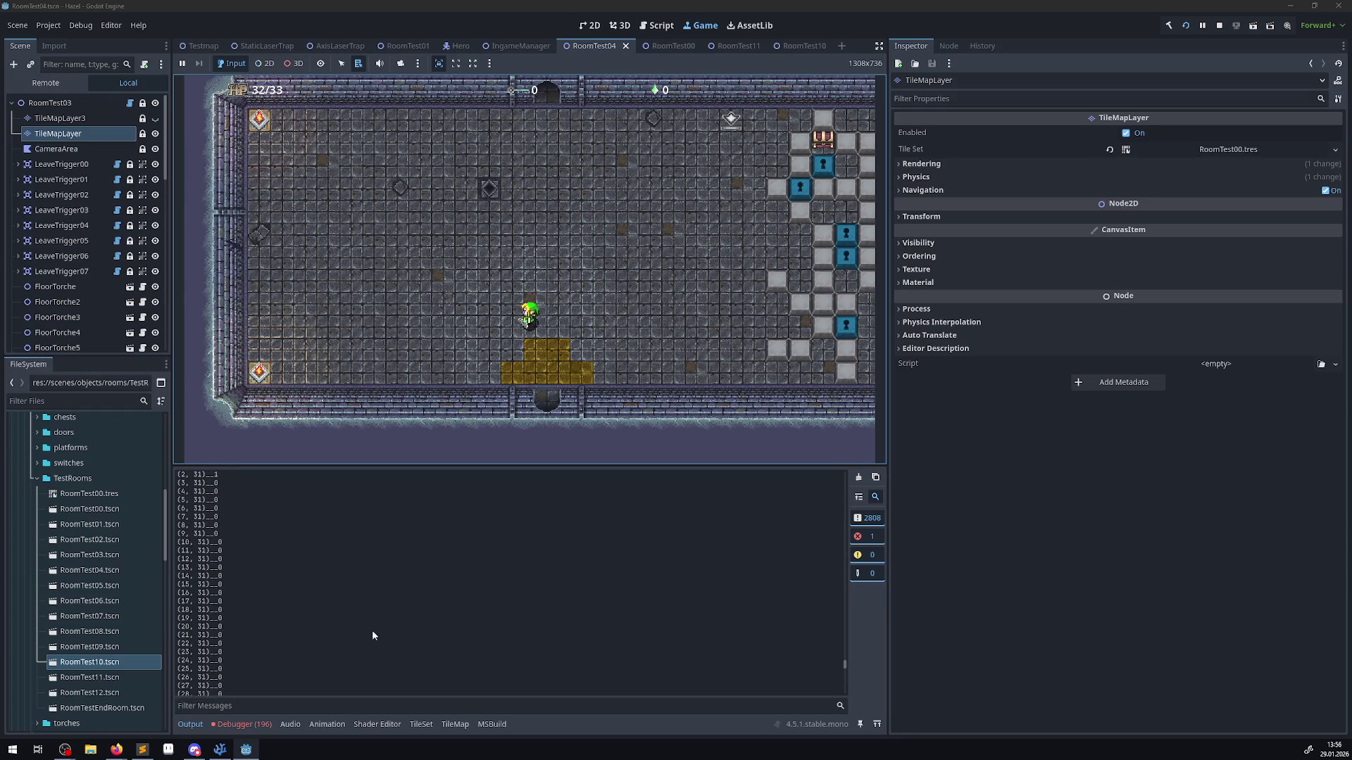
scroll(351, 616, up, 20)
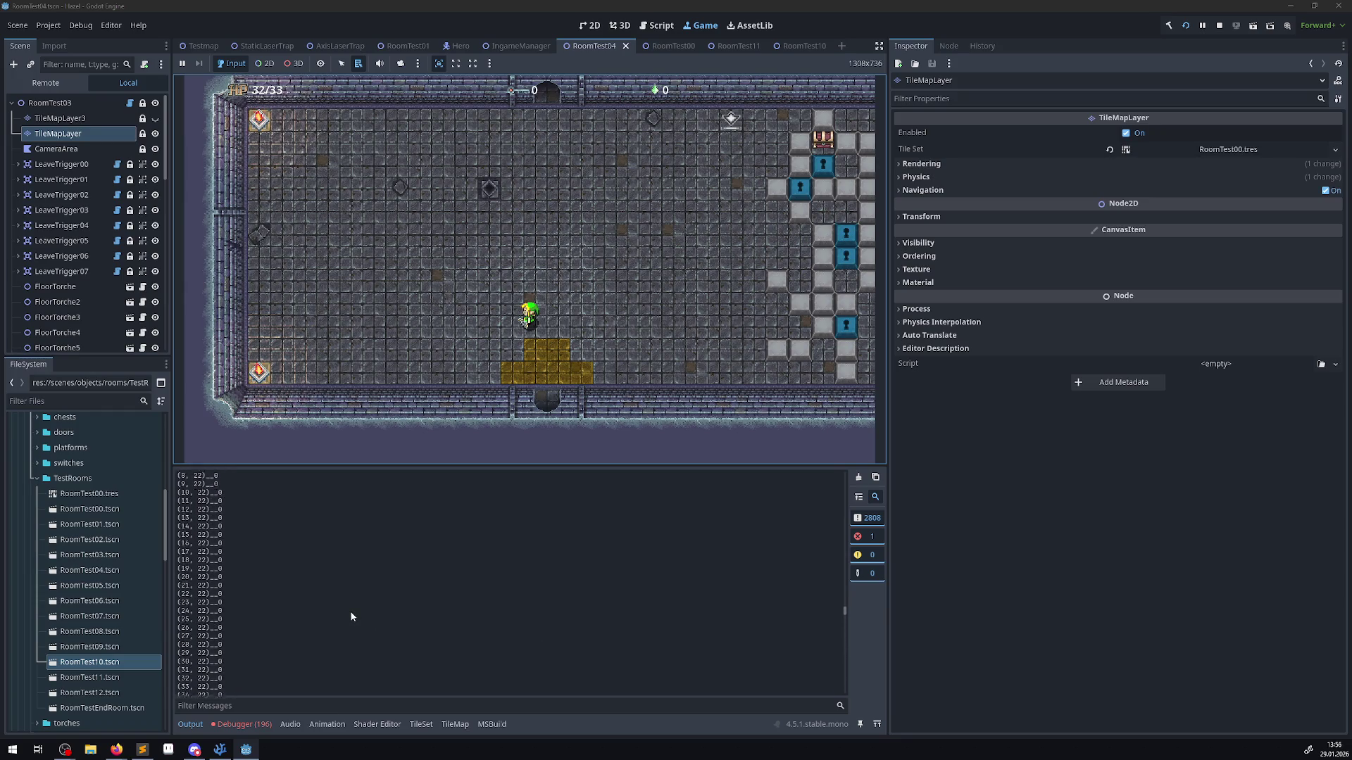
scroll(351, 616, up, 20)
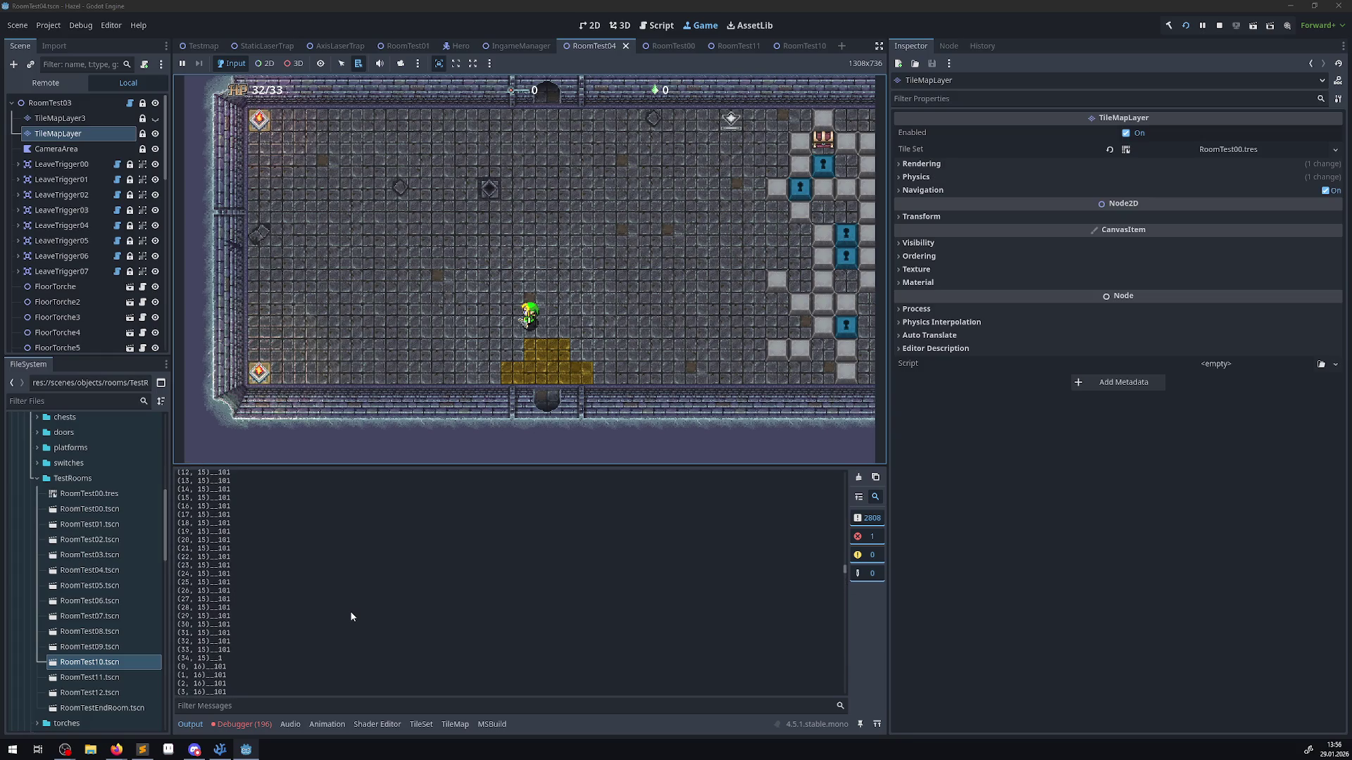
scroll(351, 616, up, 20)
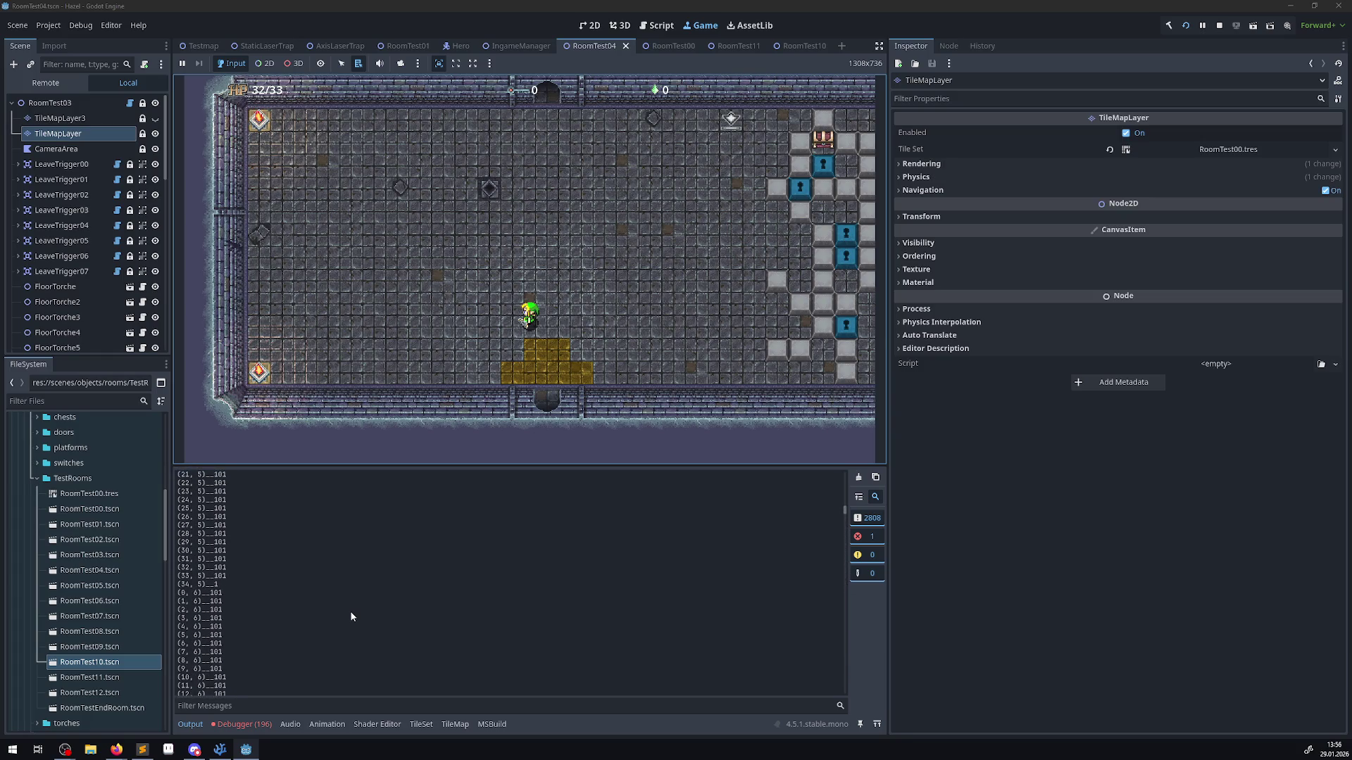
click(1219, 25)
click(219, 749)
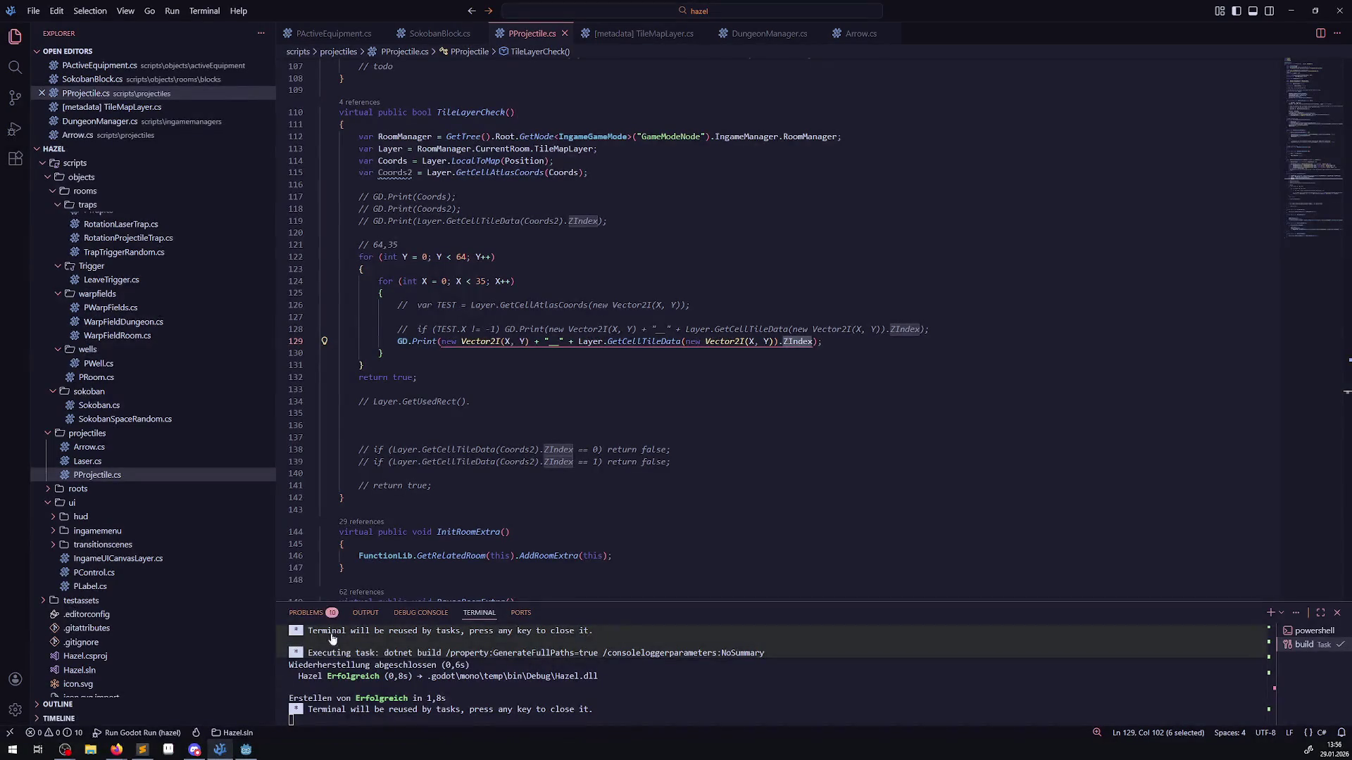
- Comment out the tile-printing loop on lines 122–132 and save
click(482, 354)
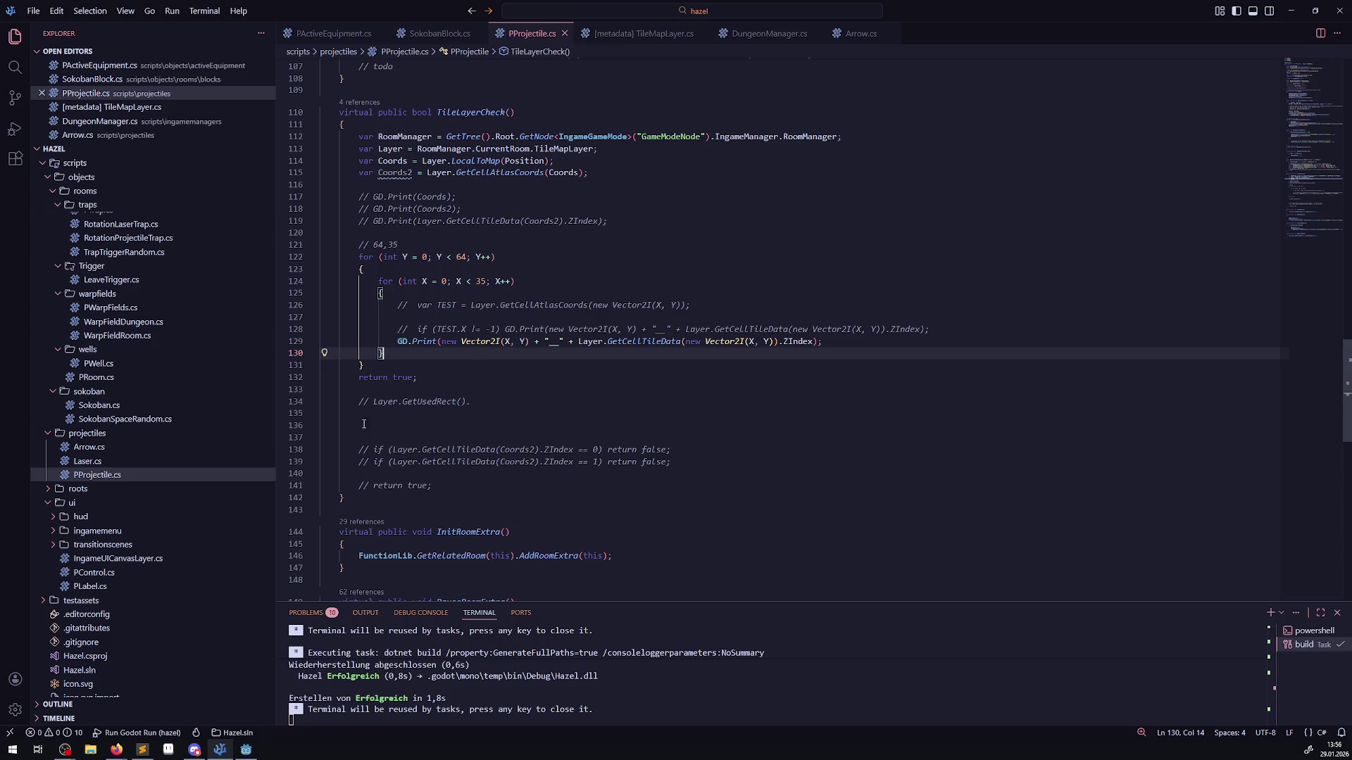
drag(431, 378, 354, 254)
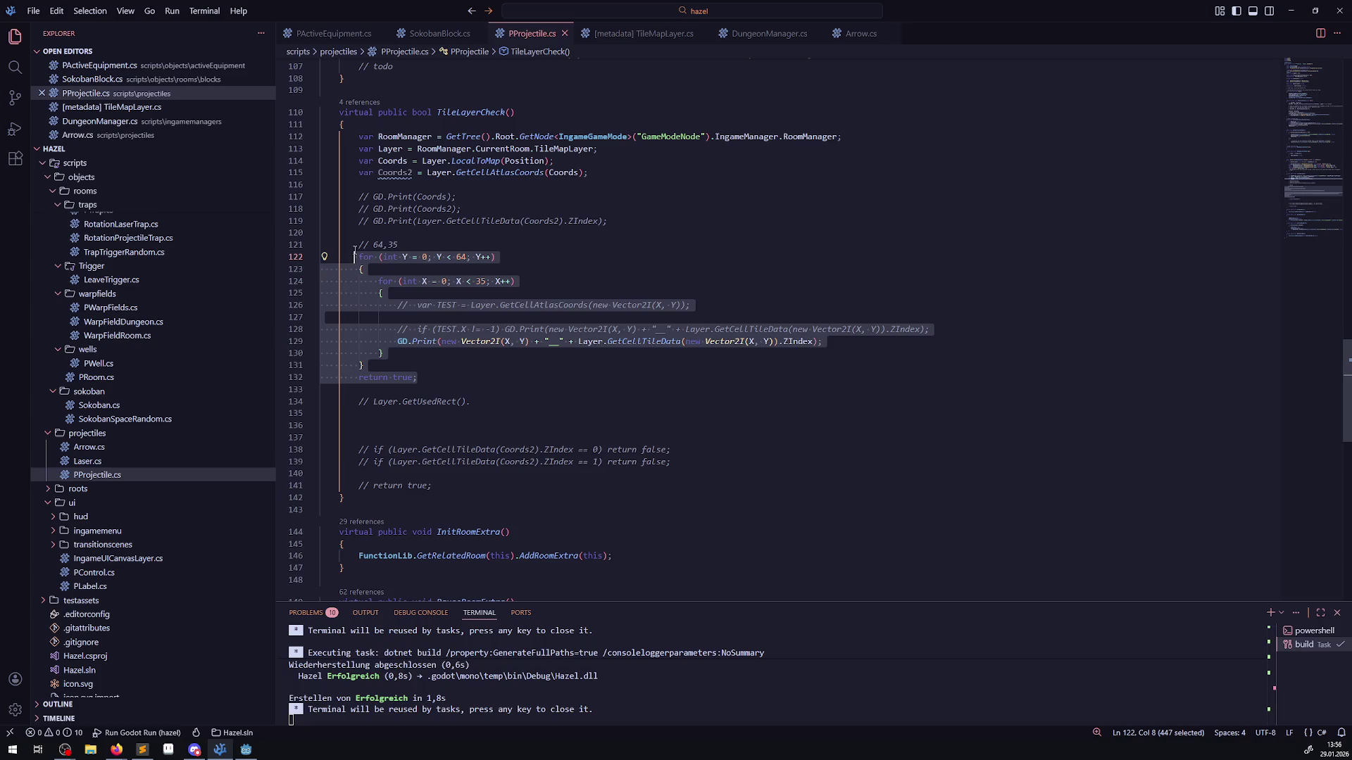
key(ctrl+slash)
key(ctrl+s)
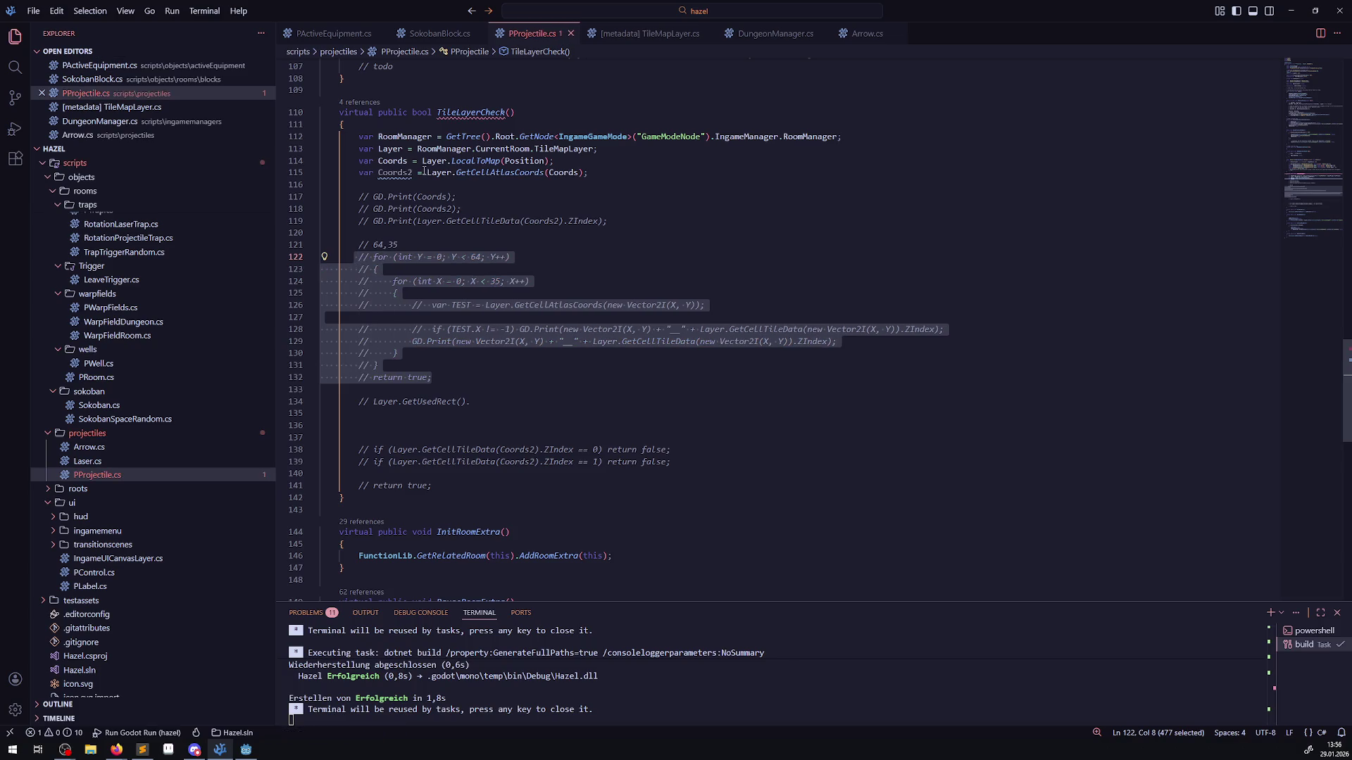
- Uncomment the ZIndex 0 and 1 checks and the final return true
double_click(387, 161)
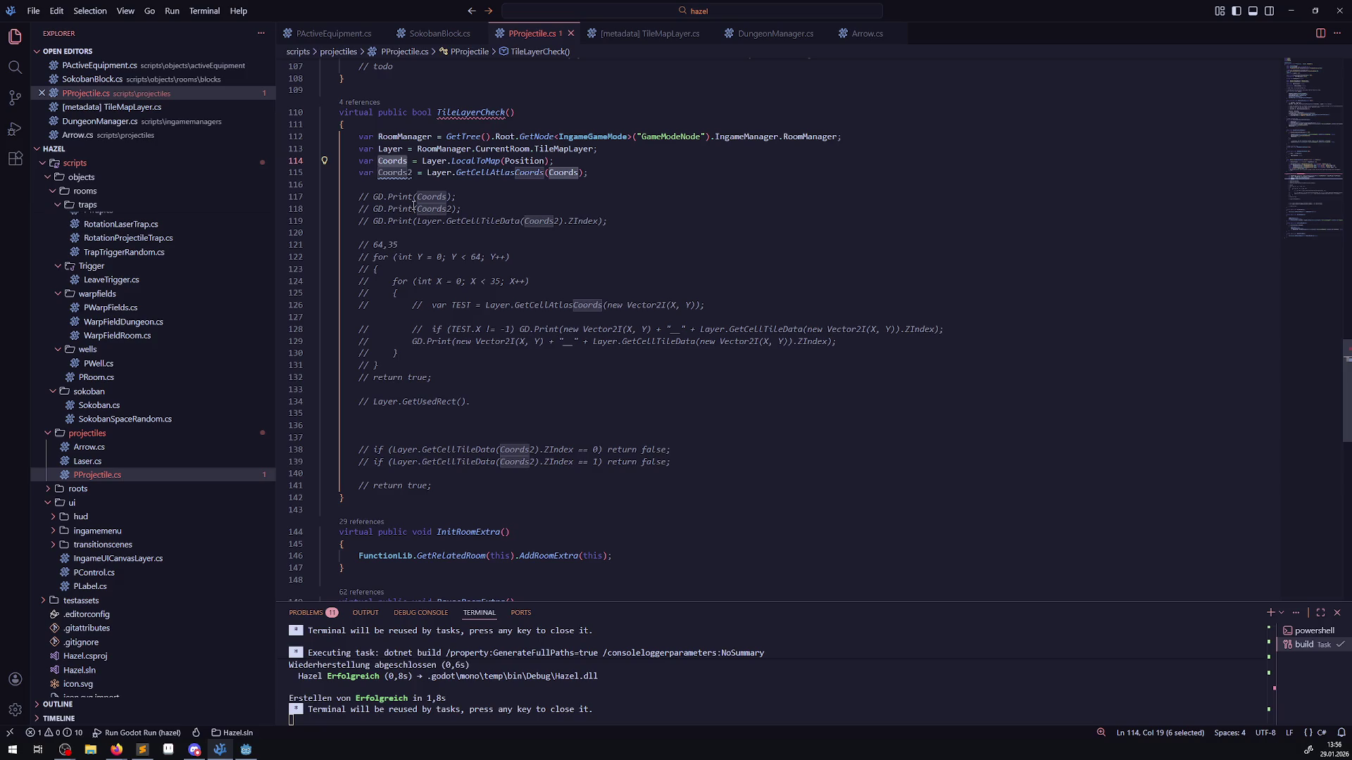
click(360, 449)
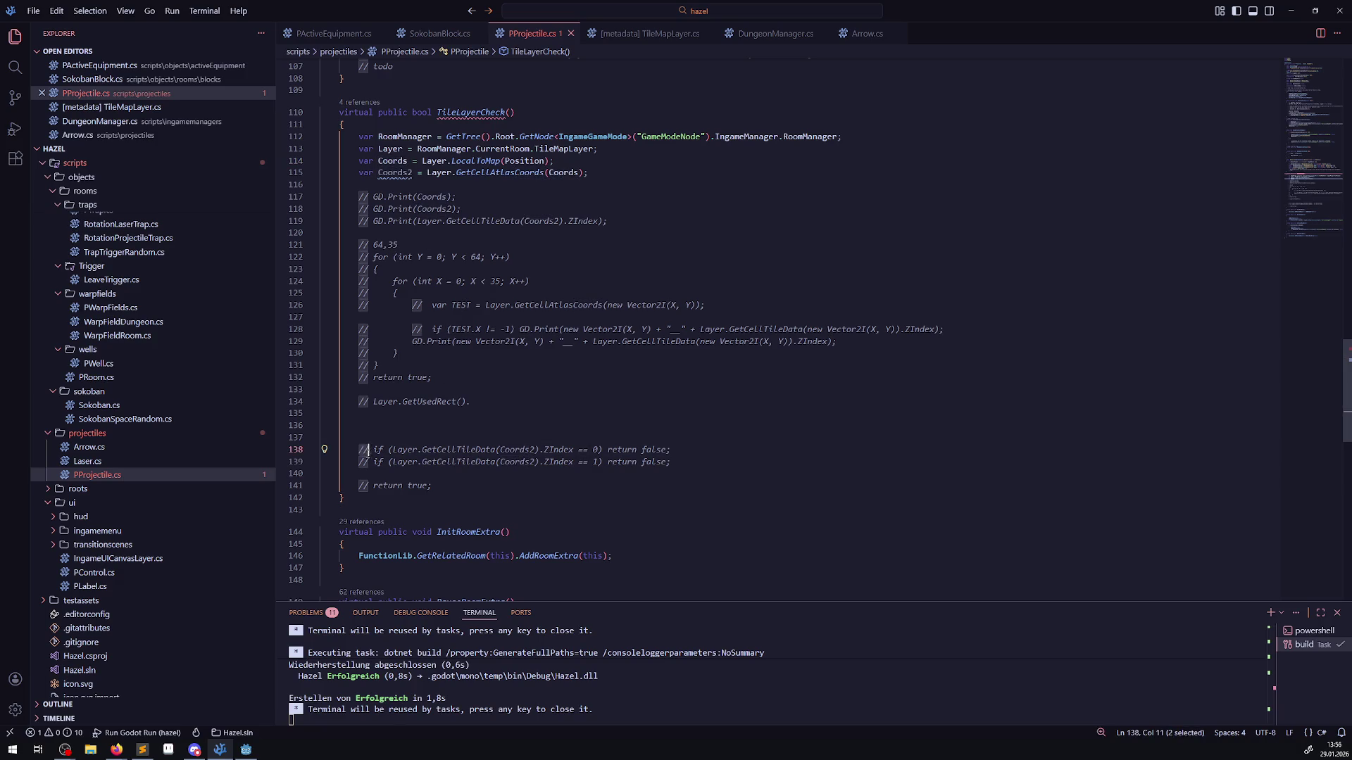
key(Delete)
key(Delete)
key(Down)
key(Delete)
key(Delete)
click(358, 485)
key(ctrl+slash)
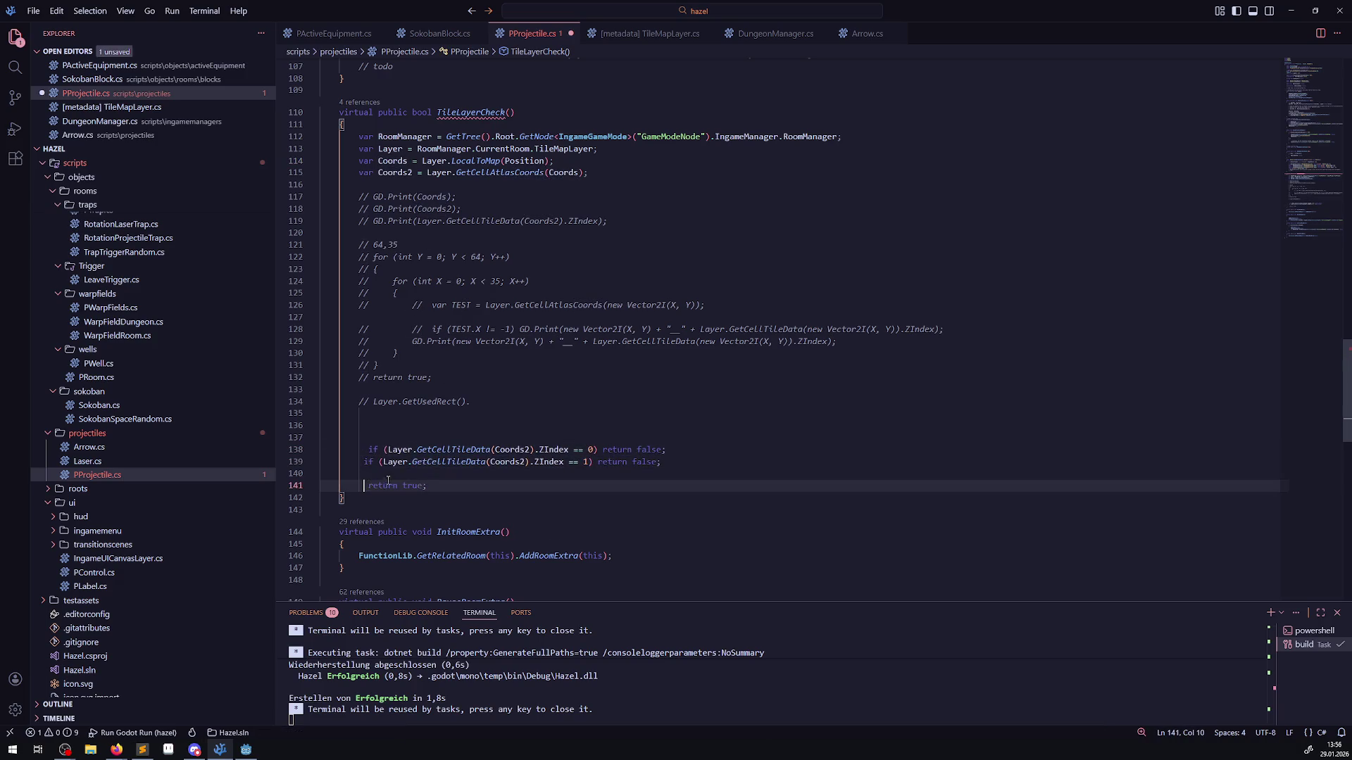
- Rename Coords2 to Coords in both checks, save, and rerun the project in Godot
double_click(510, 450)
key(ctrl+s)
text(Coords)
double_click(501, 462)
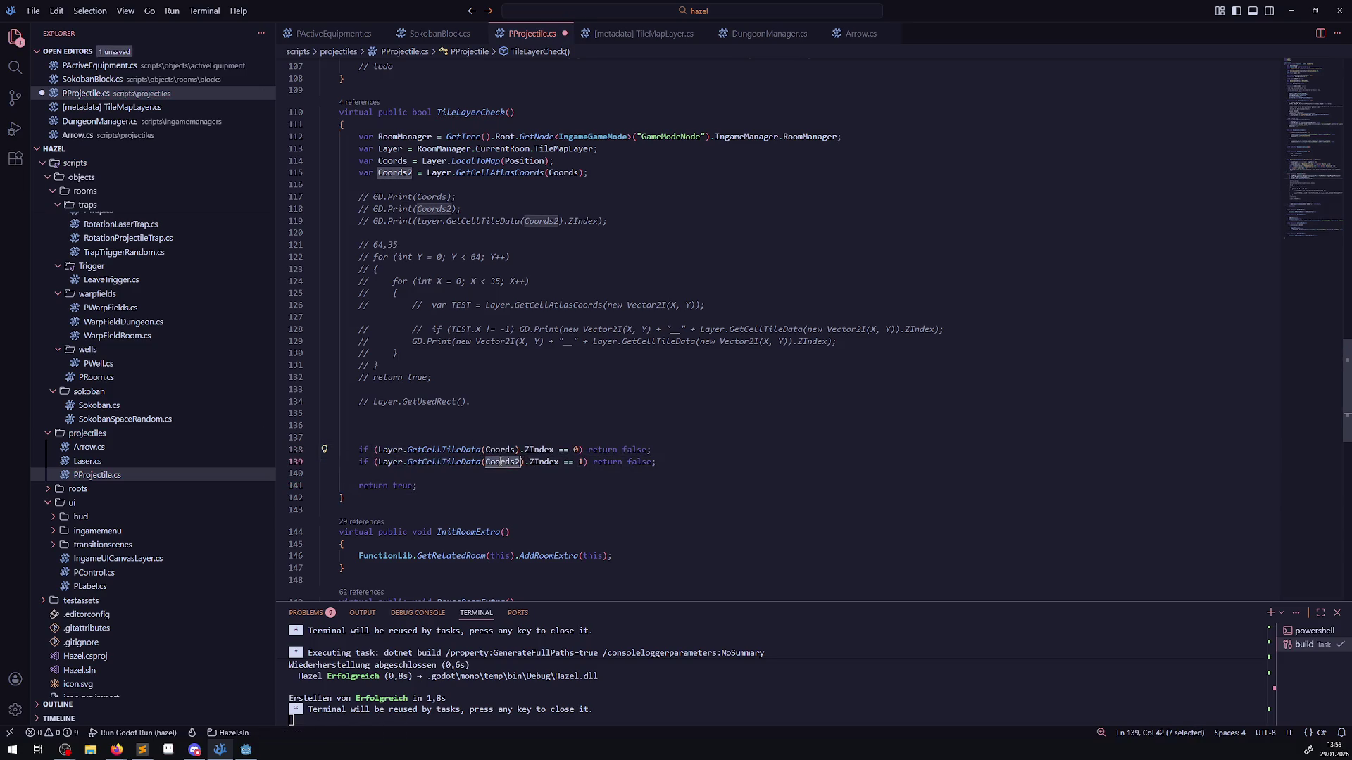
text(Coords)
key(ctrl+s)
click(516, 414)
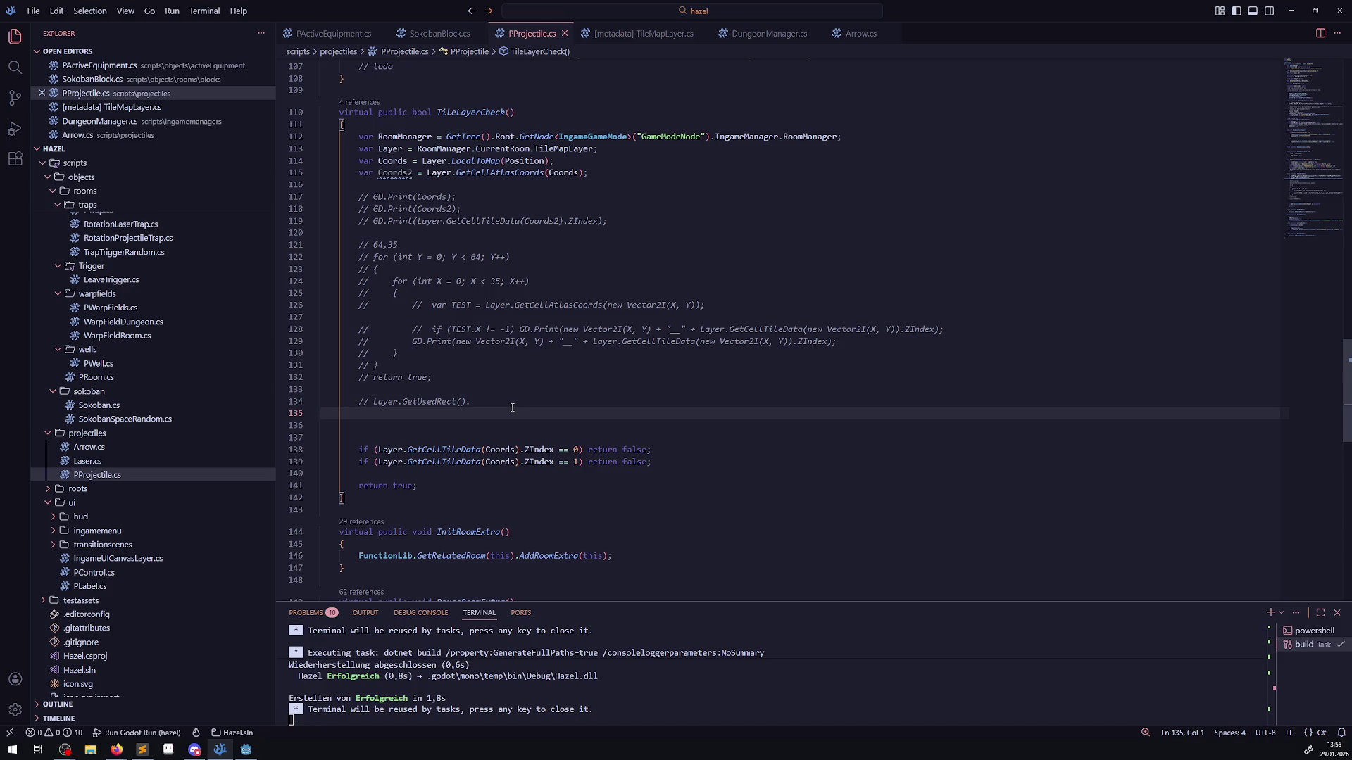
key(alt+Tab)
click(1186, 30)
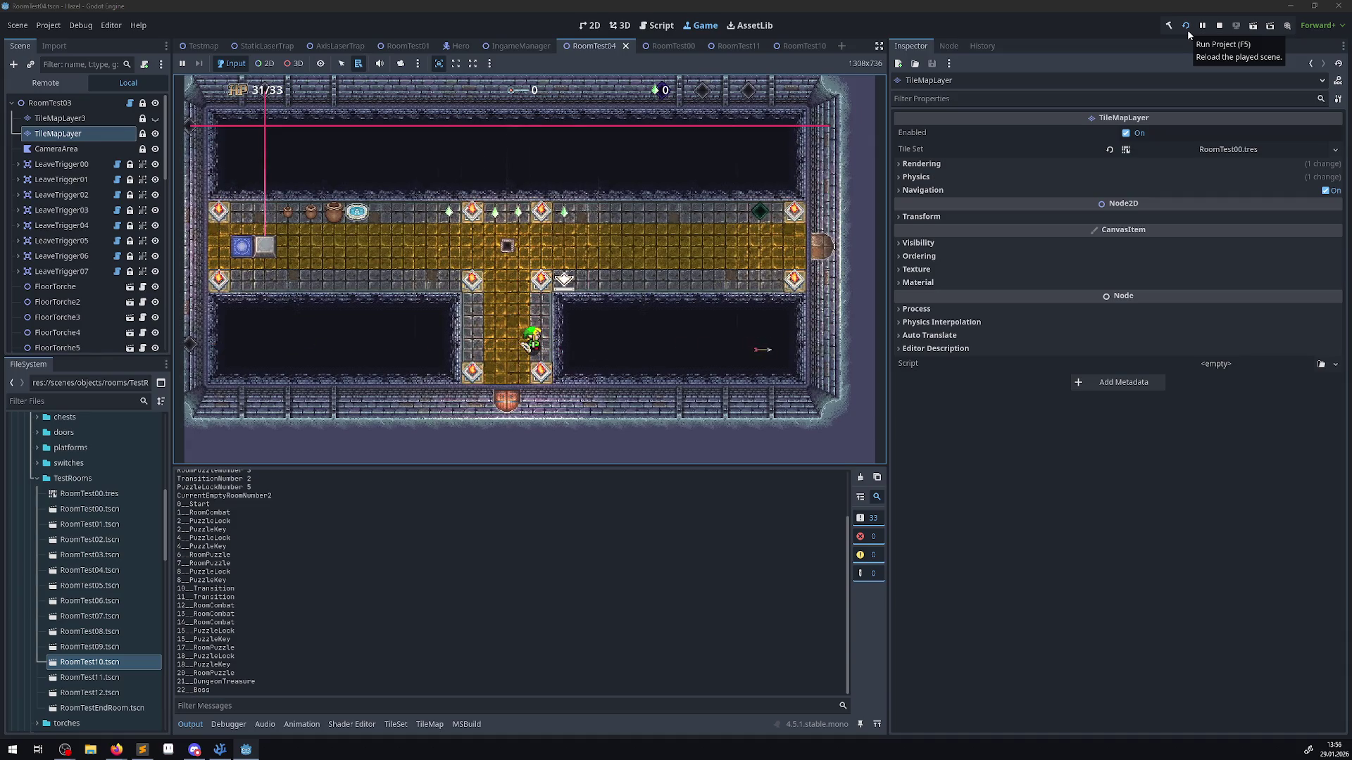
- Walk the hero through the hall and warp tile into the next room, firing a projectile up-left
key(Up)
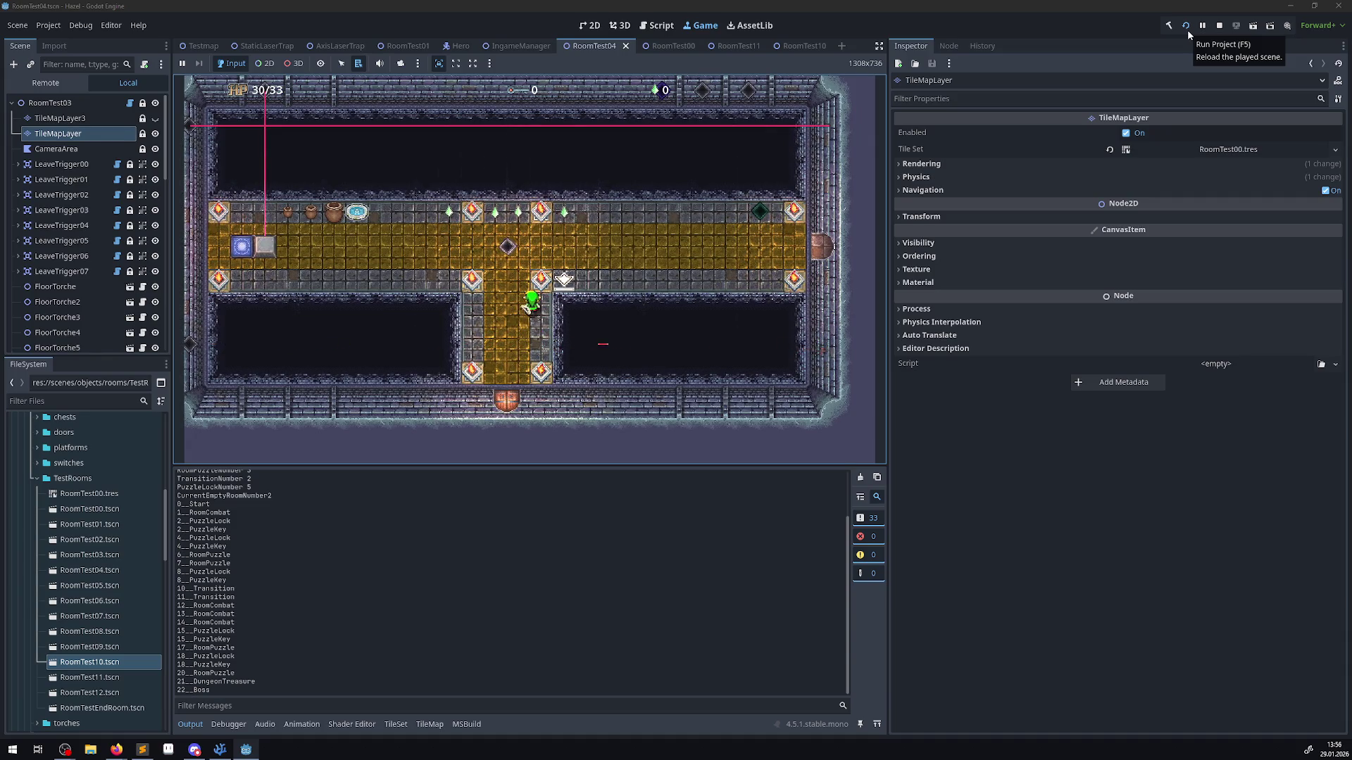
key(Left)
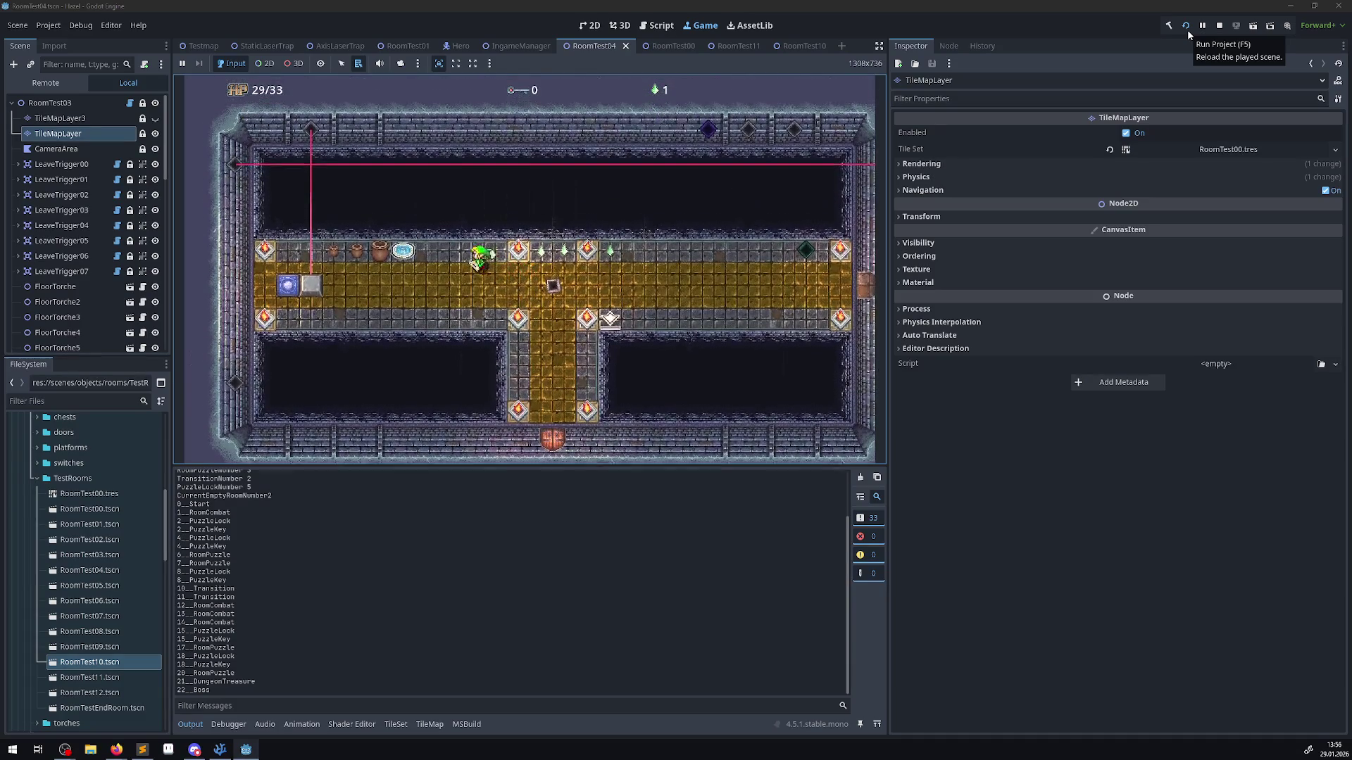
key(Left)
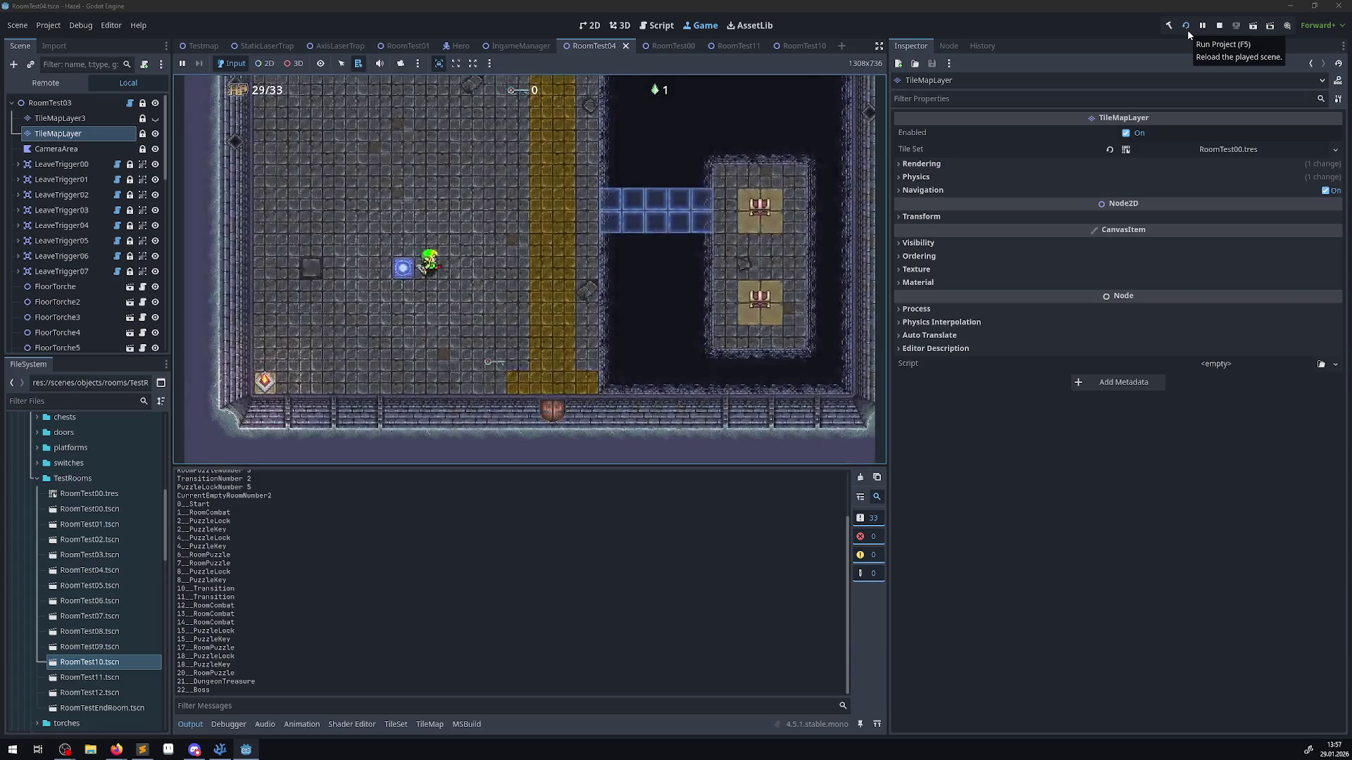
key(Down)
key(Right)
key(Right)
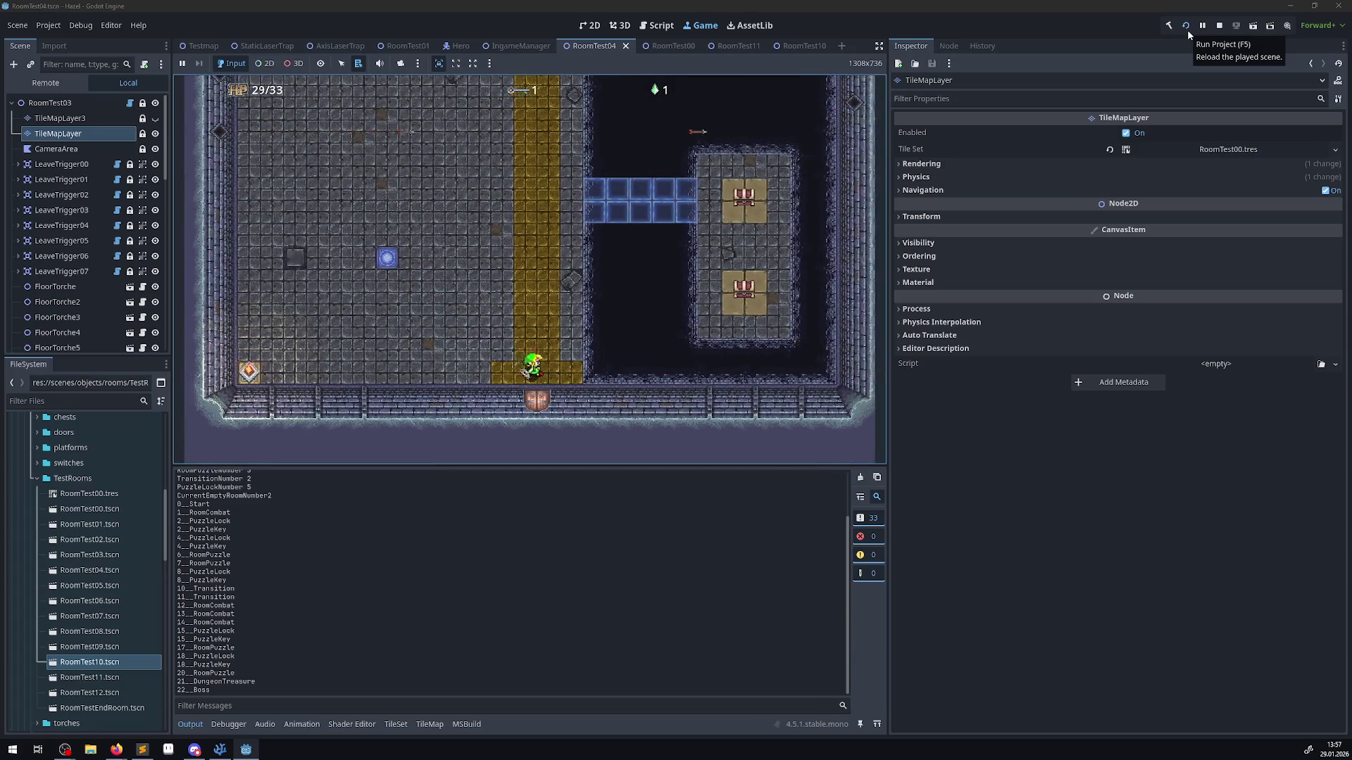
key(Up)
key(Up)
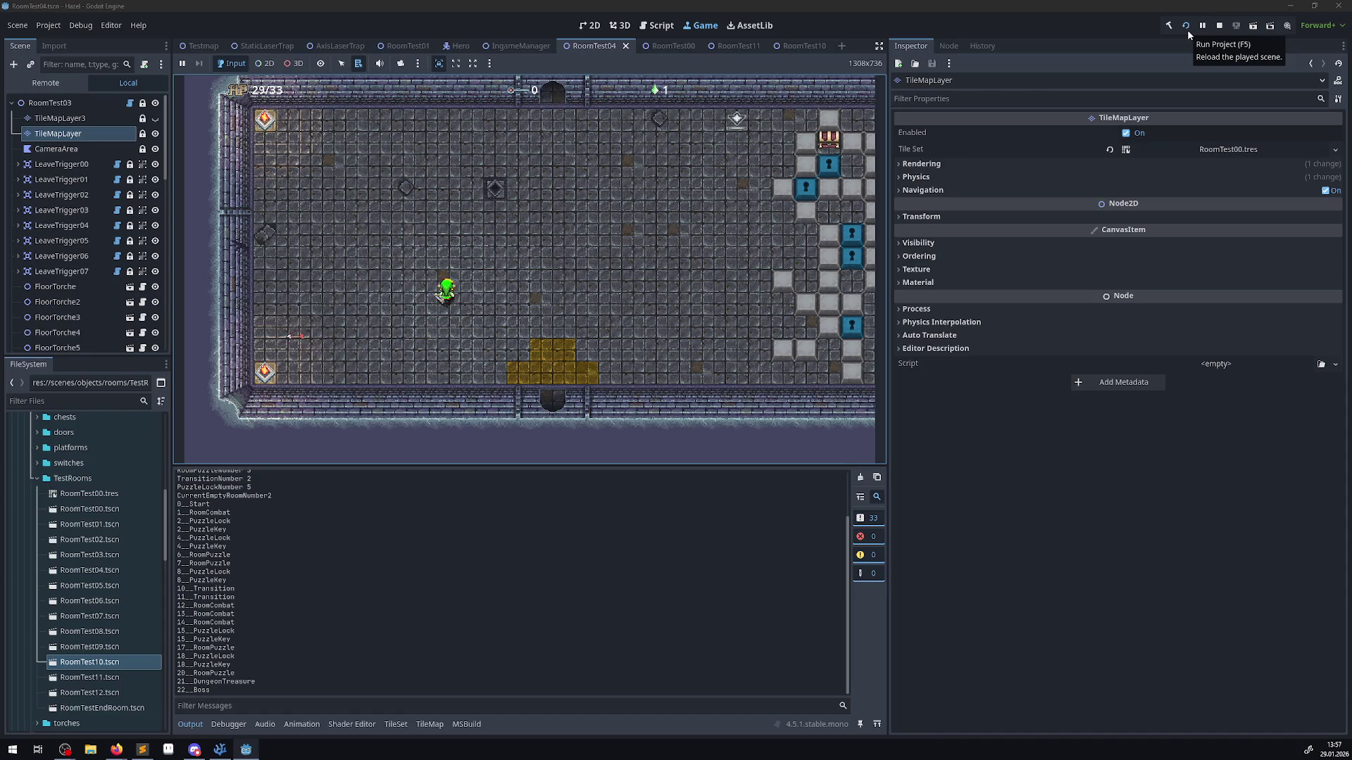
key(Right)
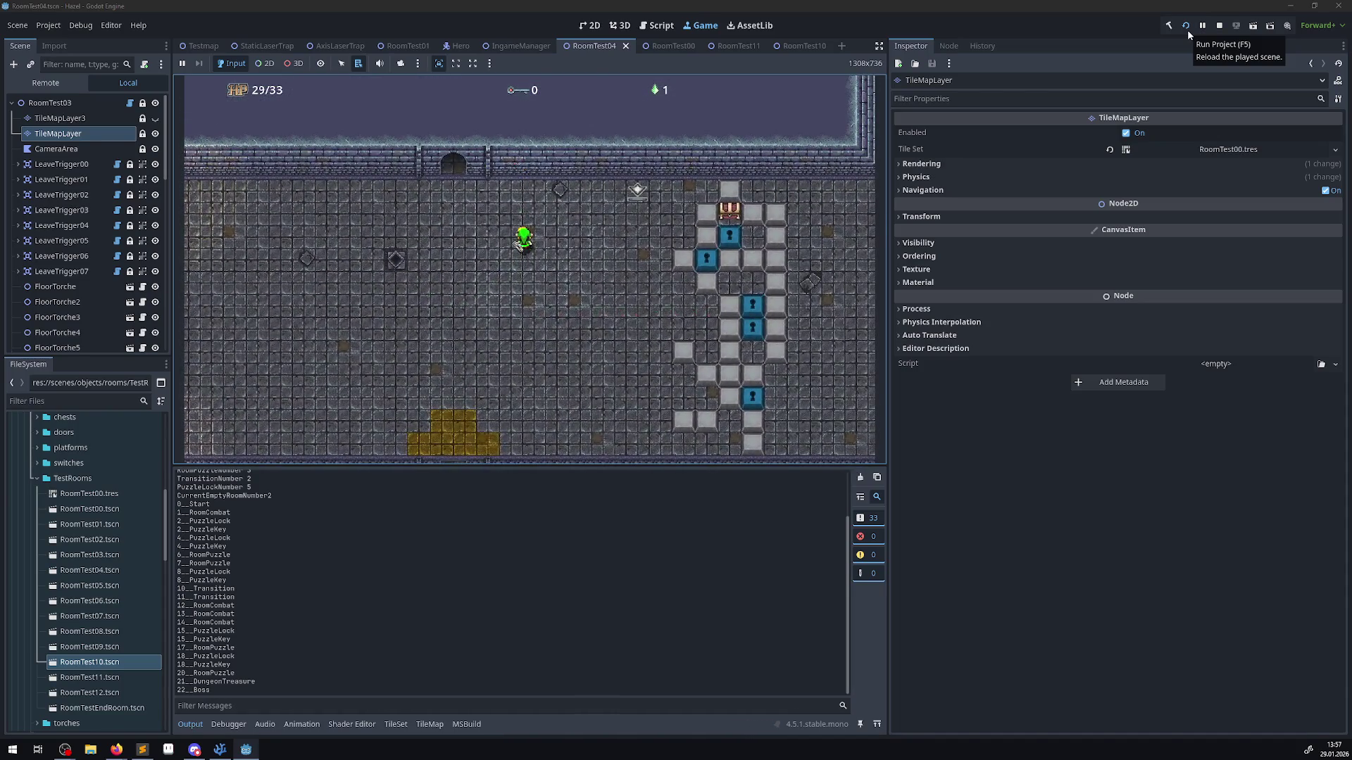
key(Down)
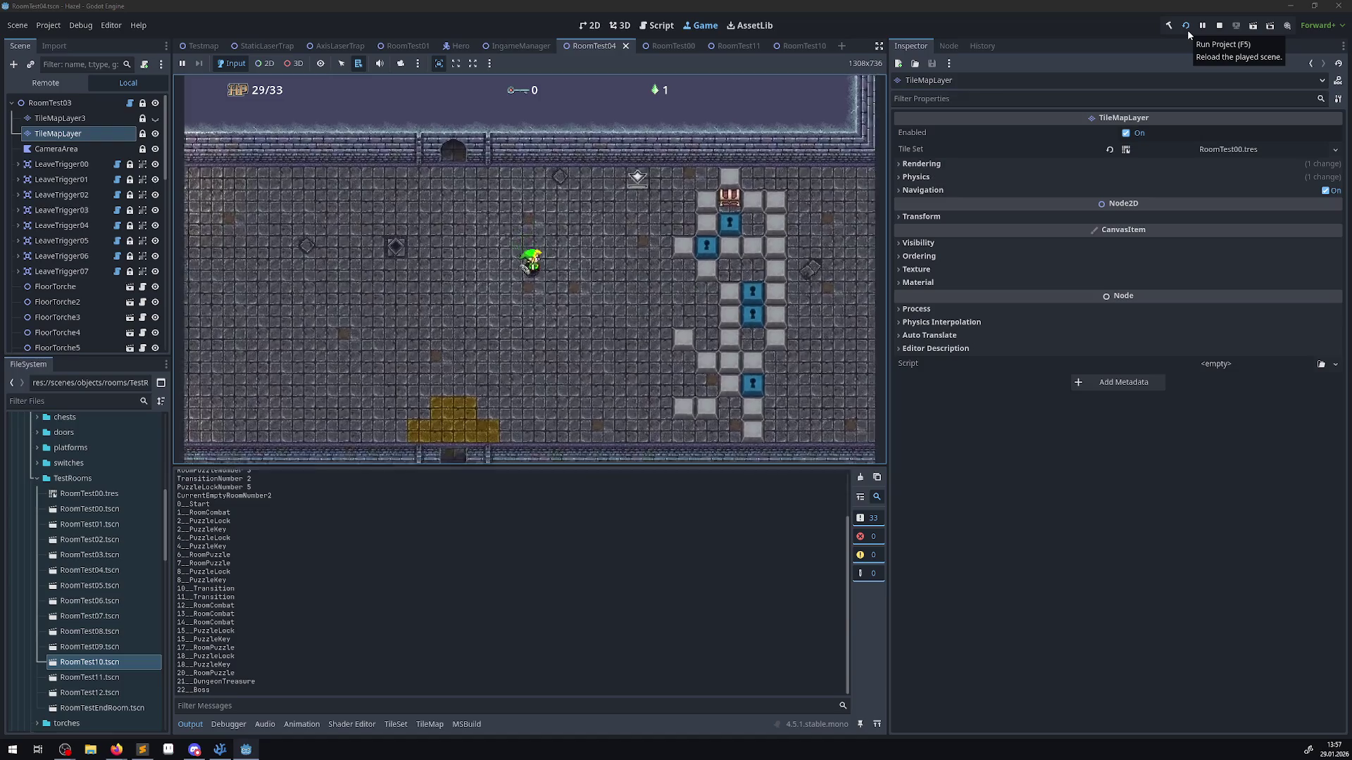
key(Up)
key(Left)
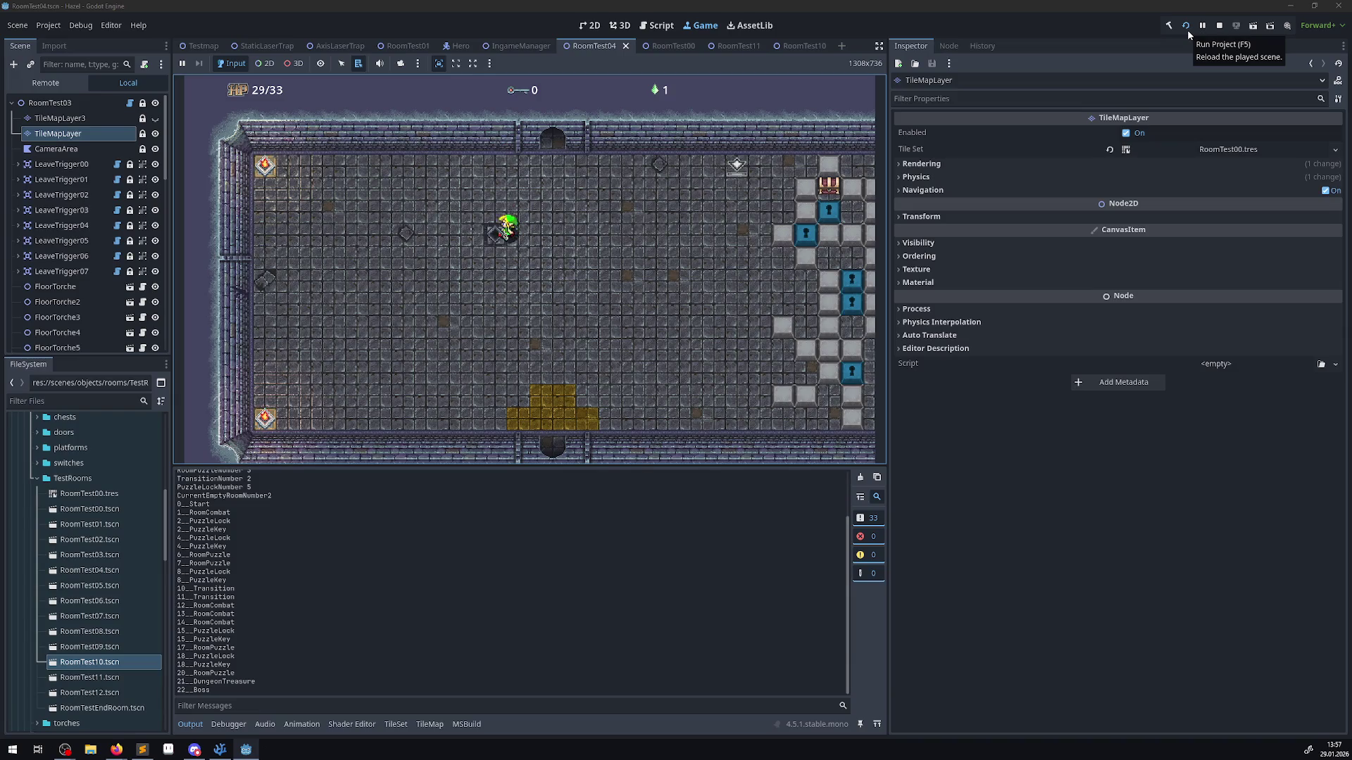
key(Up)
key(Left)
key(space)
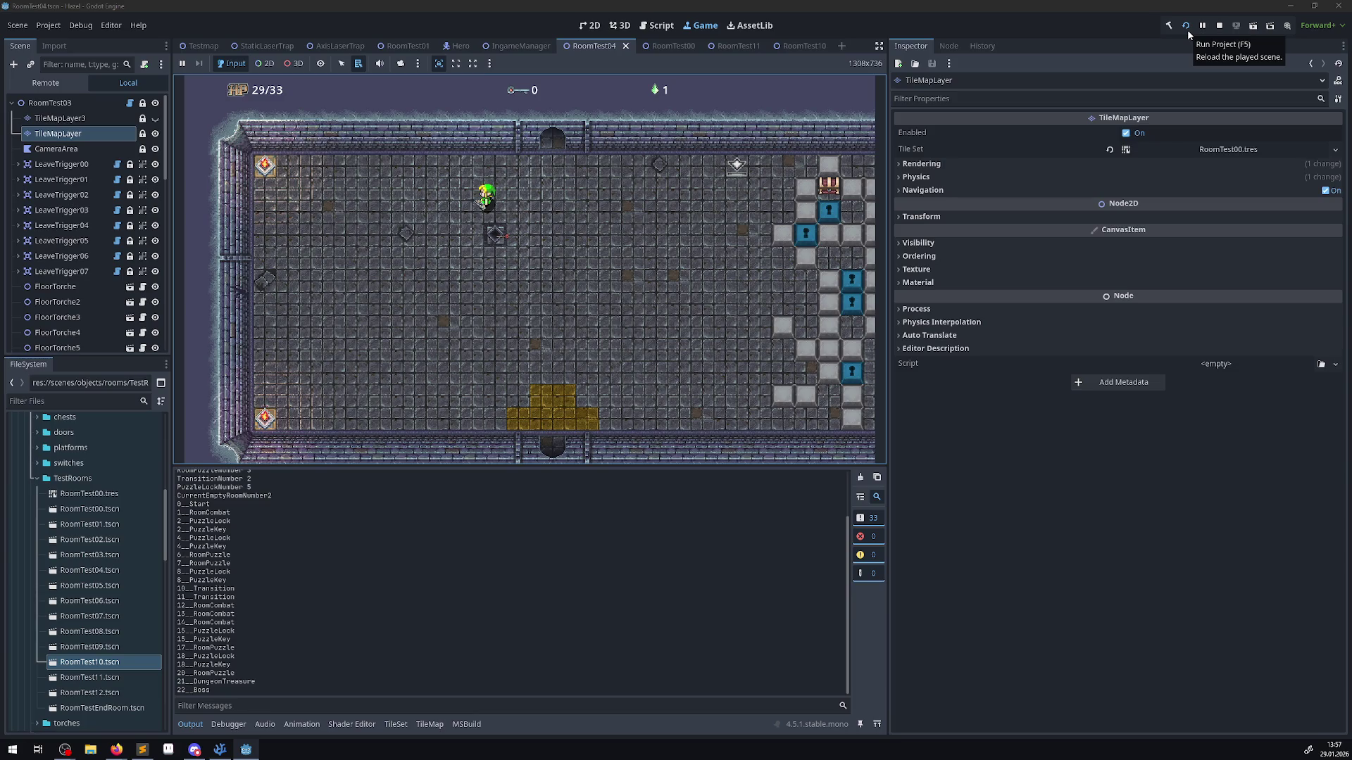
key(Down)
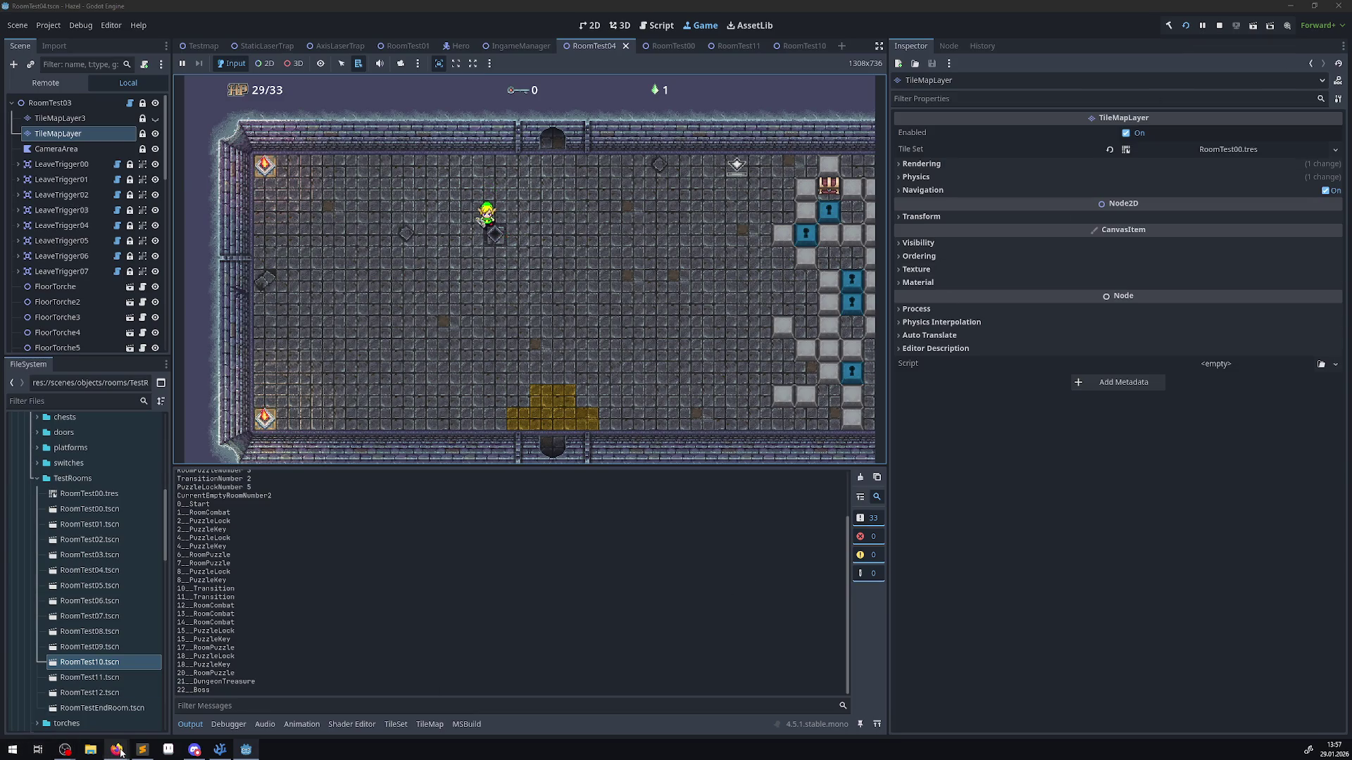
- Select the local_to_map(p_point) call in Godot's tile_map_layer.cpp on GitHub
mouse_move(119, 751)
click(197, 697)
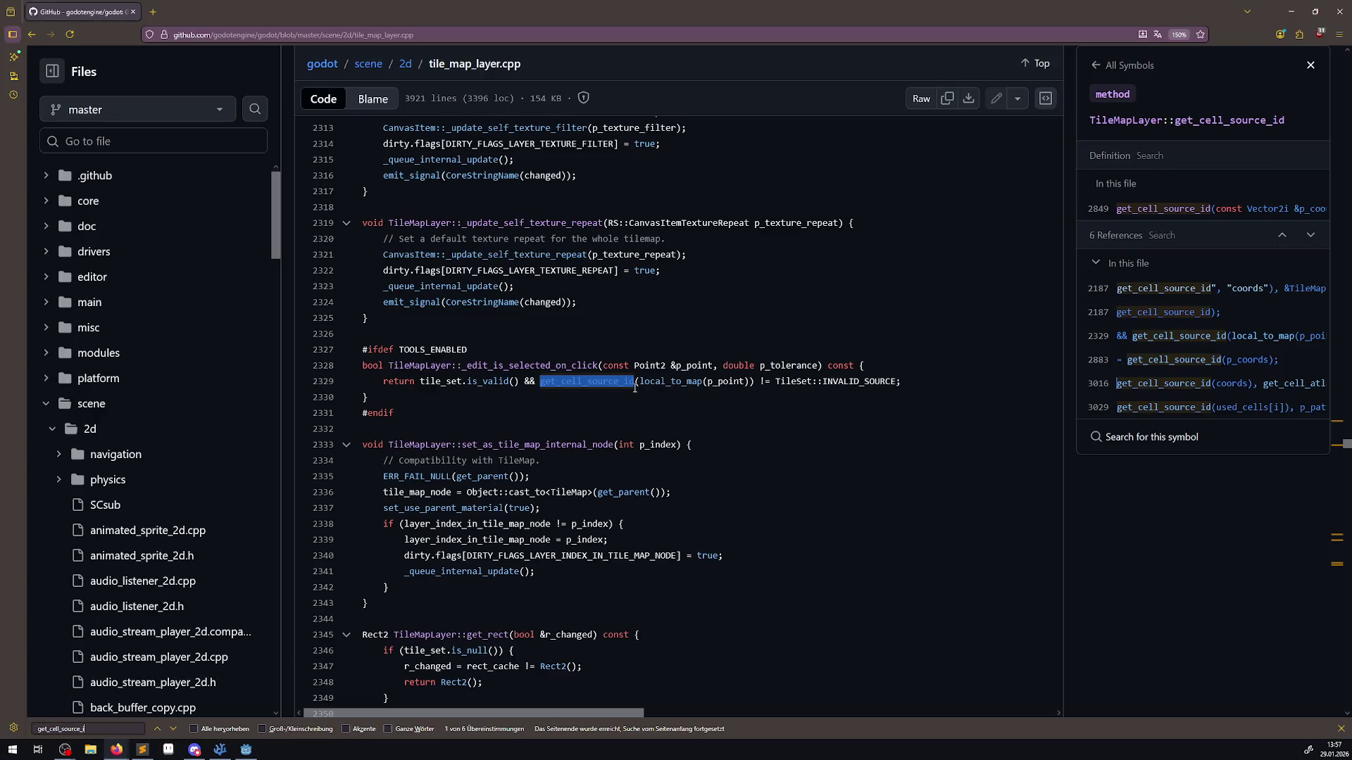
drag(637, 382, 745, 381)
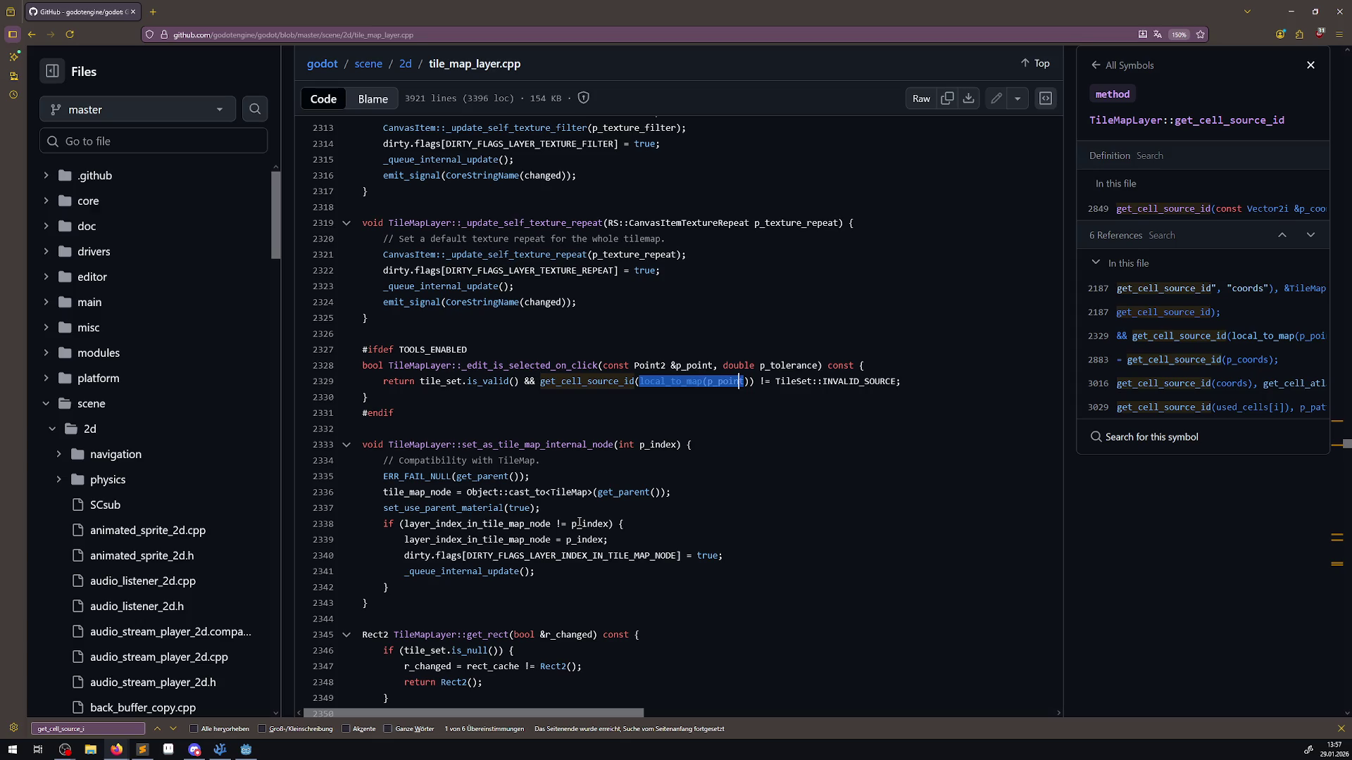
key(alt+Tab)
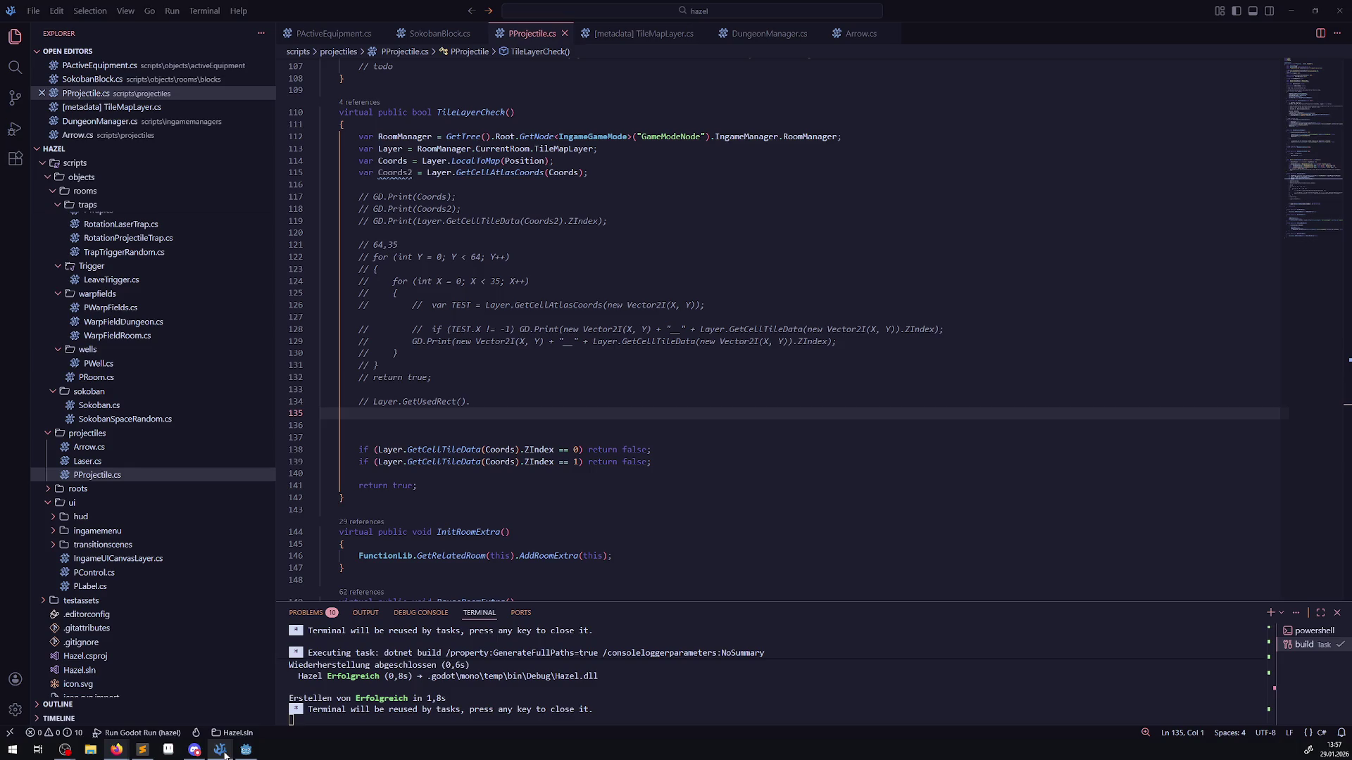
- Inspect TileLayerCheck's ZIndex 0 and 1 checks on the tile under the projectile in PProjectile.cs
mouse_move(457, 450)
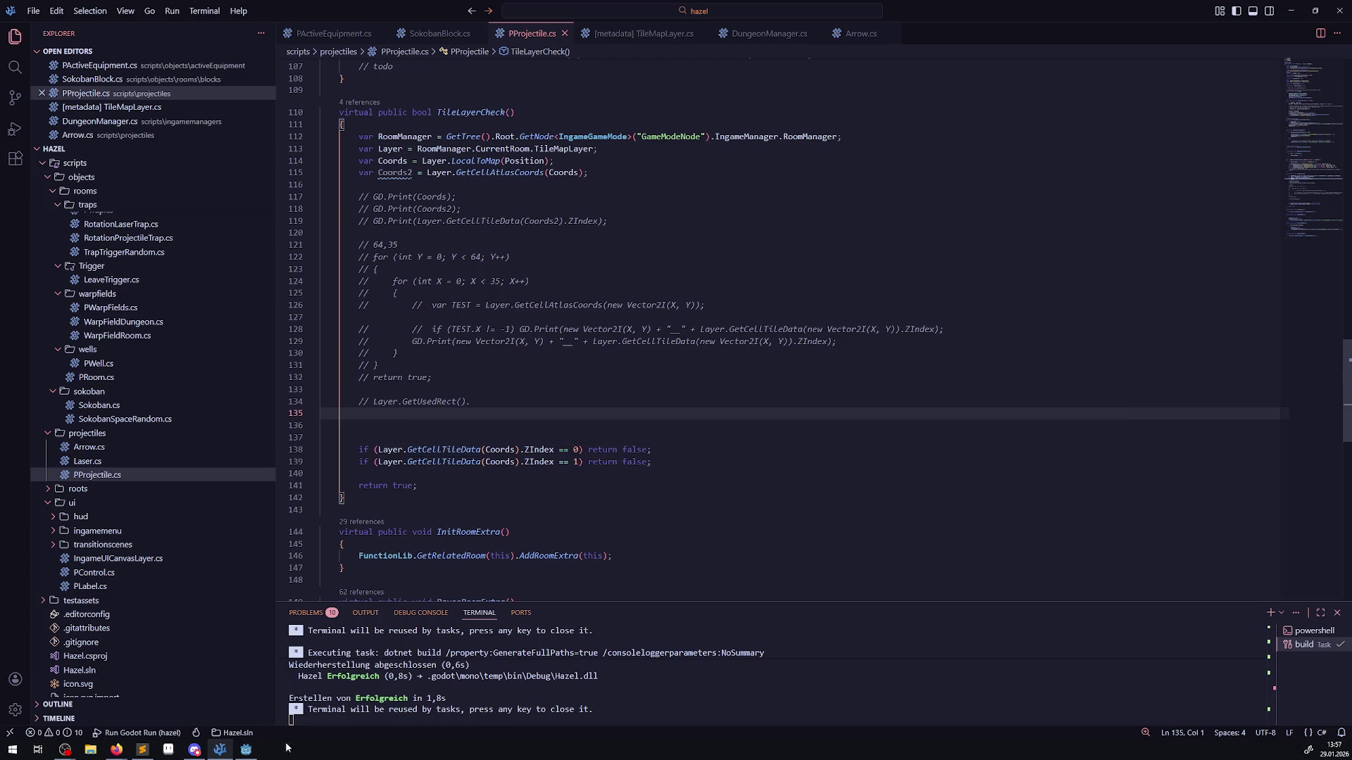
- Review tile_map_layer.cpp on GitHub, deselecting line 2329's local_to_map text, then return to the running game
mouse_move(116, 750)
click(189, 706)
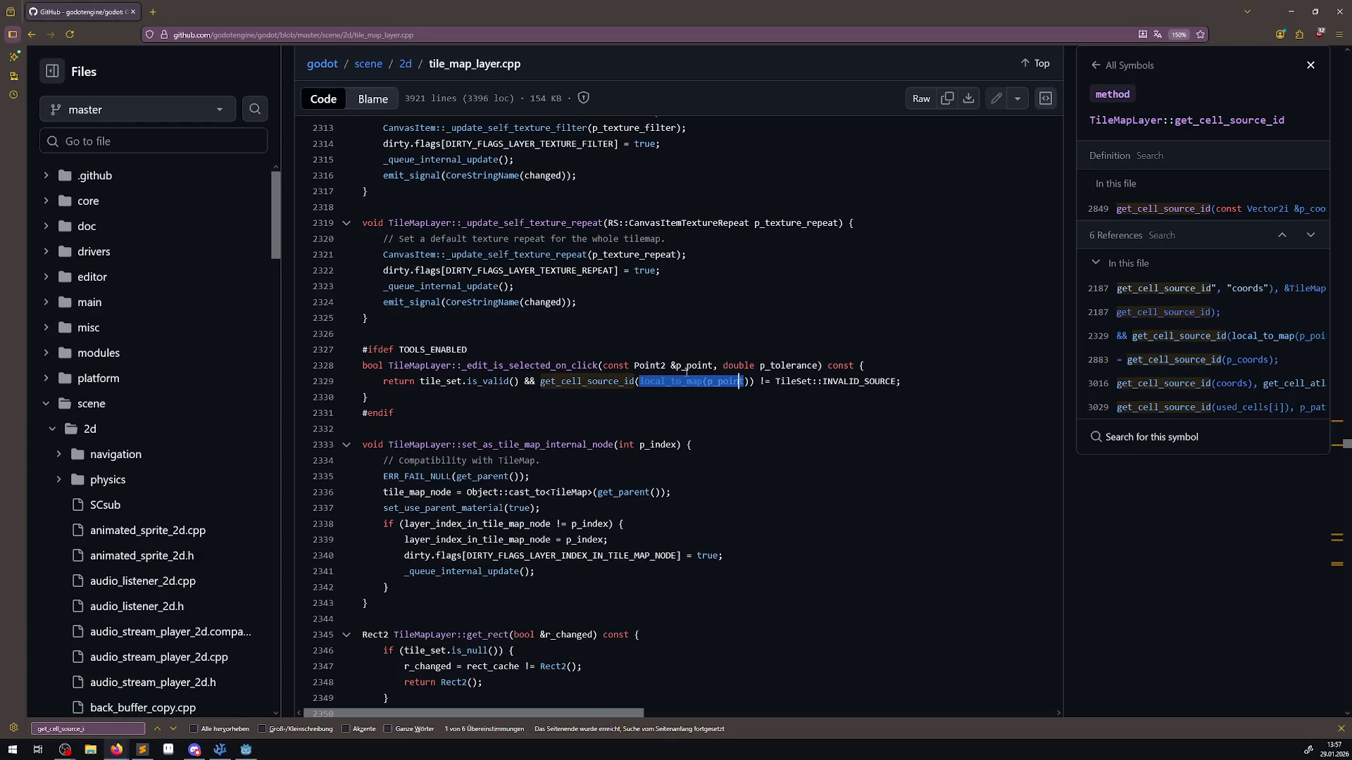
click(689, 398)
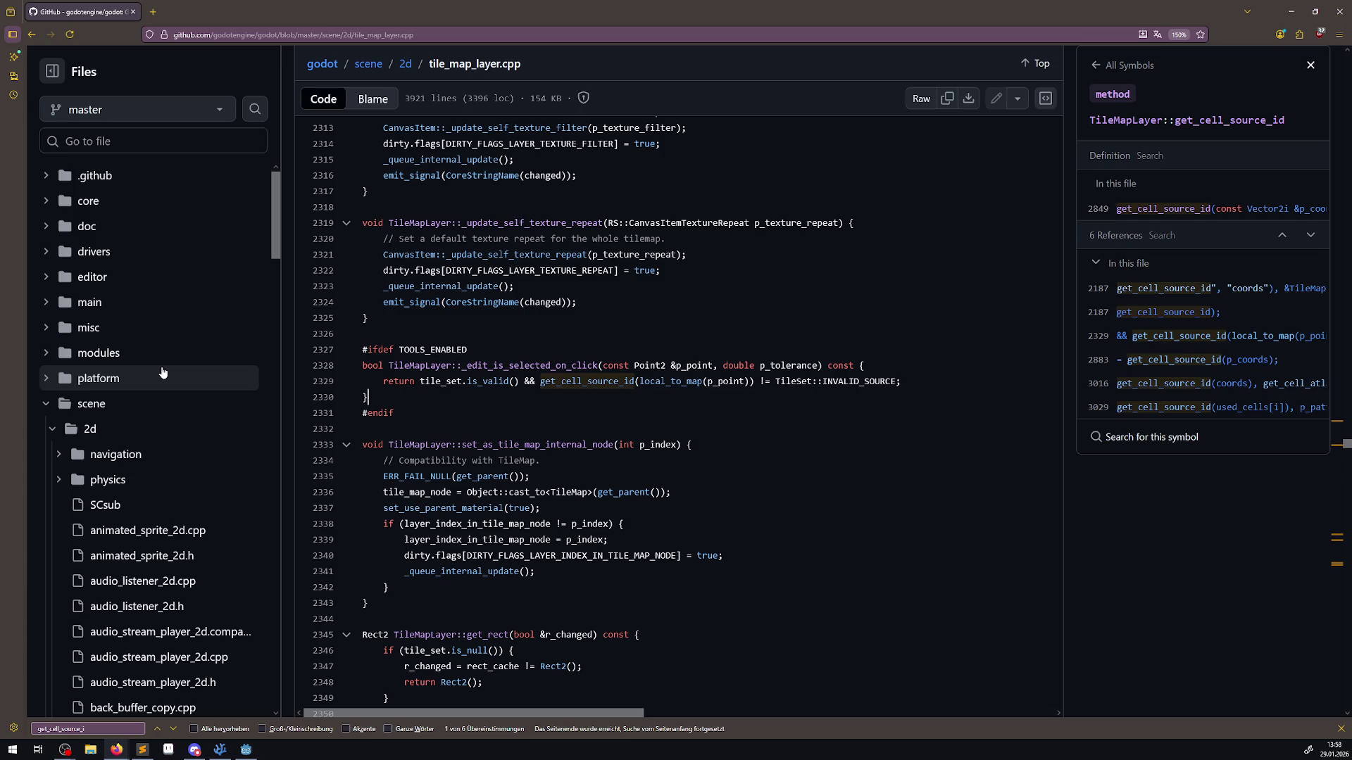
click(245, 752)
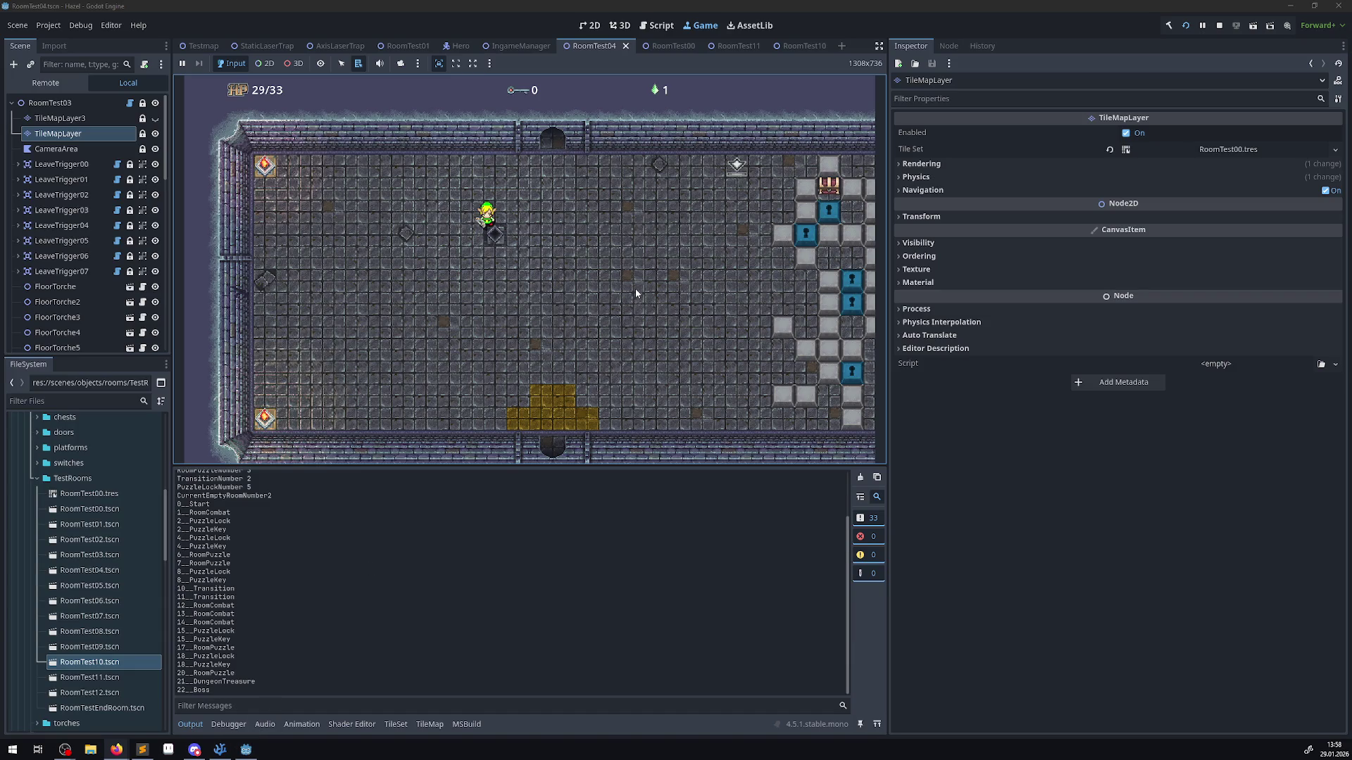
- Walk the player through the bottom exit and around the next rooms to watch projectile behaviour
key(Left)
key(Down)
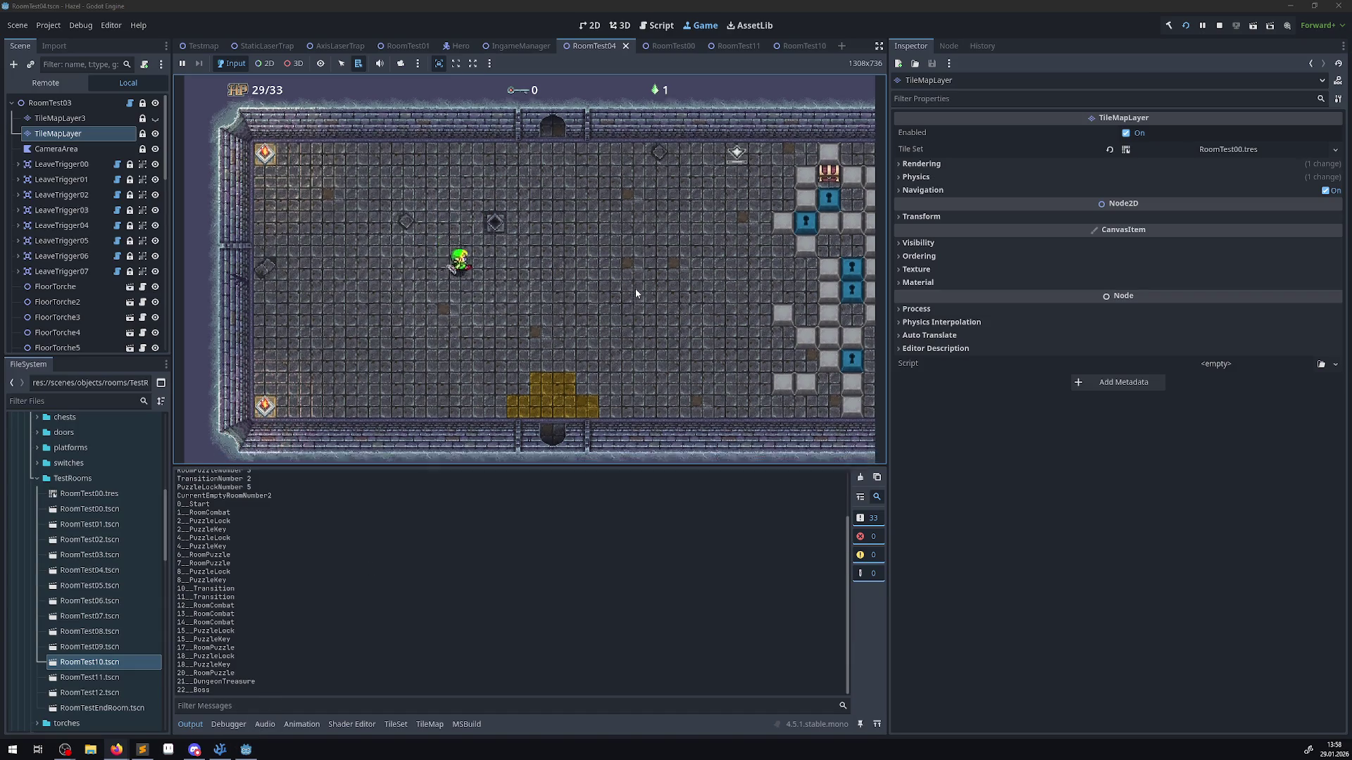
key(Right)
key(Down)
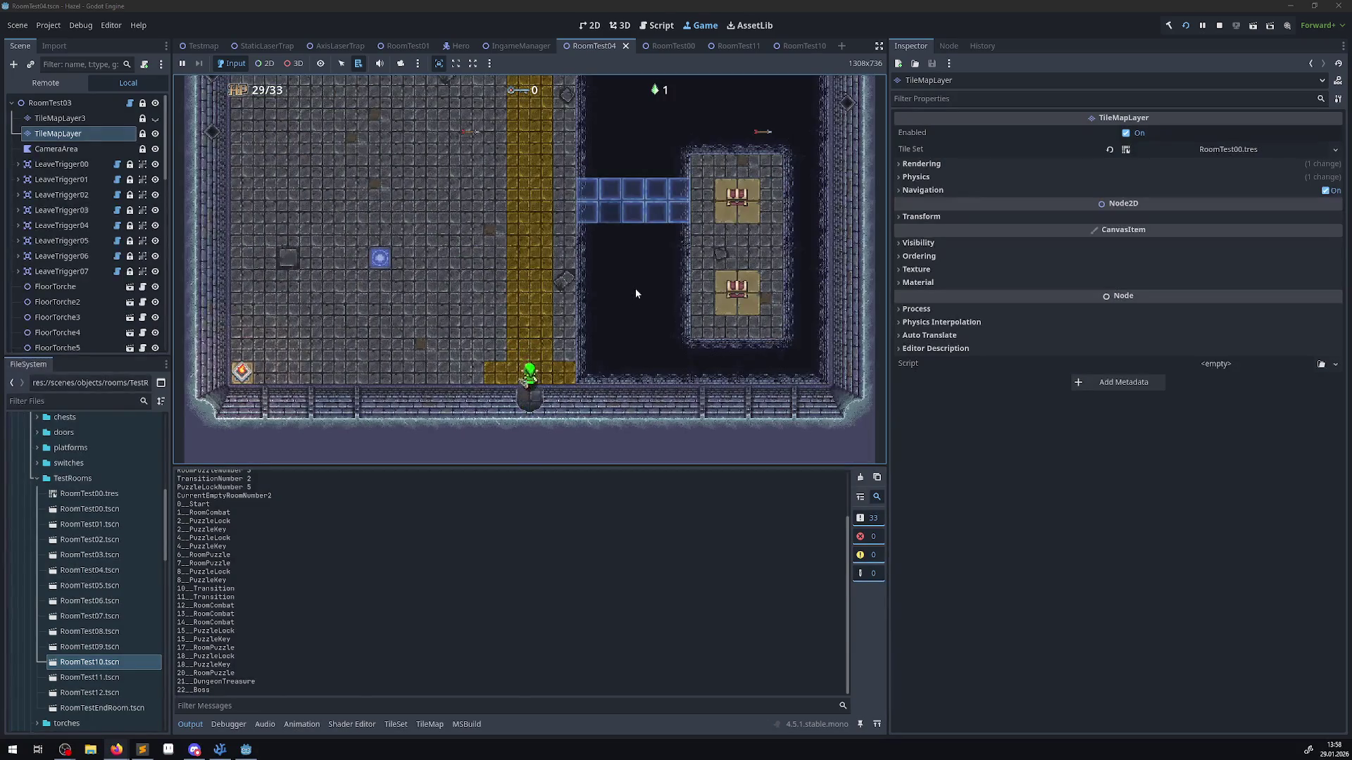
key(Up)
key(Left)
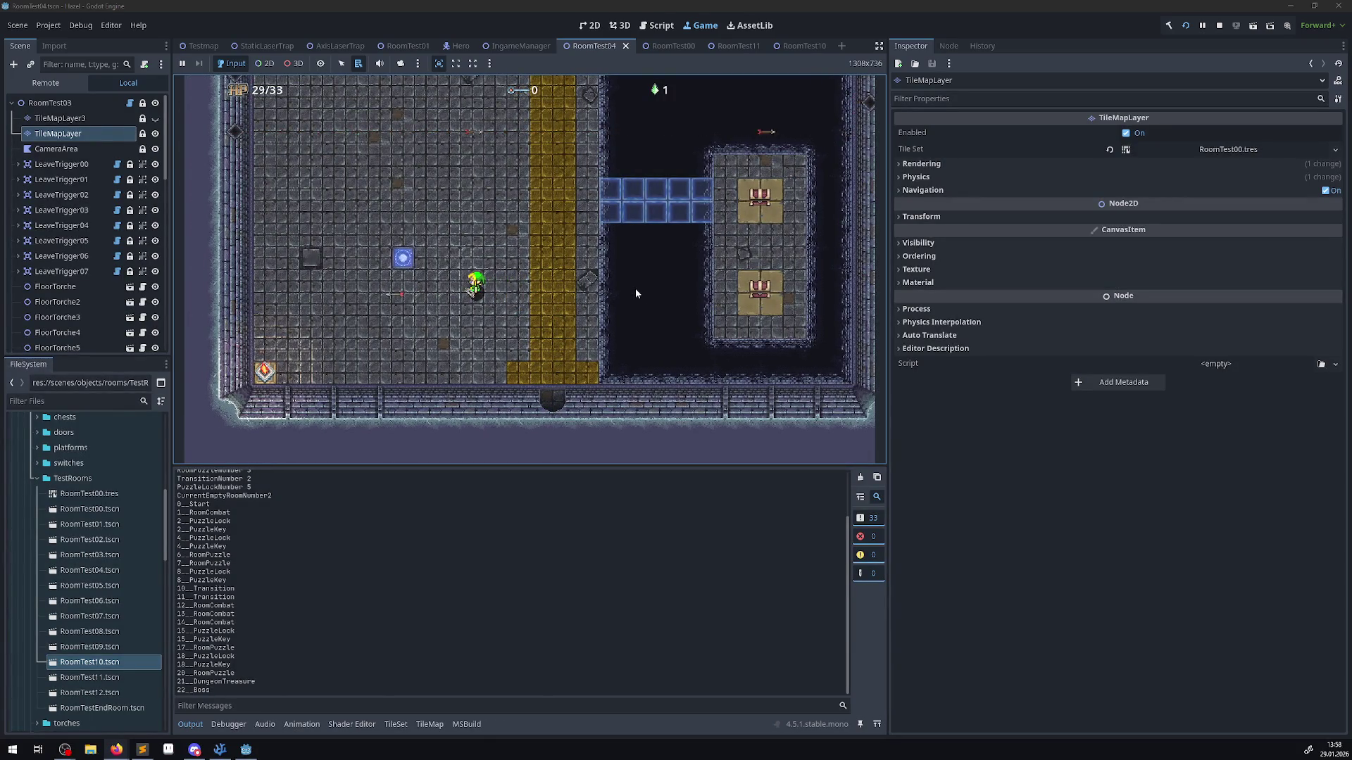
key(Up)
key(Left)
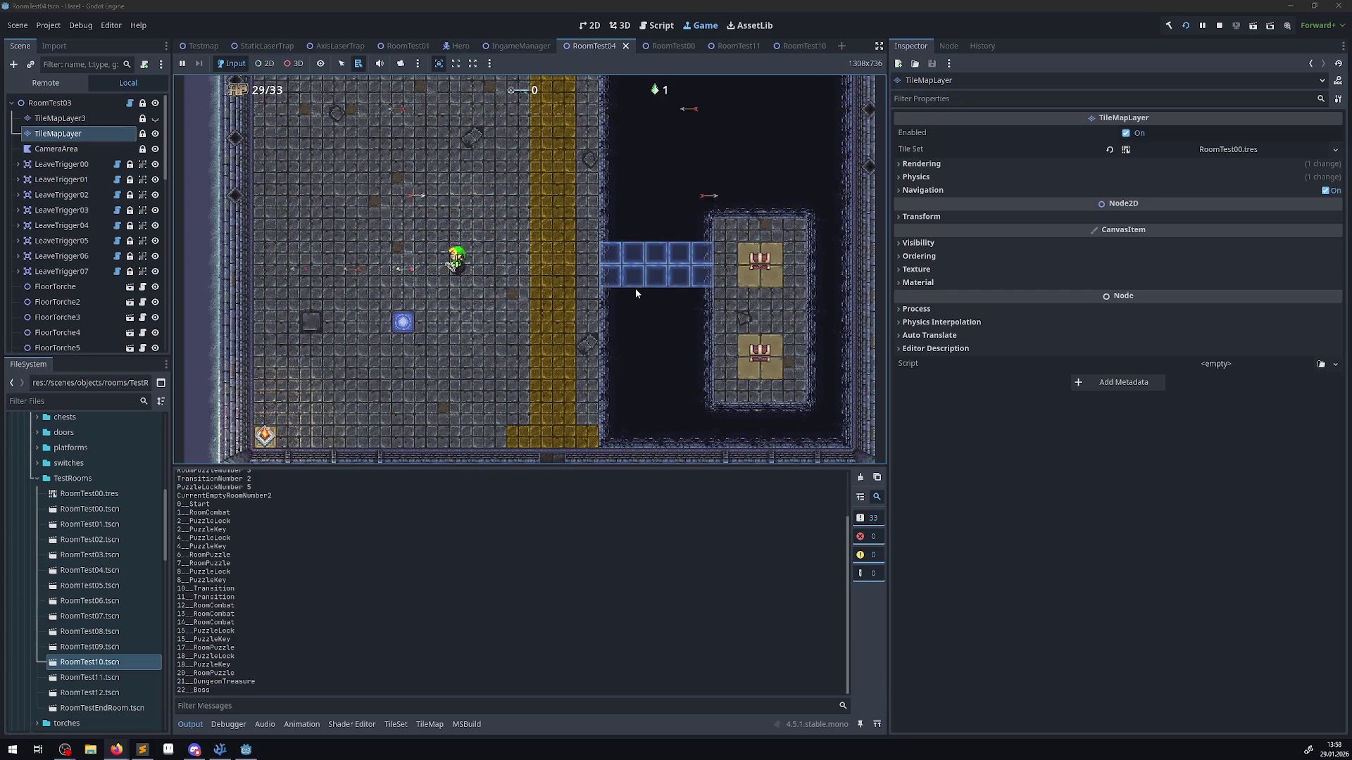
key(Left)
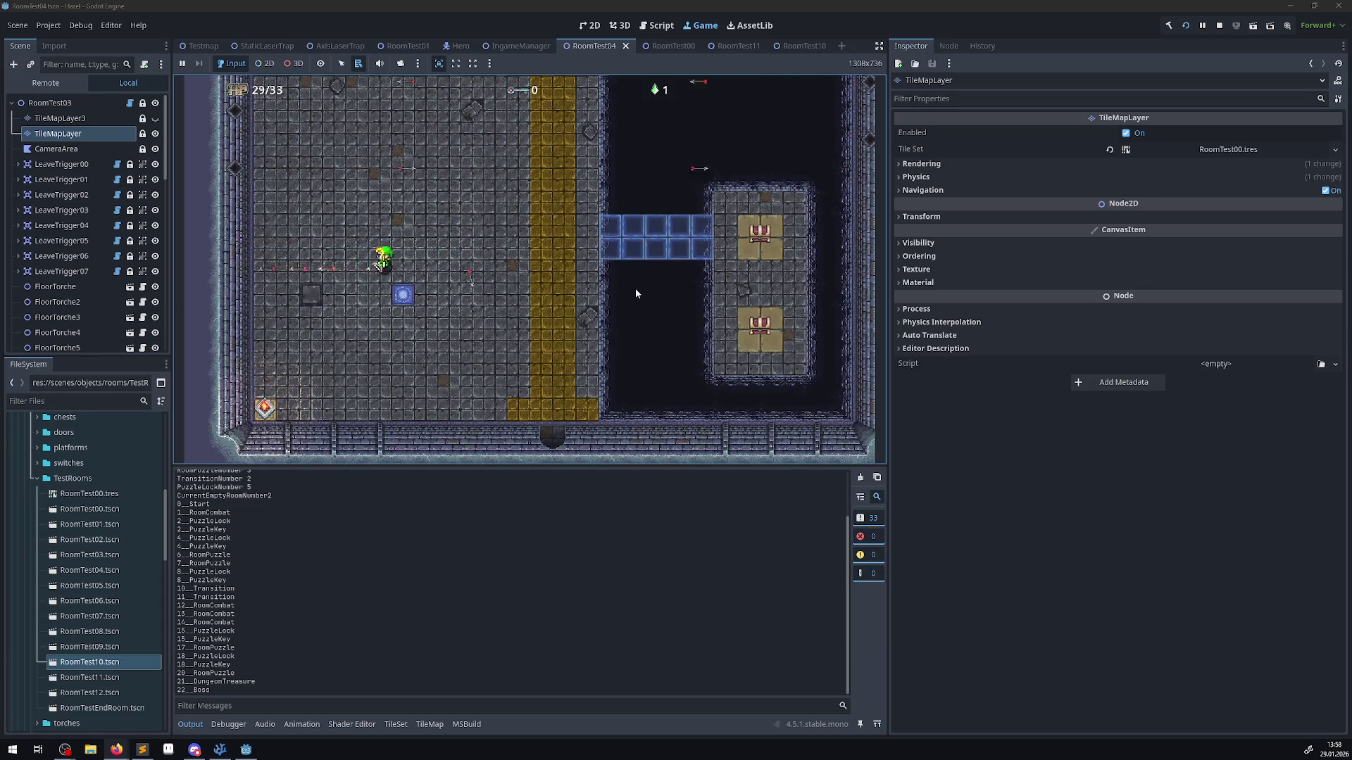
key(Left)
key(Down)
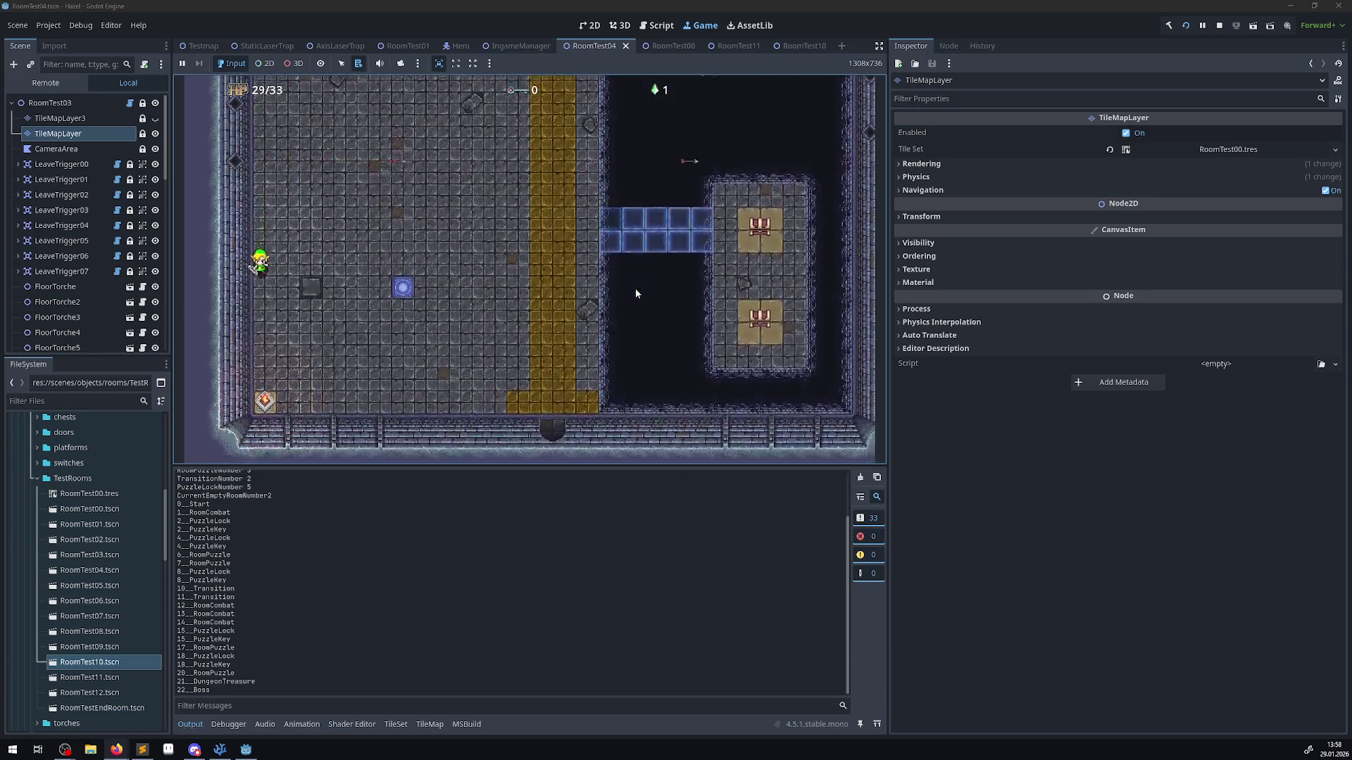
key(Right)
key(Up)
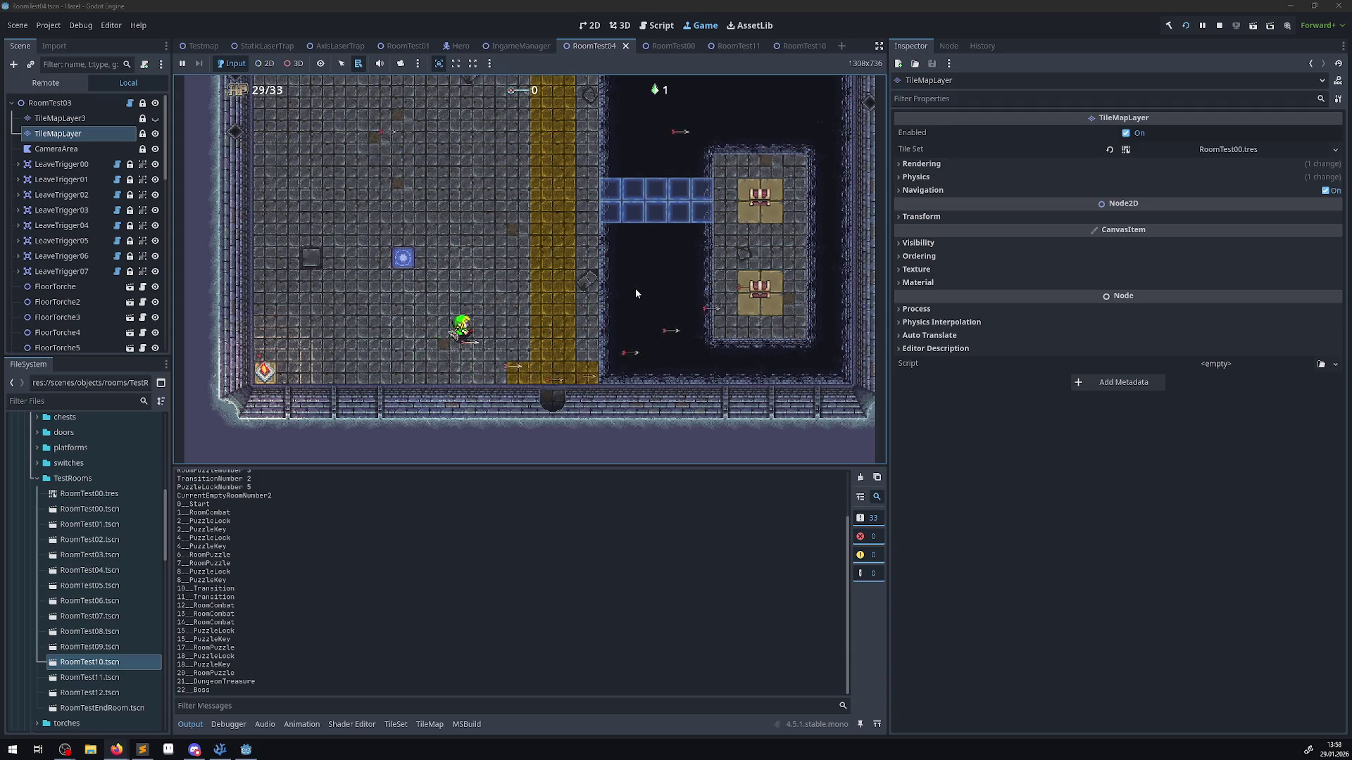
key(Down)
key(Left)
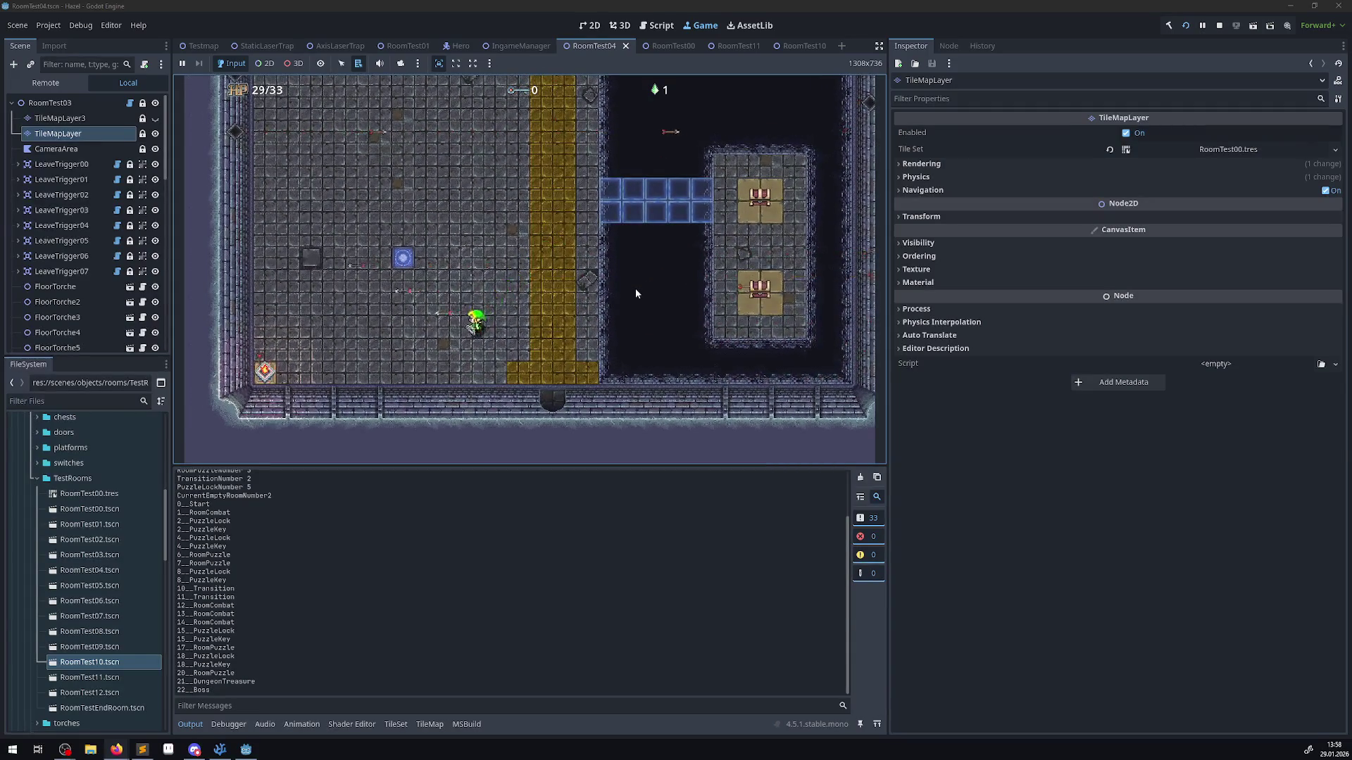
key(Up)
key(Left)
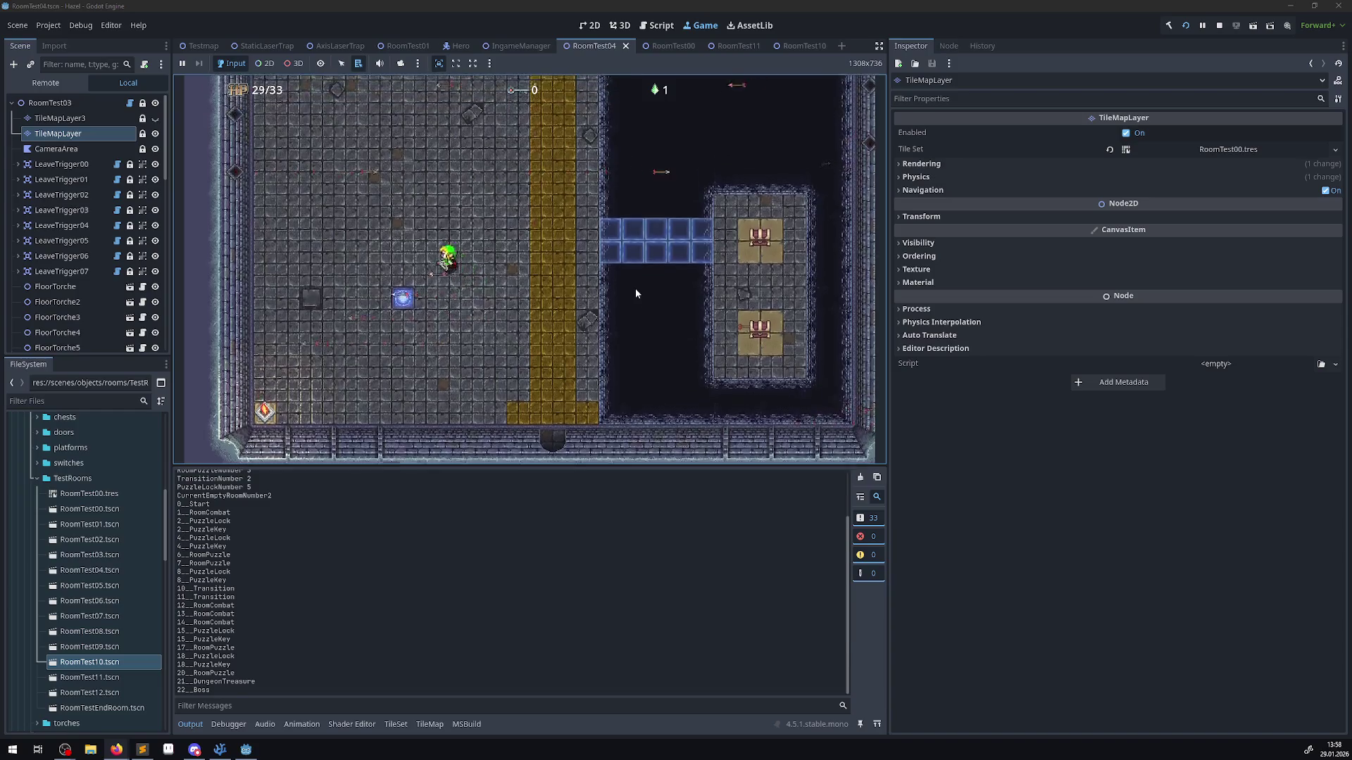
key(Left)
key(Down)
key(Right)
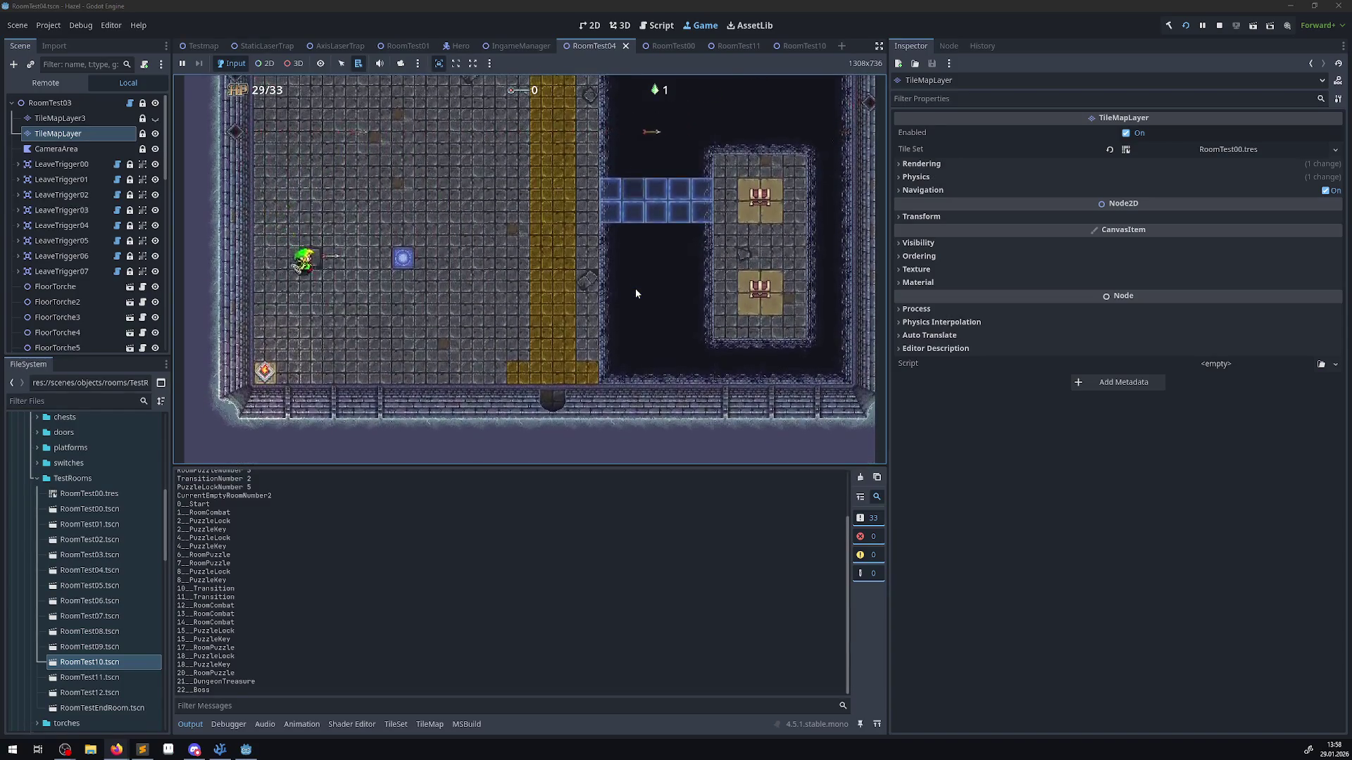
key(Down)
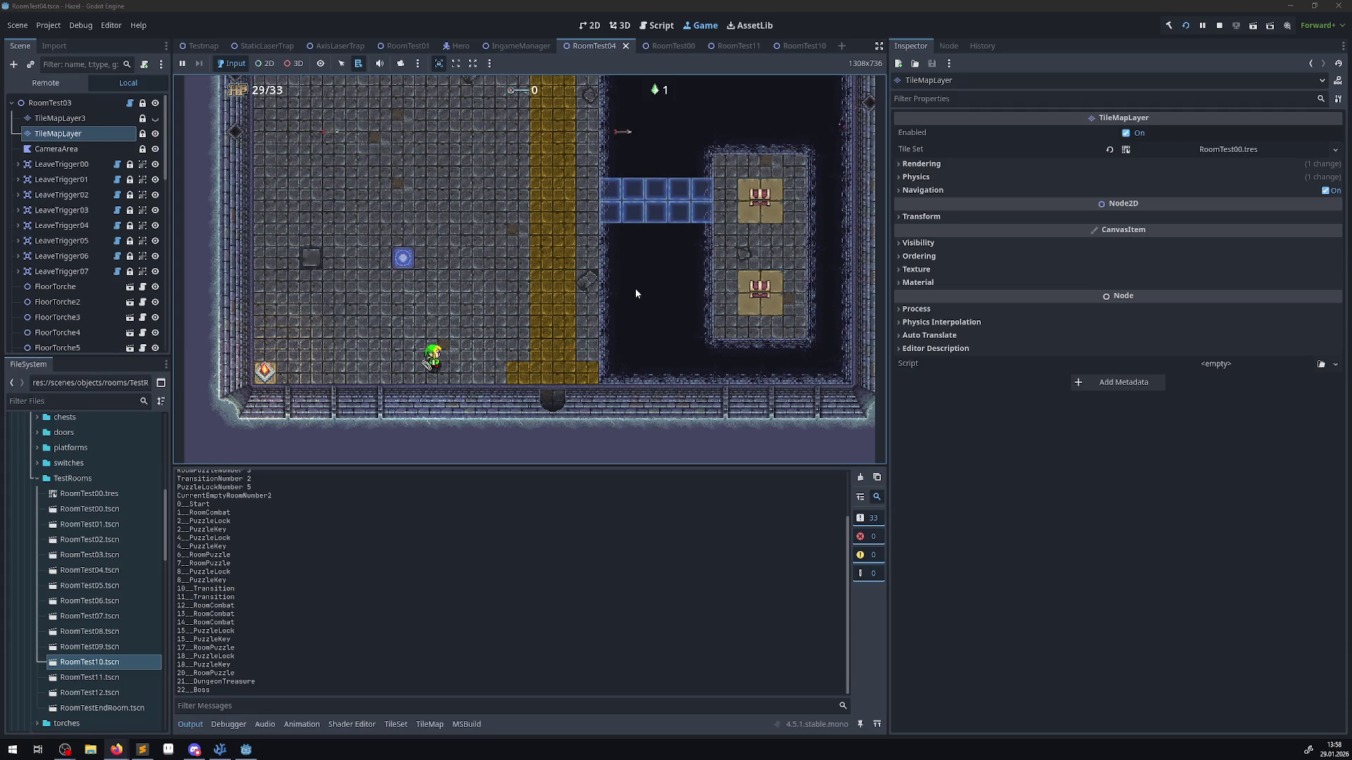
key(Up)
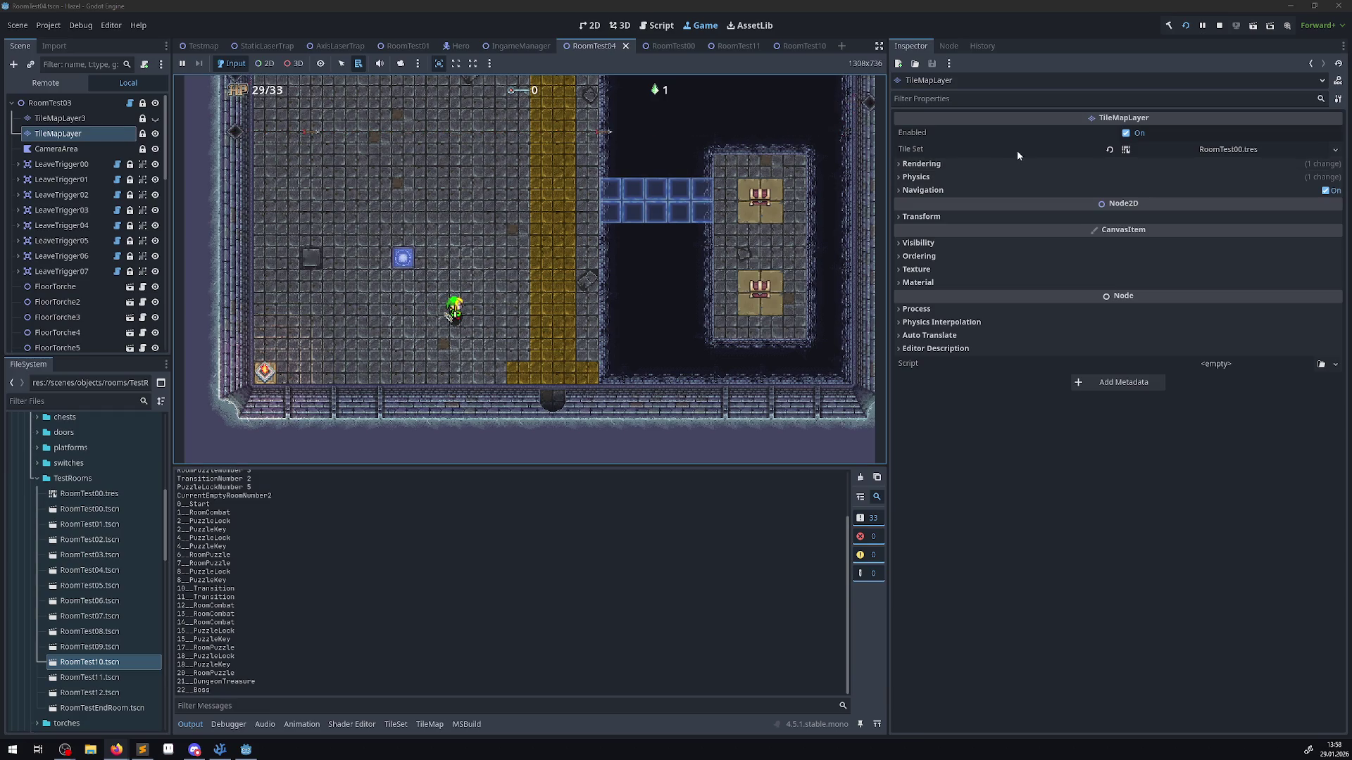
- Stop the game, bring up the GitHub source page, then return to the editor
click(1220, 26)
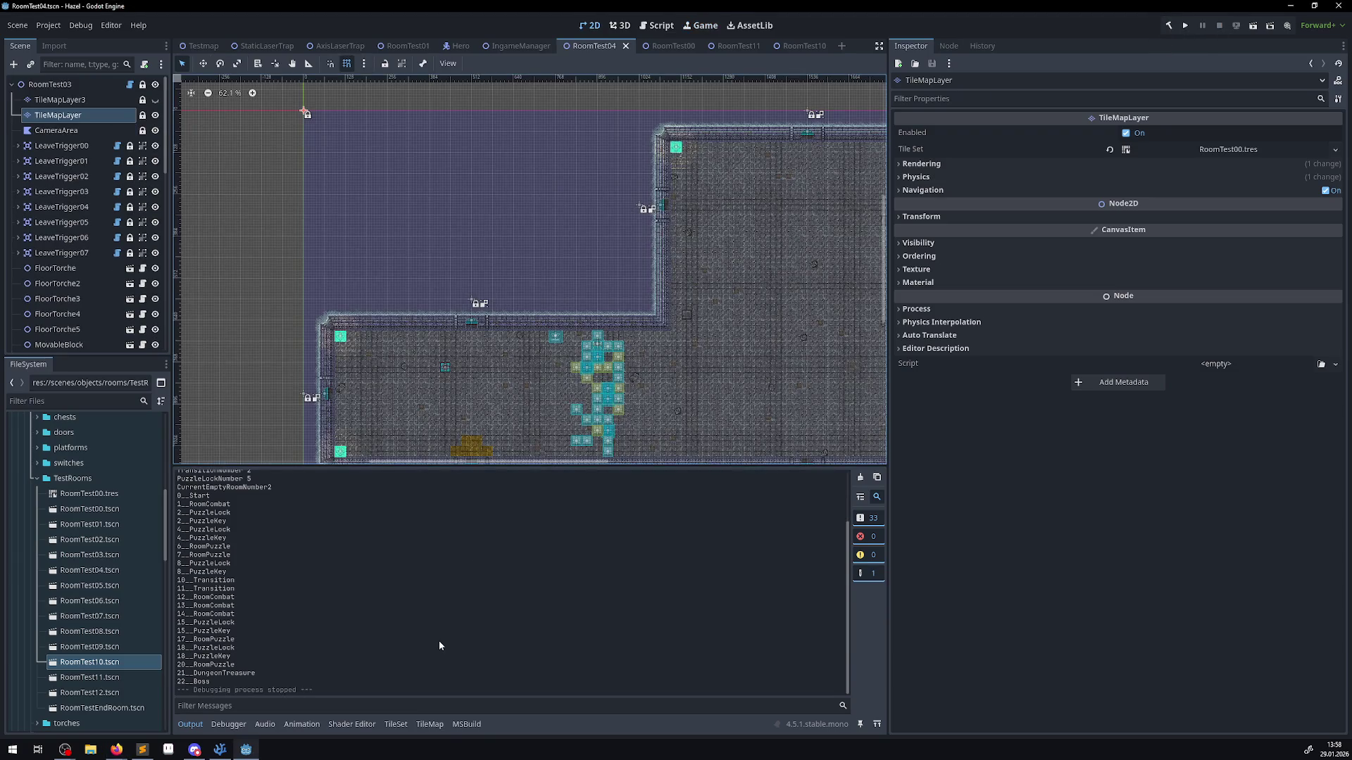
mouse_move(117, 749)
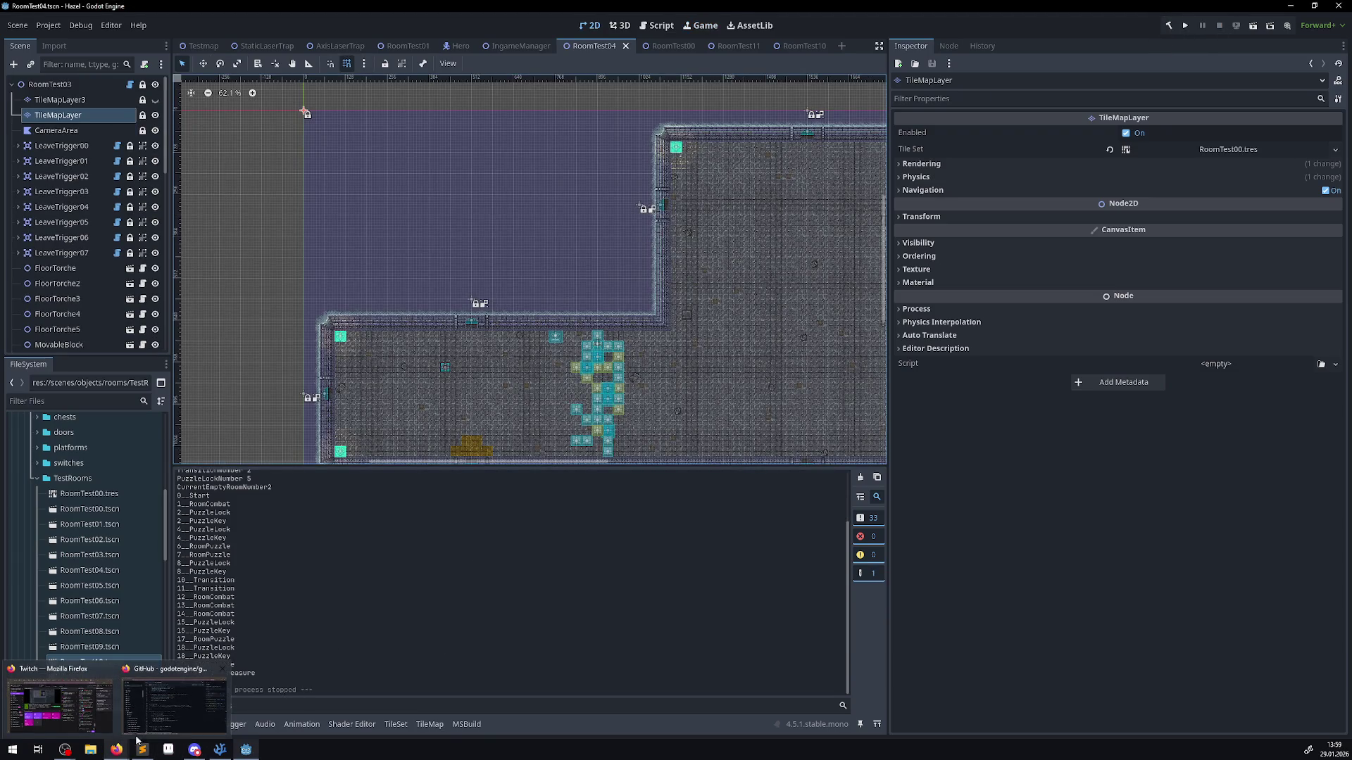
click(163, 720)
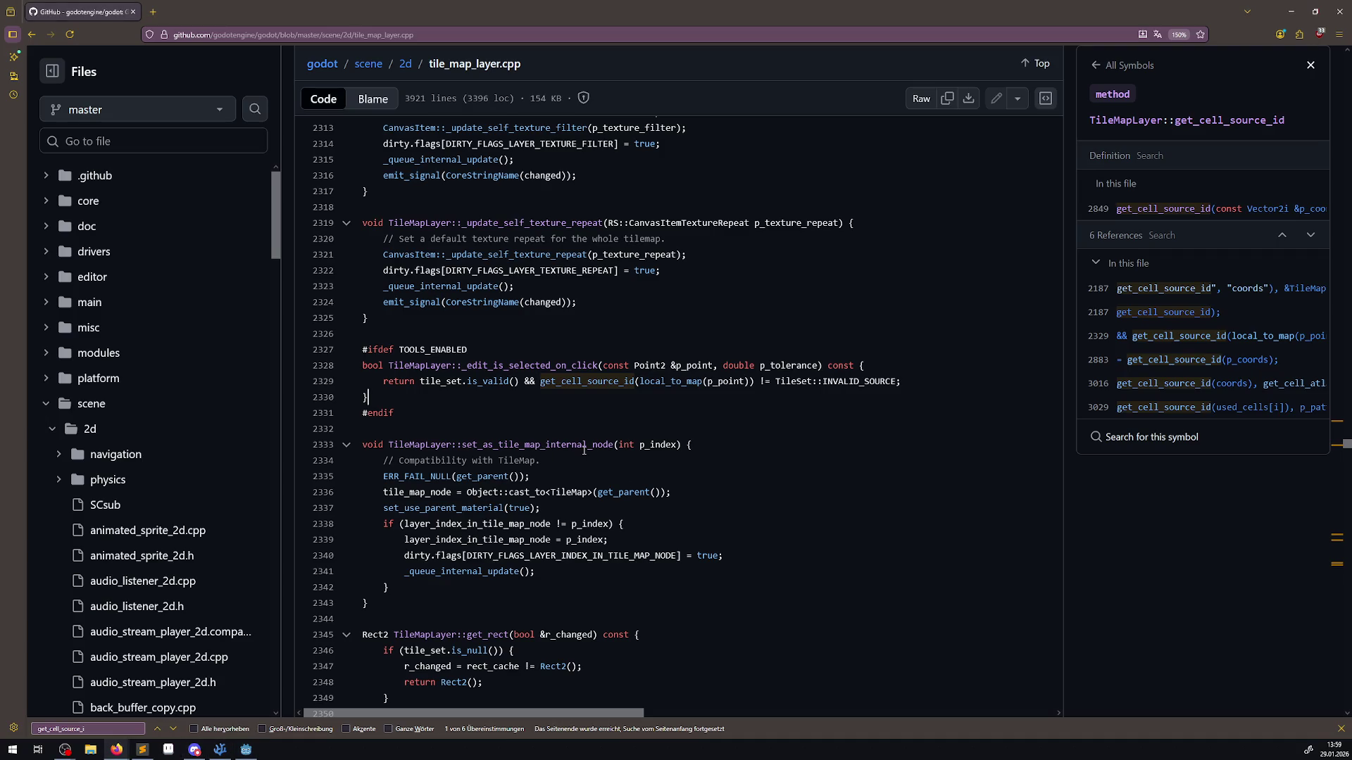
click(229, 752)
- Show the GetCellTileData tooltip on line 138 of PProjectile.cs
click(228, 750)
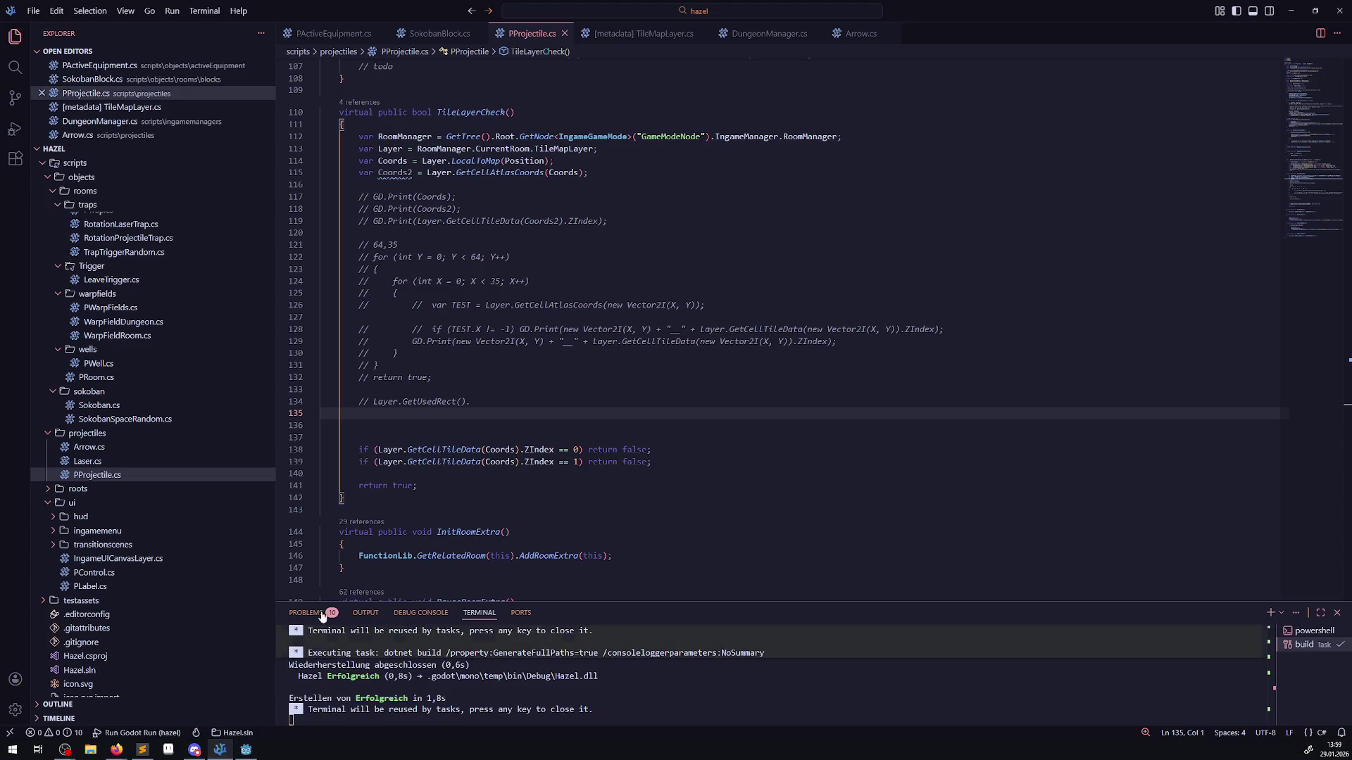
mouse_move(469, 450)
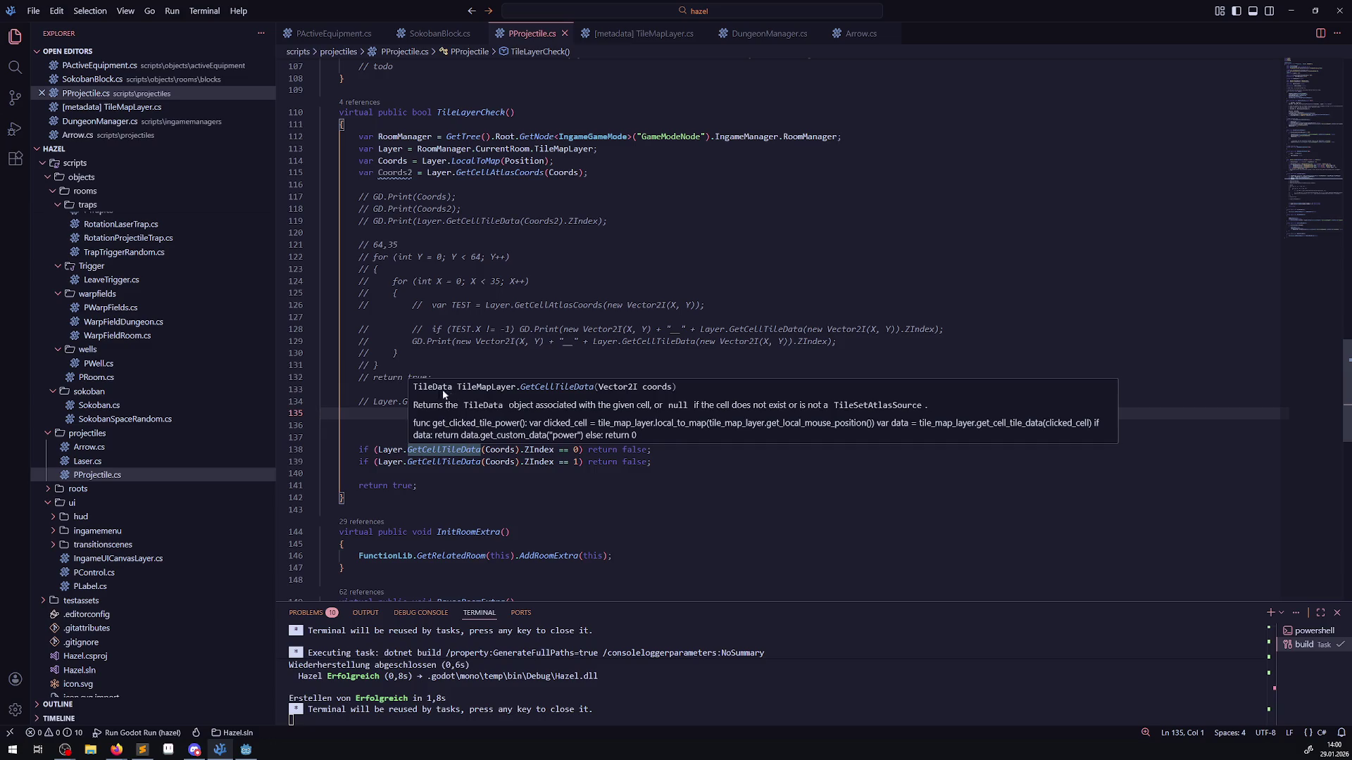
- Delete the commented-out debug block on lines 117–135 of TileLayerCheck
right_click(468, 456)
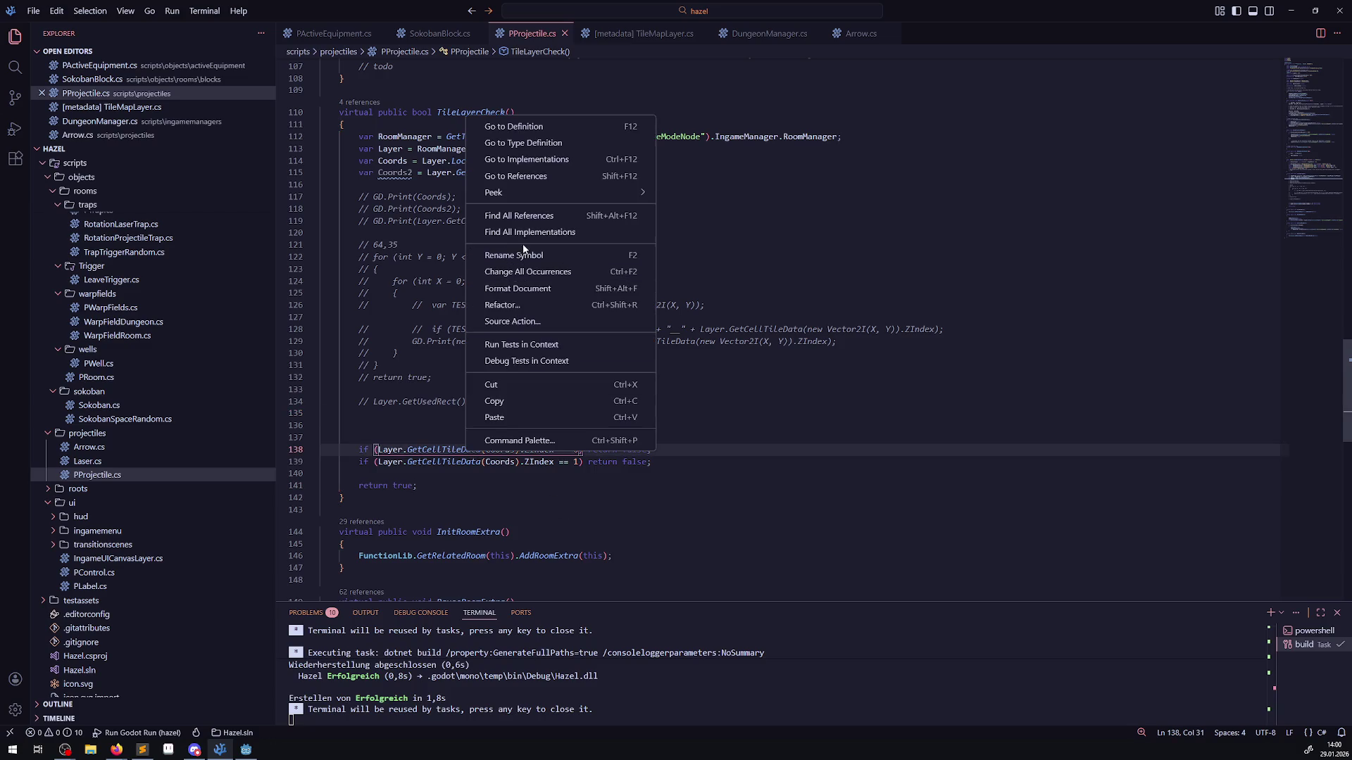
key(Escape)
drag(321, 425, 319, 197)
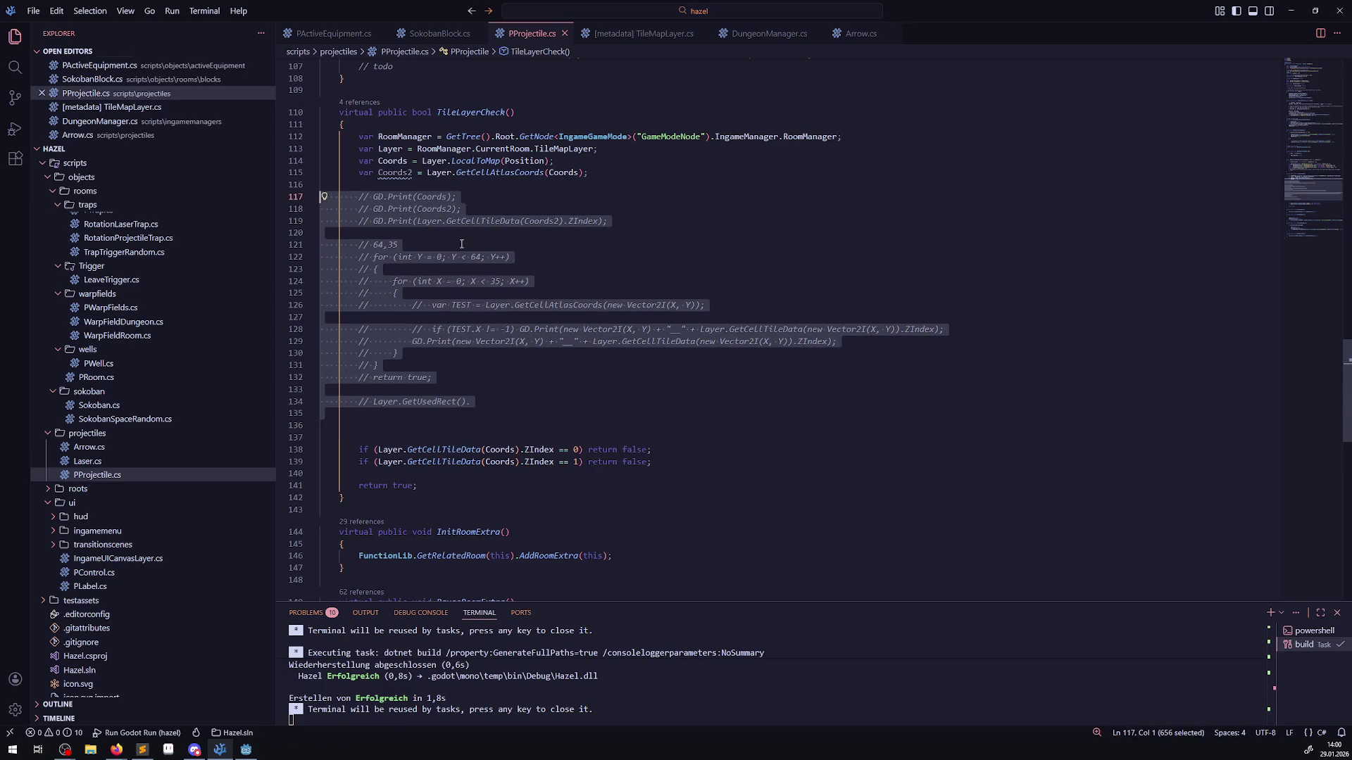
key(Delete)
- Remove the unused Coords2 line and its blank line, then save PProjectile.cs
drag(588, 172, 334, 172)
key(BackSpace)
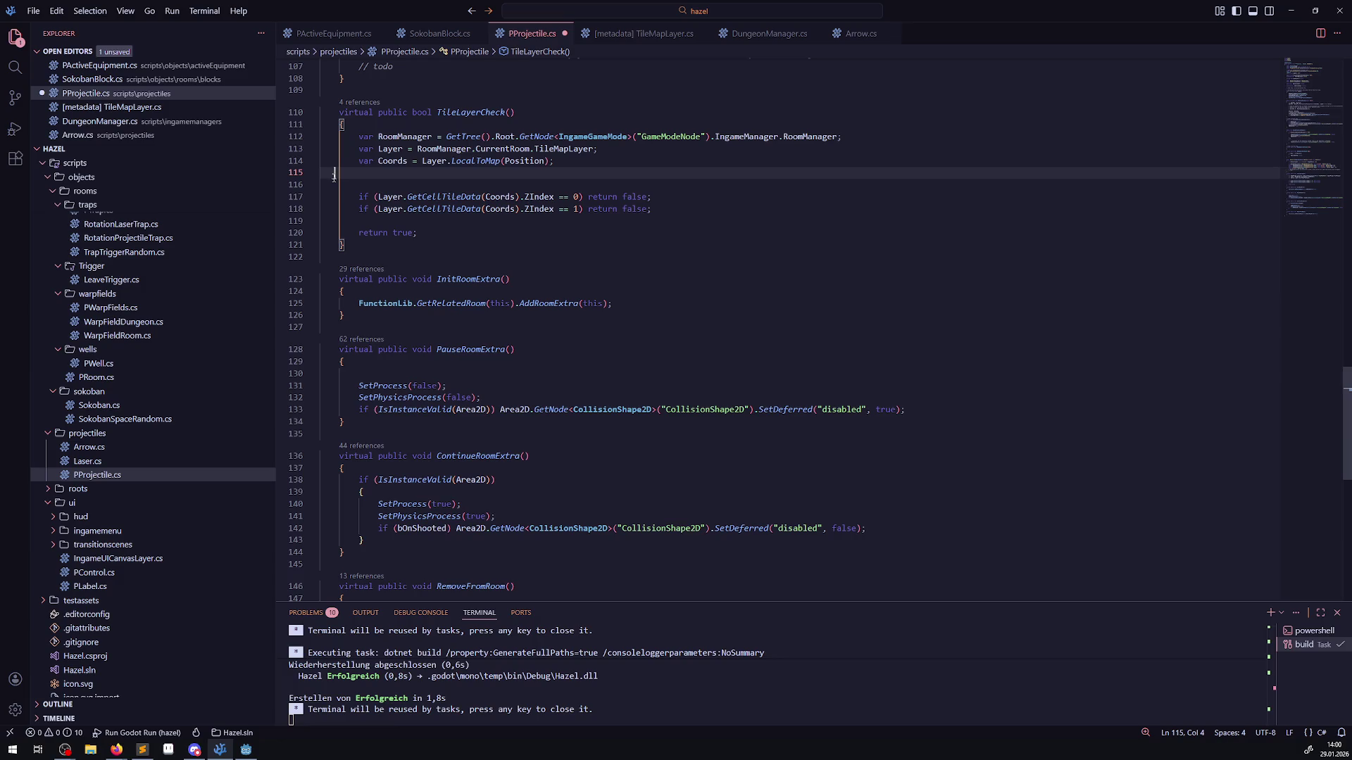
key(BackSpace)
key(BackSpace)
key(ctrl+s)
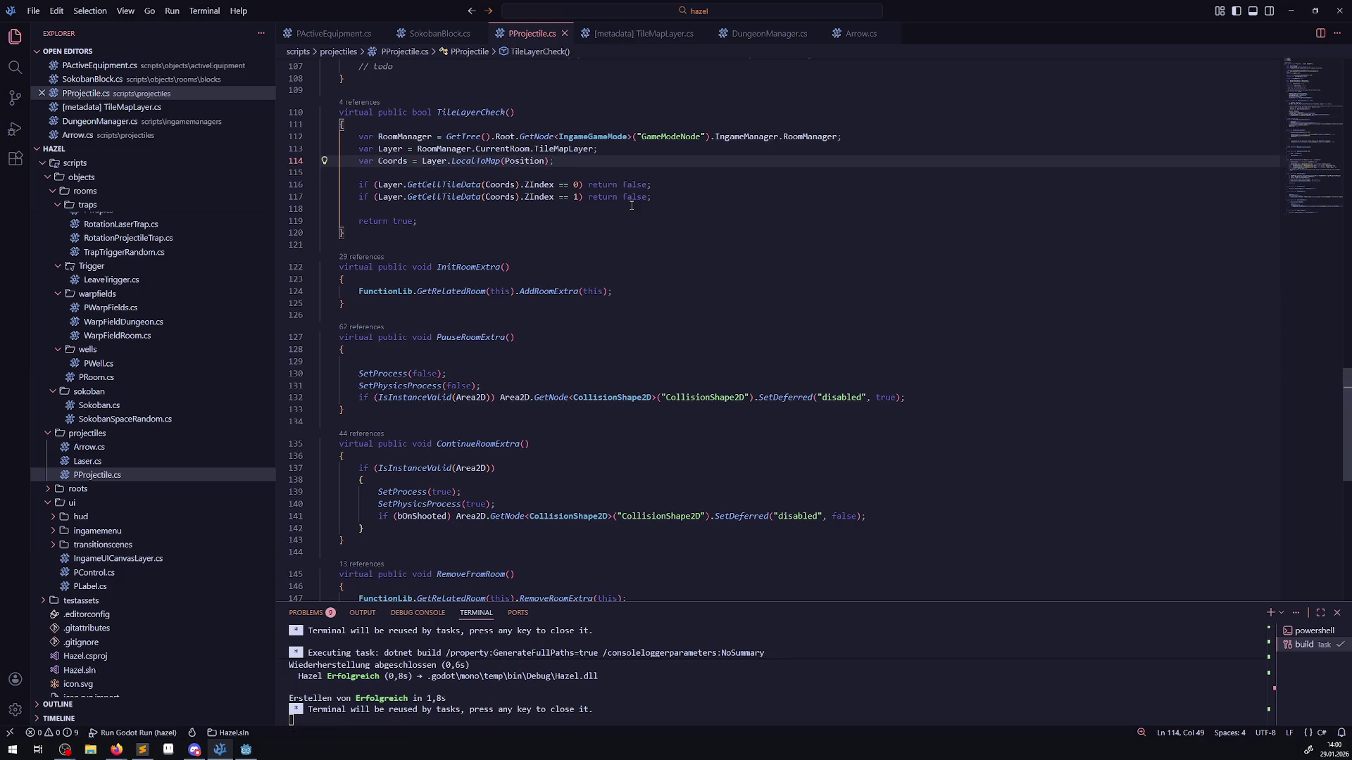
click(246, 750)
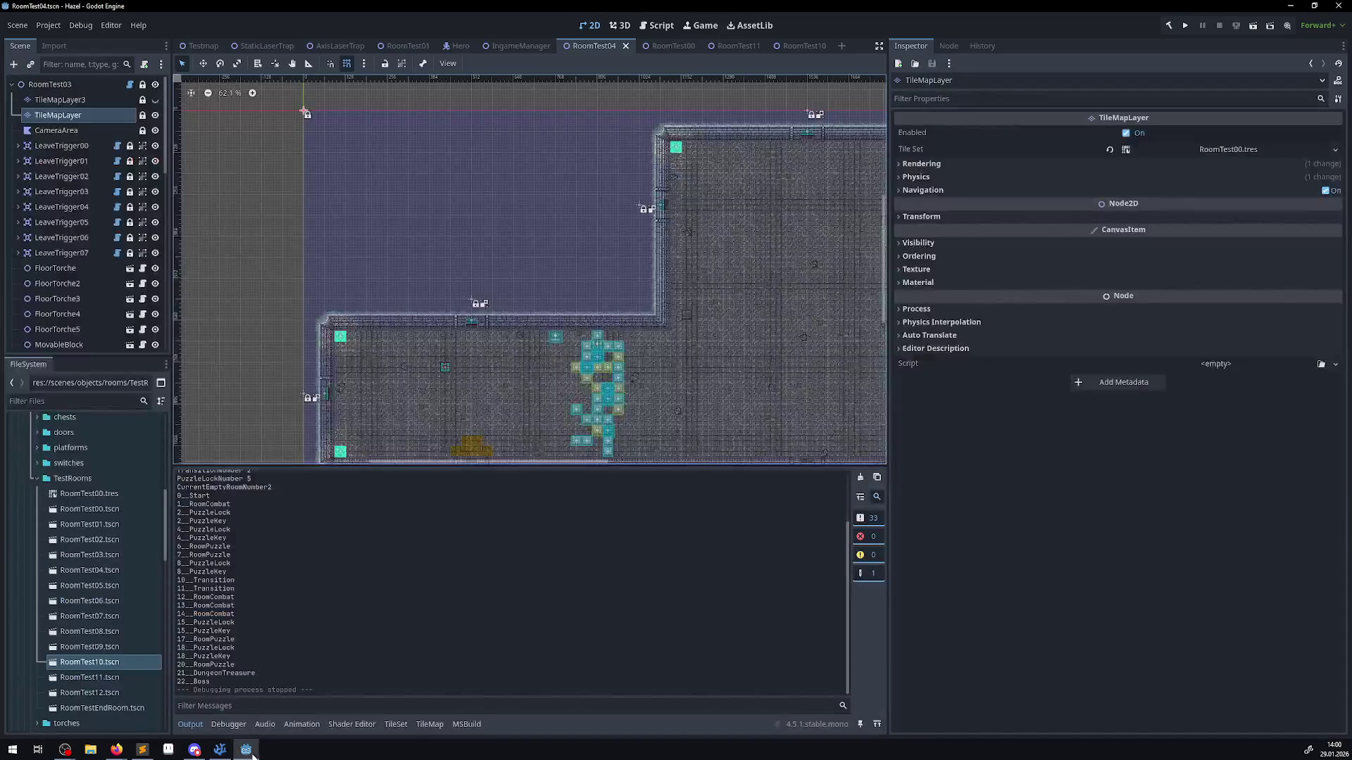
- Test-run the game, then delete the TileMapLayer3 node from RoomTest04
click(1184, 26)
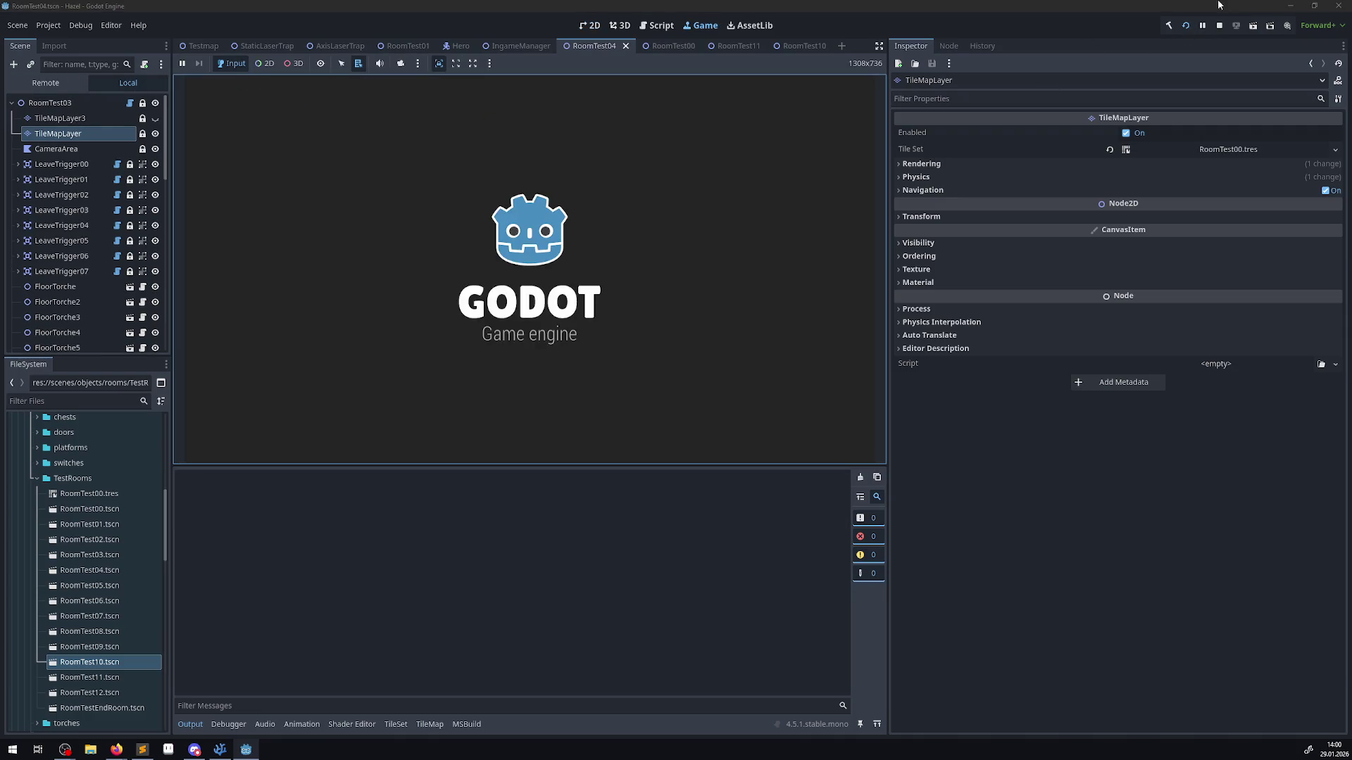
click(1219, 25)
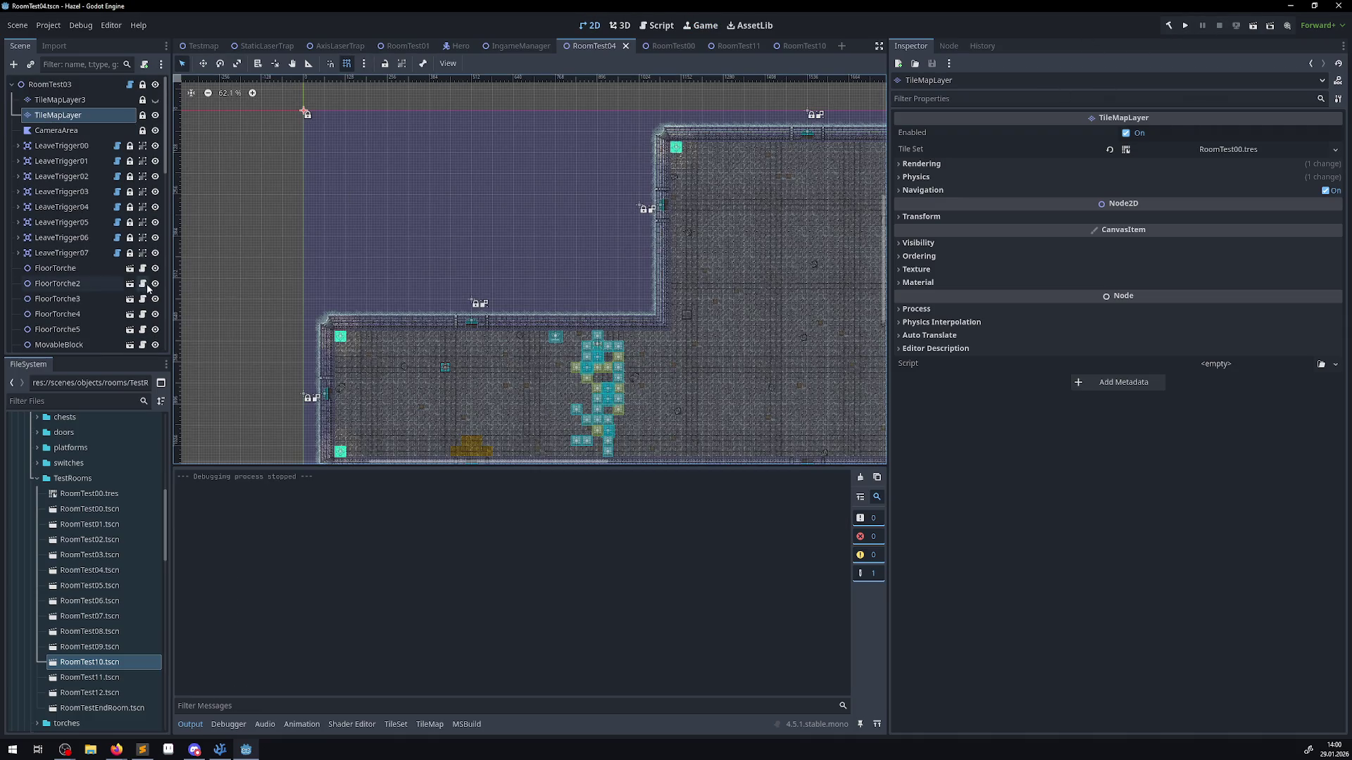
click(60, 99)
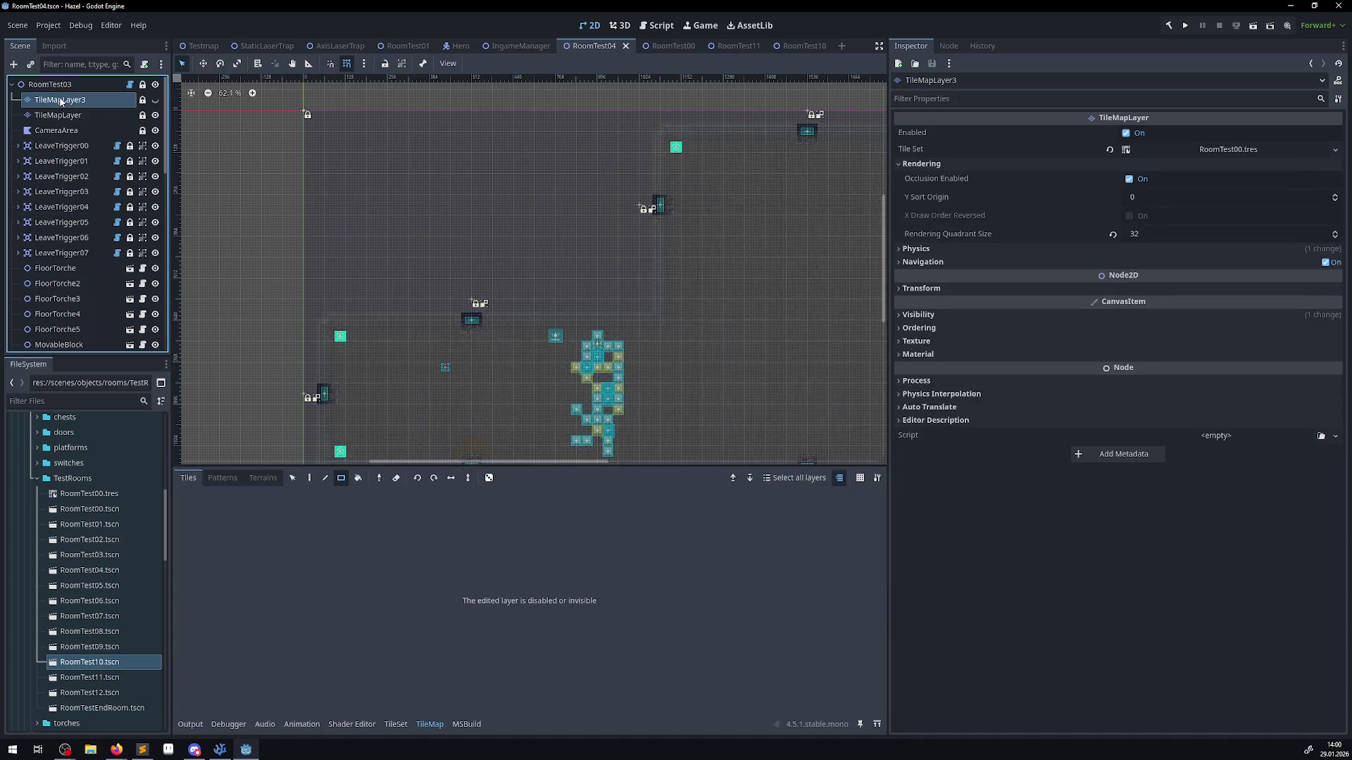
key(Delete)
click(643, 385)
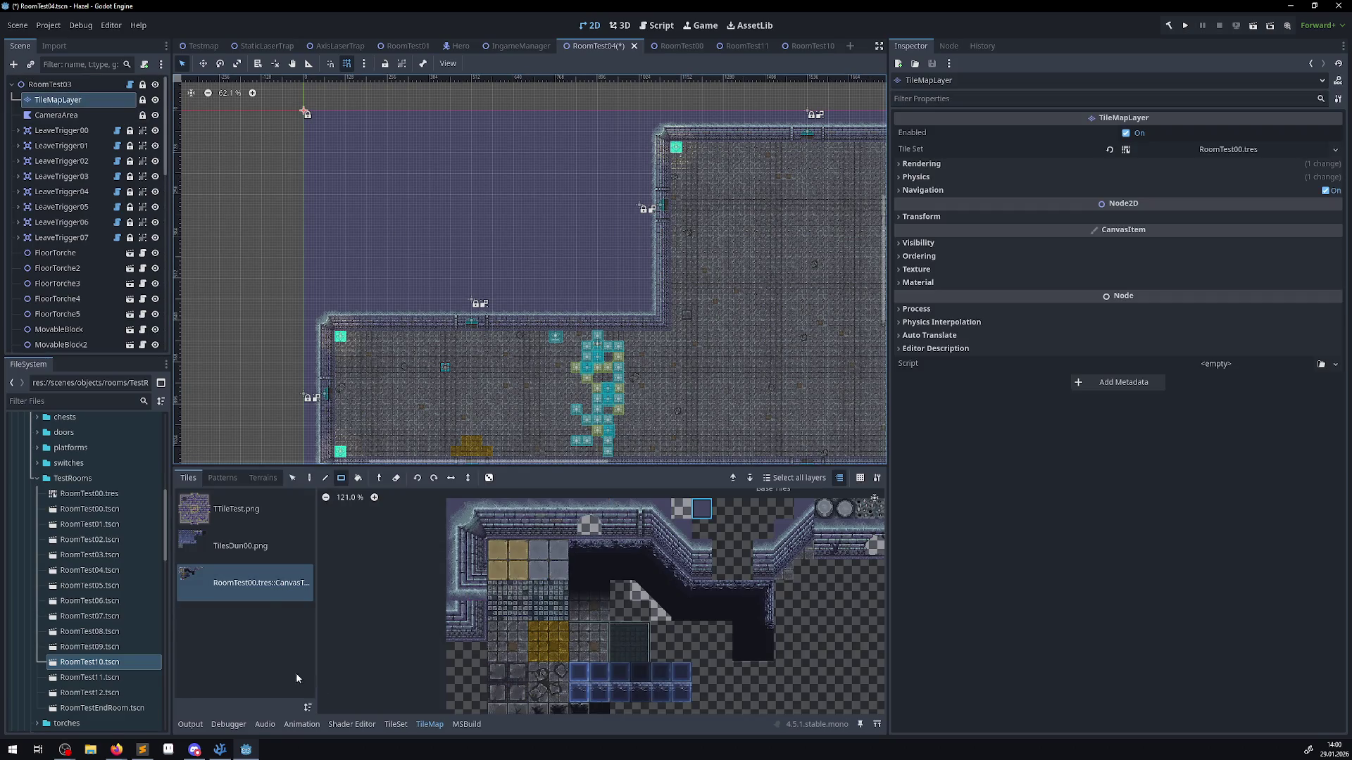
- Erase a block of tiles from TileMapLayer with the Eraser and save the scene
click(399, 479)
mouse_move(305, 295)
mouse_down()
mouse_move(652, 95)
mouse_move(636, 106)
mouse_up()
key(ctrl+s)
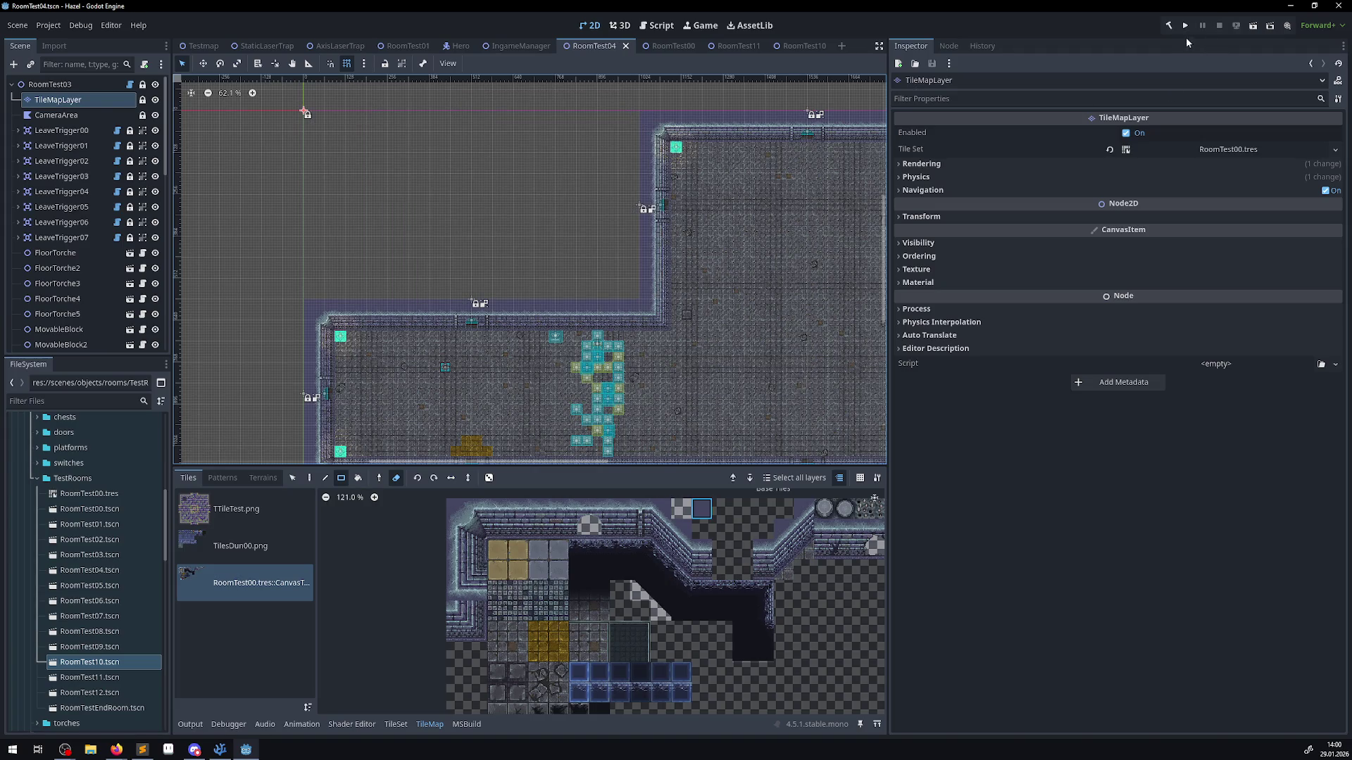
- Run the game, walk the hero along the corridor to the key and unlock the bottom door
click(1184, 27)
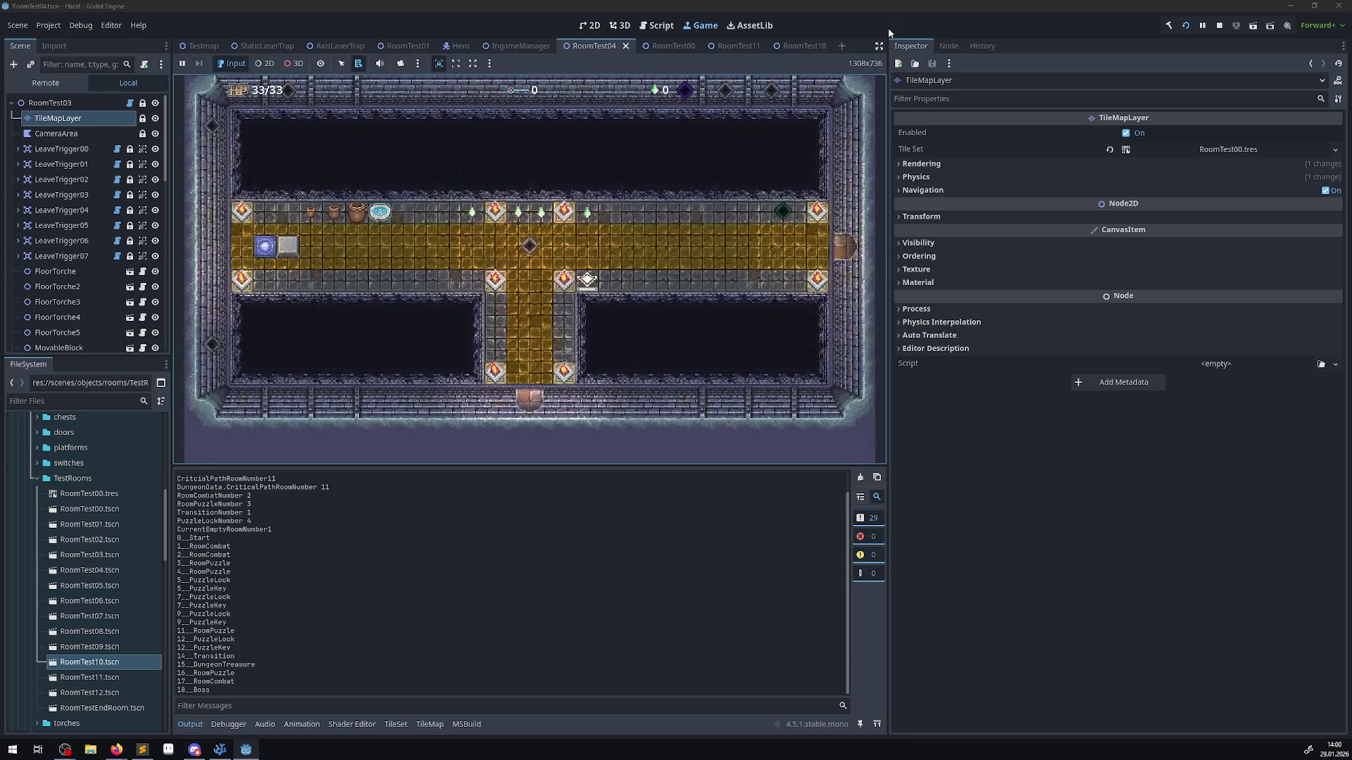
key(Up)
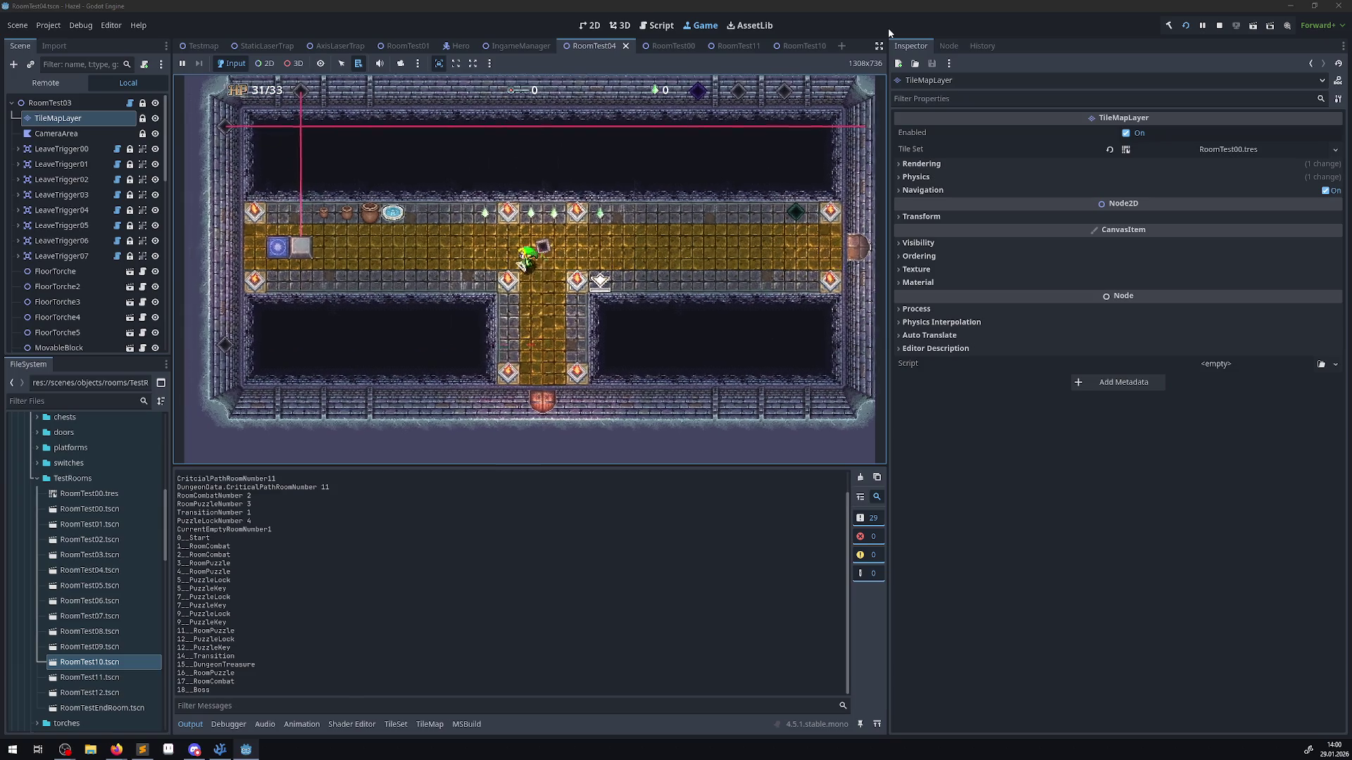
key(Left)
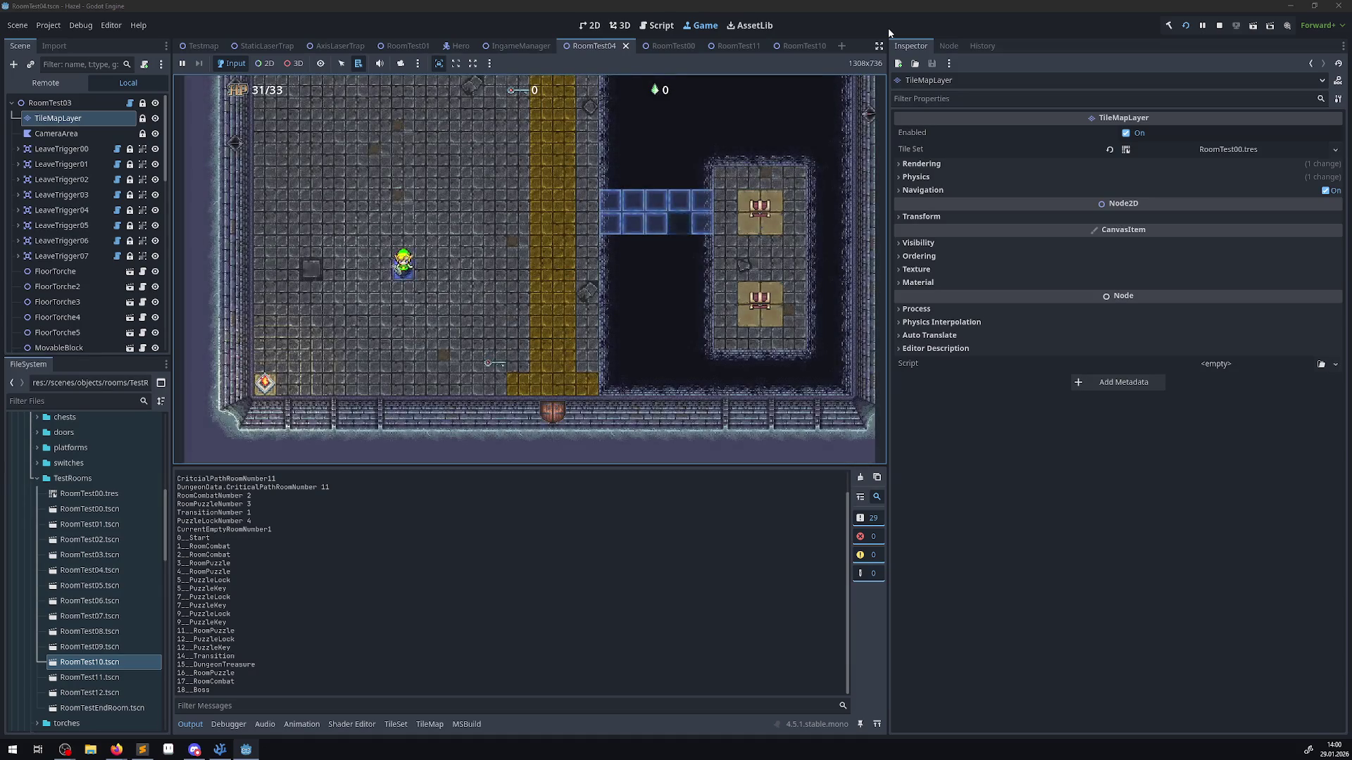
key(Down)
key(Right)
key(Down)
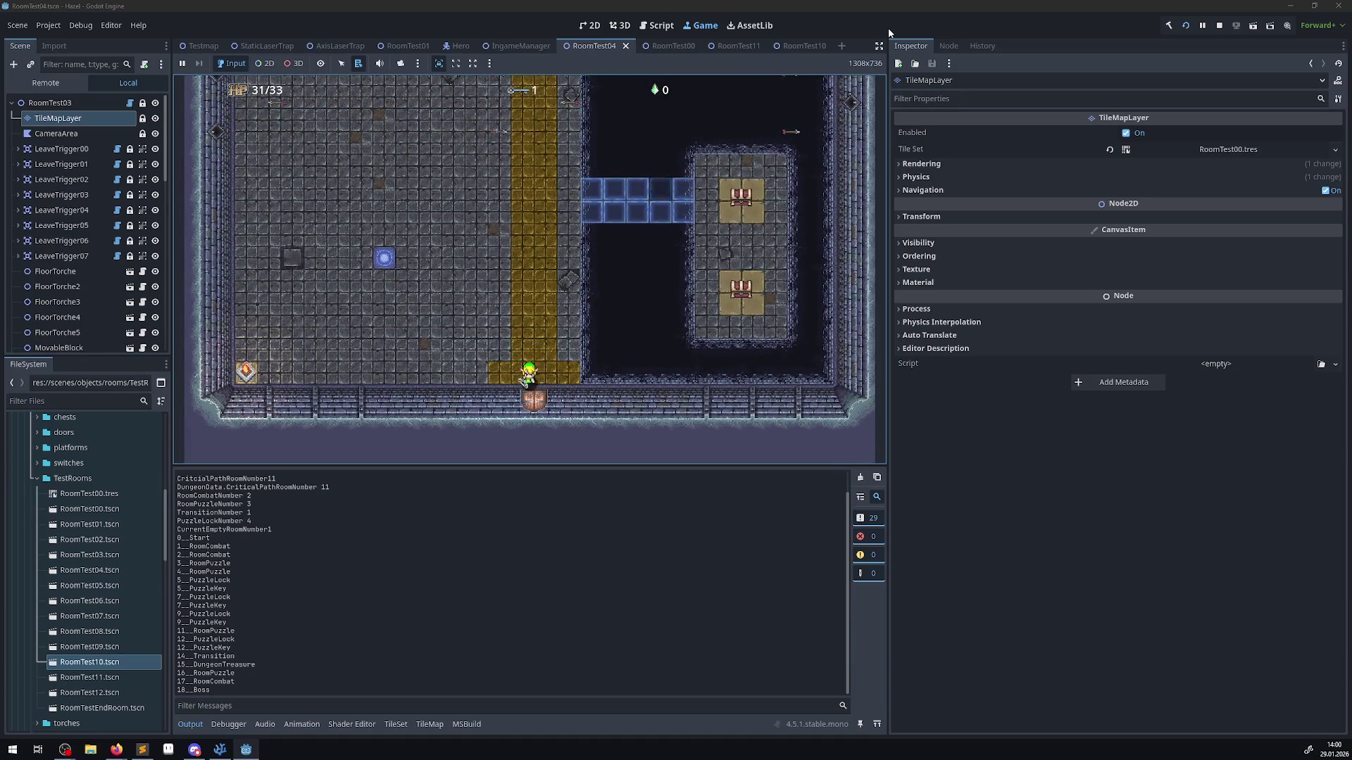
- Walk the hero back and forth across the room's gold tiles, then stop the game
key(Up)
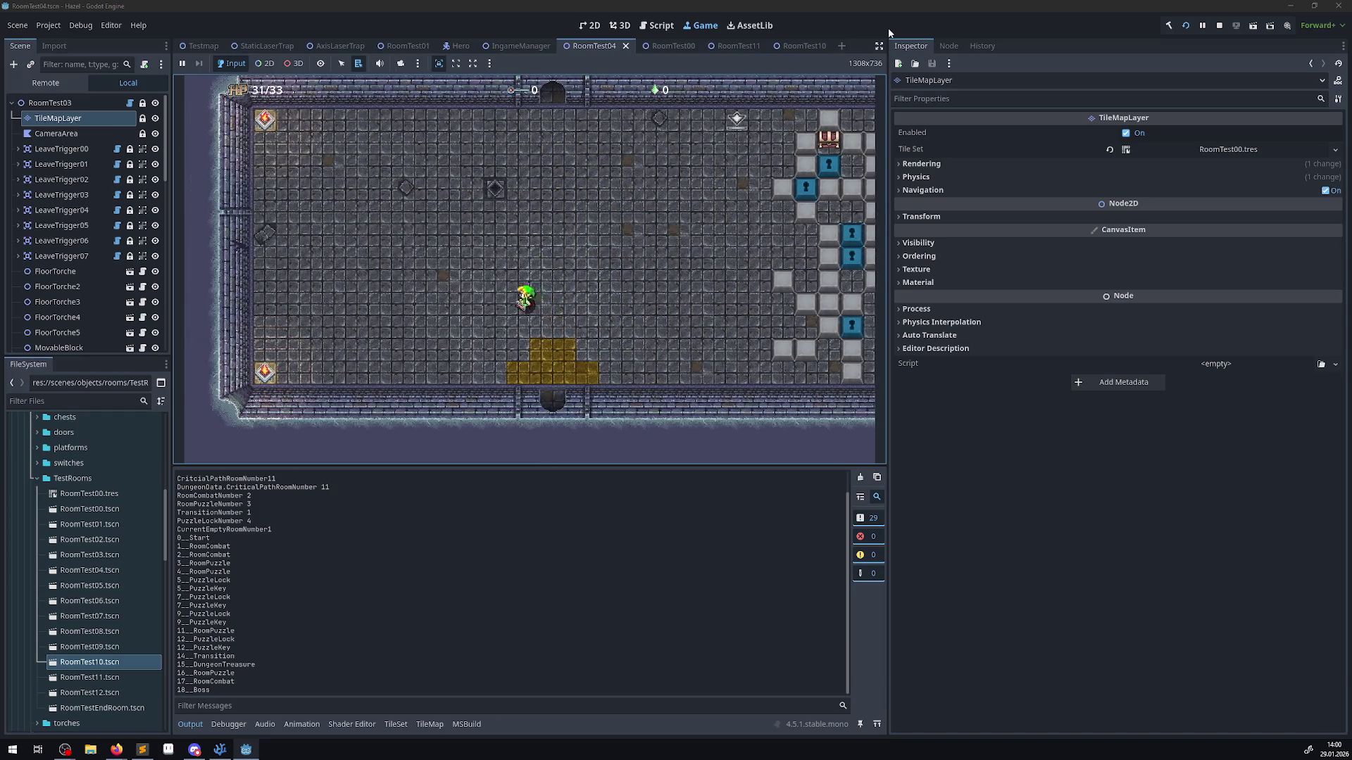
key(Left)
key(Up)
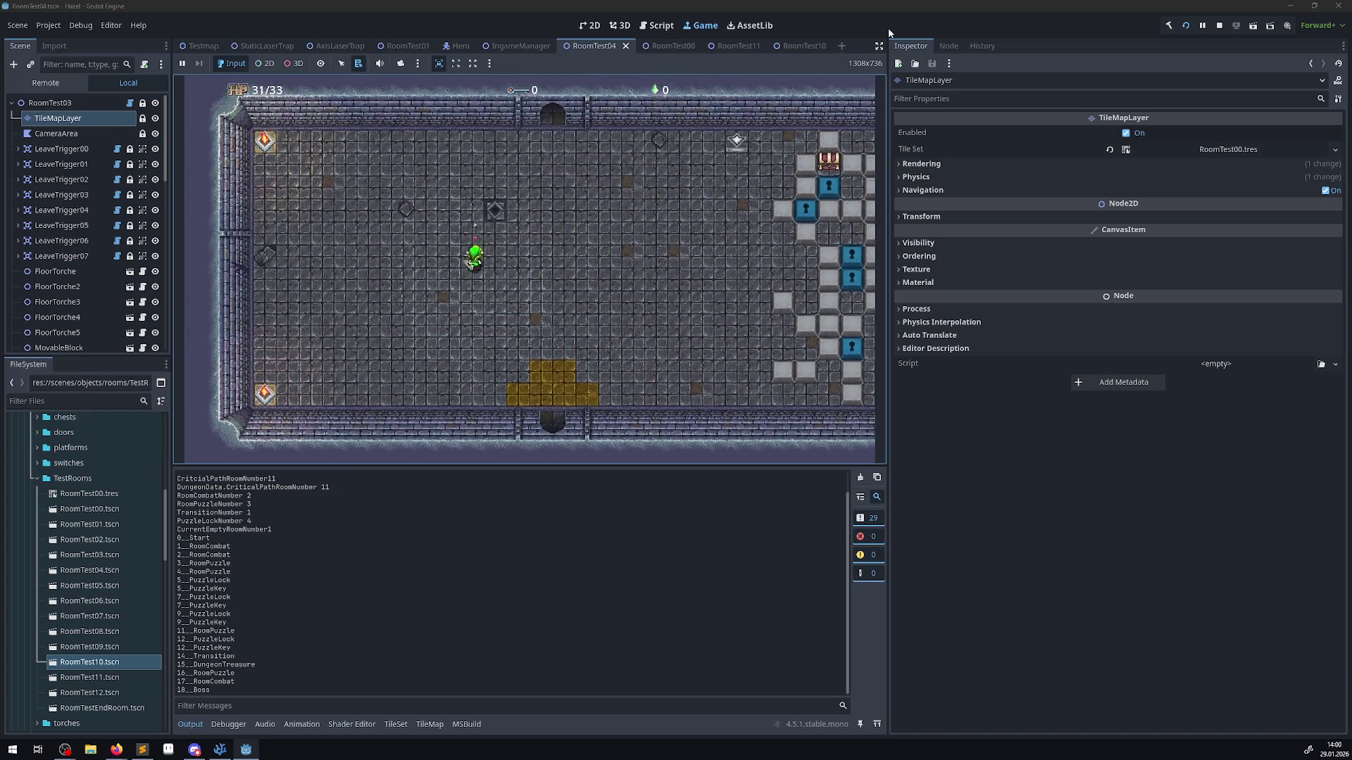
key(Left)
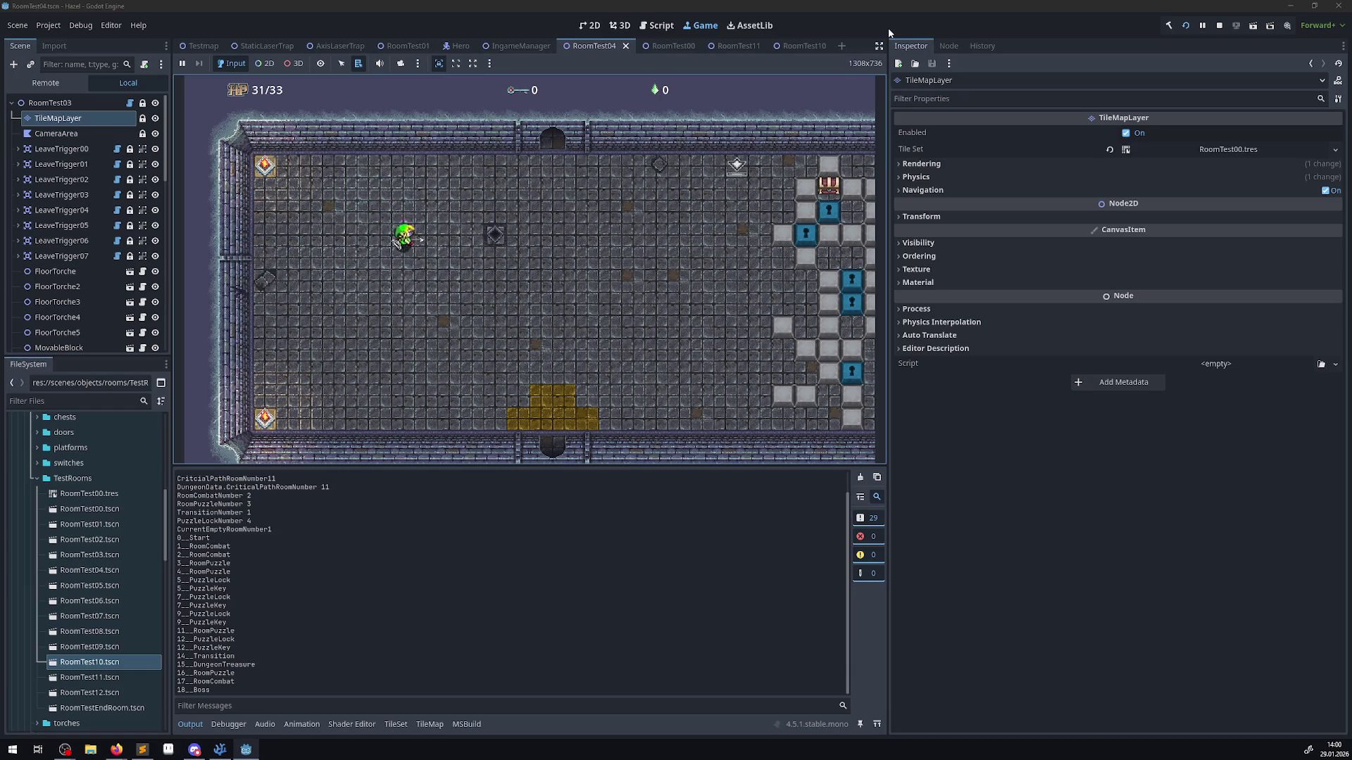
key(Down)
key(Right)
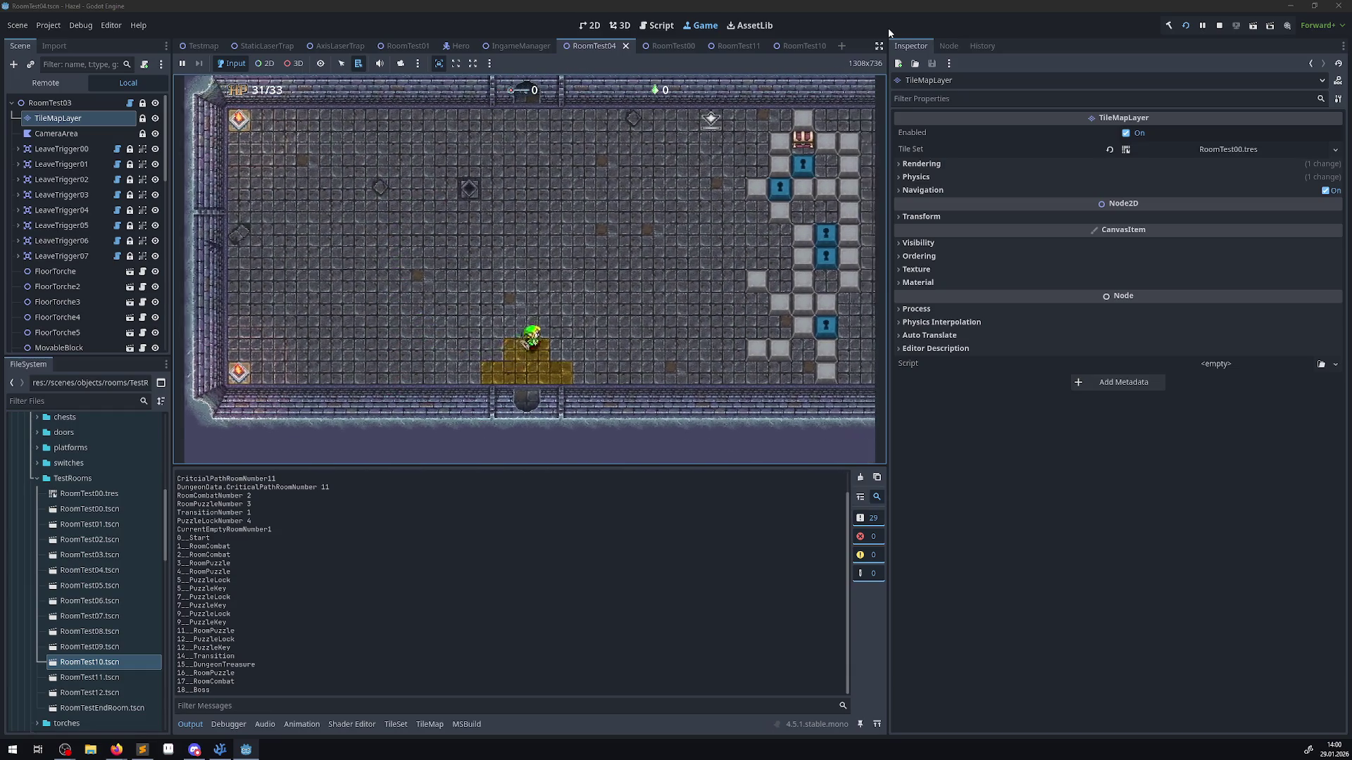
key(Up)
key(Right)
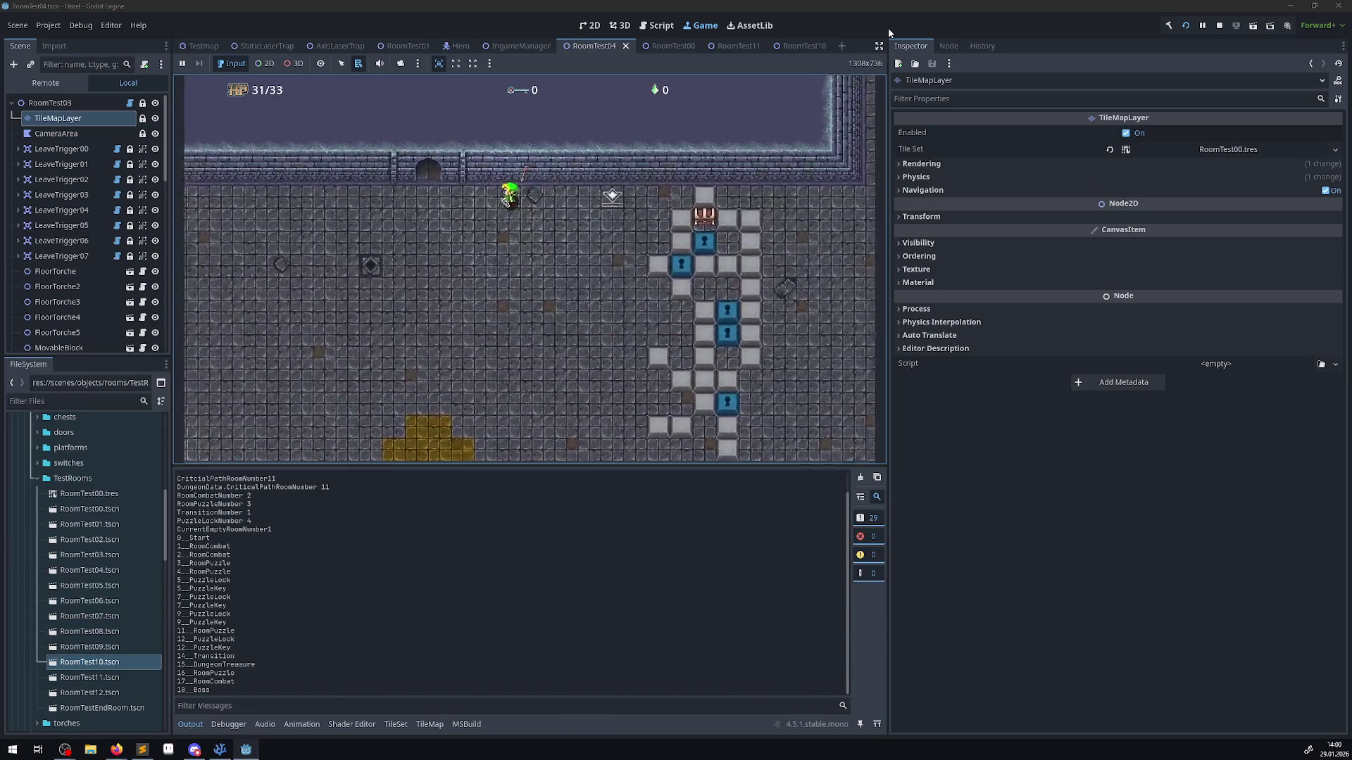
key(Down)
key(Left)
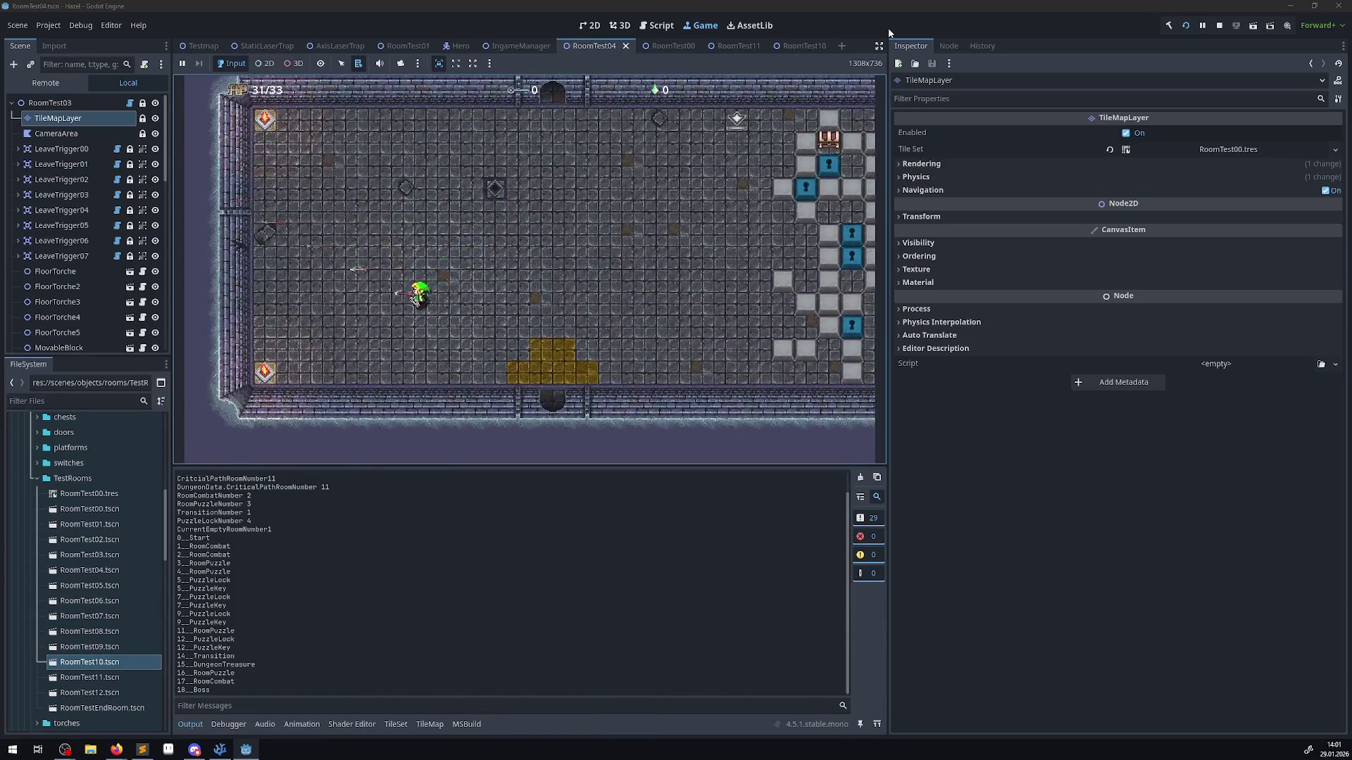
key(Down)
key(Right)
key(Up)
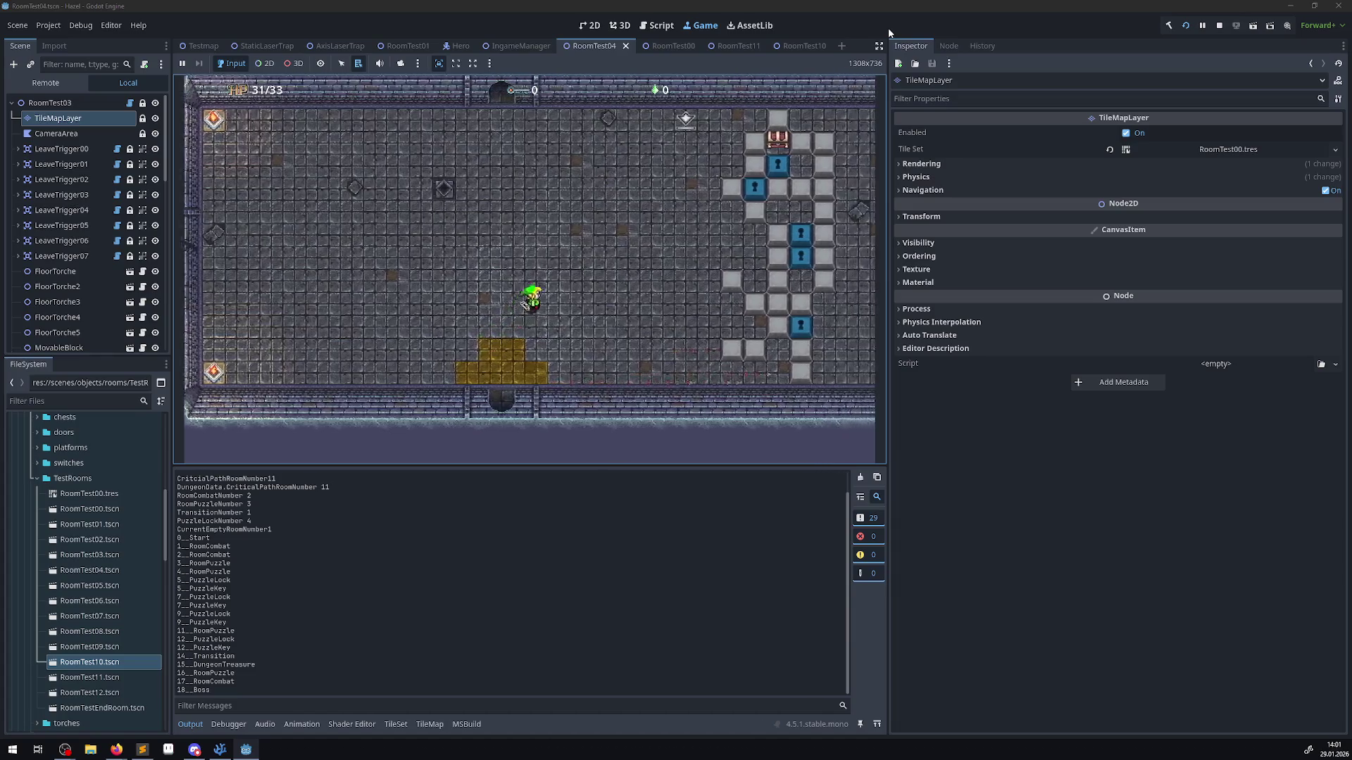
key(Right)
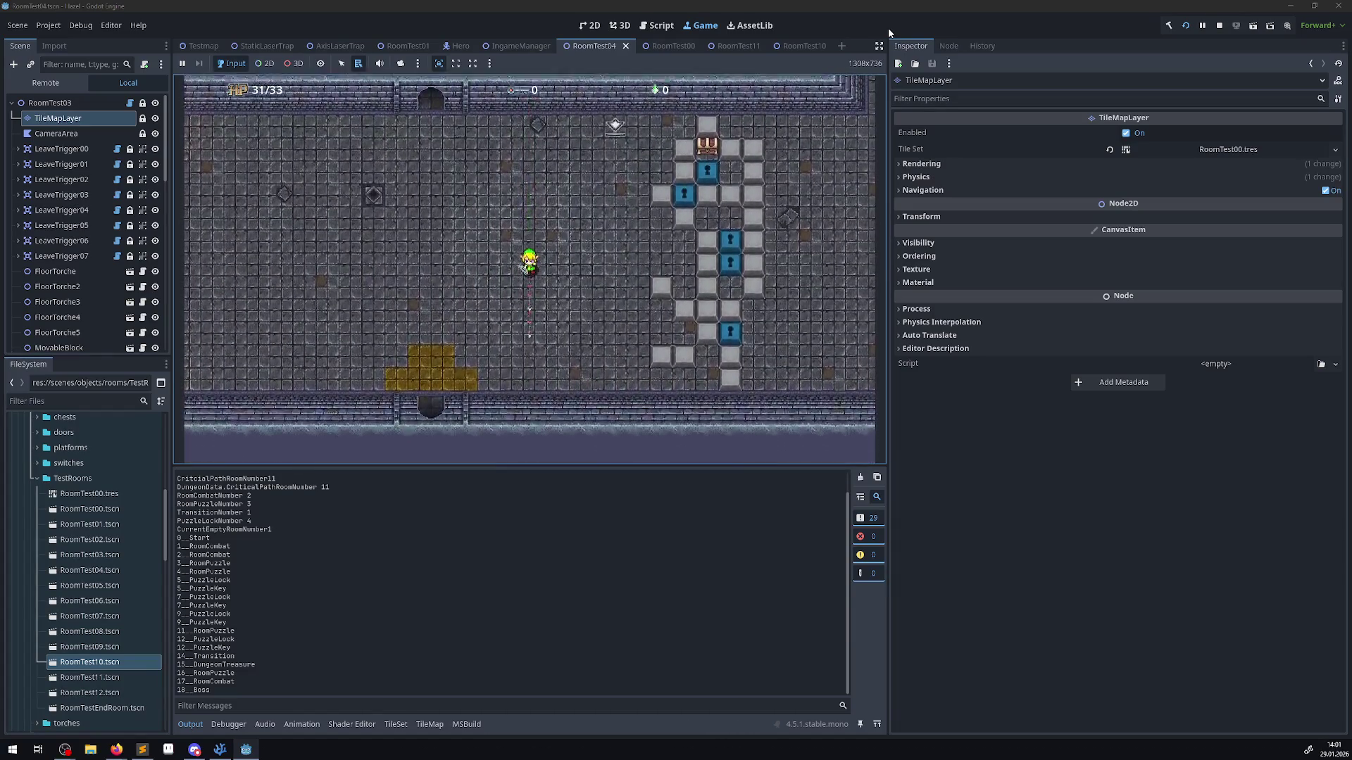
key(Down)
key(Left)
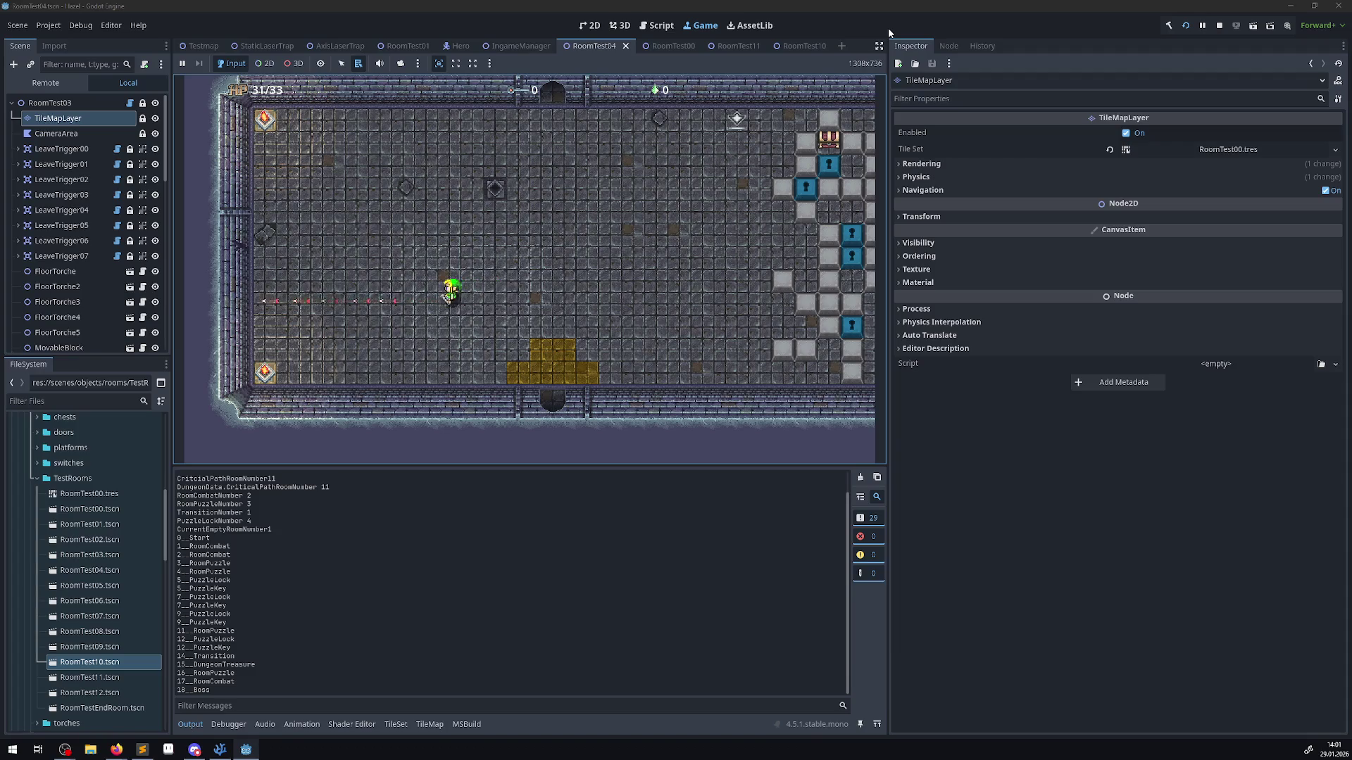
key(Up)
key(Right)
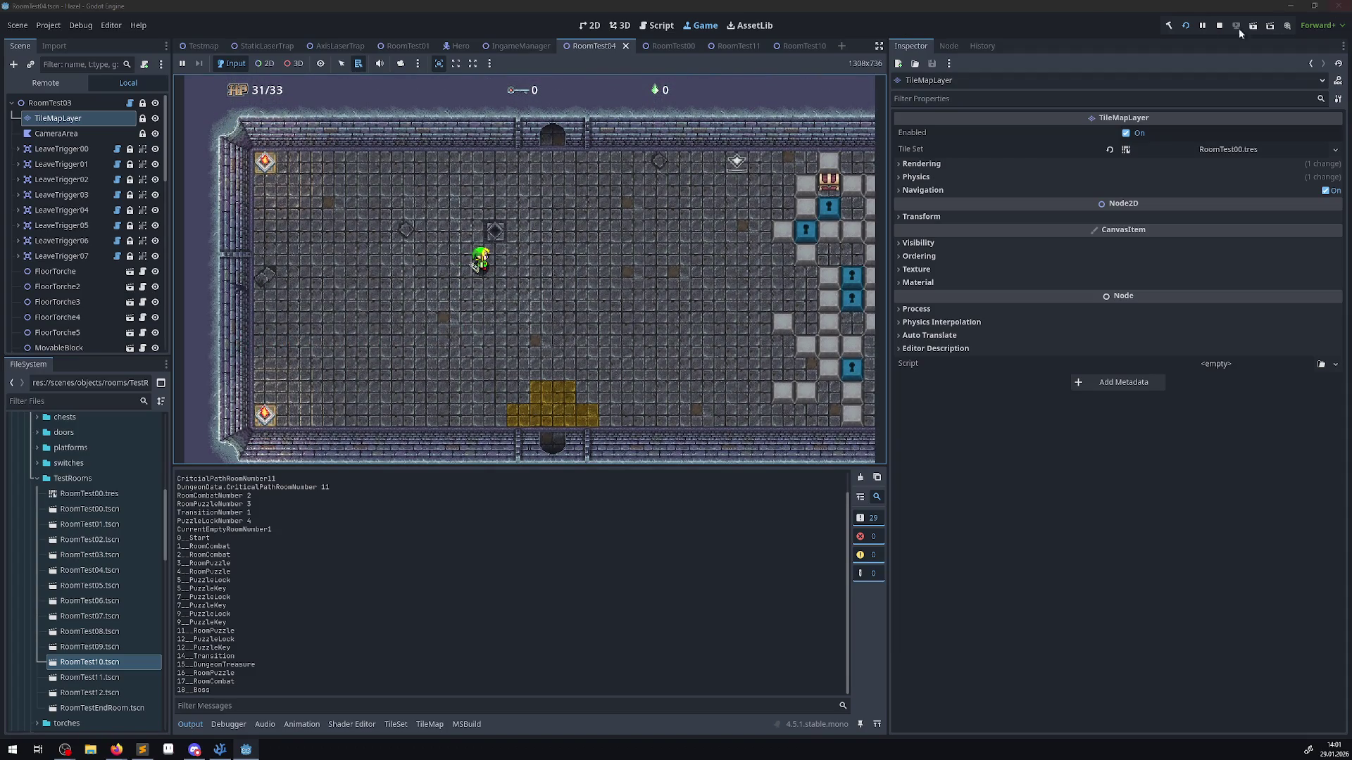
click(1219, 26)
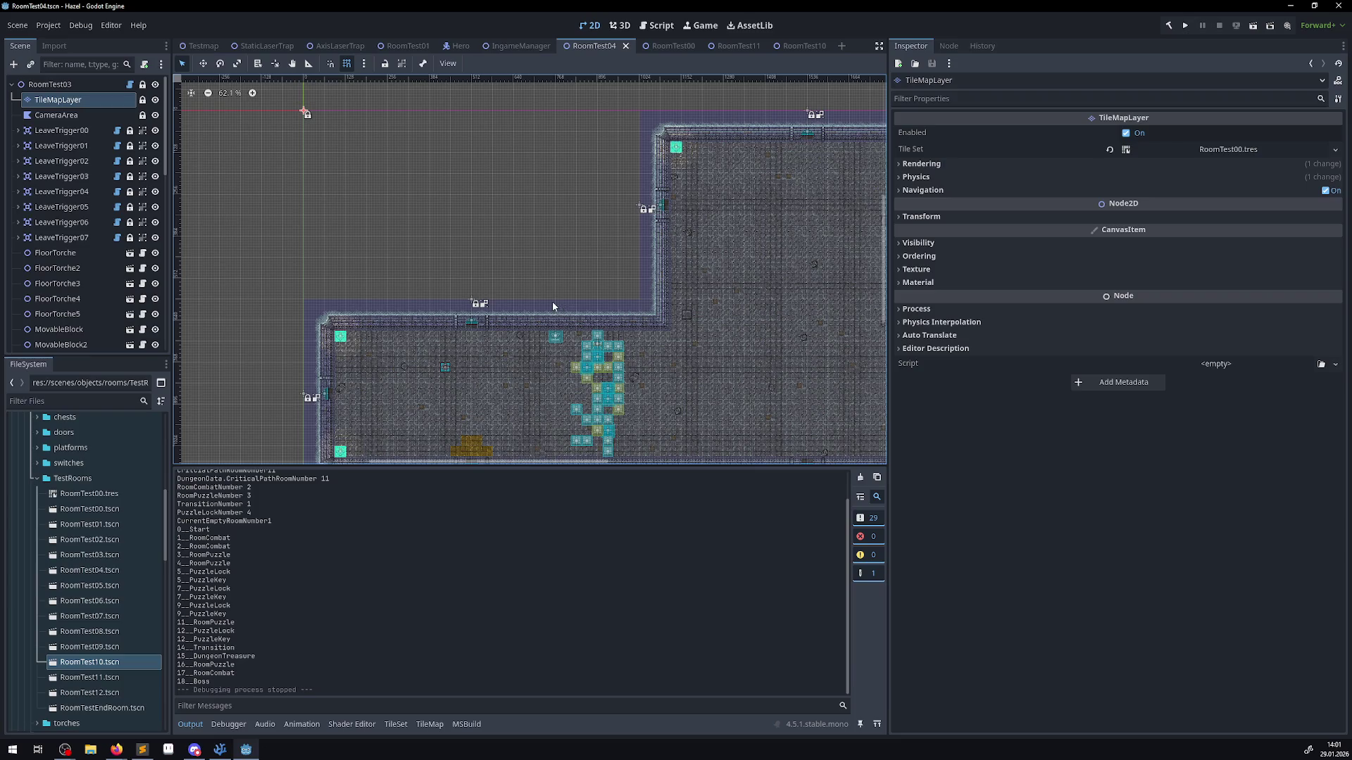
- Check the Z Index of TileSet atlas tiles (12,0) and (11,0), then save the room scene
click(56, 115)
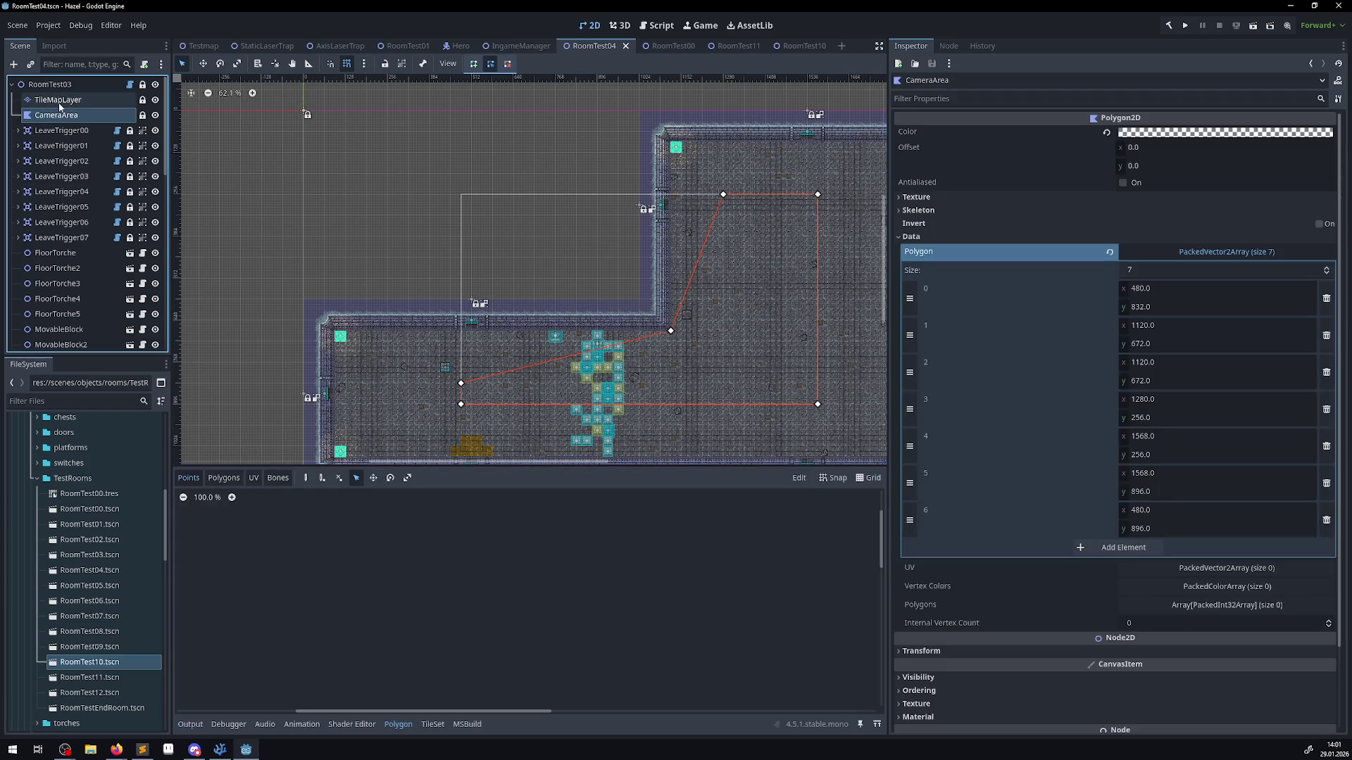
click(60, 103)
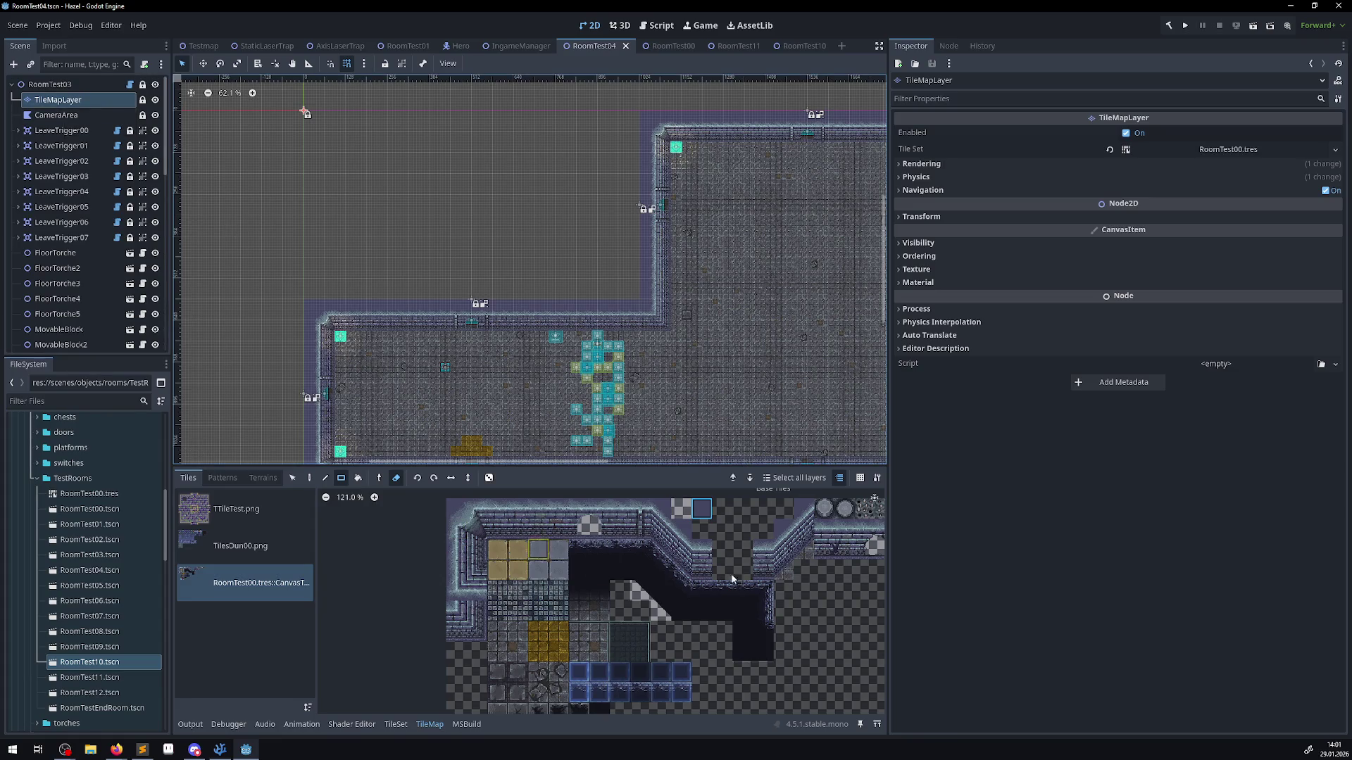
scroll(704, 577, up, 2)
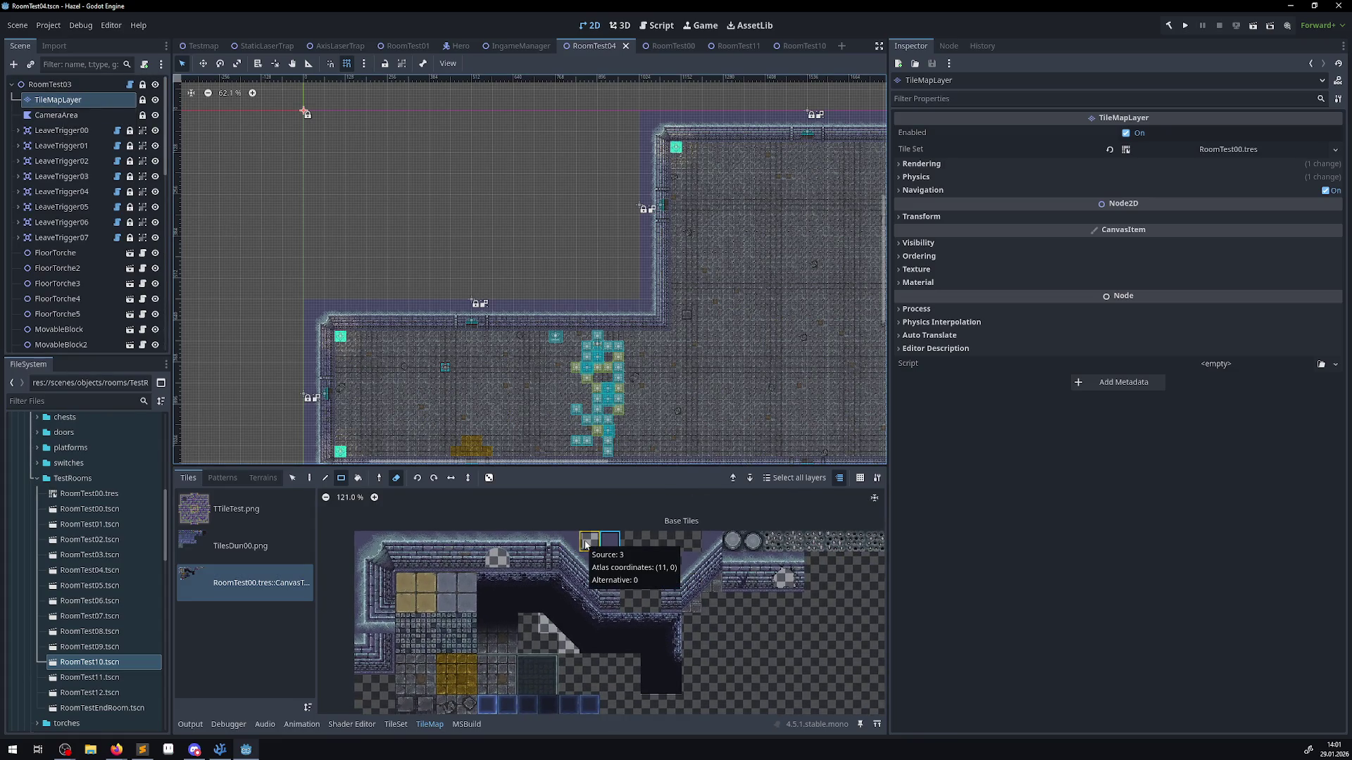
click(395, 724)
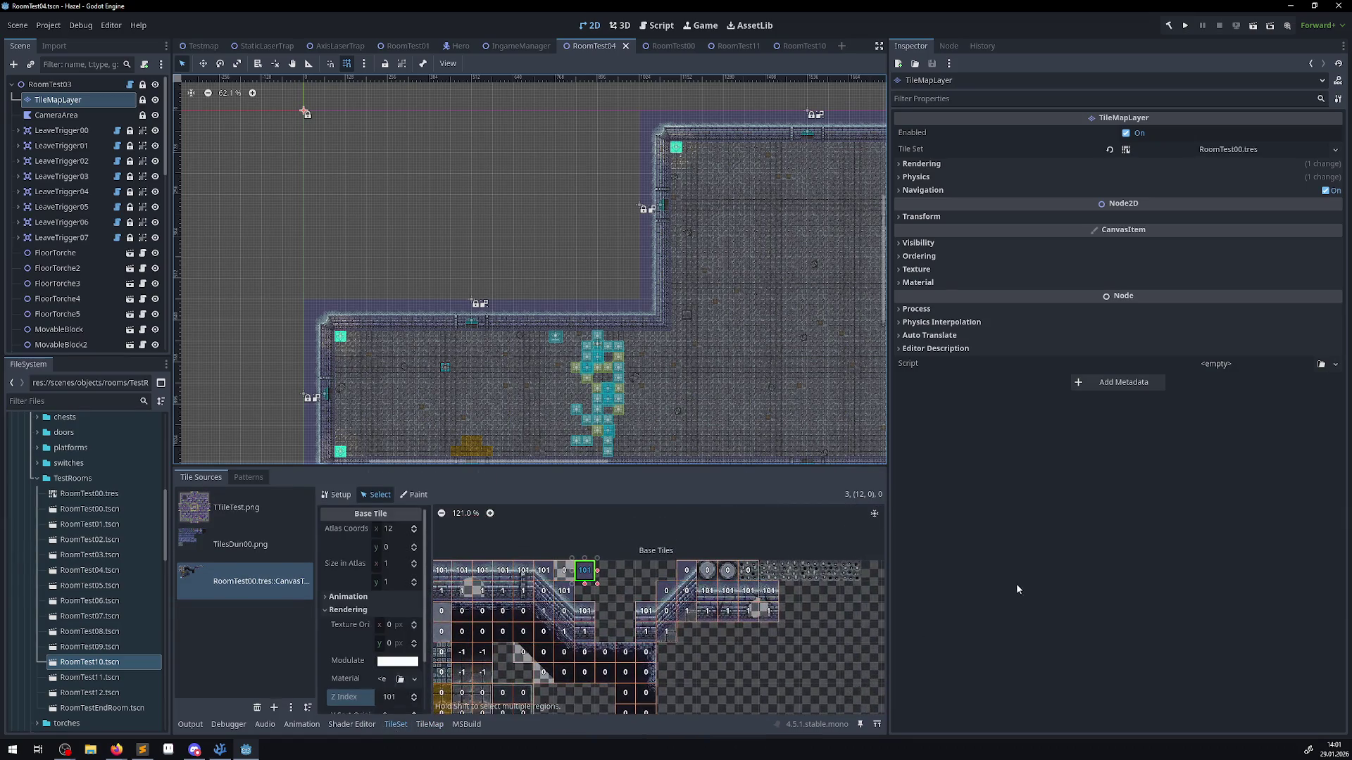
click(564, 571)
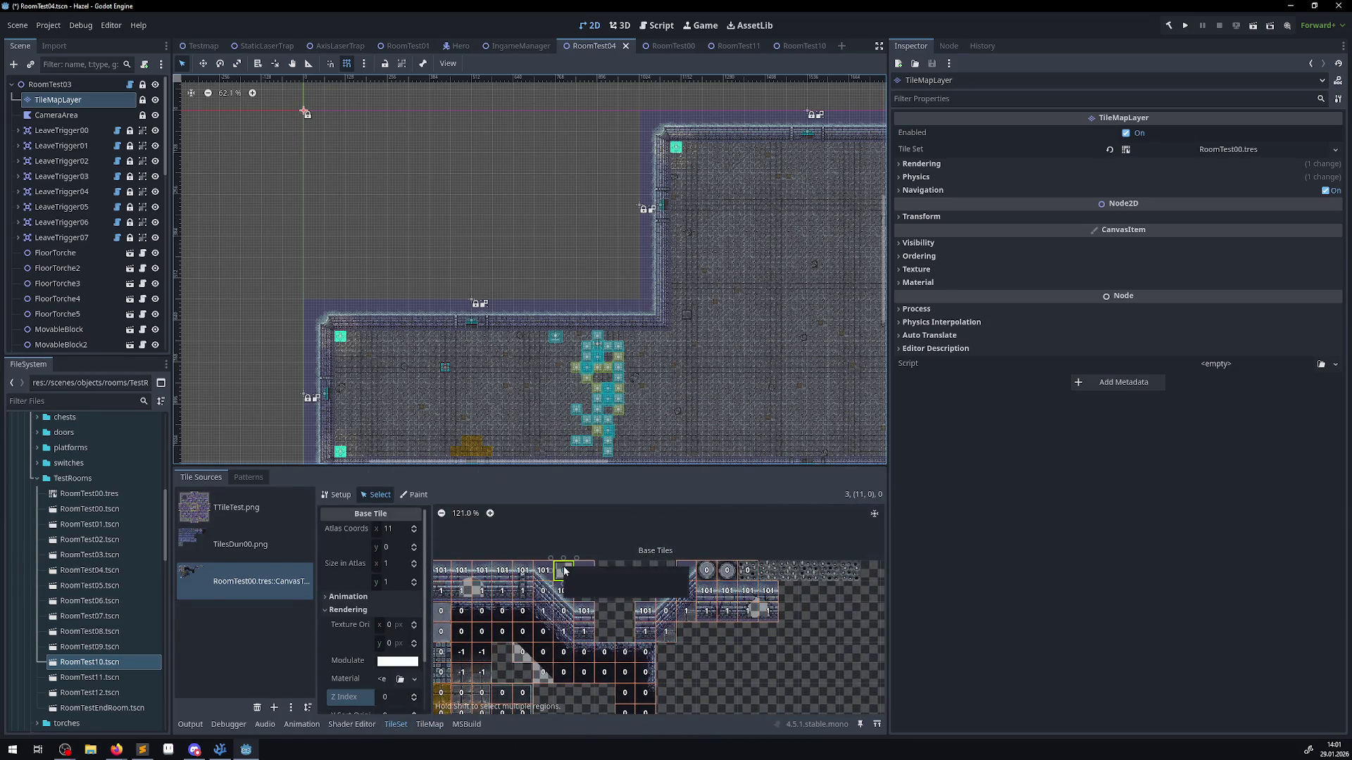
click(564, 570)
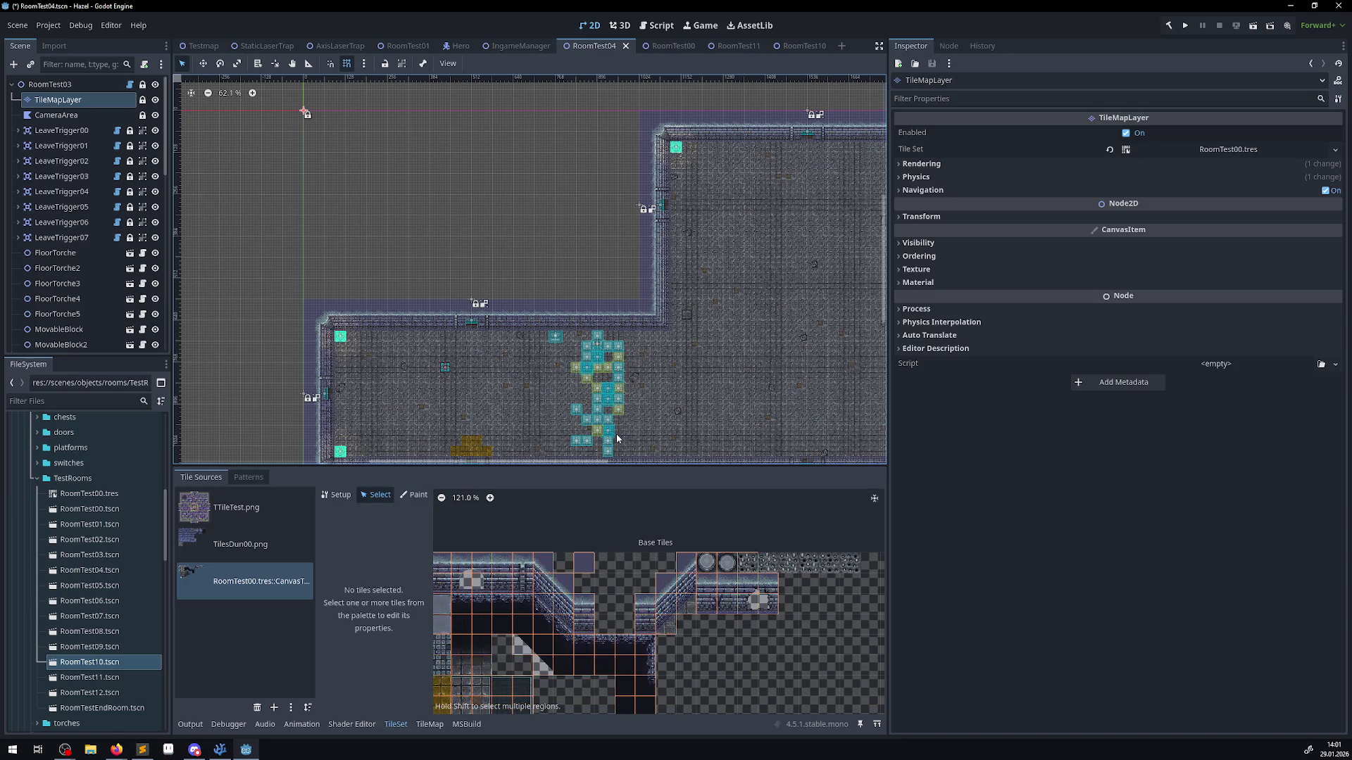
key(ctrl+s)
- Jump from PProjectile.cs to GetCellTileData's definition in the TileMapLayer metadata
key(alt+Tab)
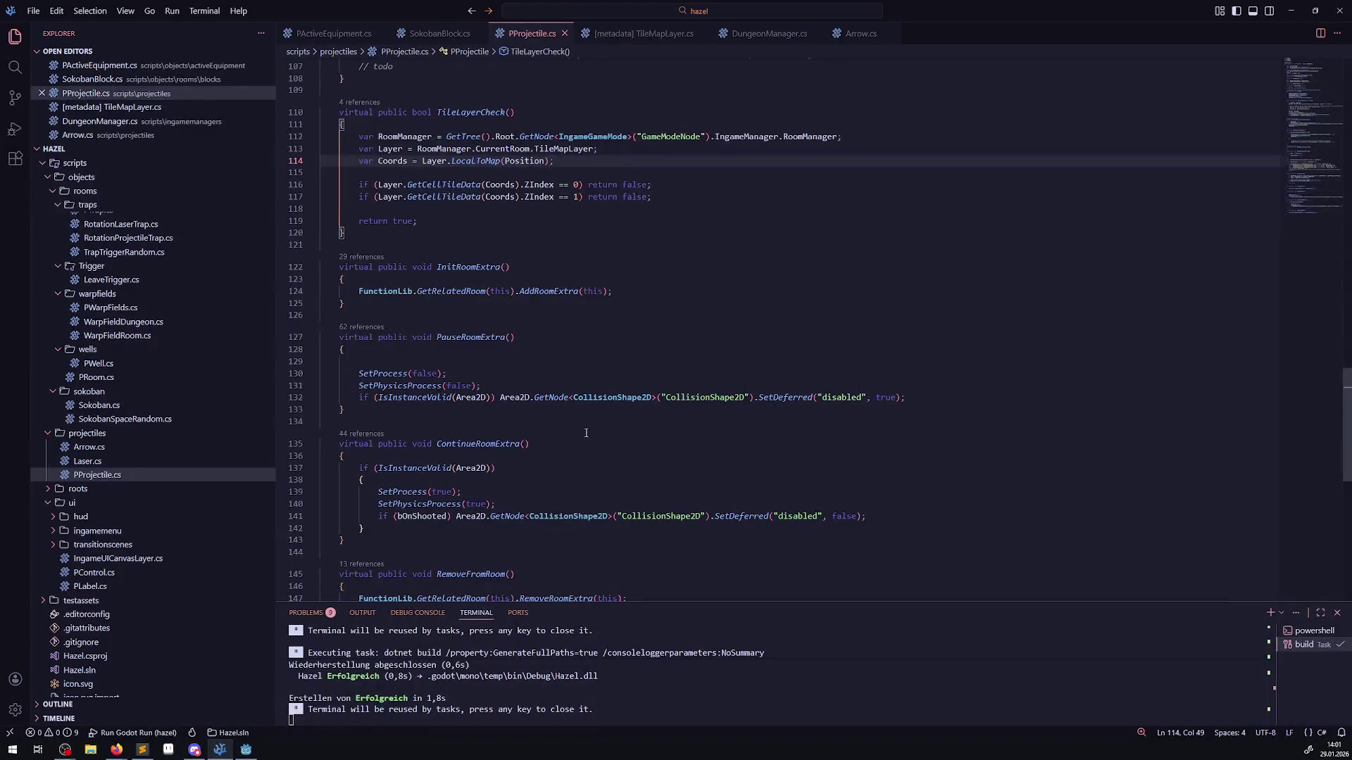
right_click(455, 188)
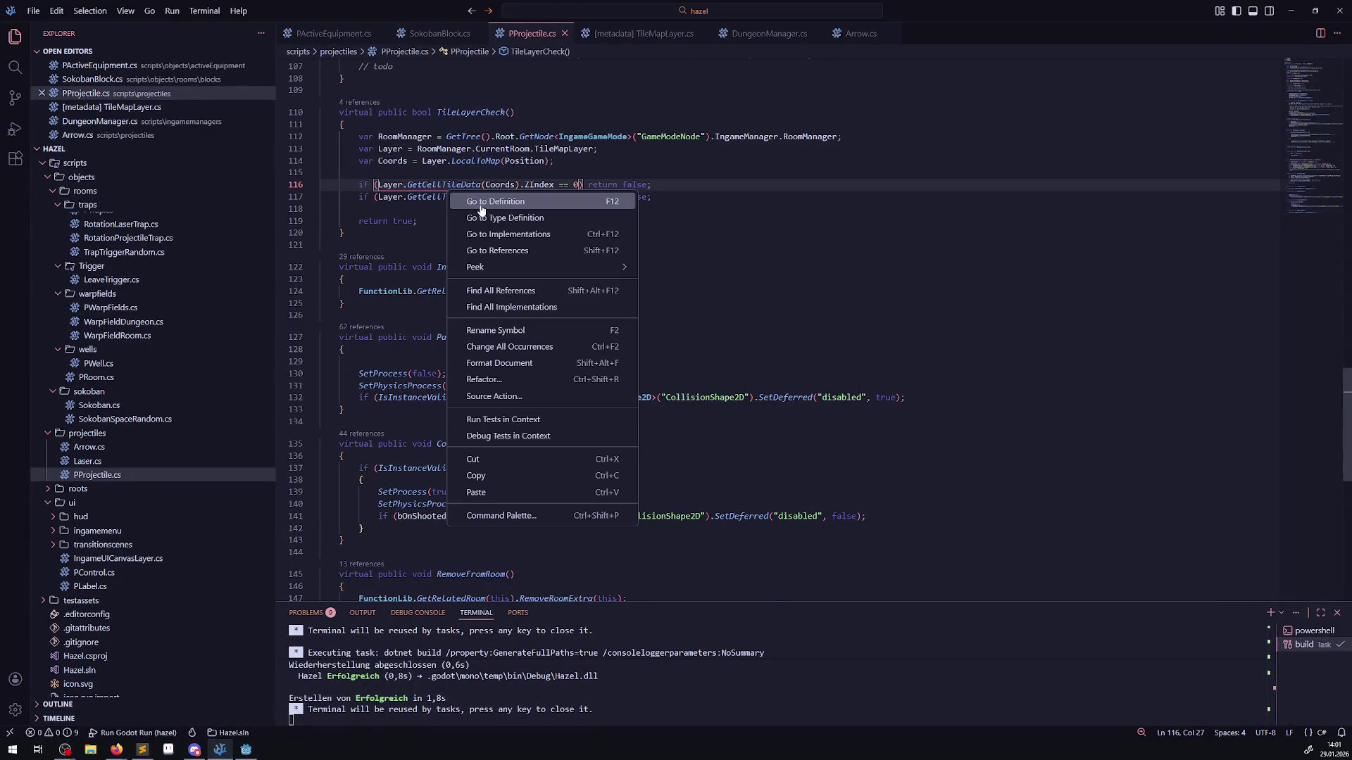
click(478, 206)
scroll(524, 289, up, 3)
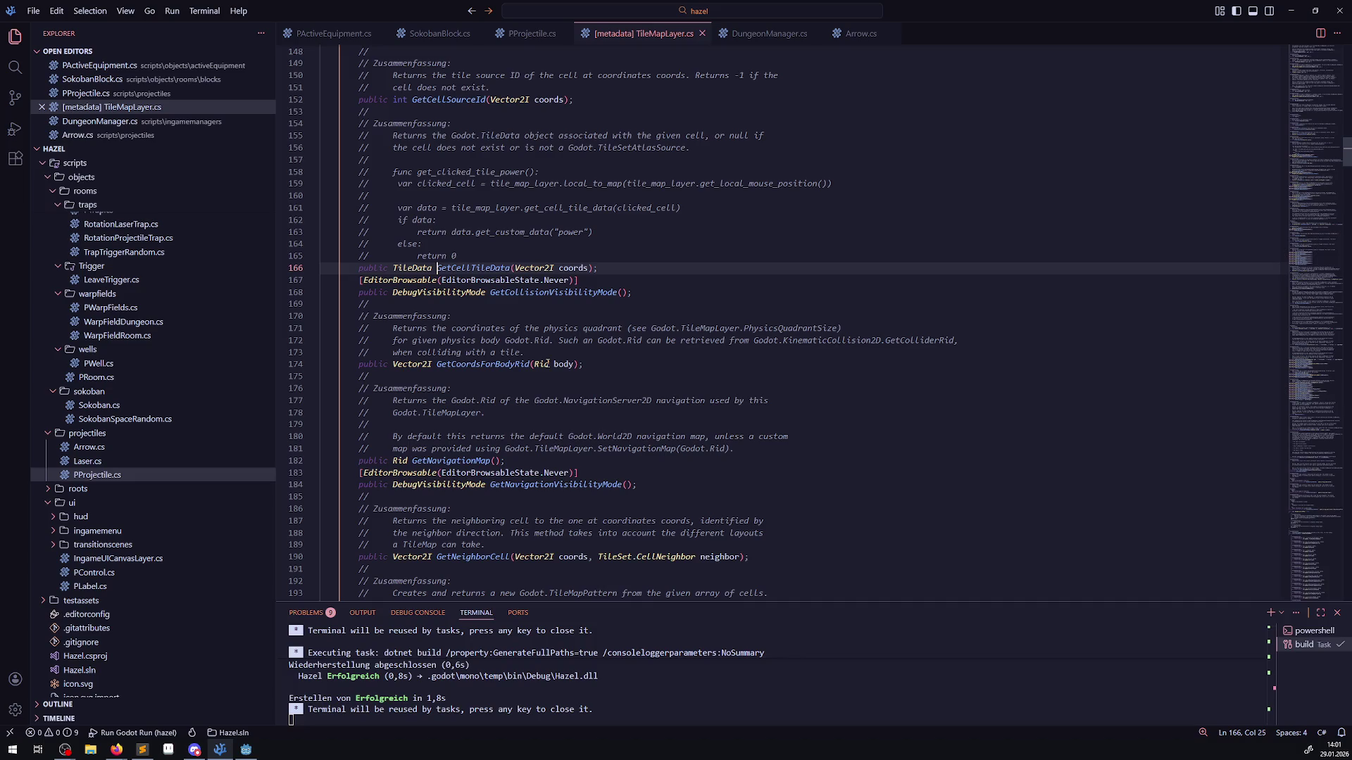
- Highlight TileData, associated, cell and null in GetCellTileData's description
scroll(716, 204, up, 2)
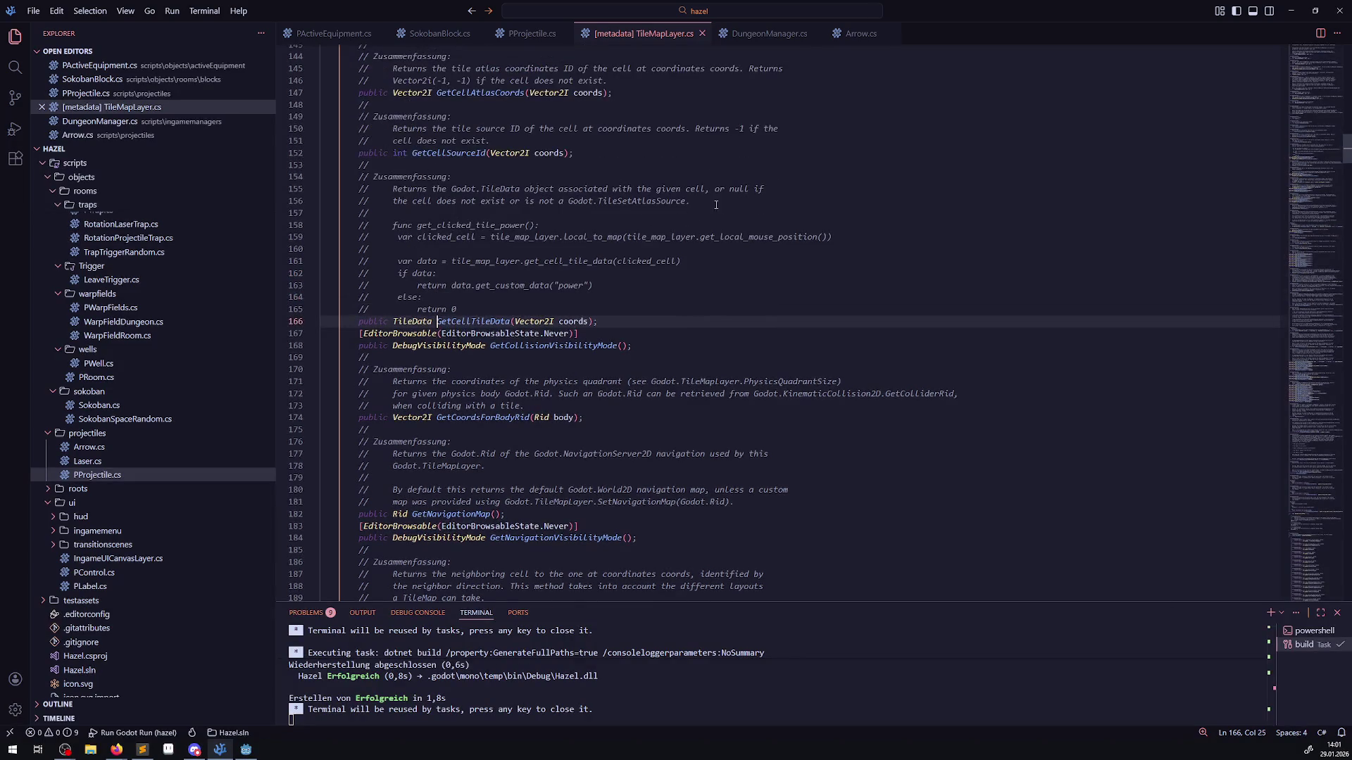
drag(394, 190, 513, 185)
click(475, 201)
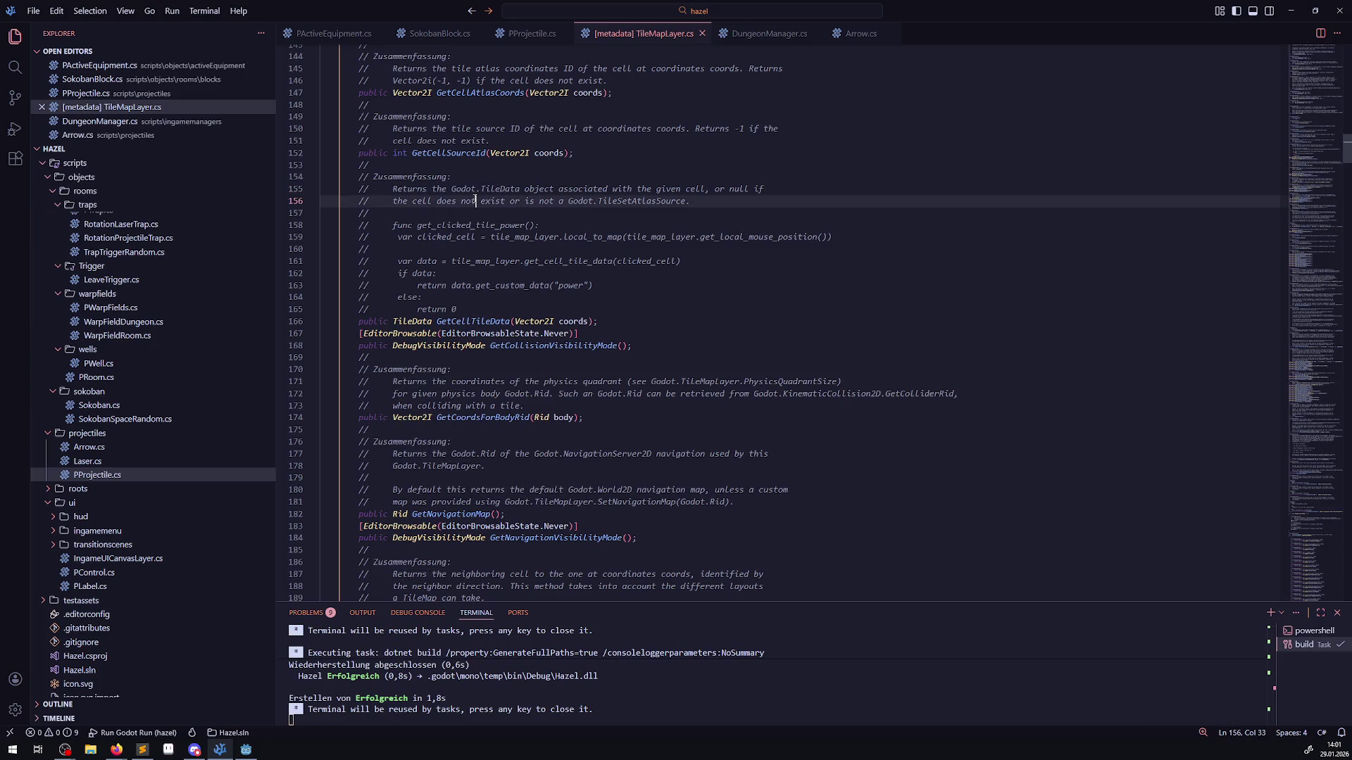
double_click(504, 188)
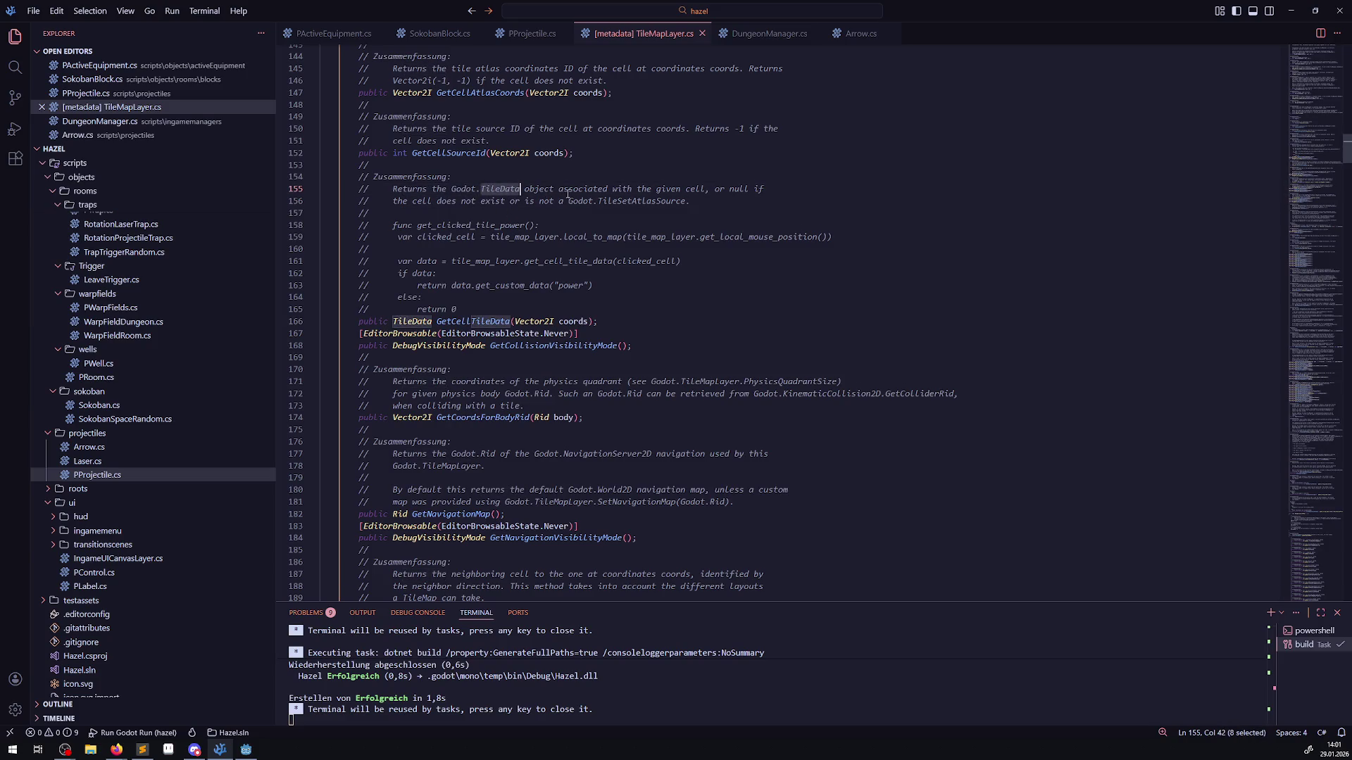
double_click(591, 190)
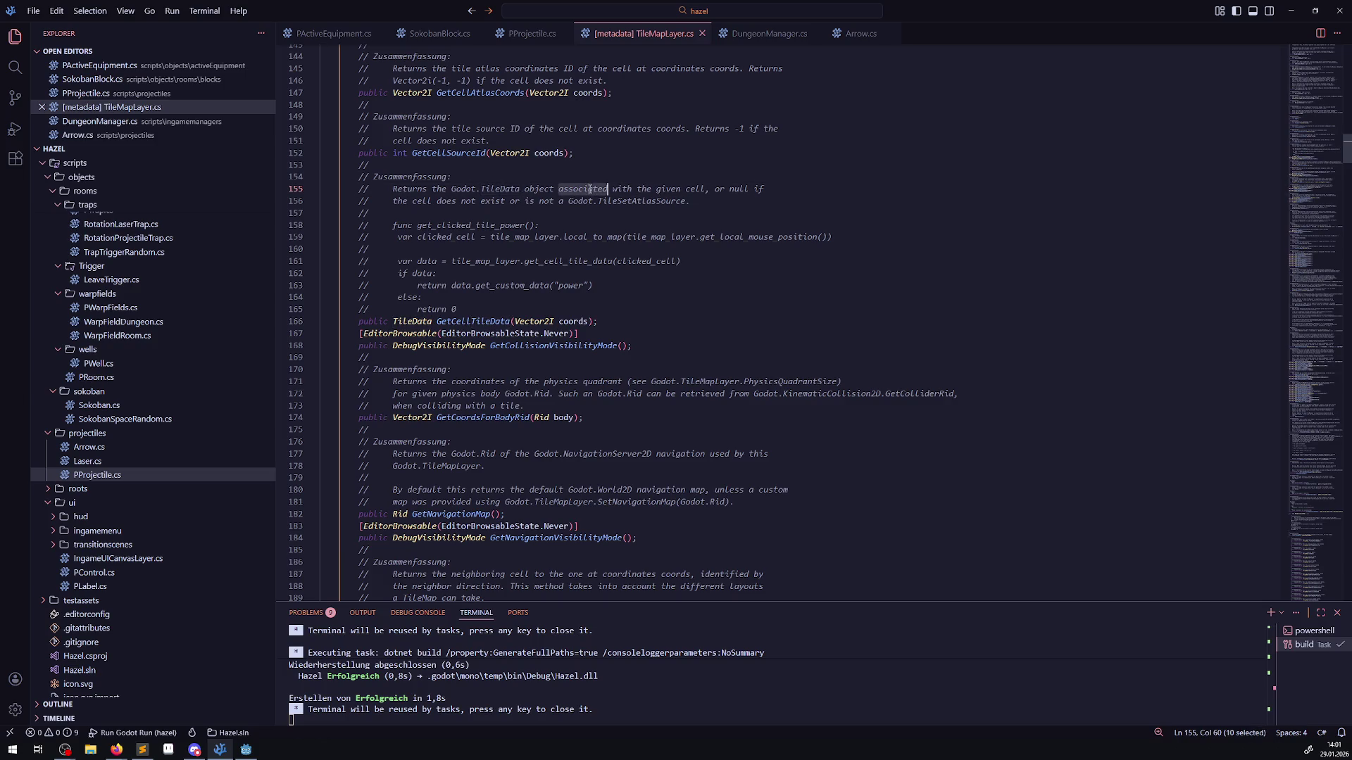
double_click(696, 189)
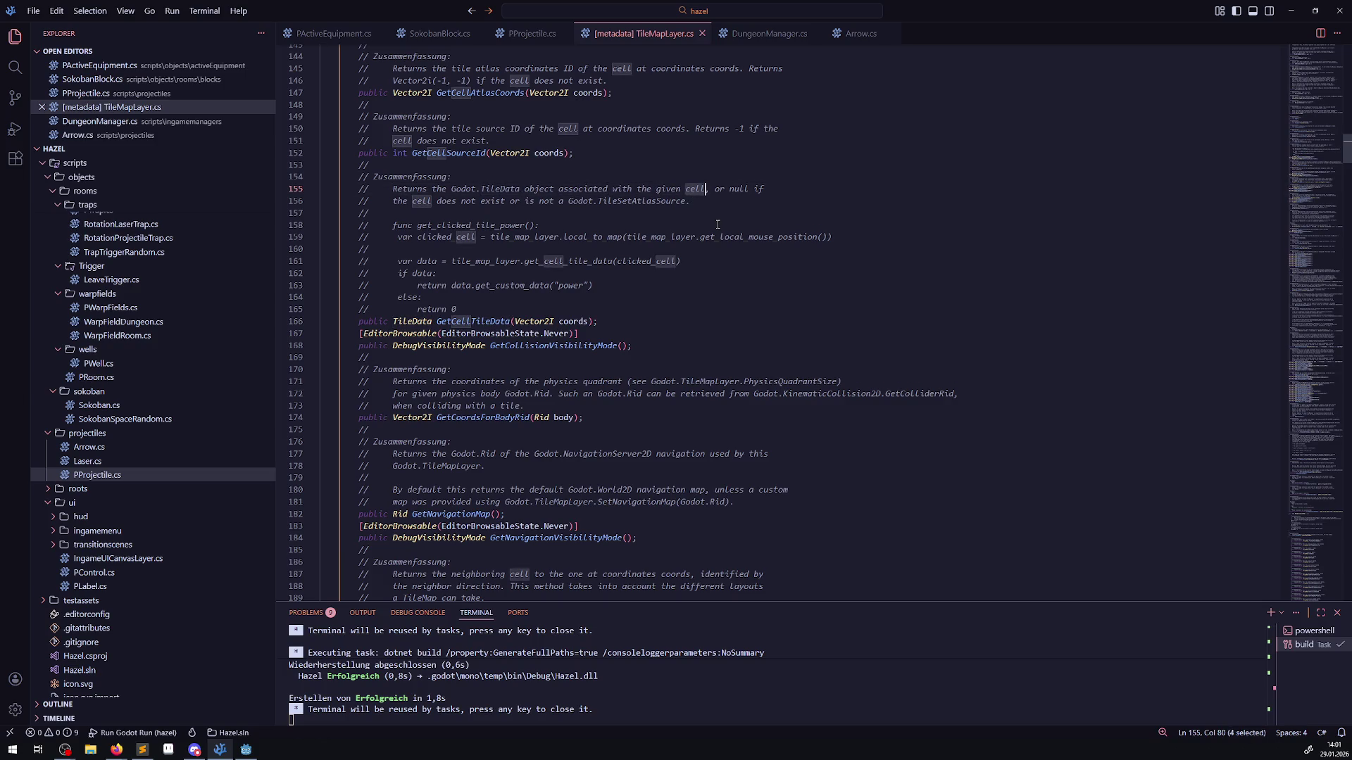
double_click(733, 190)
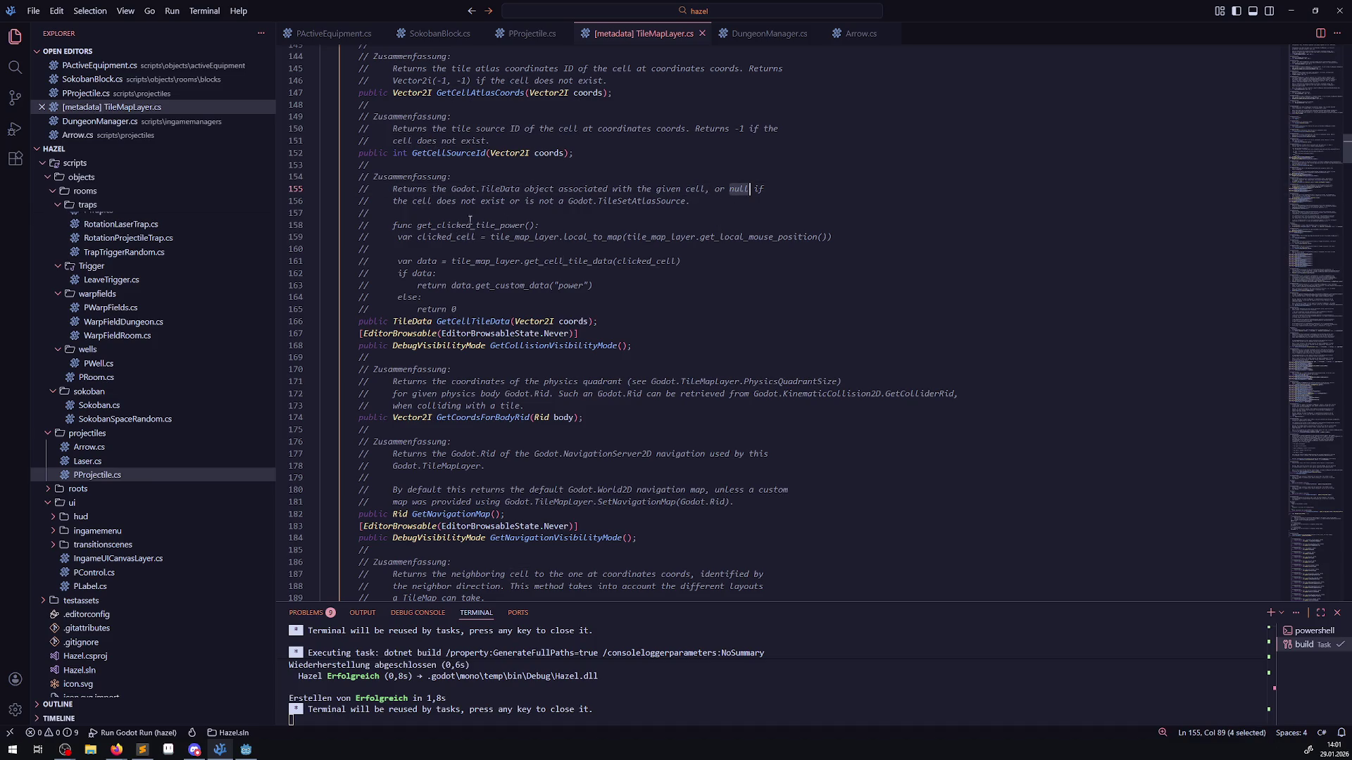
- Highlight cell and TileSetAtlasSource on the next line, then bring Godot back to the front
double_click(425, 202)
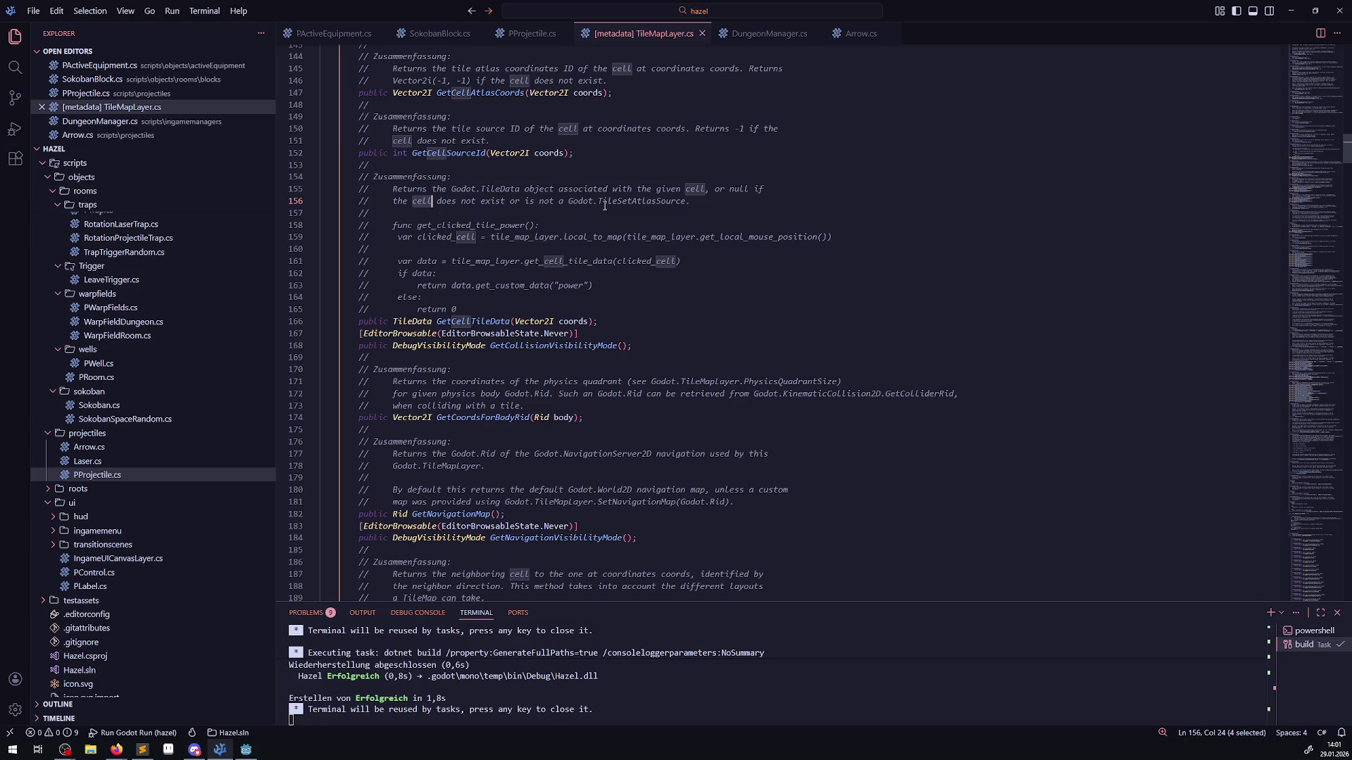
double_click(658, 203)
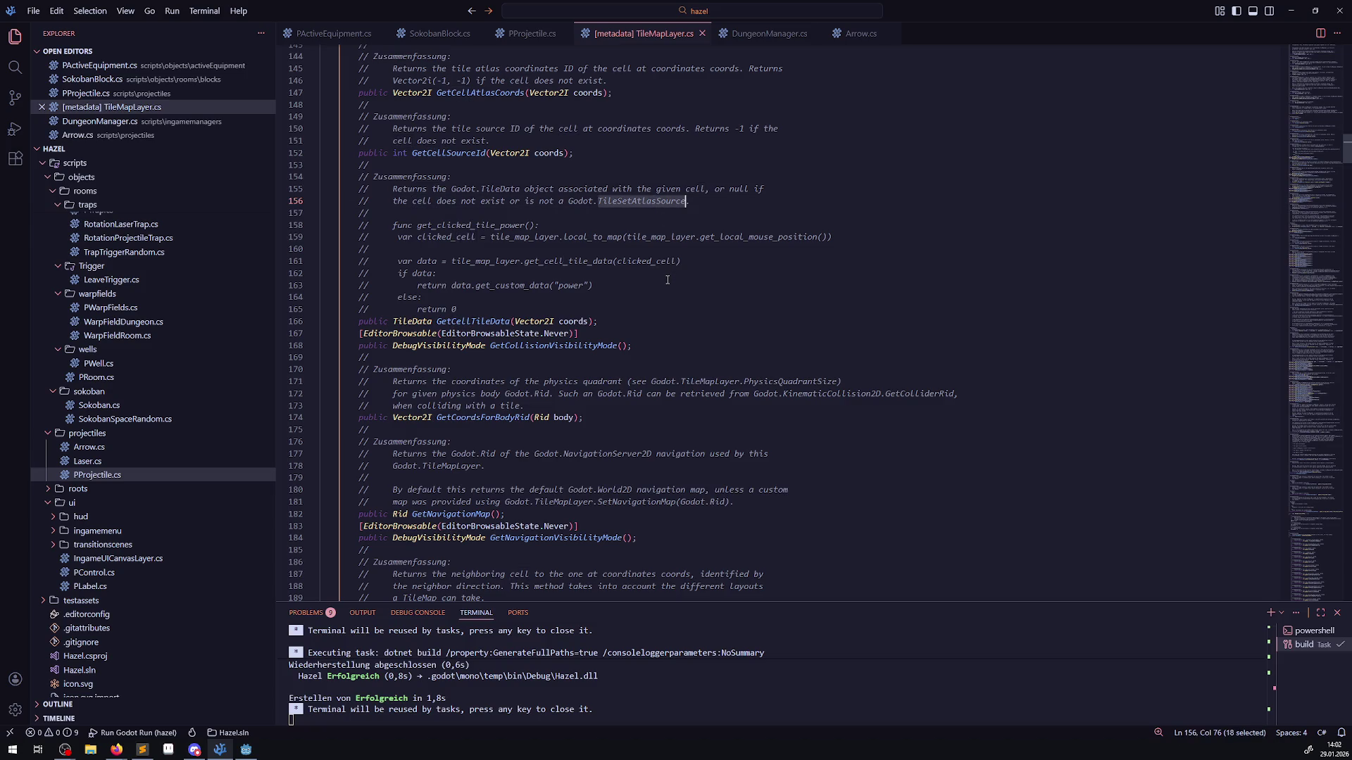
click(638, 209)
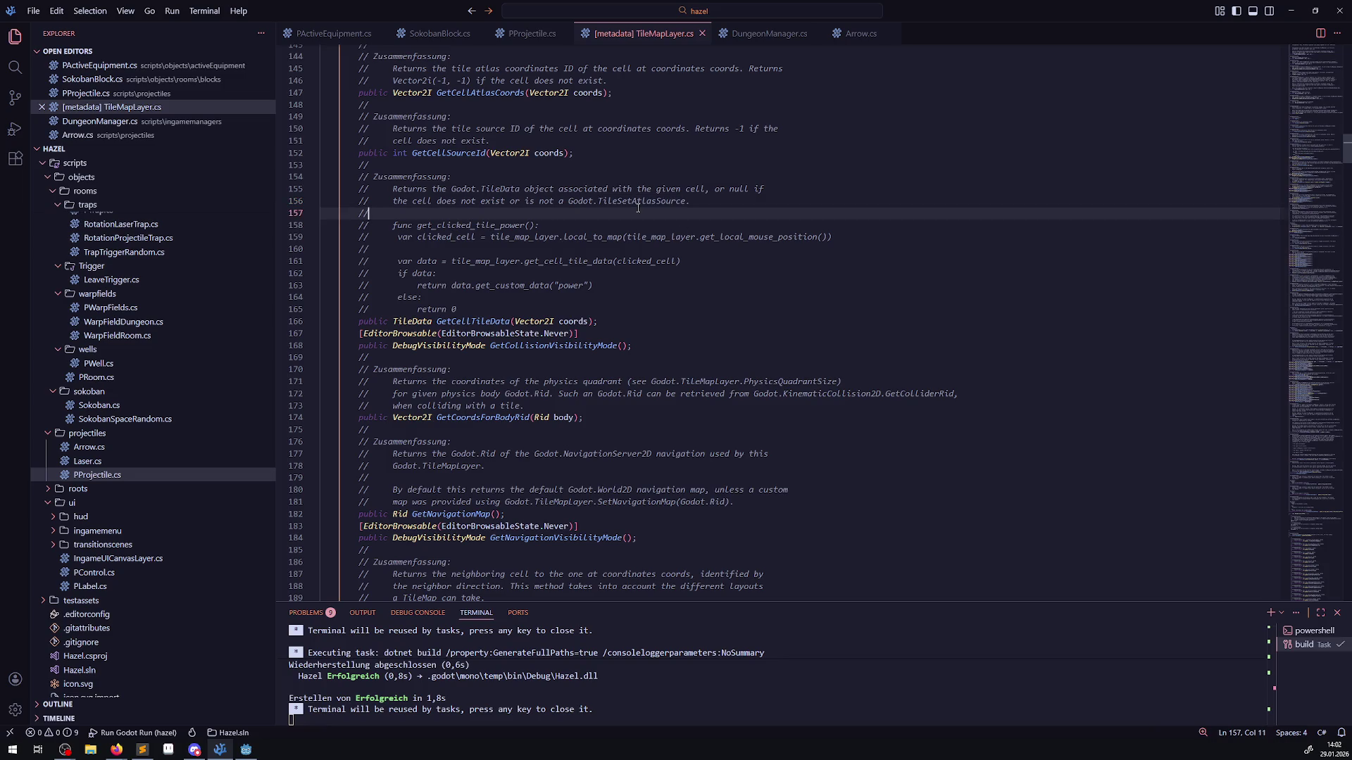
double_click(622, 202)
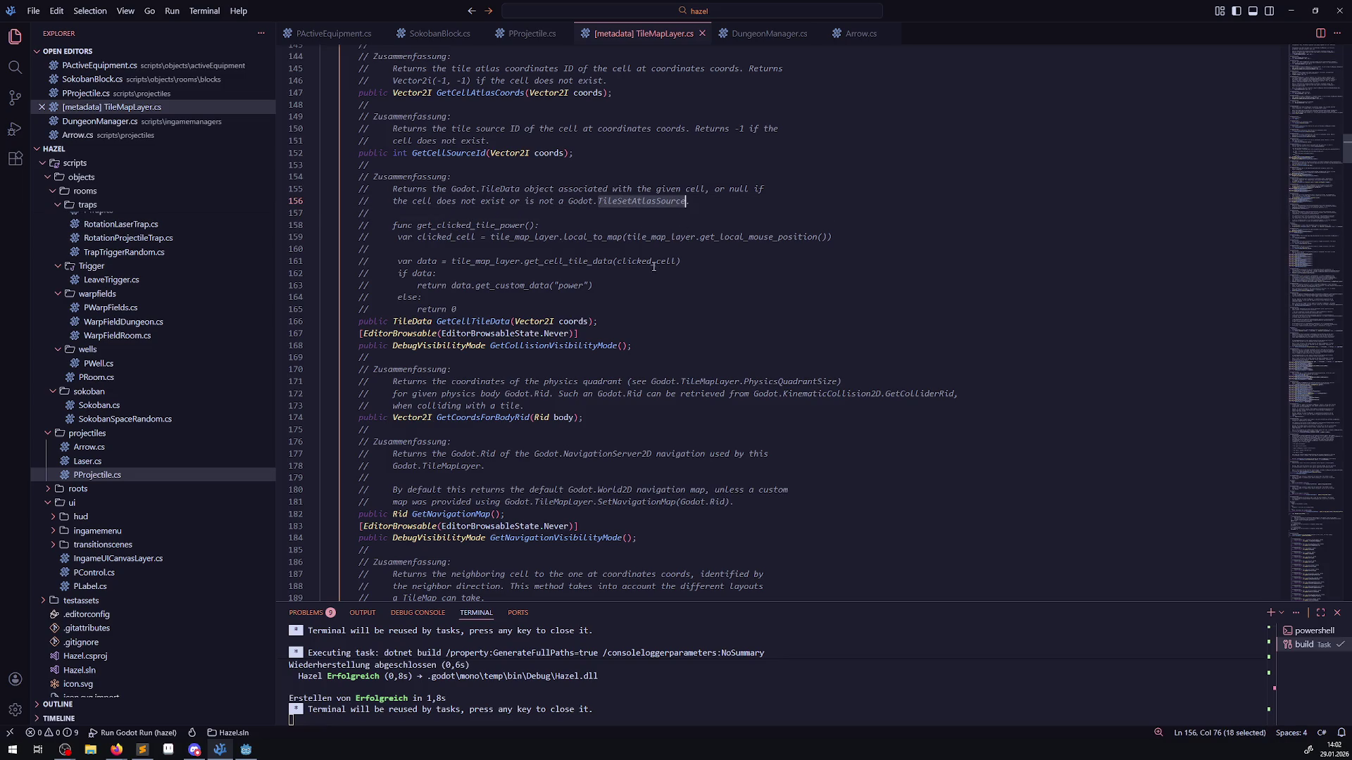
double_click(422, 202)
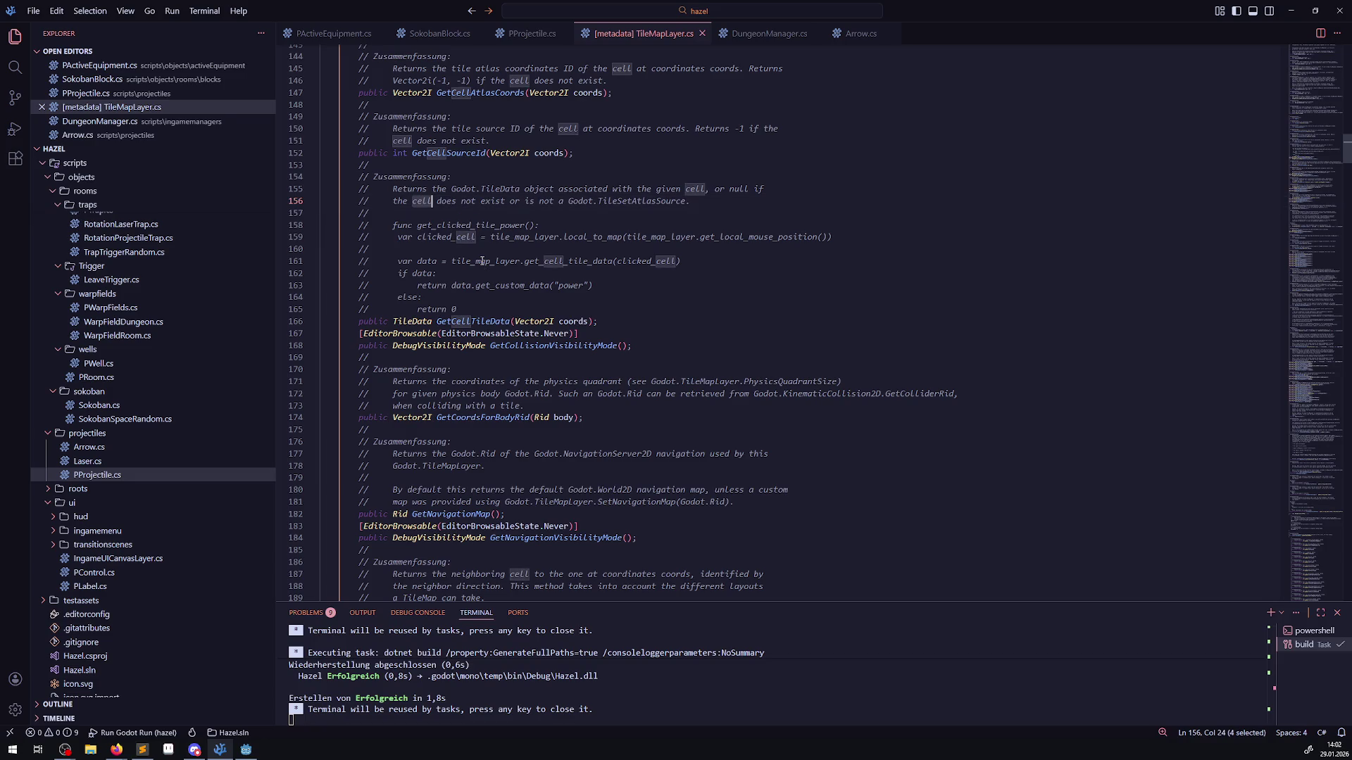
click(245, 749)
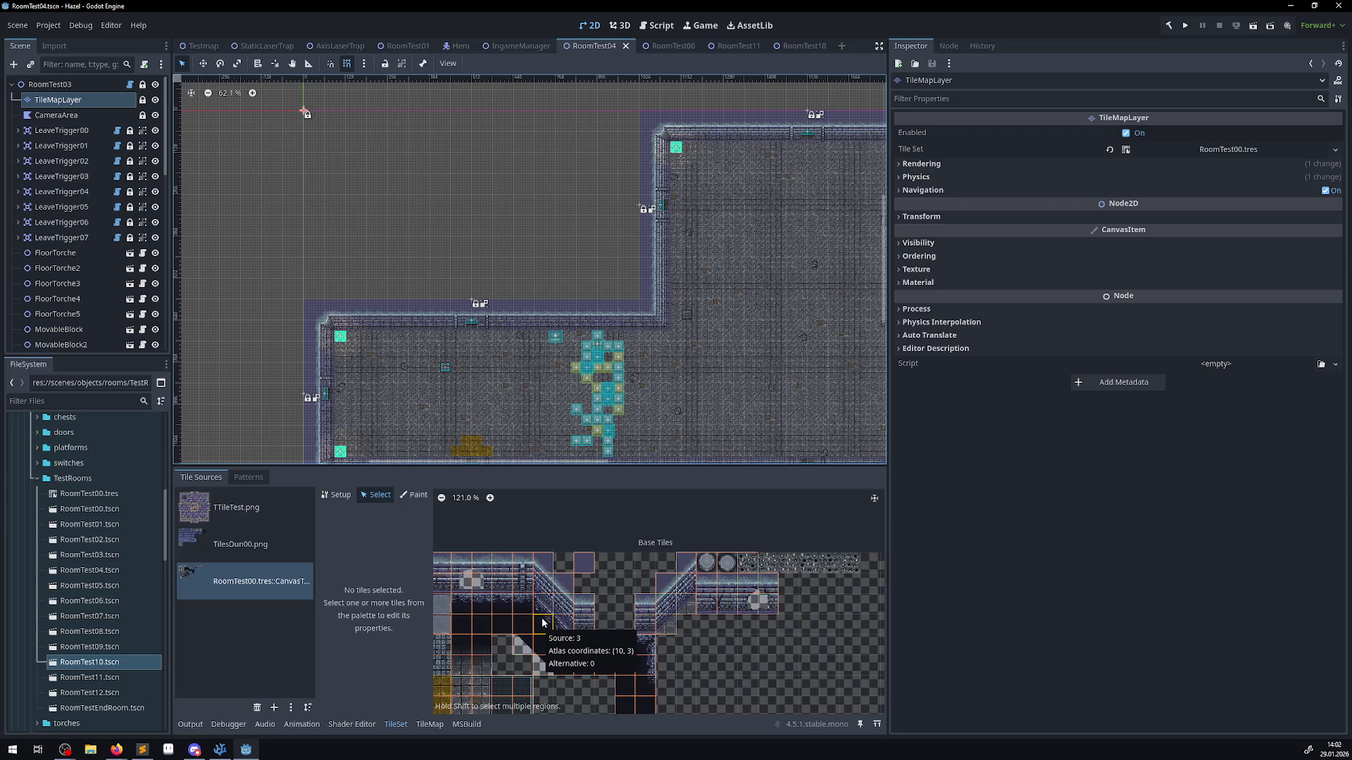
- Rectangle-erase the stray cyan tile column and dotted row at RoomTest04's upper-left
click(429, 724)
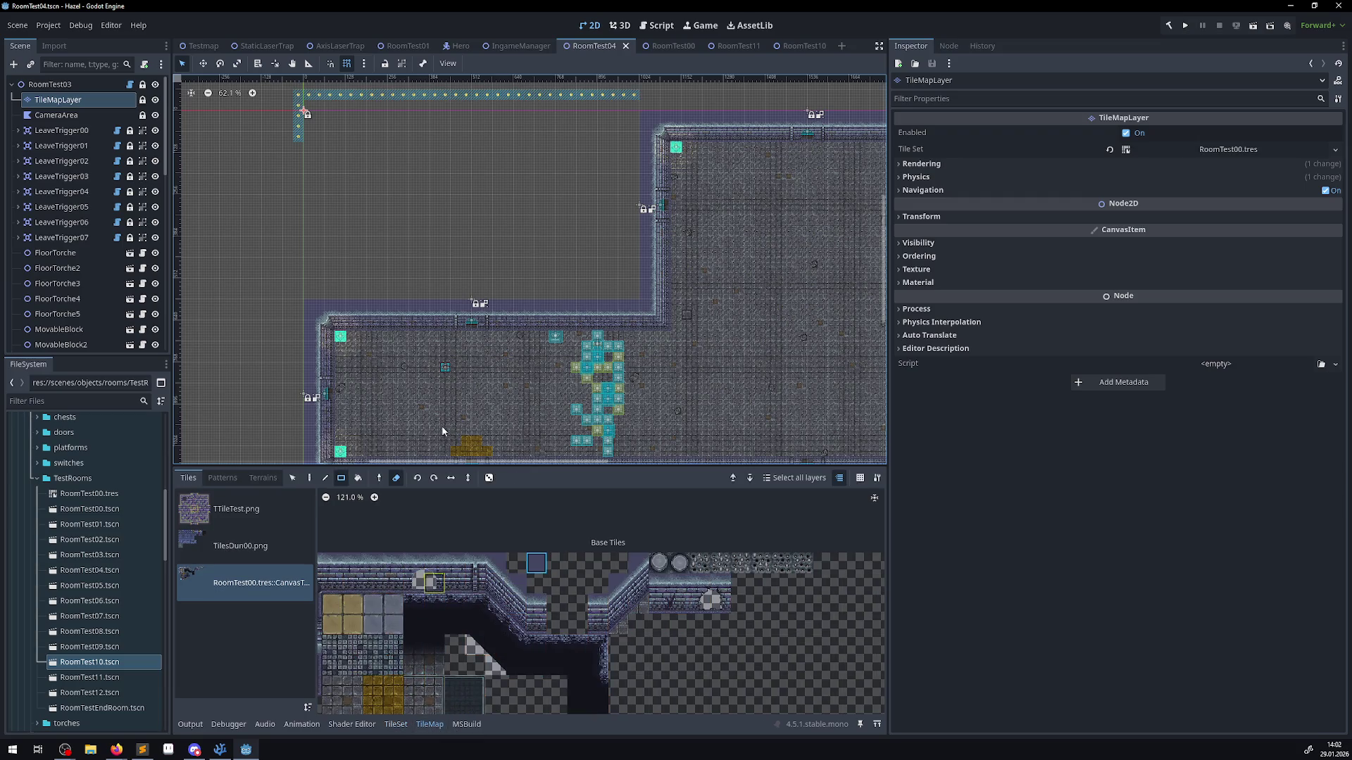
drag(365, 277, 353, 366)
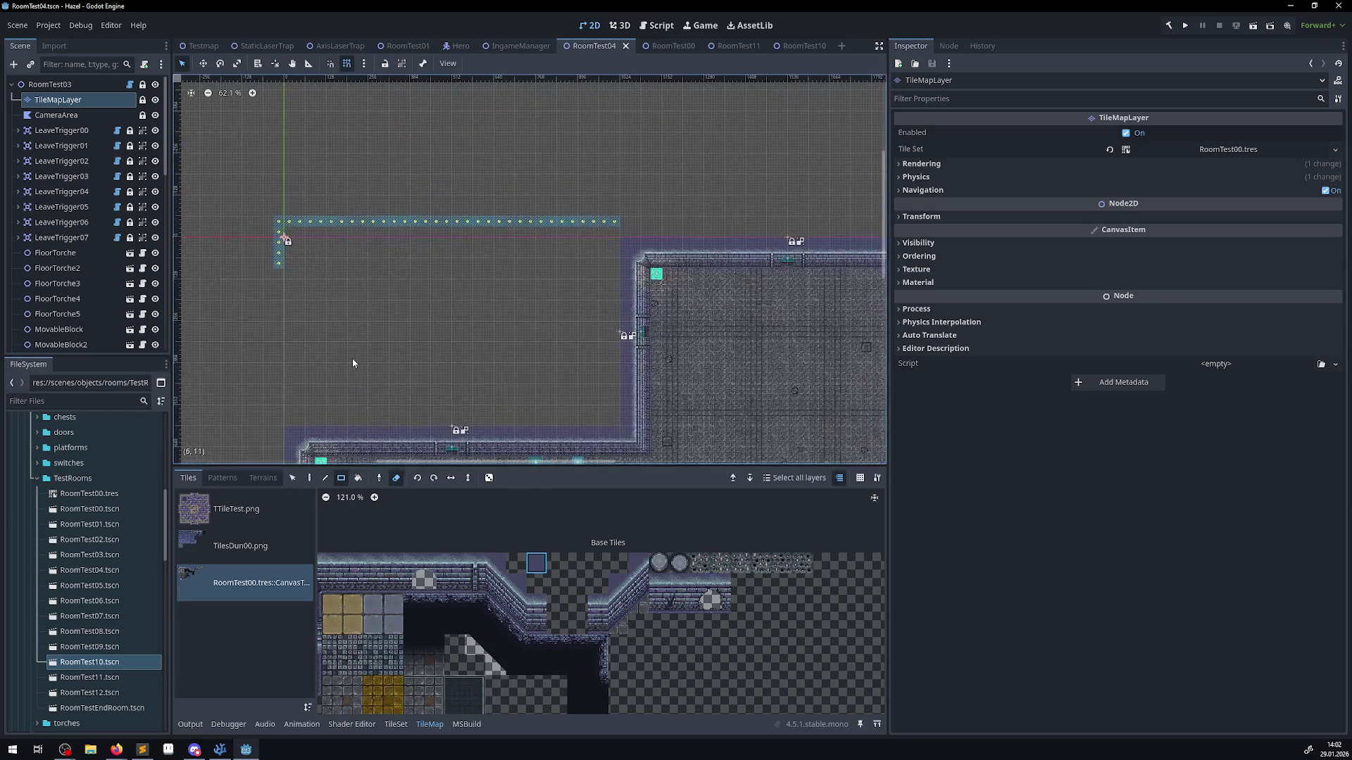
click(347, 479)
mouse_move(273, 268)
mouse_down()
mouse_move(272, 215)
mouse_move(688, 214)
mouse_move(665, 231)
mouse_up()
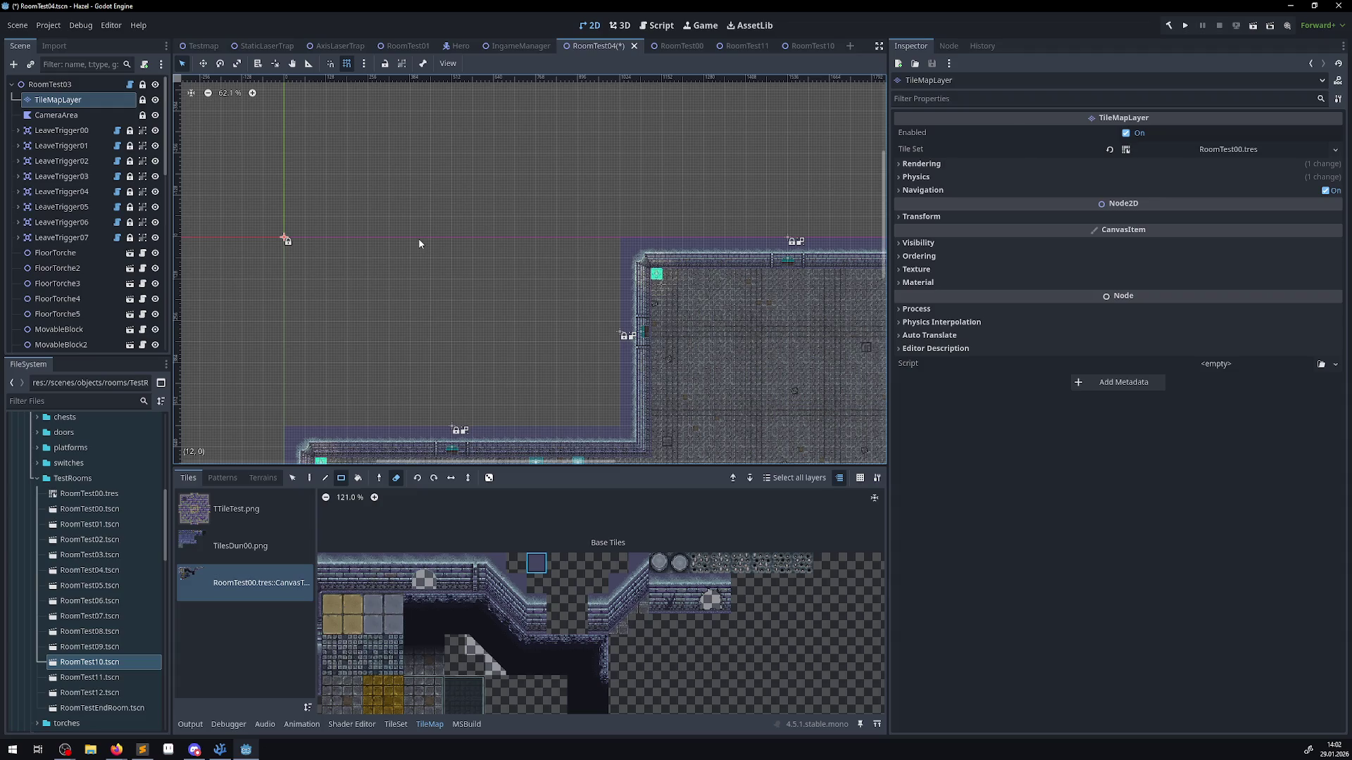
click(220, 750)
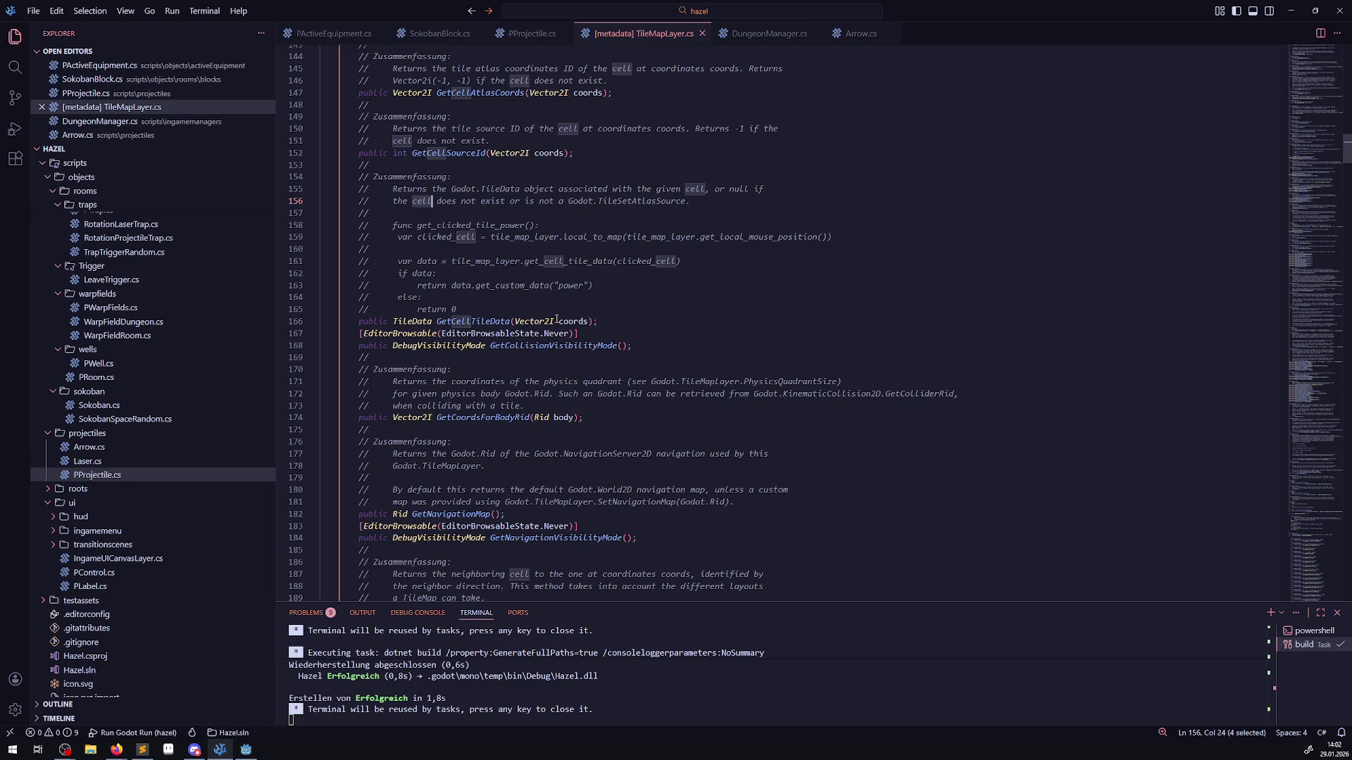
- Study local_to_map, clicked_cell and power in the lines 159–163 example, then run the game
click(518, 304)
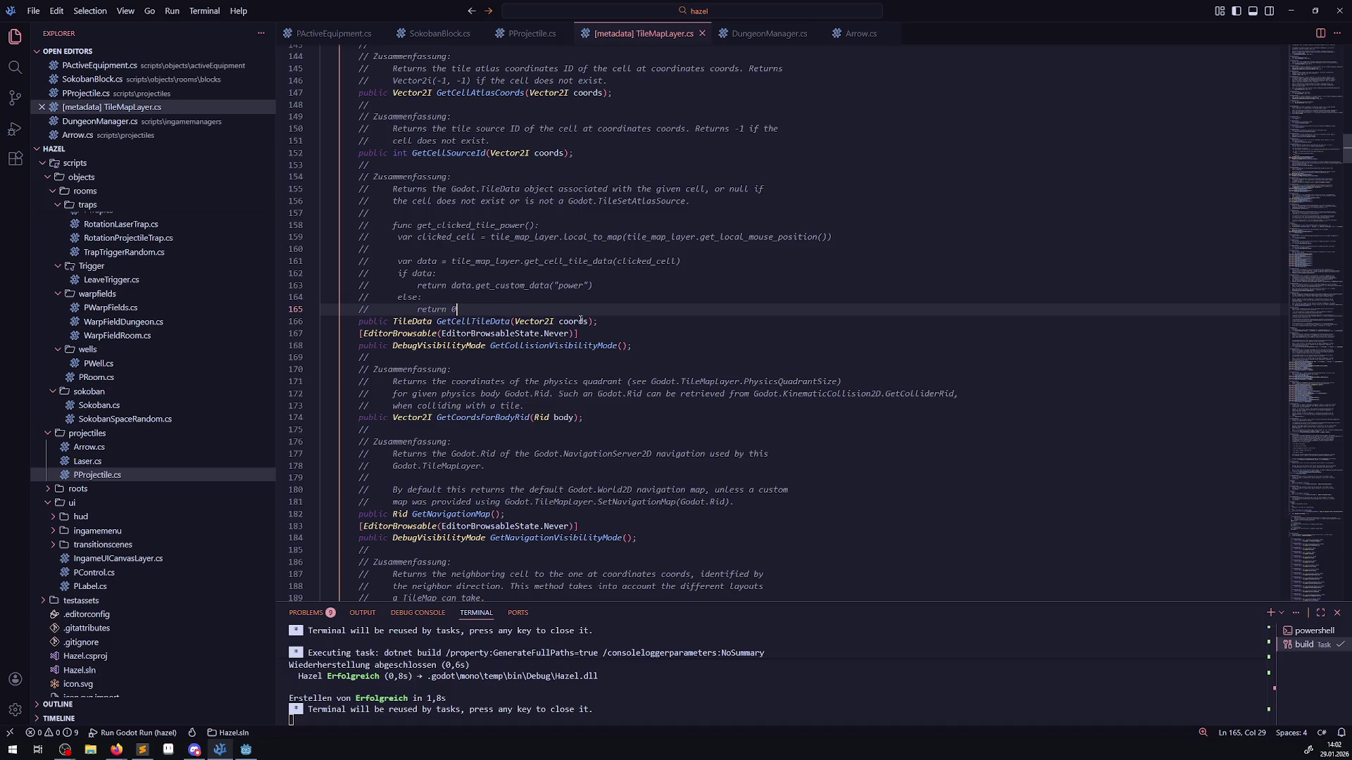
drag(457, 237, 836, 236)
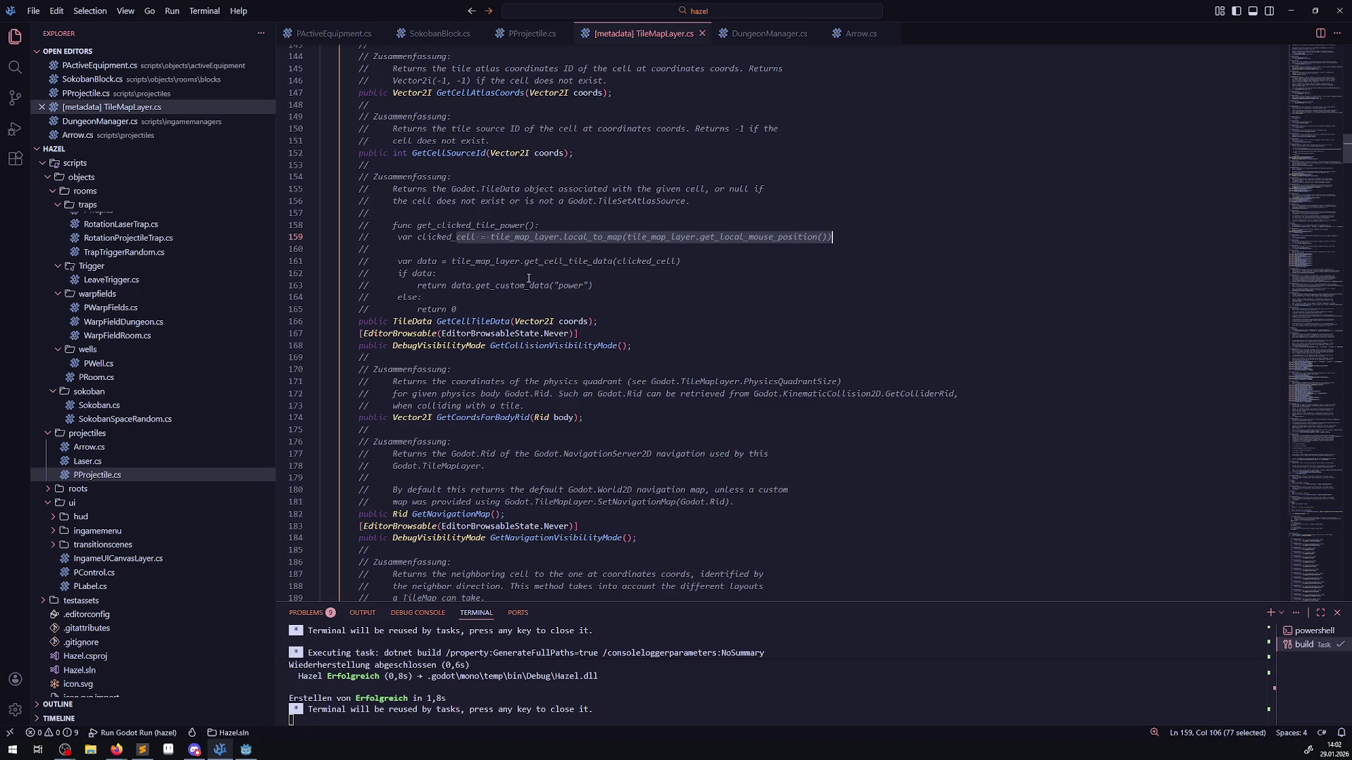
click(554, 260)
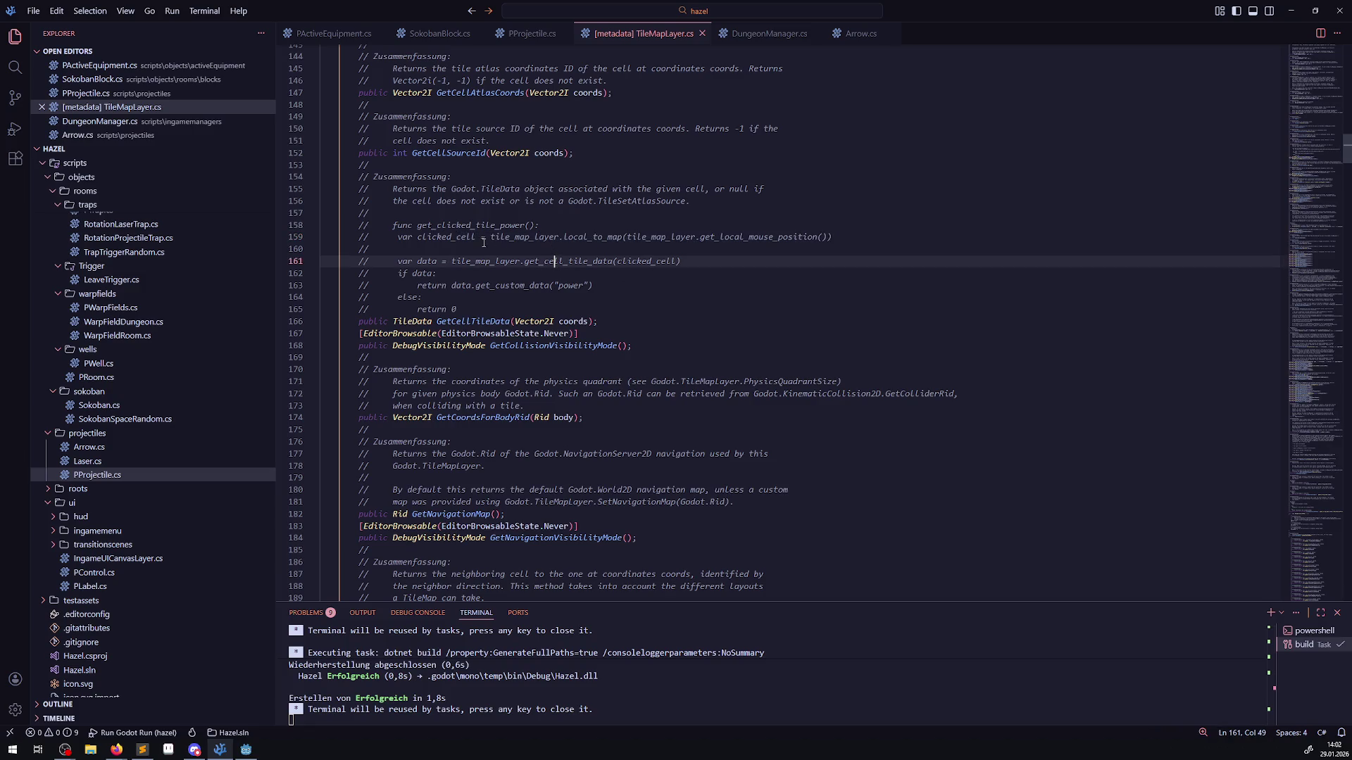
drag(490, 237, 844, 237)
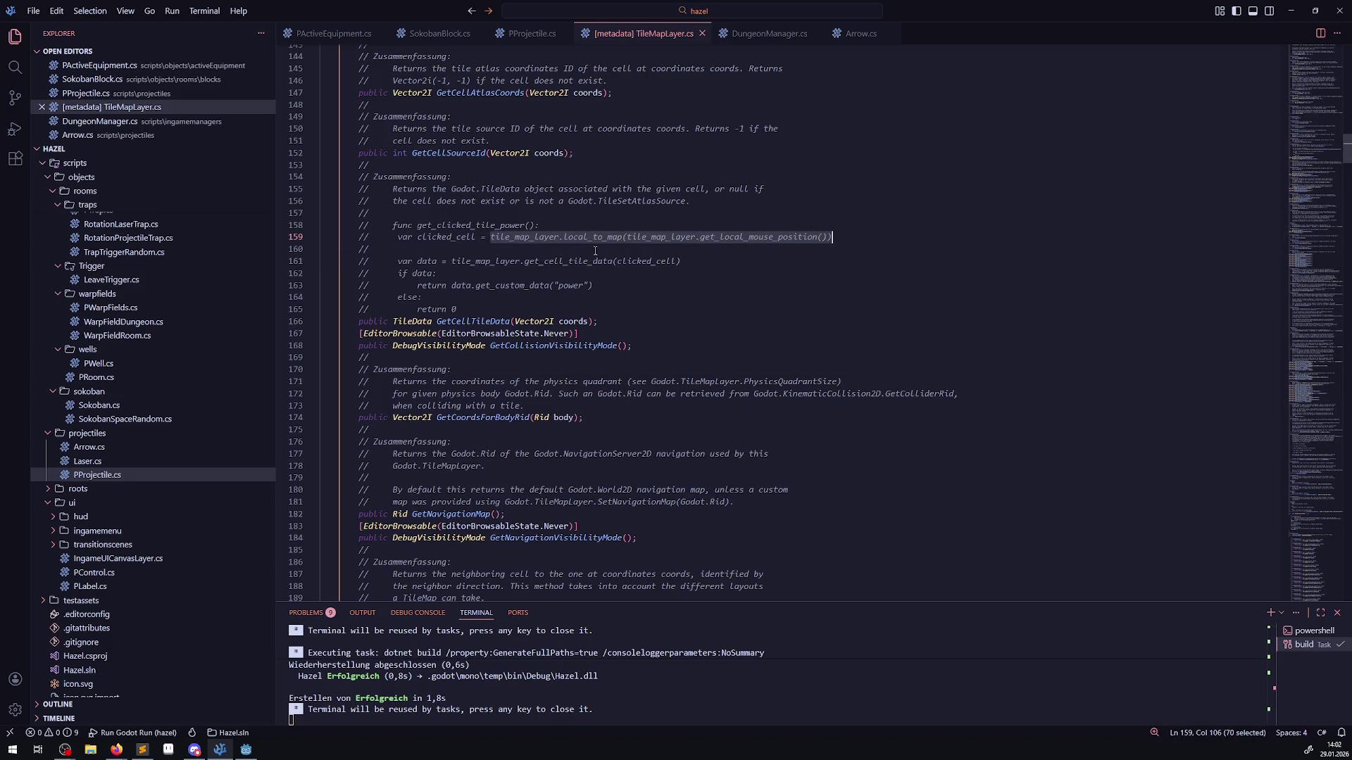
double_click(660, 261)
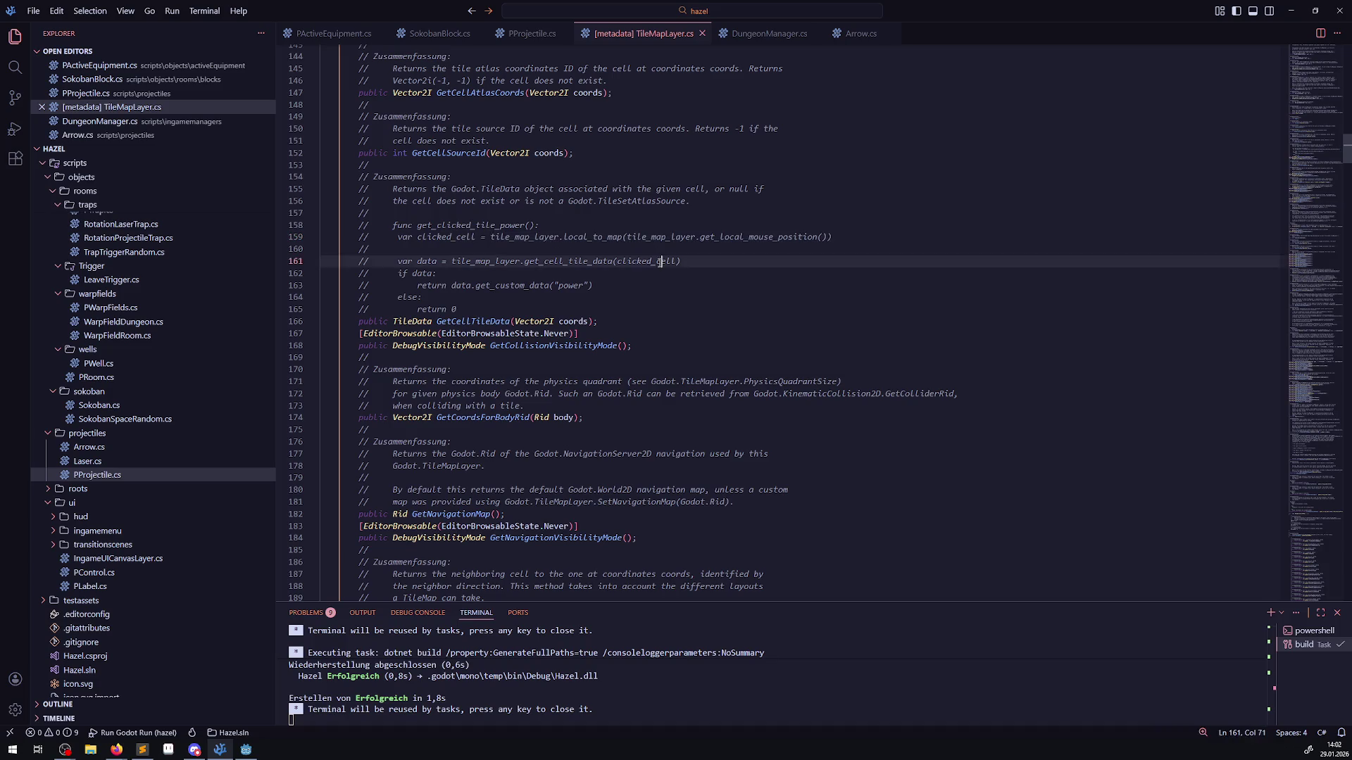
click(493, 238)
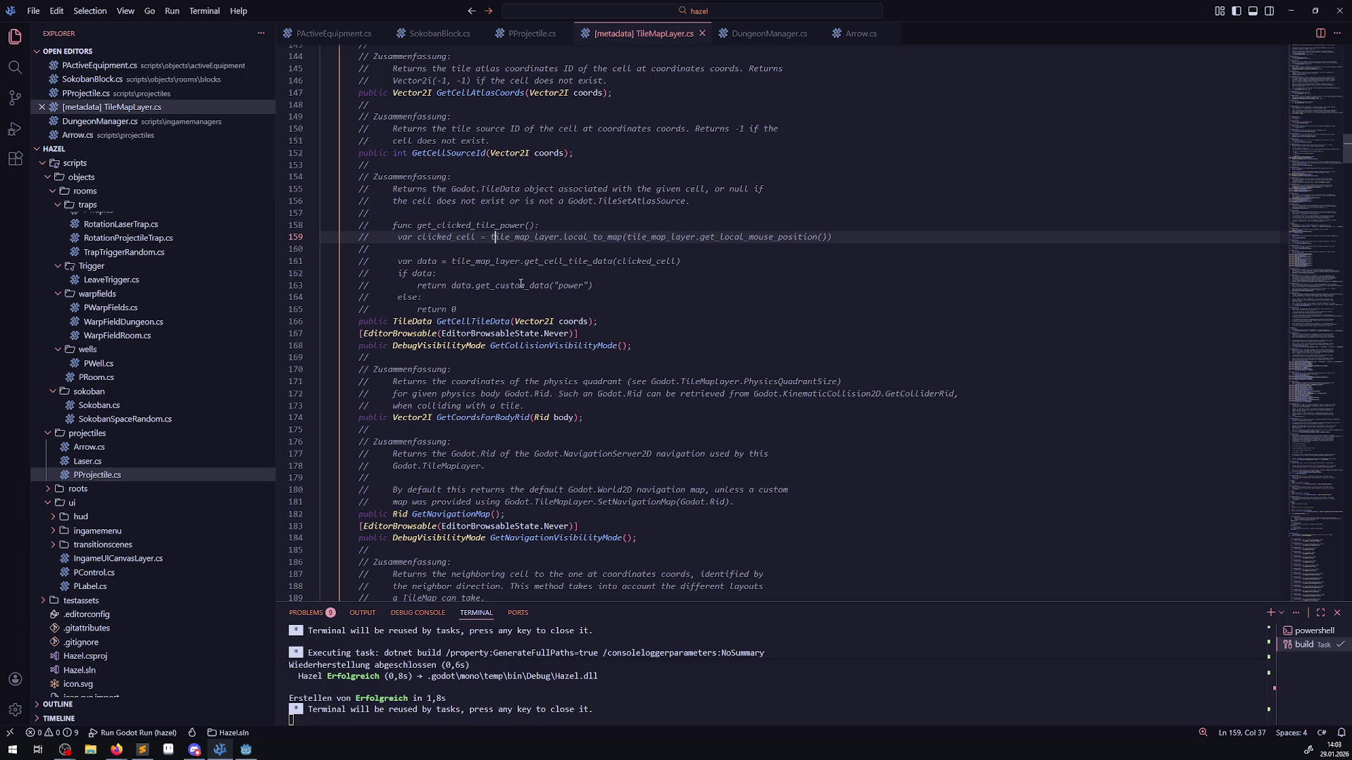
double_click(571, 285)
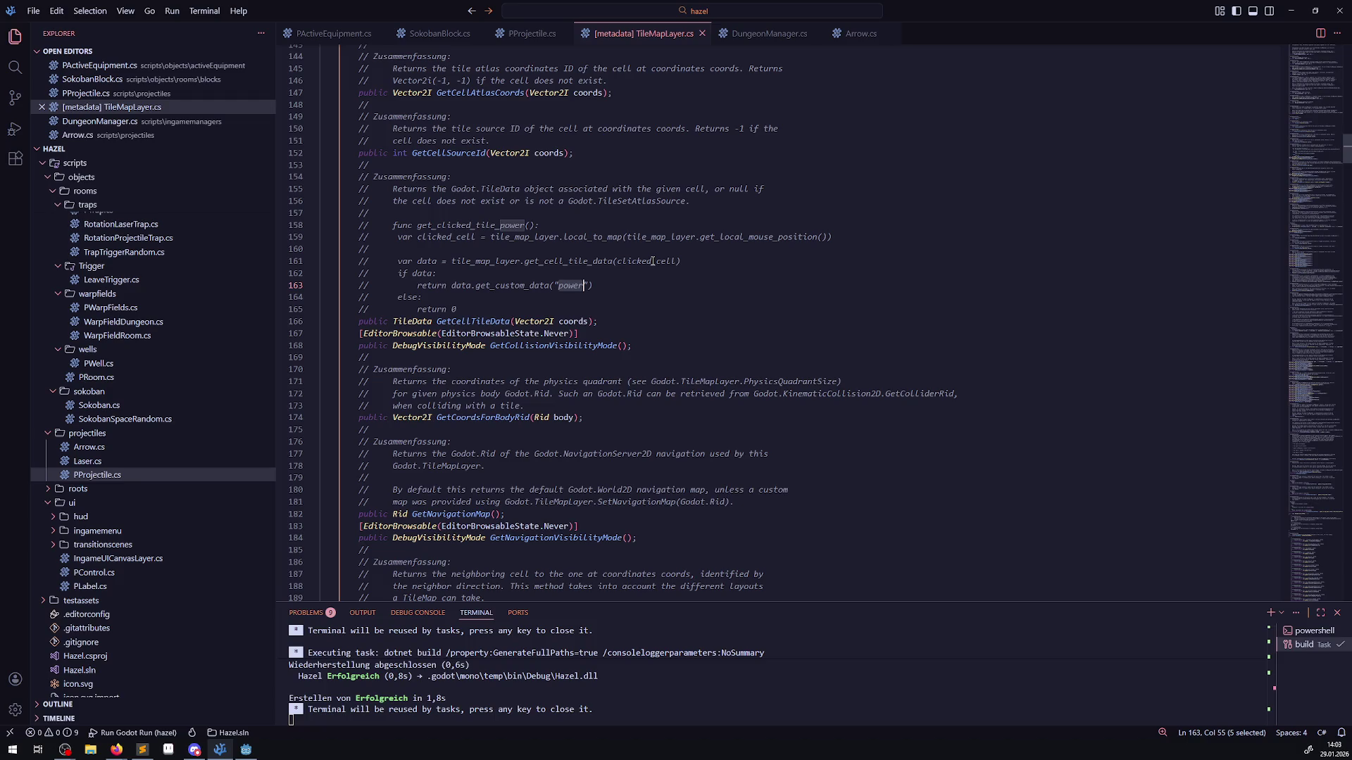
key(alt+Tab)
click(1185, 25)
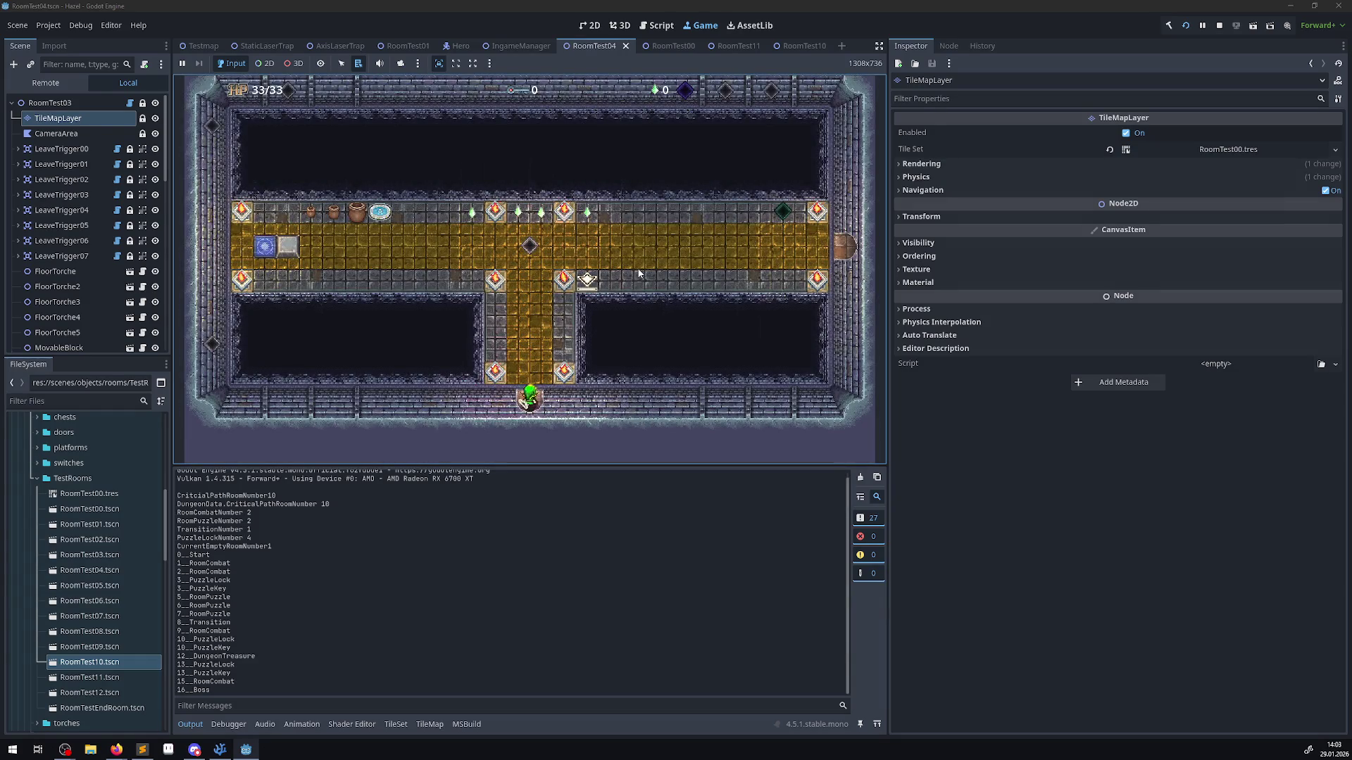
- Walk the hero up the corridor, over the teleporter and left to pick up the key
key(Up)
key(Left)
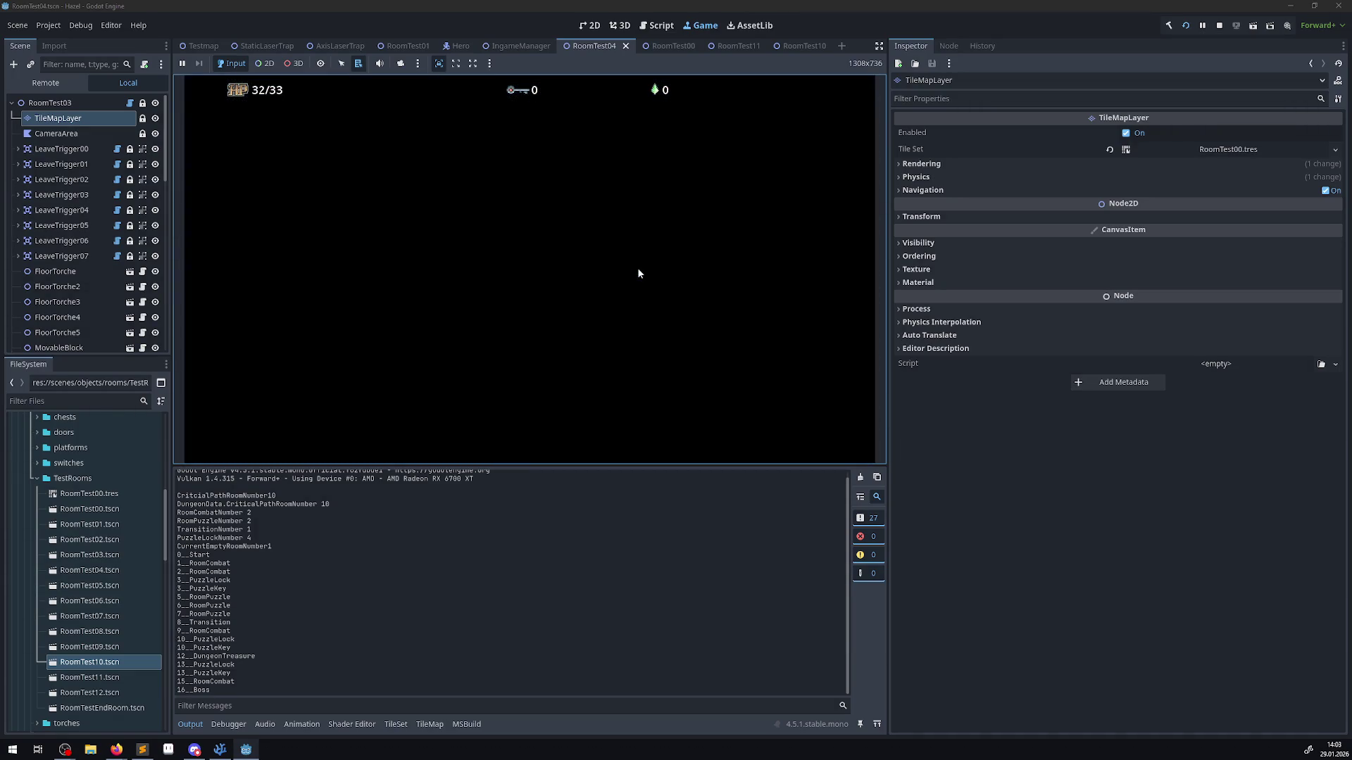
key(Right)
key(Down)
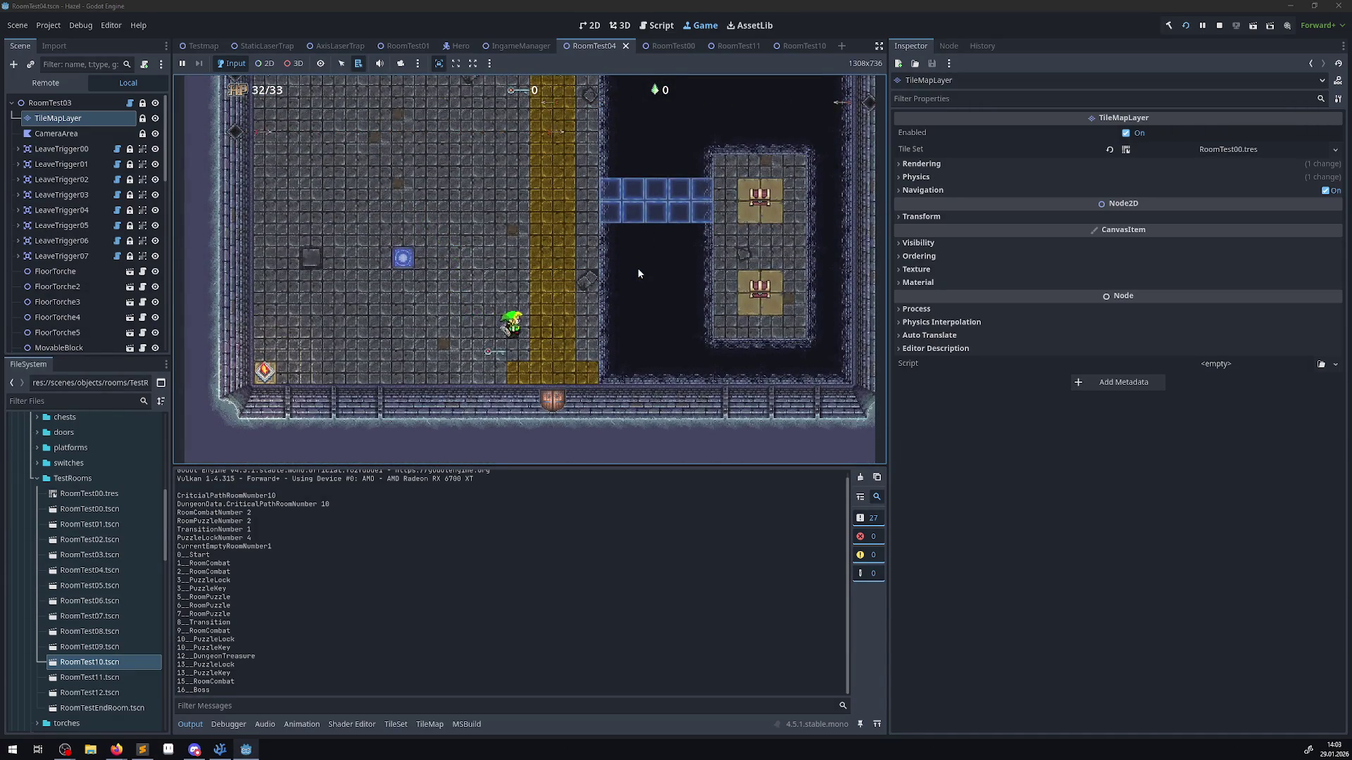
key(Left)
key(Up)
key(Left)
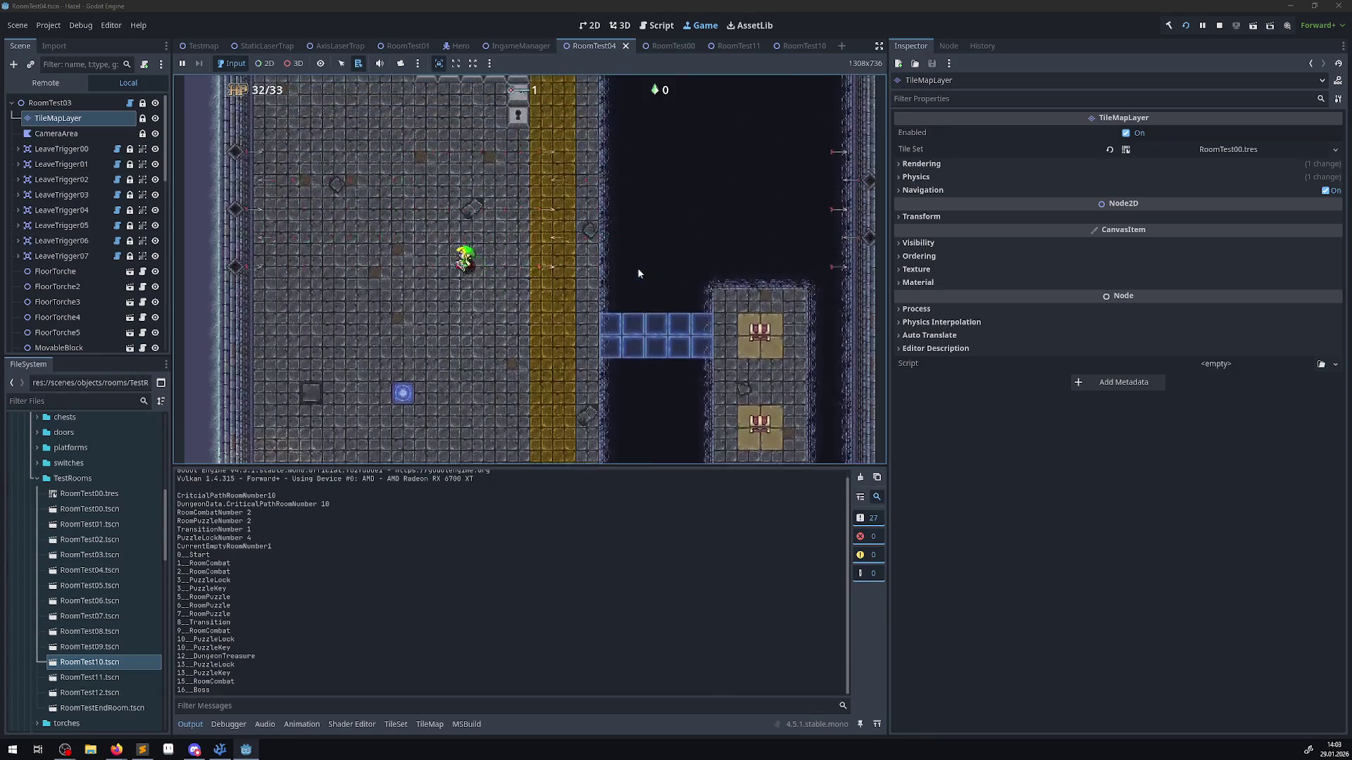
key(Up)
key(Left)
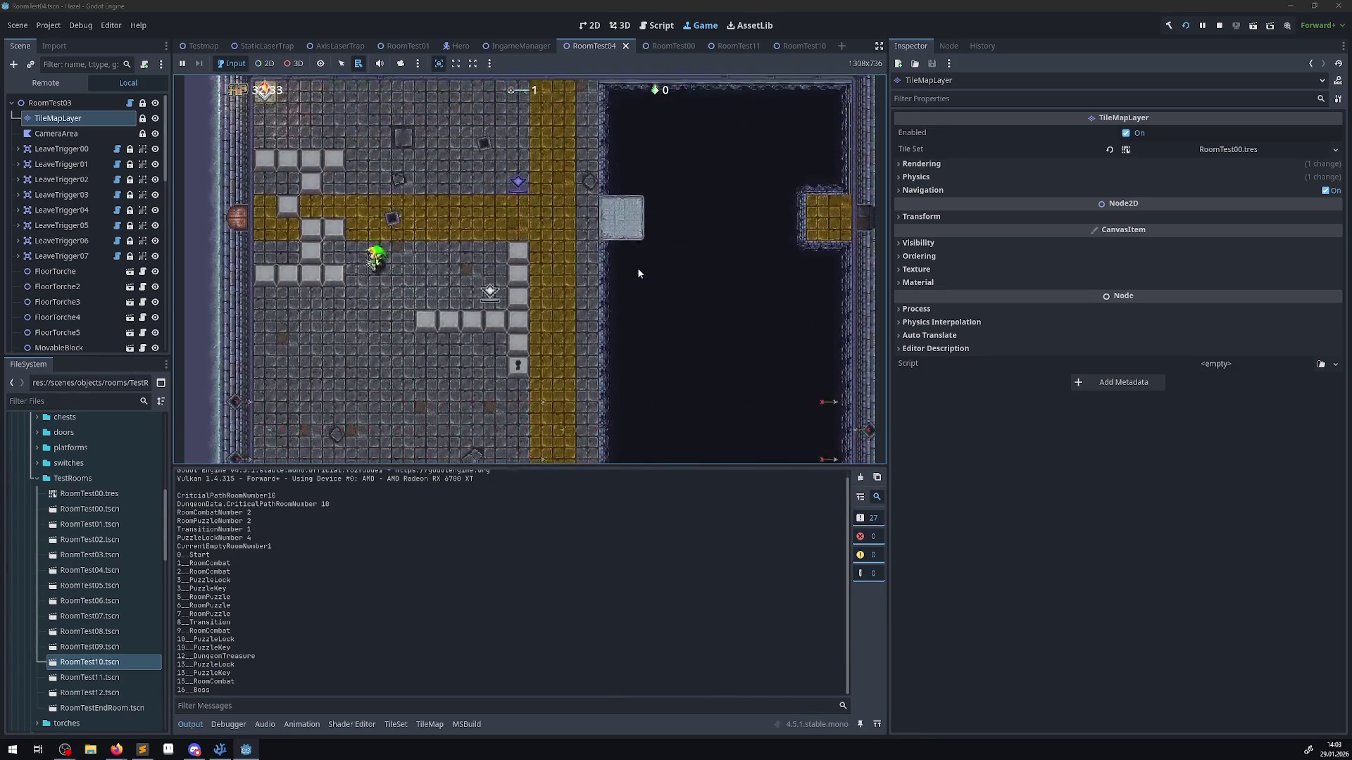
key(Left)
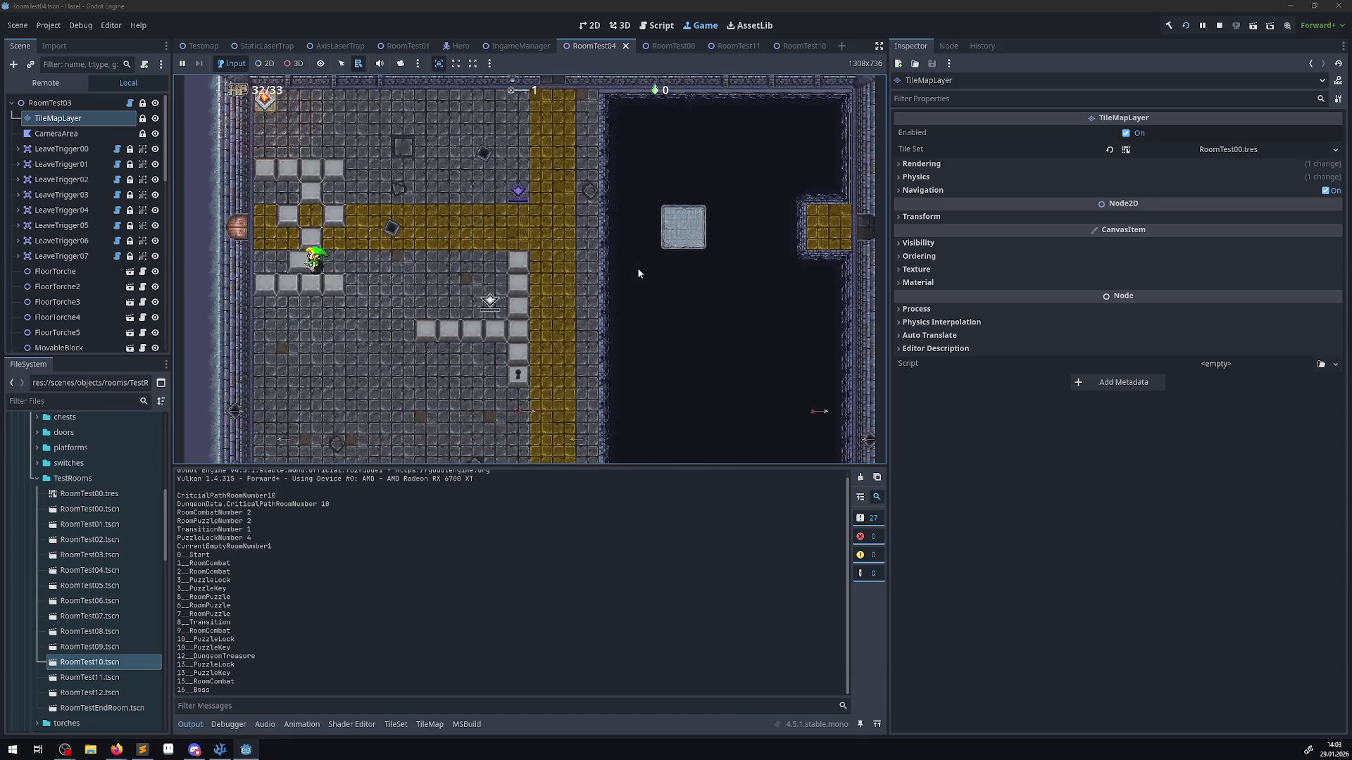
- Follow the golden path into the next room and fire an arrow upward from it
key(Up)
key(Left)
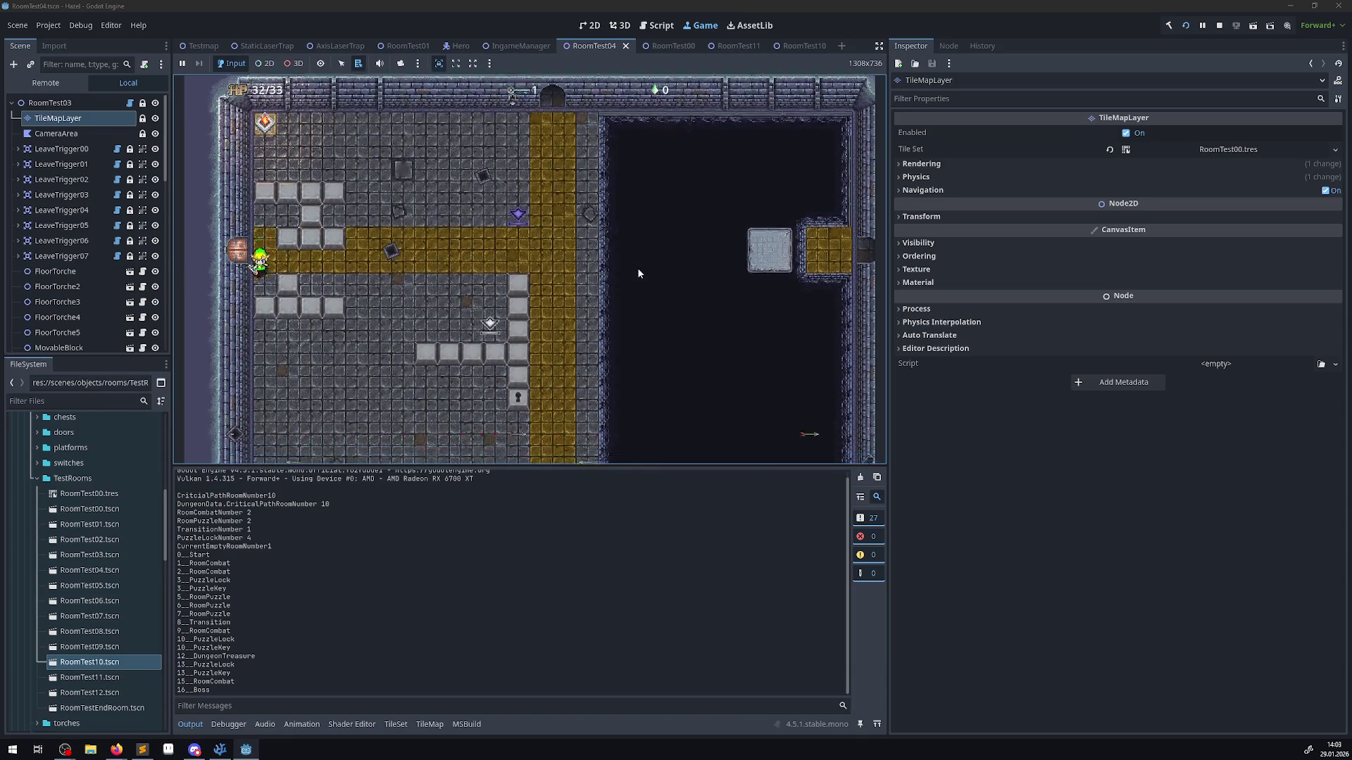
key(Right)
key(Down)
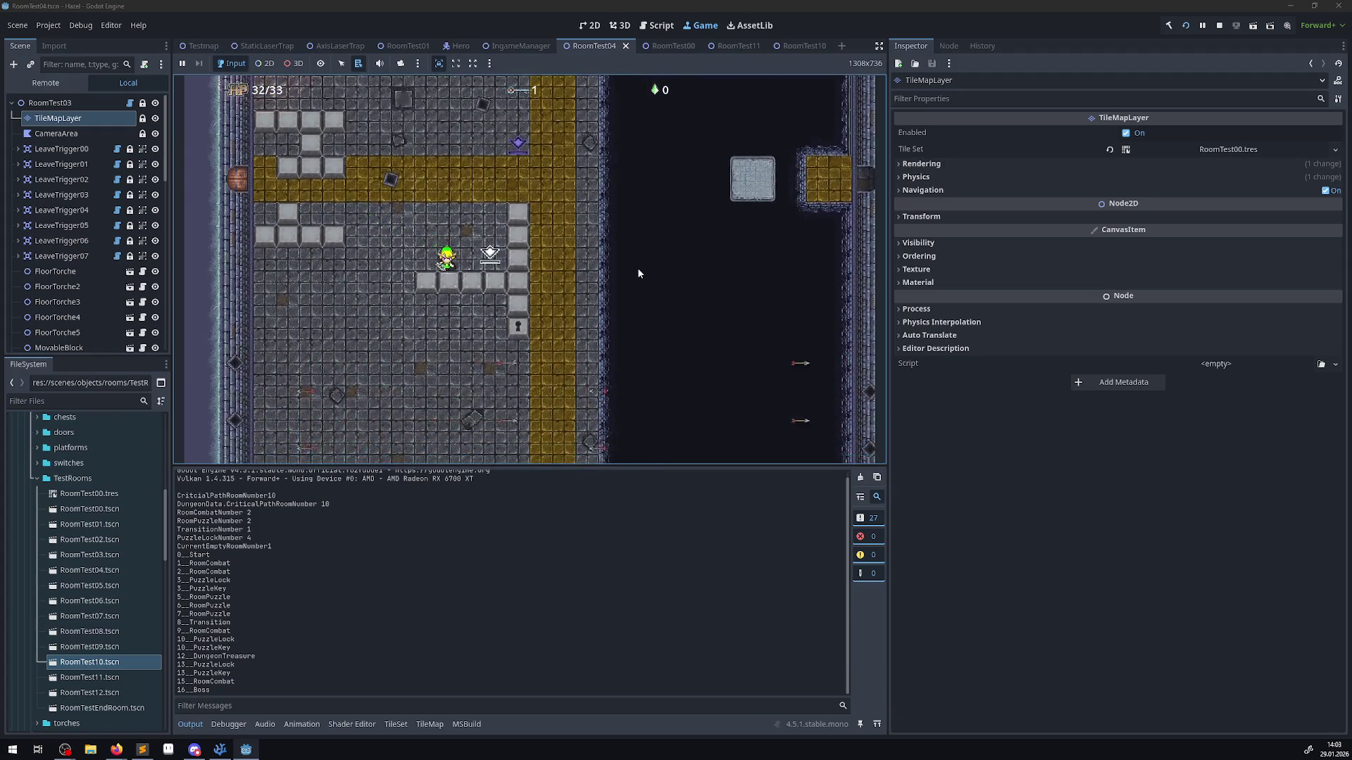
key(Up)
key(Left)
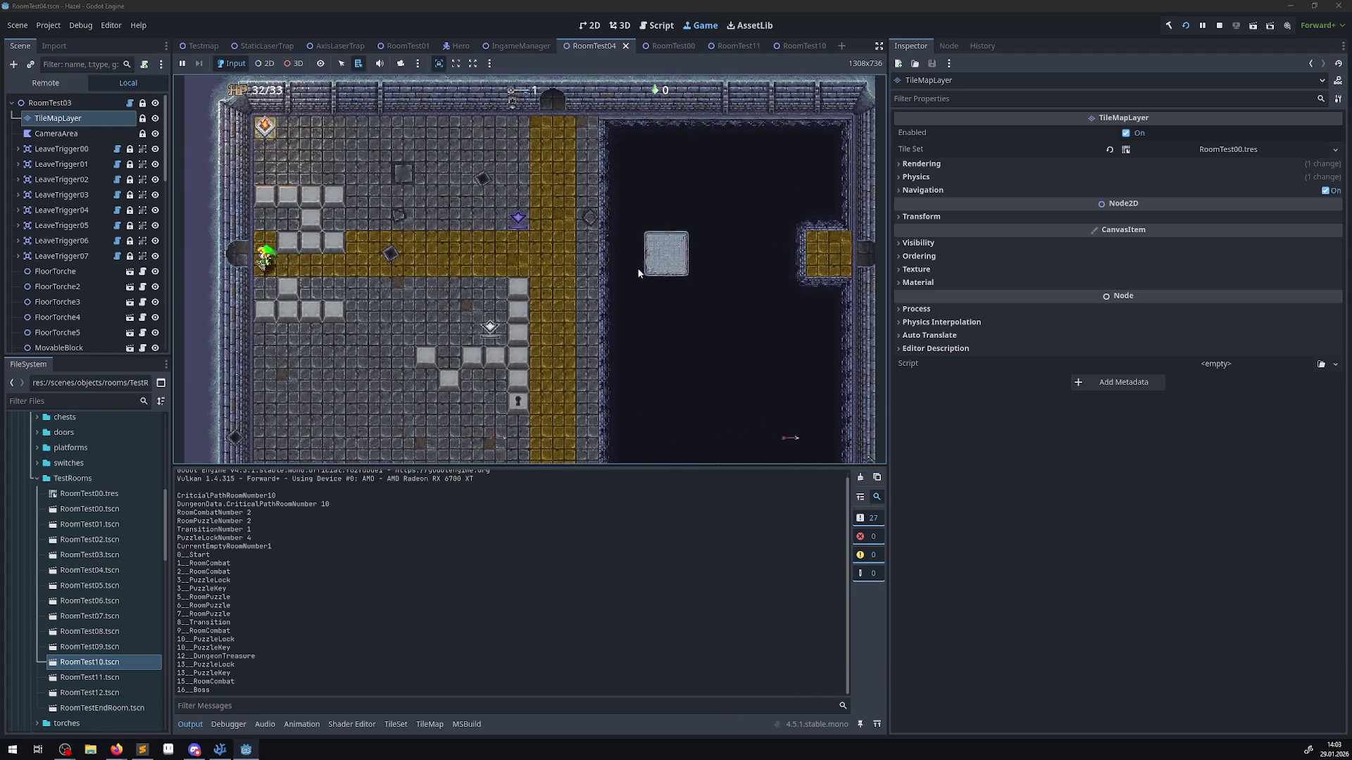
key(Left)
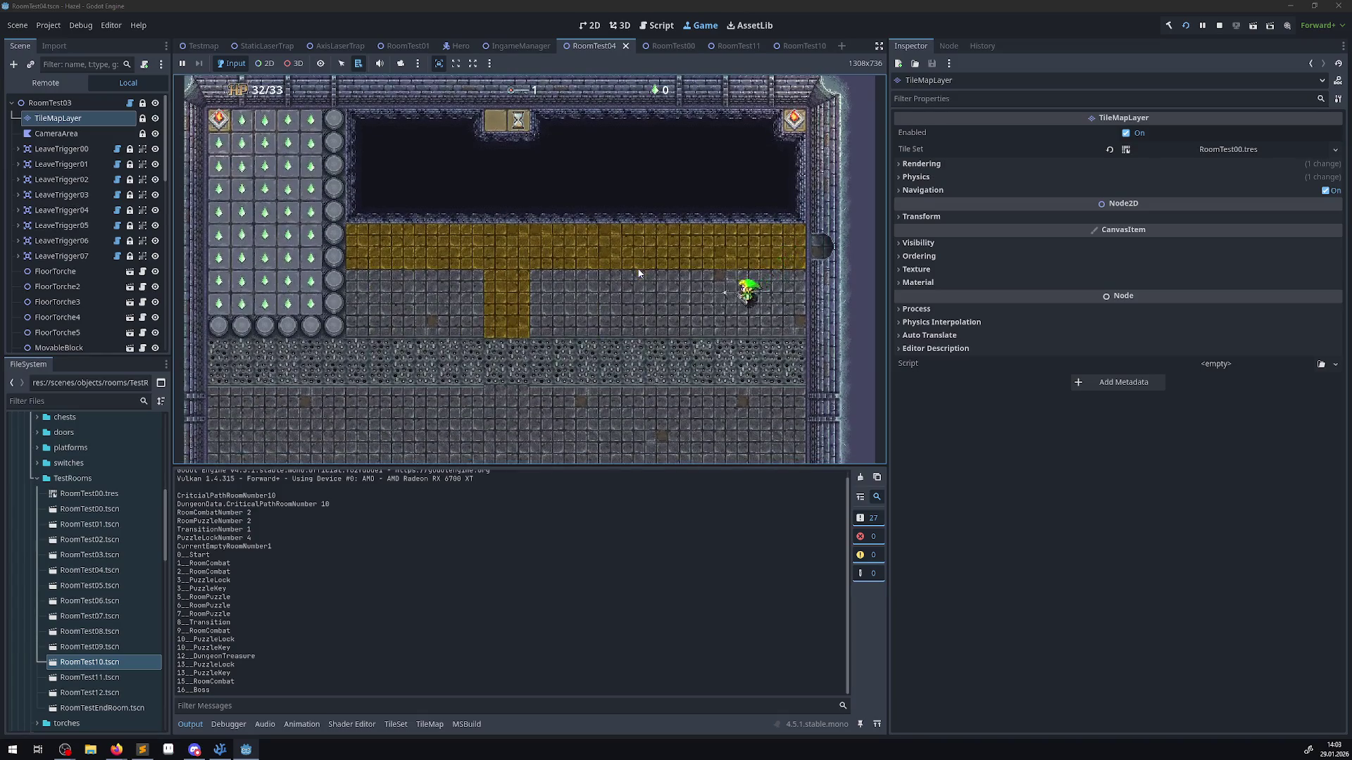
key(Left)
key(Up)
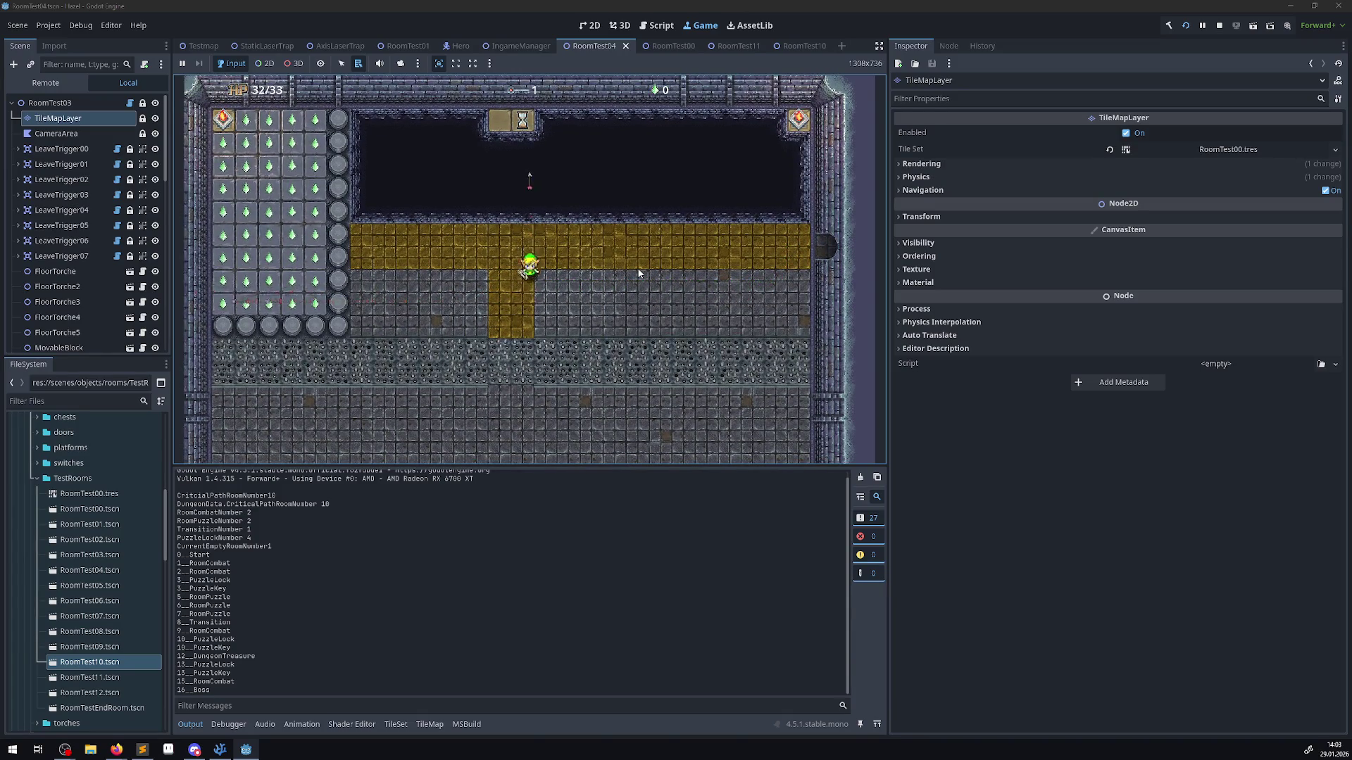
- Walk the hero down and left through two more rooms, then stop the game
key(Down)
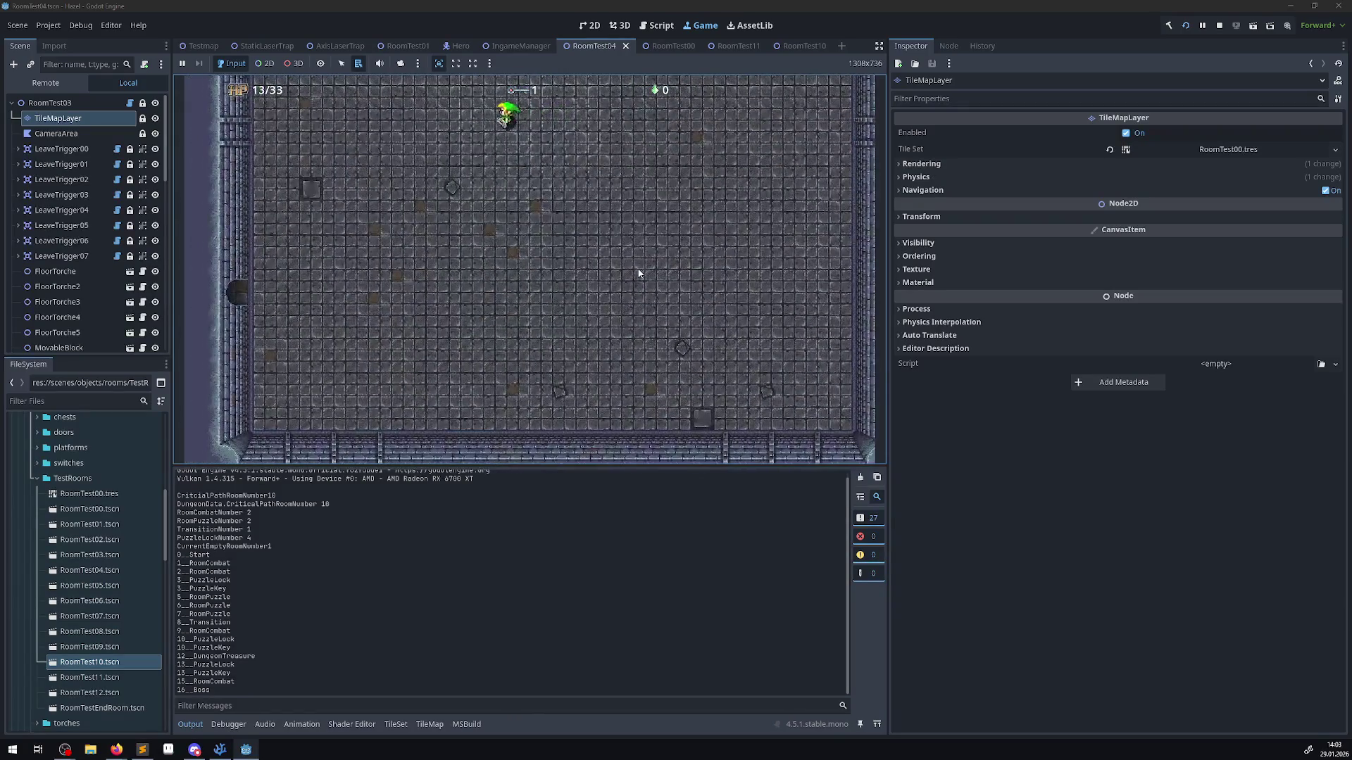
key(Left)
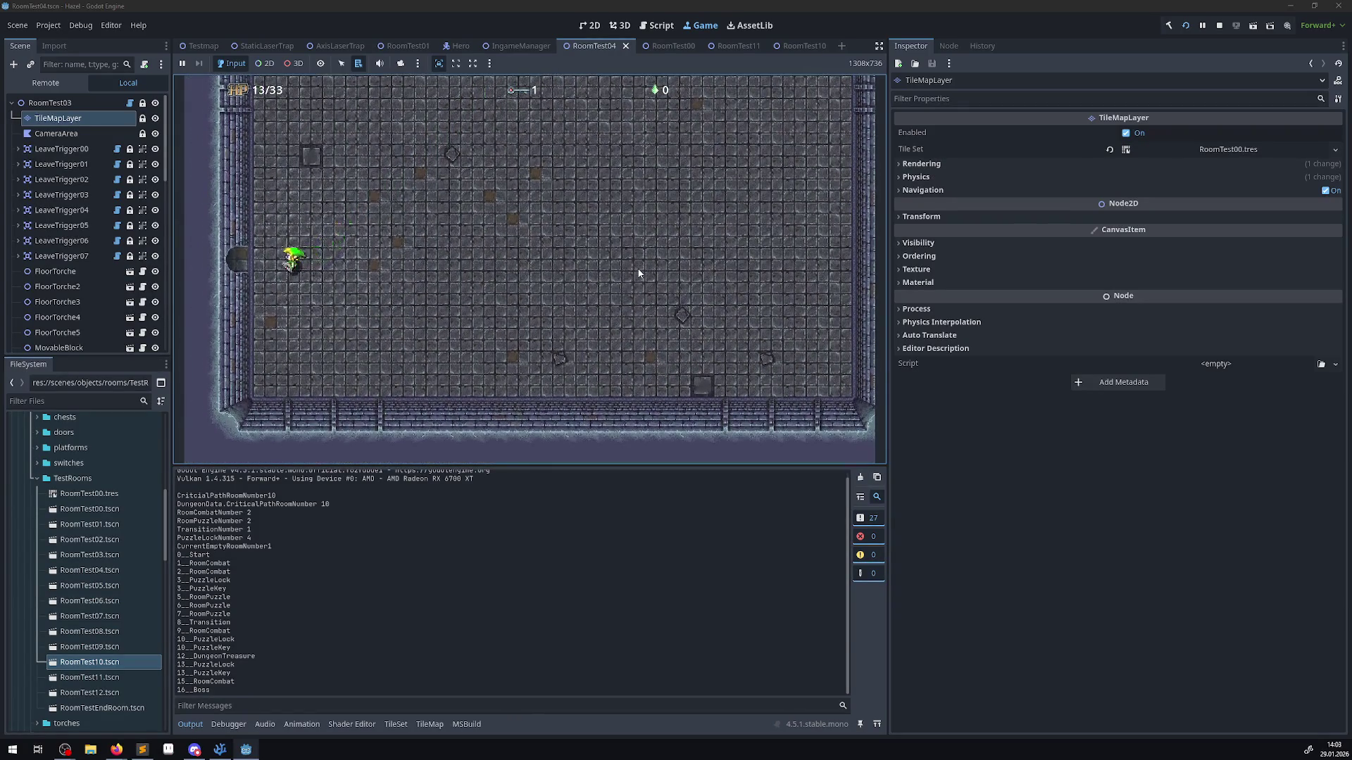
key(Left)
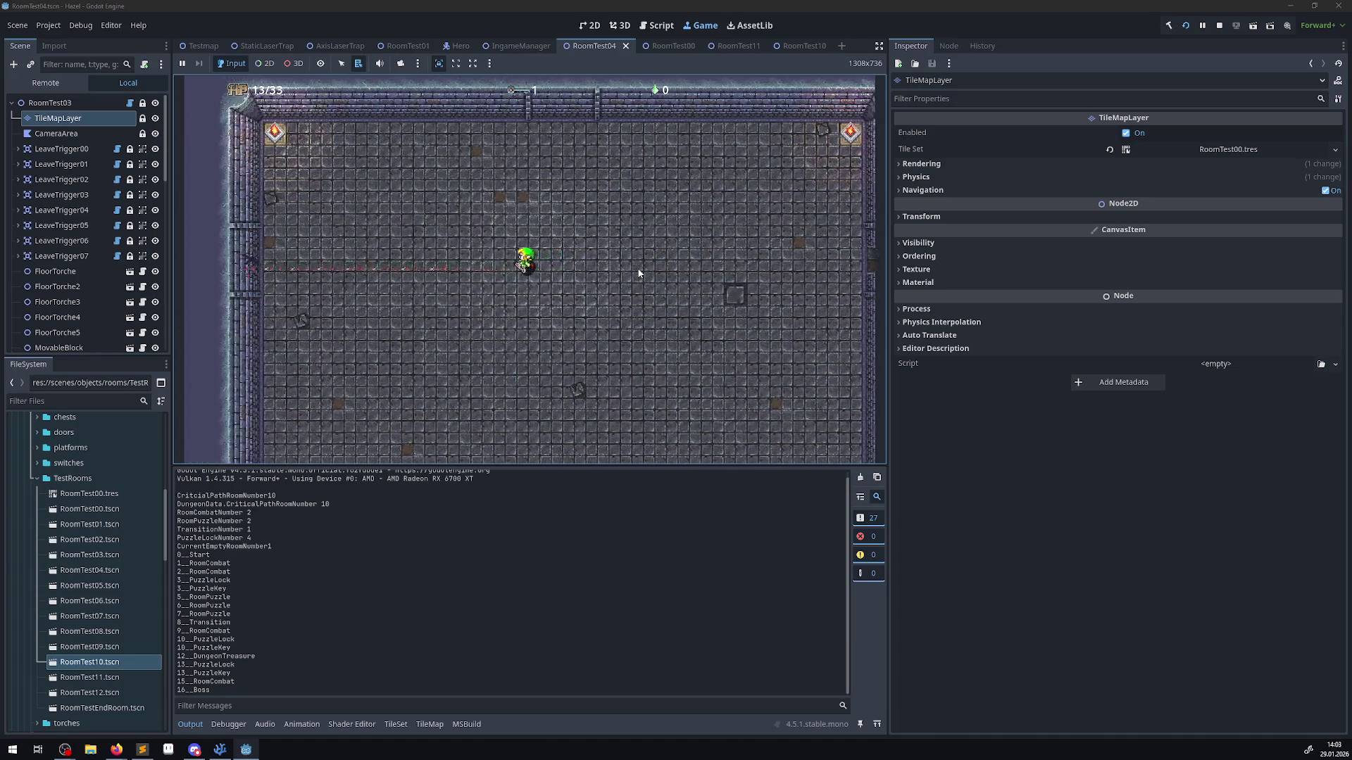
key(Up)
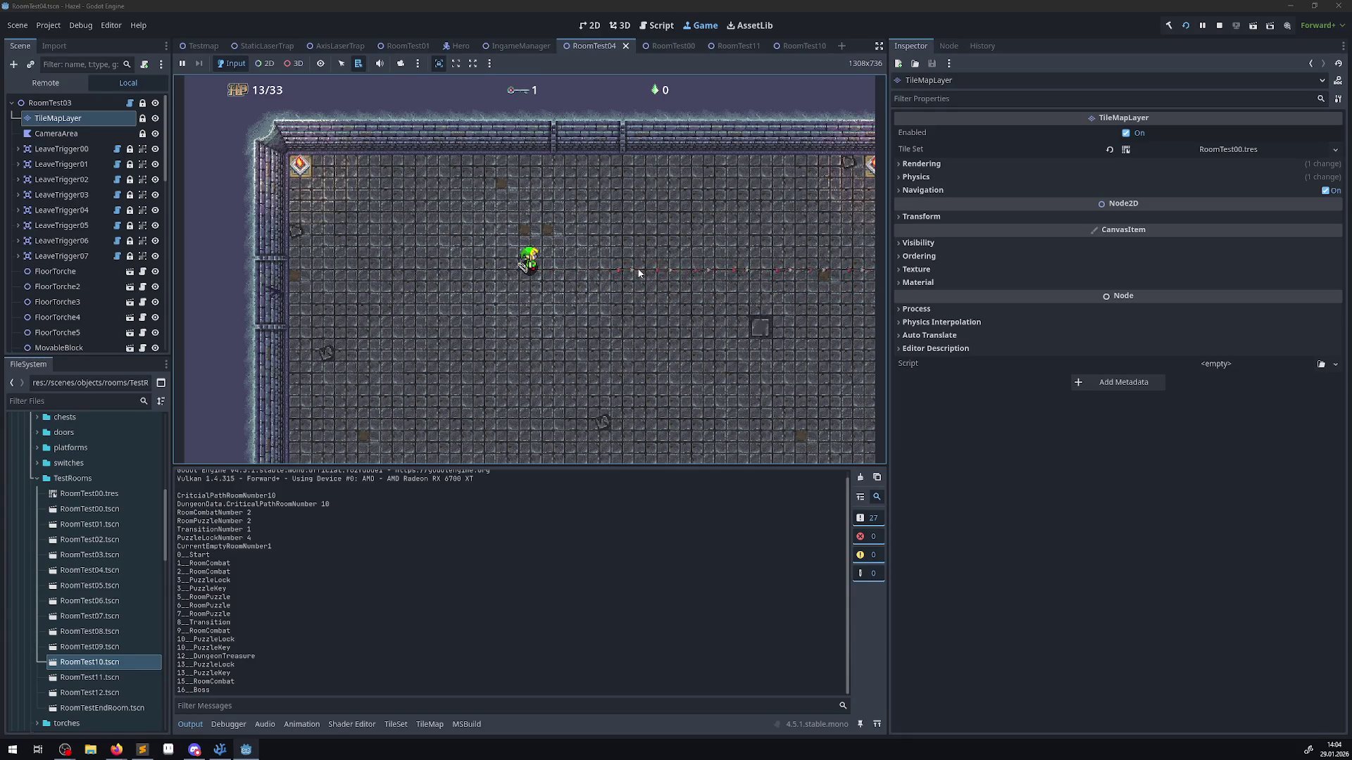
key(Down)
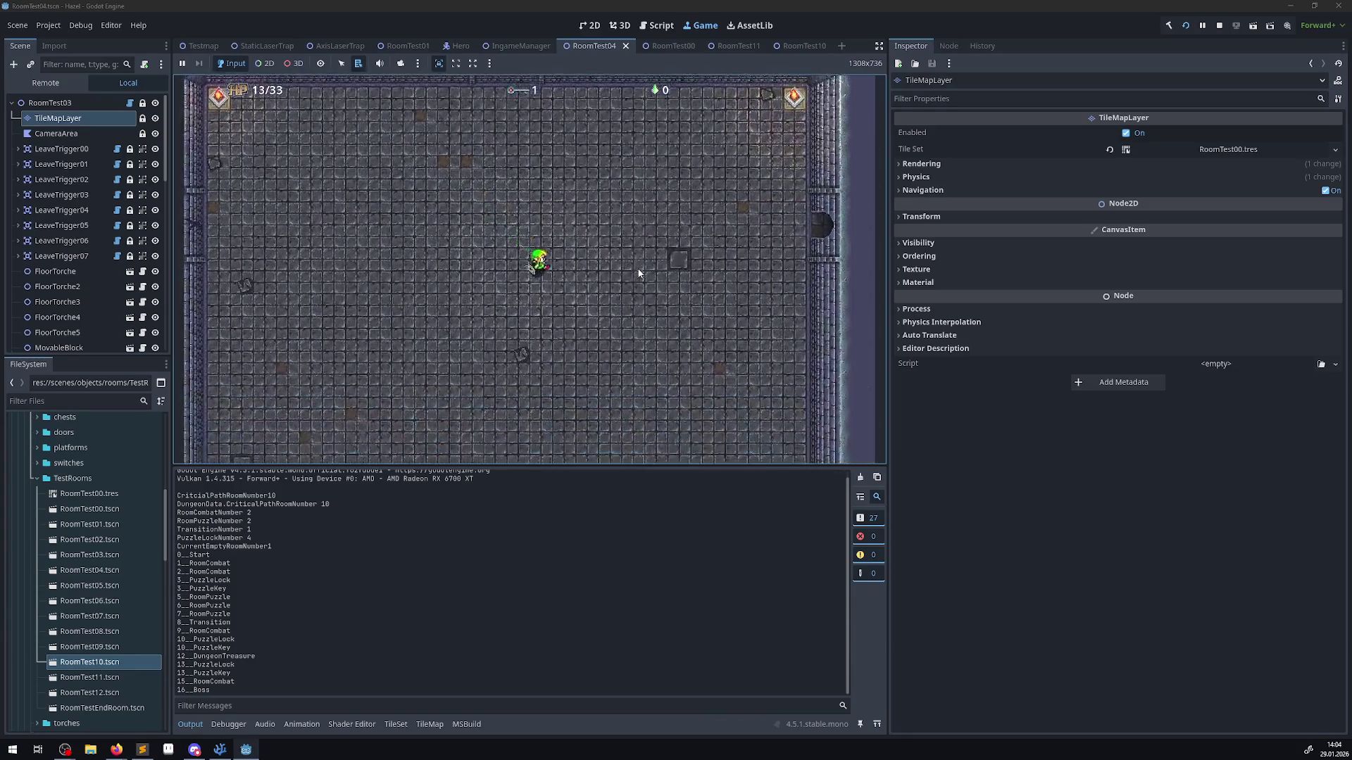
key(Right)
key(Down)
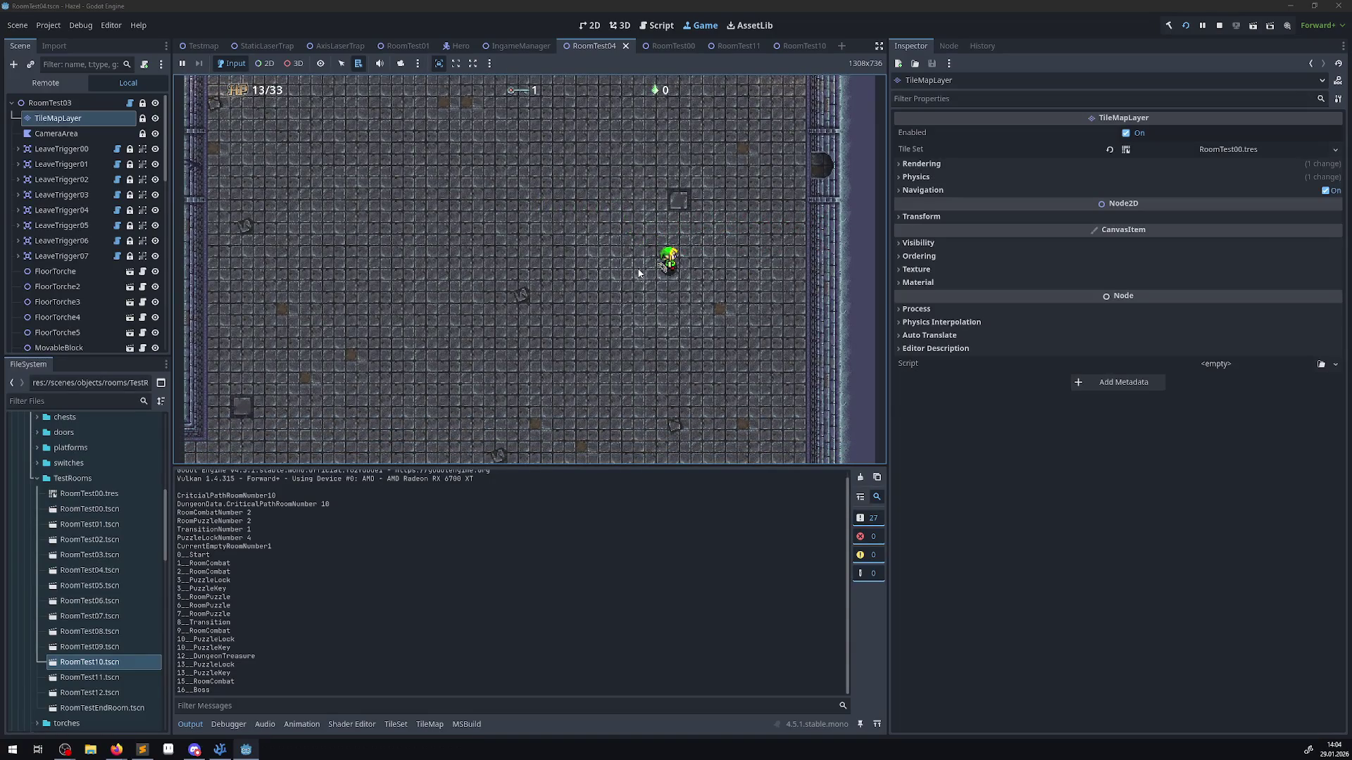
click(1220, 27)
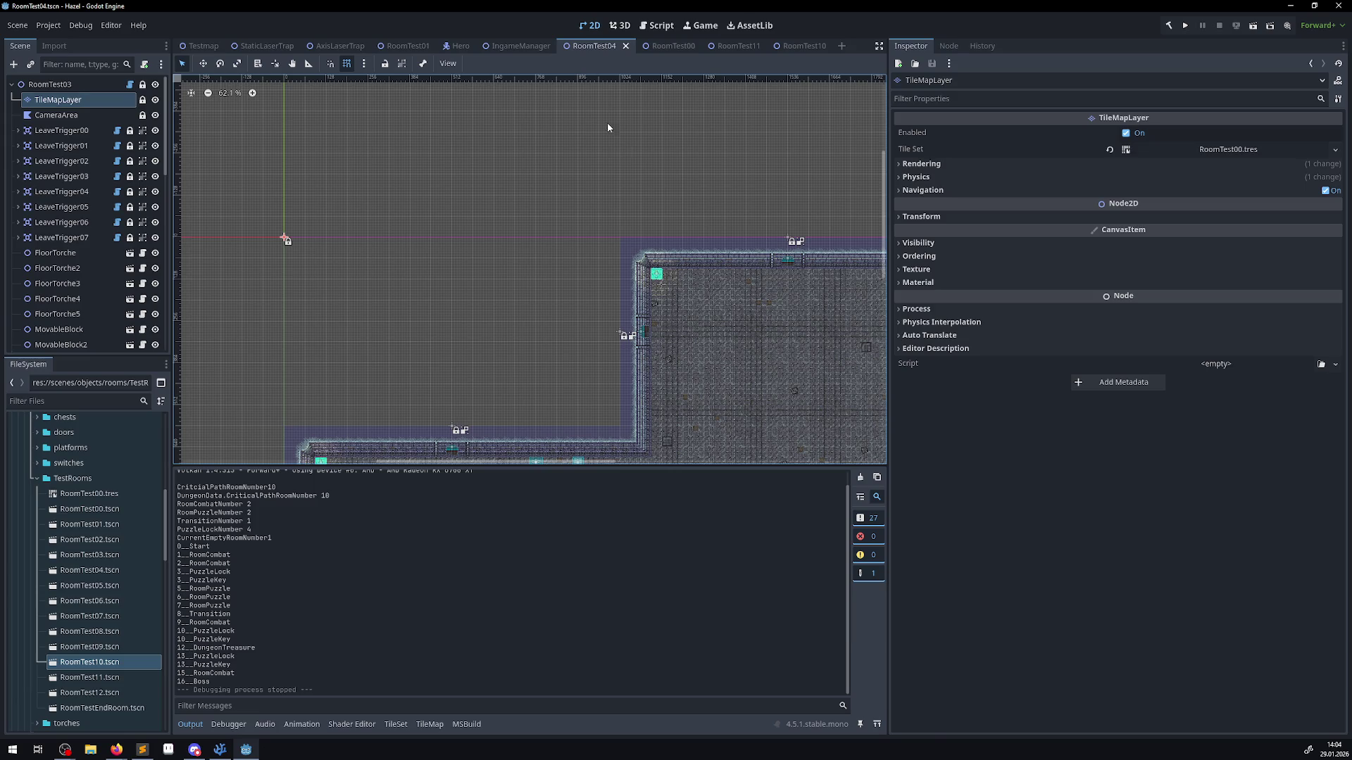
- Glance at the tile-data example in TileMapLayer.cs, then return to Godot's RoomTest11 scene
click(219, 749)
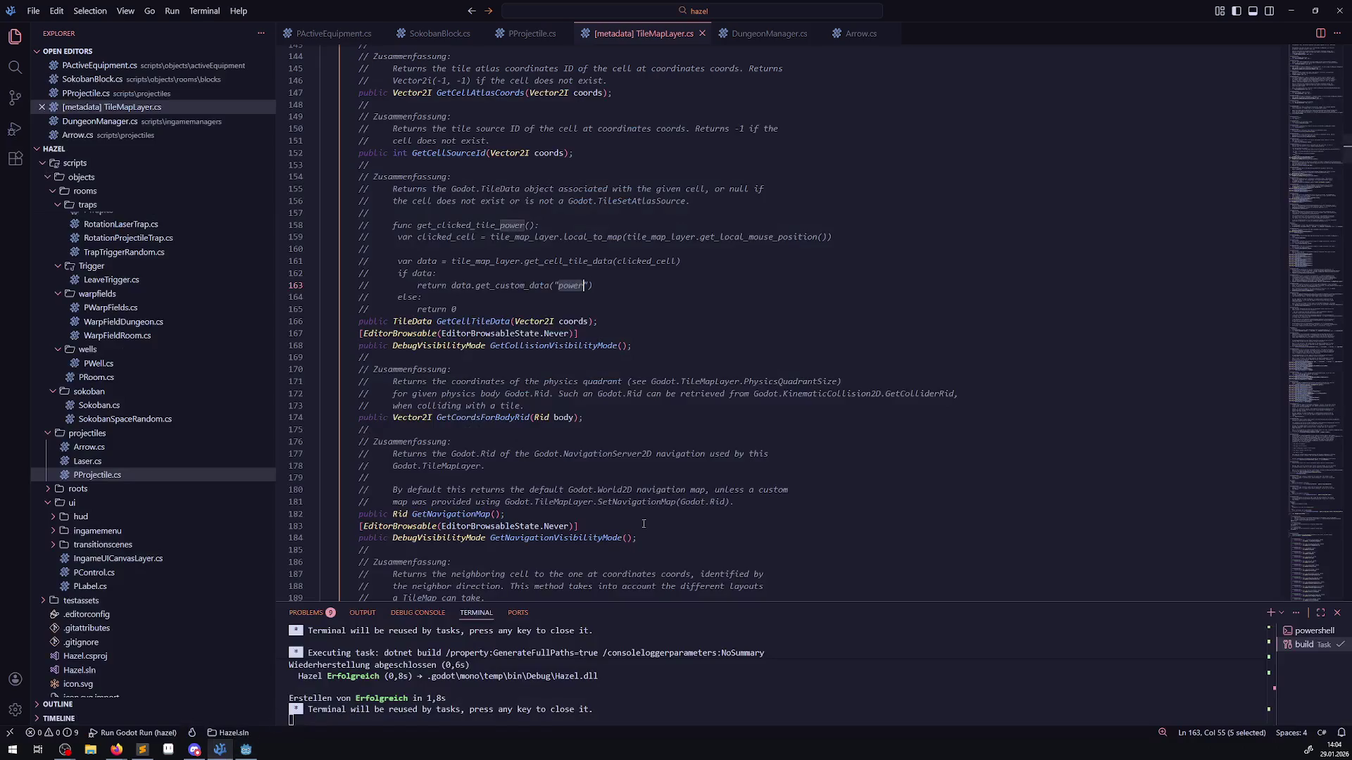
click(550, 285)
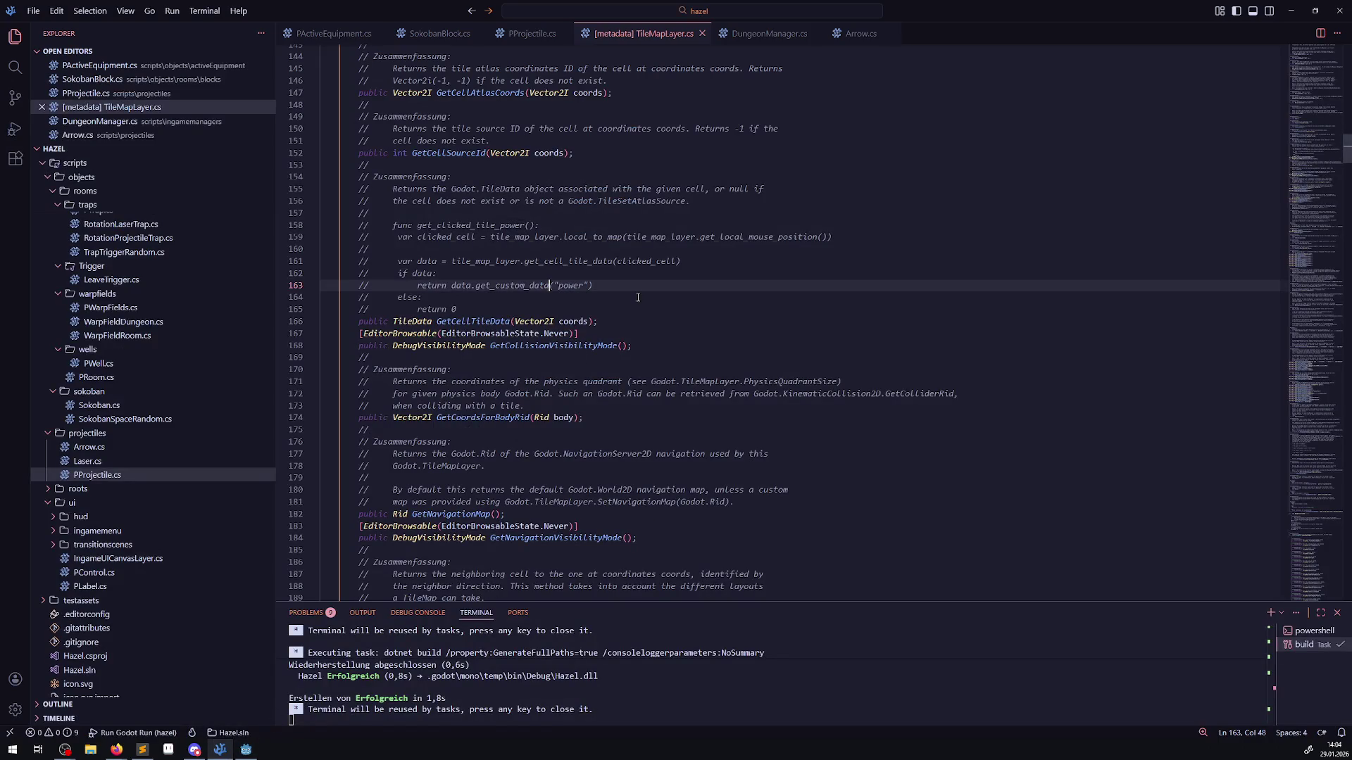
click(246, 749)
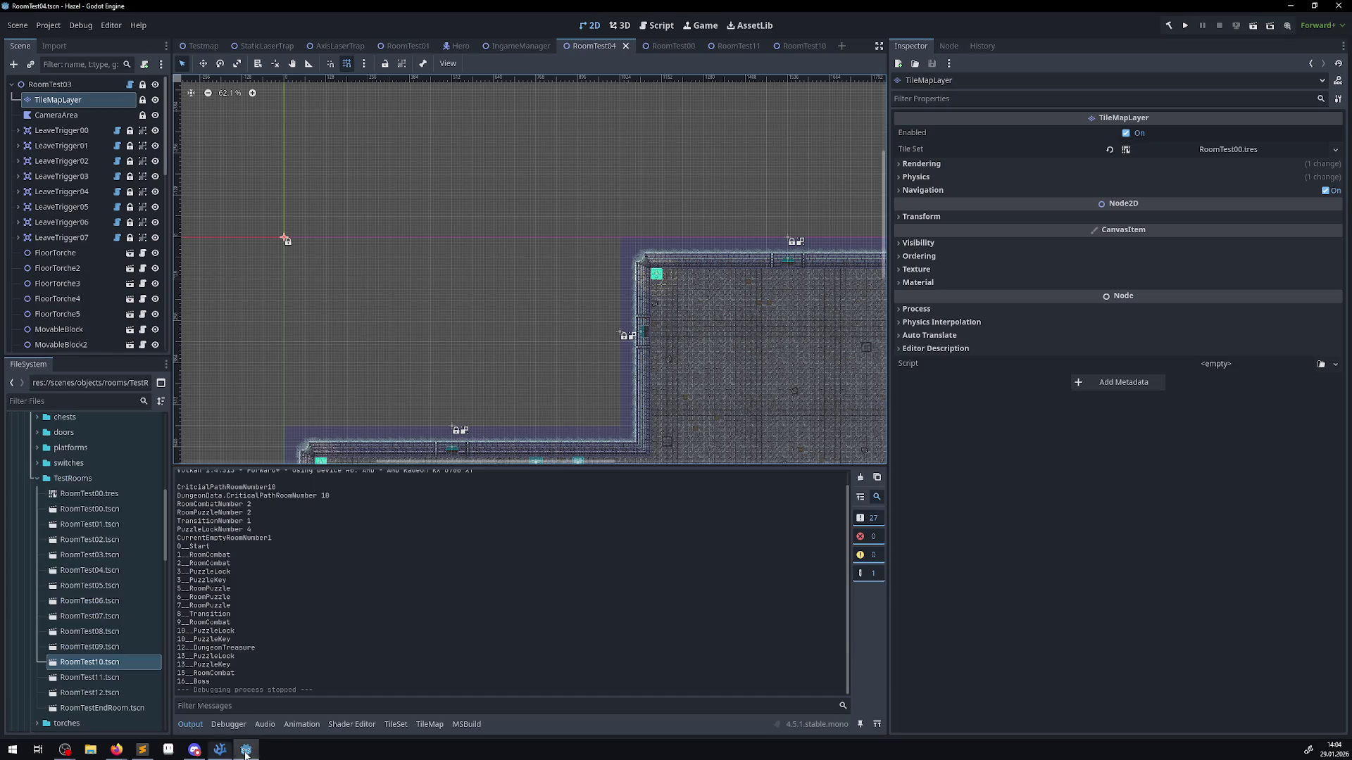
click(736, 46)
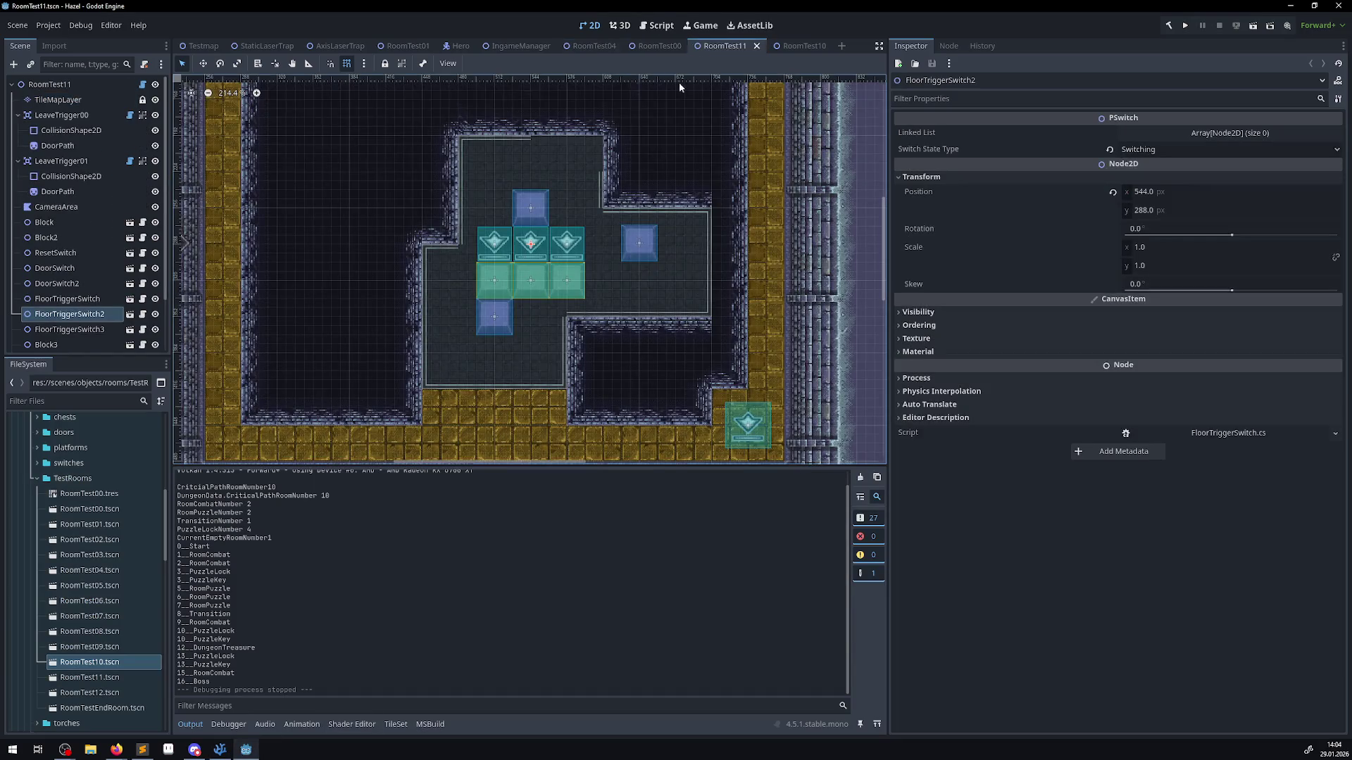
- Check RoomTest00, go back to RoomTest11 zoomed out, then open the Game view's options menu
click(656, 47)
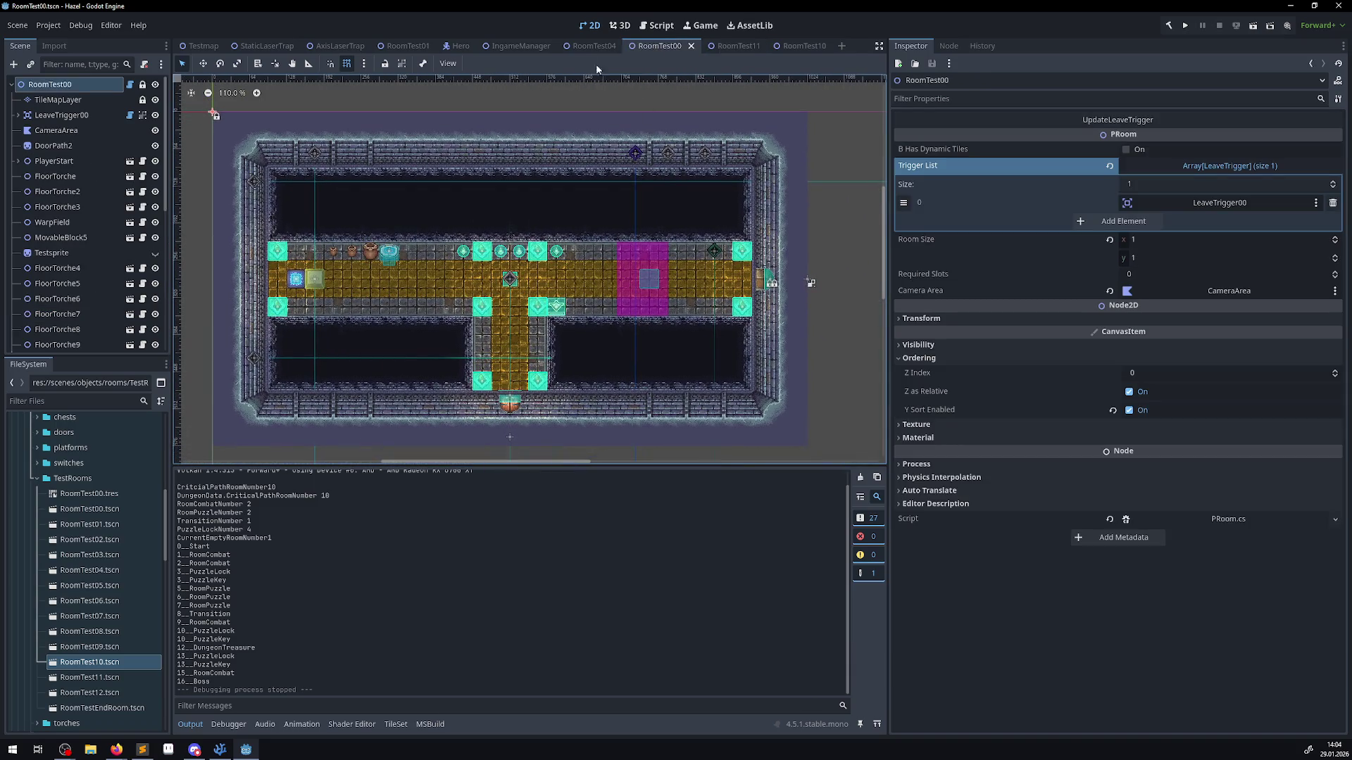
click(750, 50)
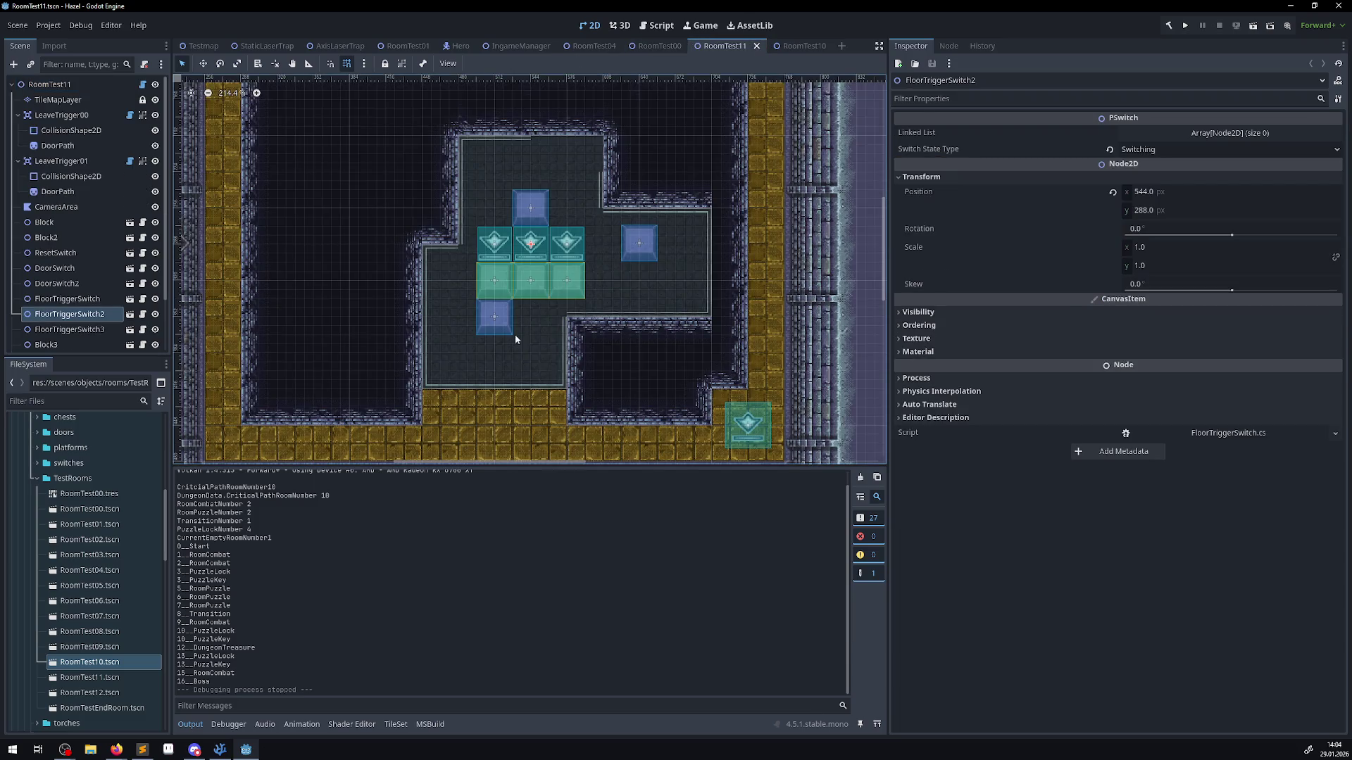
scroll(521, 335, down, 3)
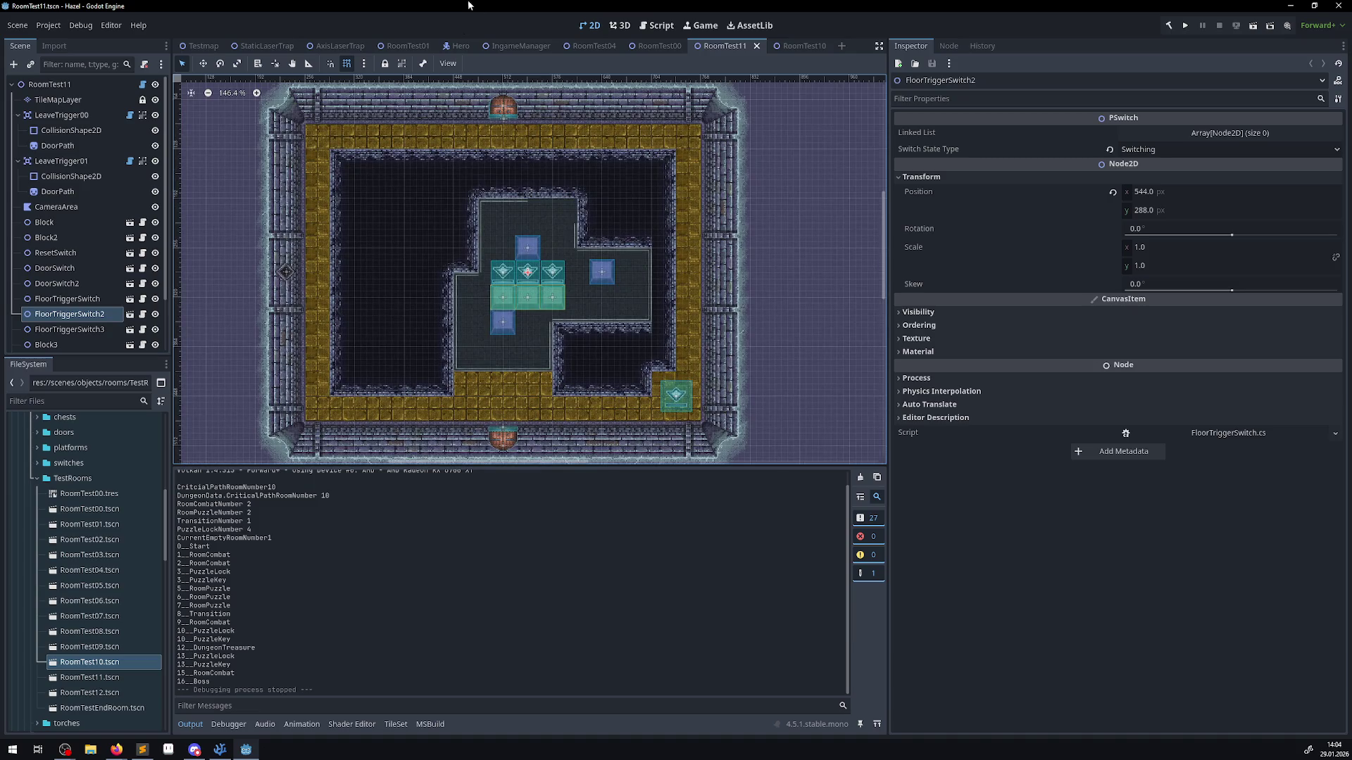
click(701, 25)
click(489, 64)
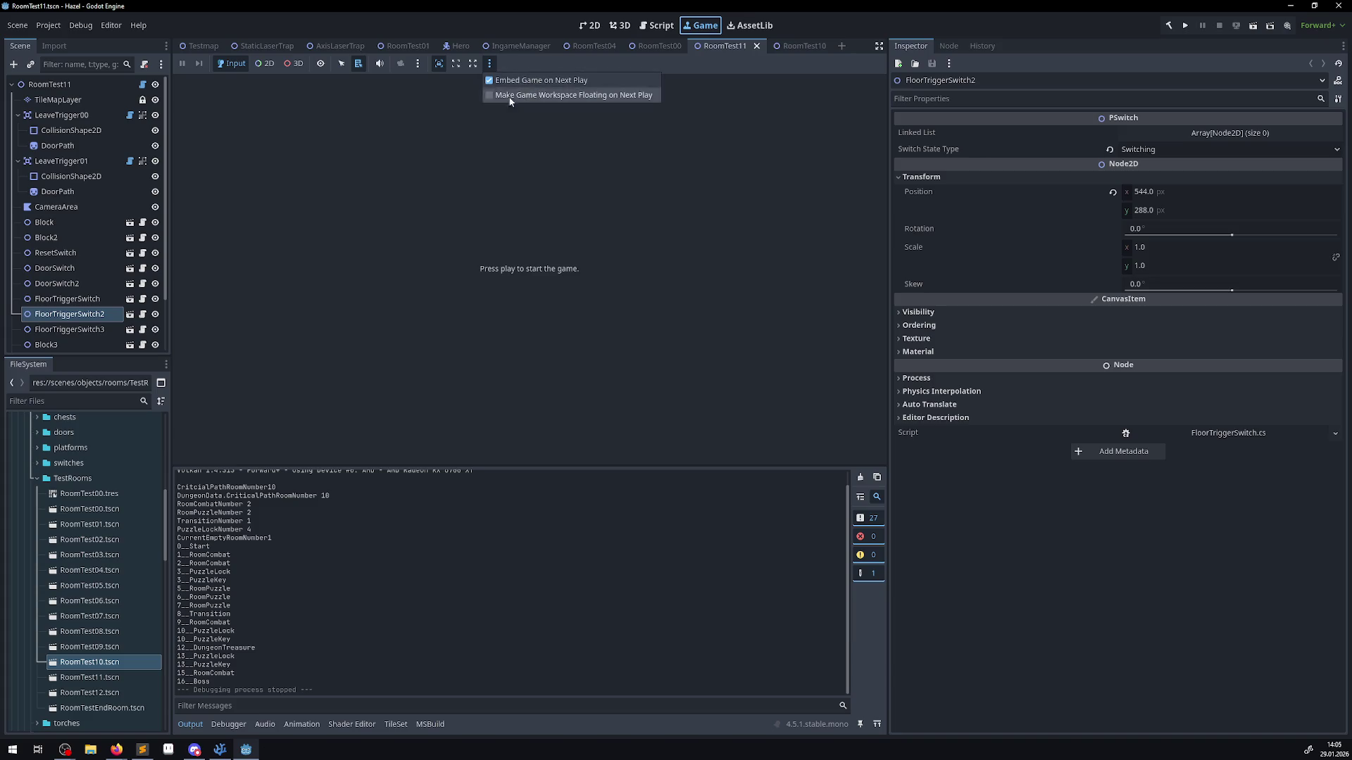
- Close the Game options menu unchanged and switch back to VS Code
click(499, 171)
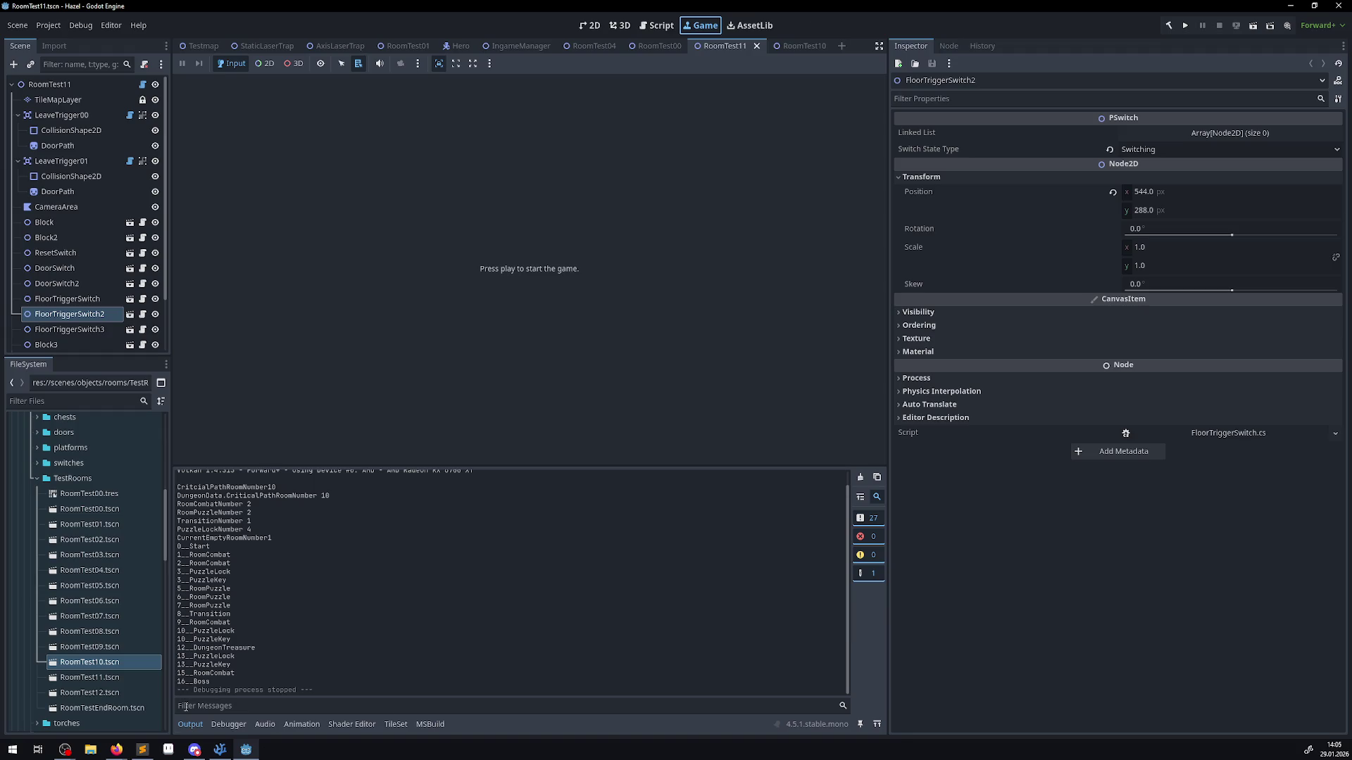
key(alt+Tab)
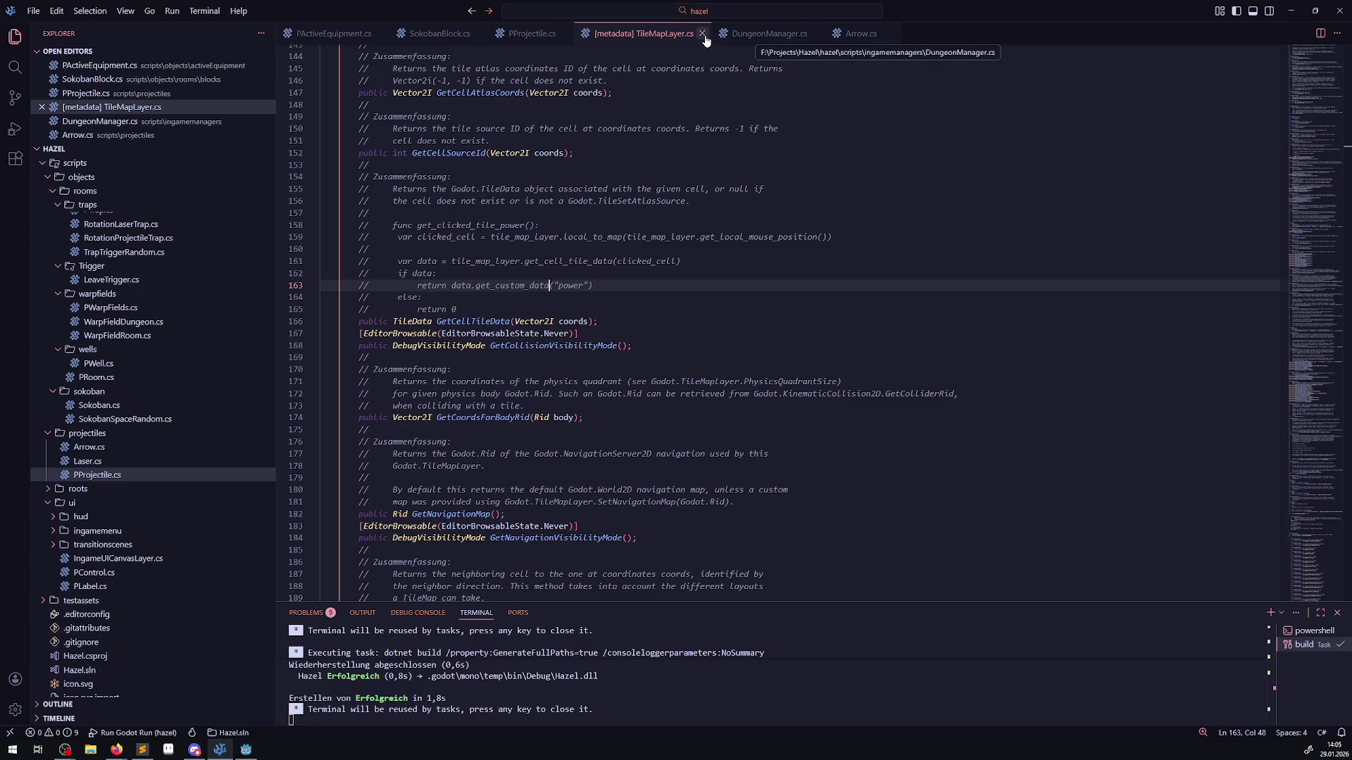
- Scroll through the TileMapLayer.cs metadata to review its tile-data methods
scroll(625, 349, up, 5)
scroll(625, 349, up, 20)
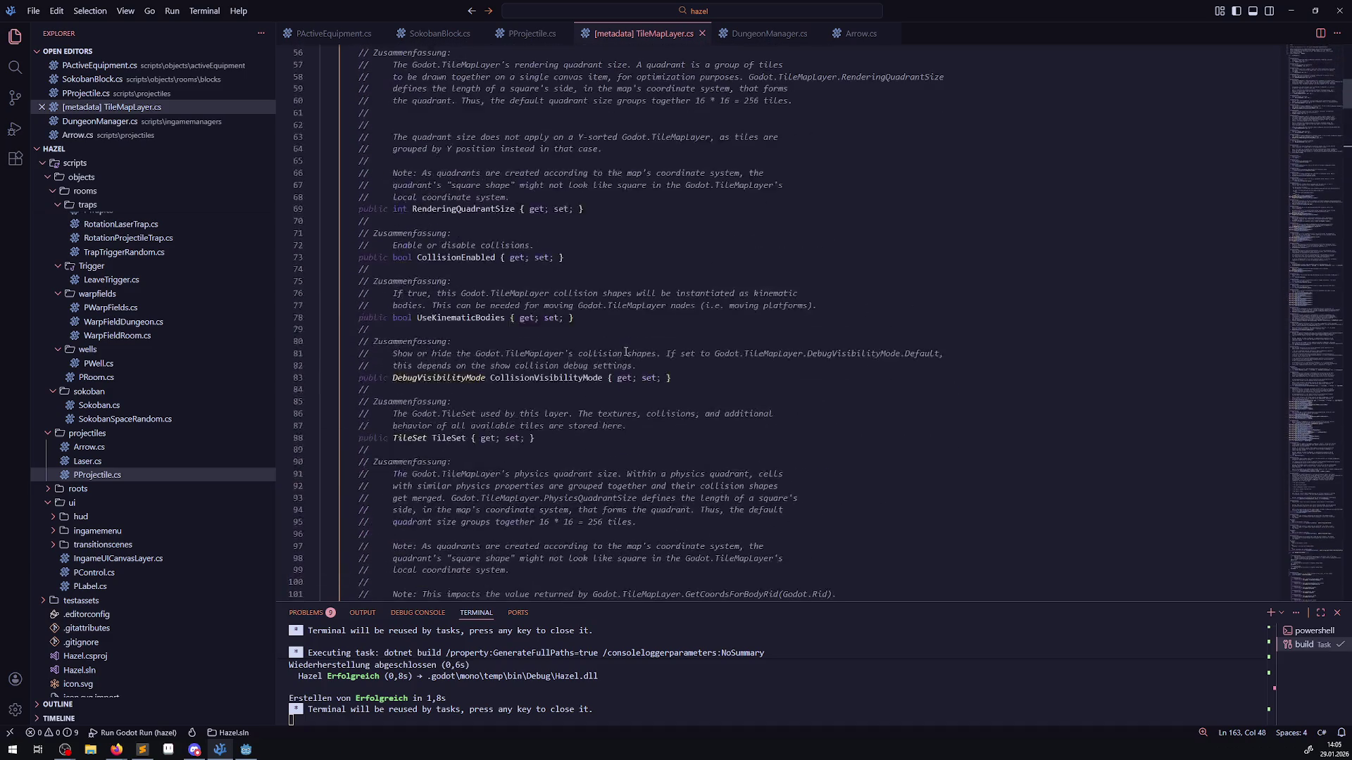
scroll(626, 352, up, 4)
scroll(626, 351, down, 20)
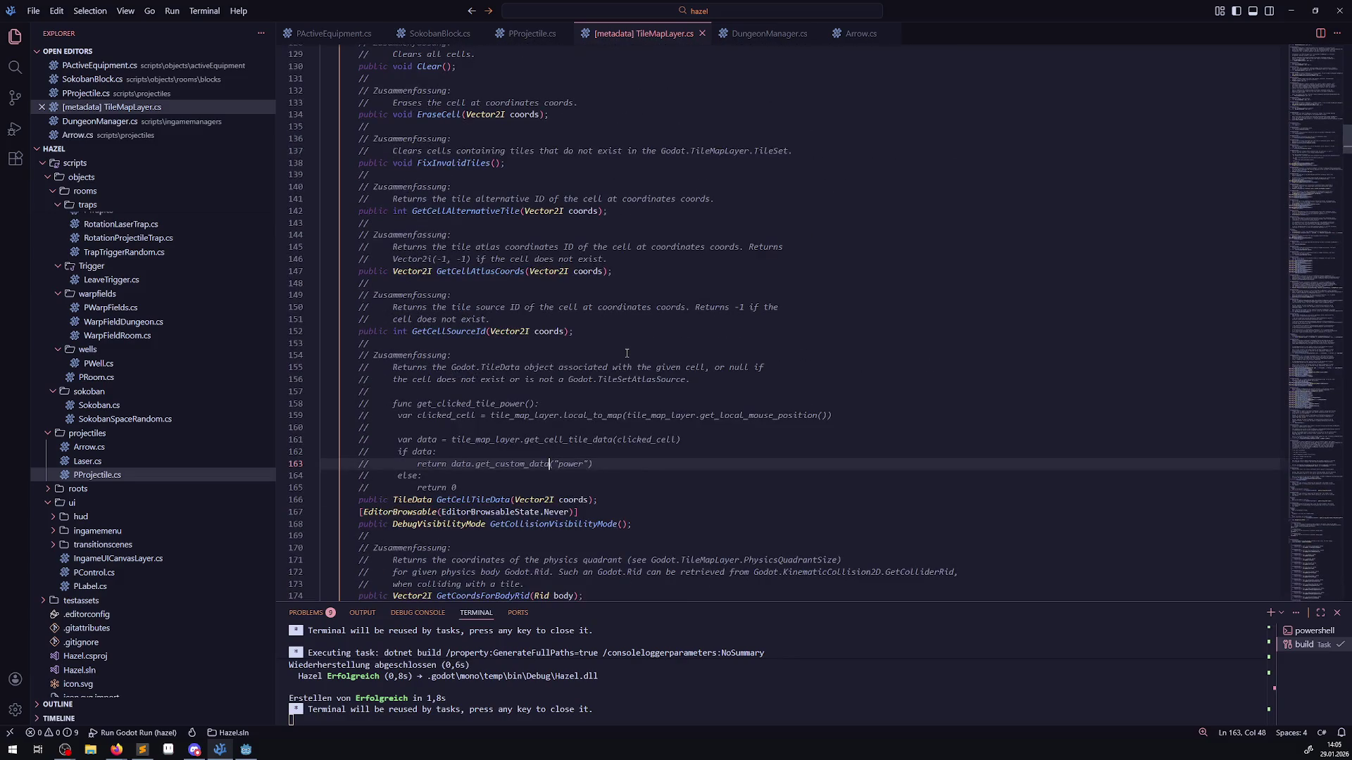
scroll(628, 350, down, 12)
scroll(630, 347, down, 20)
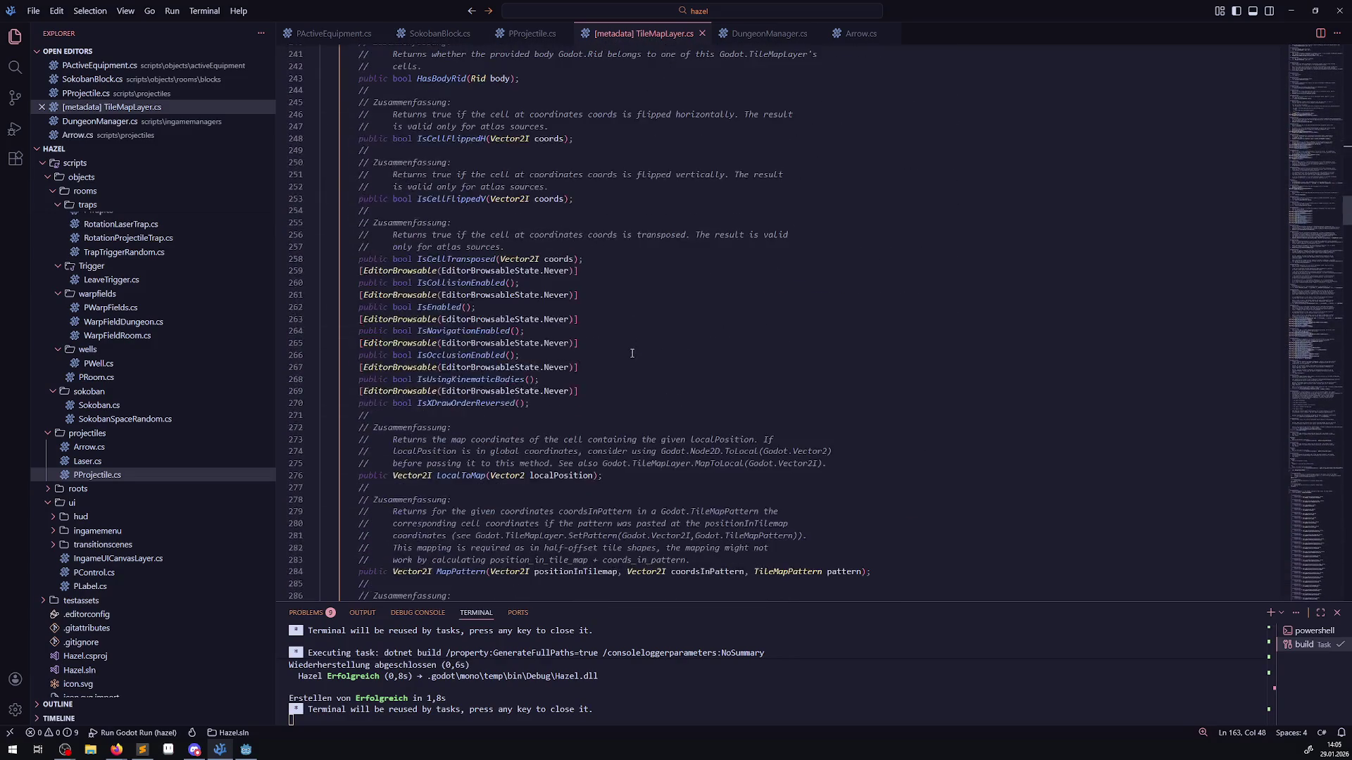
scroll(632, 354, down, 10)
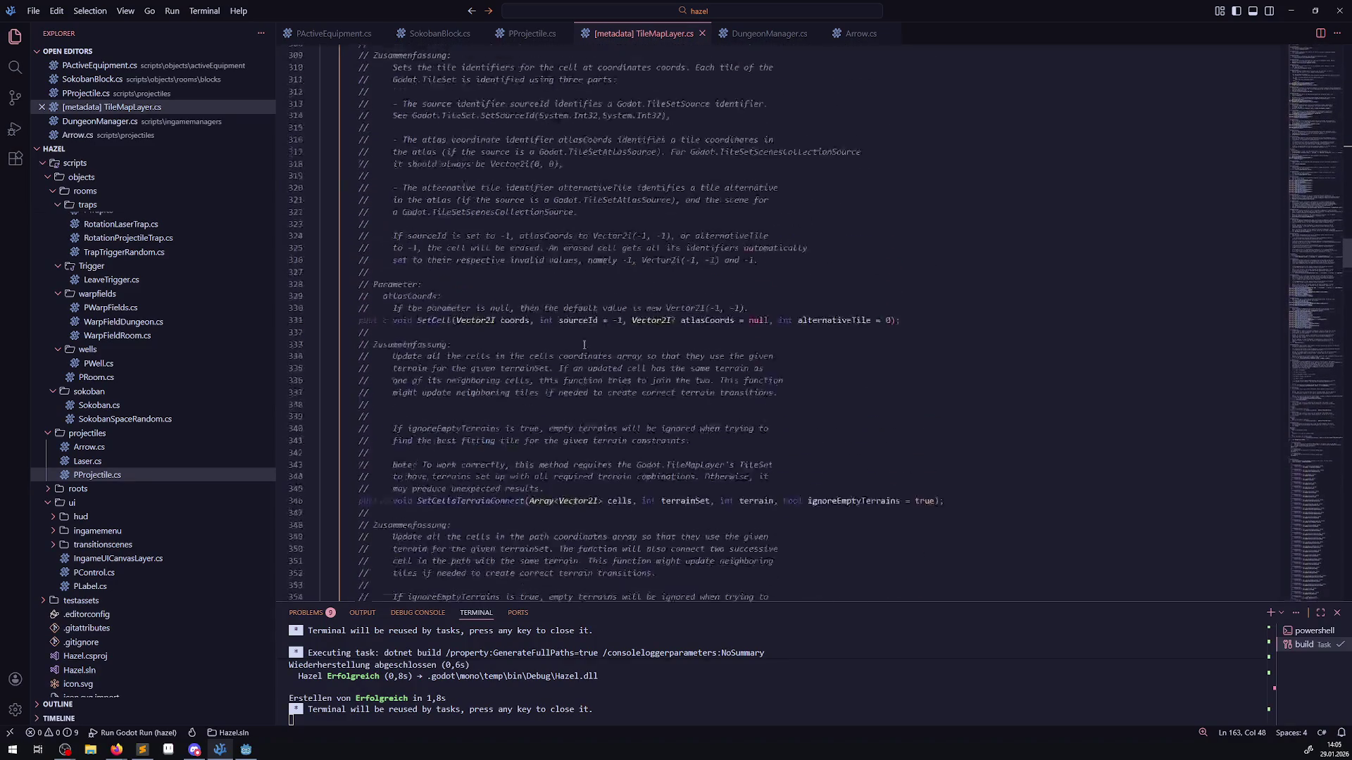
scroll(576, 349, up, 11)
scroll(576, 349, up, 20)
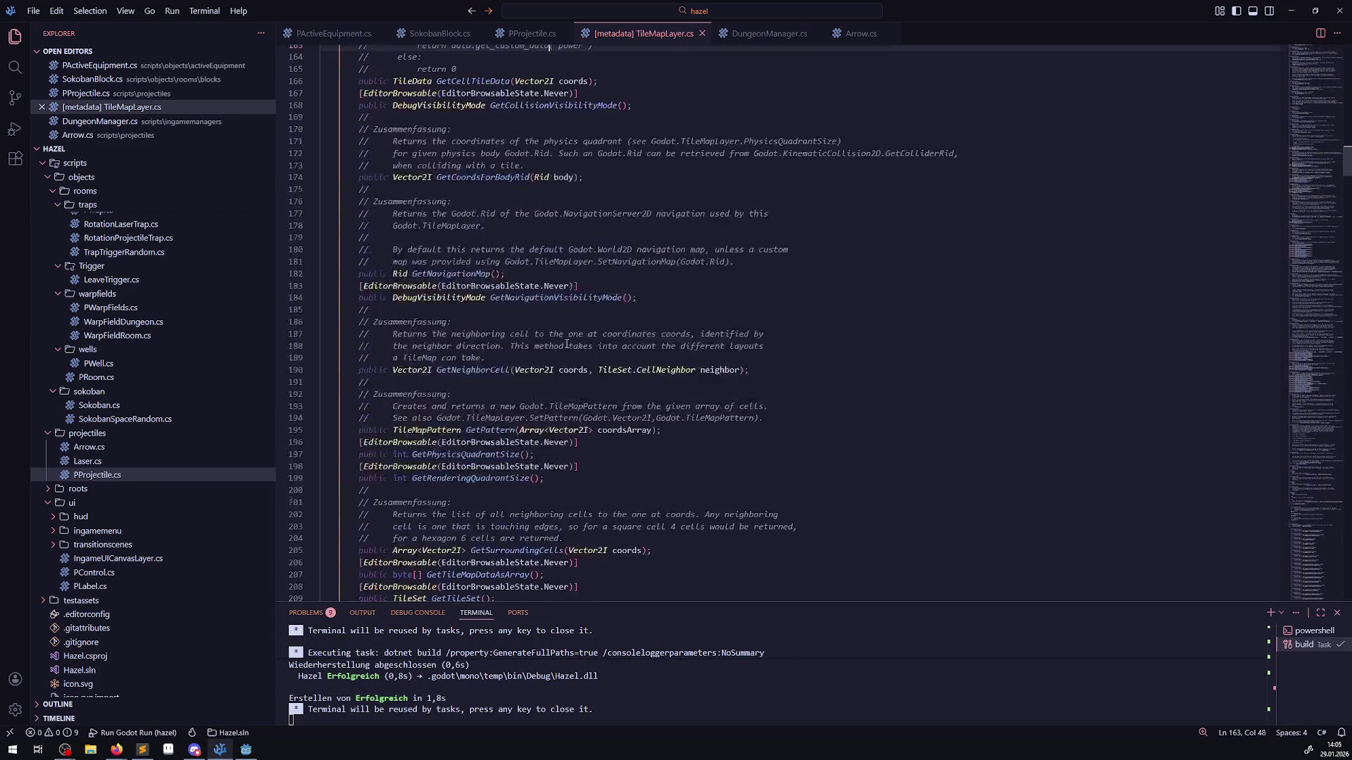
scroll(566, 344, up, 10)
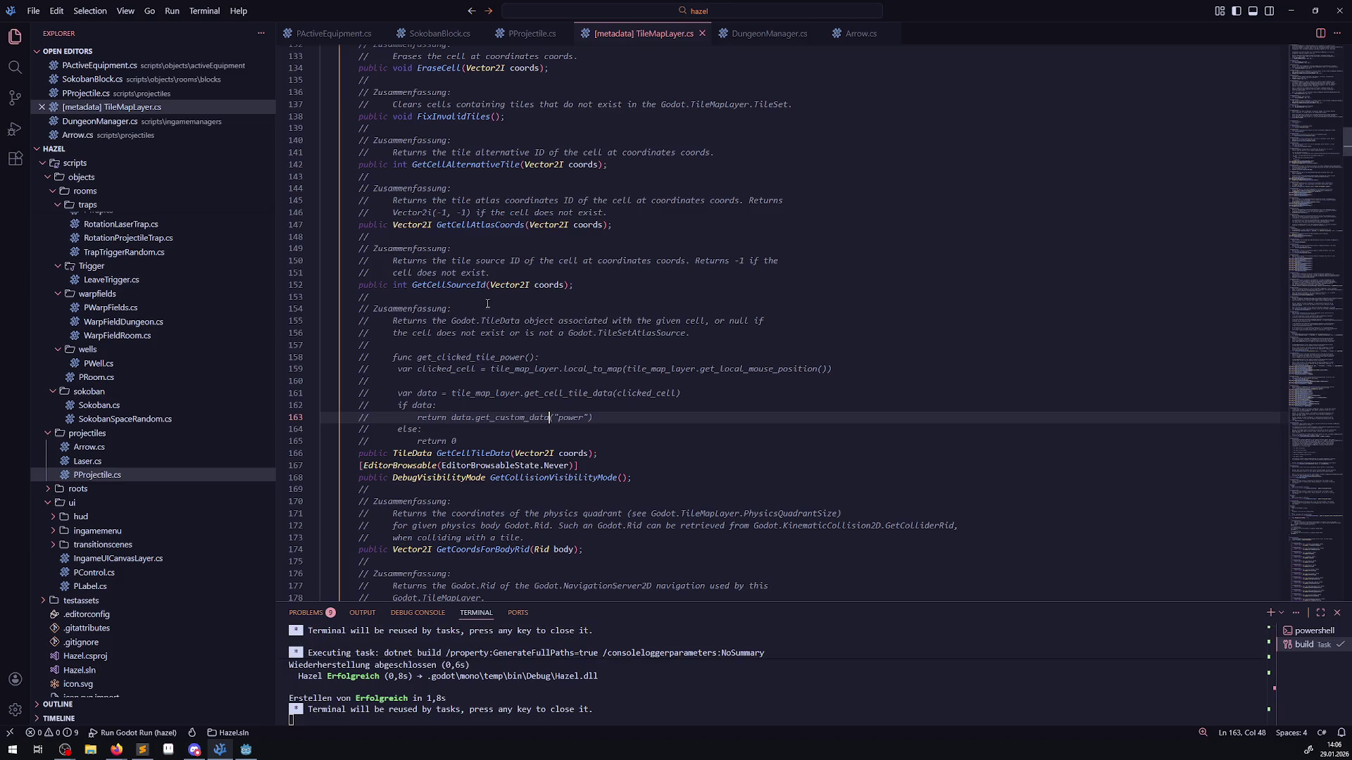
- Inspect the Z Index return line in PProjectile's TileLayerCheck, then return to Godot
click(516, 32)
click(433, 221)
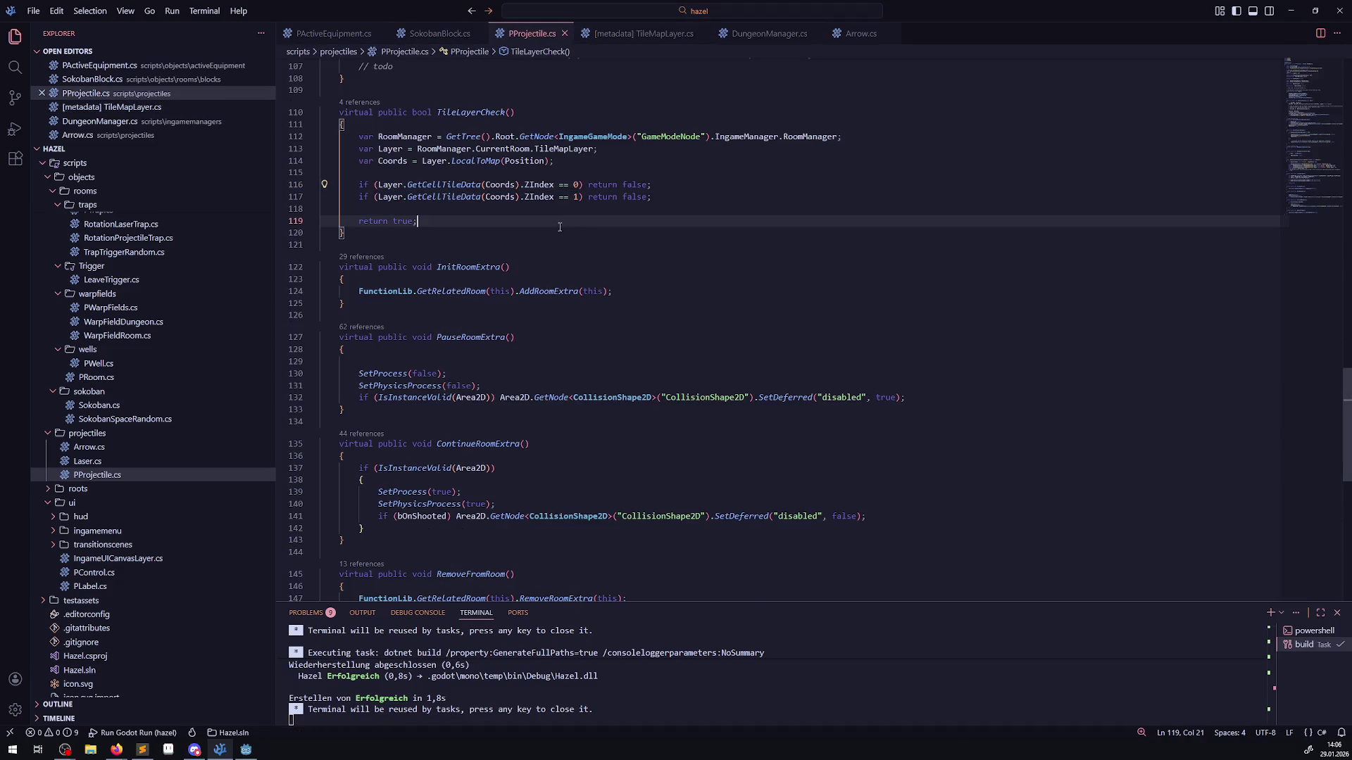
click(245, 749)
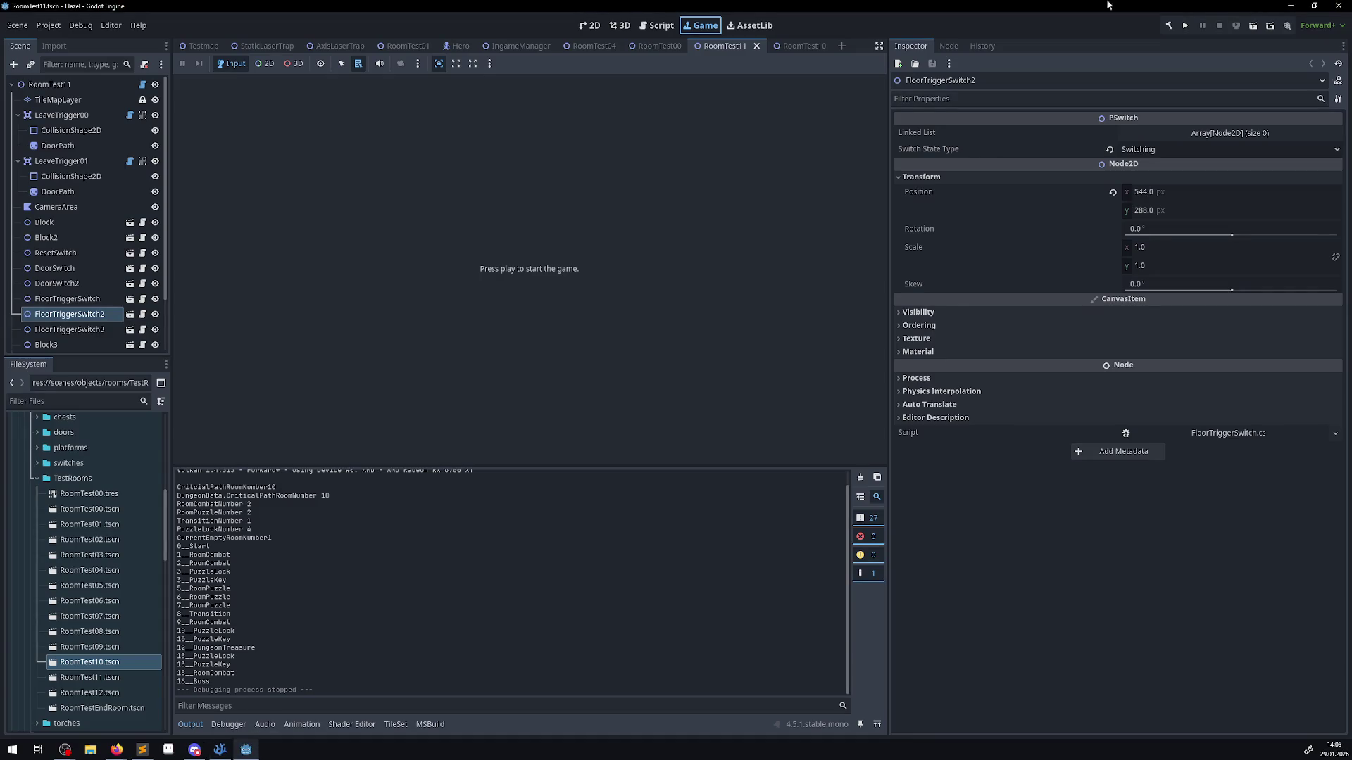
- Build and run the game, walking the hero along the hall into the ice room
click(1188, 25)
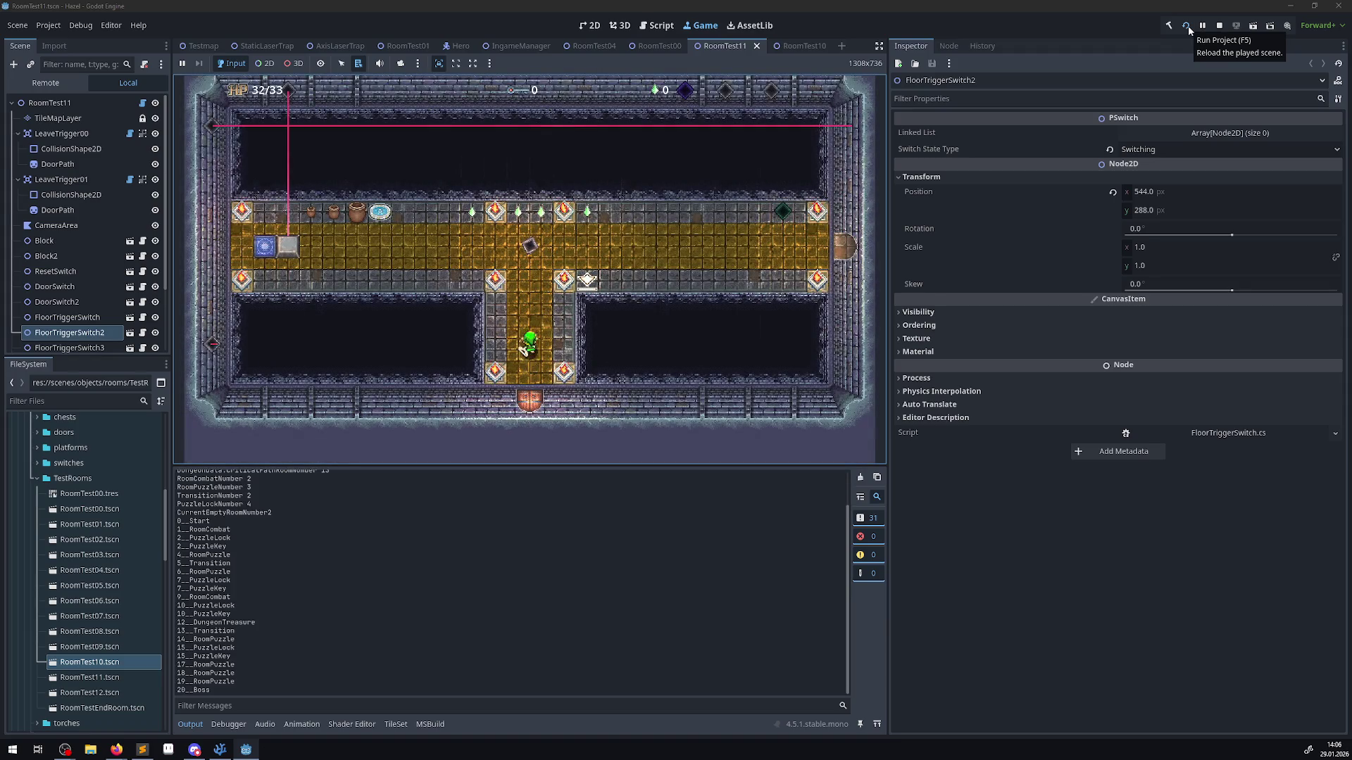
key(Up)
key(Right)
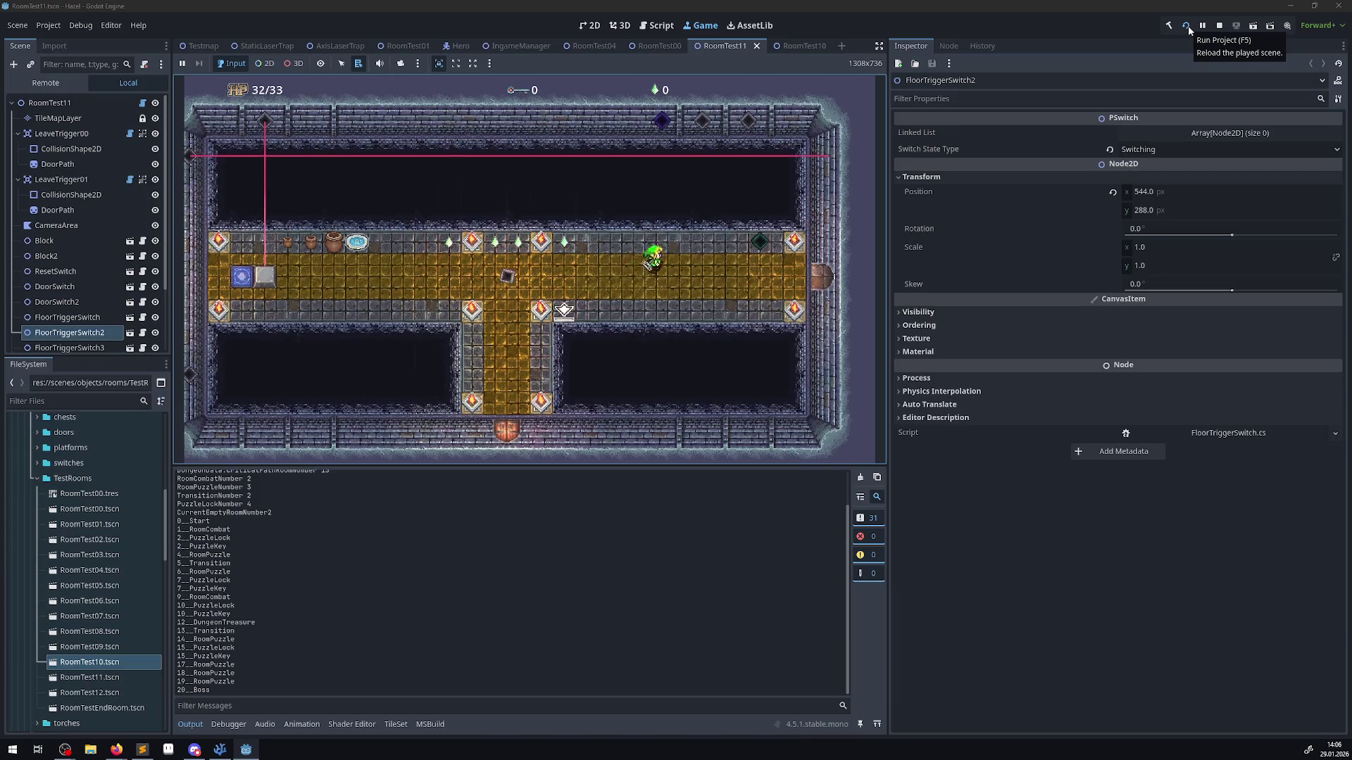
key(Left)
key(Right)
key(Down)
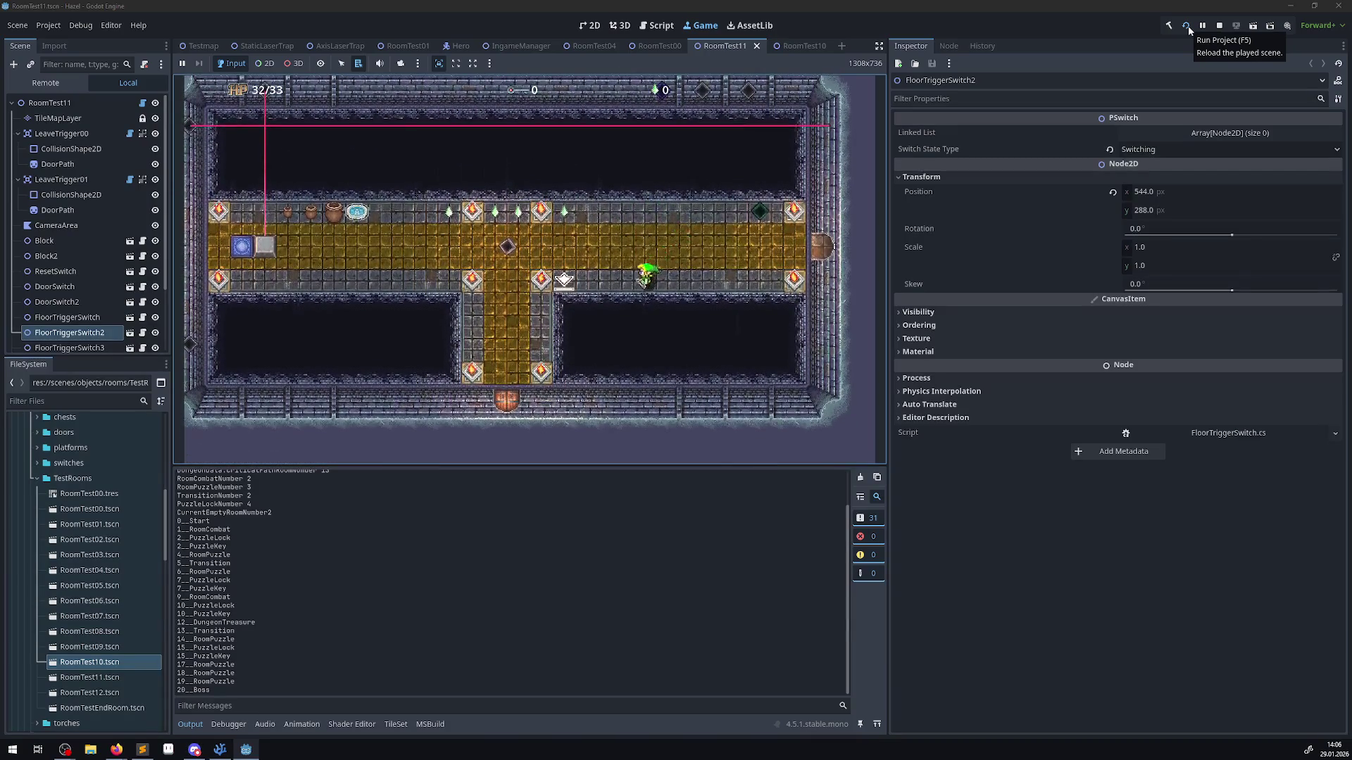
key(Right)
key(Up)
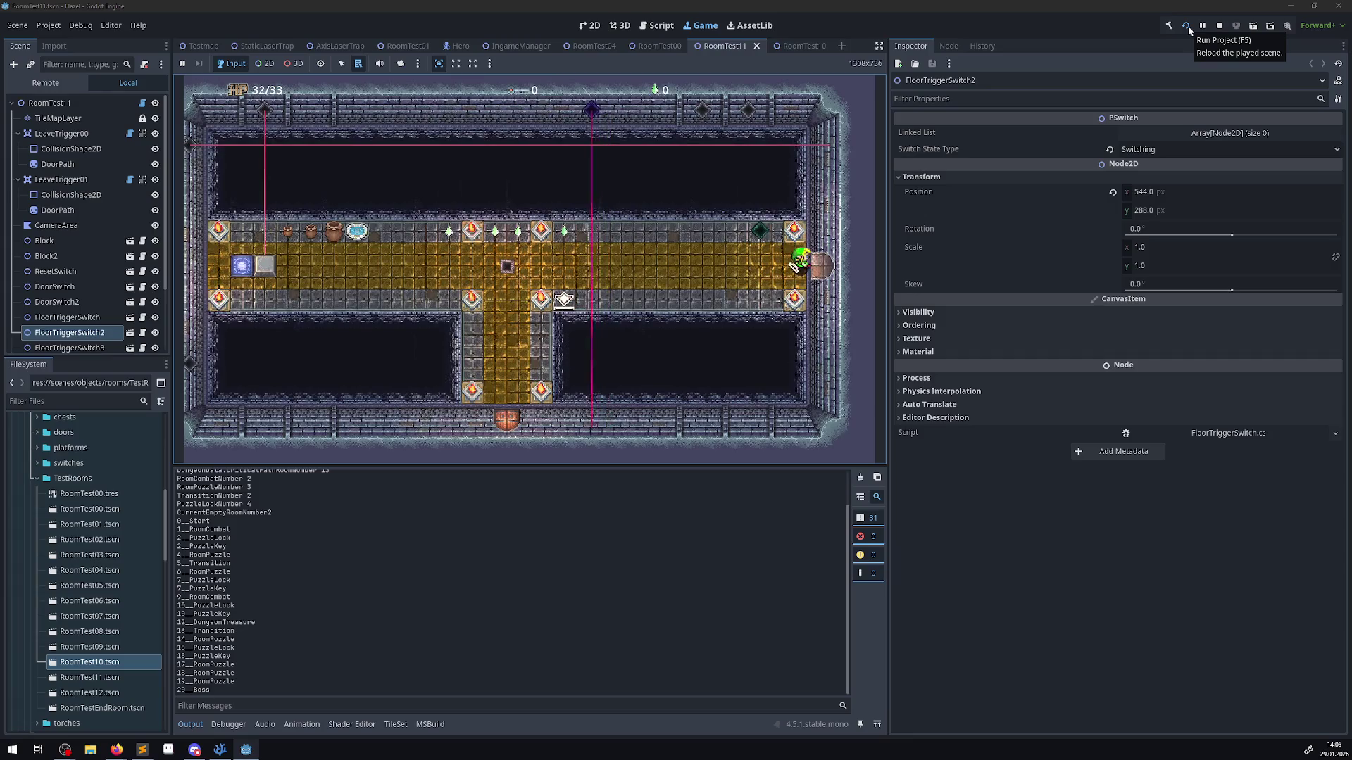
key(Right)
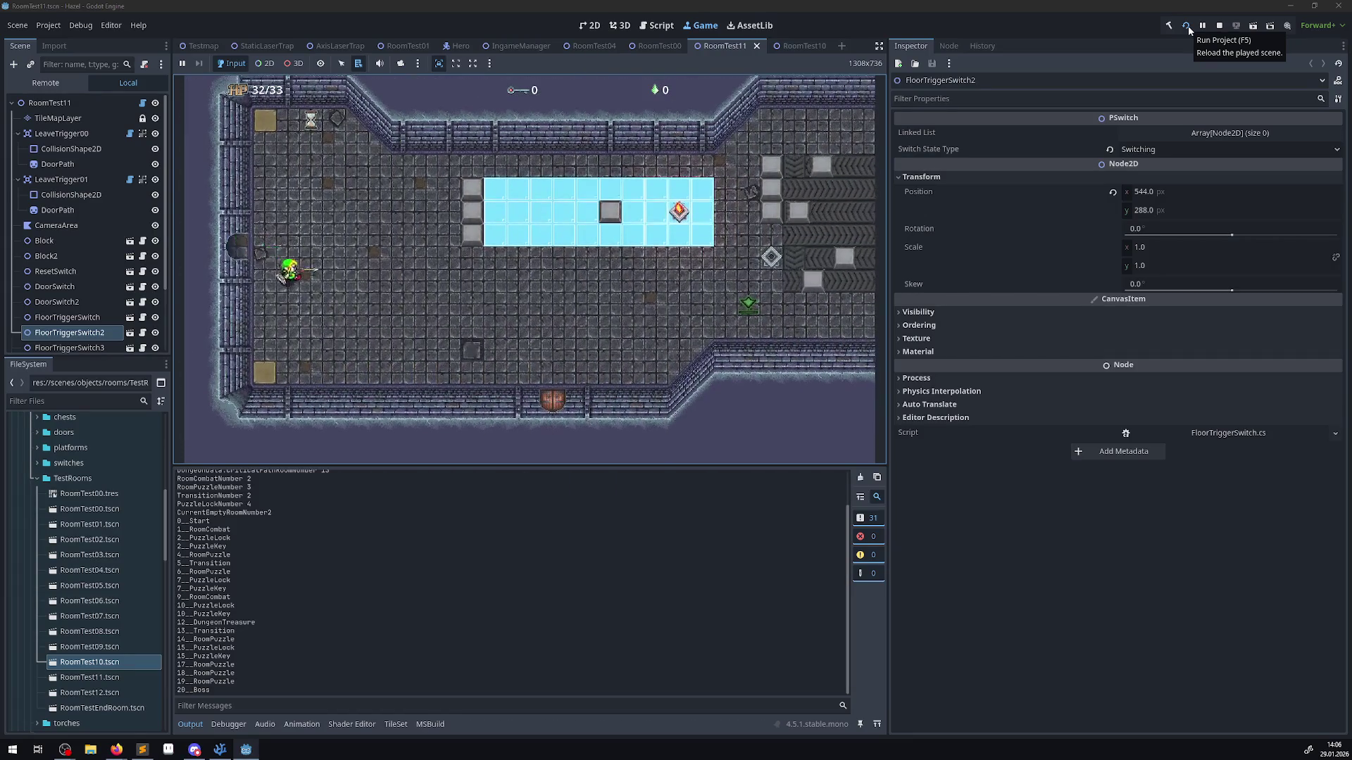
- Move the hero around the ice room's lower wall, then stop the game and select TileMapLayer
key(Down)
key(Right)
key(Right)
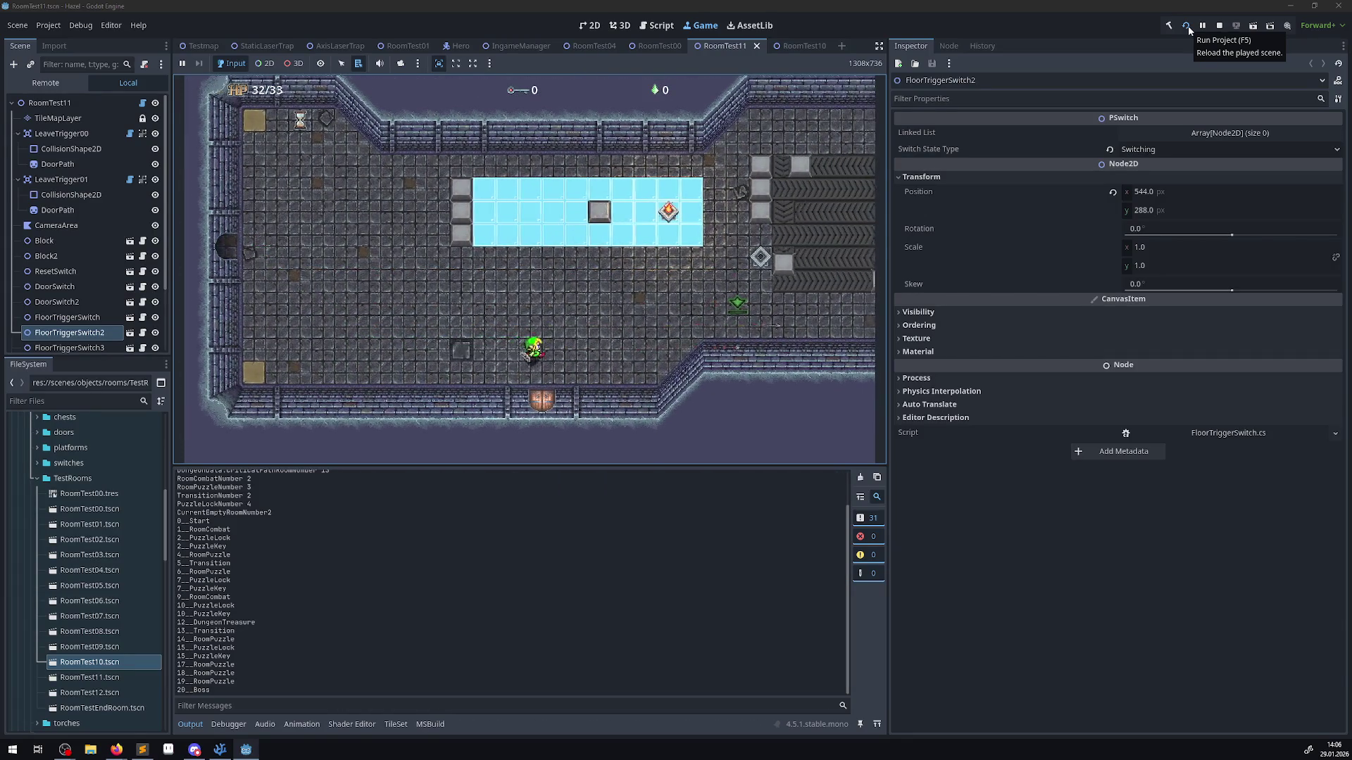
key(Left)
key(Down)
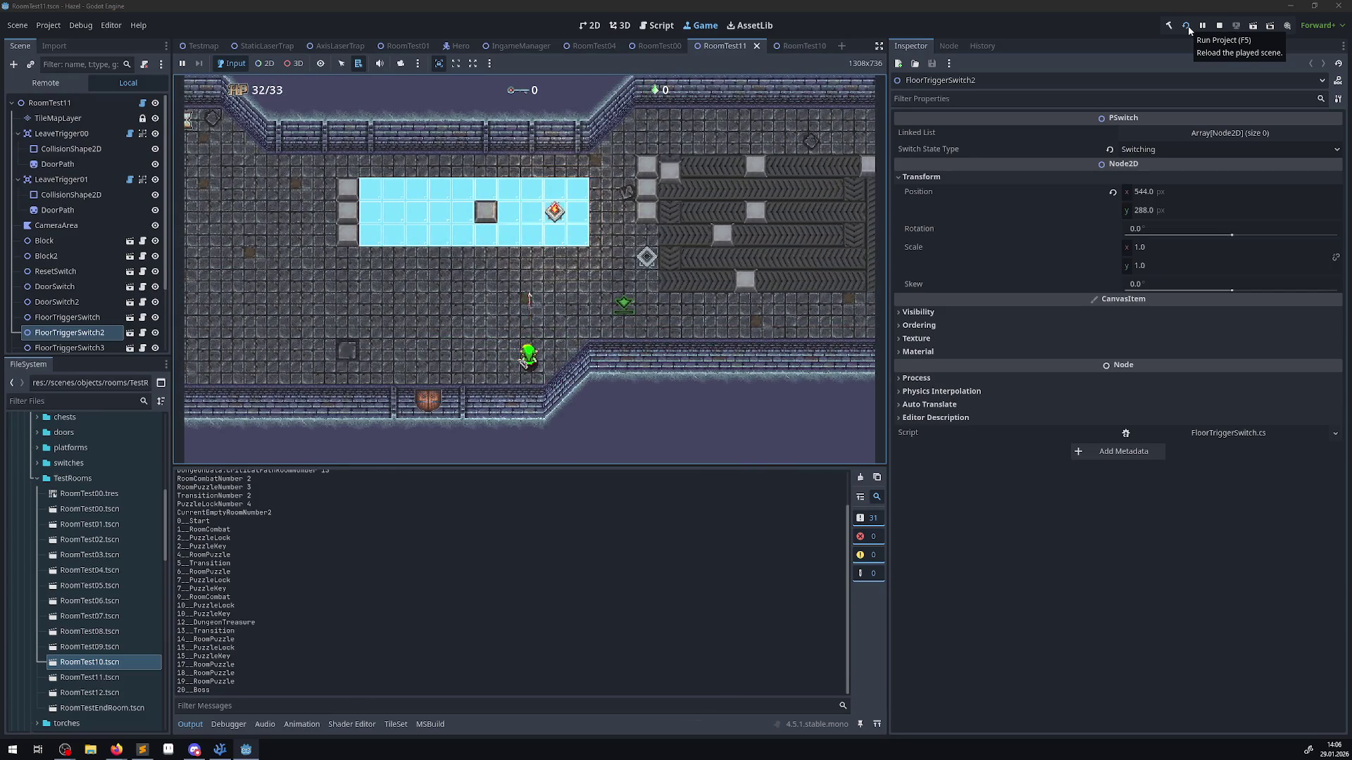
key(Left)
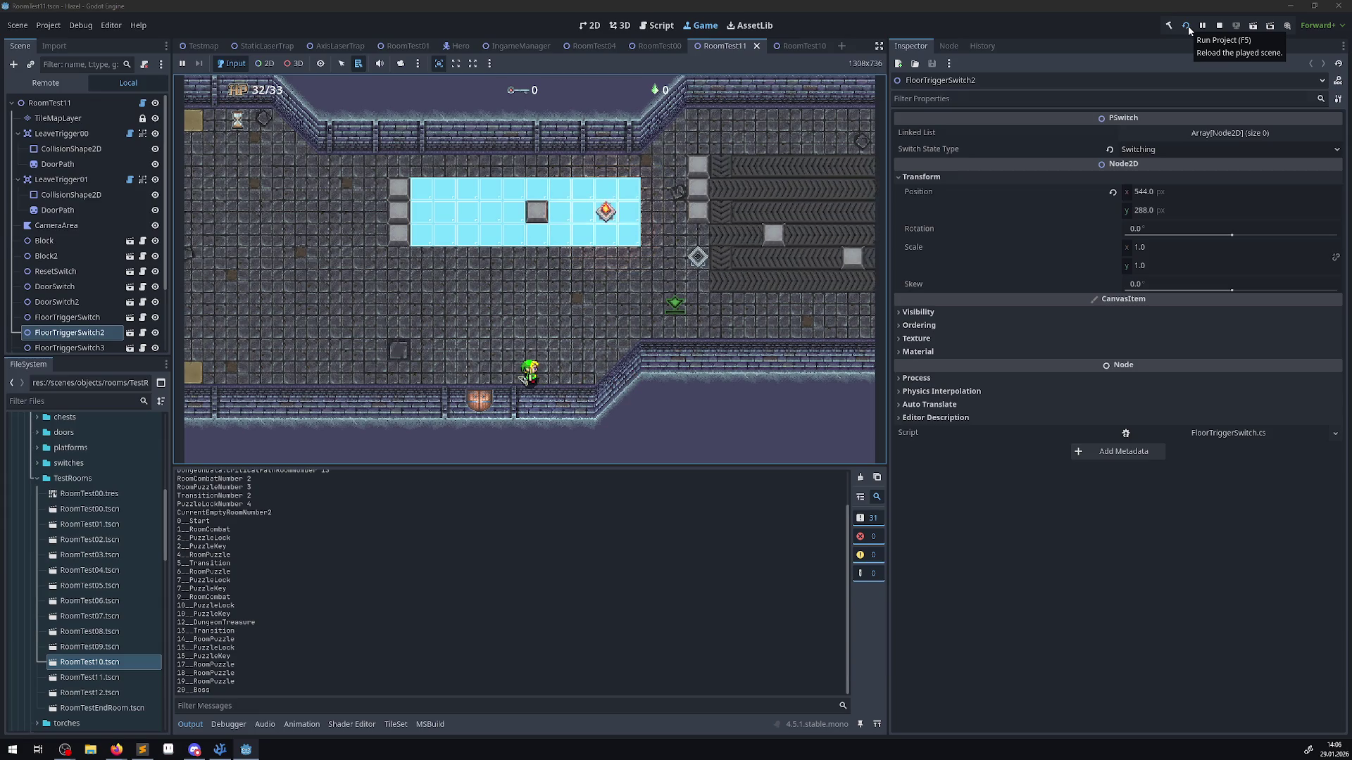
key(Left)
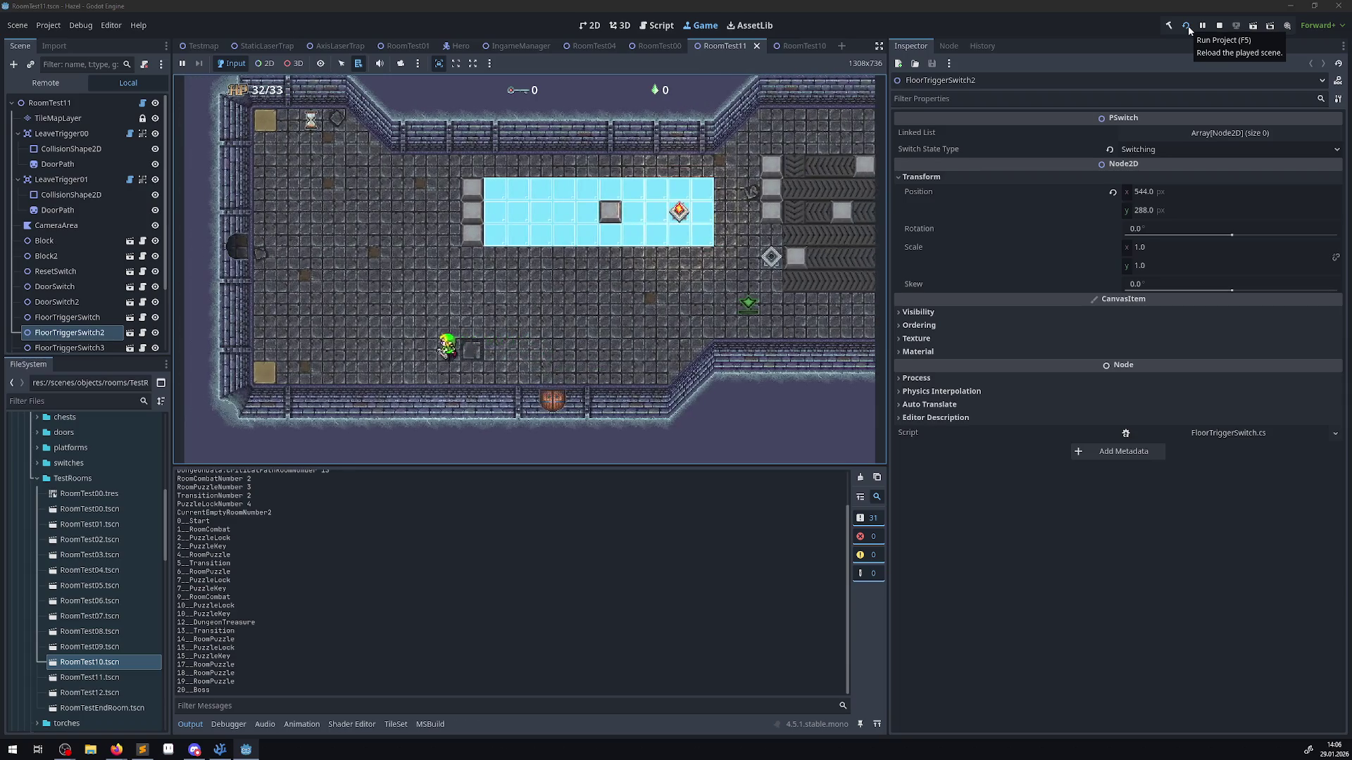
key(Left)
key(Up)
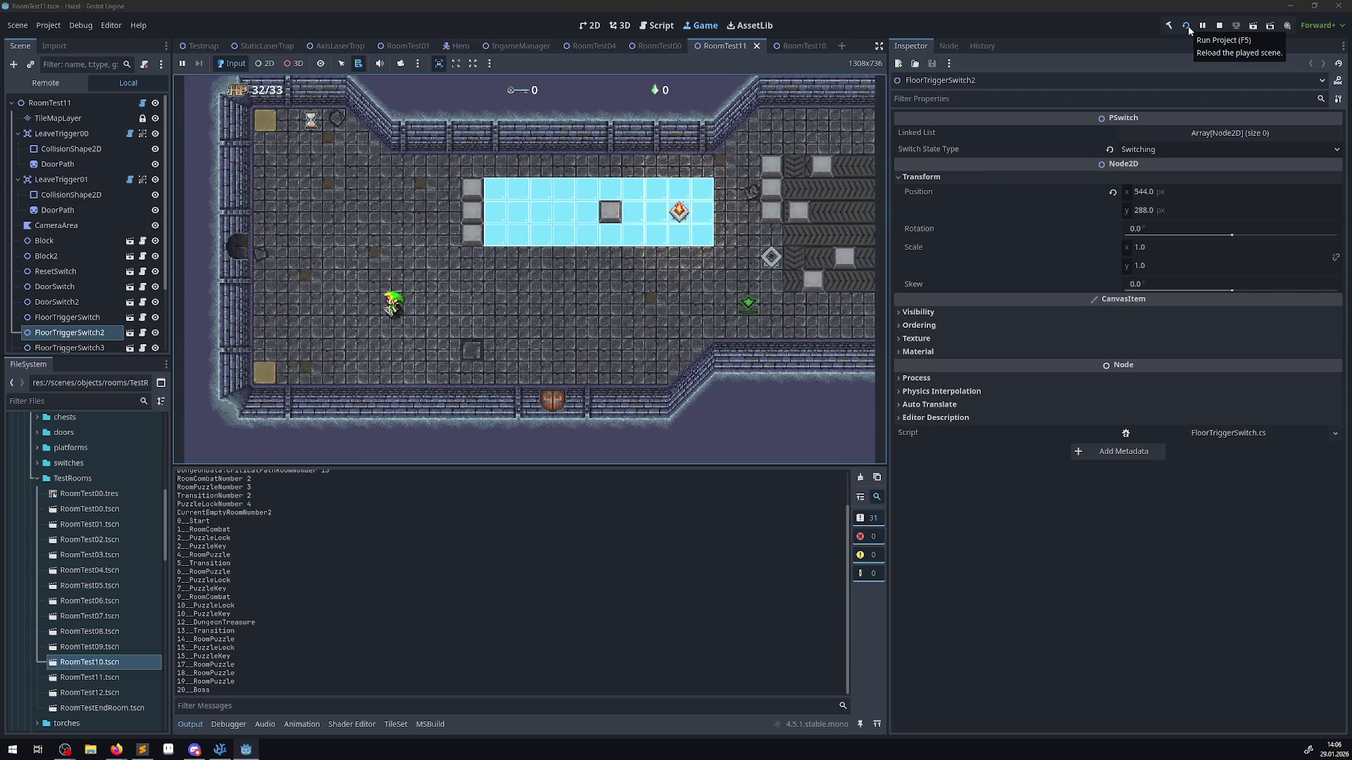
key(Up)
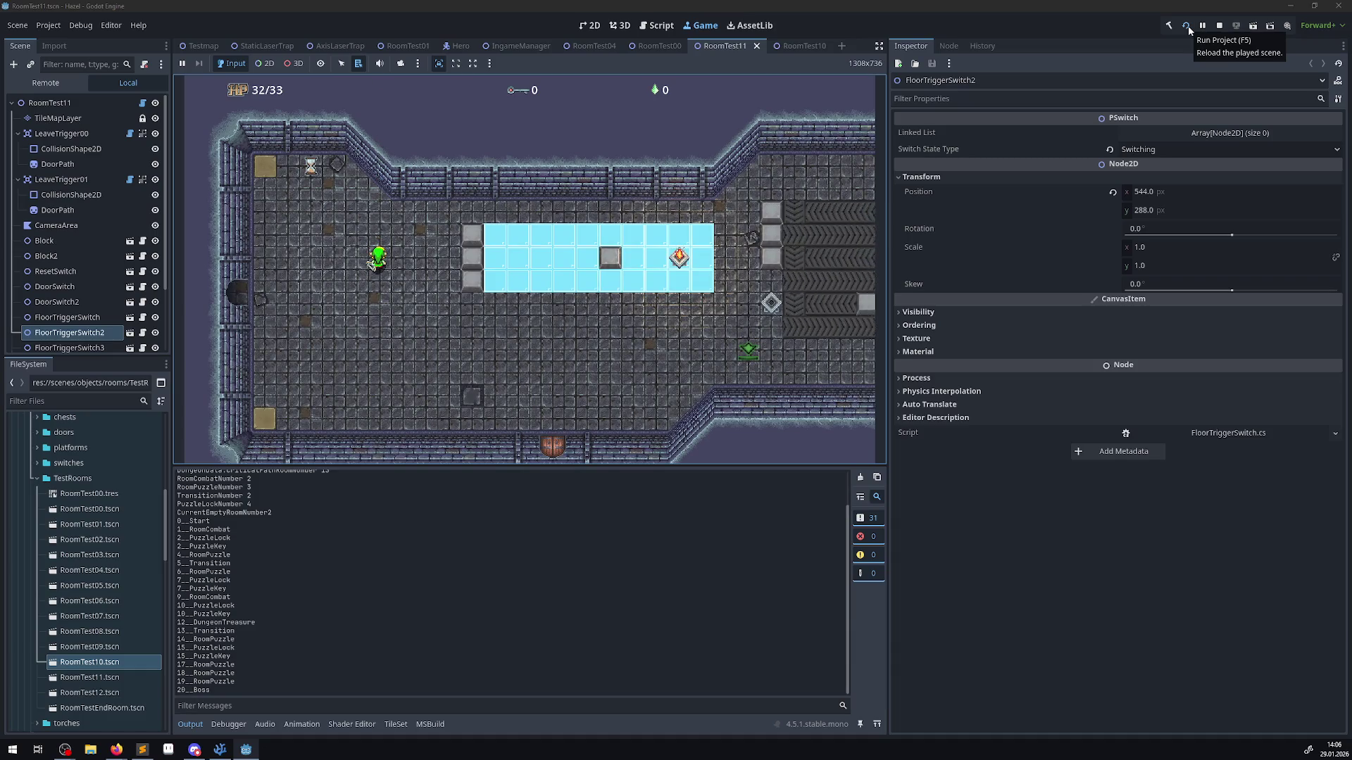
key(Right)
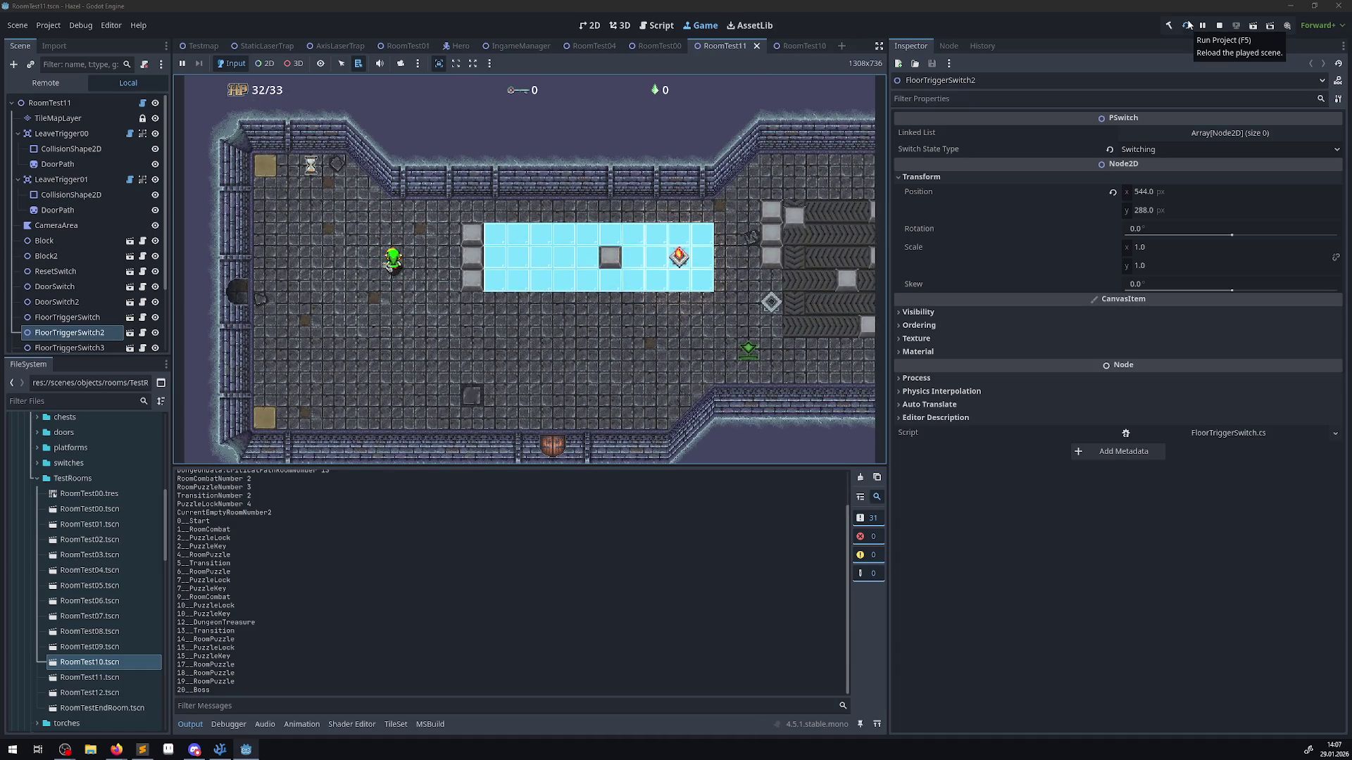
key(F8)
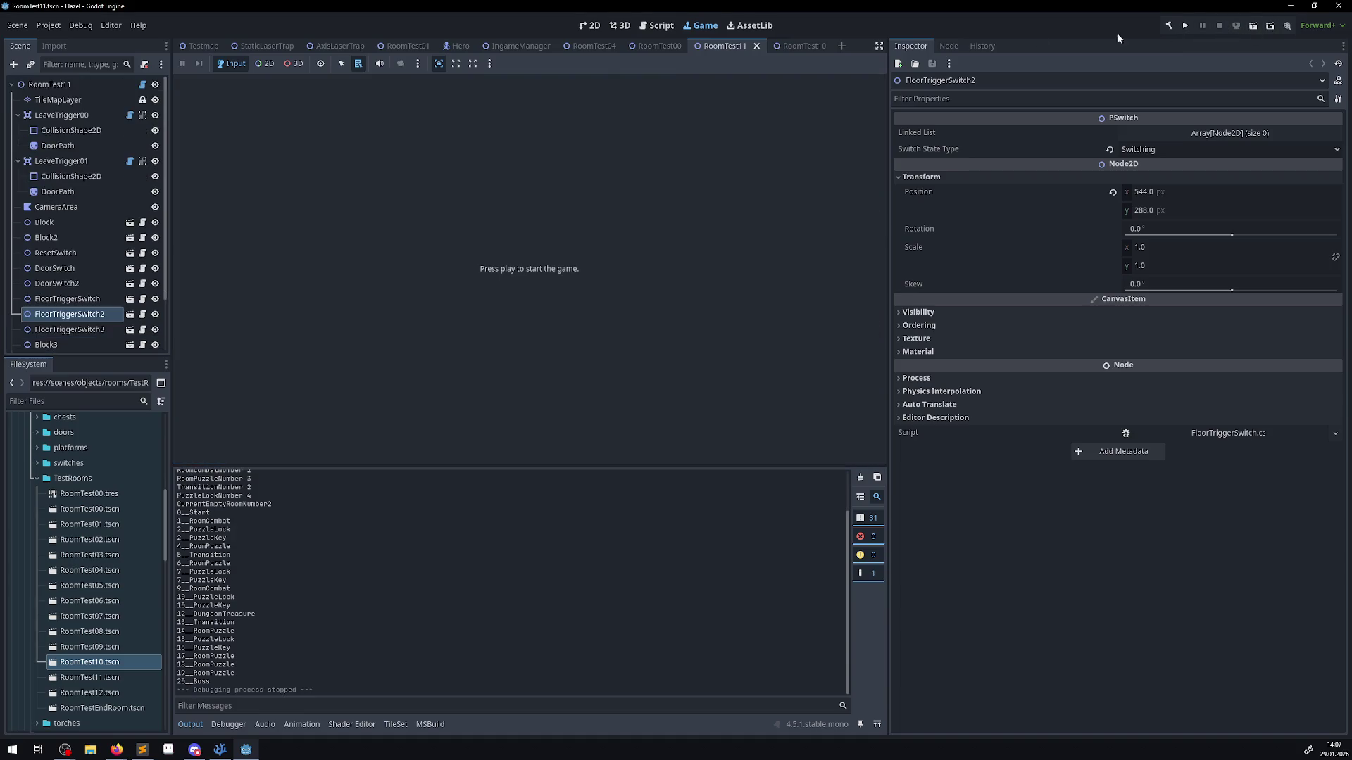
click(58, 100)
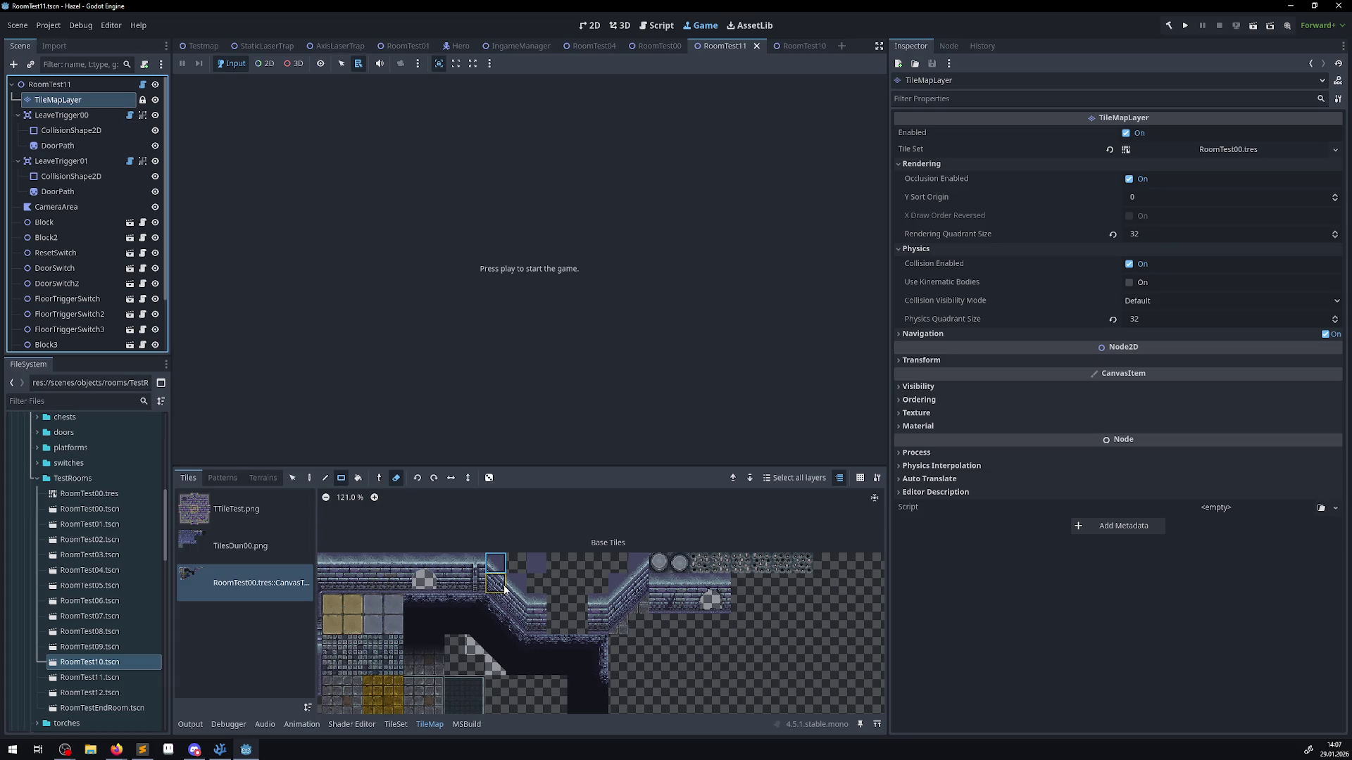
- In the TileSet editor, give wall tiles 17,1 and 16,2 a Z Index of 1
click(505, 588)
click(395, 724)
click(541, 589)
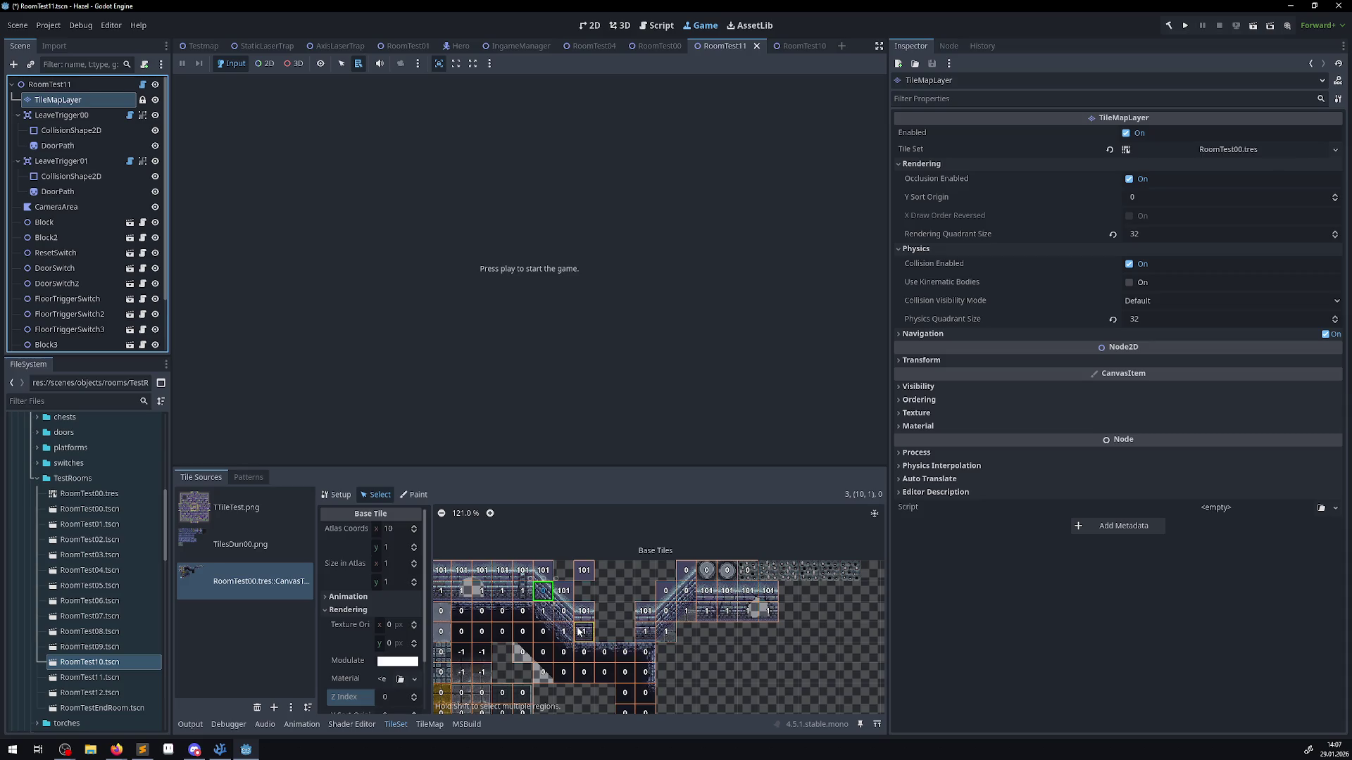
scroll(578, 631, up, 1)
scroll(570, 625, up, 1)
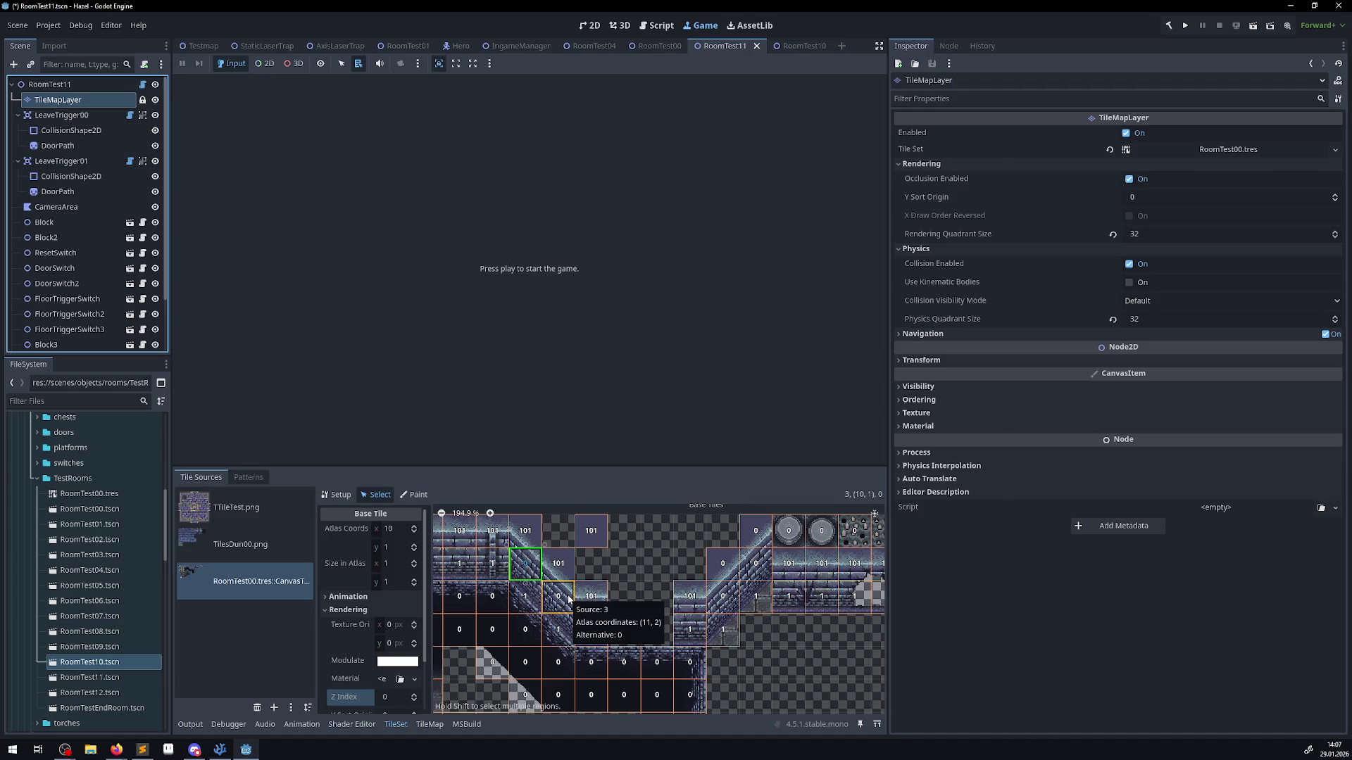
click(569, 599)
click(755, 566)
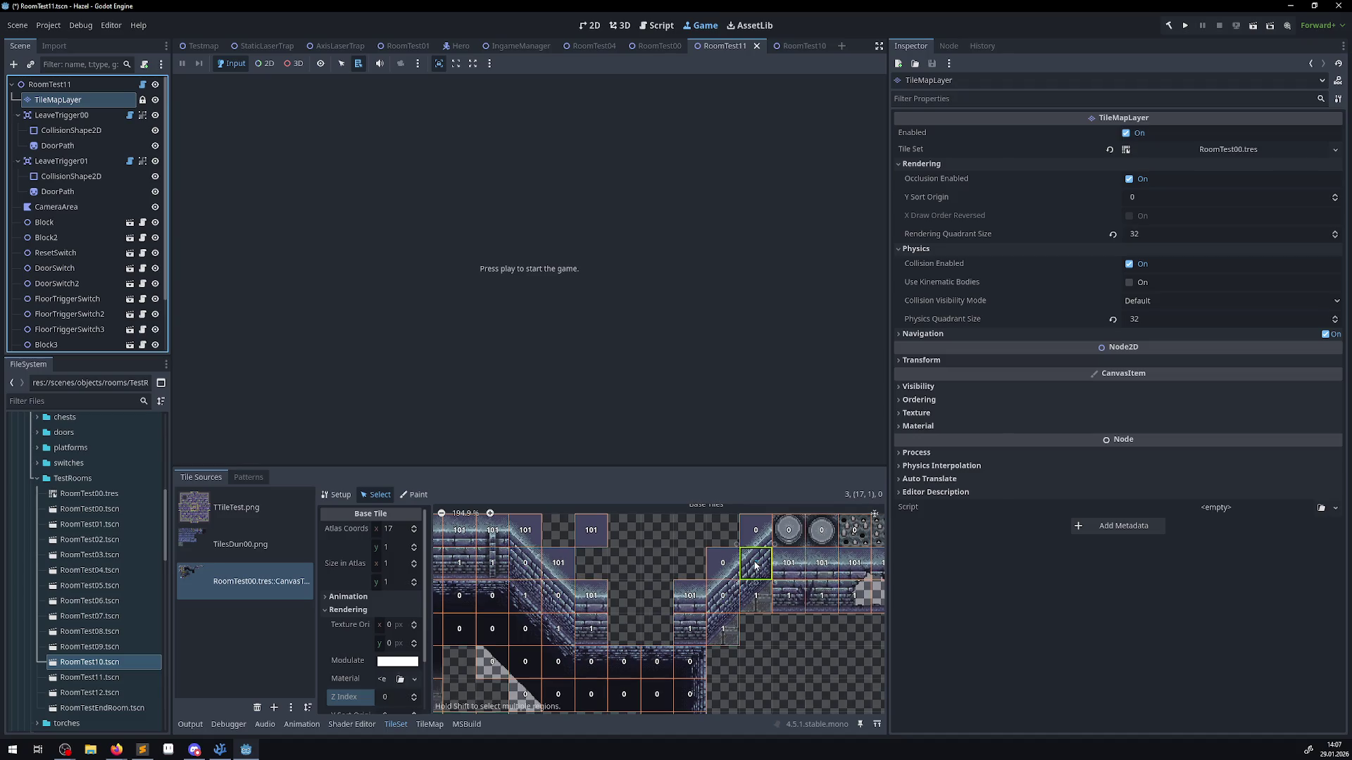
shift+click(723, 604)
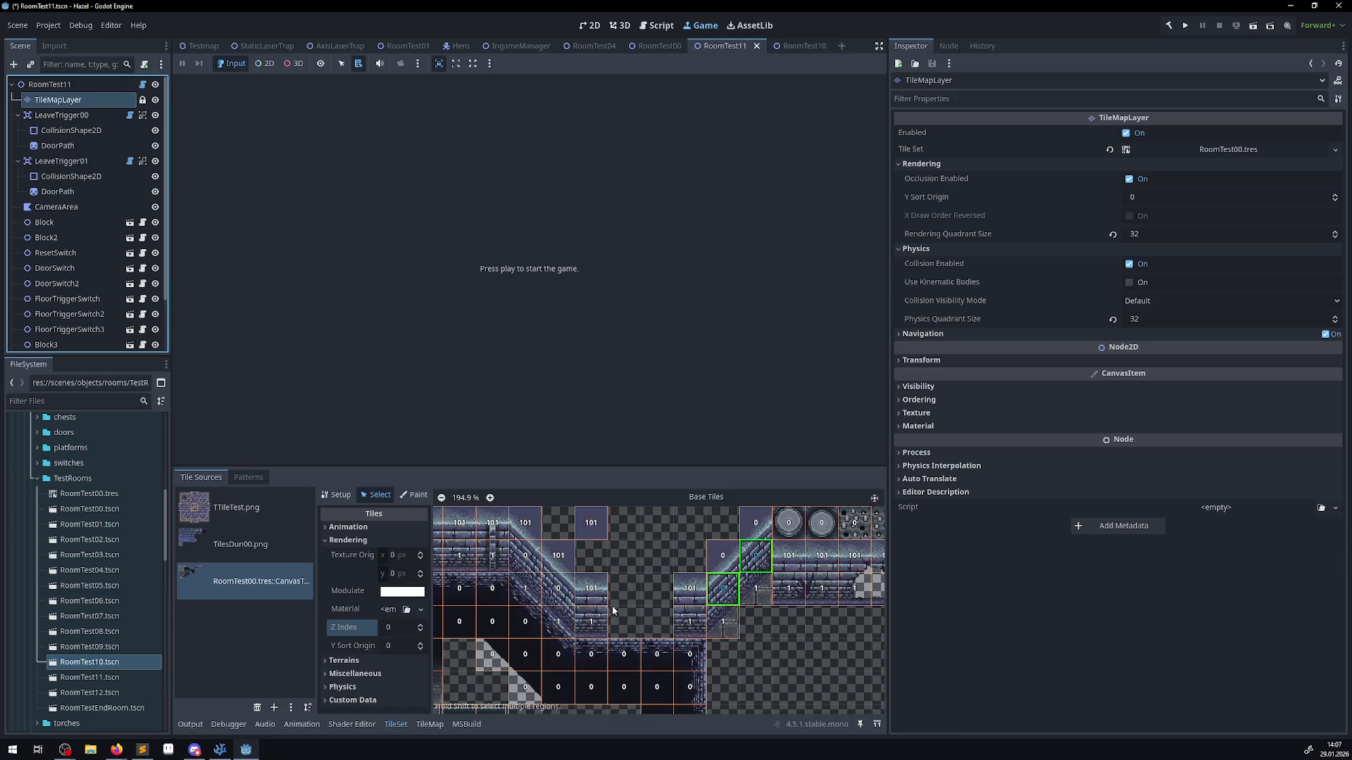
click(389, 633)
text(1)
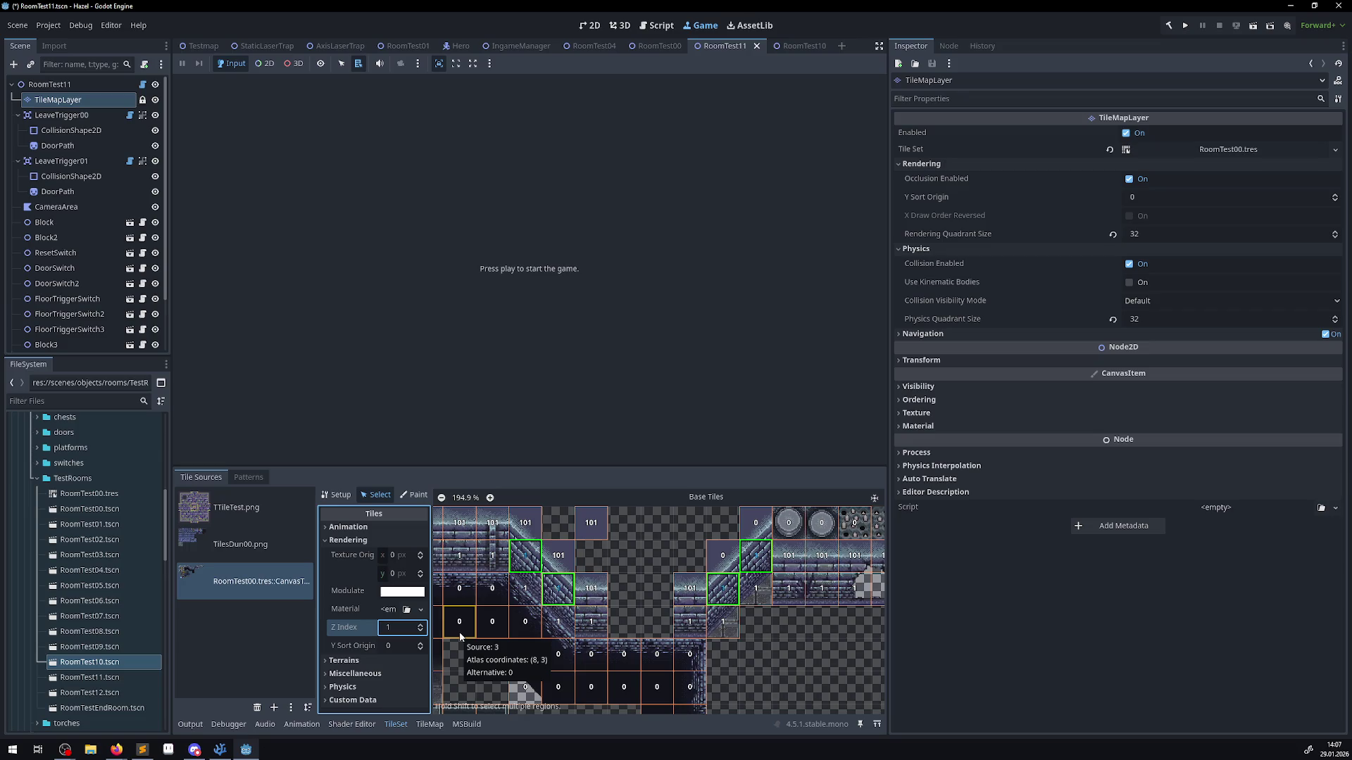
- Set the Z Index of wall tiles 16,1 and 17,0 to 101 and save
click(714, 563)
click(387, 699)
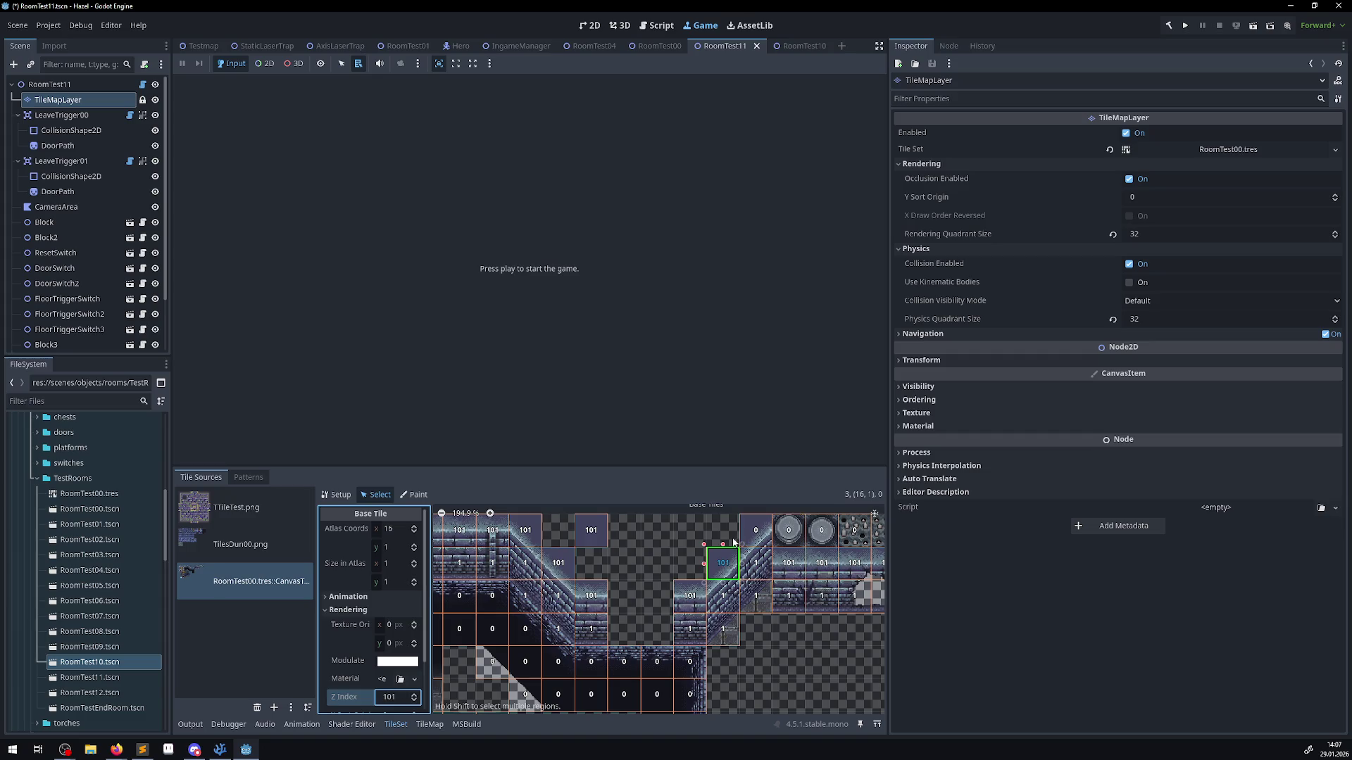
click(755, 530)
click(392, 698)
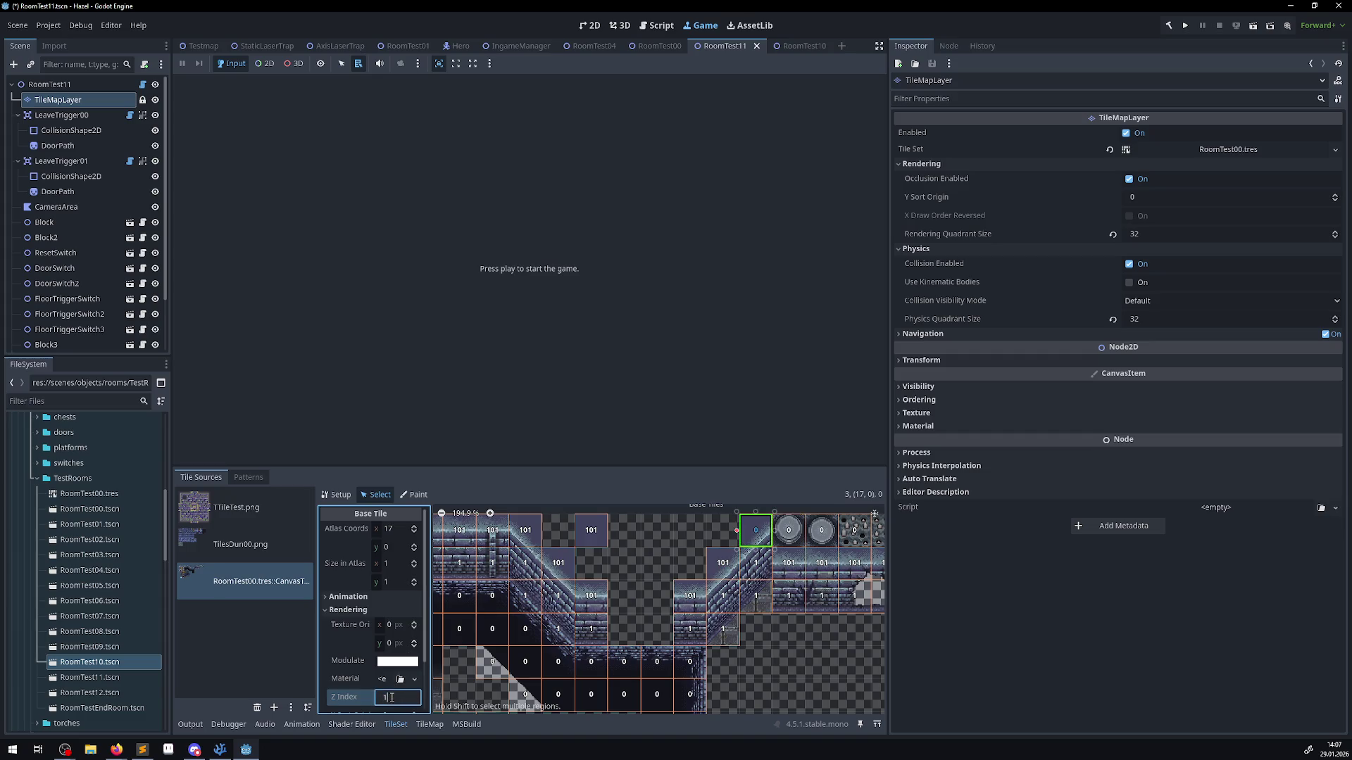
text(01)
key(ctrl+s)
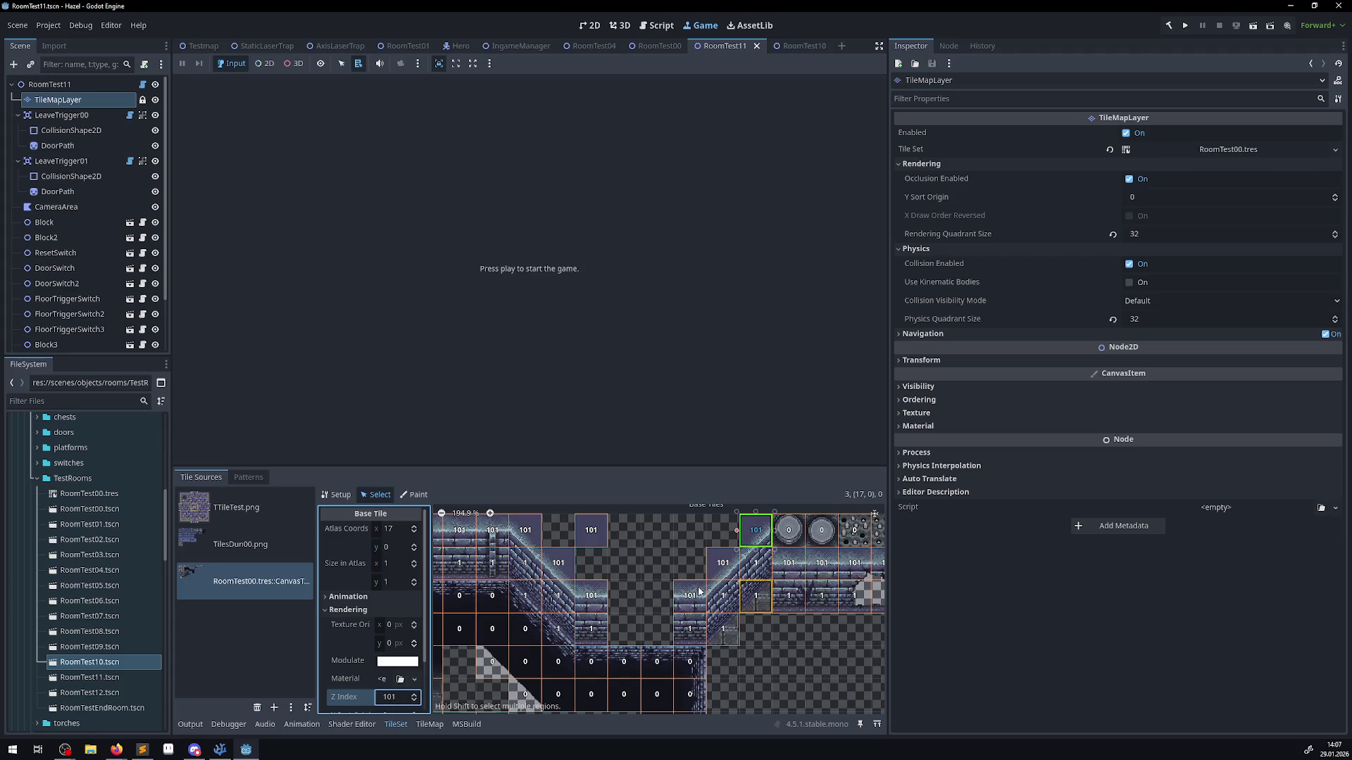
- Give yellow tile 0,5 a Z Index of 101, save the scene and run the project
scroll(673, 581, down, 2)
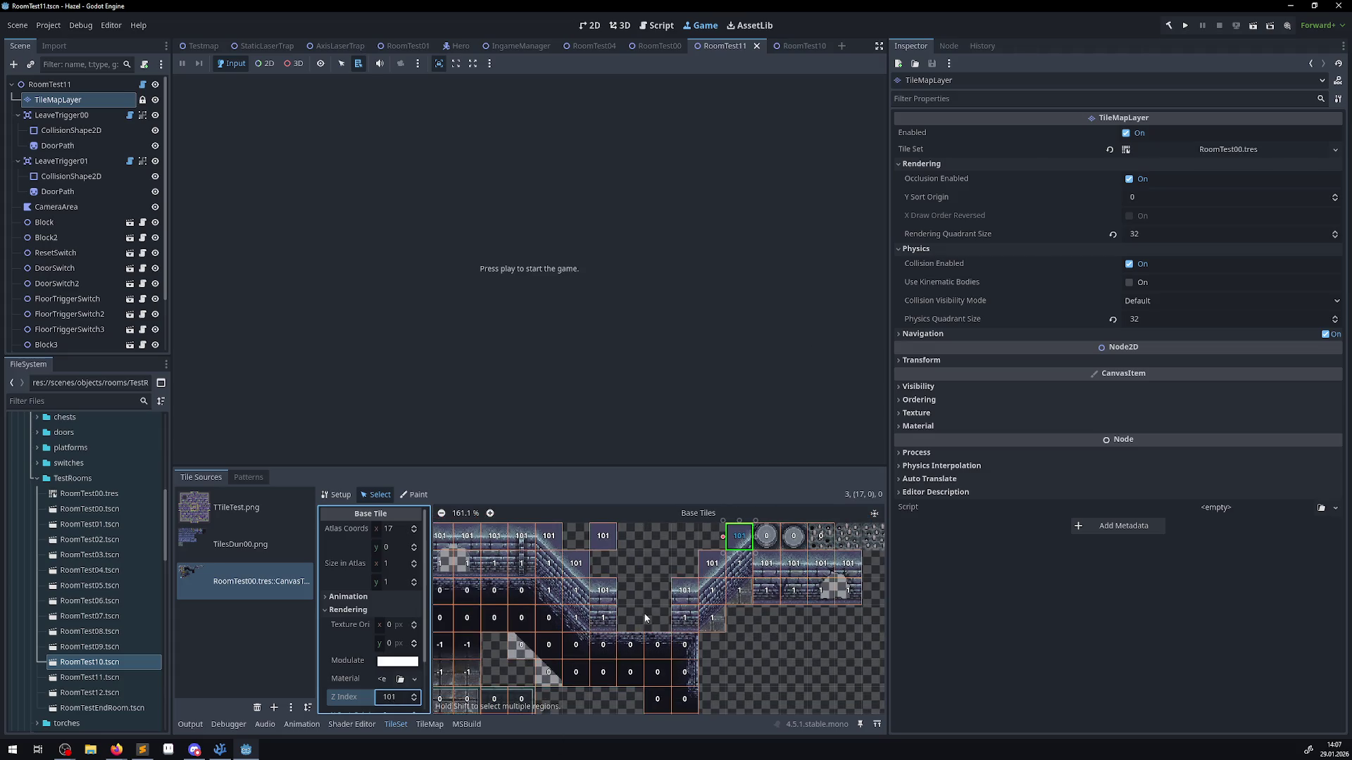
drag(646, 619, 830, 551)
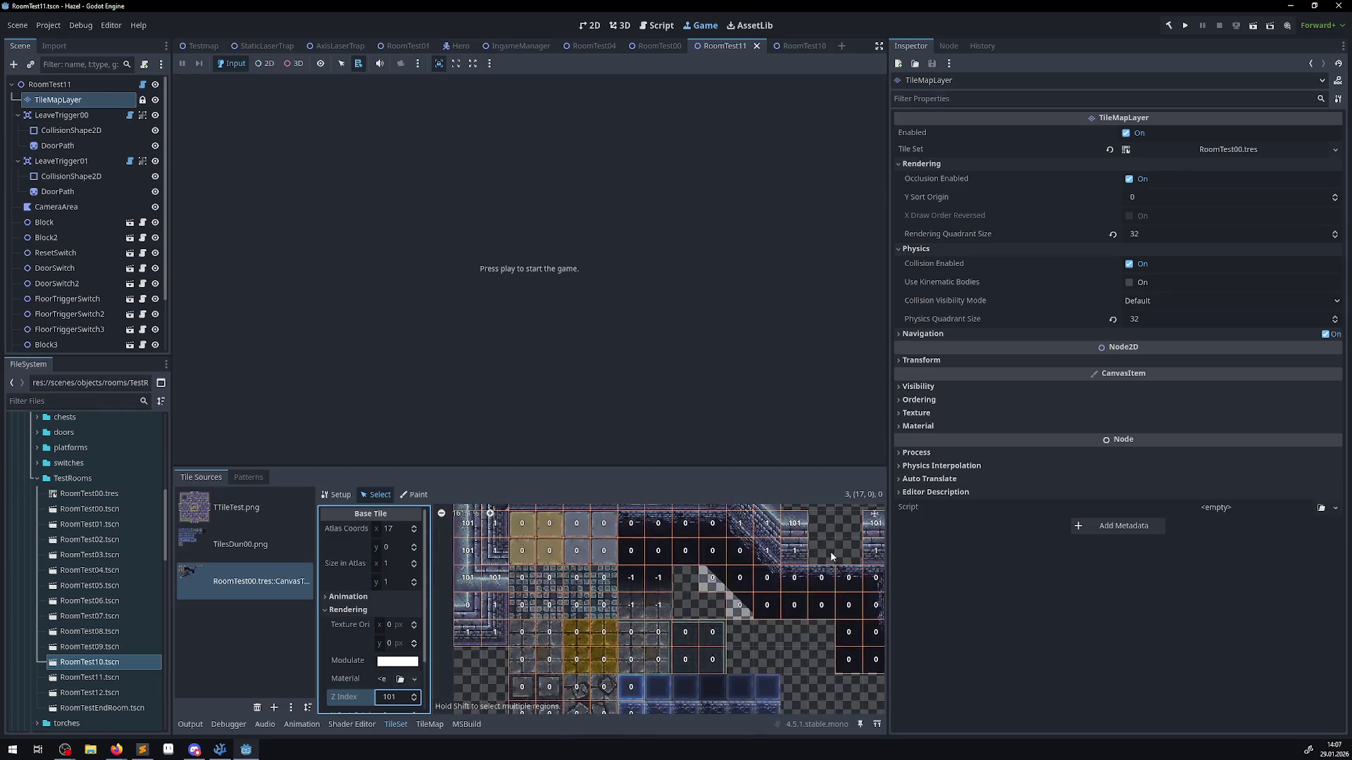
click(473, 611)
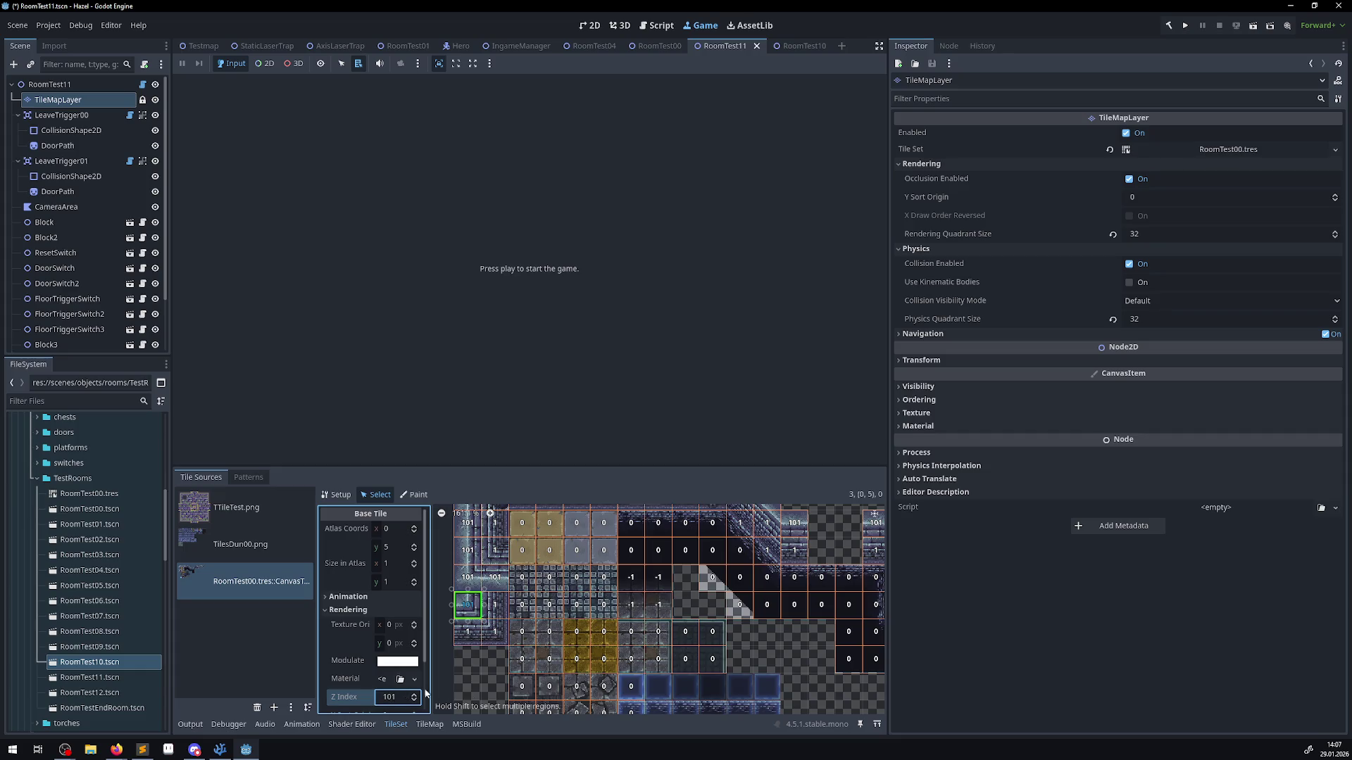
drag(639, 597, 628, 569)
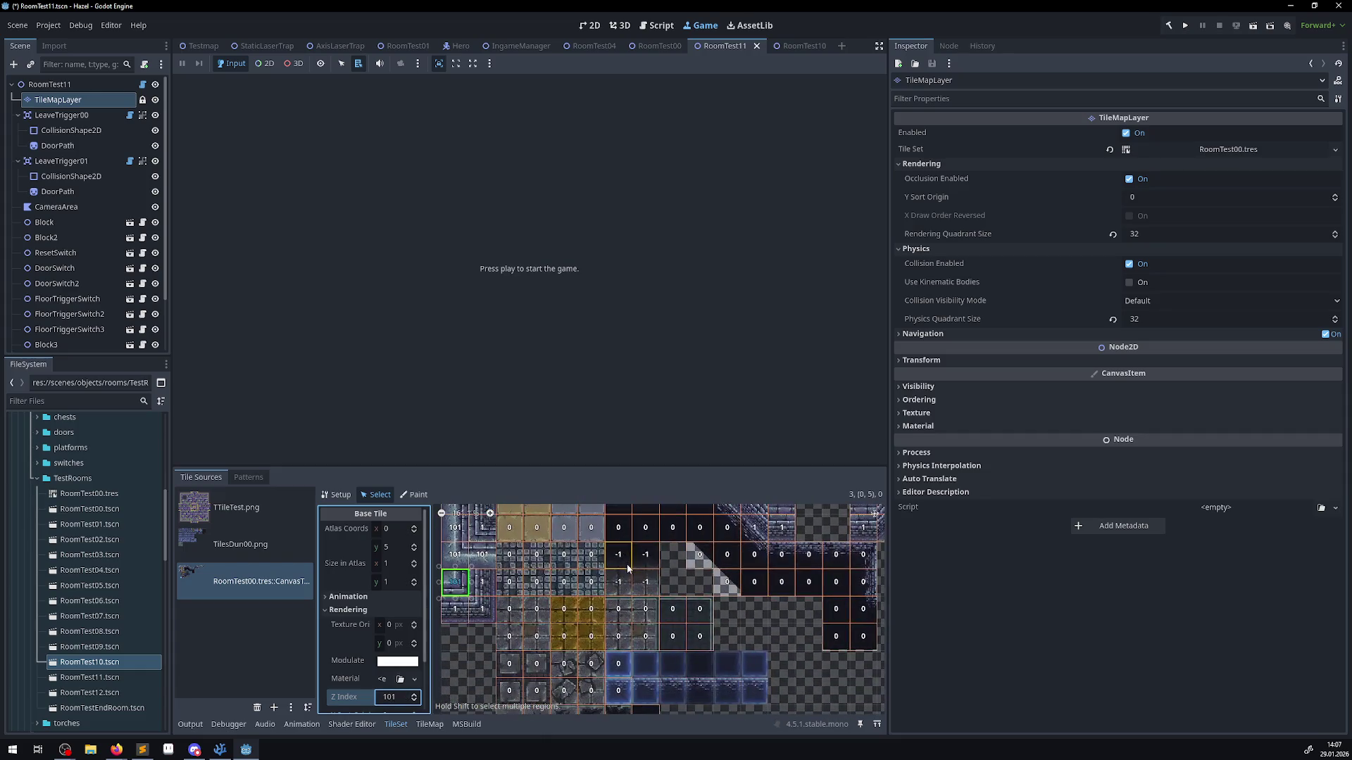
scroll(625, 690, down, 5)
scroll(623, 628, up, 8)
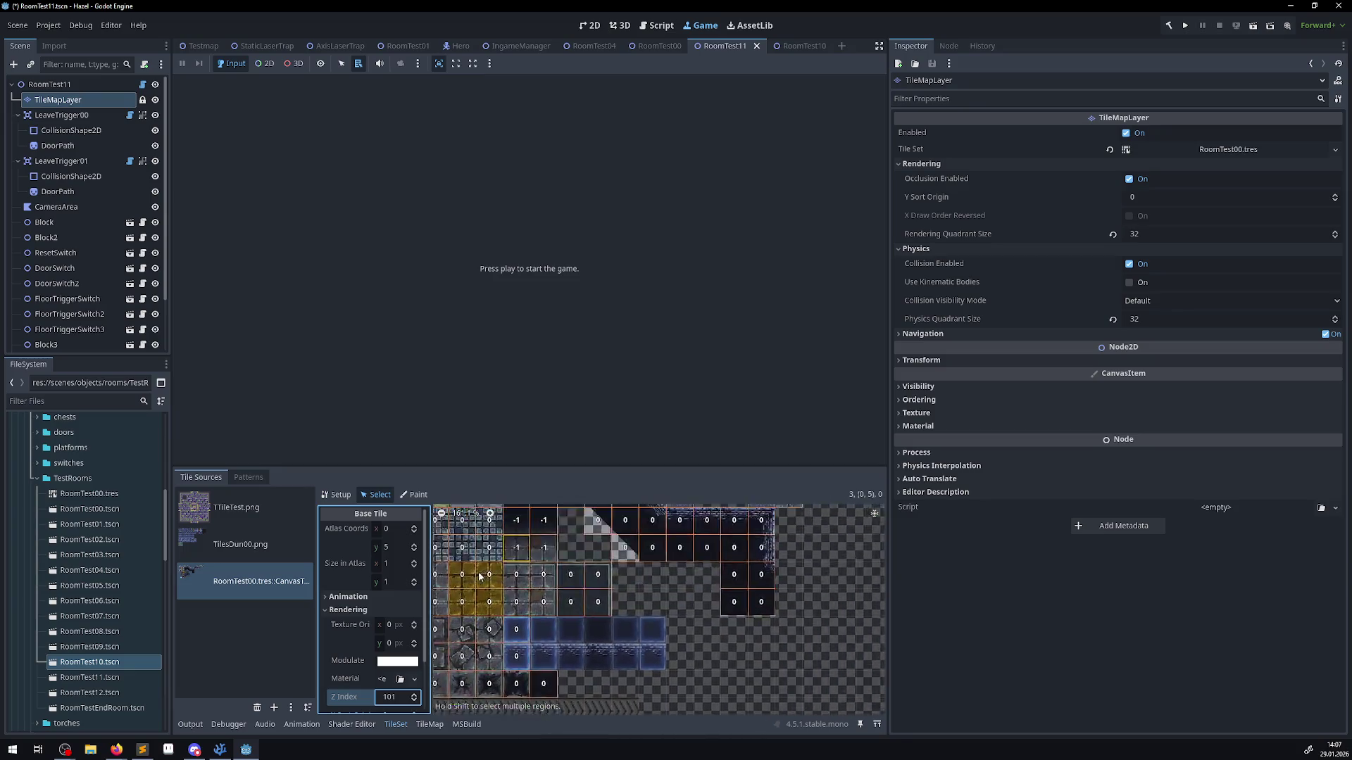
key(ctrl+s)
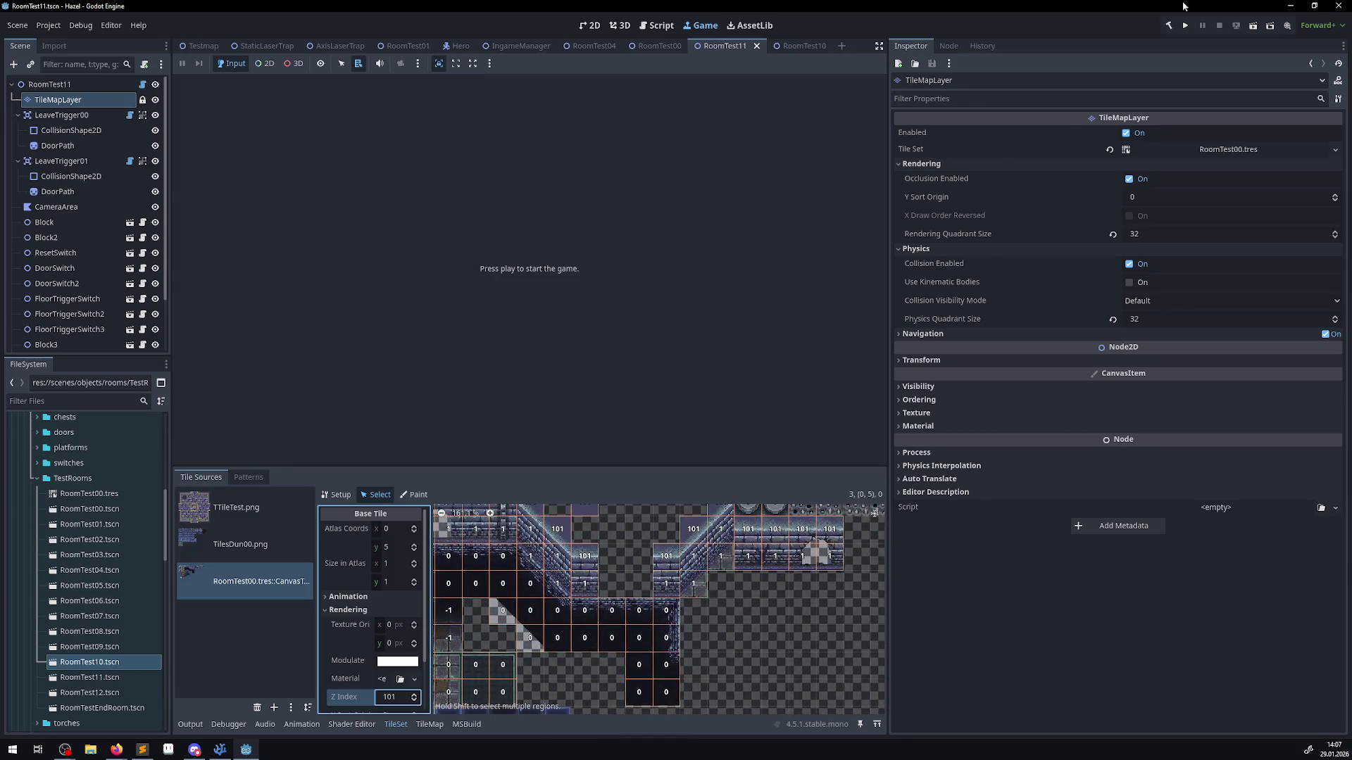
click(1184, 26)
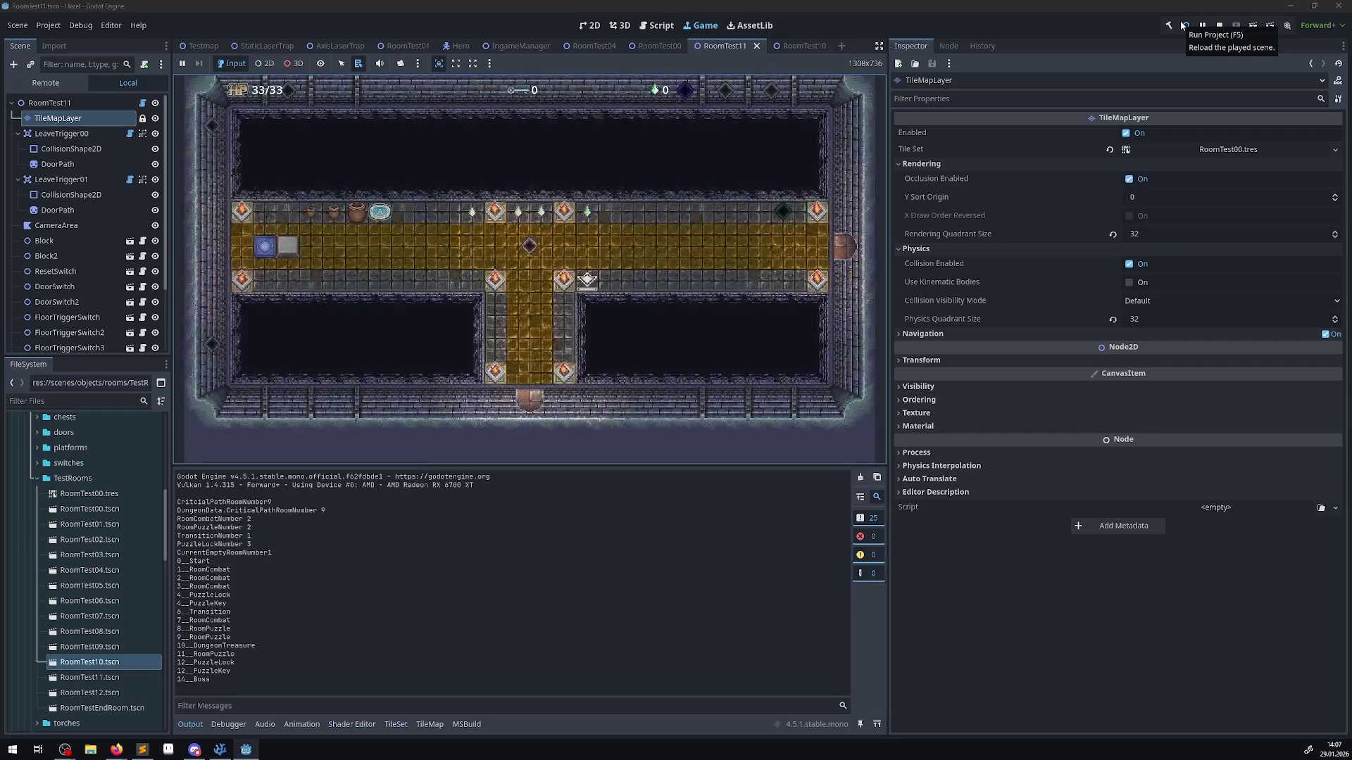
- Walk the hero east through the door, test moving against the top wall, then stop
key(Right)
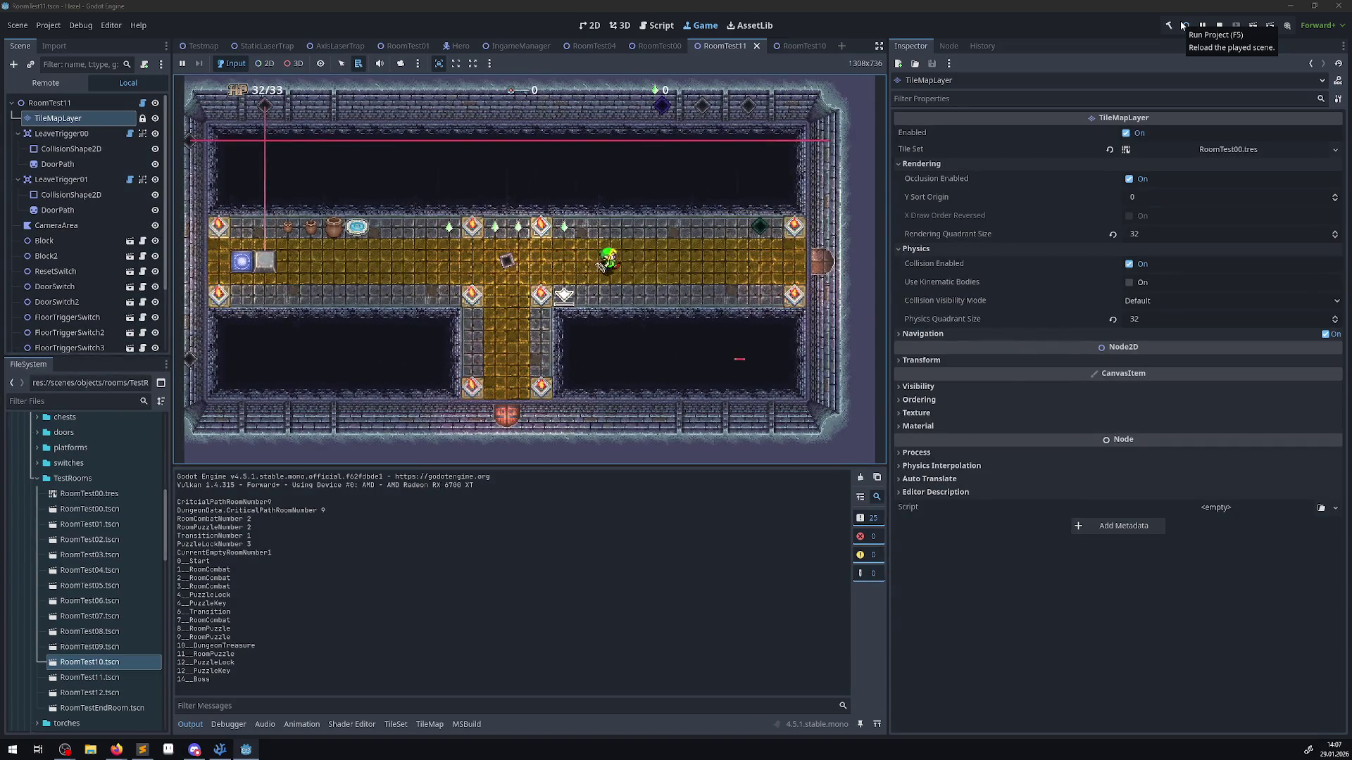
key(Right)
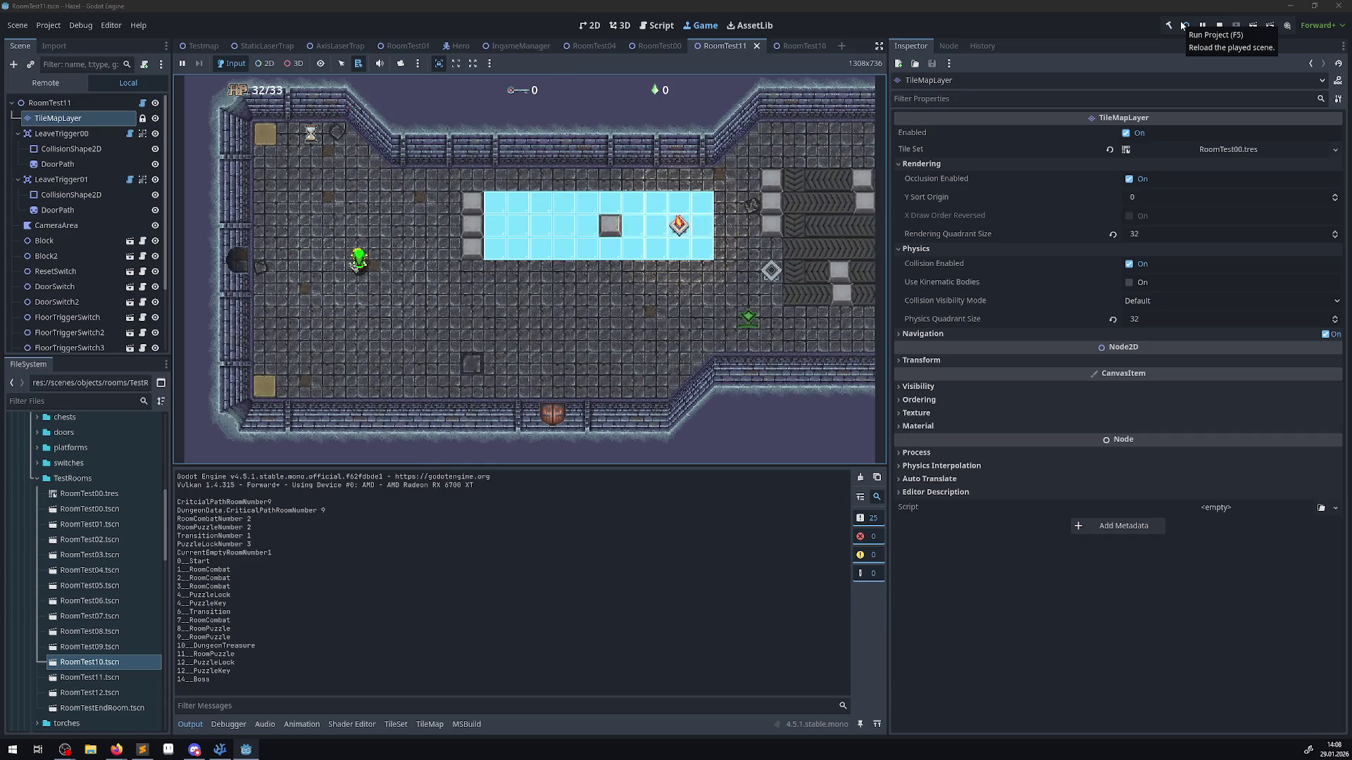
key(Right)
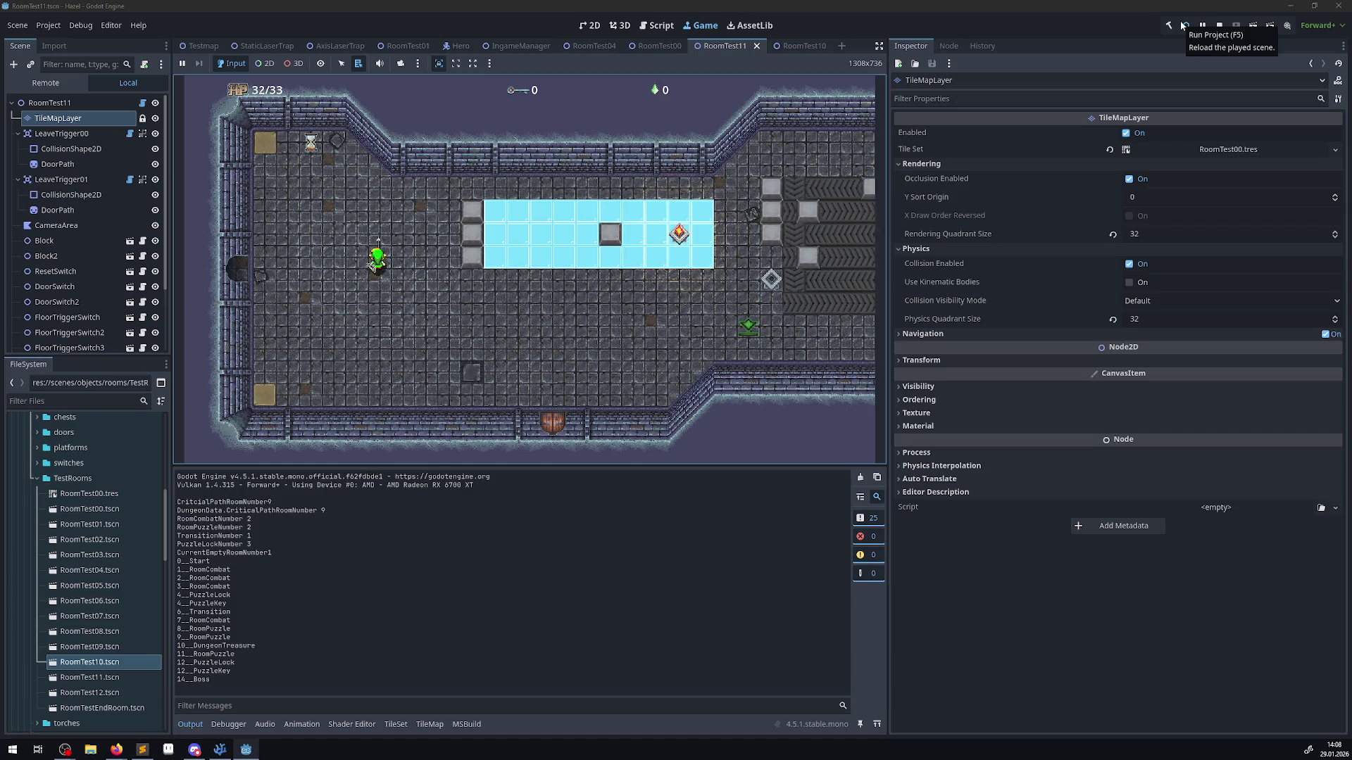
key(Up)
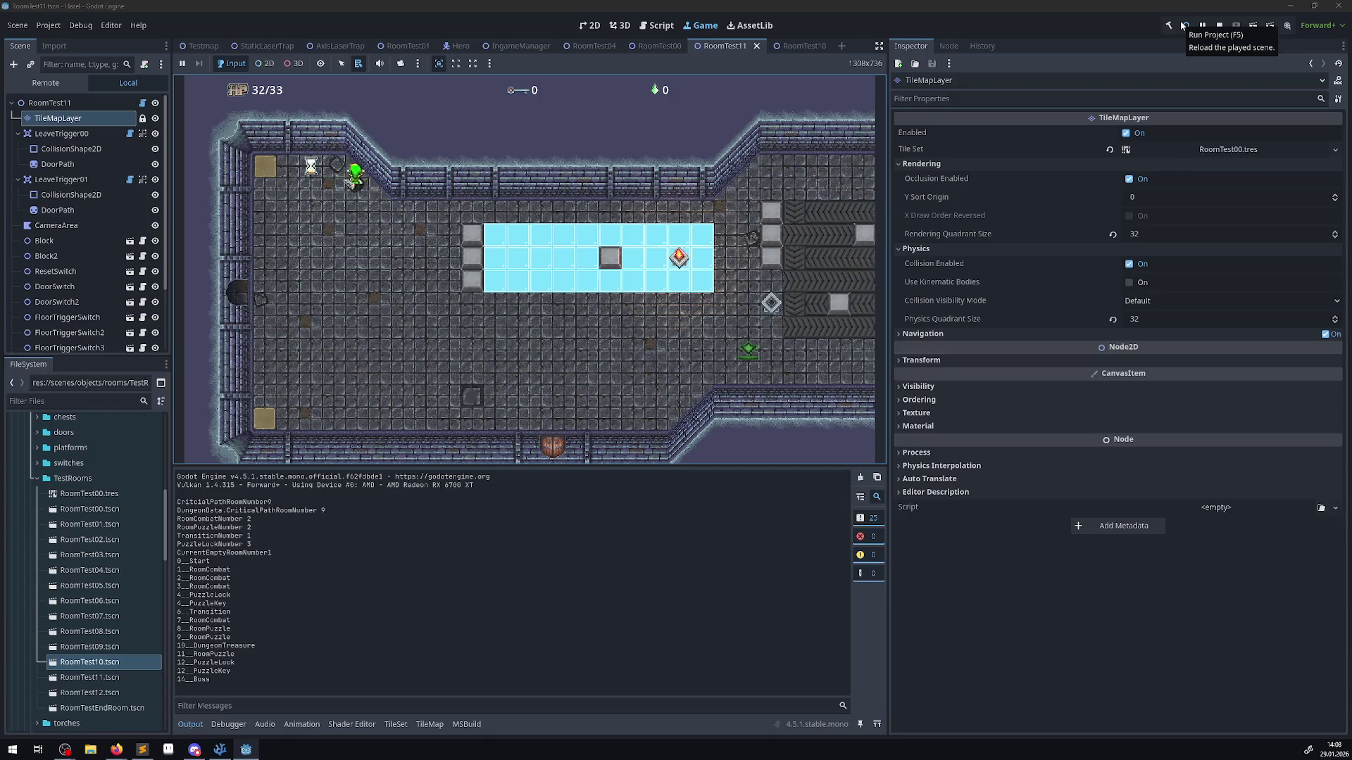
key(Down)
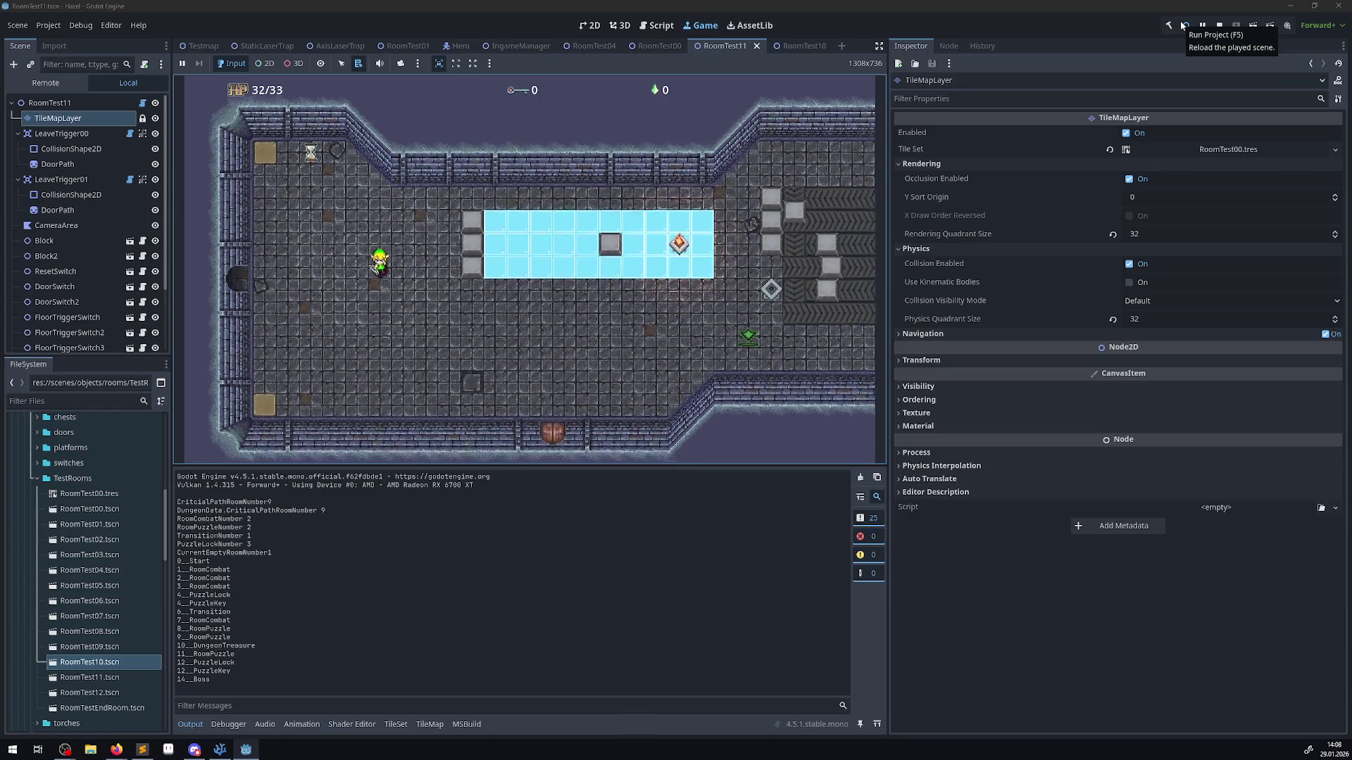
key(Up)
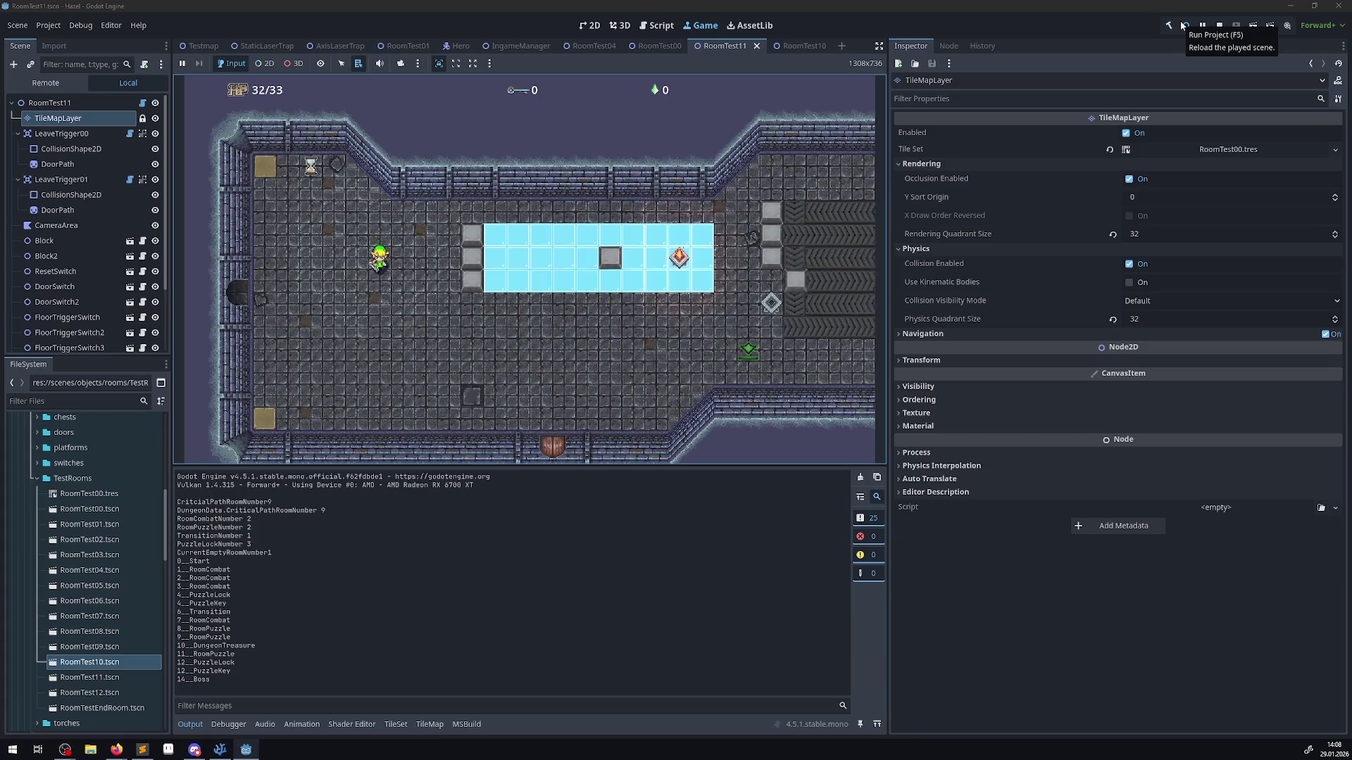
key(Down)
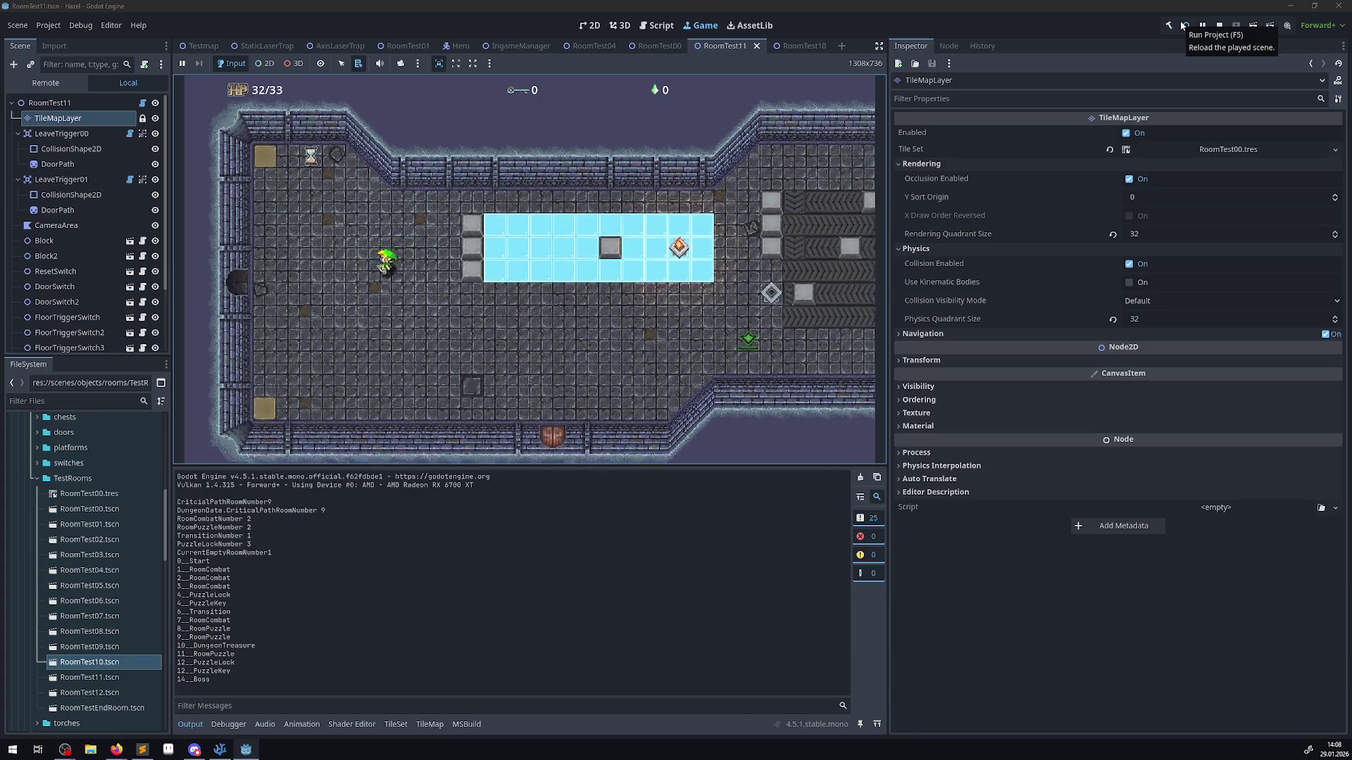
click(1217, 26)
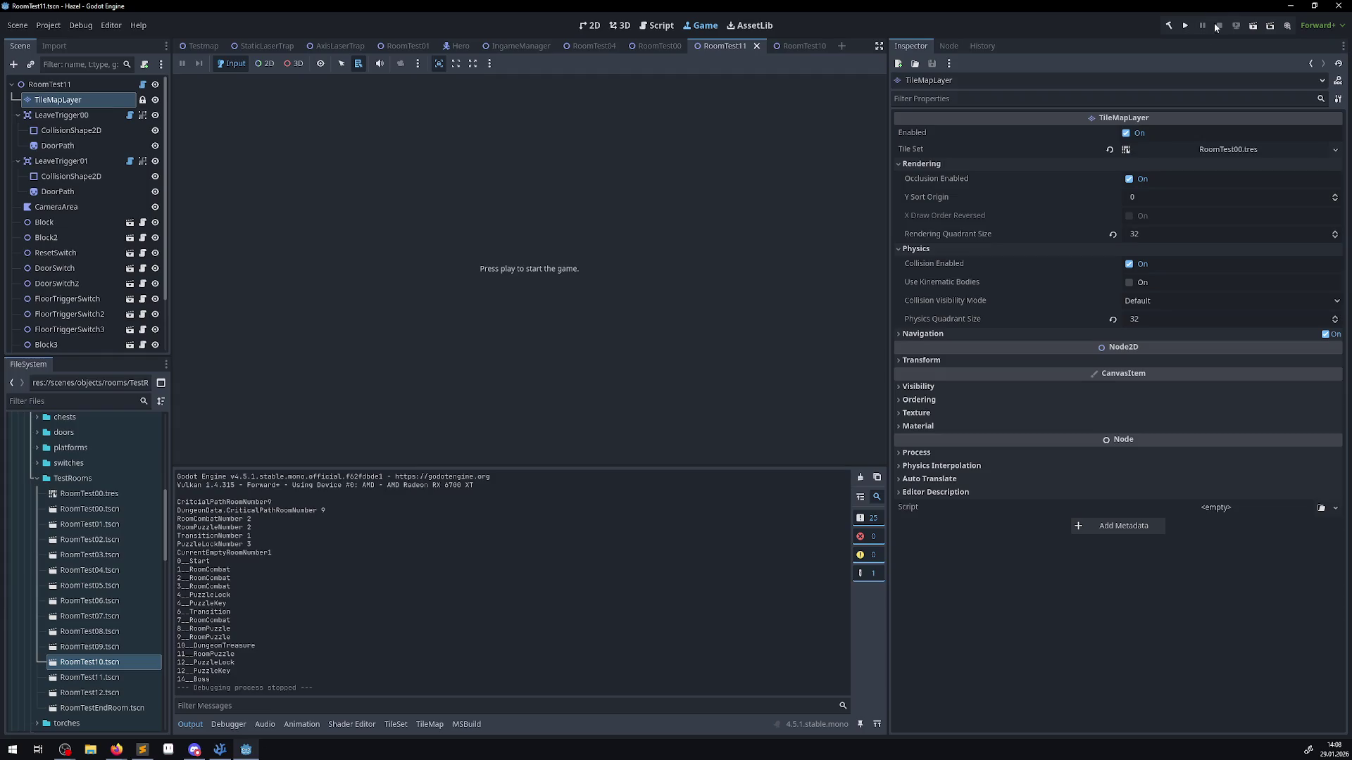
- Open the TileSet editor and select diagonal wall tile 10,1 to view its Z Index of 1
click(61, 101)
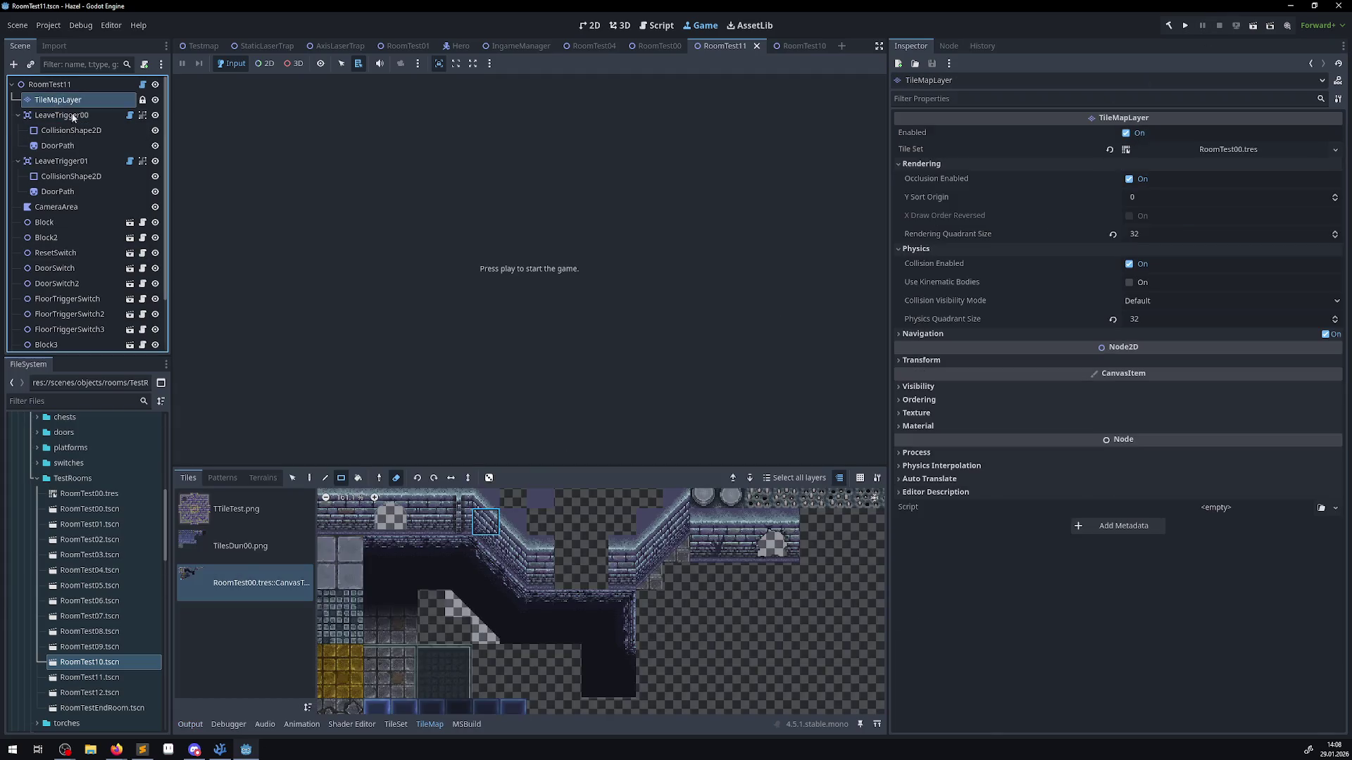
scroll(507, 504, up, 2)
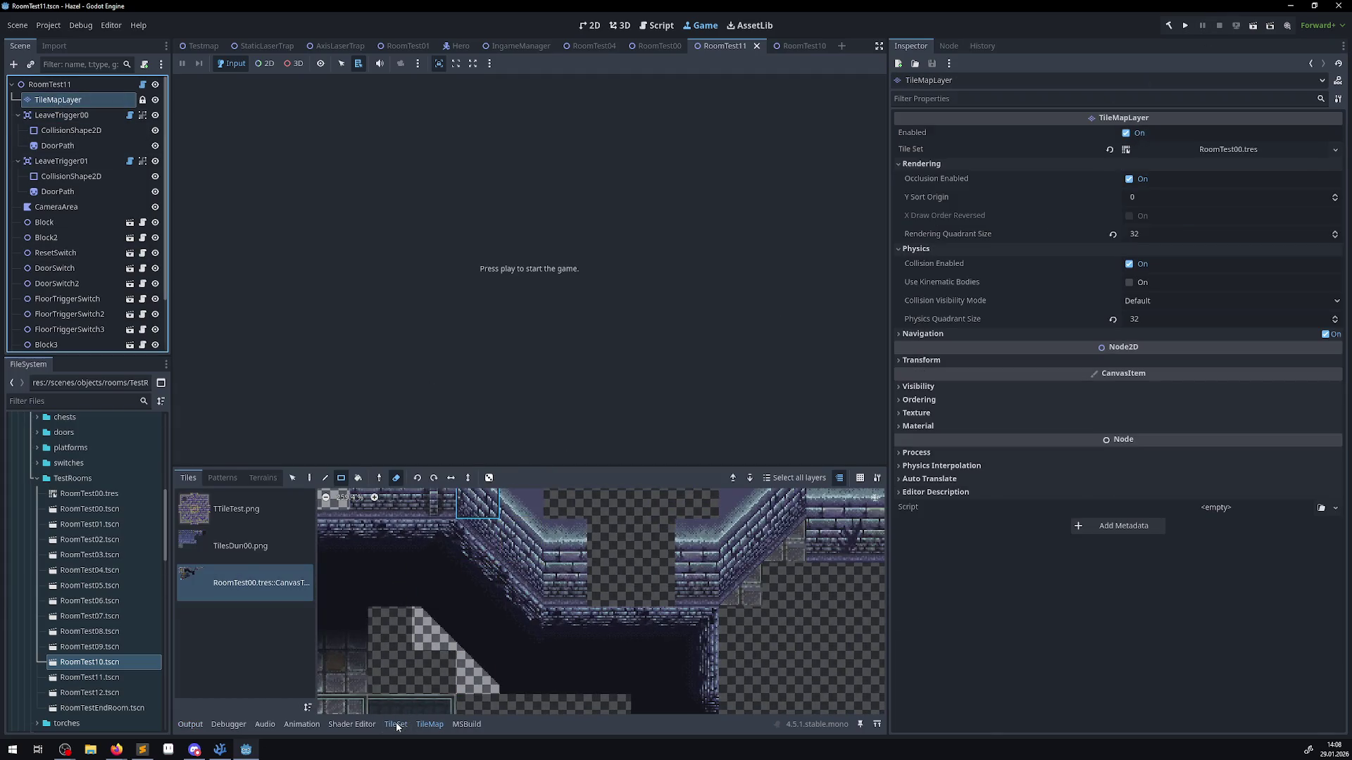
click(396, 725)
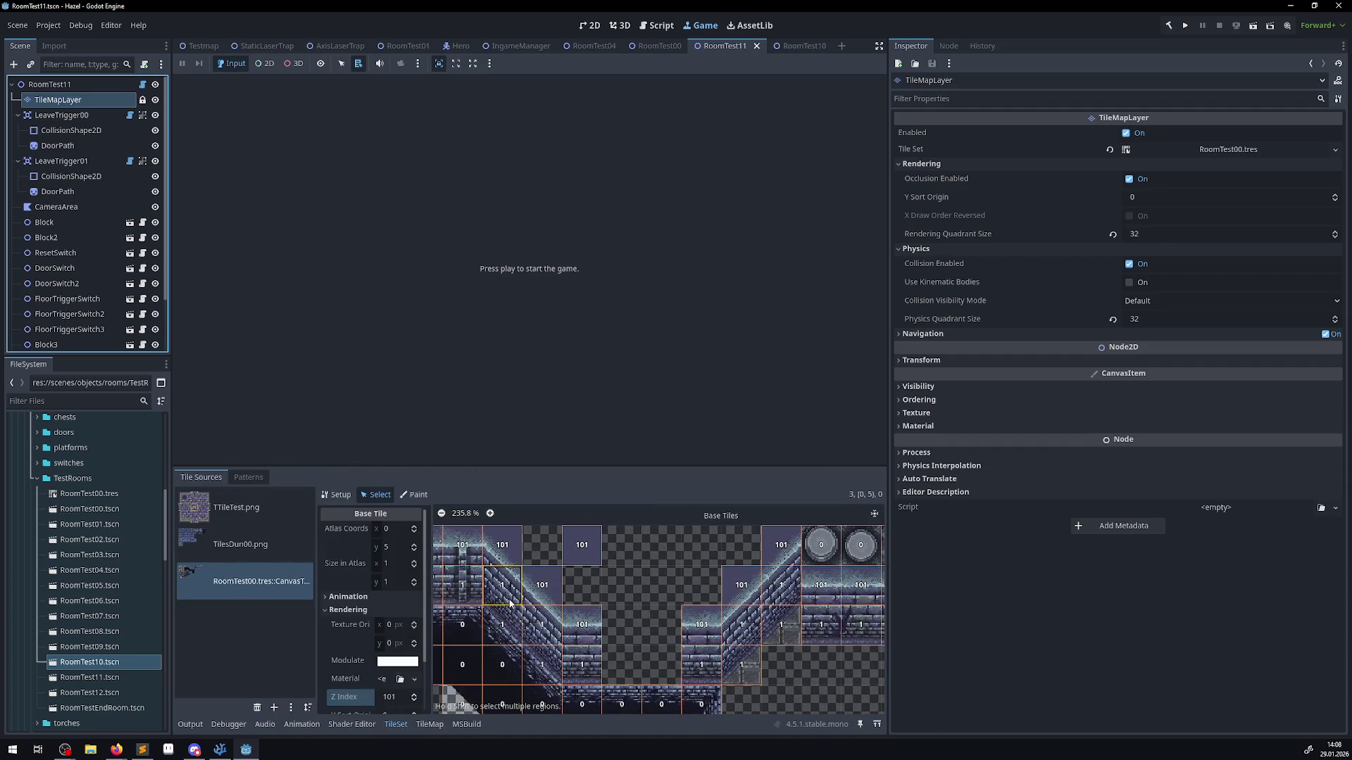
click(555, 575)
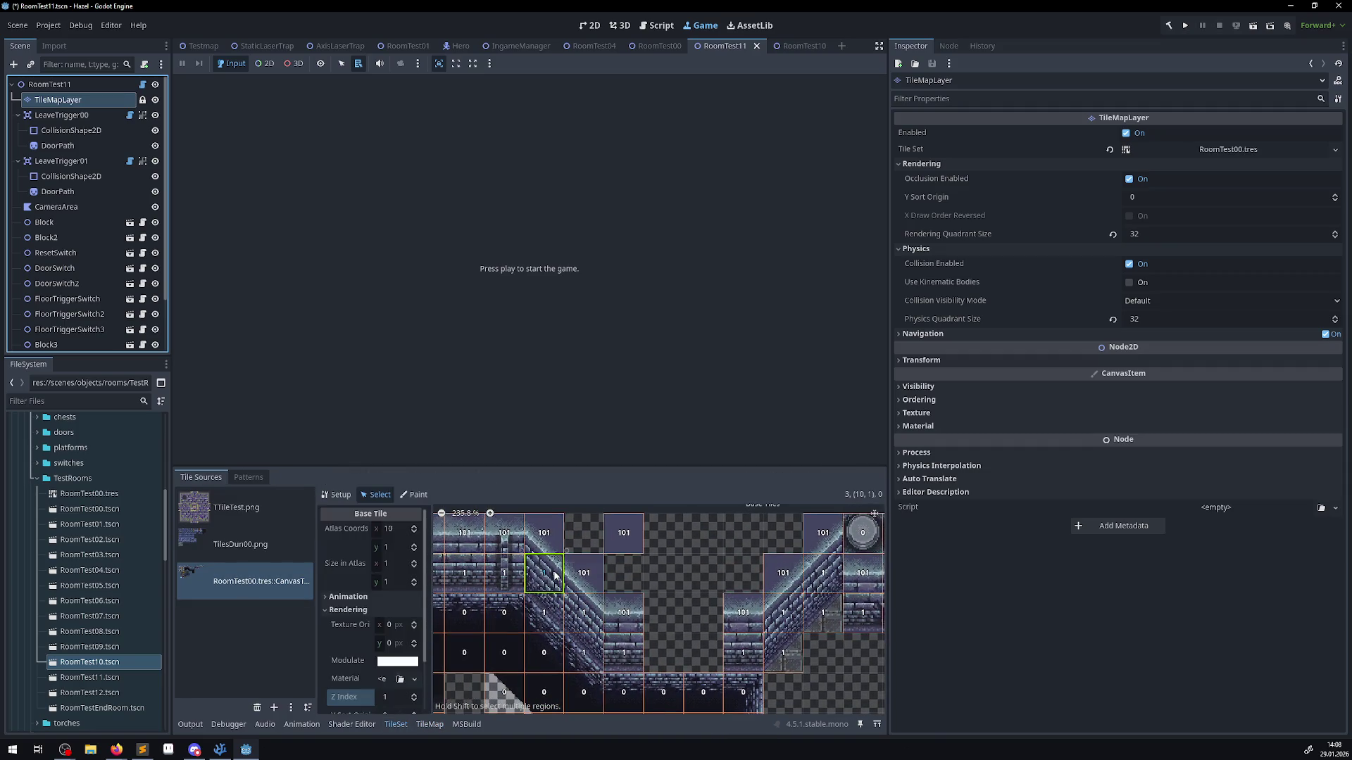
key(F2)
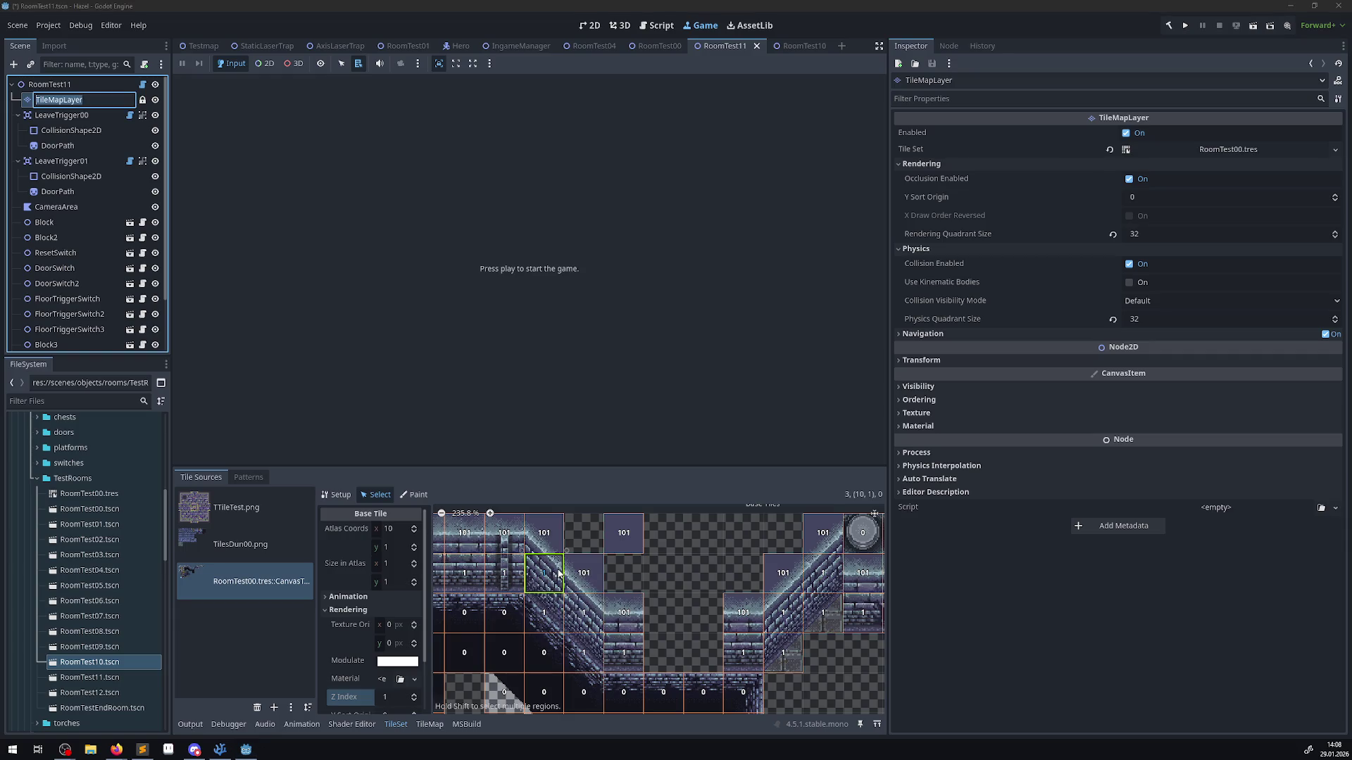
key(Escape)
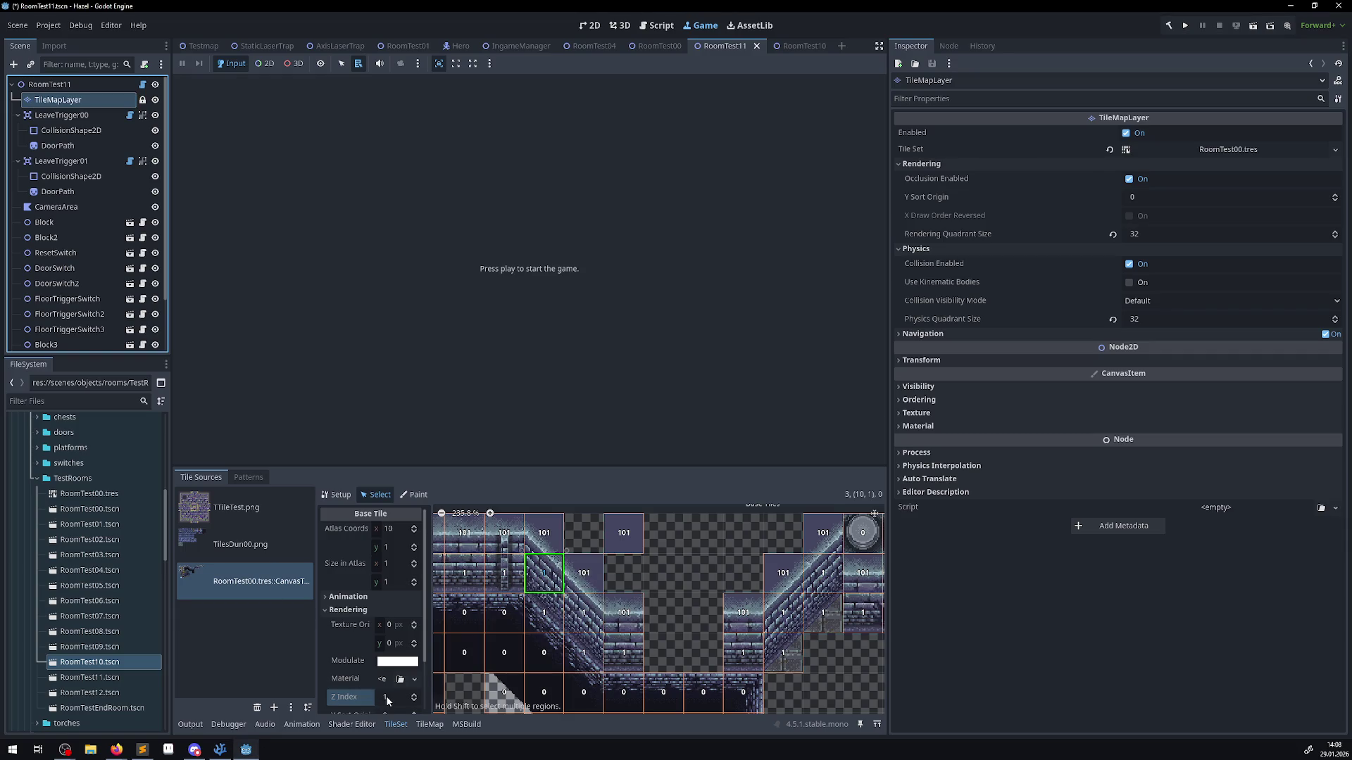